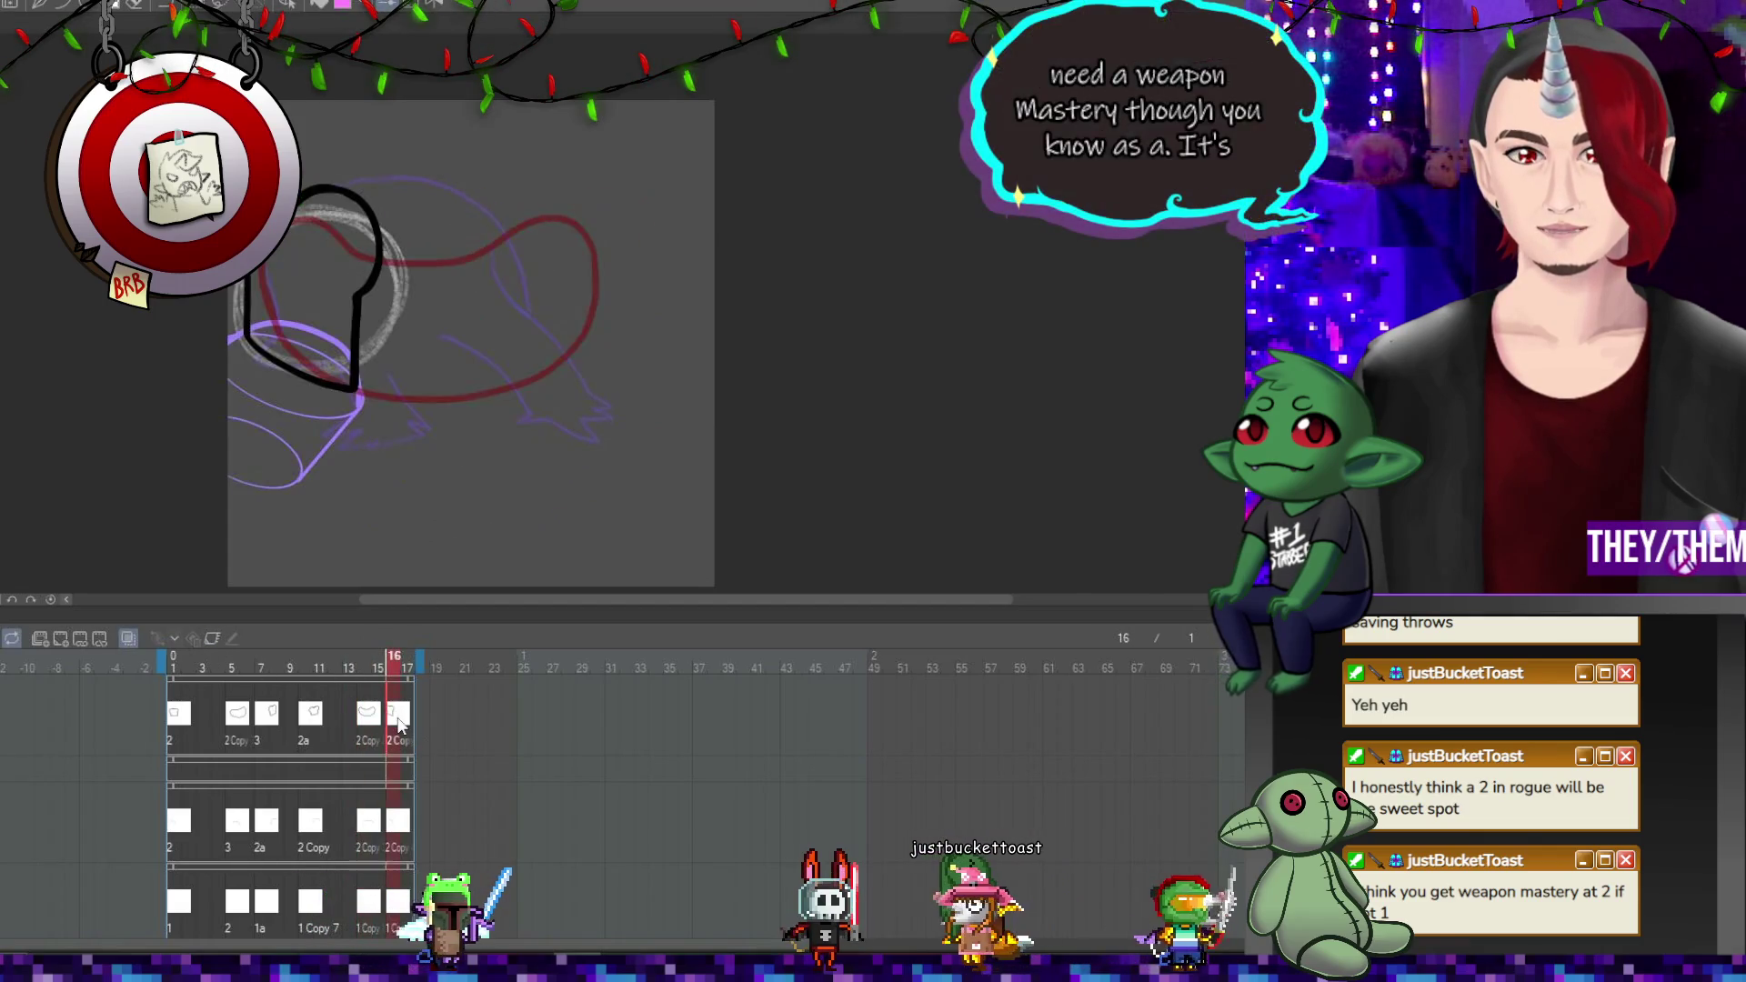
# Erase the broken part of frame 14's black outline and redraw its top-left arc.
pyautogui.click(246, 723)
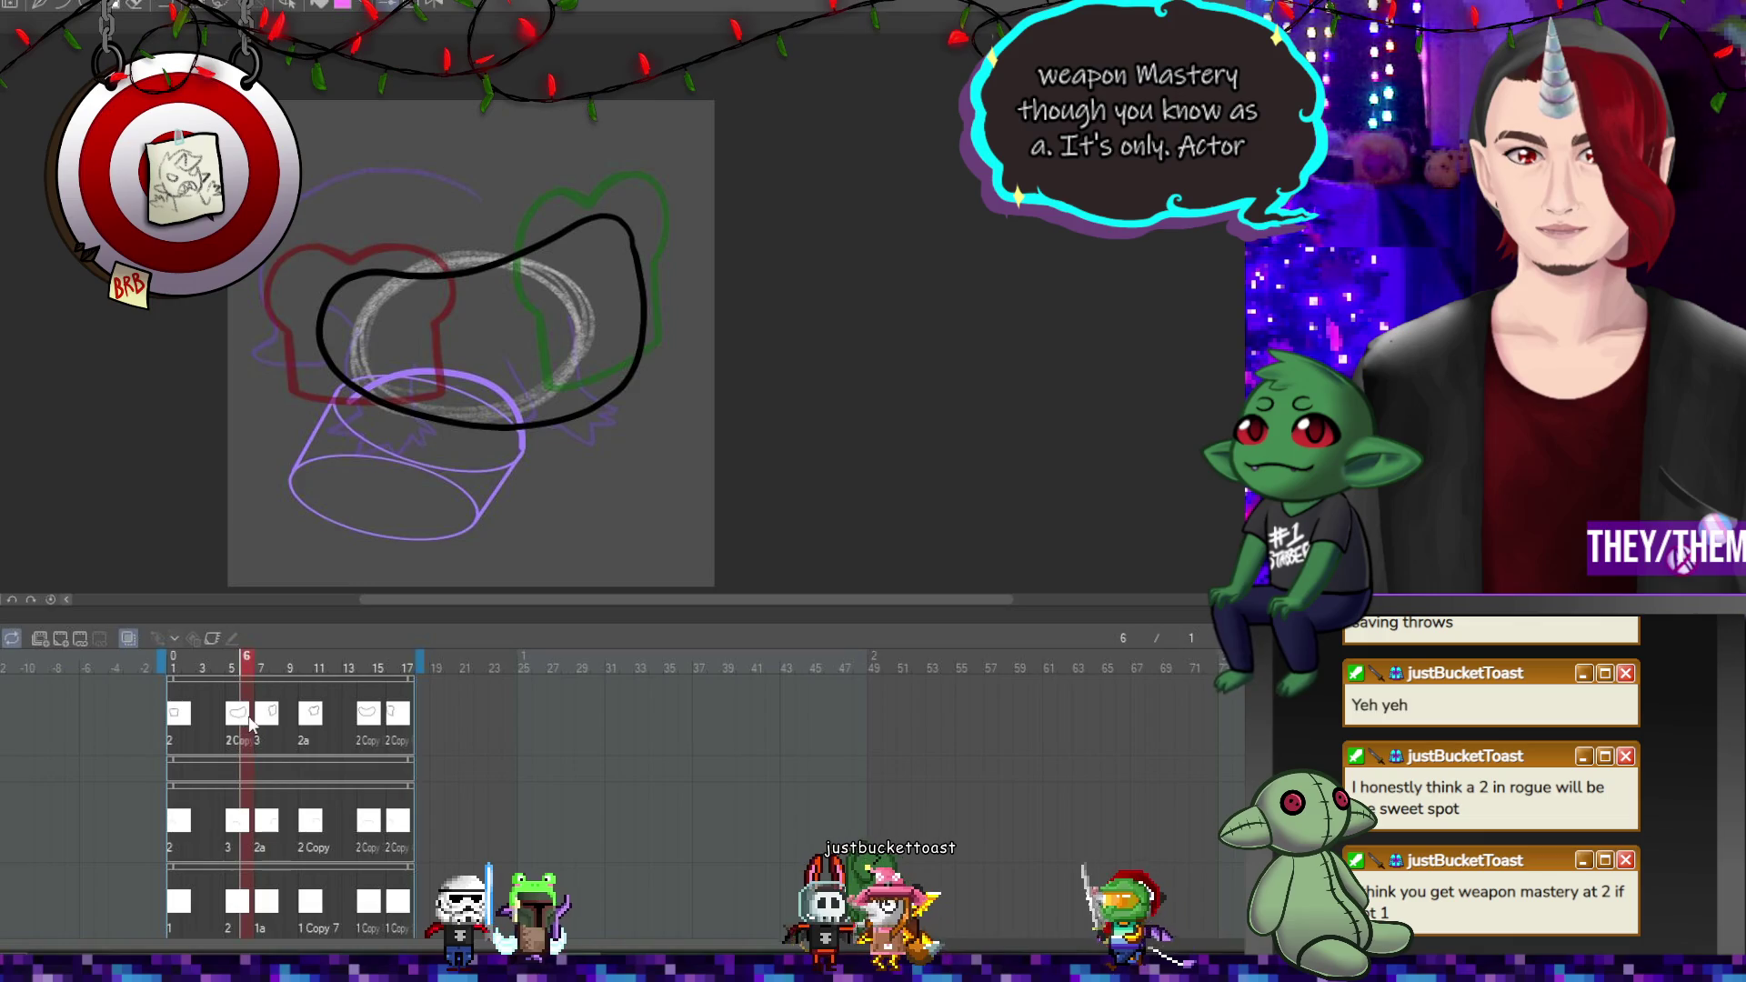
pyautogui.click(367, 726)
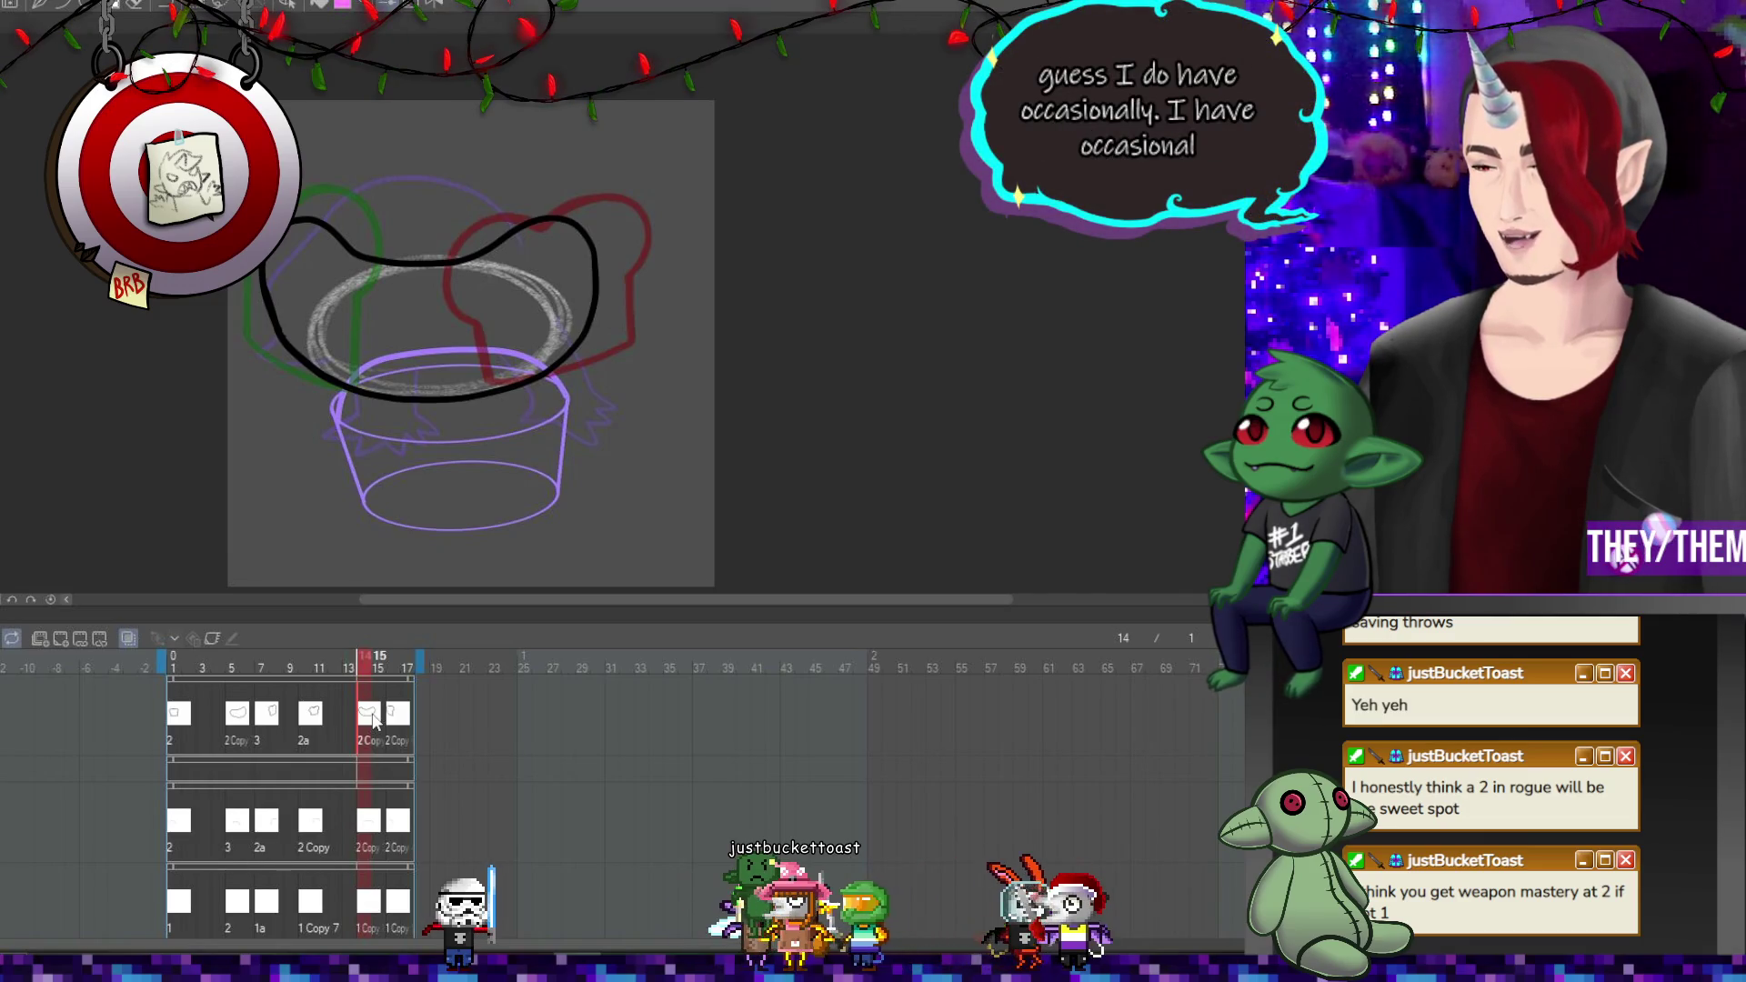
pyautogui.moveTo(433, 193); pyautogui.dragTo(404, 288)
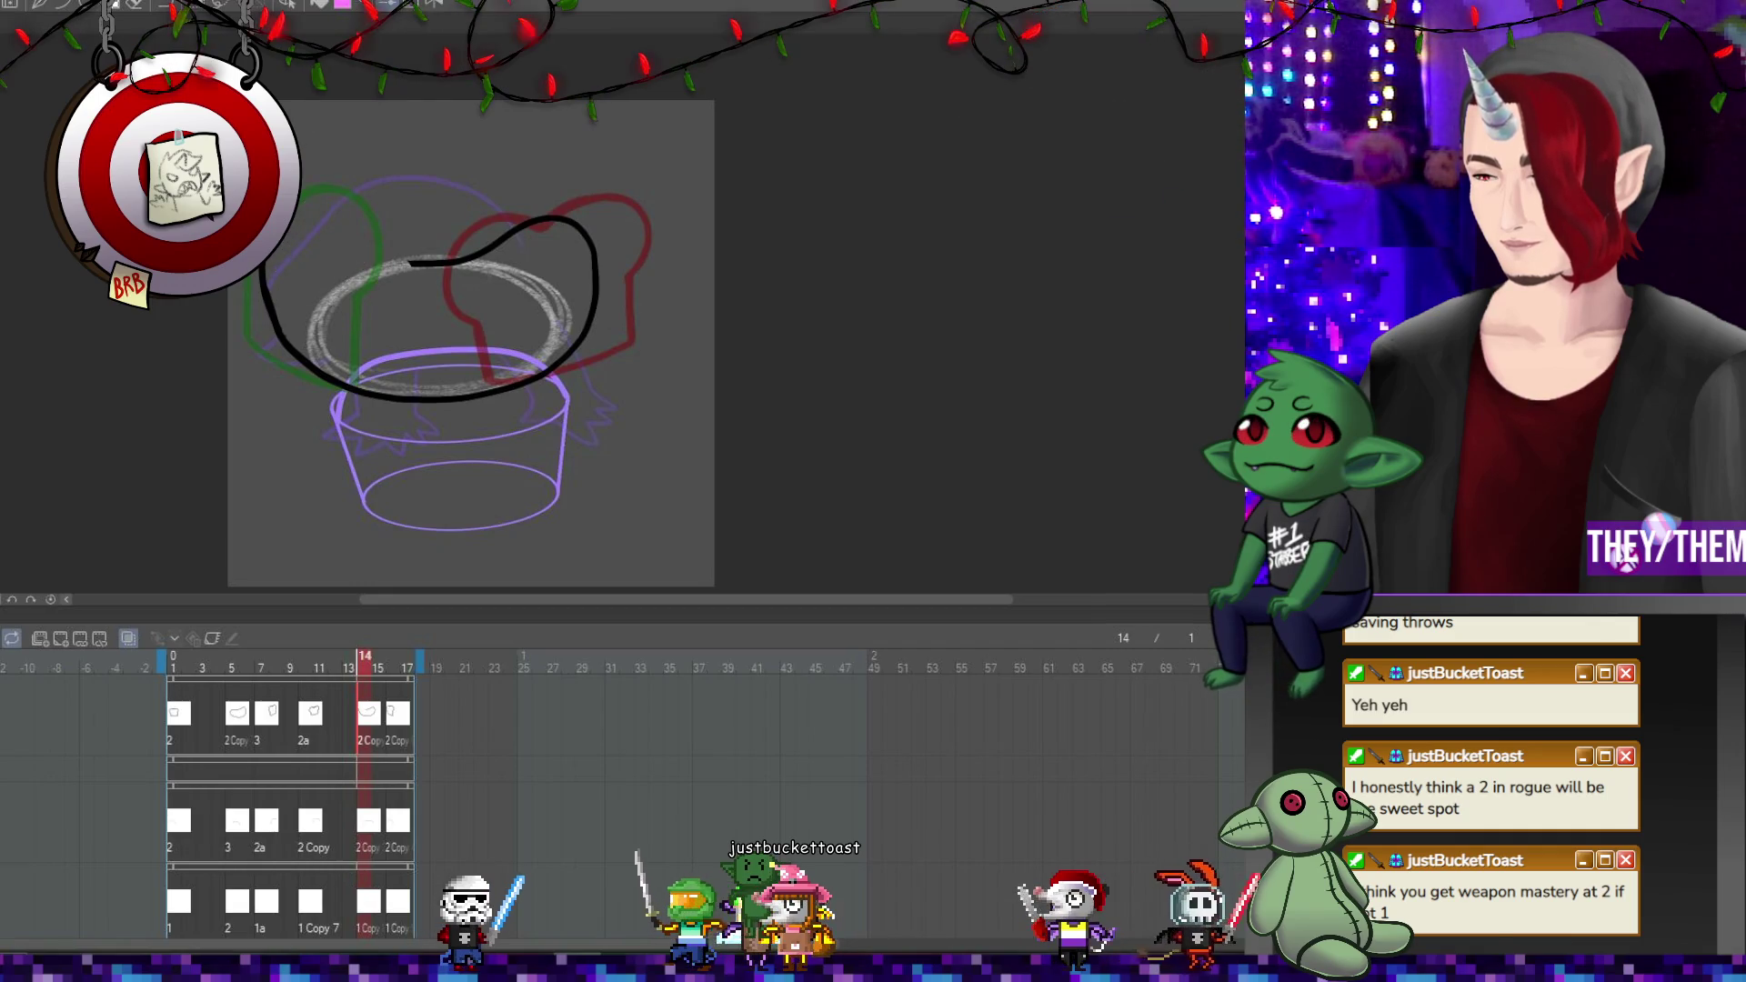
pyautogui.moveTo(273, 238); pyautogui.dragTo(405, 259)
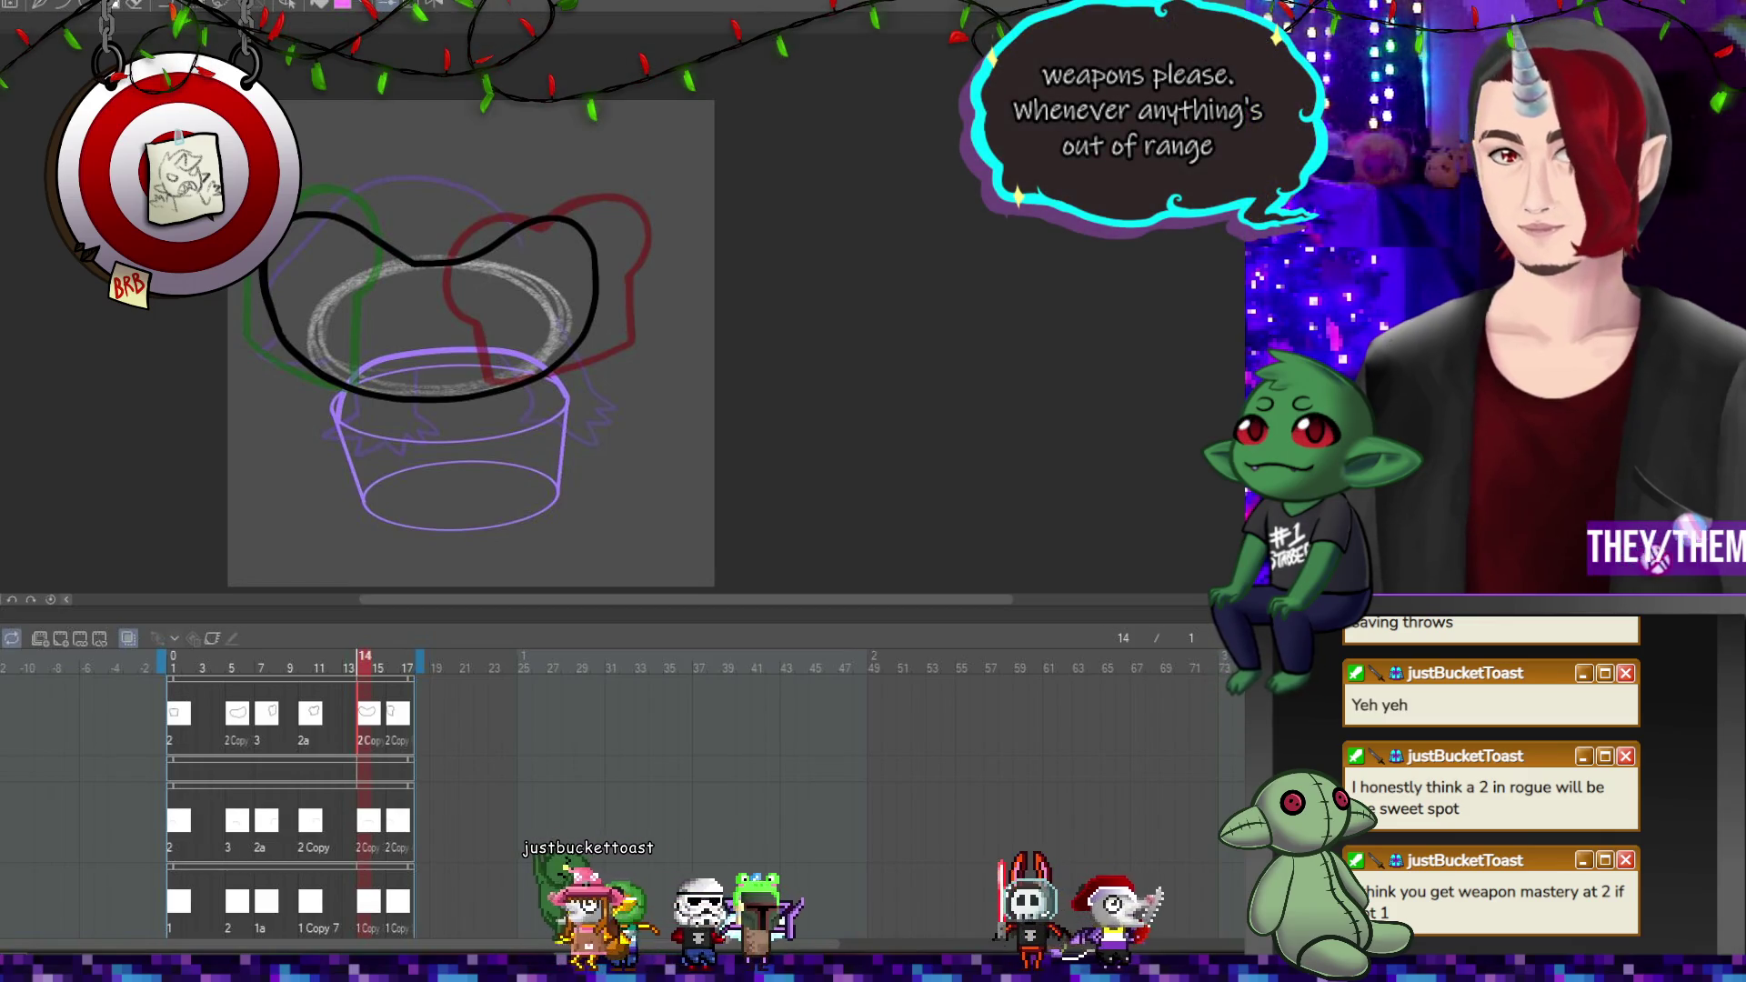
# Play the animation with onion skin hidden, recentring the canvas to check the motion.
pyautogui.press('space')
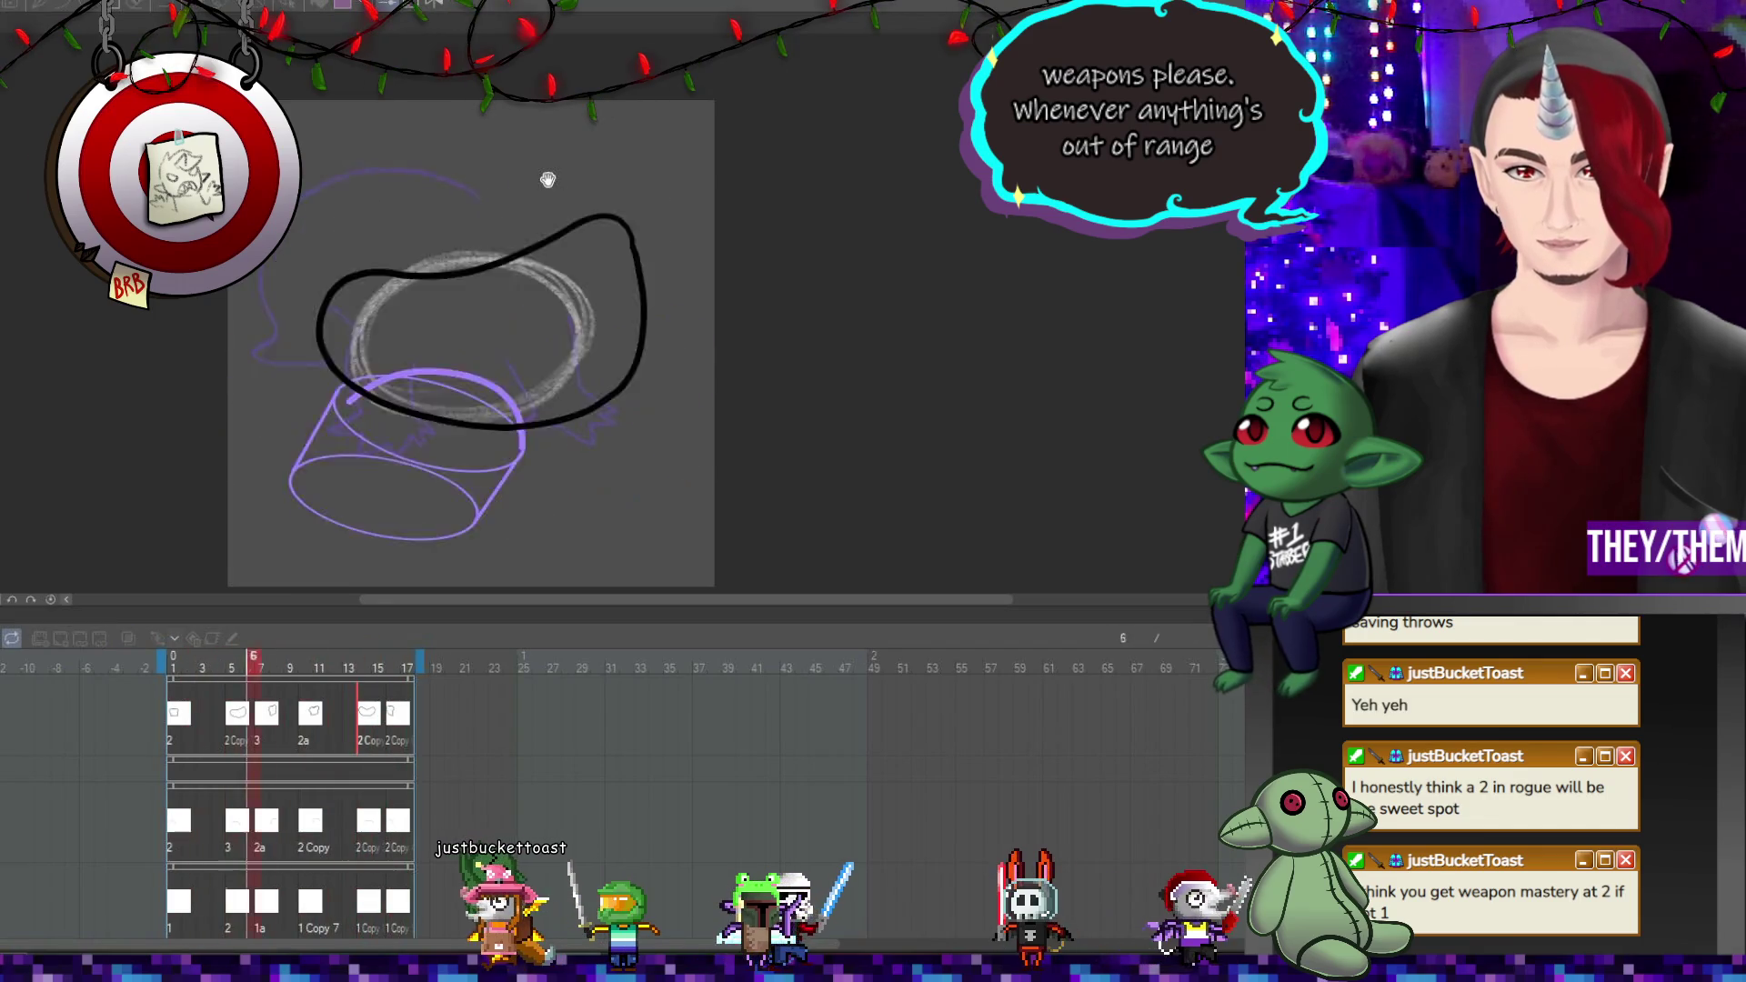
pyautogui.scroll(-2, 586, 307)
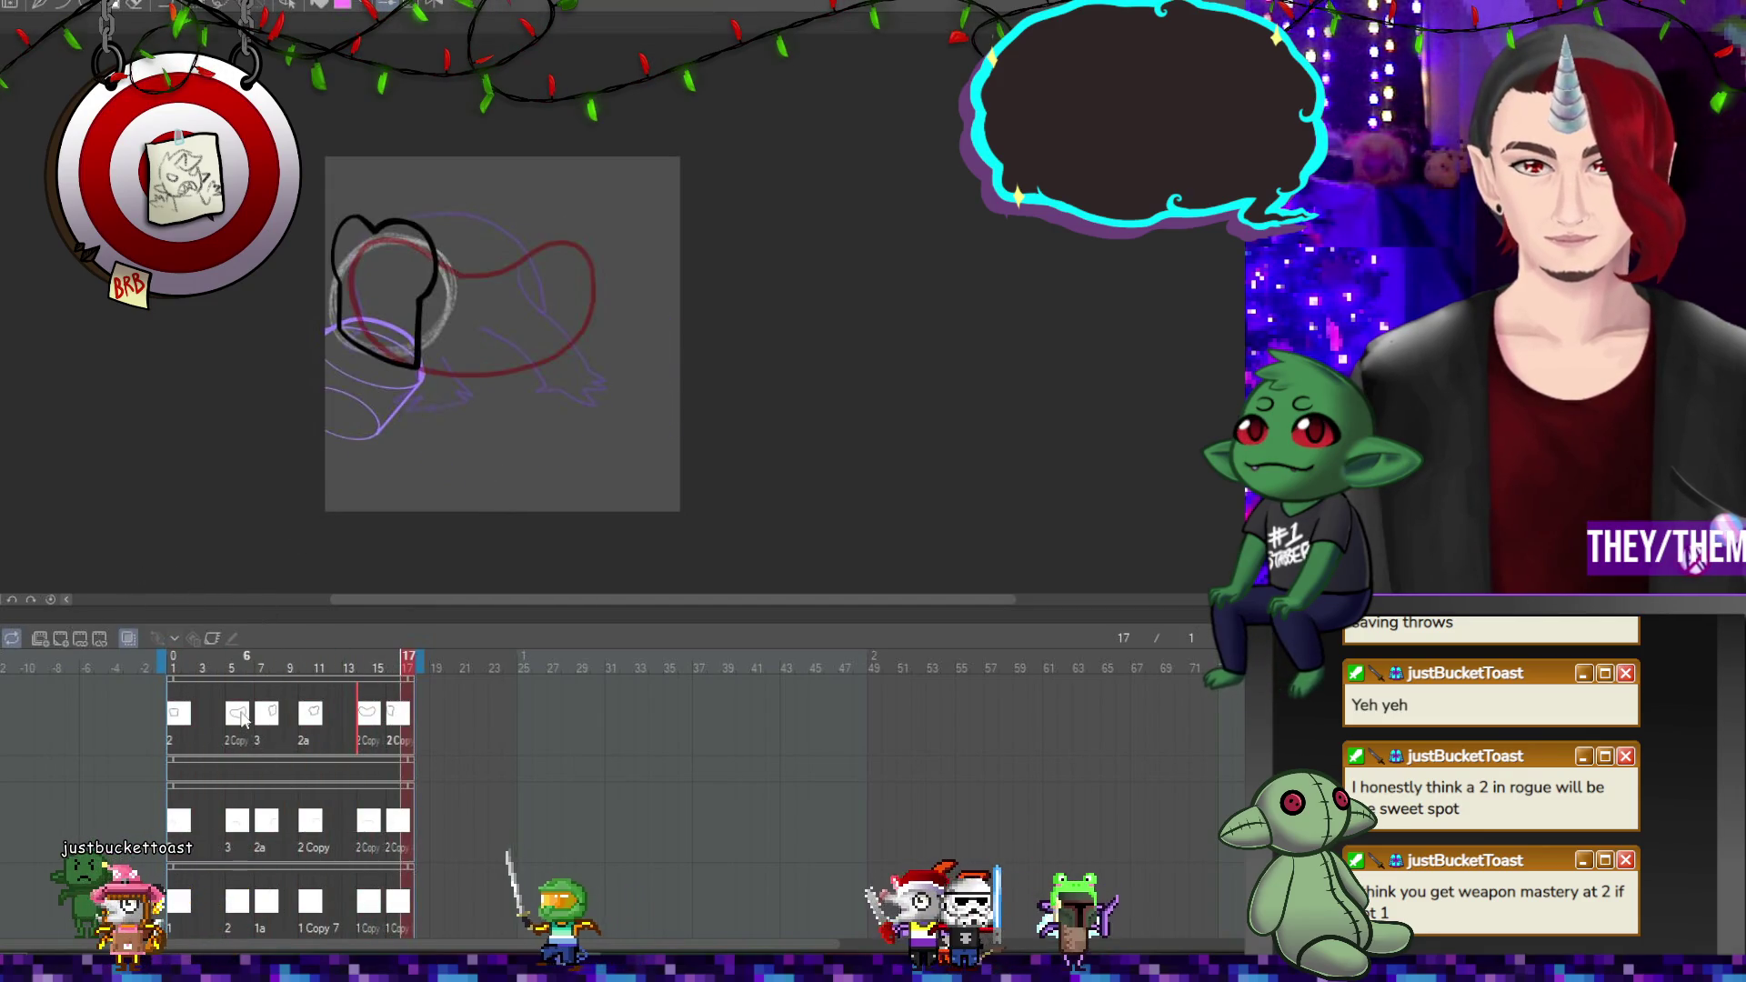
pyautogui.click(128, 638)
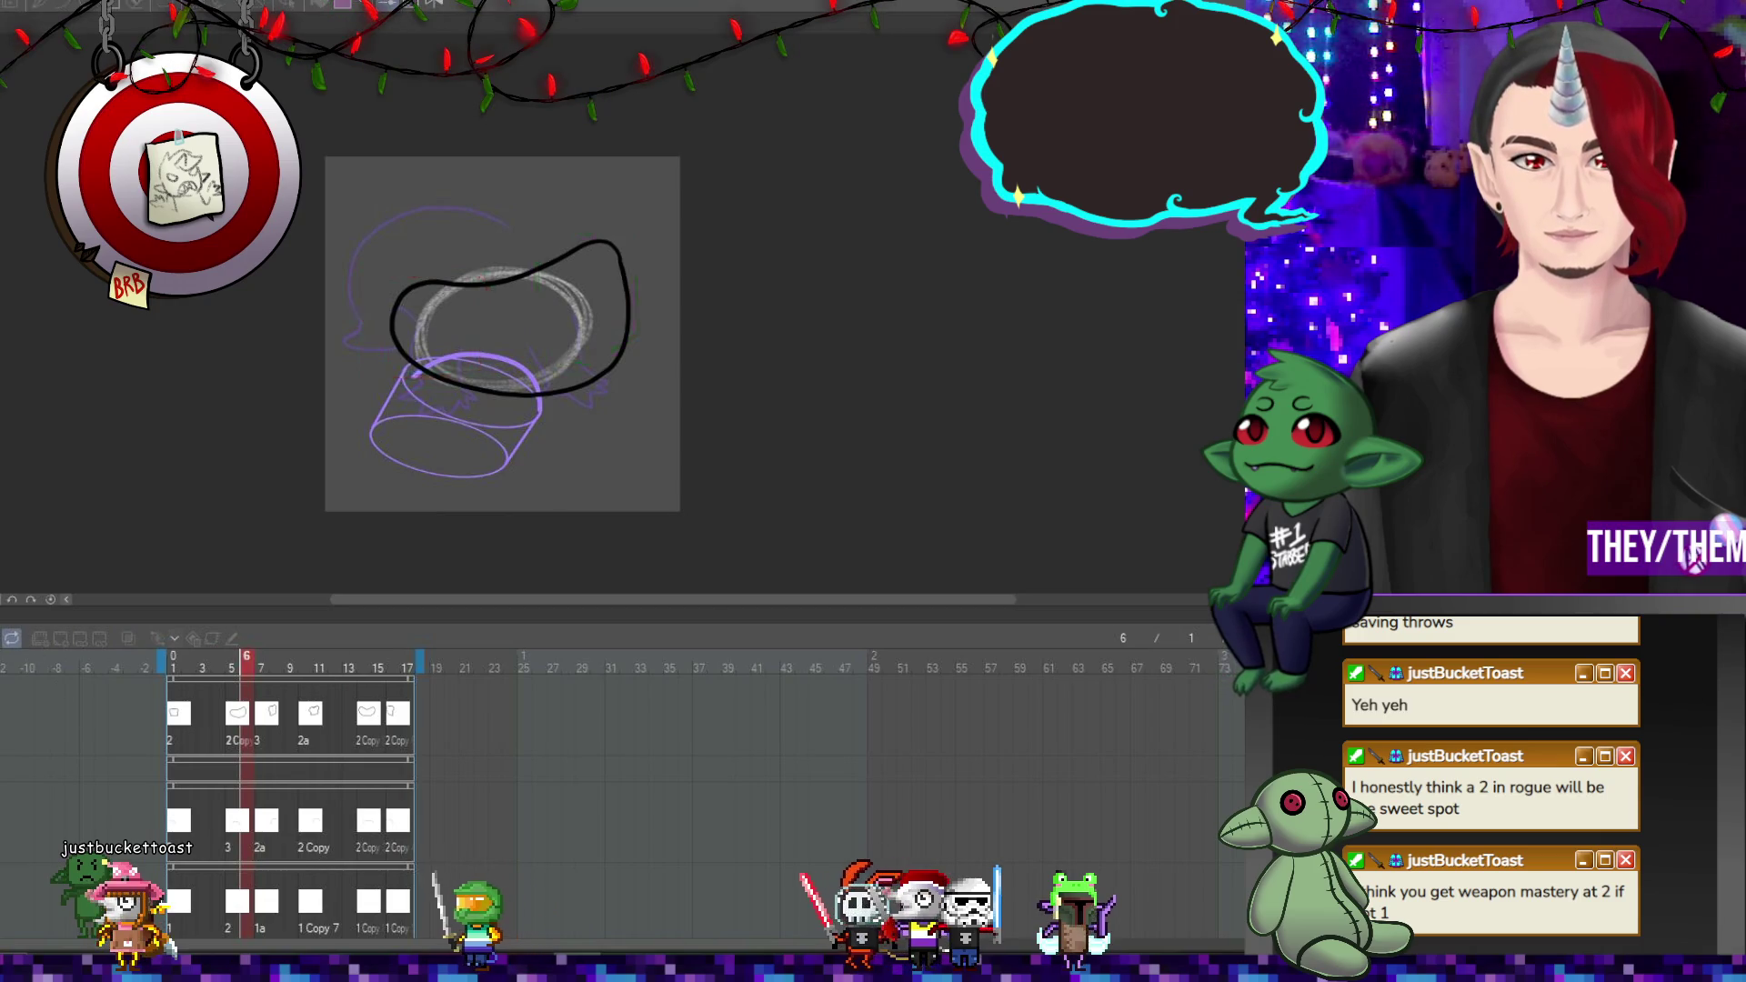
pyautogui.press('space')
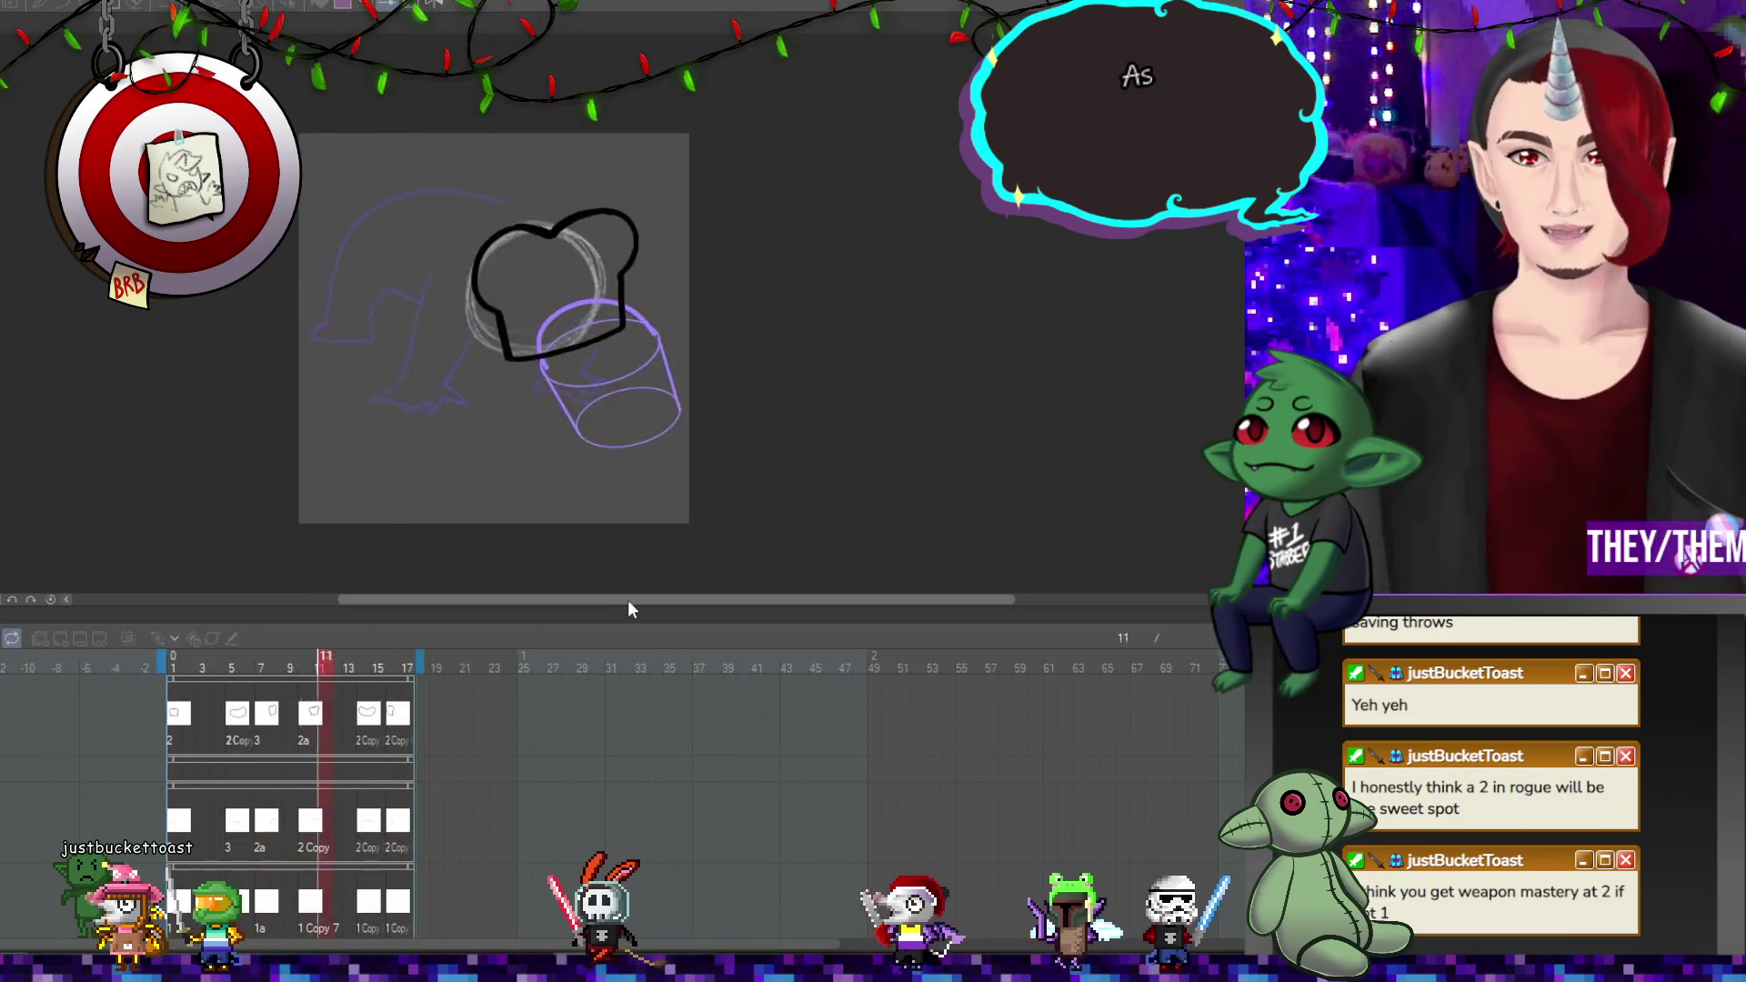
pyautogui.moveTo(628, 598); pyautogui.dragTo(594, 602)
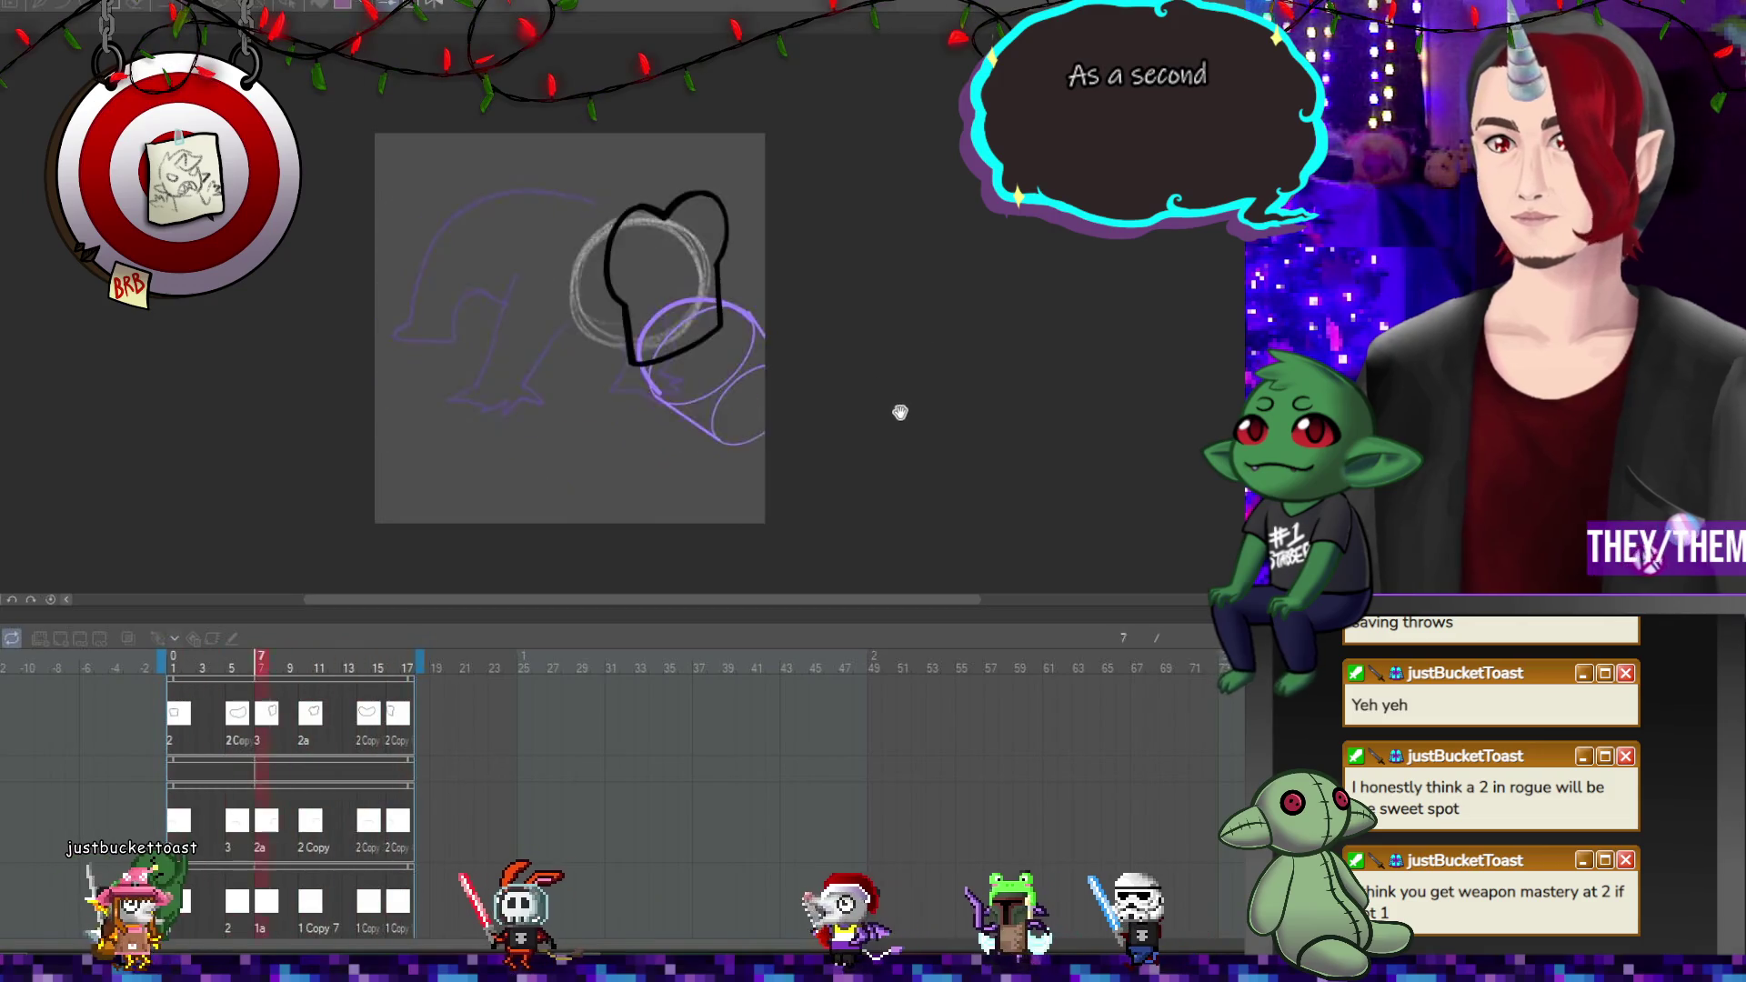
pyautogui.moveTo(884, 512); pyautogui.dragTo(865, 543)
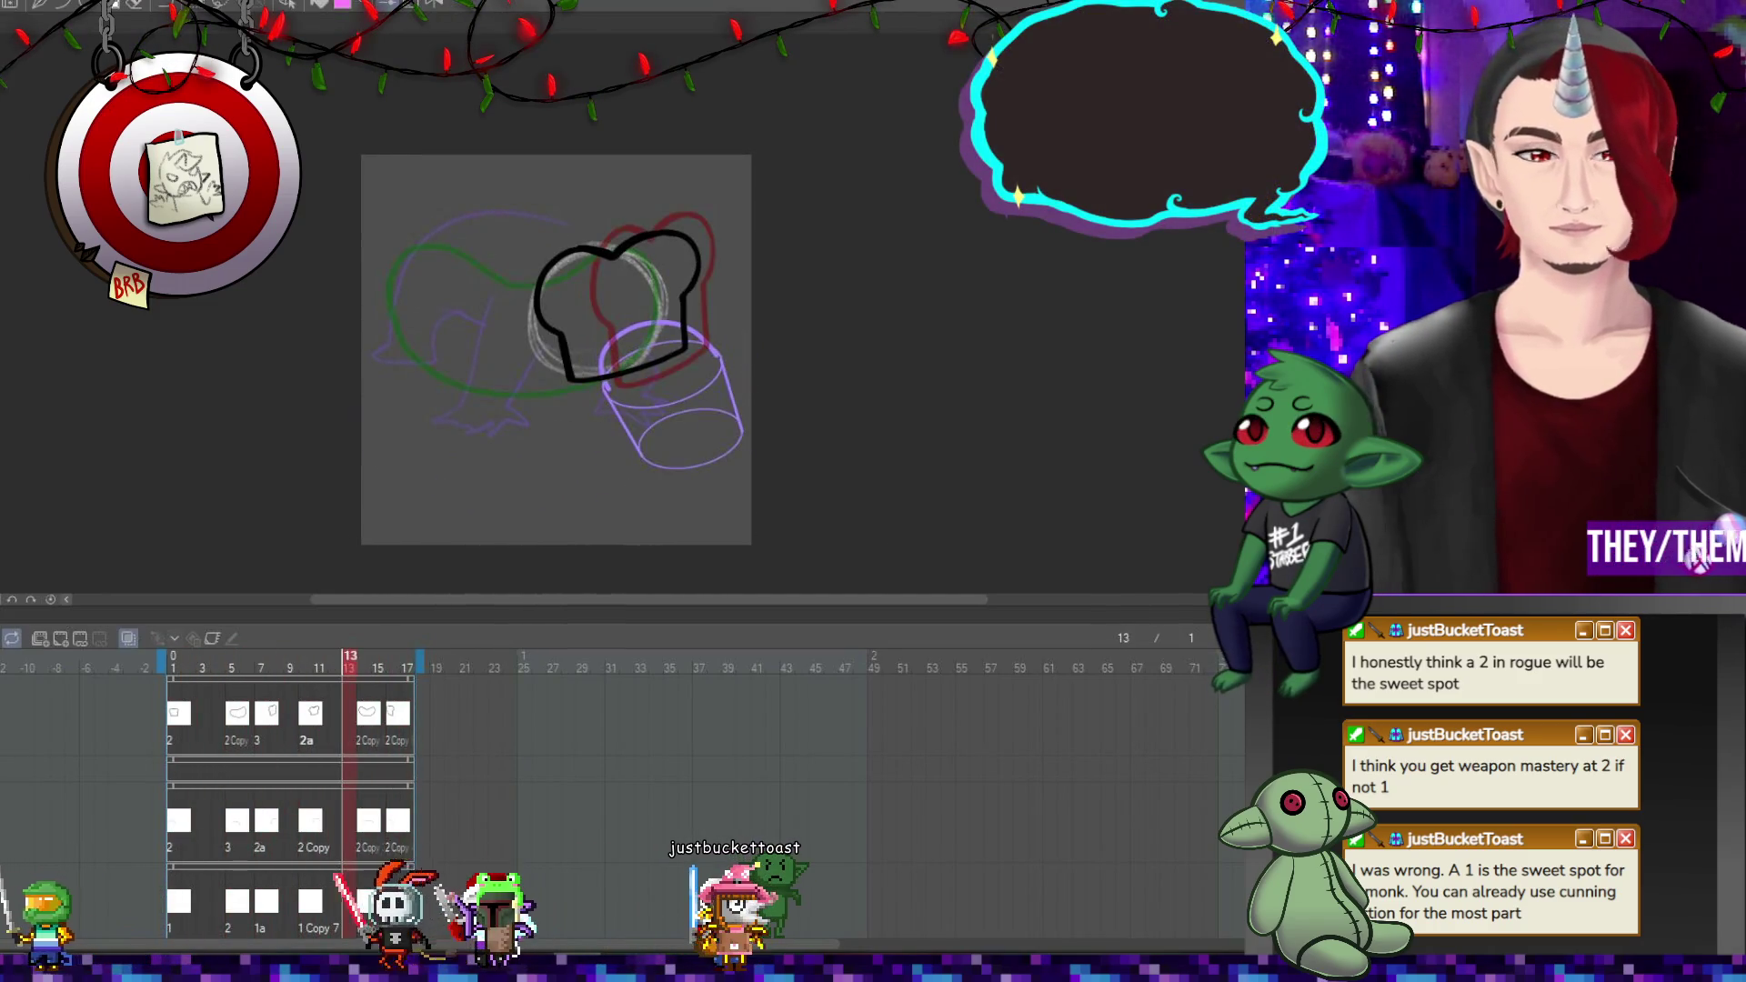
pyautogui.scroll(5, 644, 232)
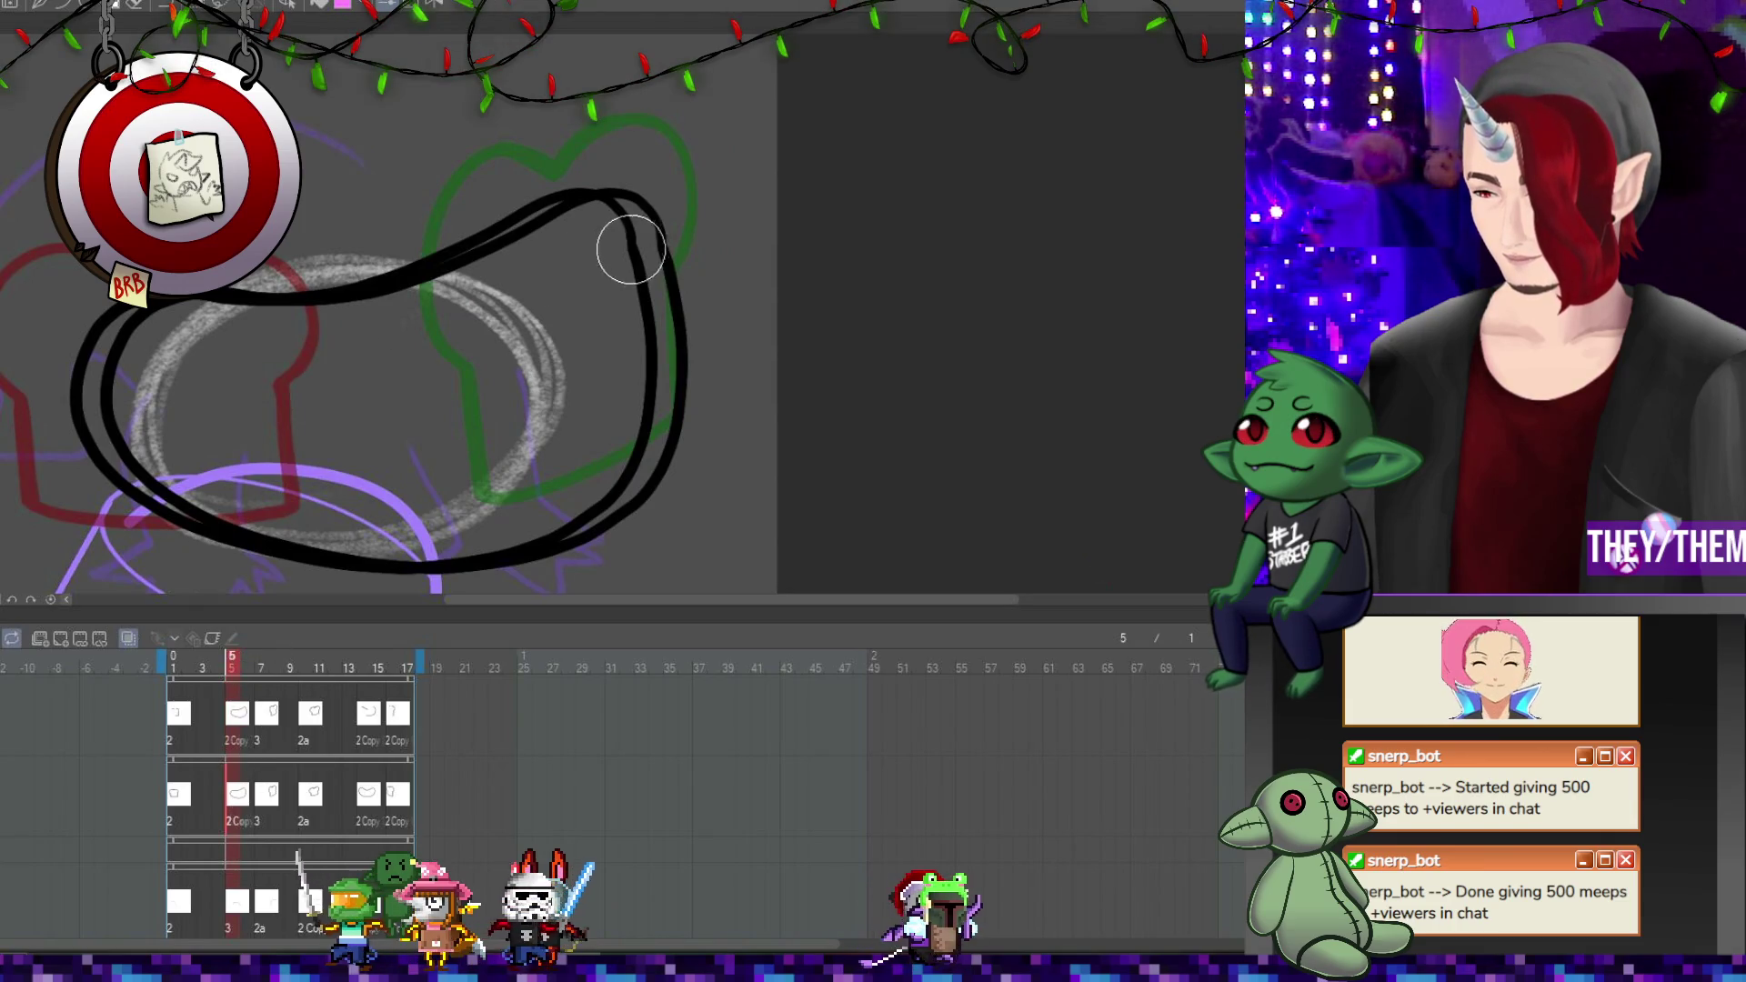
# Redraw frame 5's inner right loop line and erase stray strokes from frame 8's bread outline.
pyautogui.moveTo(585, 234)
pyautogui.mouseDown()
pyautogui.moveTo(653, 448)
pyautogui.moveTo(398, 525)
pyautogui.mouseUp()
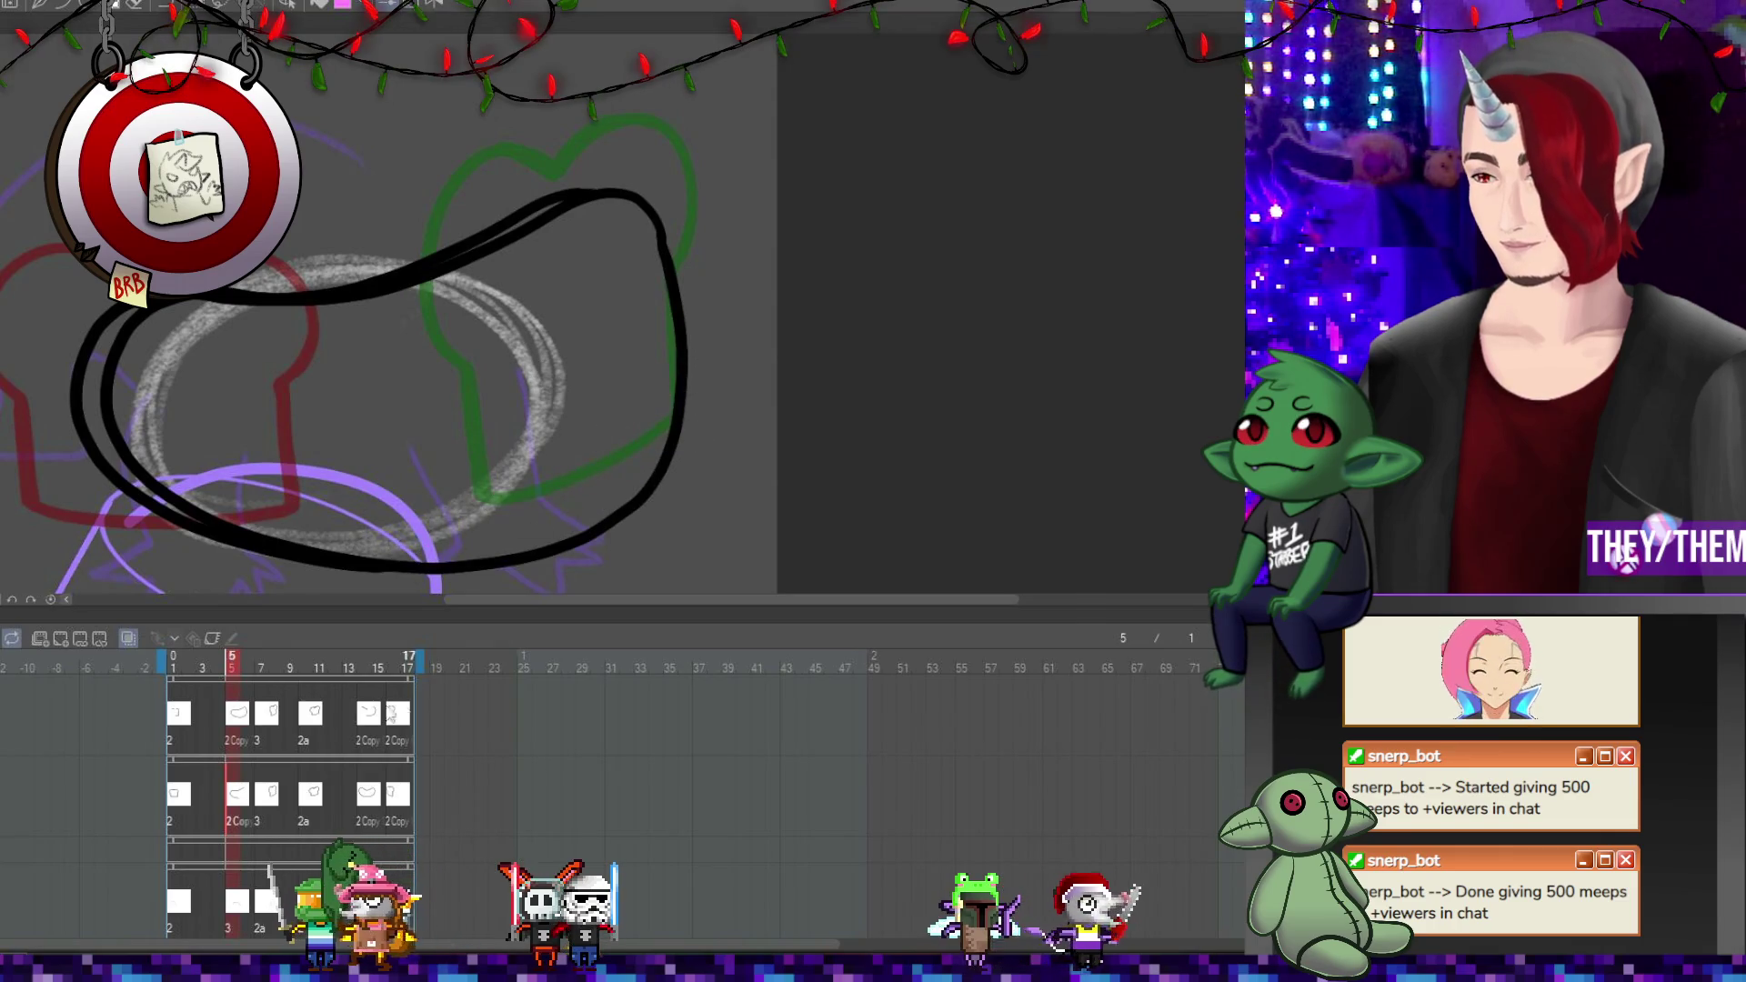
pyautogui.click(196, 796)
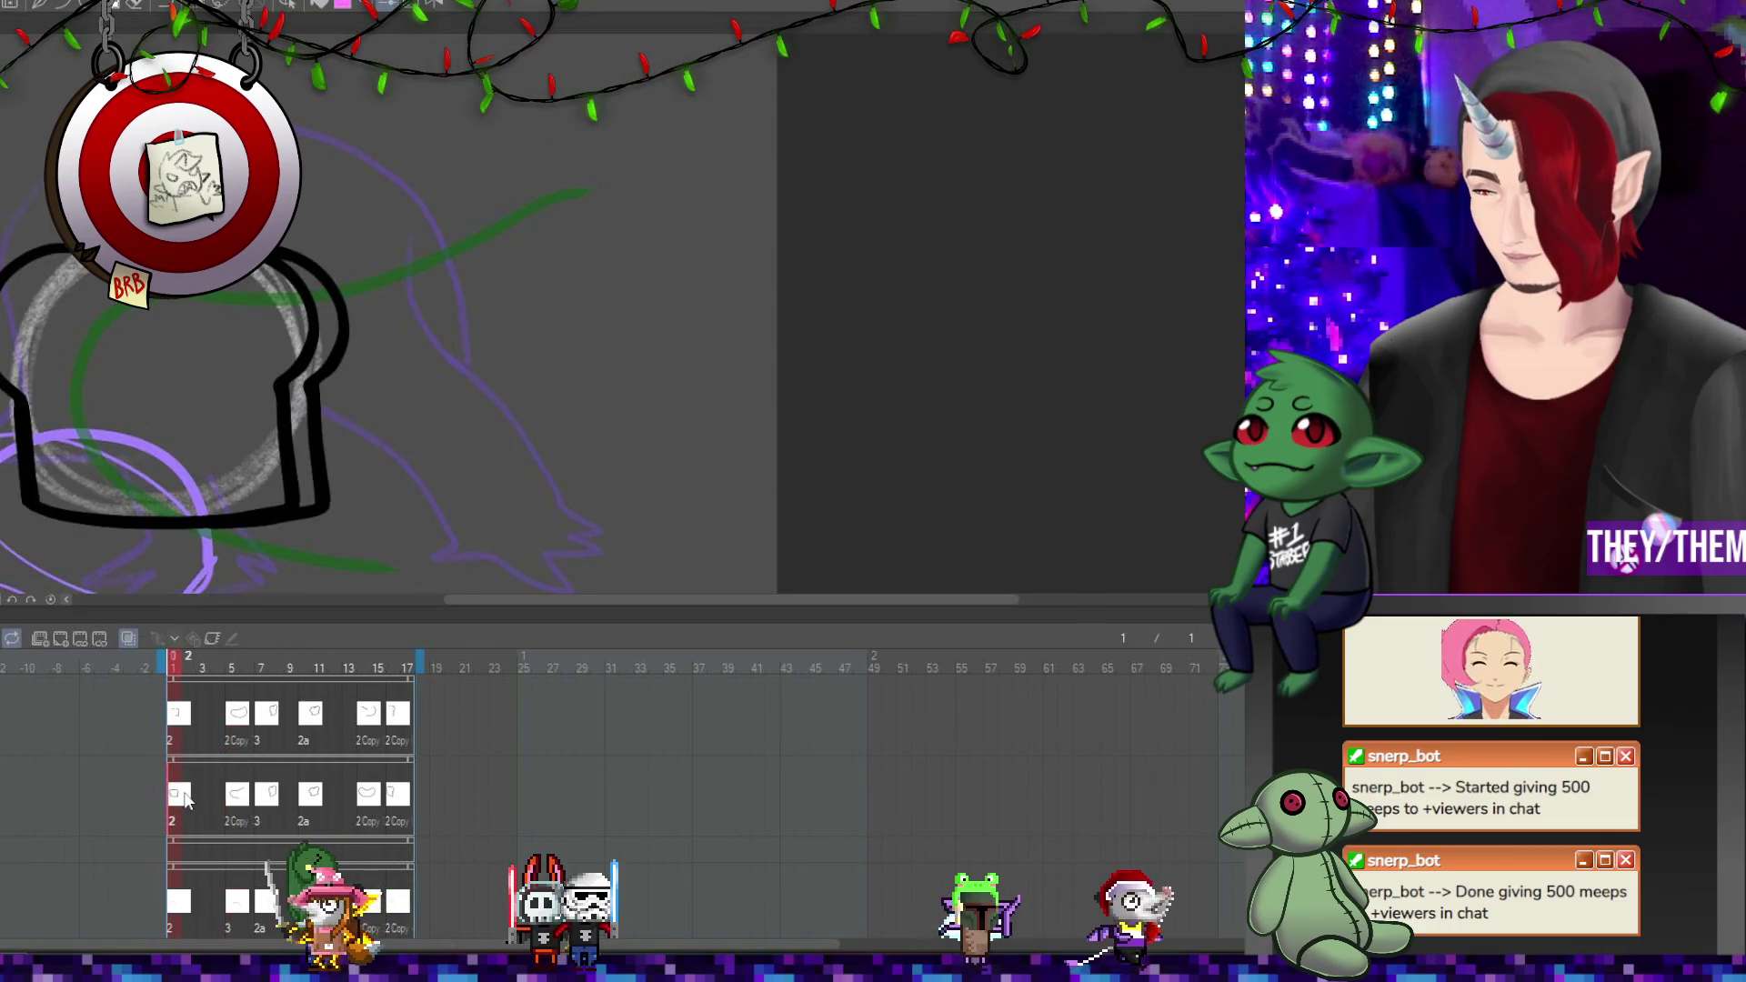
pyautogui.click(275, 798)
pyautogui.moveTo(616, 305)
pyautogui.mouseDown()
pyautogui.moveTo(682, 155)
pyautogui.moveTo(655, 155)
pyautogui.moveTo(684, 265)
pyautogui.mouseUp()
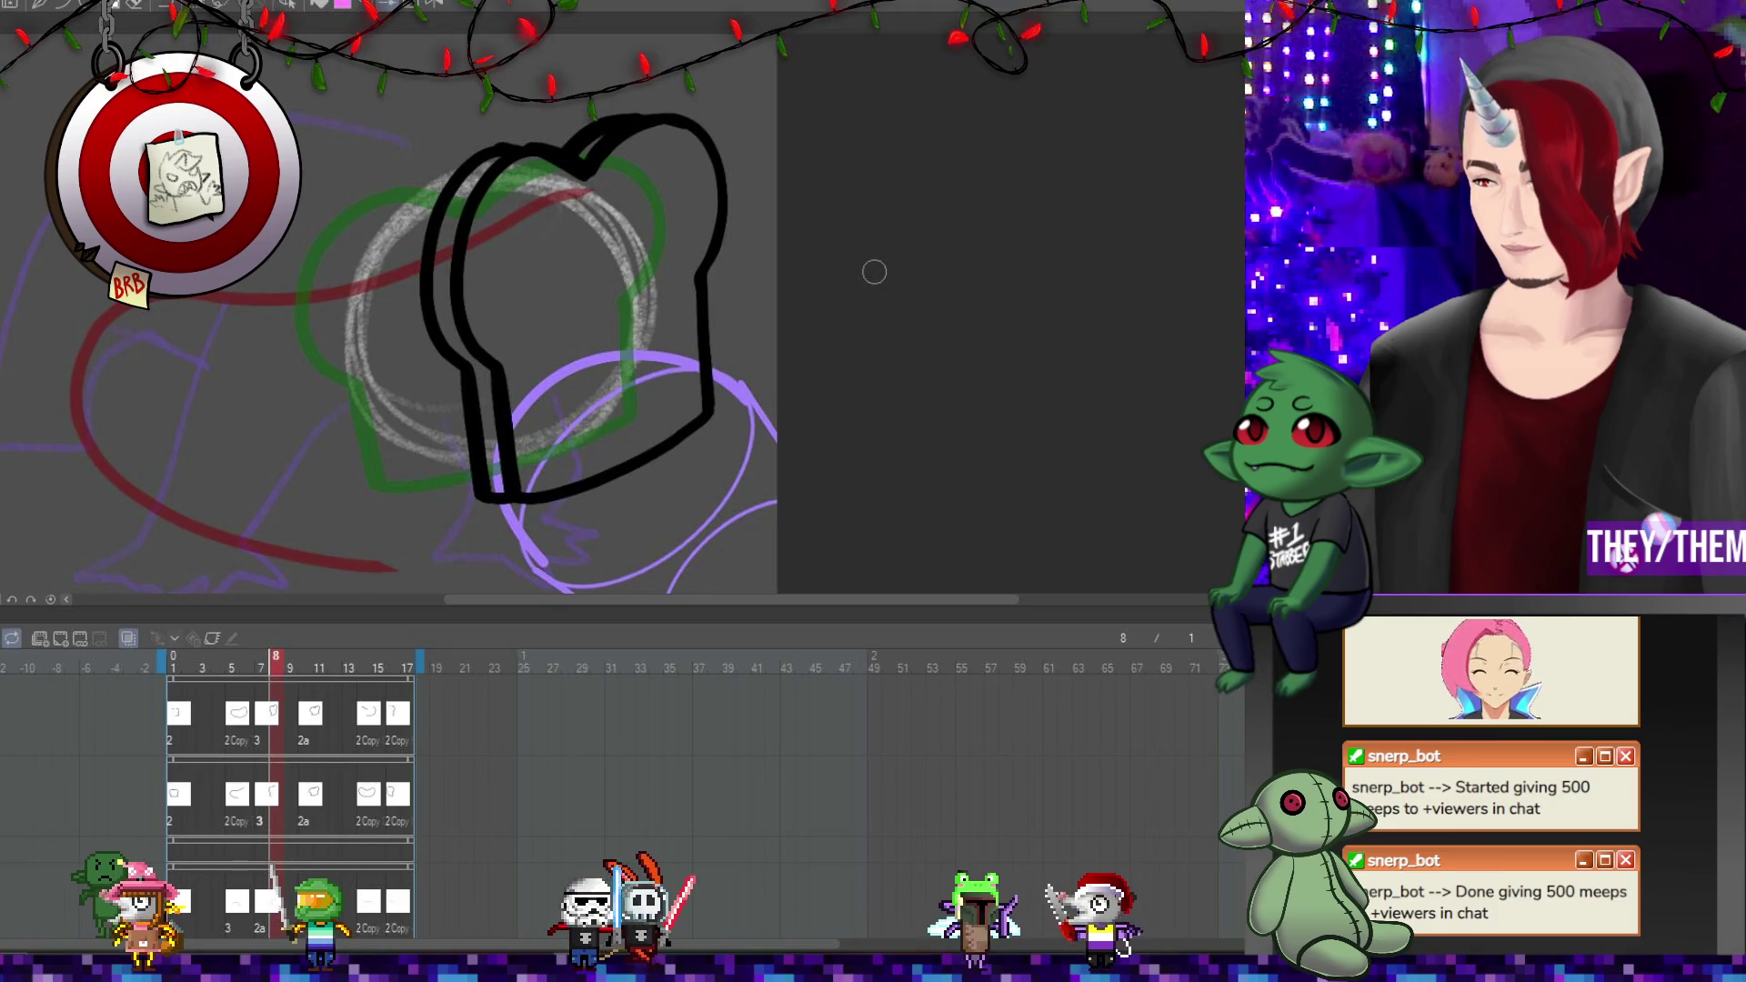
pyautogui.click(306, 793)
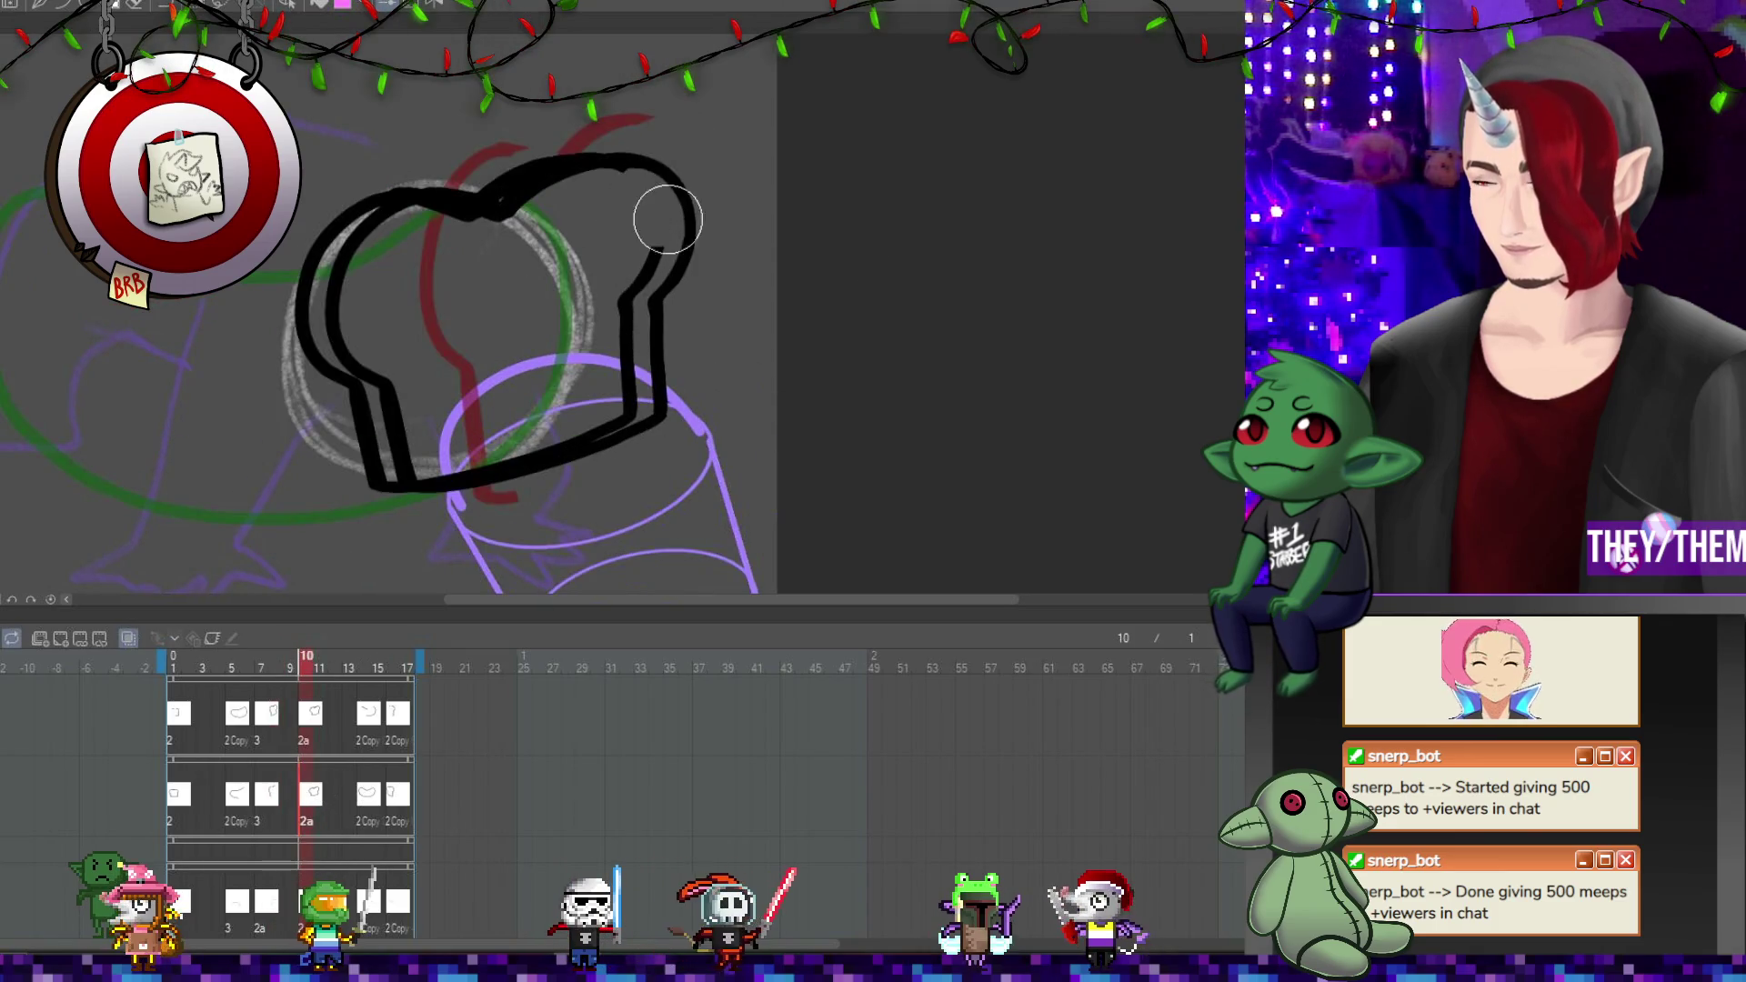
pyautogui.hotkey('ctrl', 'z')
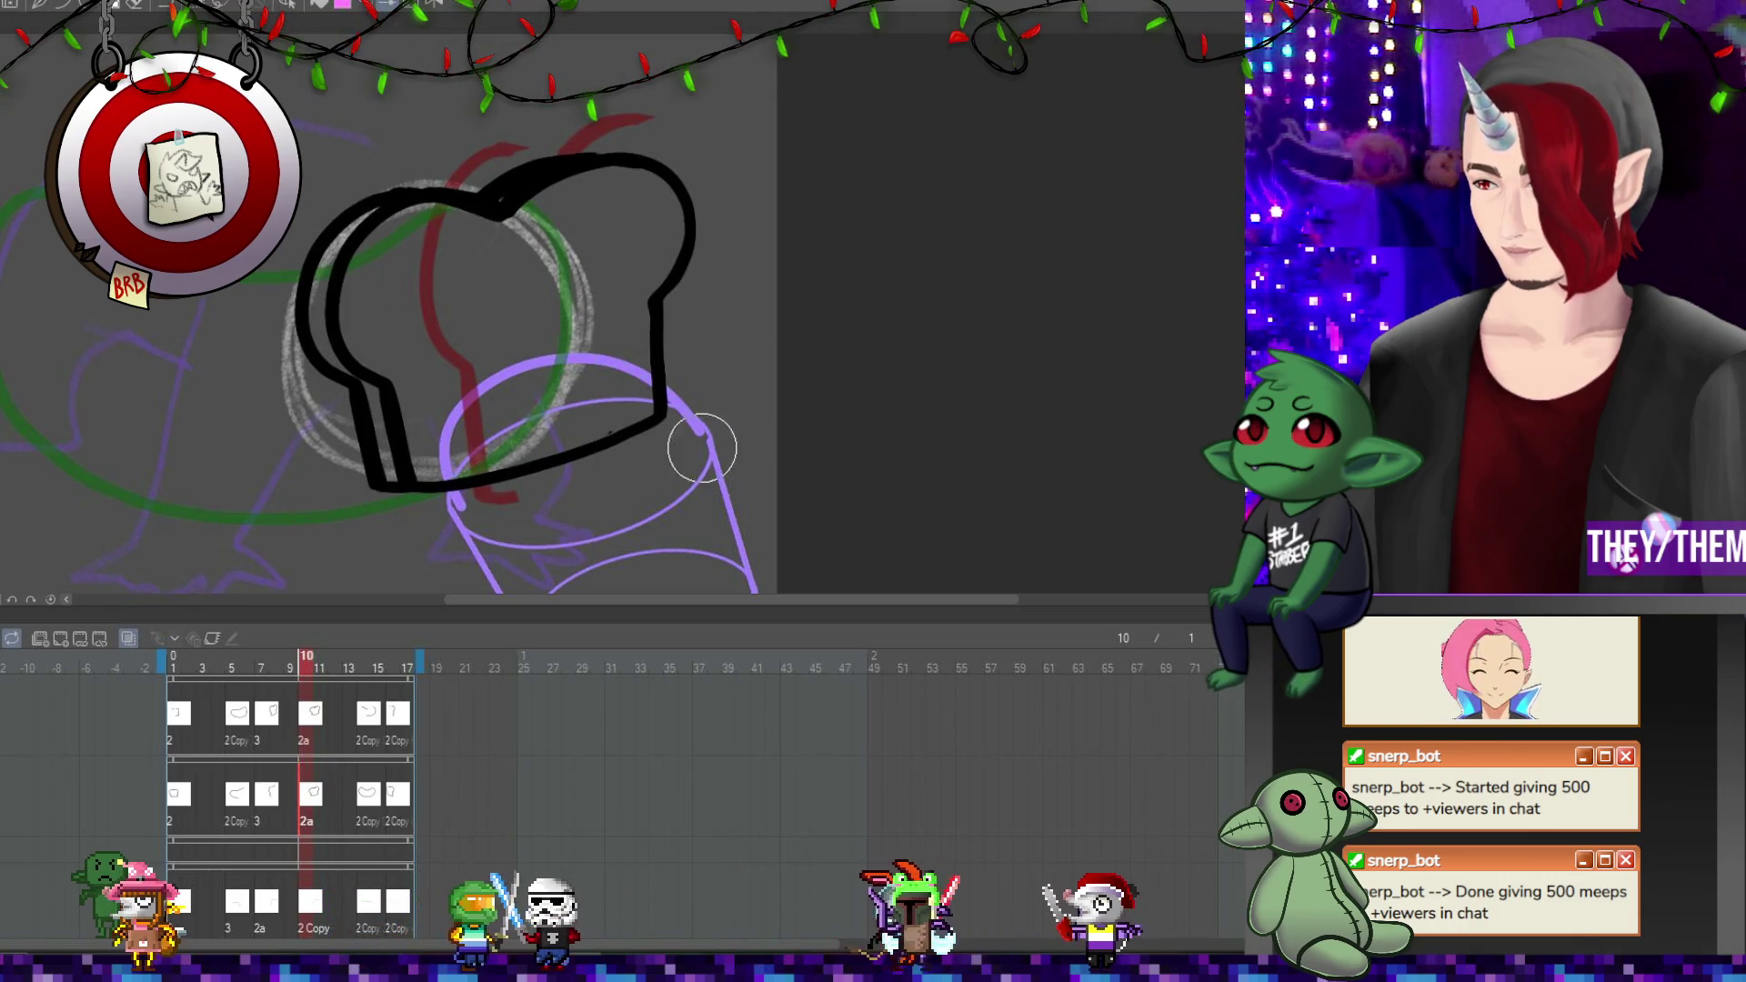
# Jump ahead to frame 16 and zoom out to see the whole drawing.
pyautogui.click(369, 799)
pyautogui.click(397, 814)
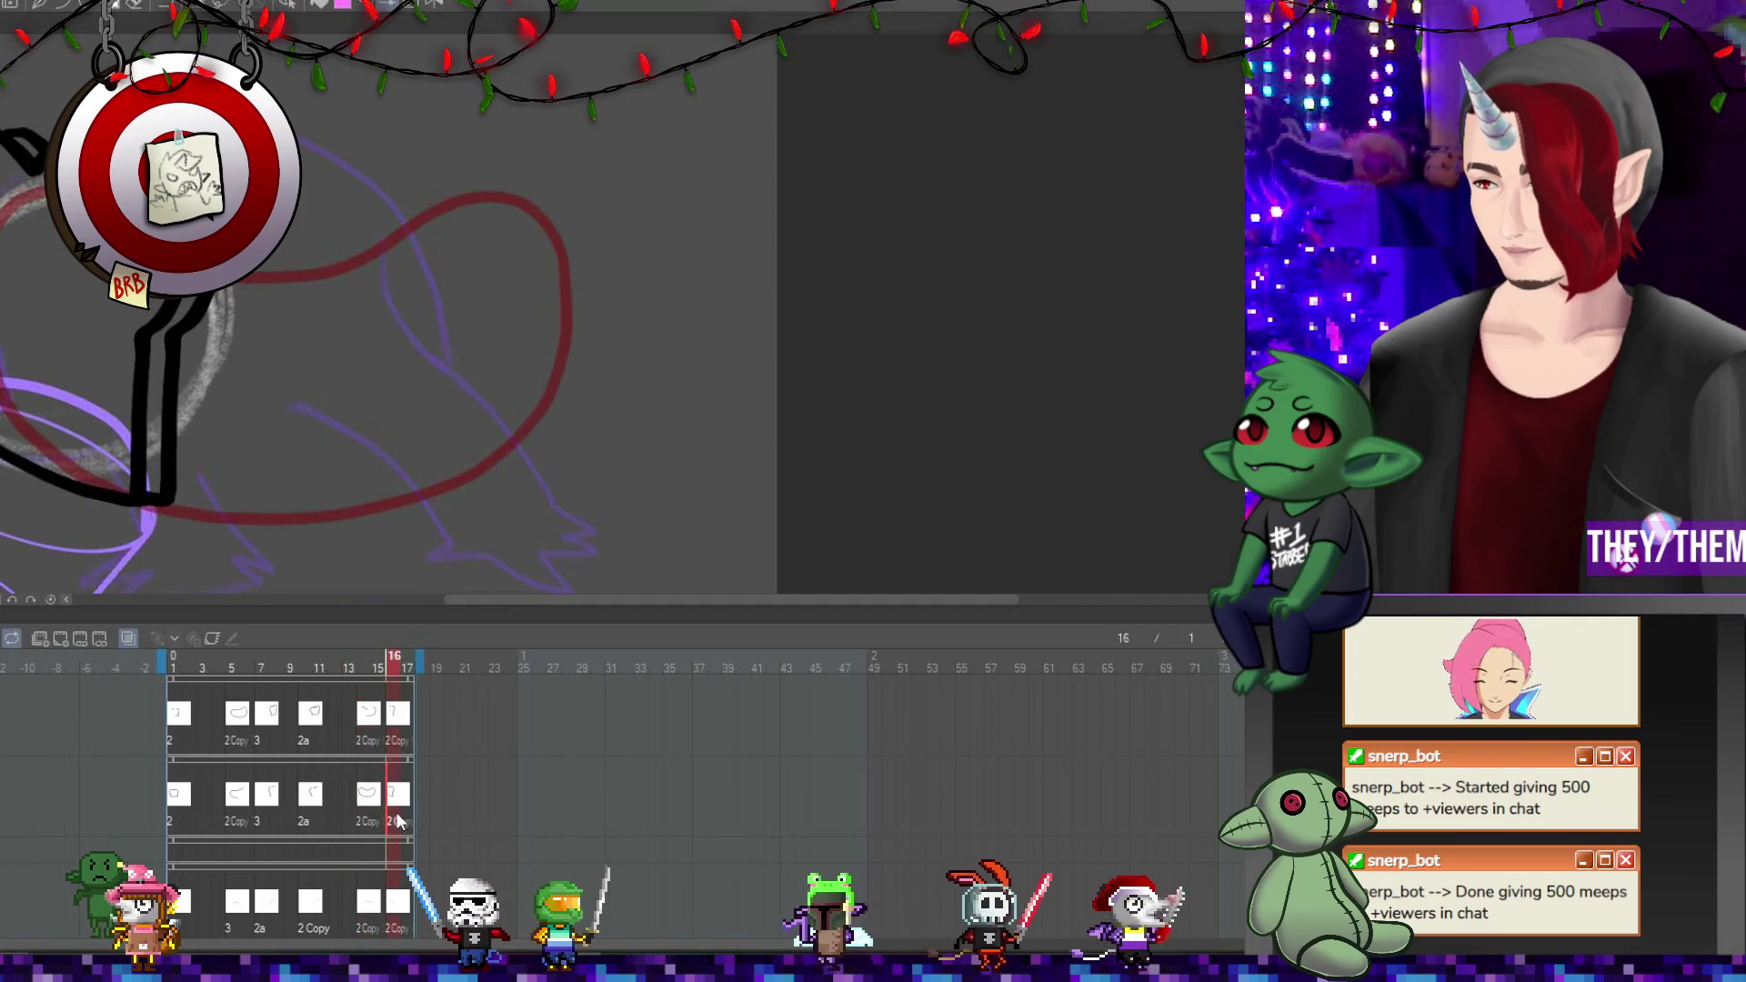
pyautogui.hotkey('ctrl', '-')
pyautogui.hotkey('ctrl', '-')
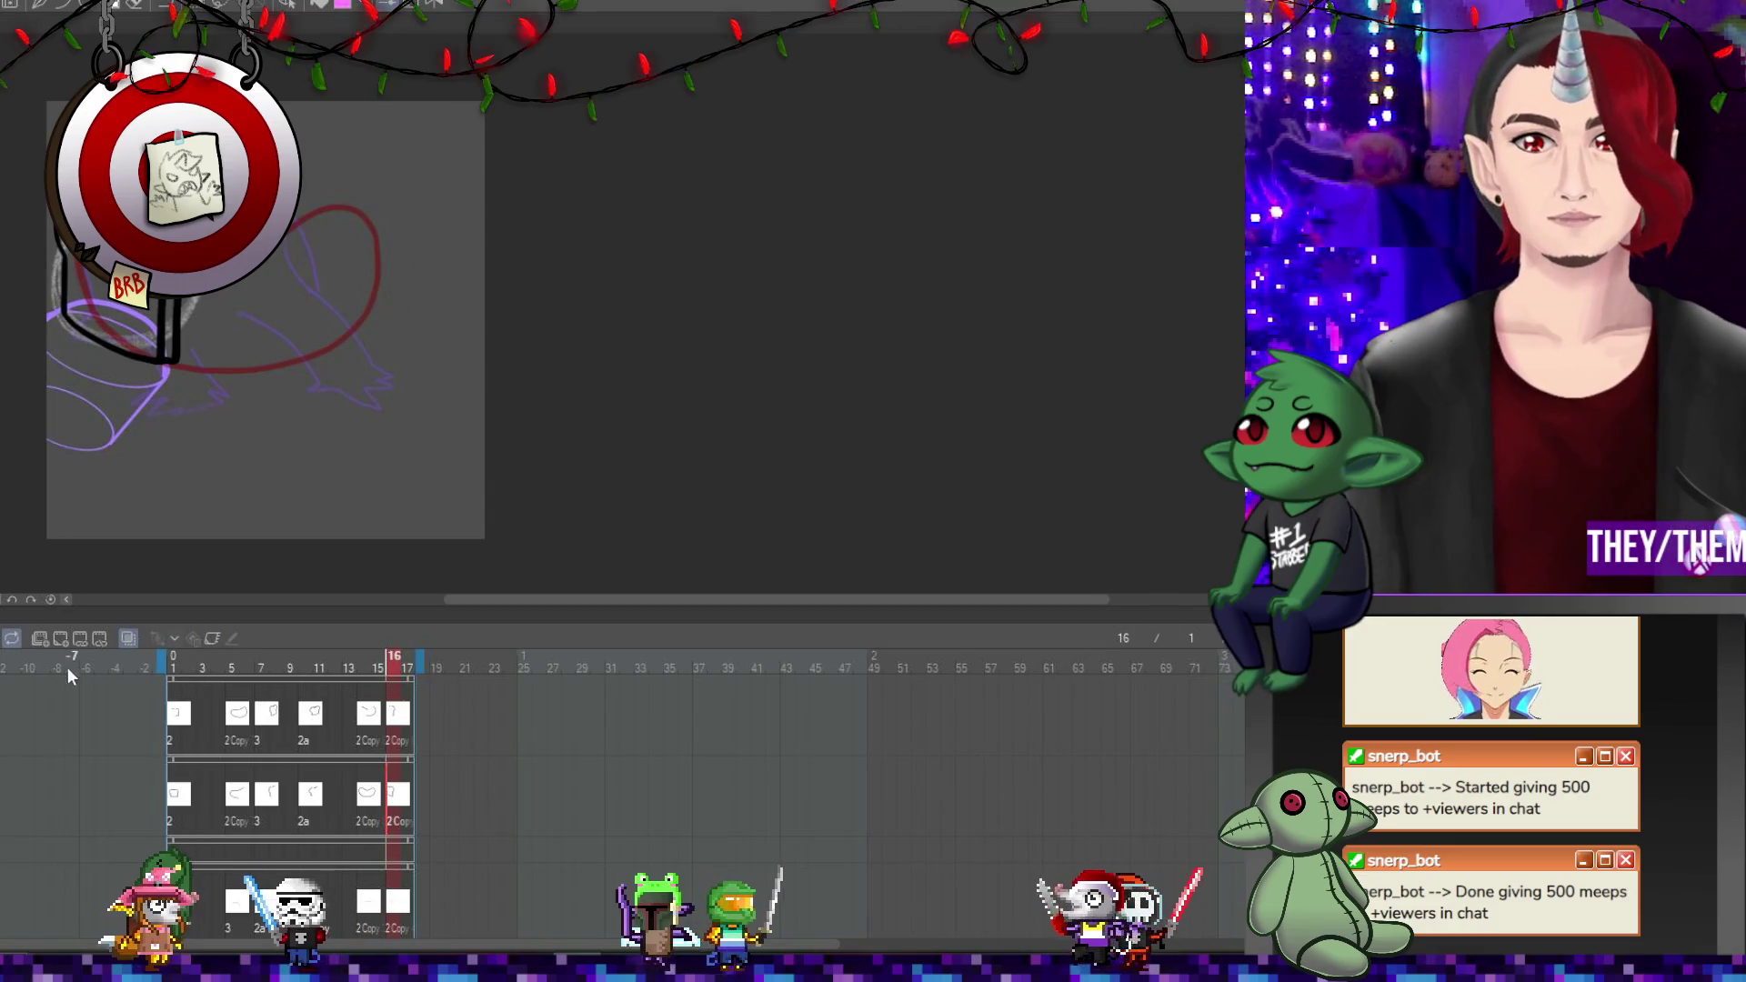
# Loop the toast-and-bucket animation playback and pan the canvas into view.
pyautogui.press('space')
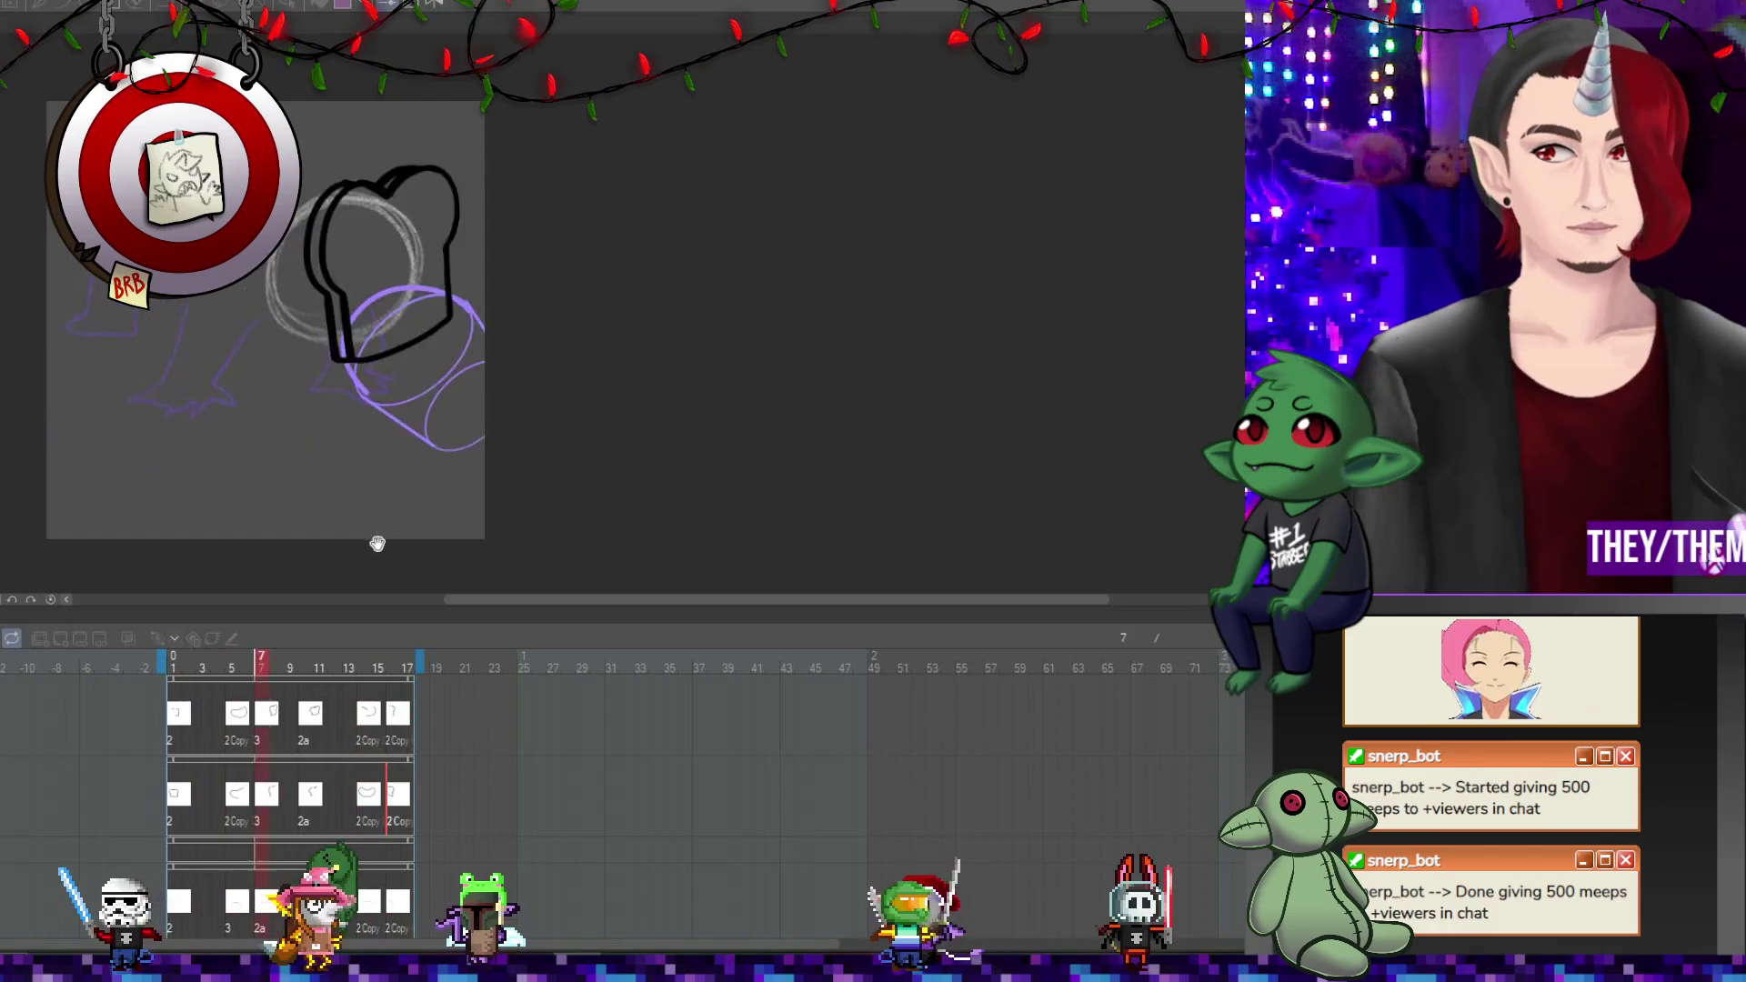
pyautogui.moveTo(603, 598); pyautogui.dragTo(488, 604)
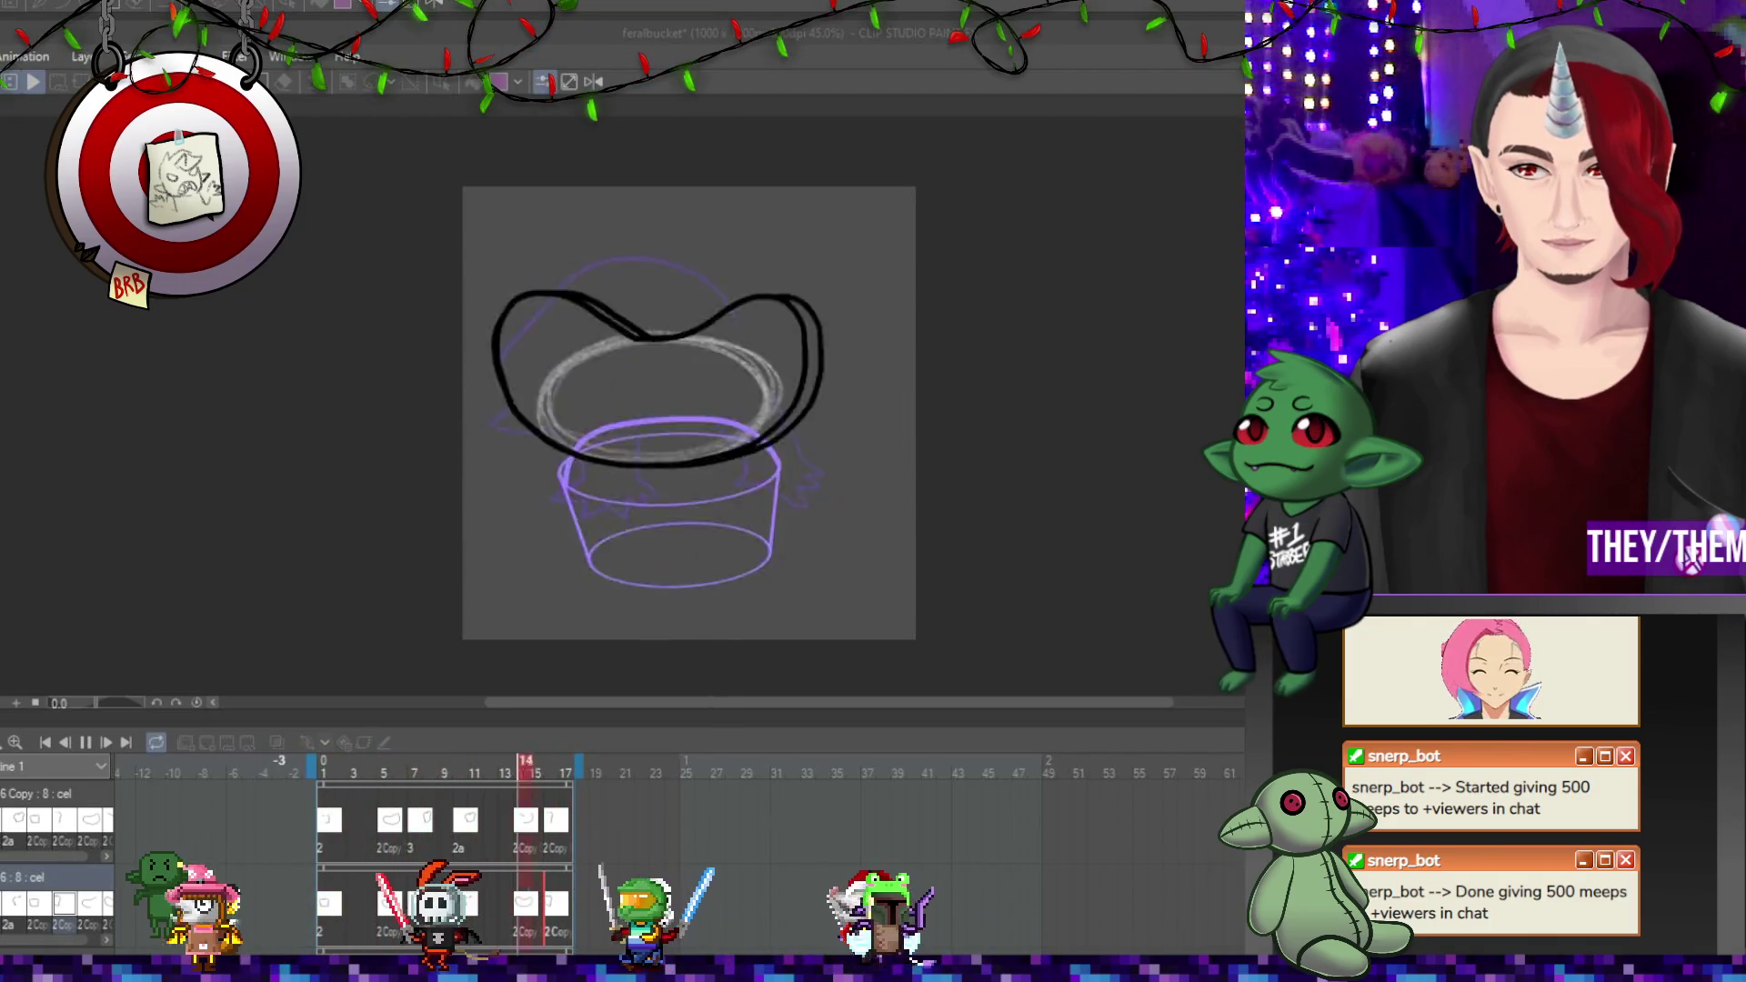
# Stop playback, return to frame 1 and pan the canvas.
pyautogui.click(85, 742)
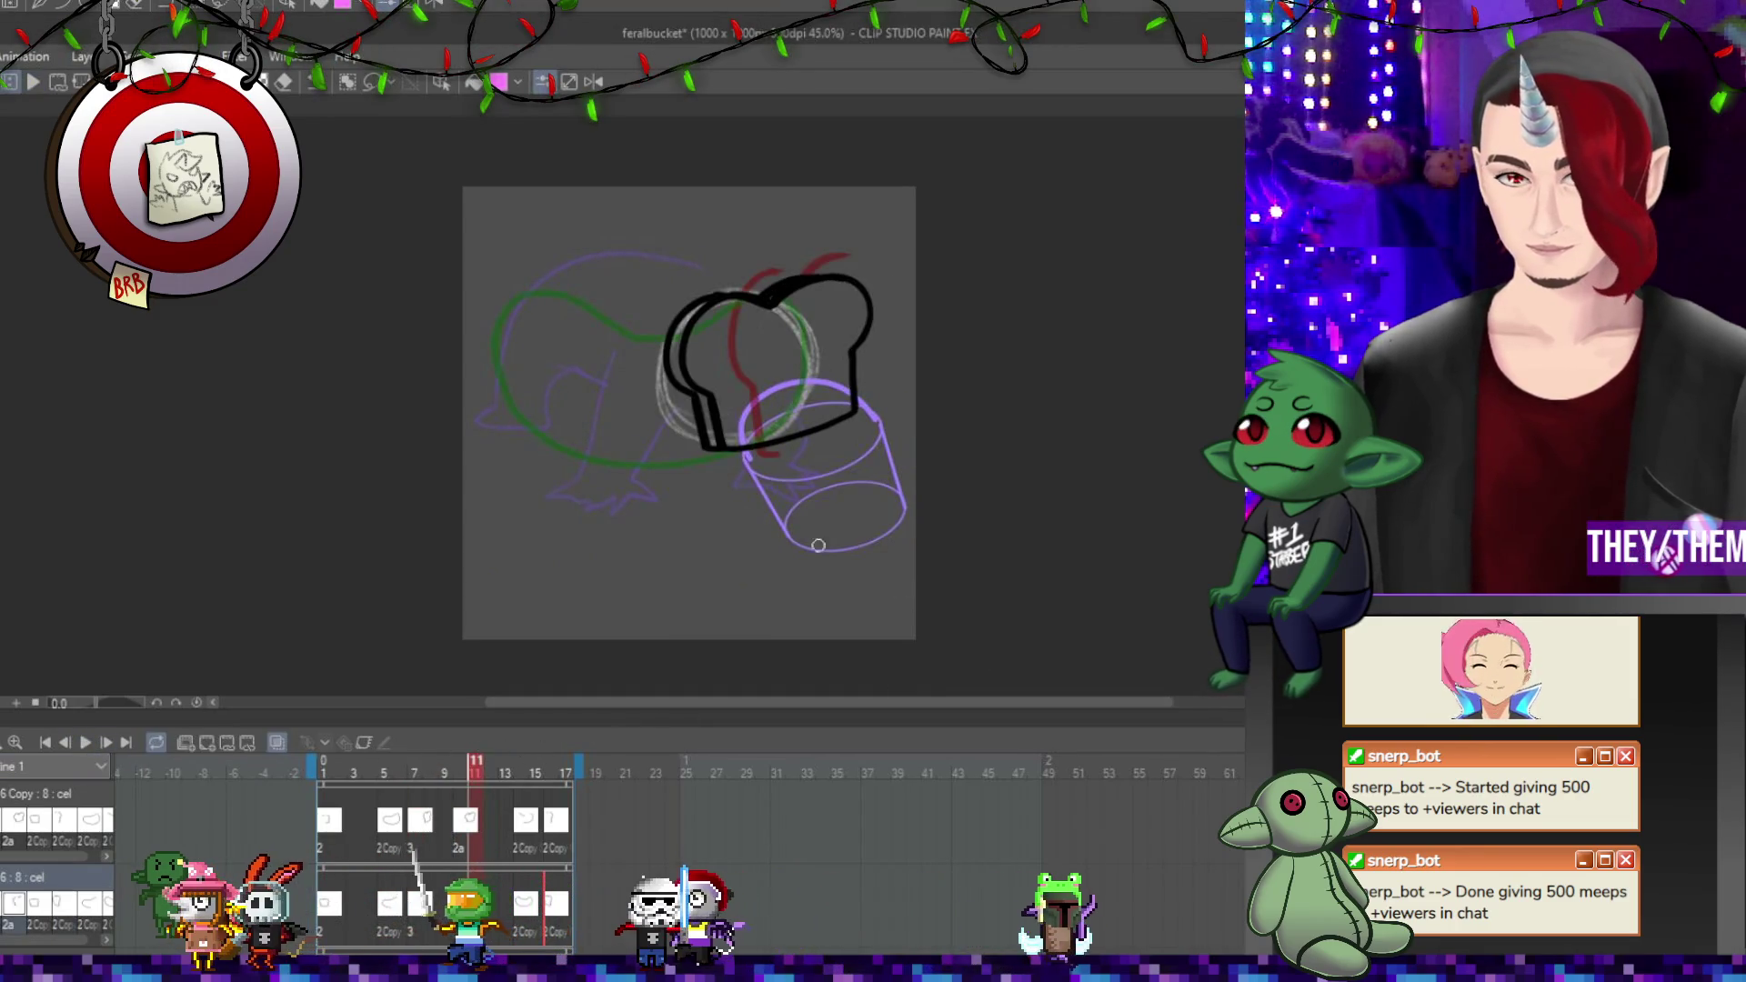
pyautogui.scroll(1, 858, 463)
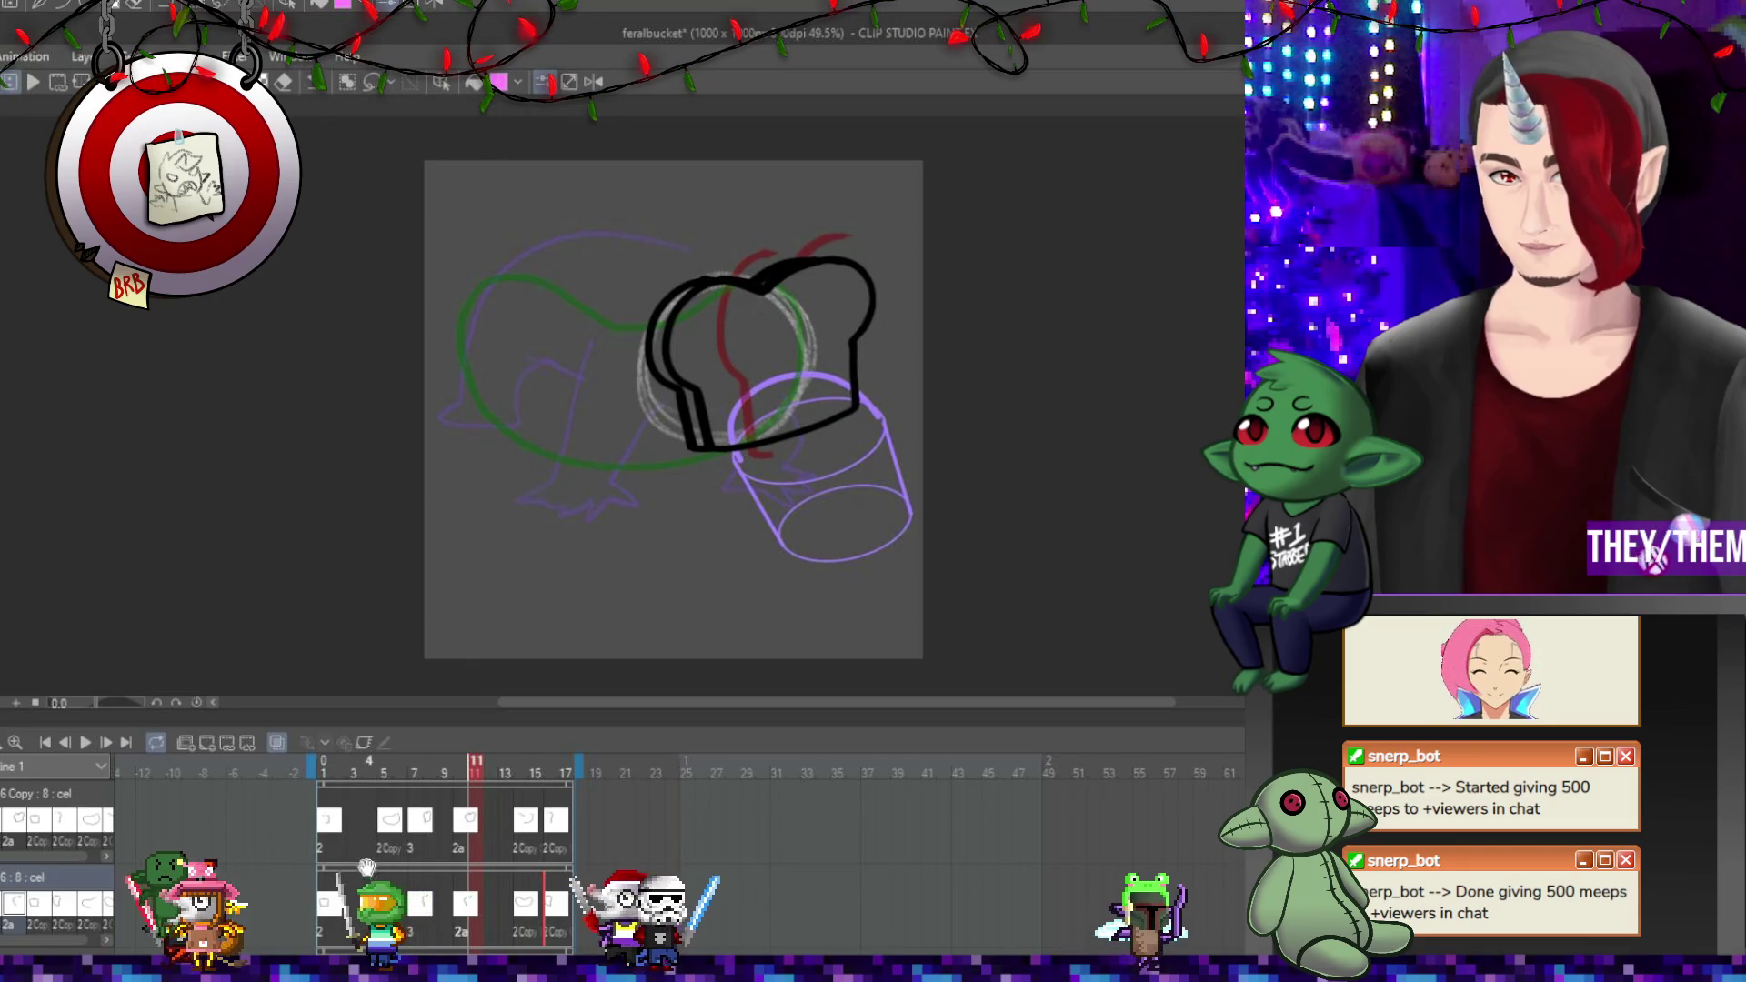
pyautogui.press('Home')
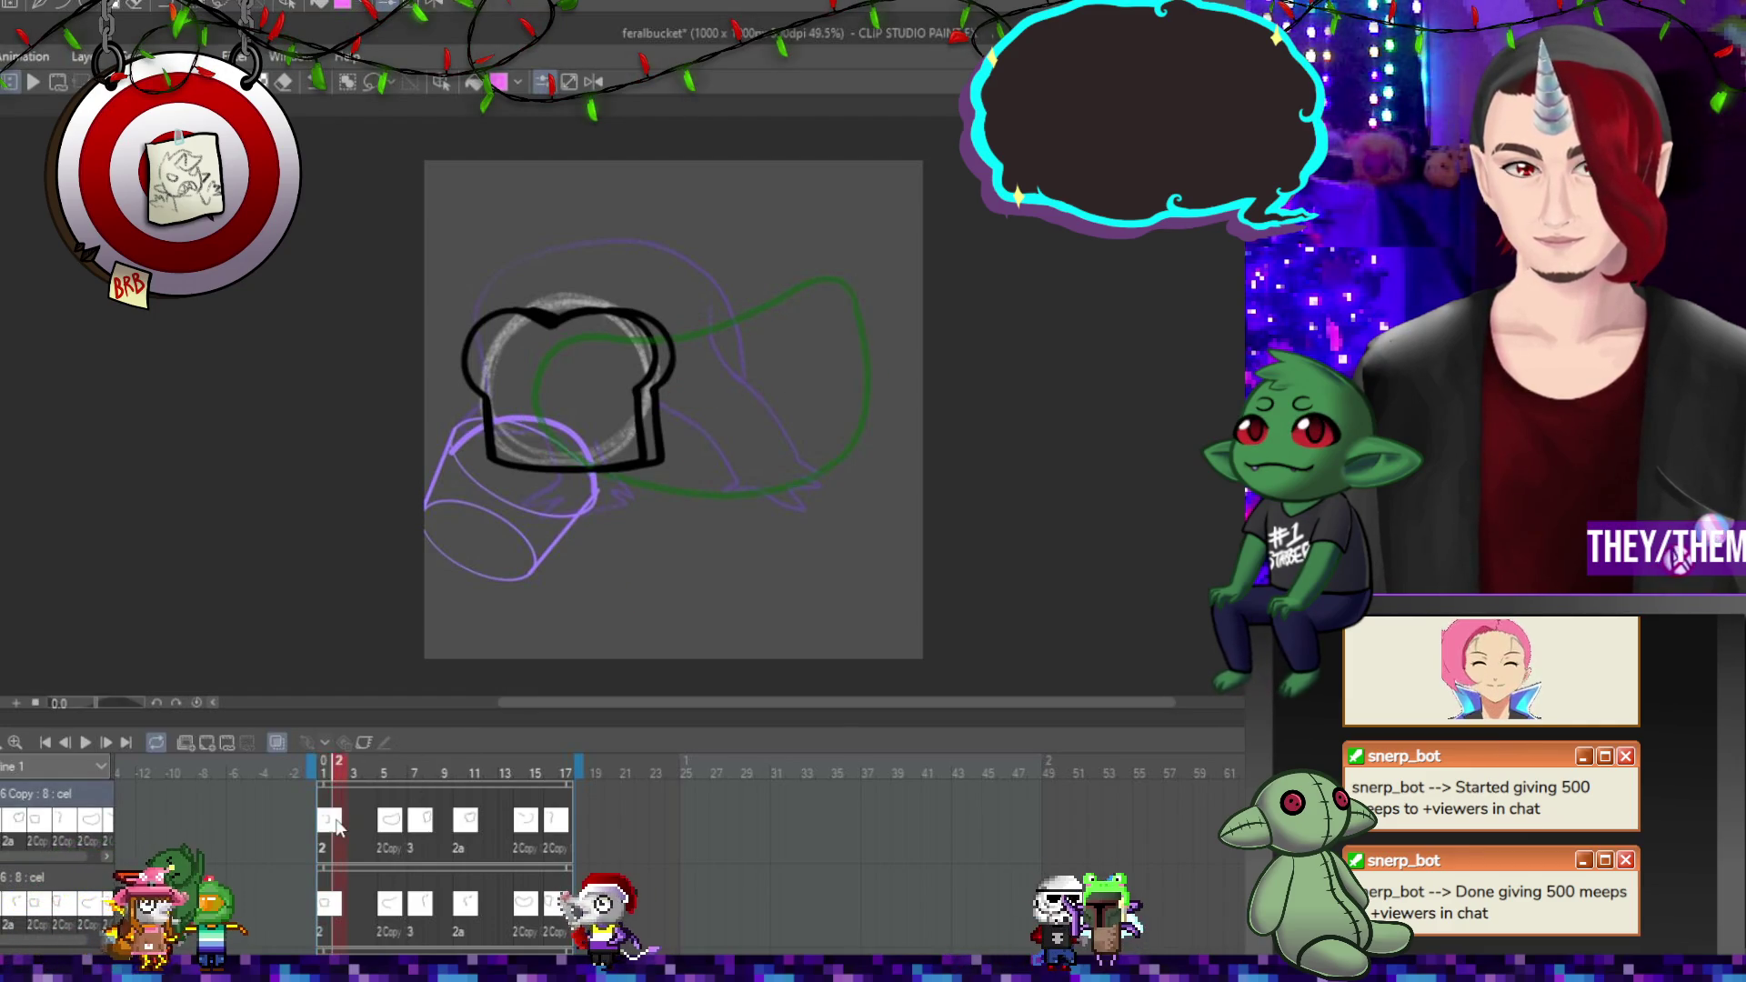
pyautogui.moveTo(658, 358); pyautogui.dragTo(666, 426)
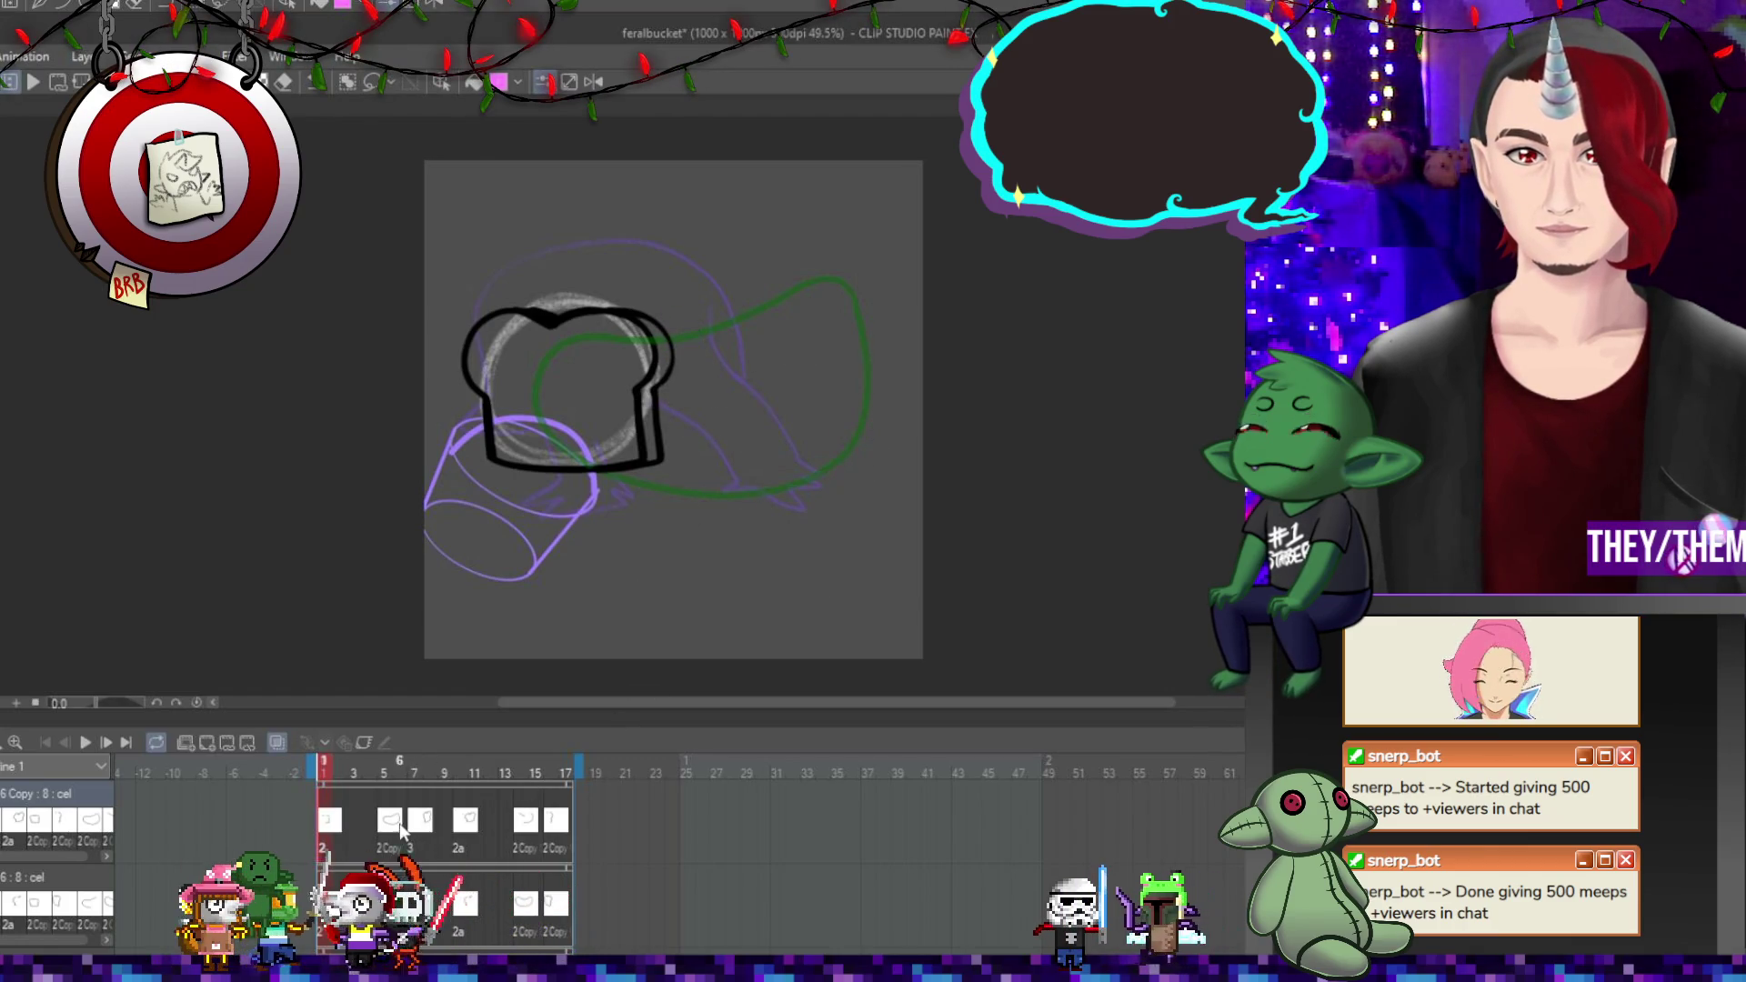
# Review the toast cels on frames 5, 8, 10, 15, 16 and 2.
pyautogui.press('Right')
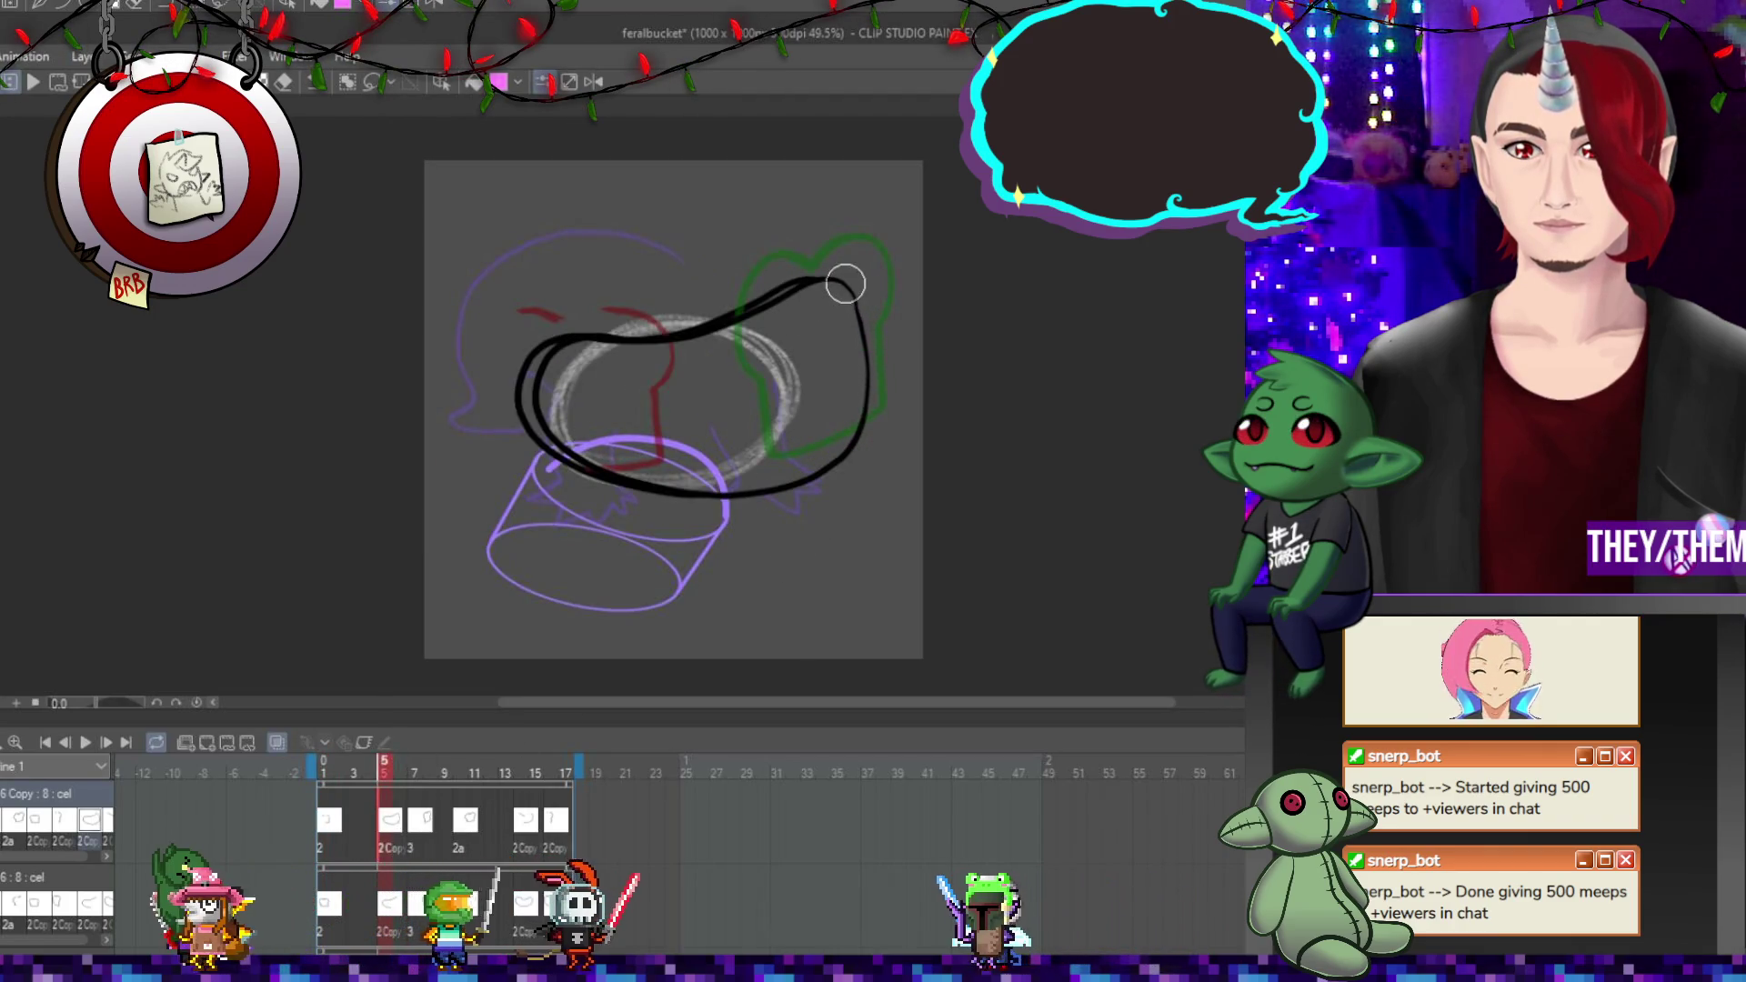
pyautogui.click(428, 821)
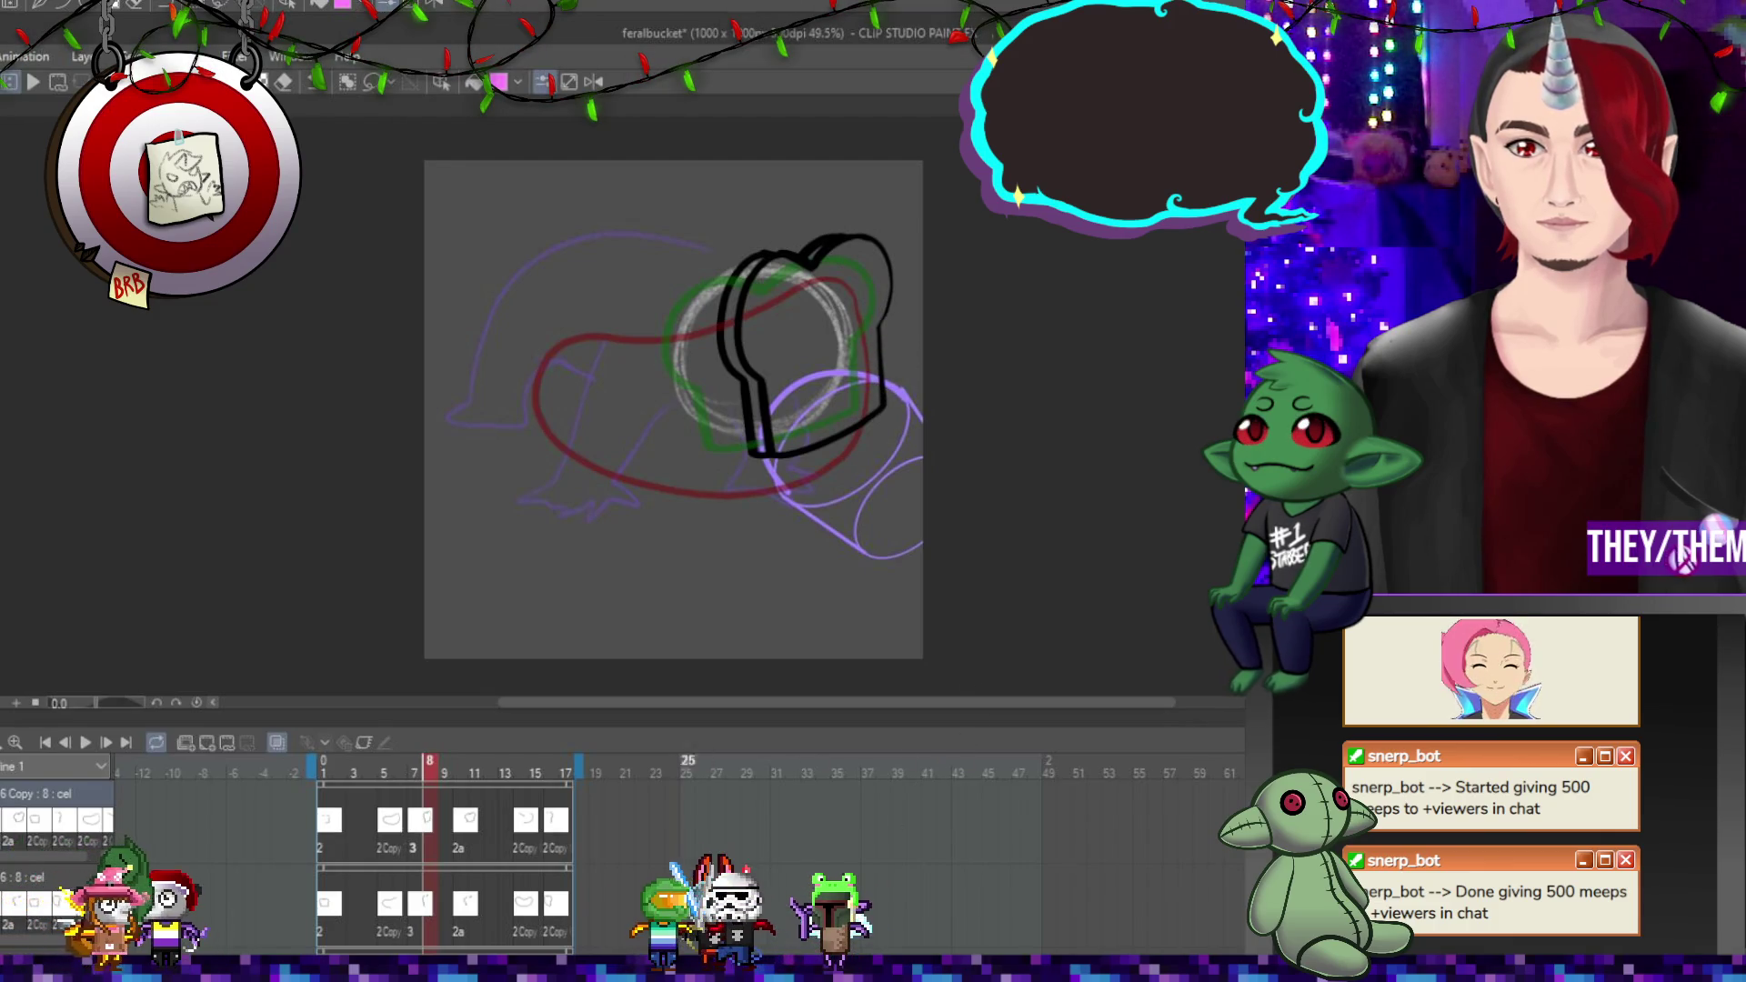
pyautogui.click(465, 821)
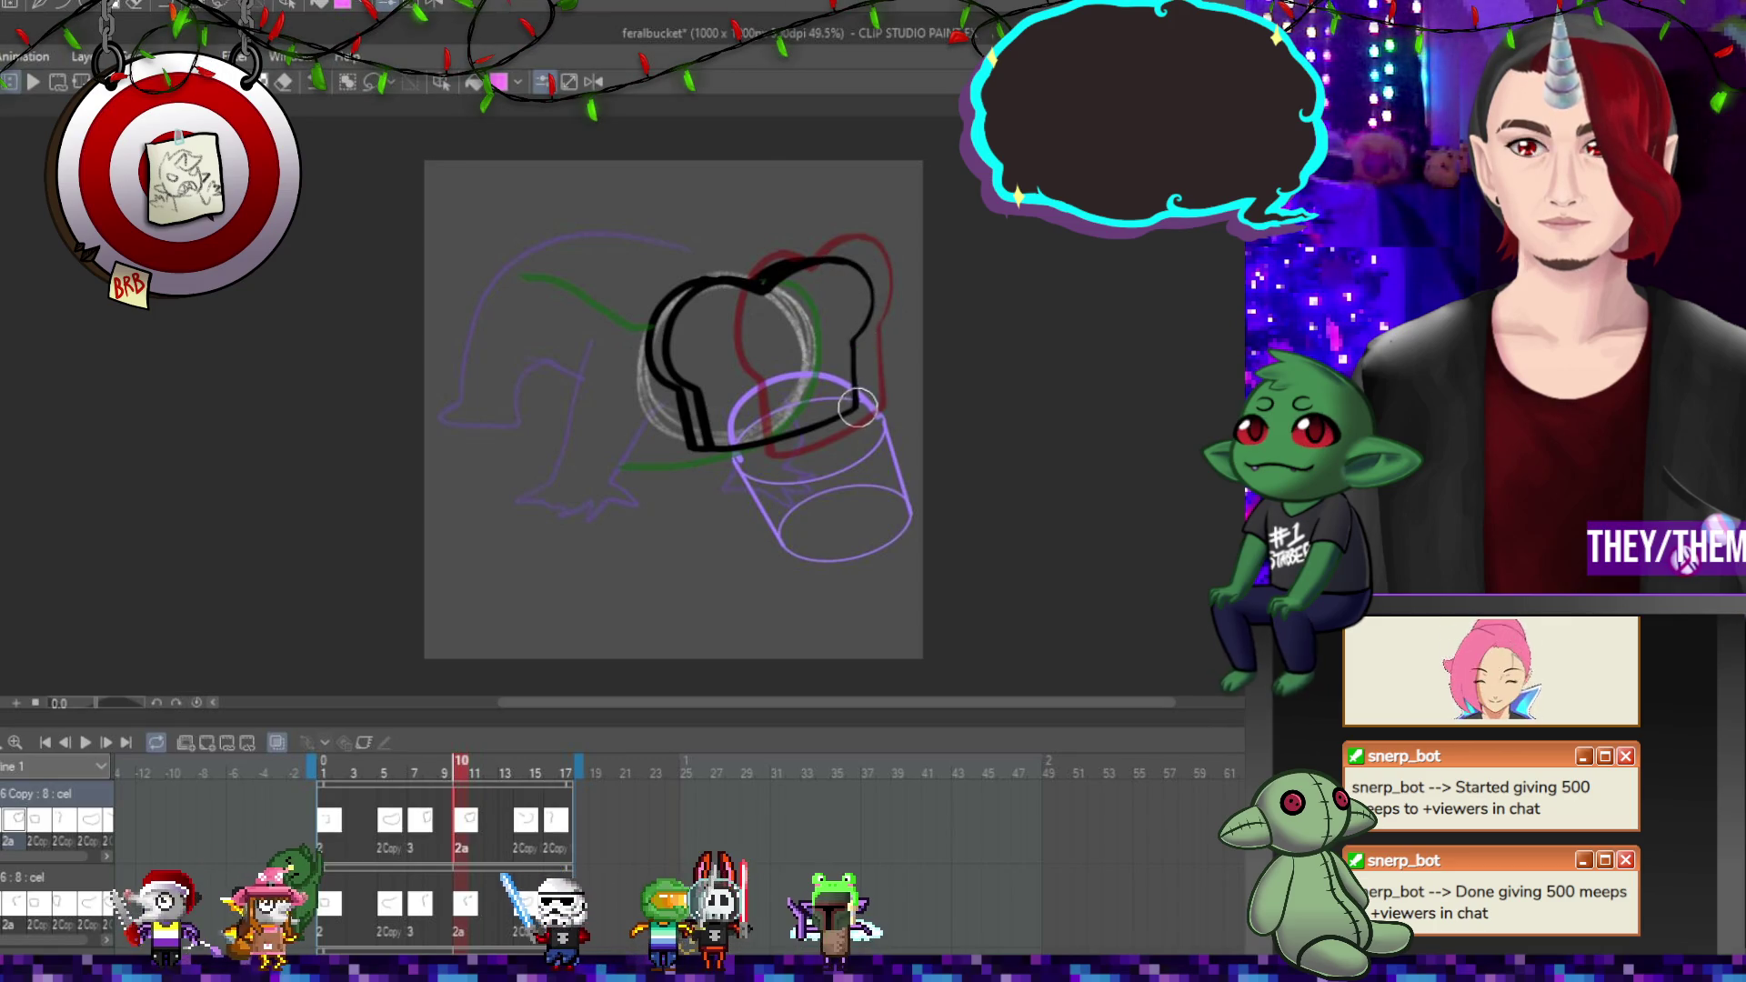
pyautogui.click(530, 821)
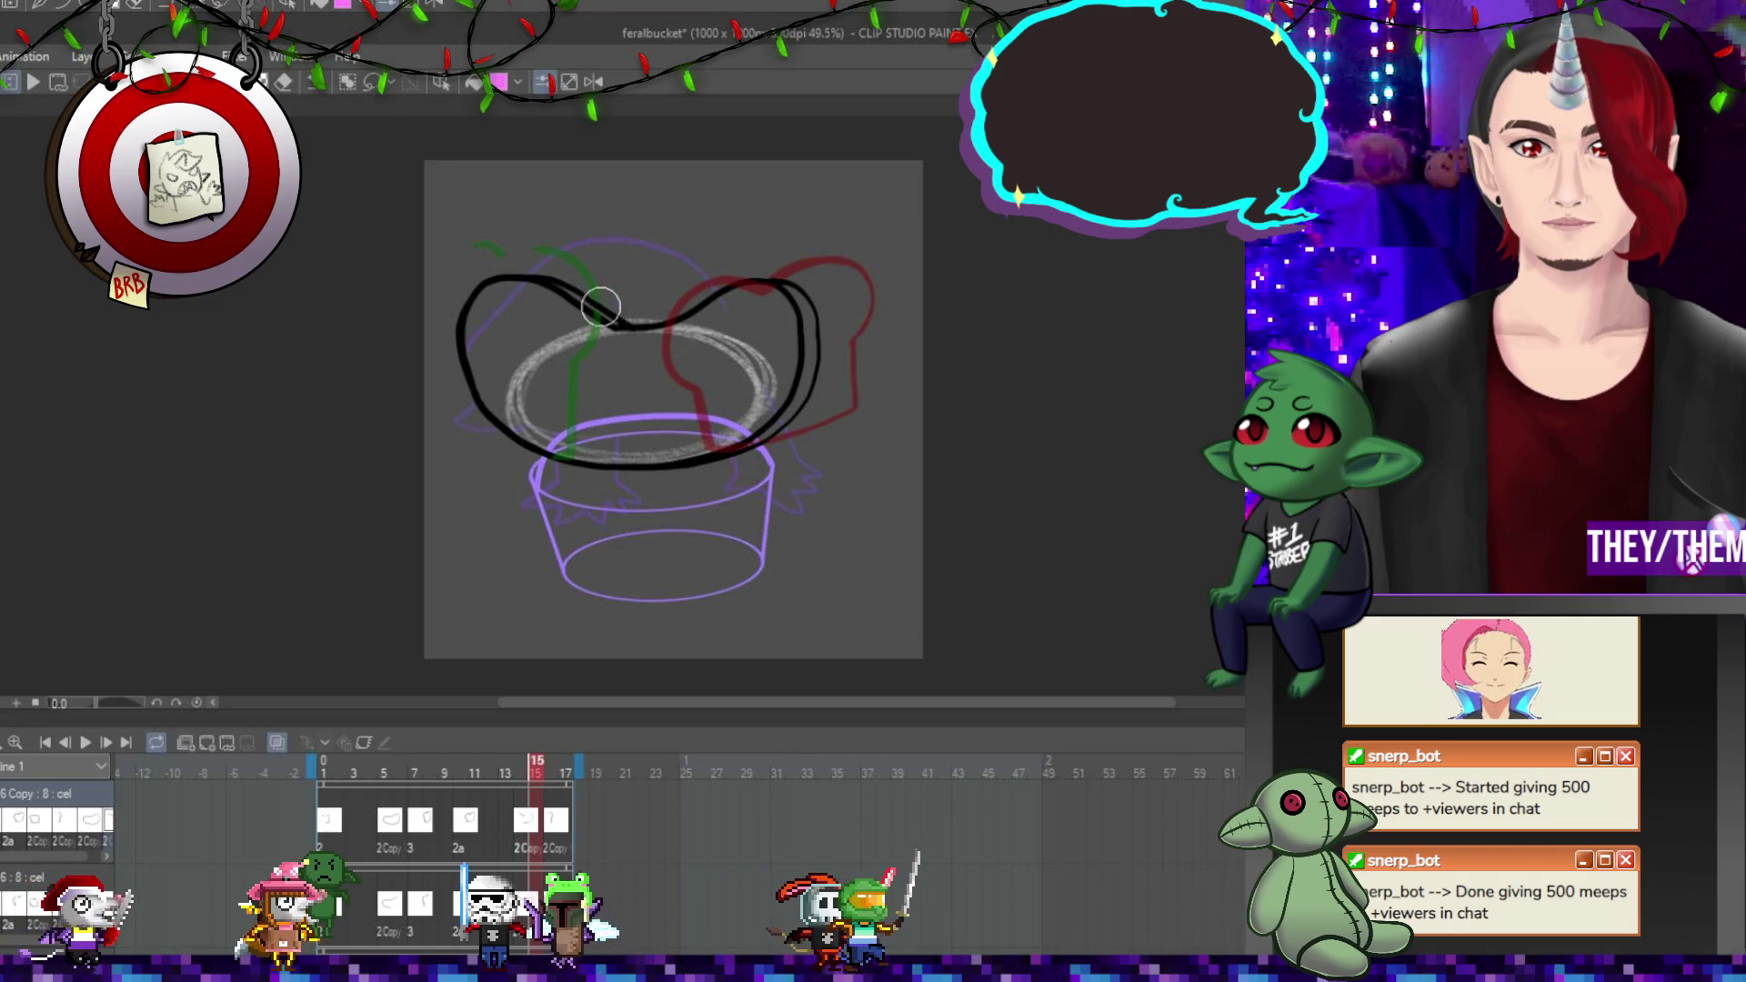
pyautogui.click(550, 821)
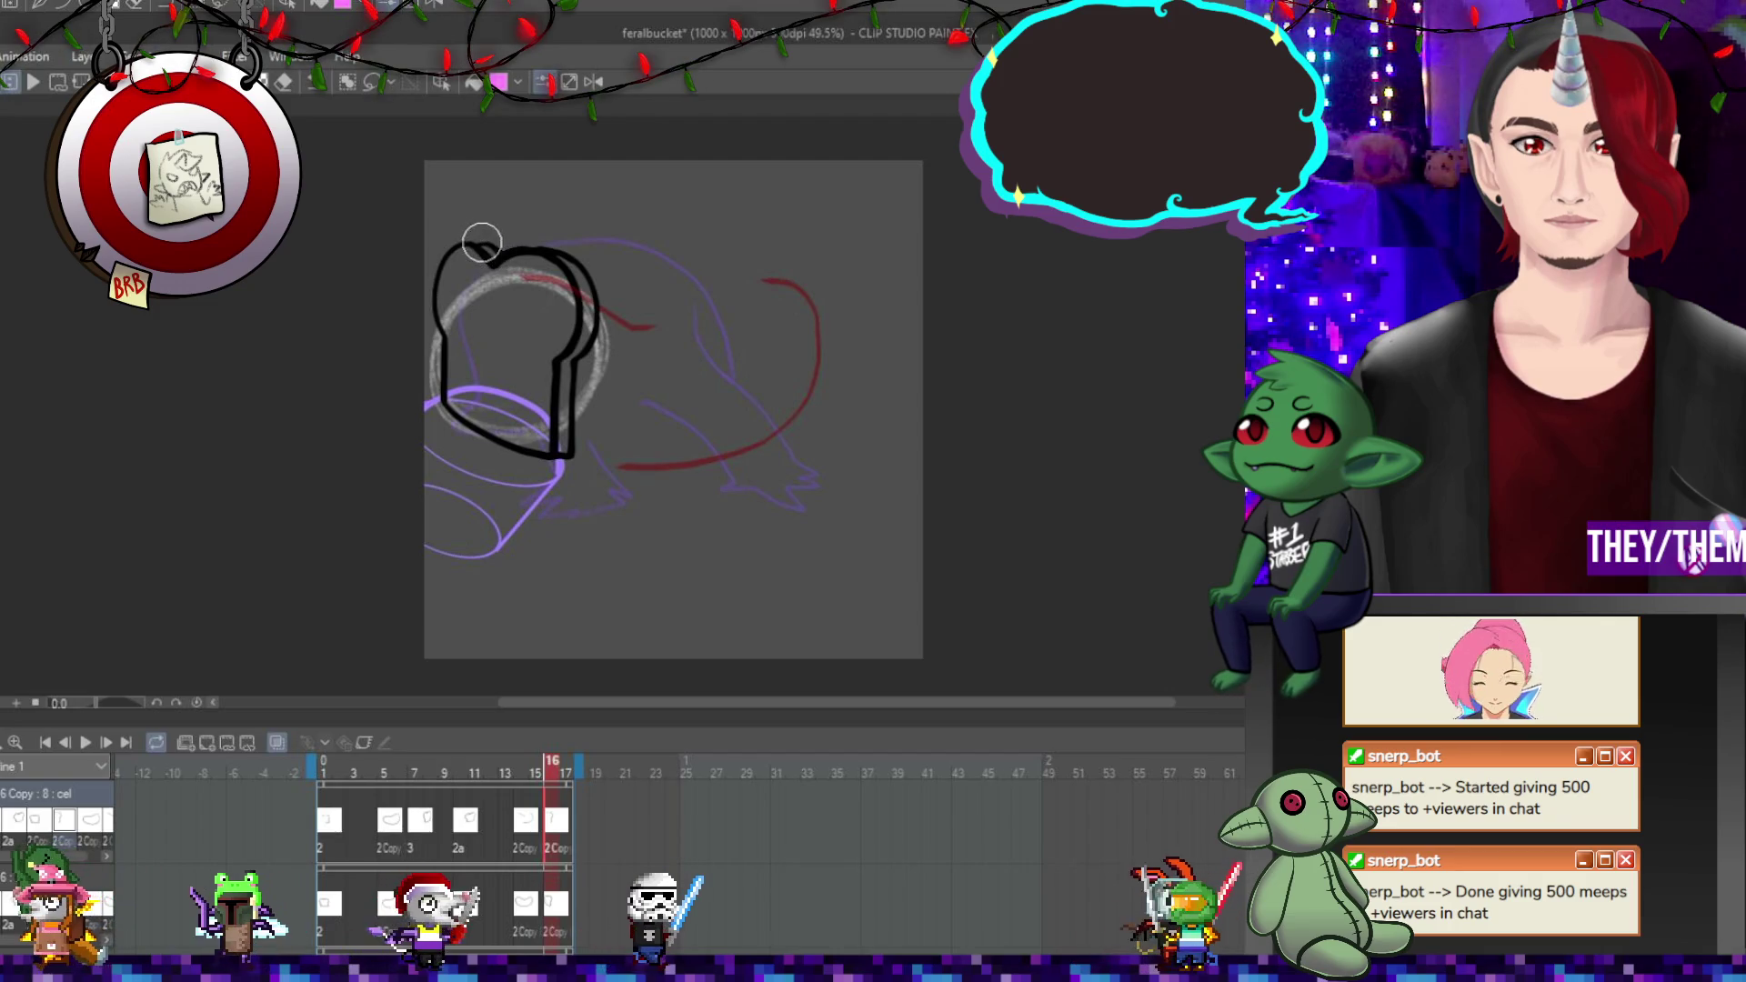
pyautogui.click(346, 821)
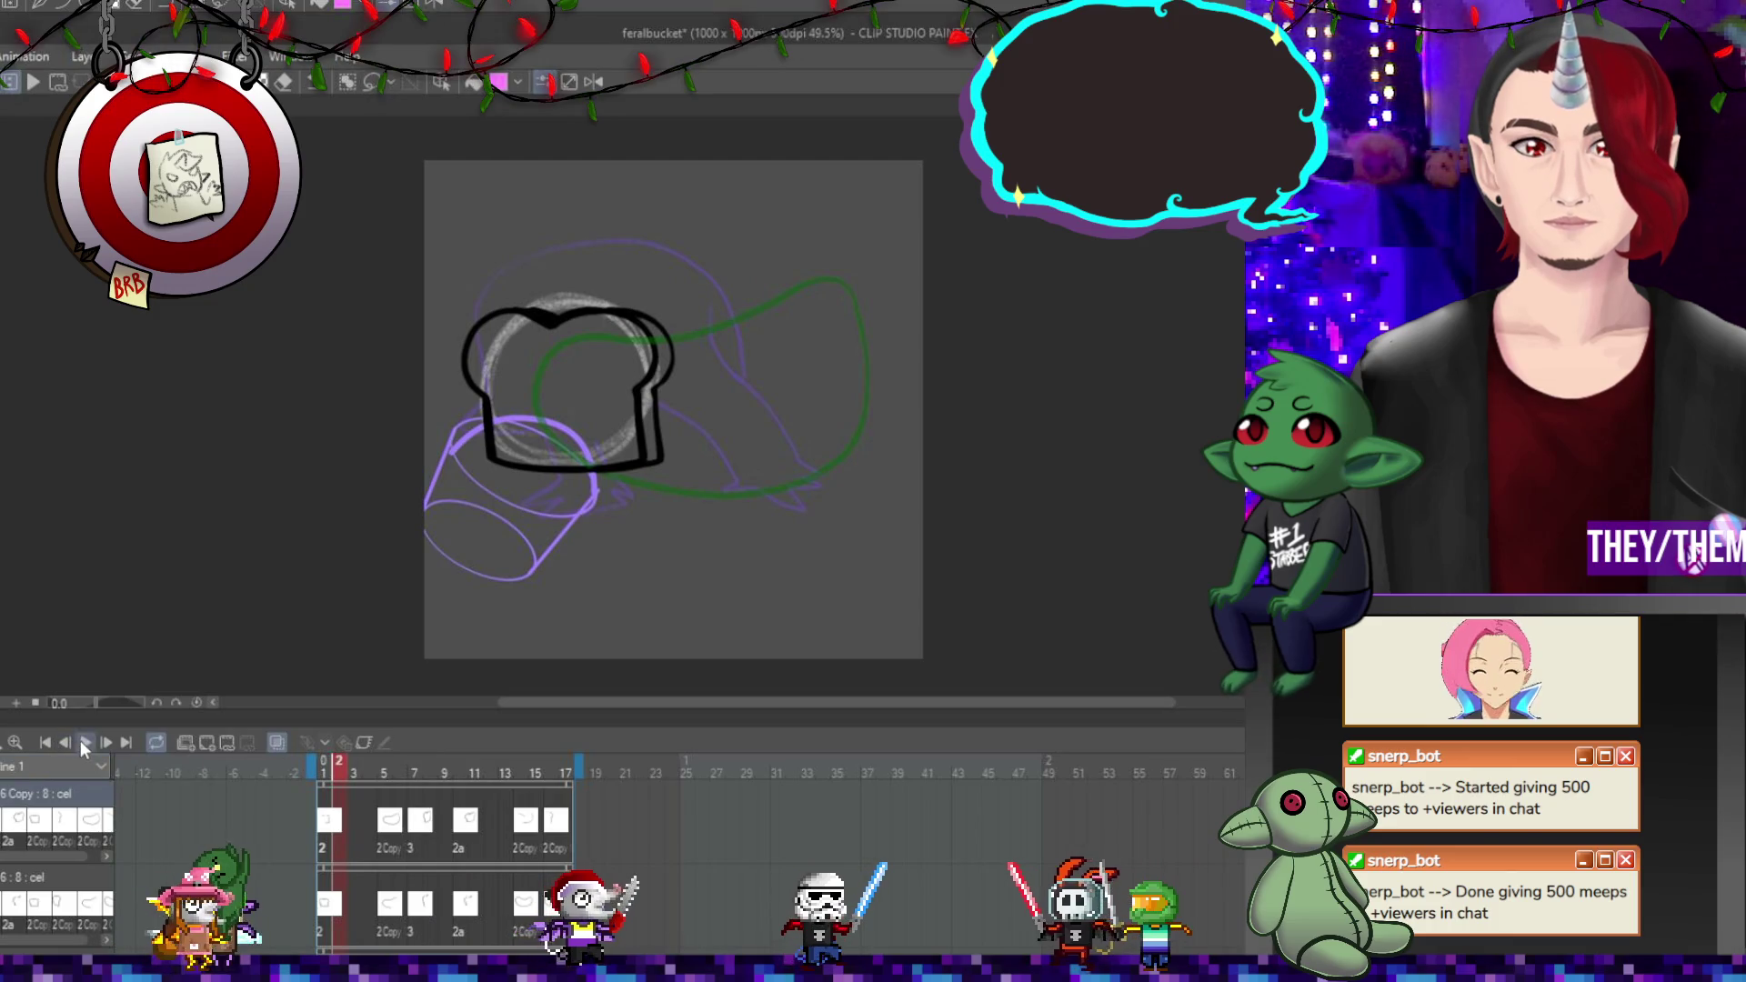
# Play and stop the animation, then ink the left side of frame 1's bread outline.
pyautogui.click(83, 743)
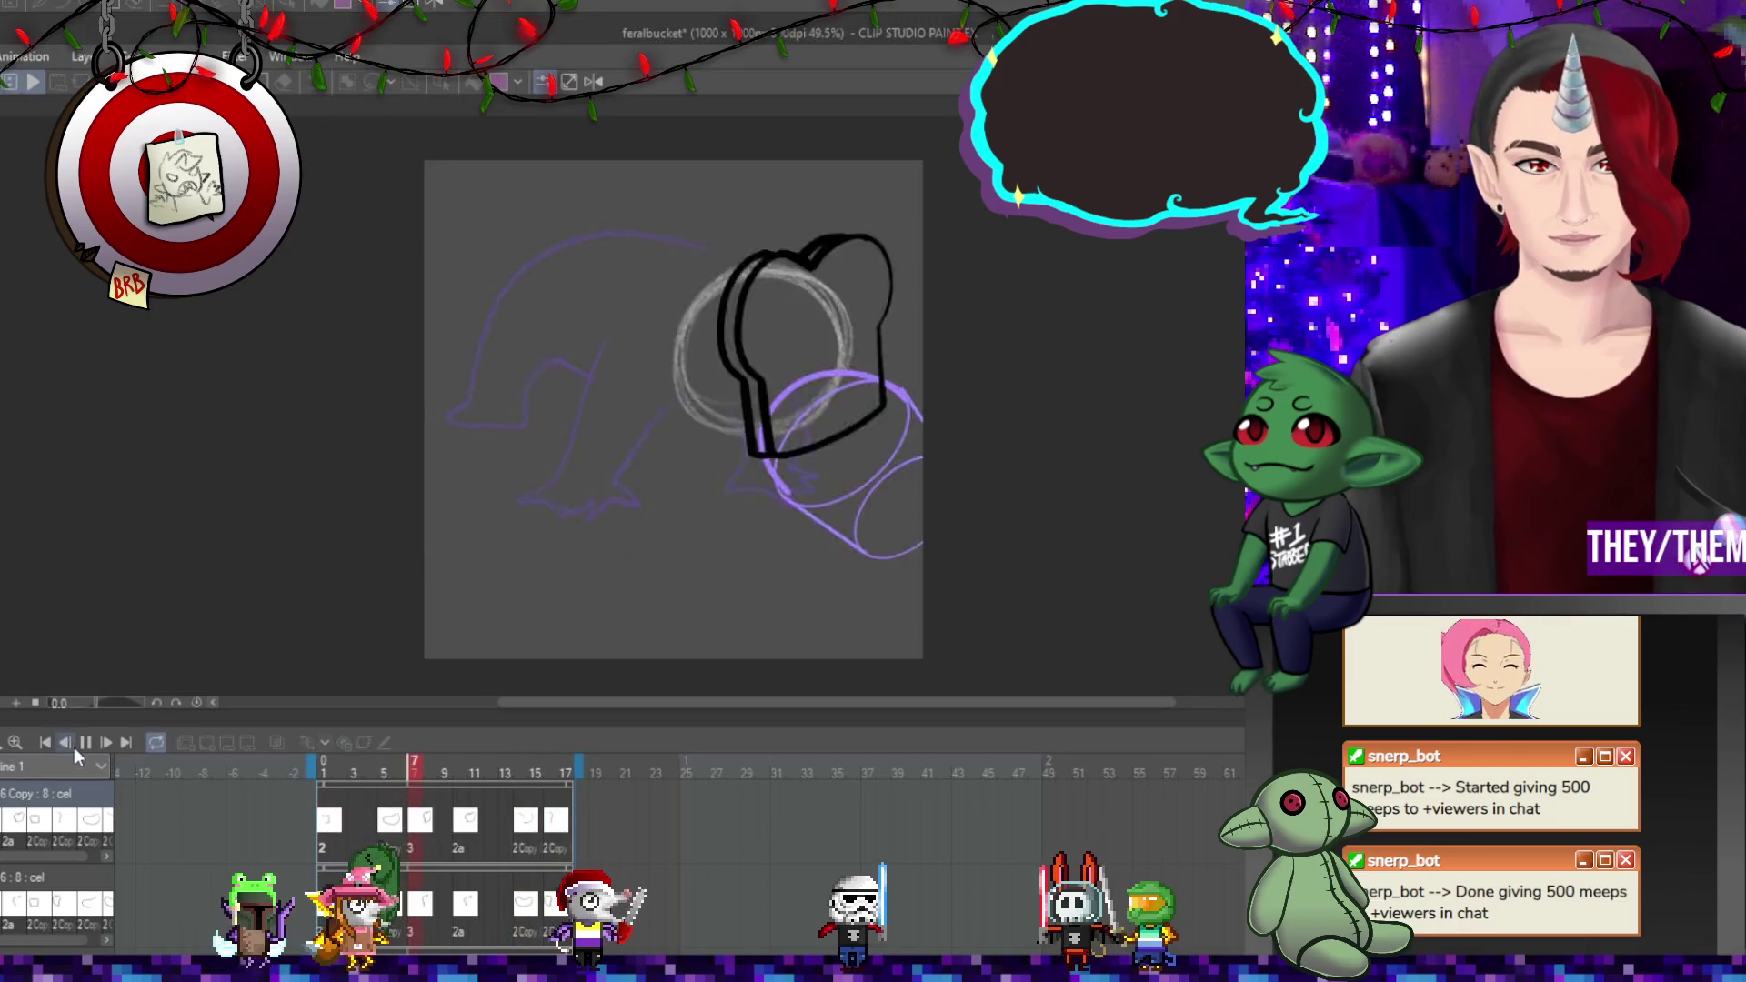
pyautogui.click(85, 742)
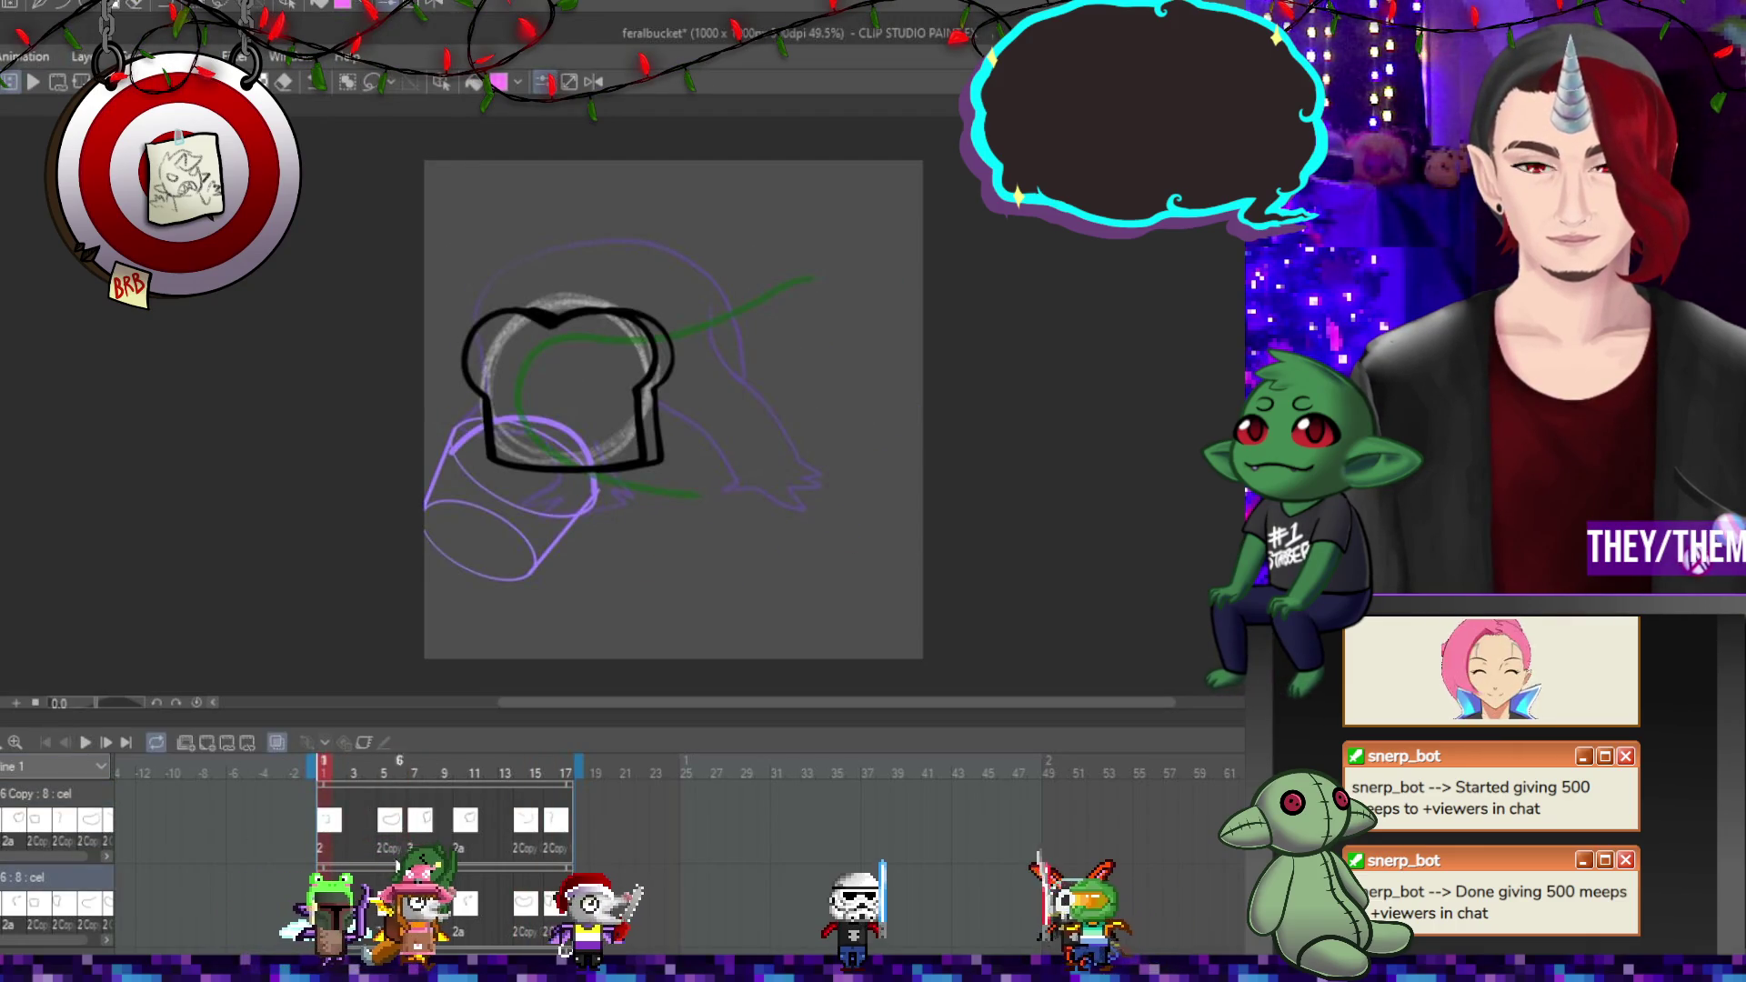
pyautogui.moveTo(473, 364); pyautogui.dragTo(494, 423)
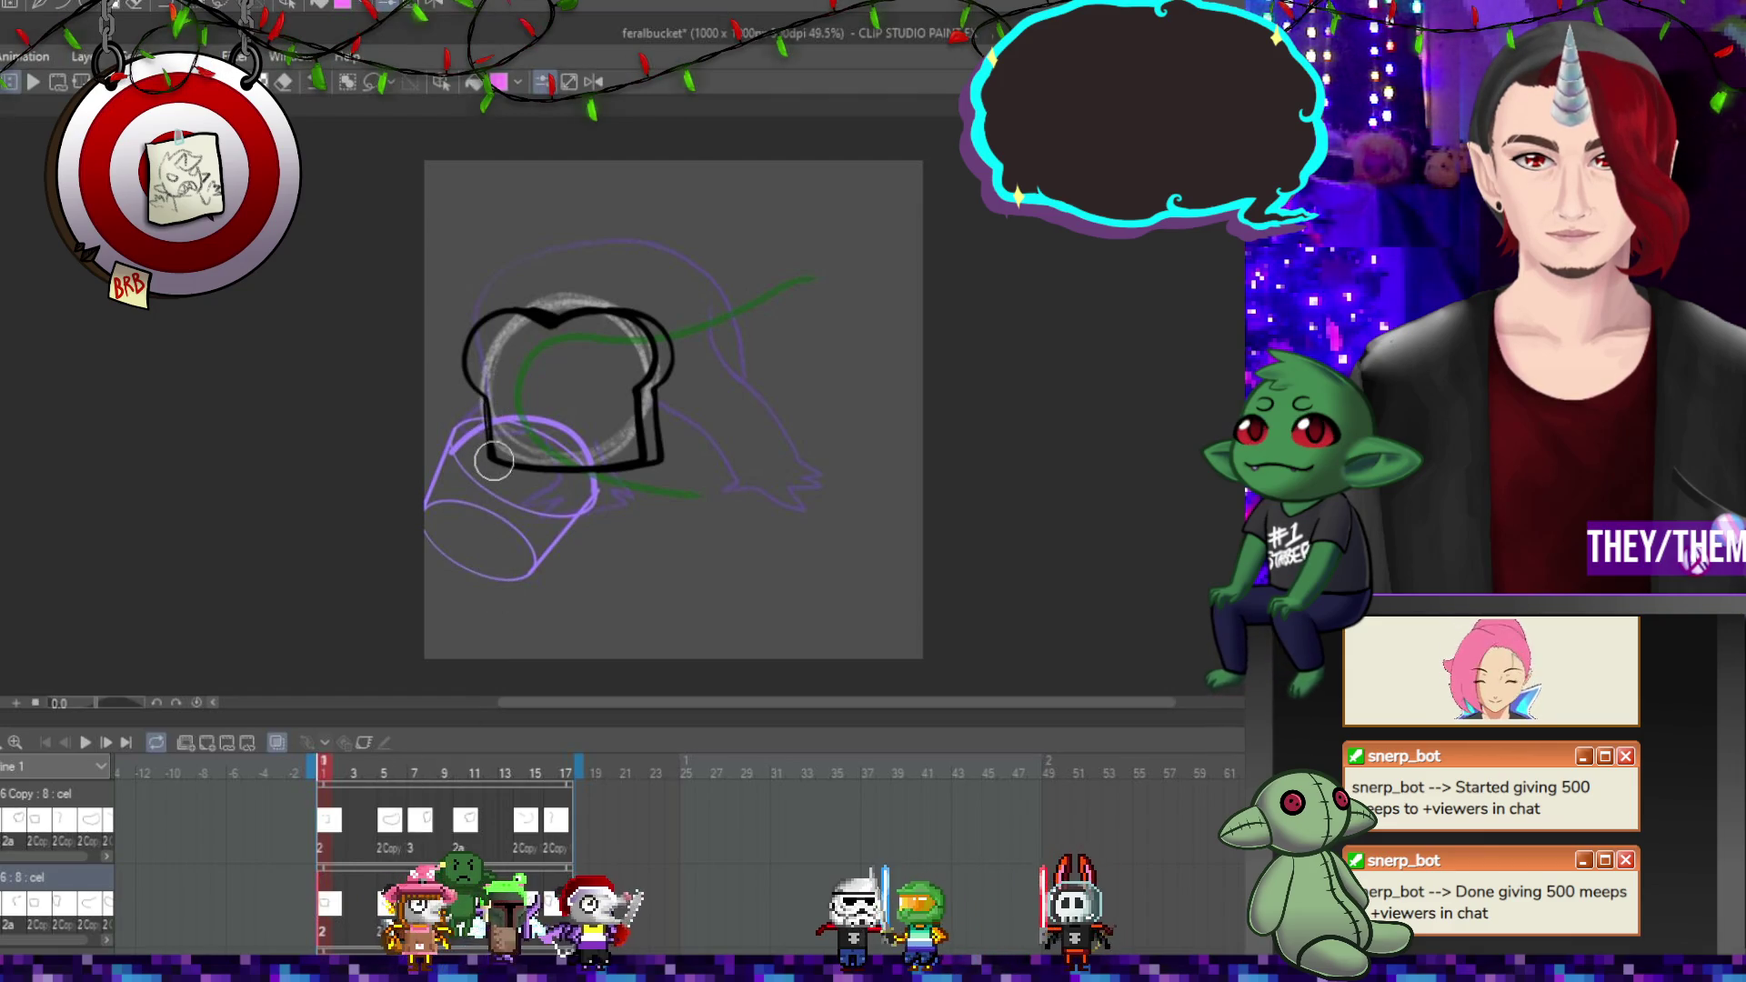
# Check the cels on frames 5, 7, 10, 14 and 16.
pyautogui.click(385, 903)
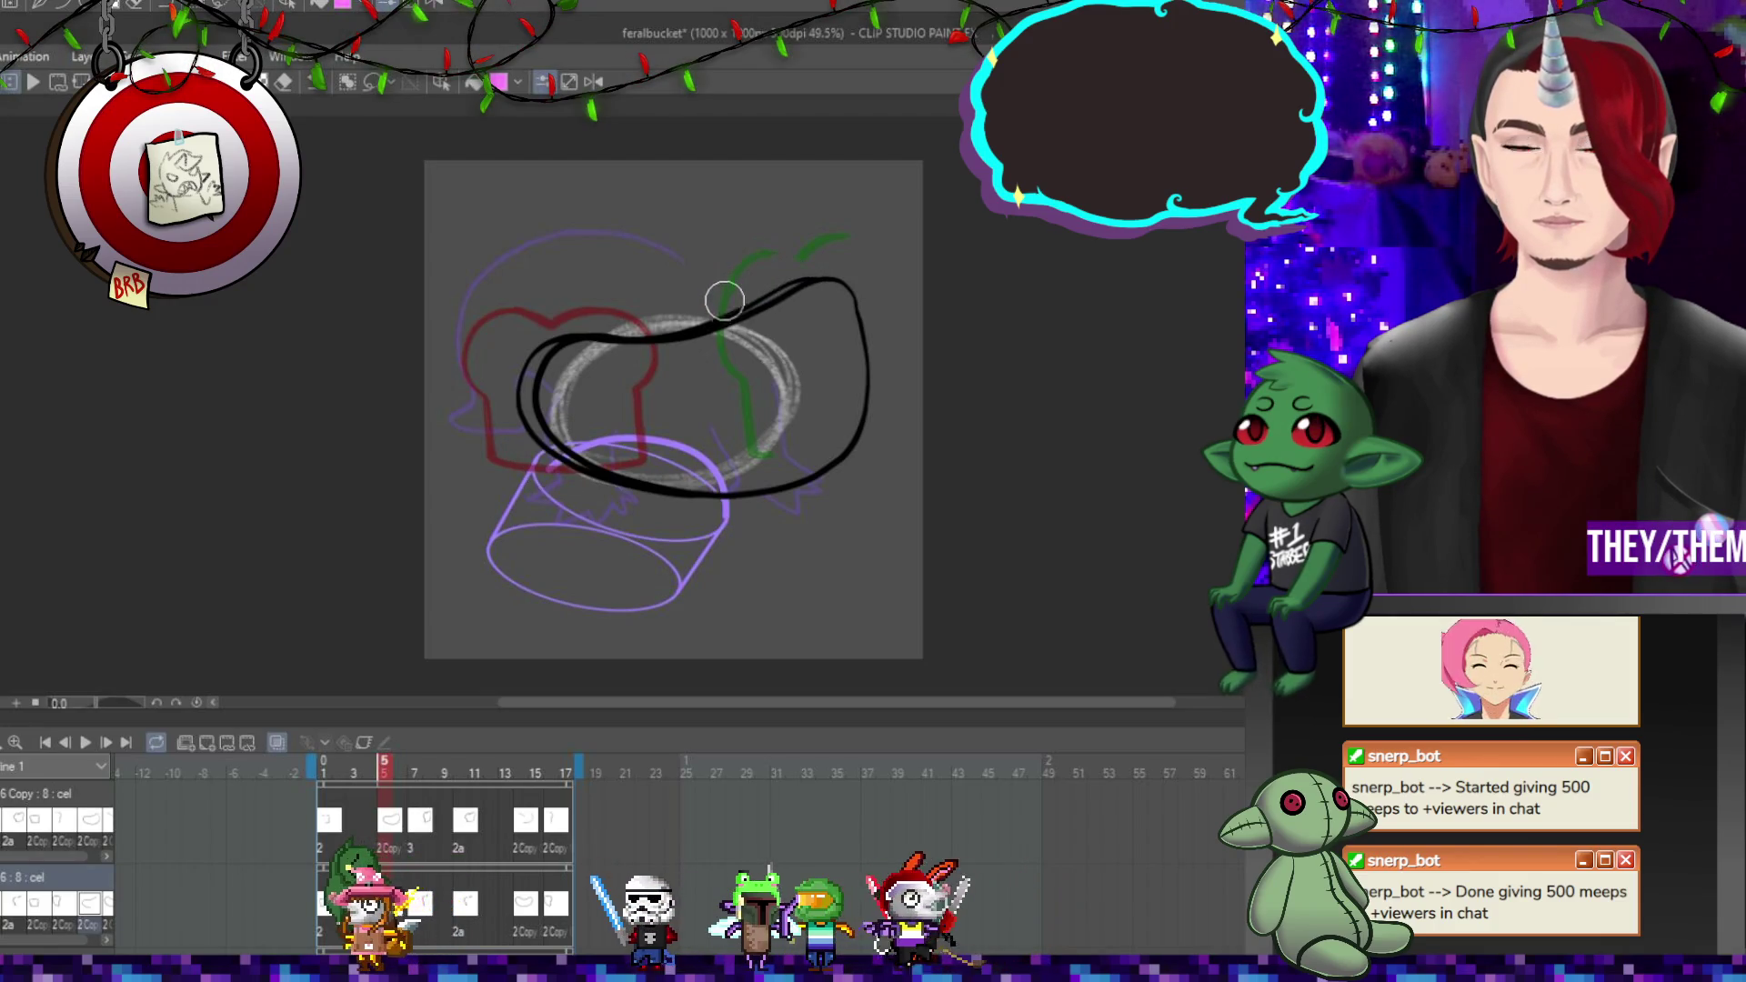
pyautogui.click(414, 800)
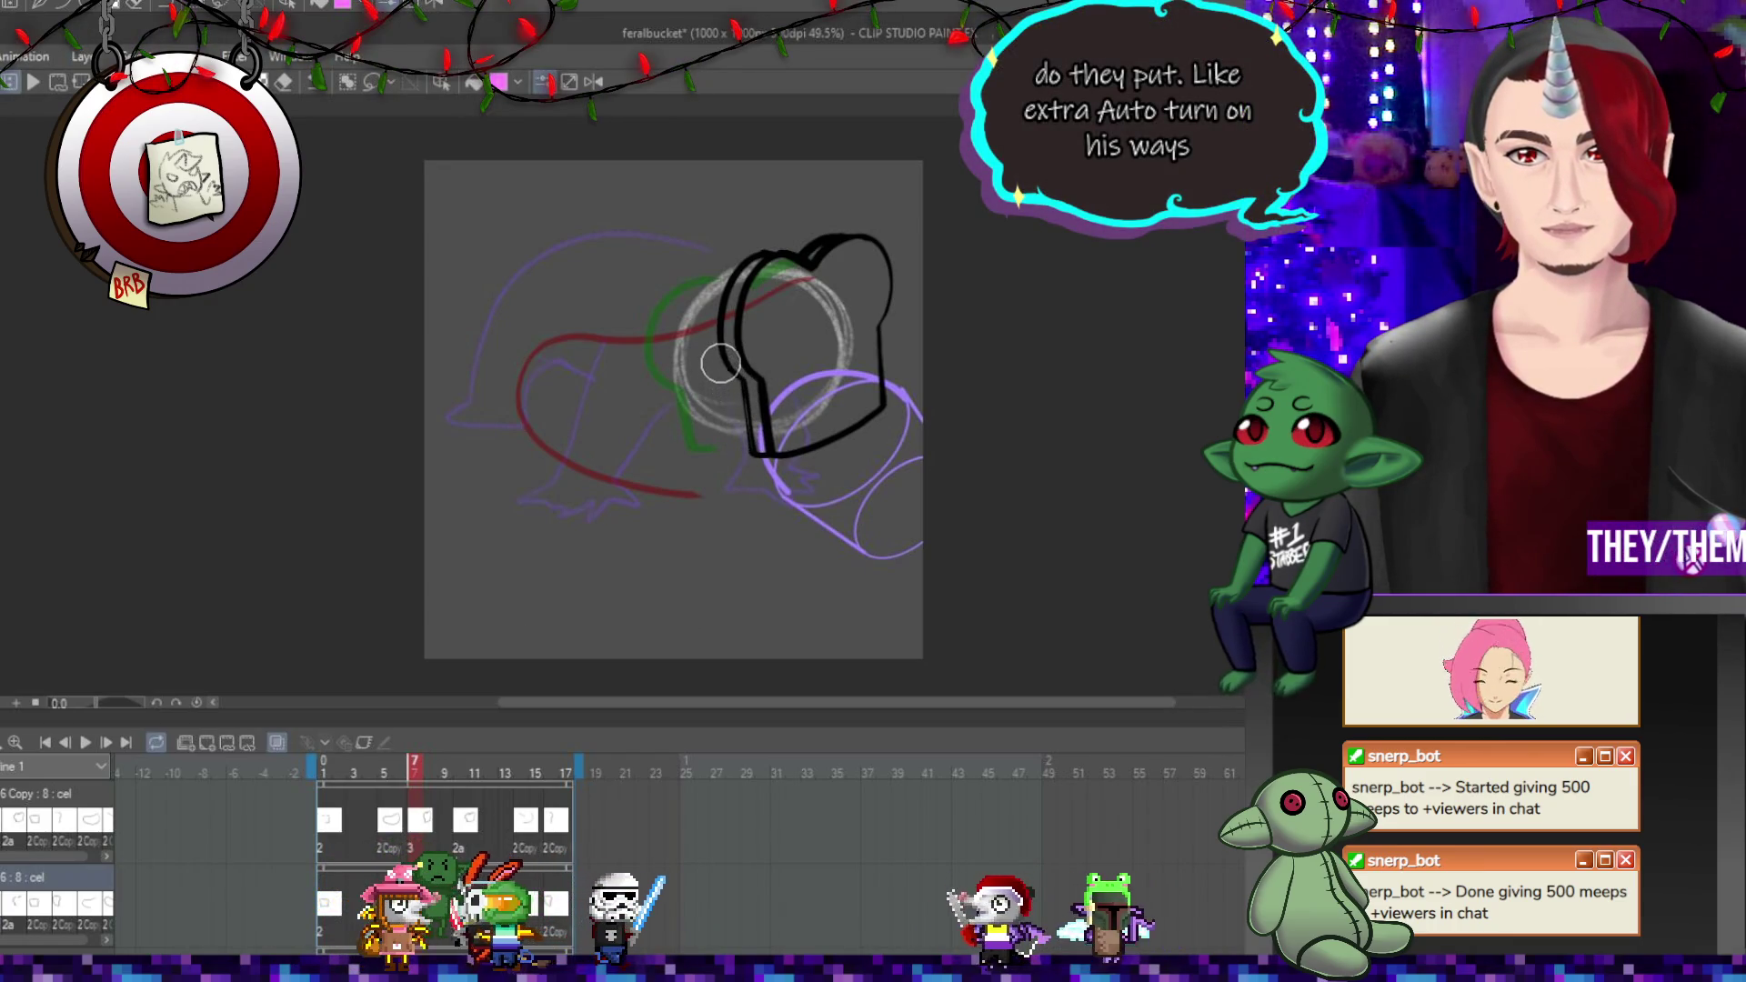
pyautogui.press('Right')
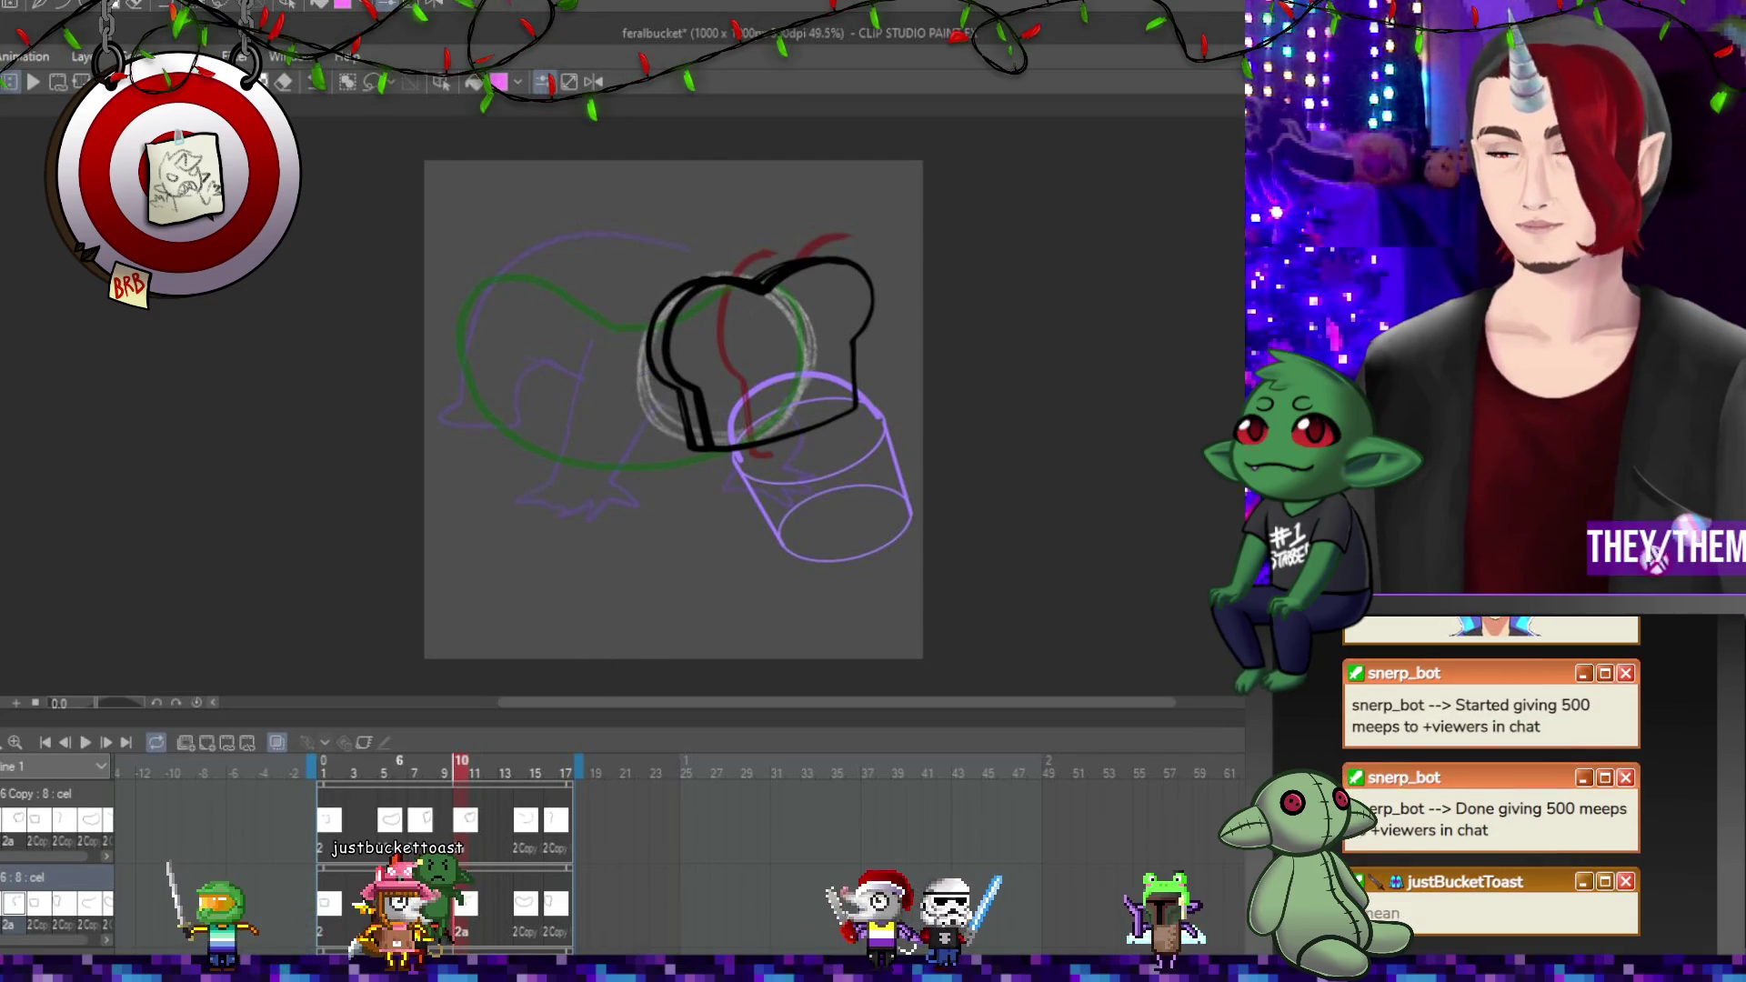
pyautogui.click(520, 919)
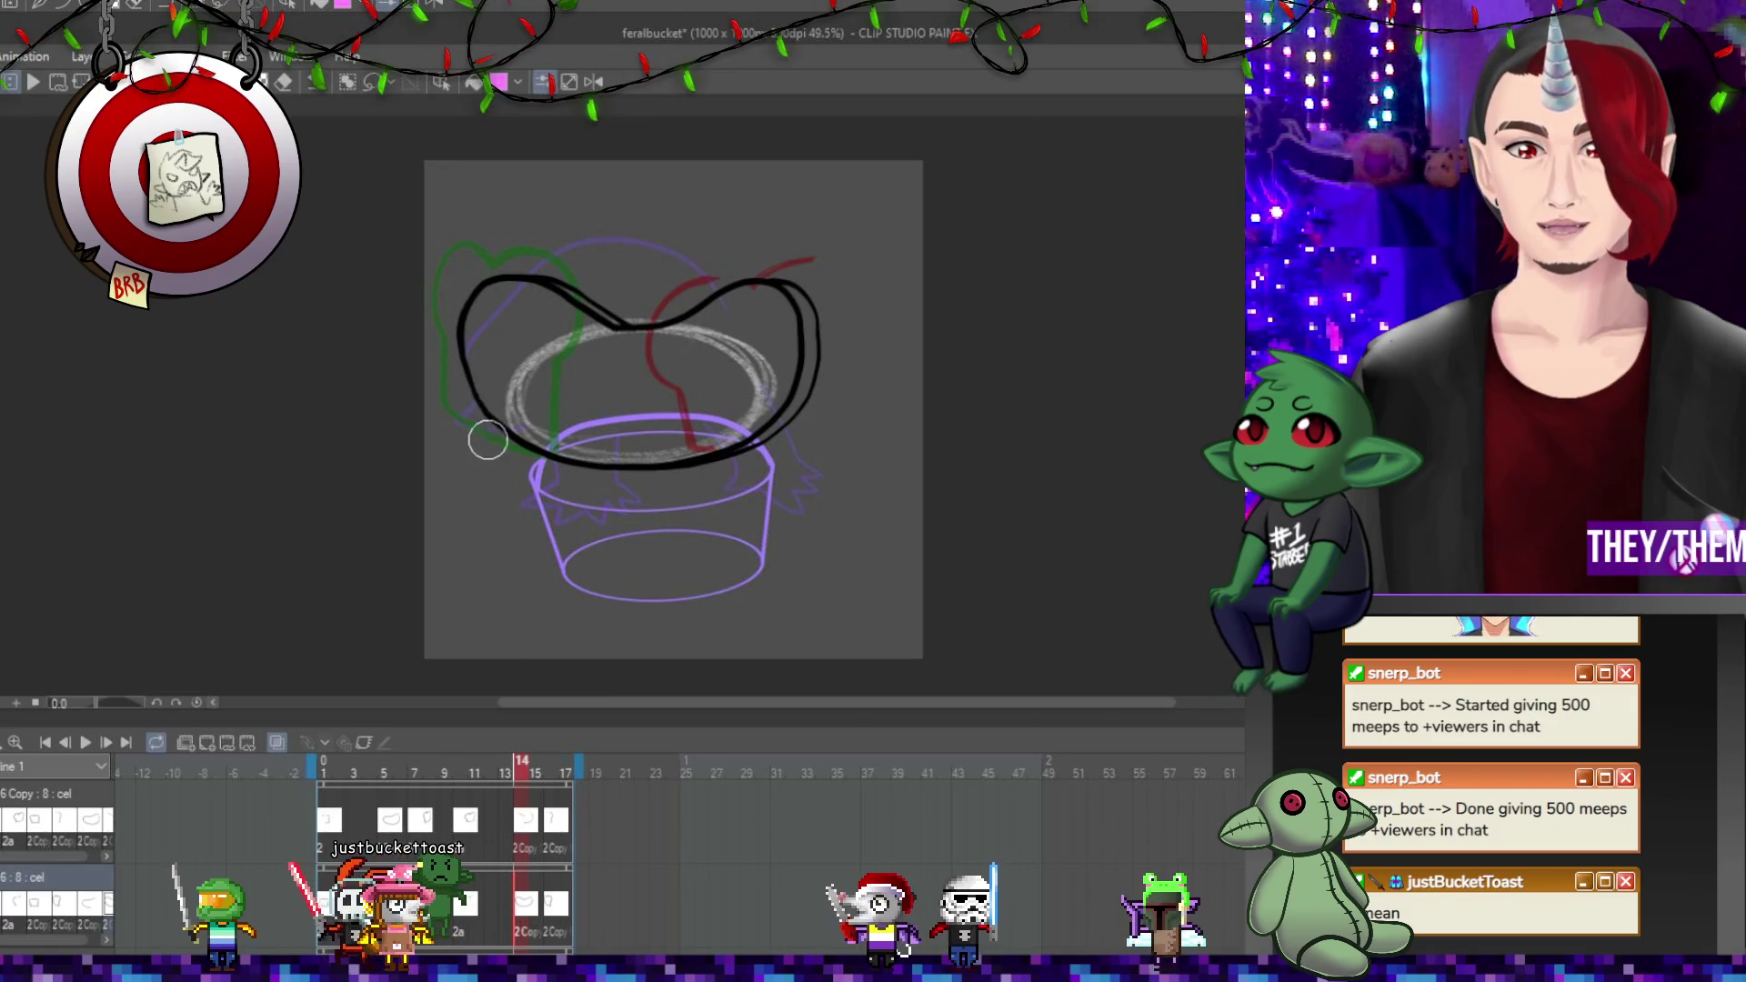
pyautogui.click(552, 919)
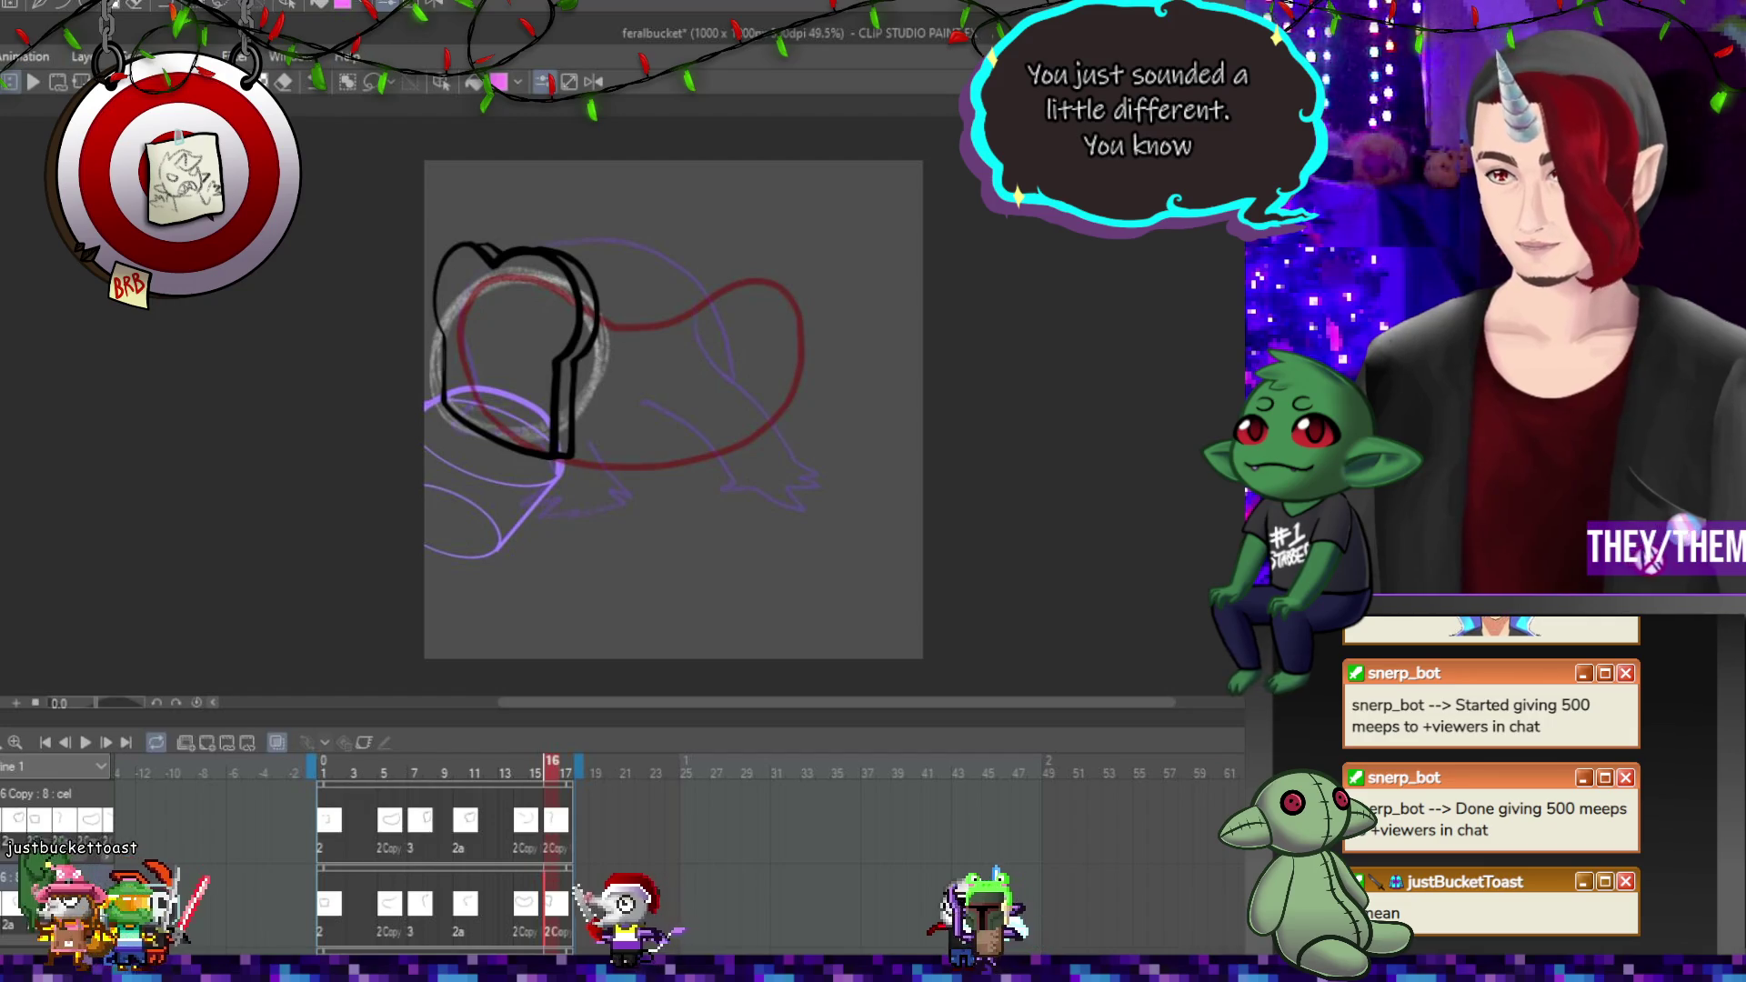
pyautogui.scroll(5, 581, 237)
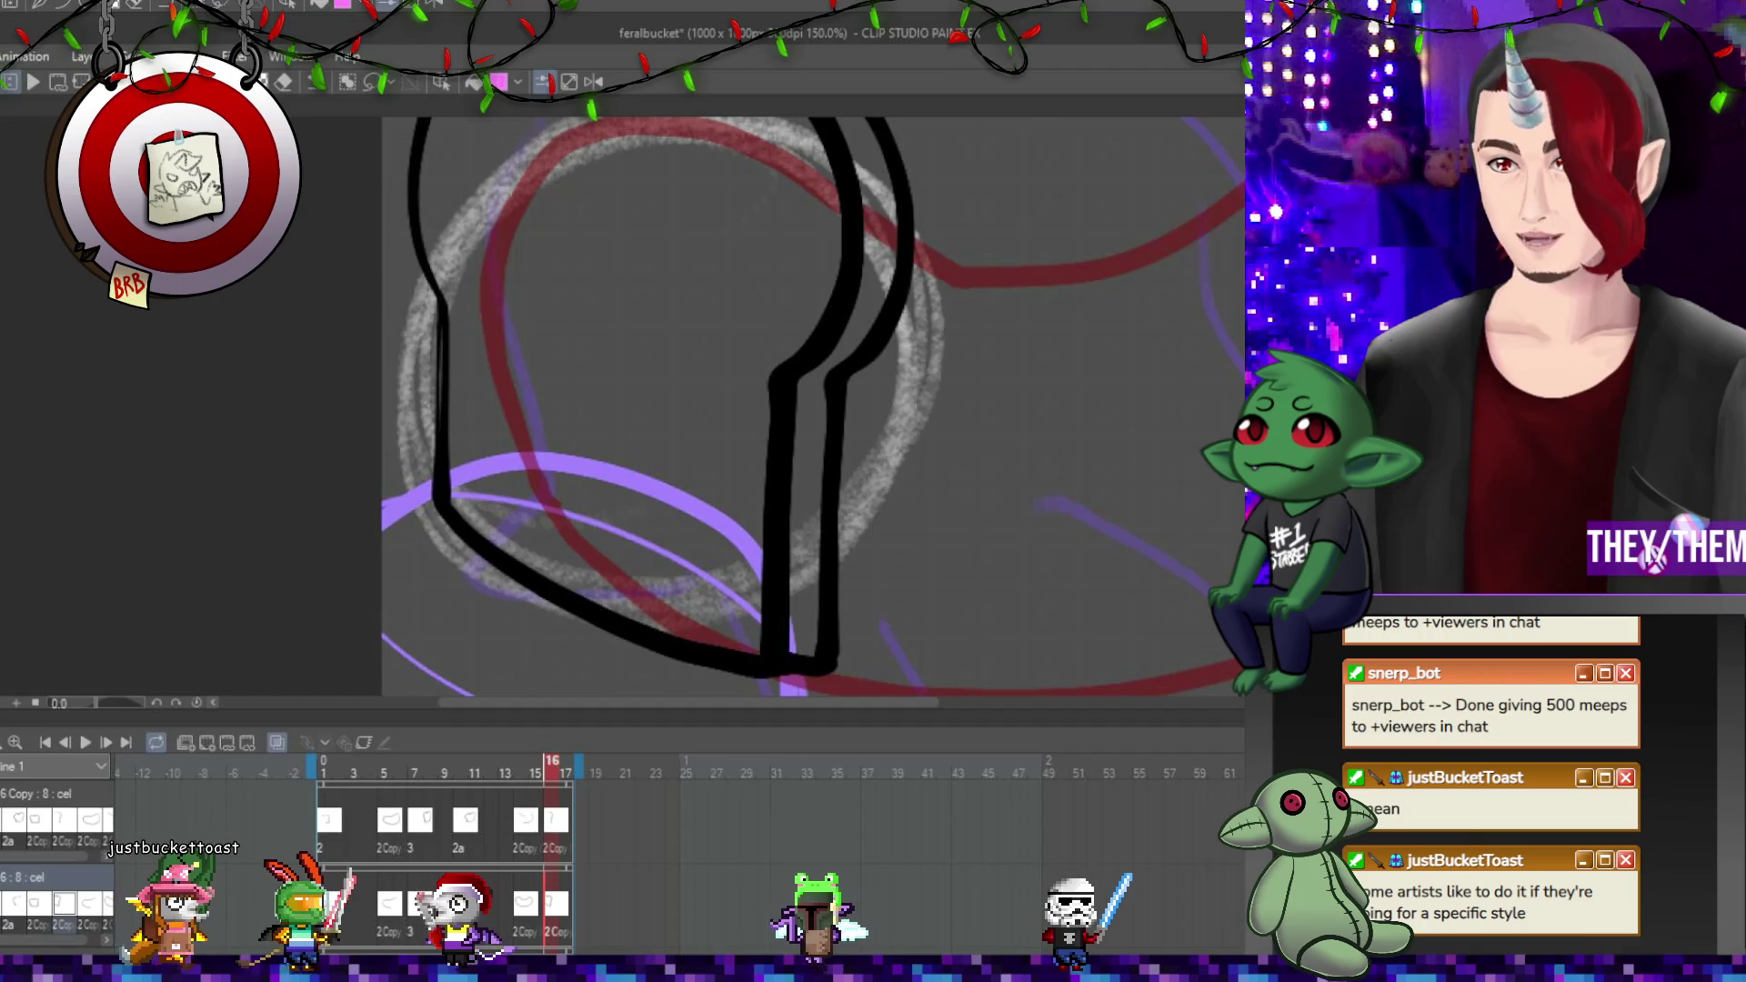
# Undo a trial edit on frame 16, then redraw frame 1's bread left edge as a smooth vector line.
pyautogui.moveTo(451, 311)
pyautogui.mouseDown()
pyautogui.moveTo(441, 526)
pyautogui.moveTo(448, 468)
pyautogui.mouseUp()
pyautogui.hotkey('ctrl', 'z')
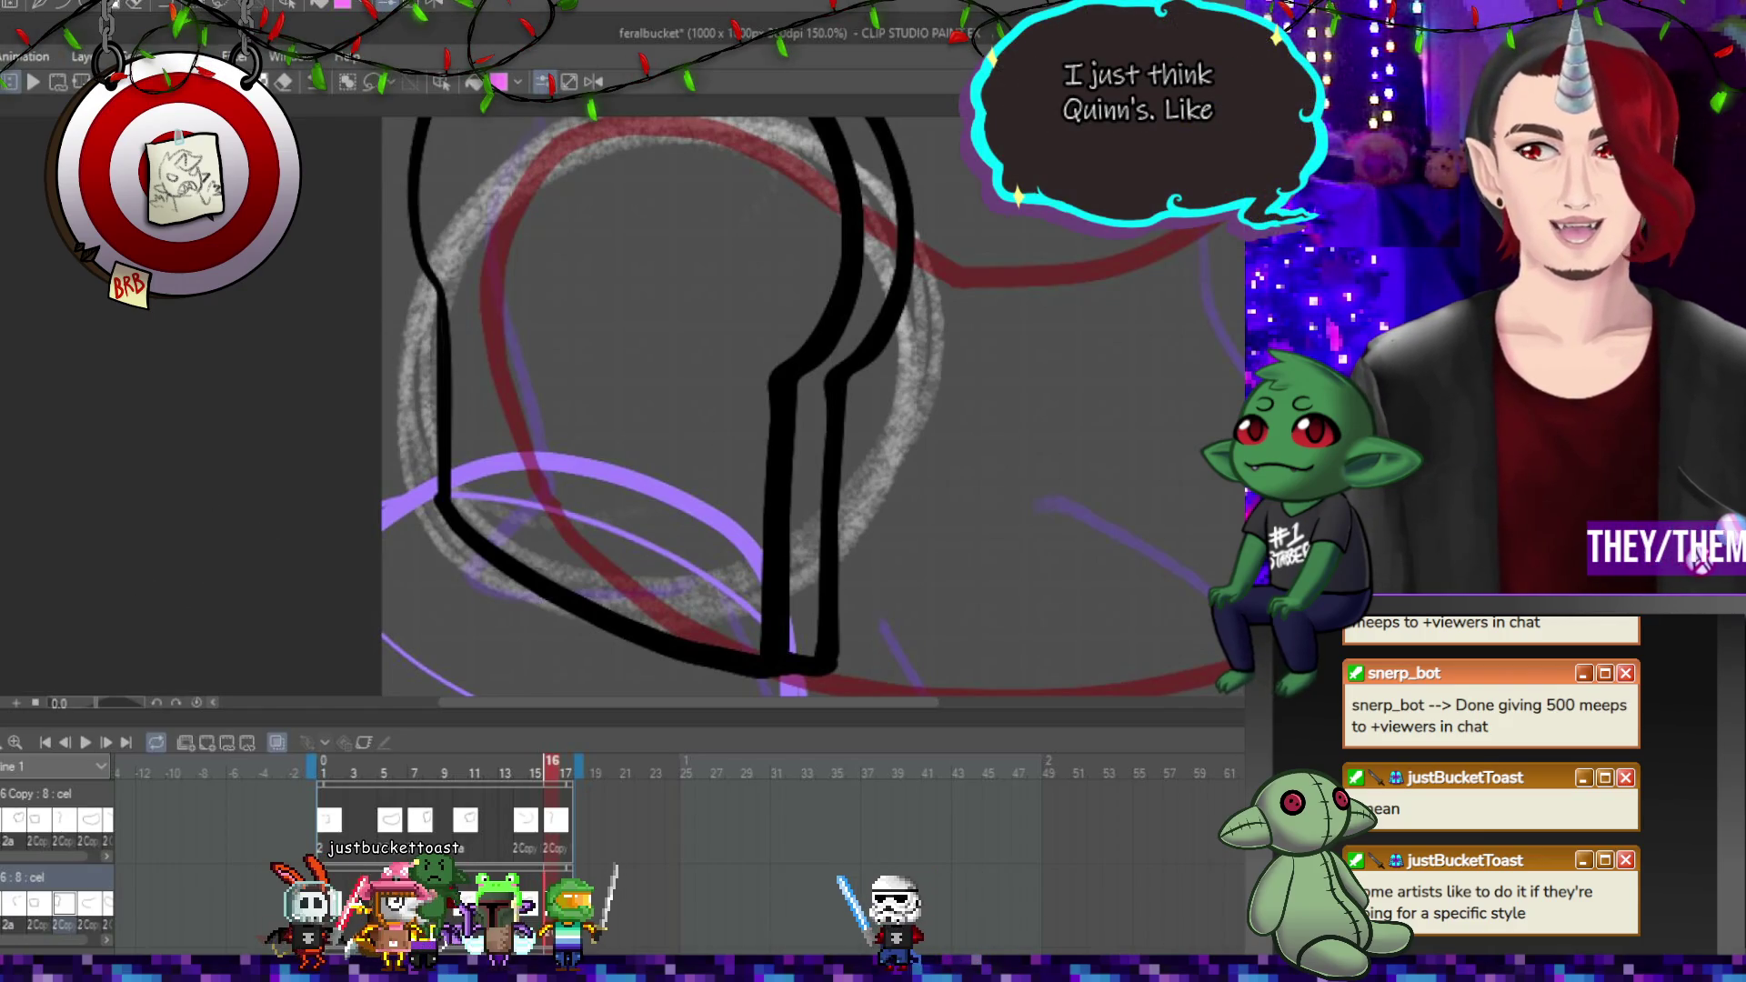
pyautogui.click(441, 495)
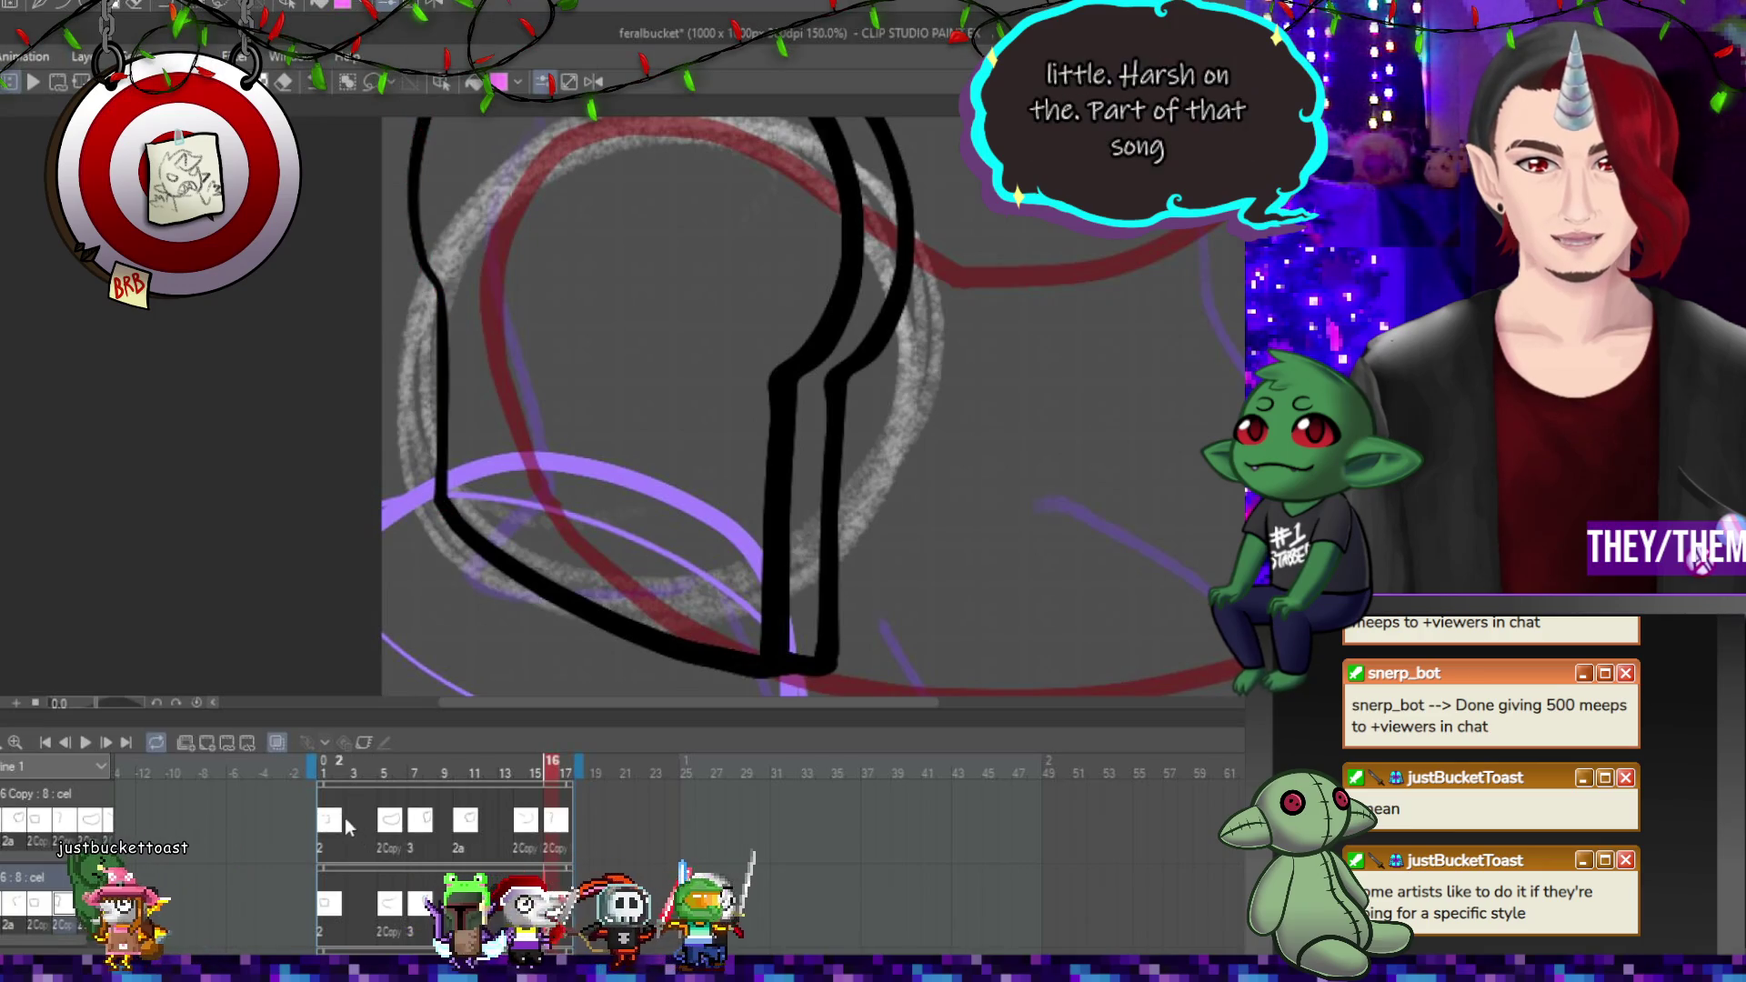
pyautogui.press('Home')
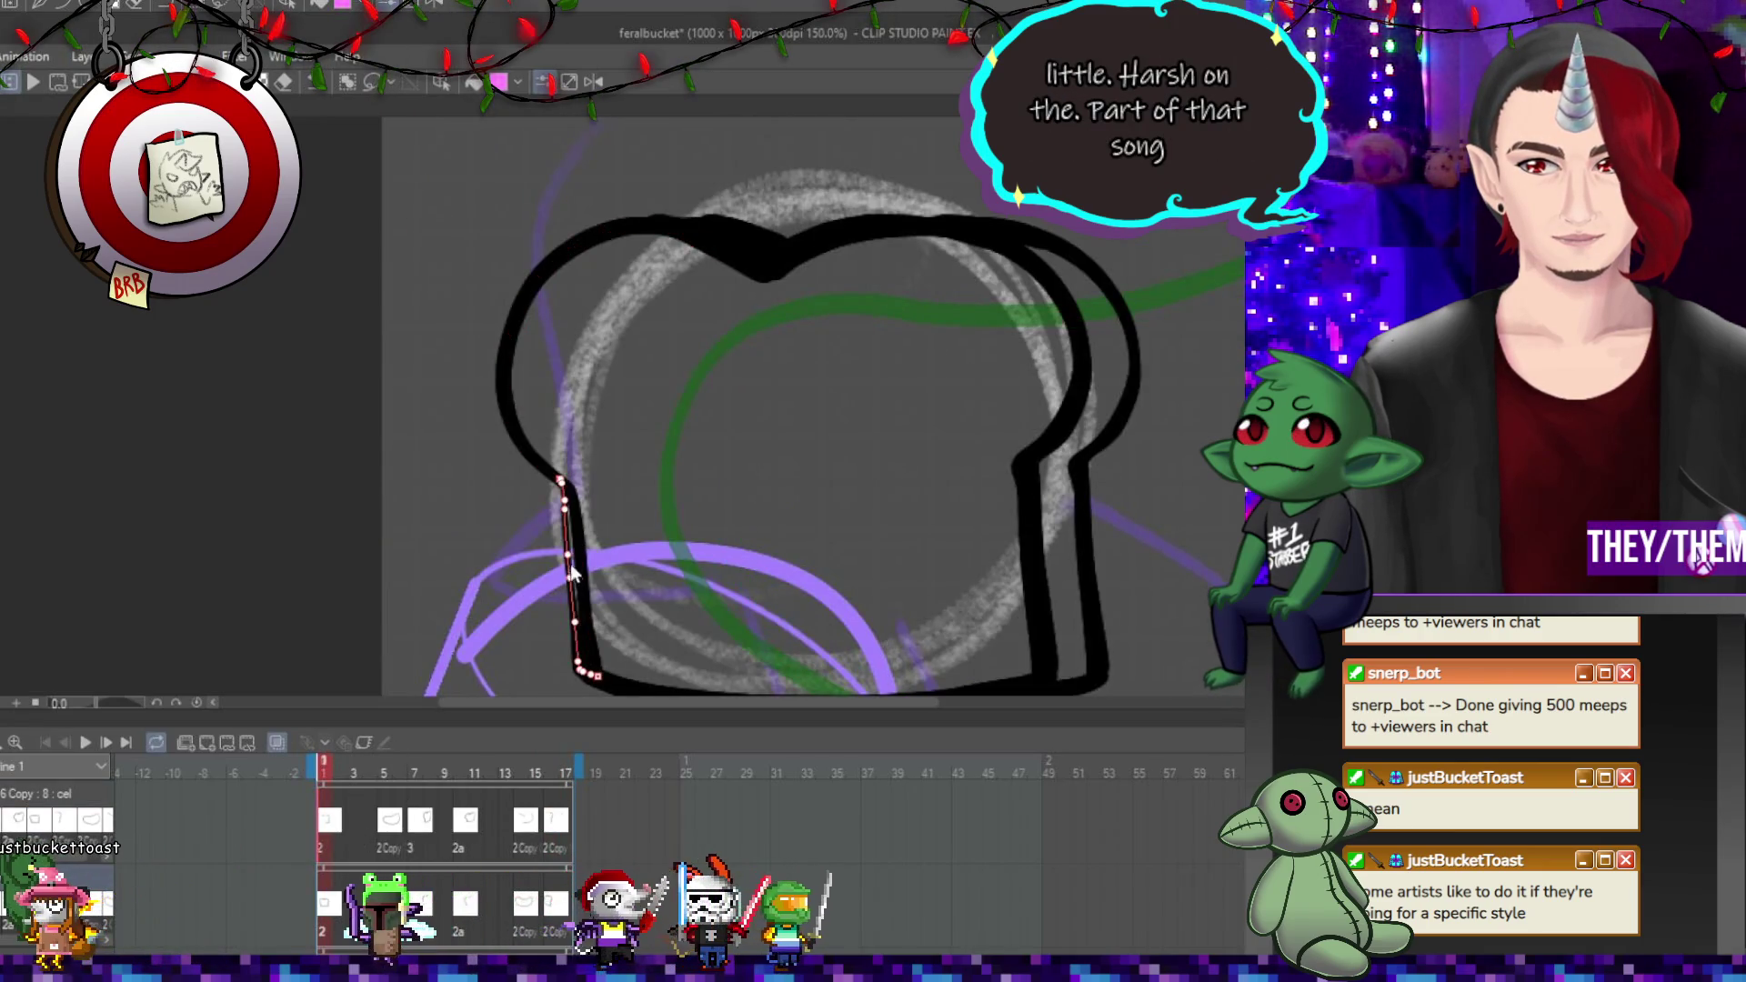
pyautogui.click(582, 550)
pyautogui.moveTo(557, 491); pyautogui.dragTo(582, 673)
pyautogui.moveTo(582, 586); pyautogui.dragTo(582, 591)
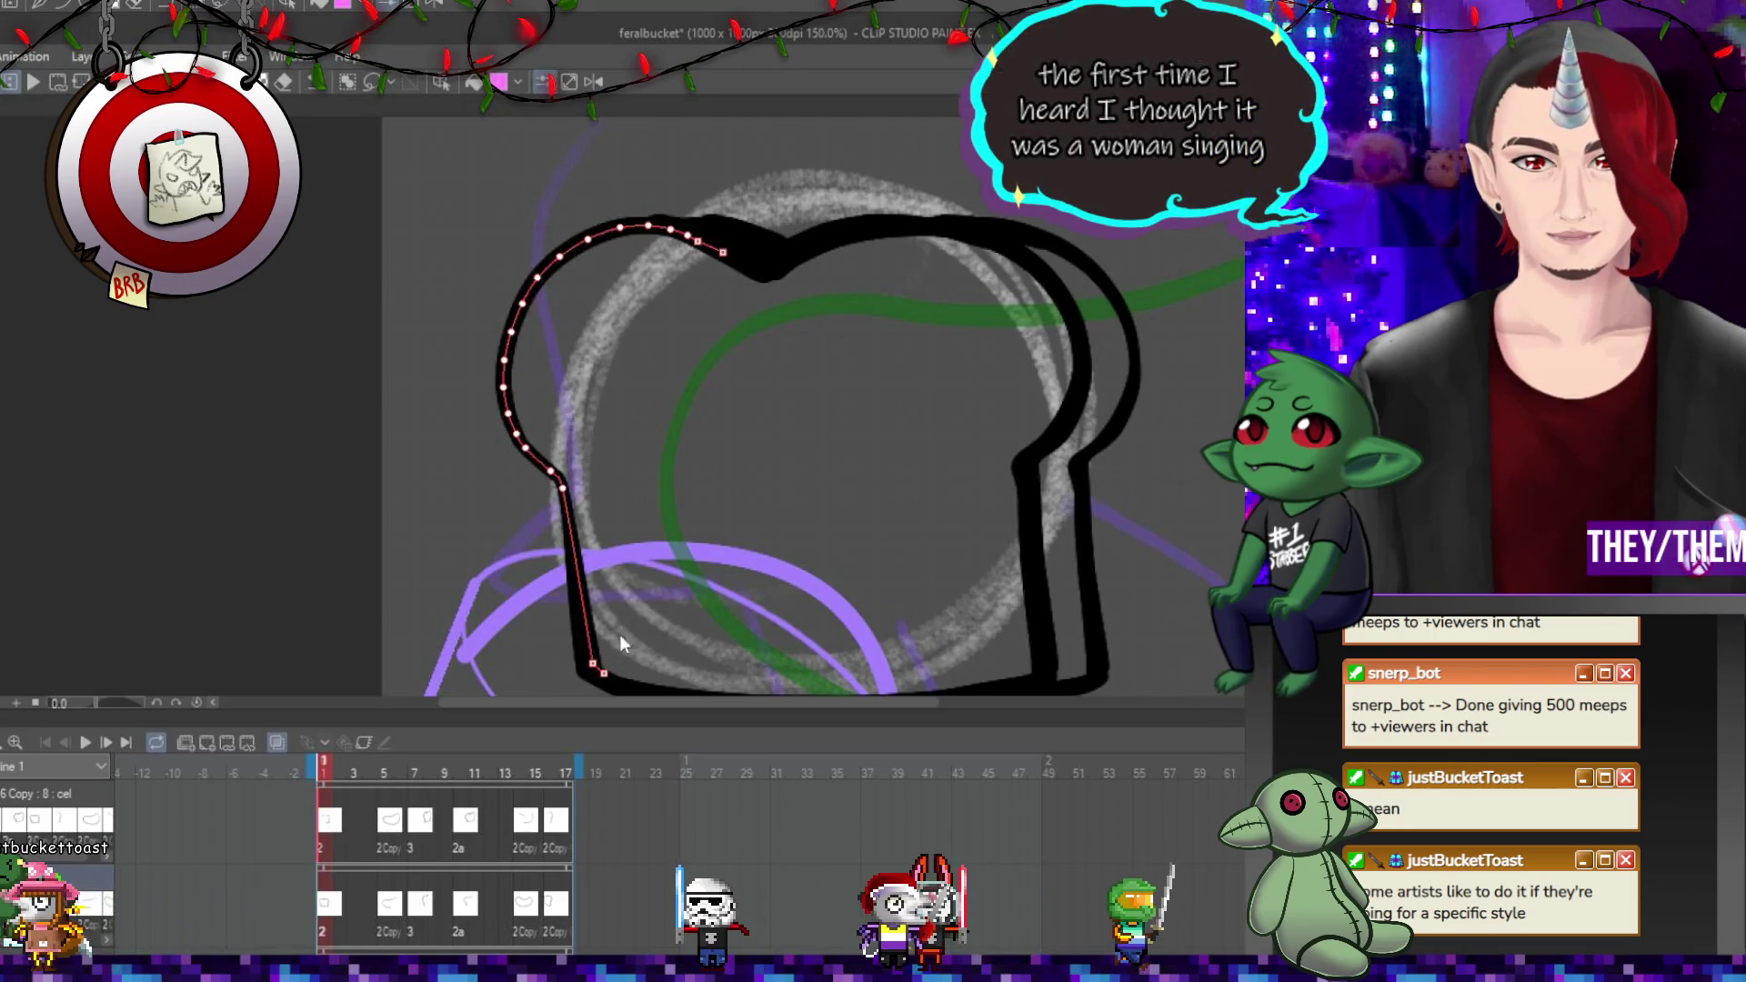
# Inspect the bread's bottom and top lines, clear the selection, and step to frame 5.
pyautogui.click(623, 684)
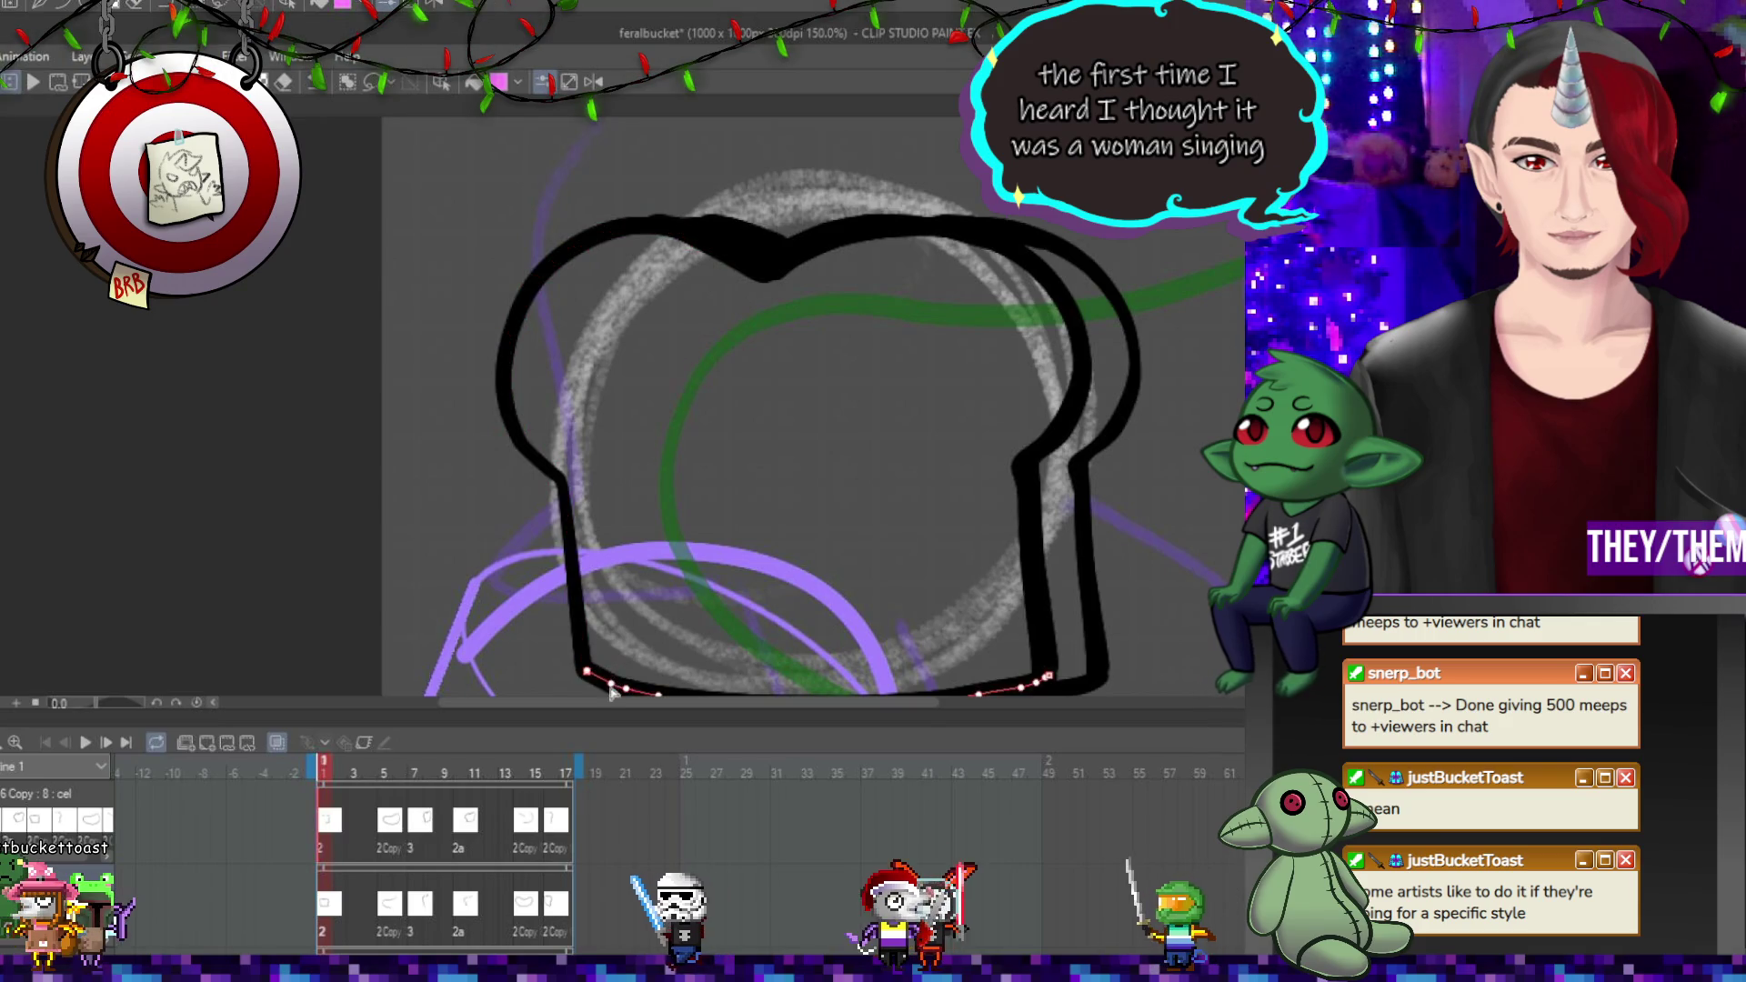
pyautogui.scroll(-1, 611, 691)
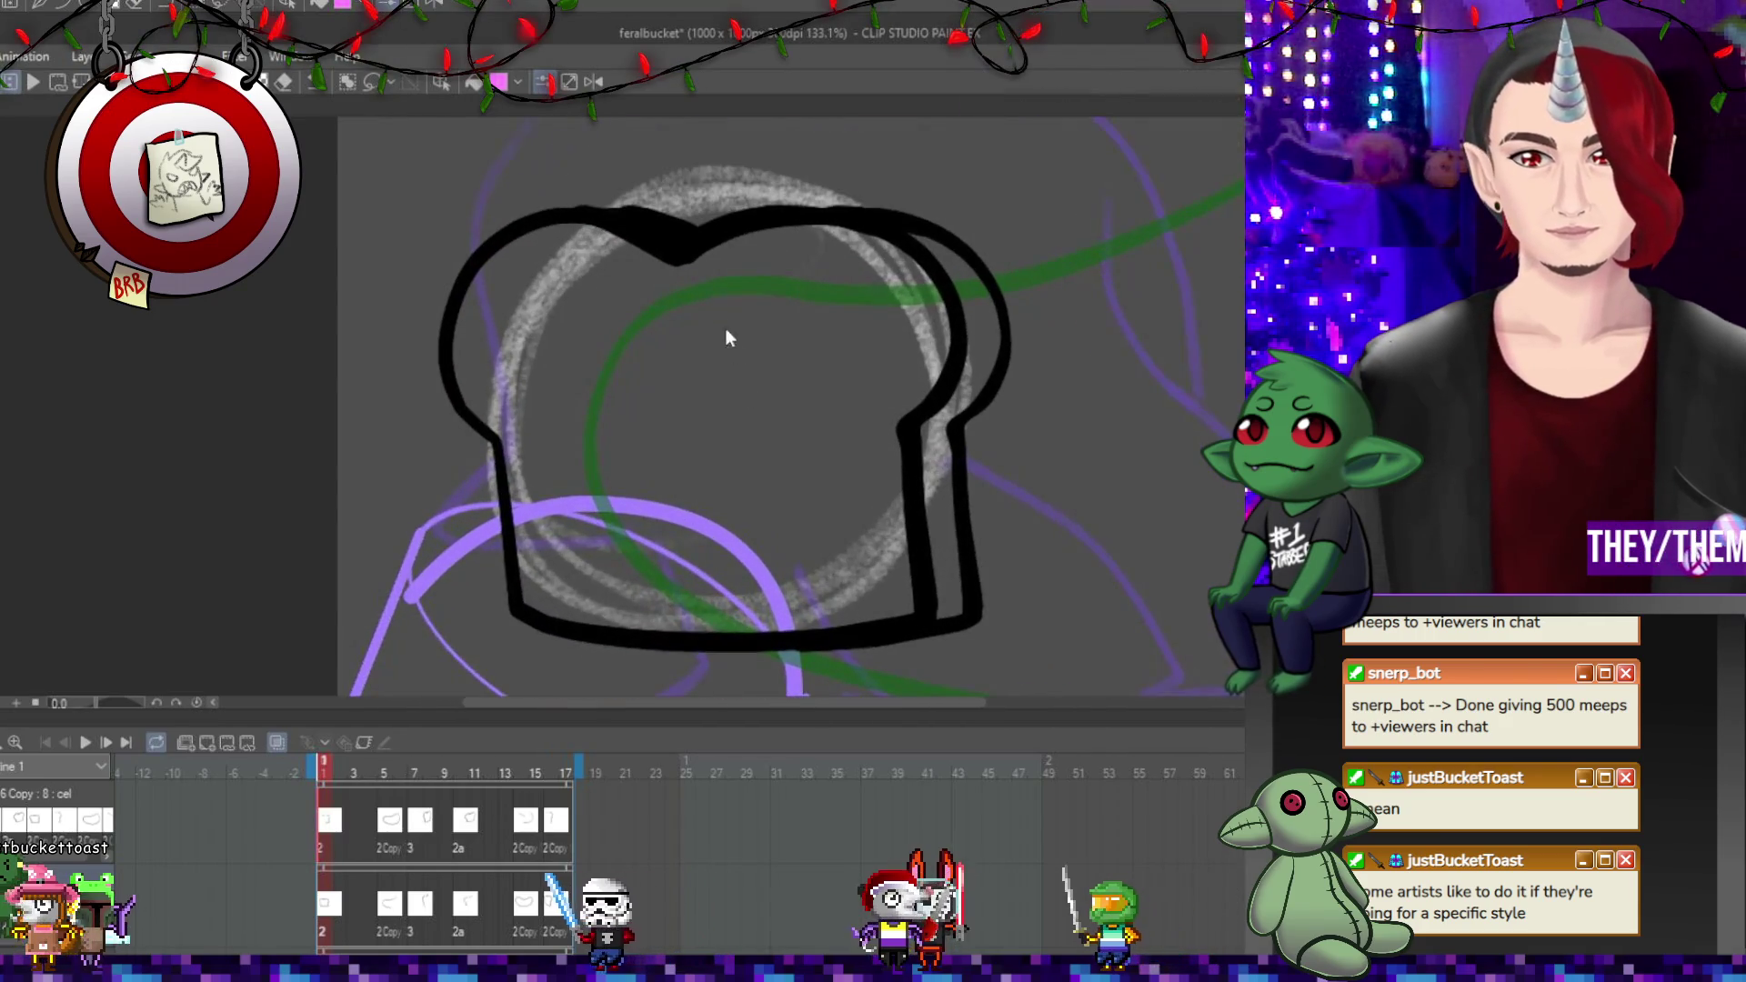
pyautogui.click(699, 253)
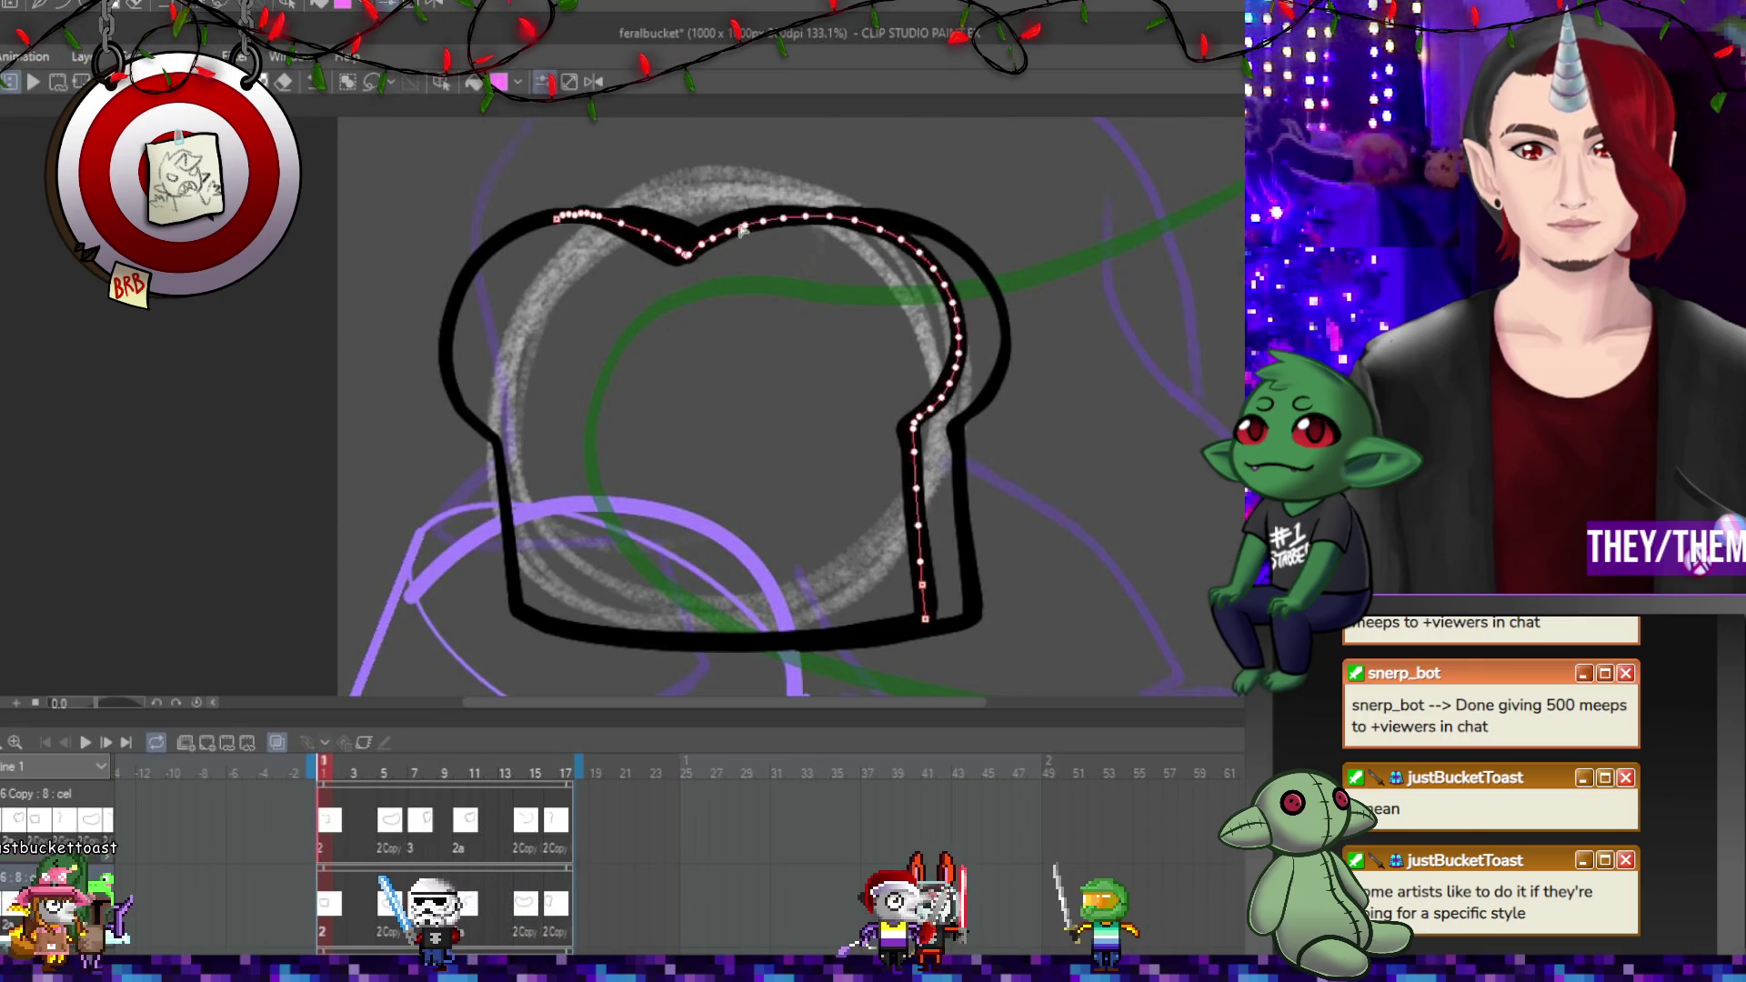
pyautogui.hotkey('ctrl', 'd')
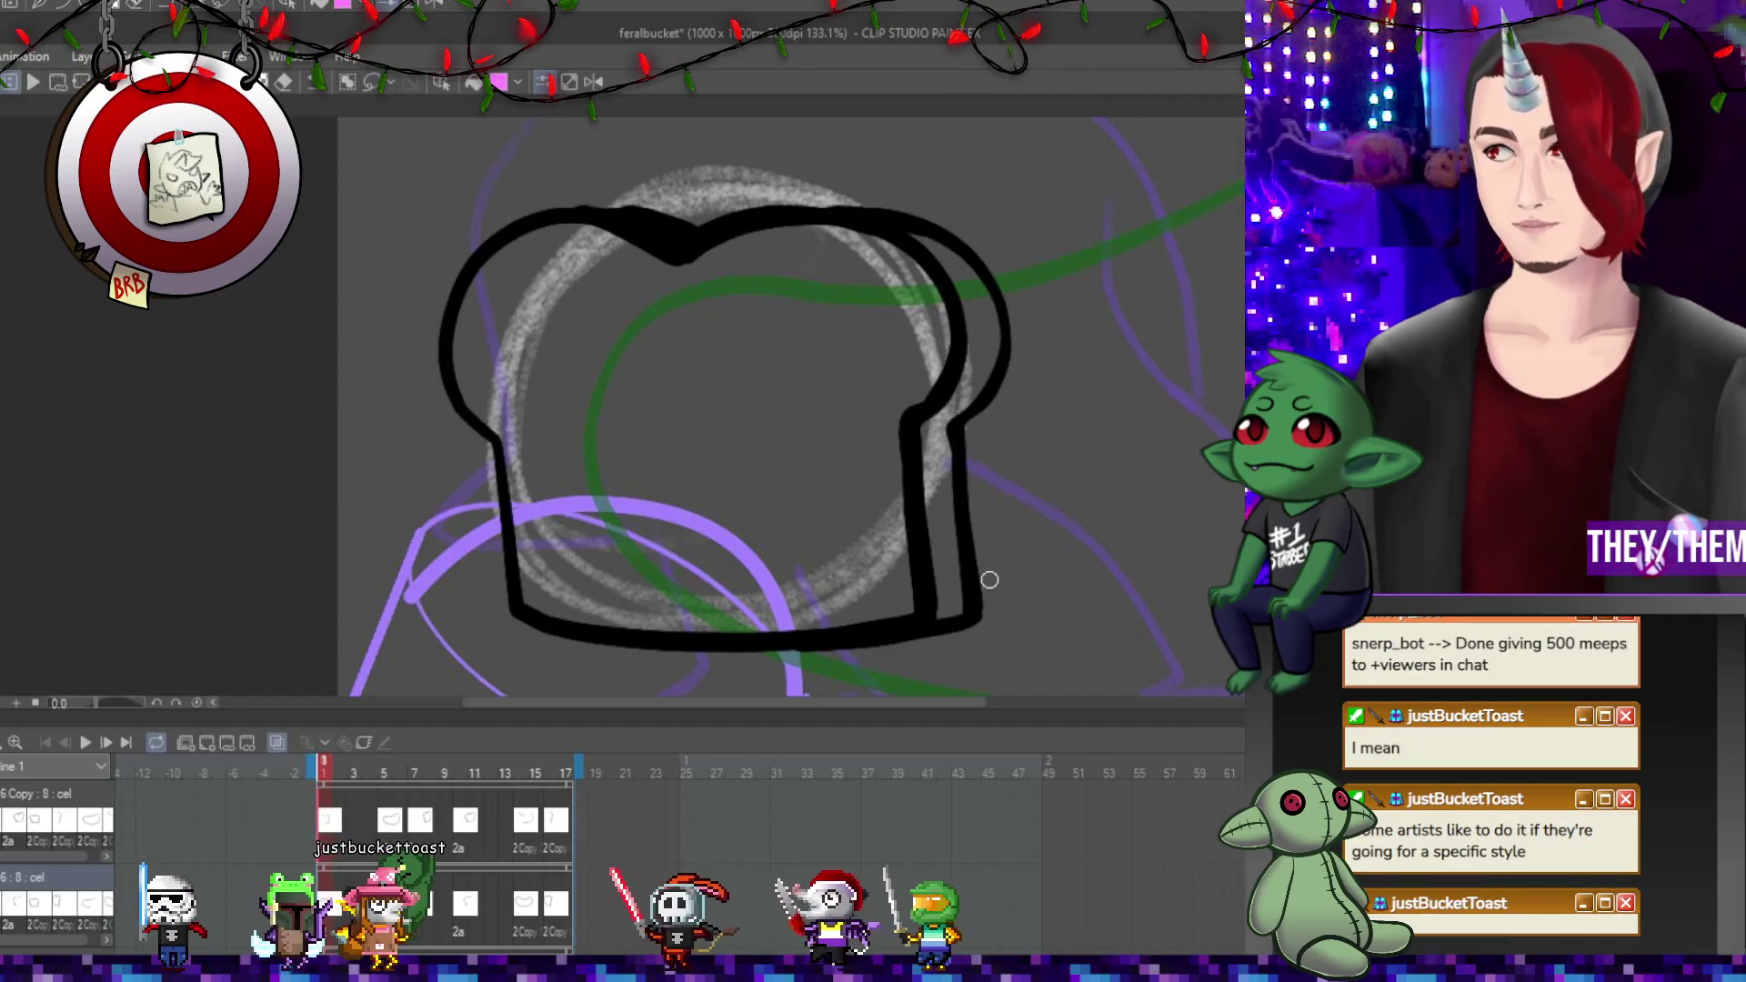
pyautogui.press('Right')
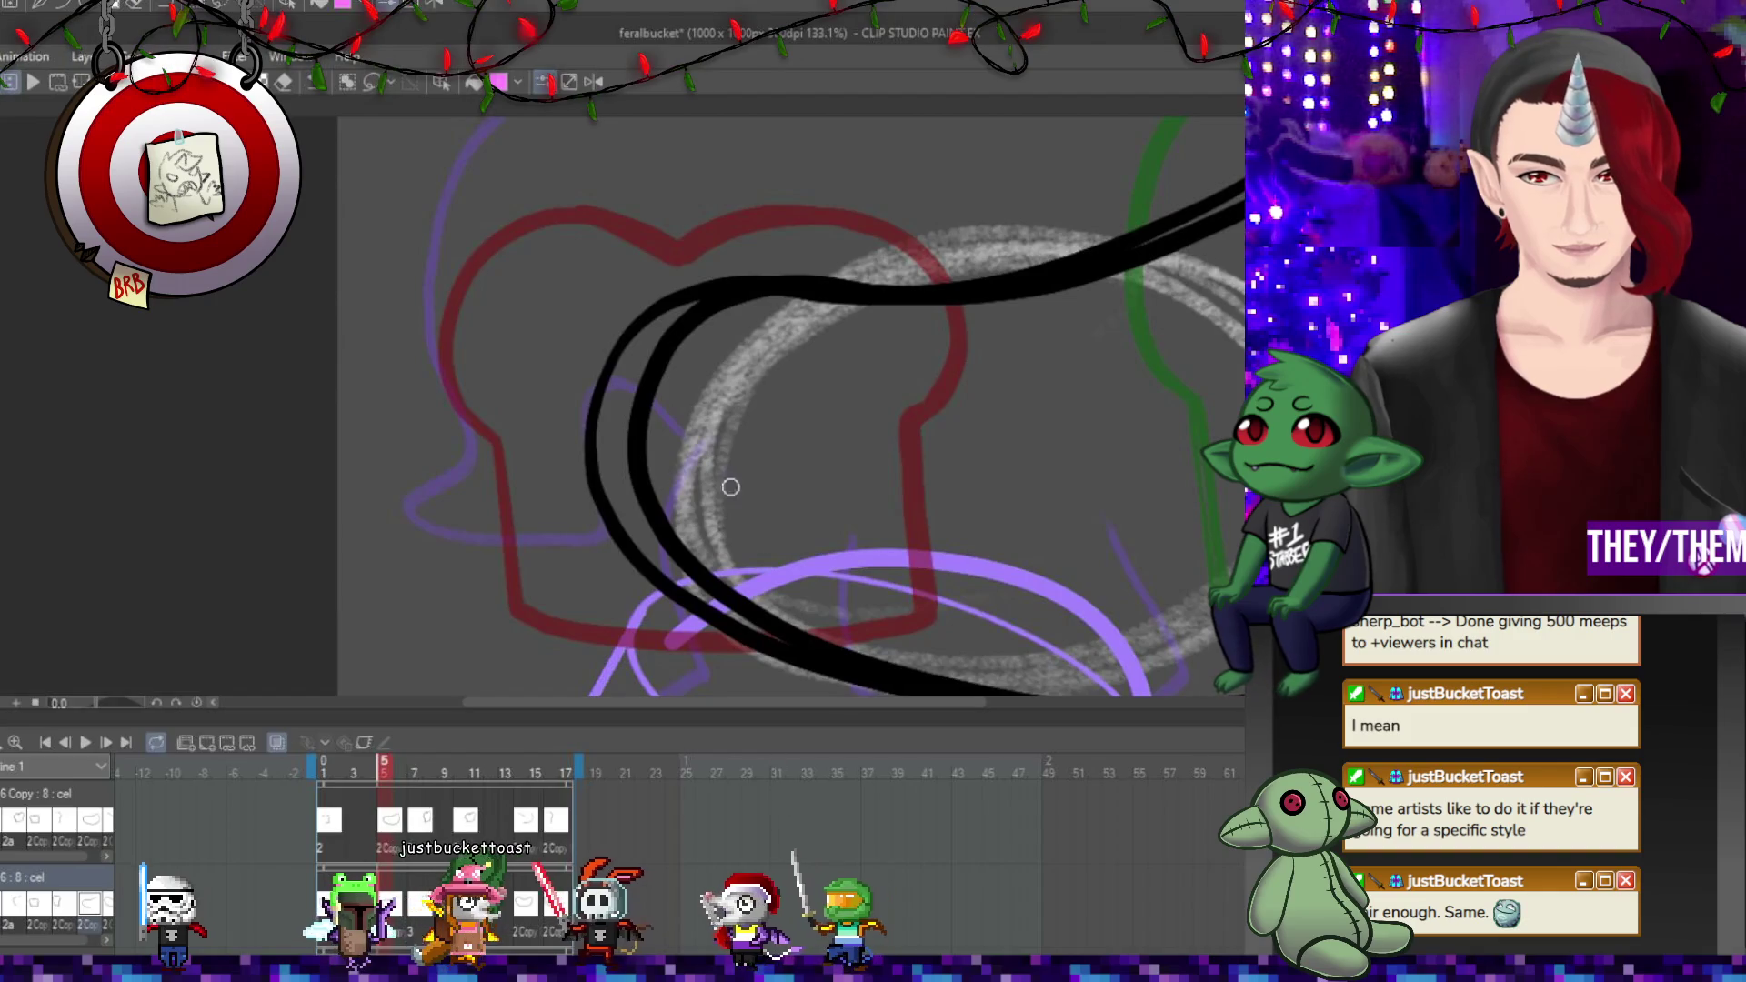
# On frame 7, redraw the toast's back edge vector line and nudge its control points.
pyautogui.scroll(-1, 728, 487)
pyautogui.scroll(-2, 720, 346)
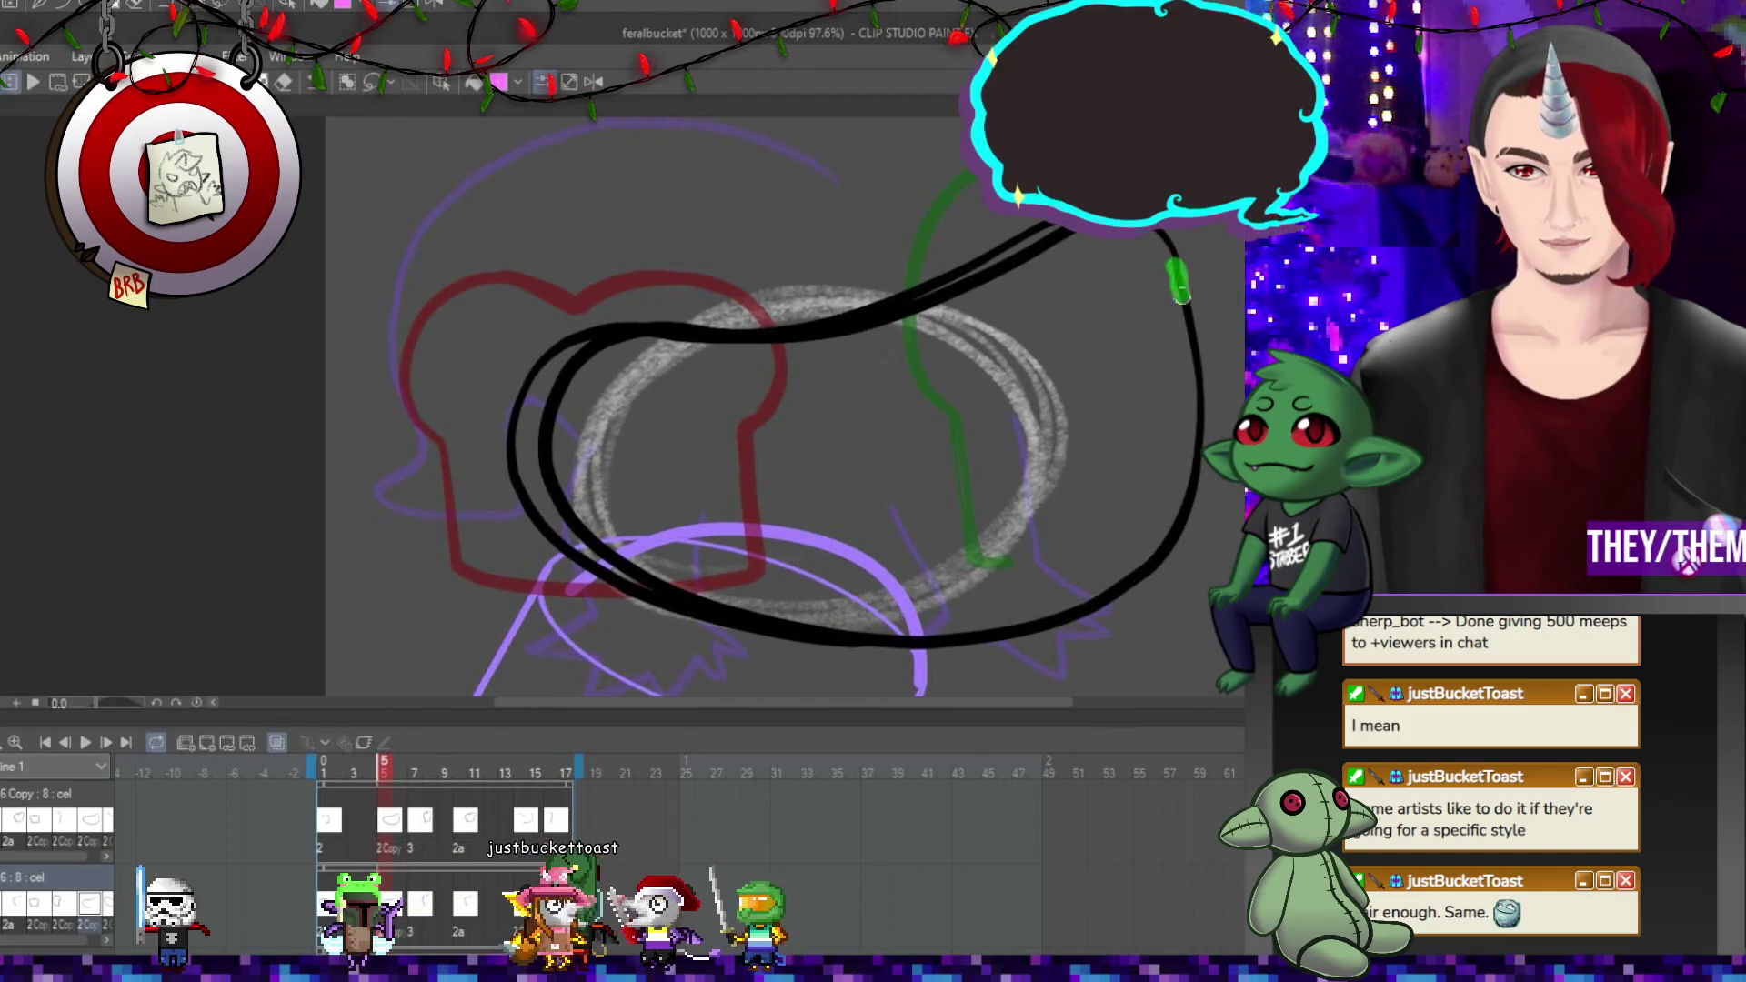
pyautogui.click(416, 914)
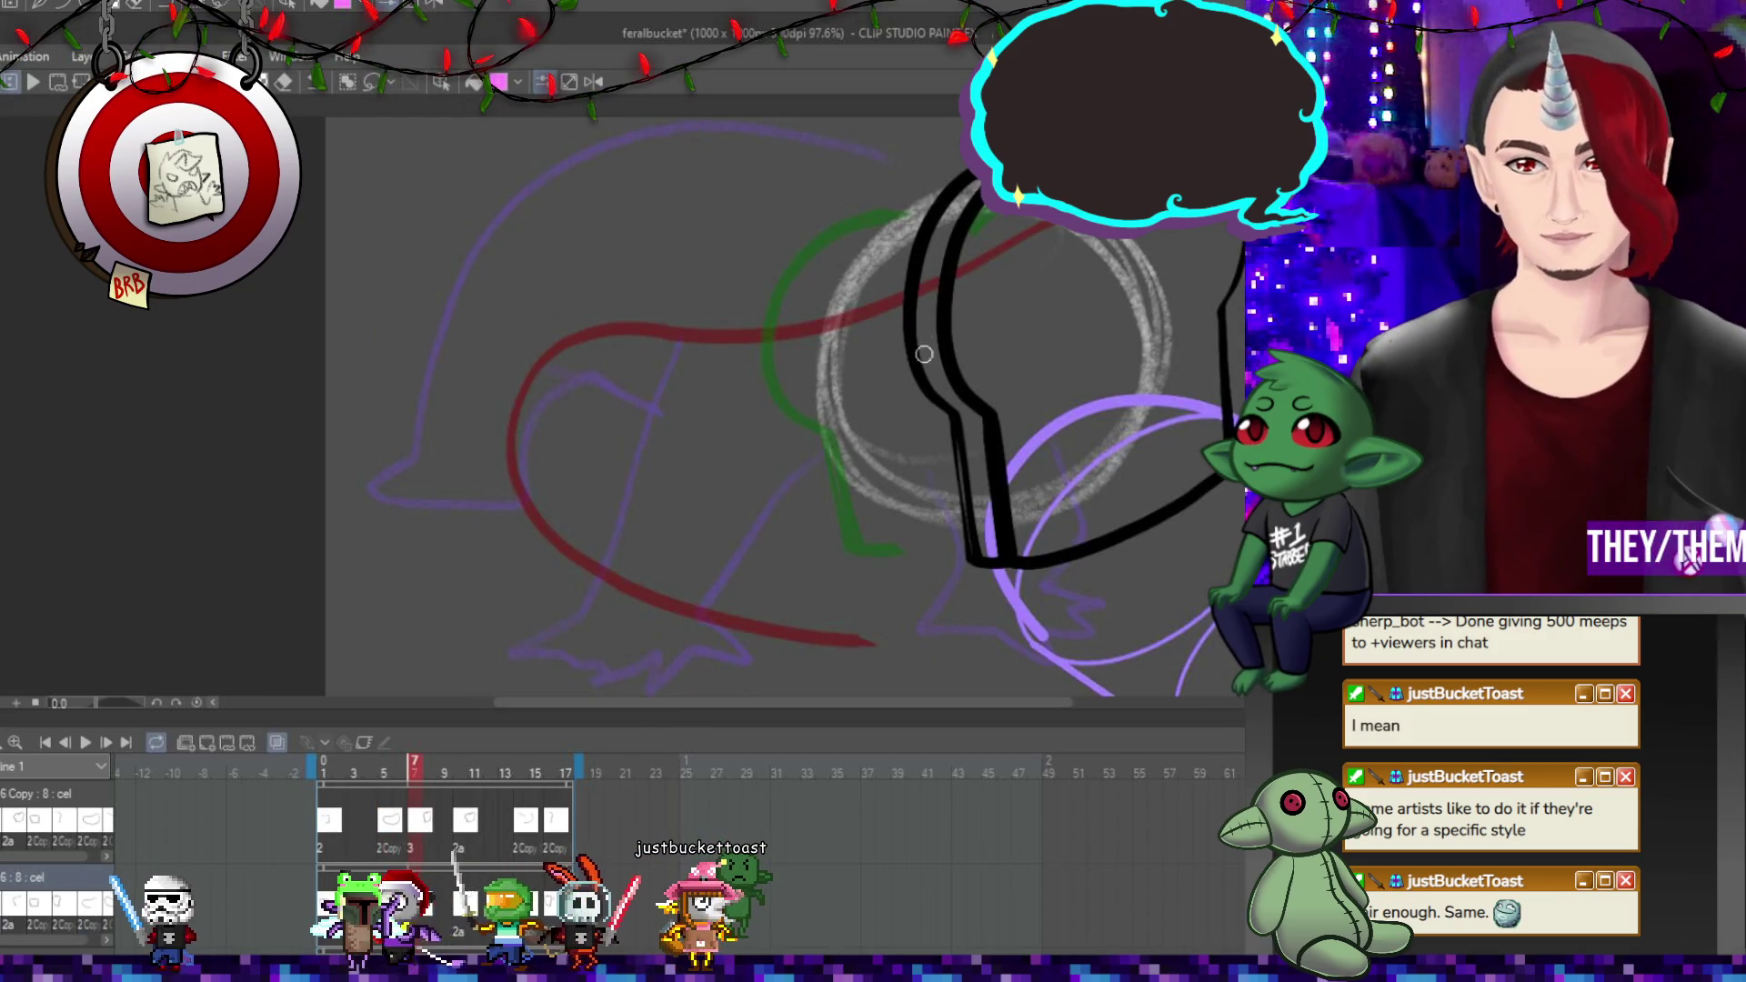
pyautogui.moveTo(953, 409); pyautogui.dragTo(974, 563)
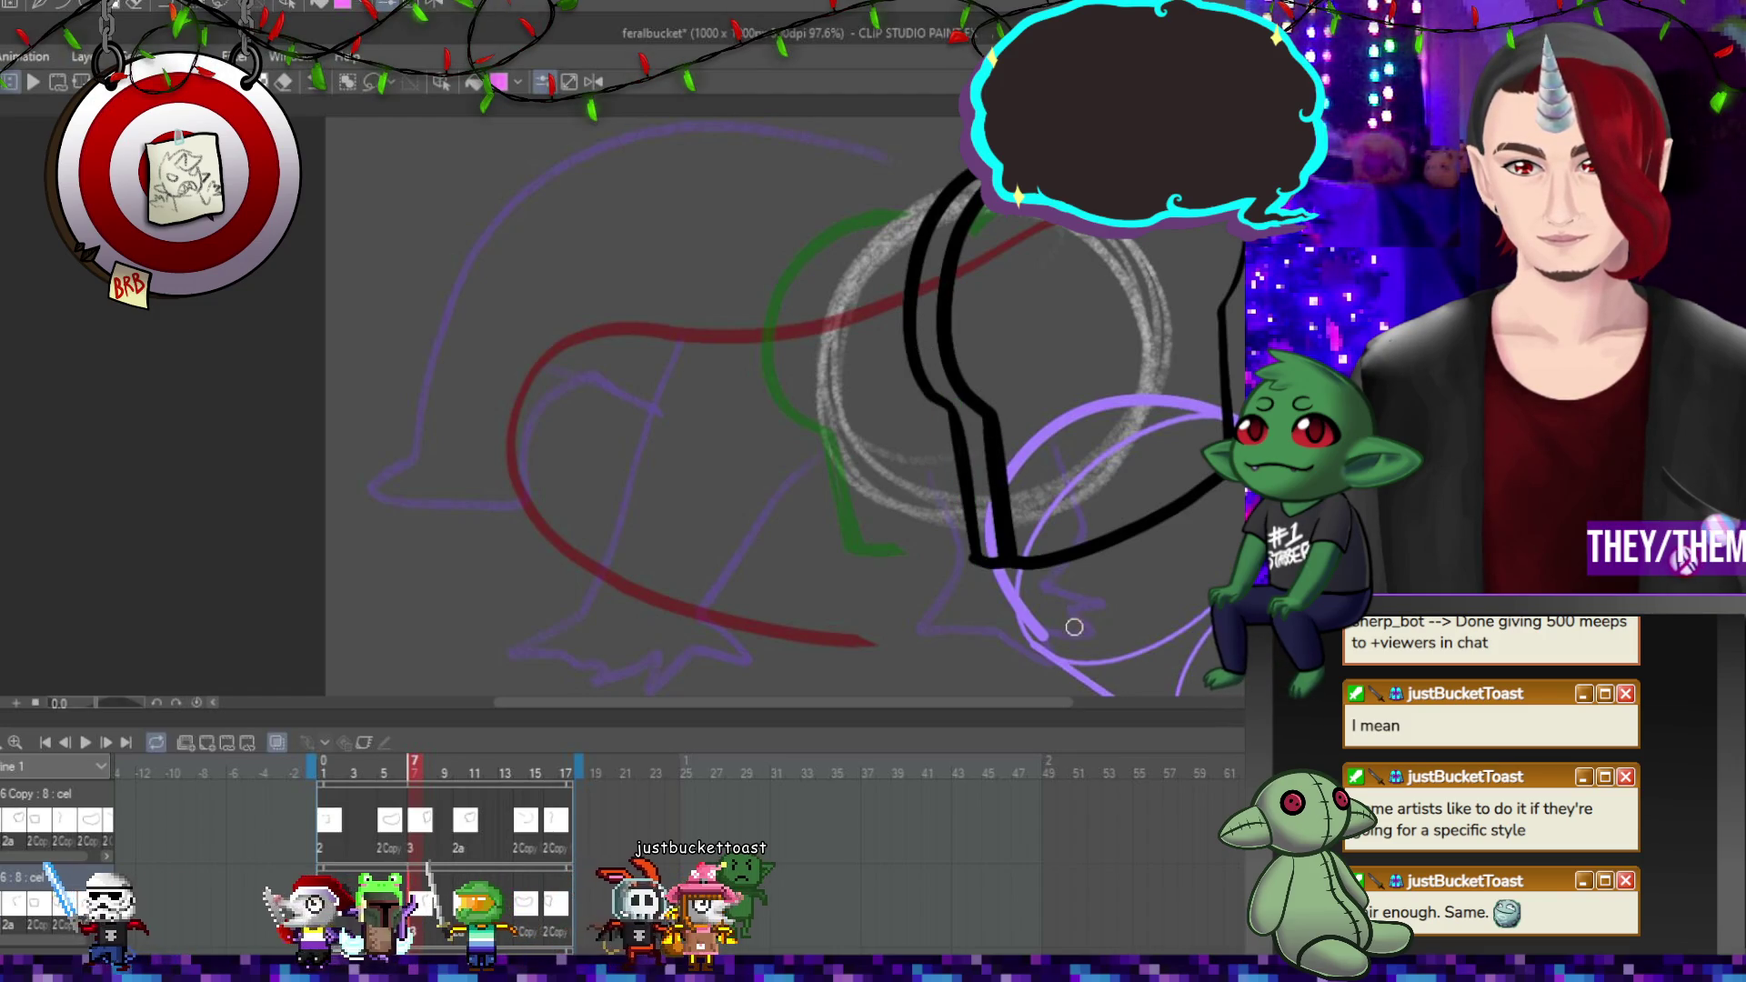
pyautogui.moveTo(948, 408); pyautogui.dragTo(971, 564)
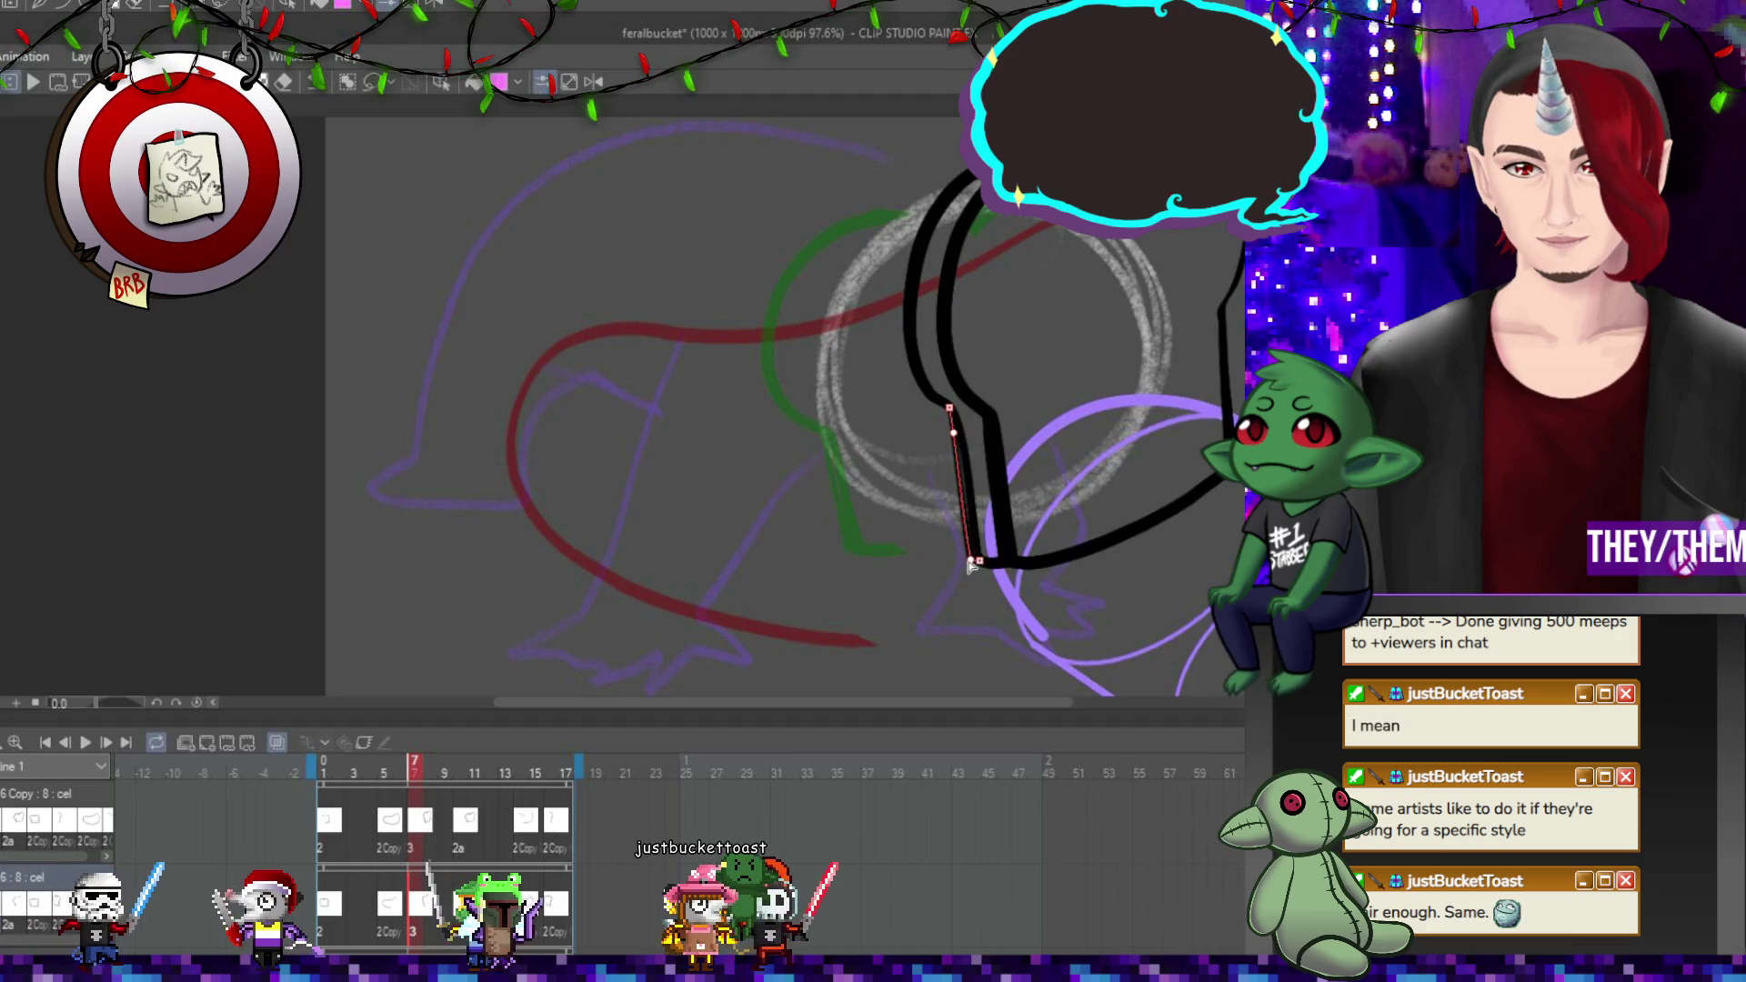
pyautogui.click(955, 418)
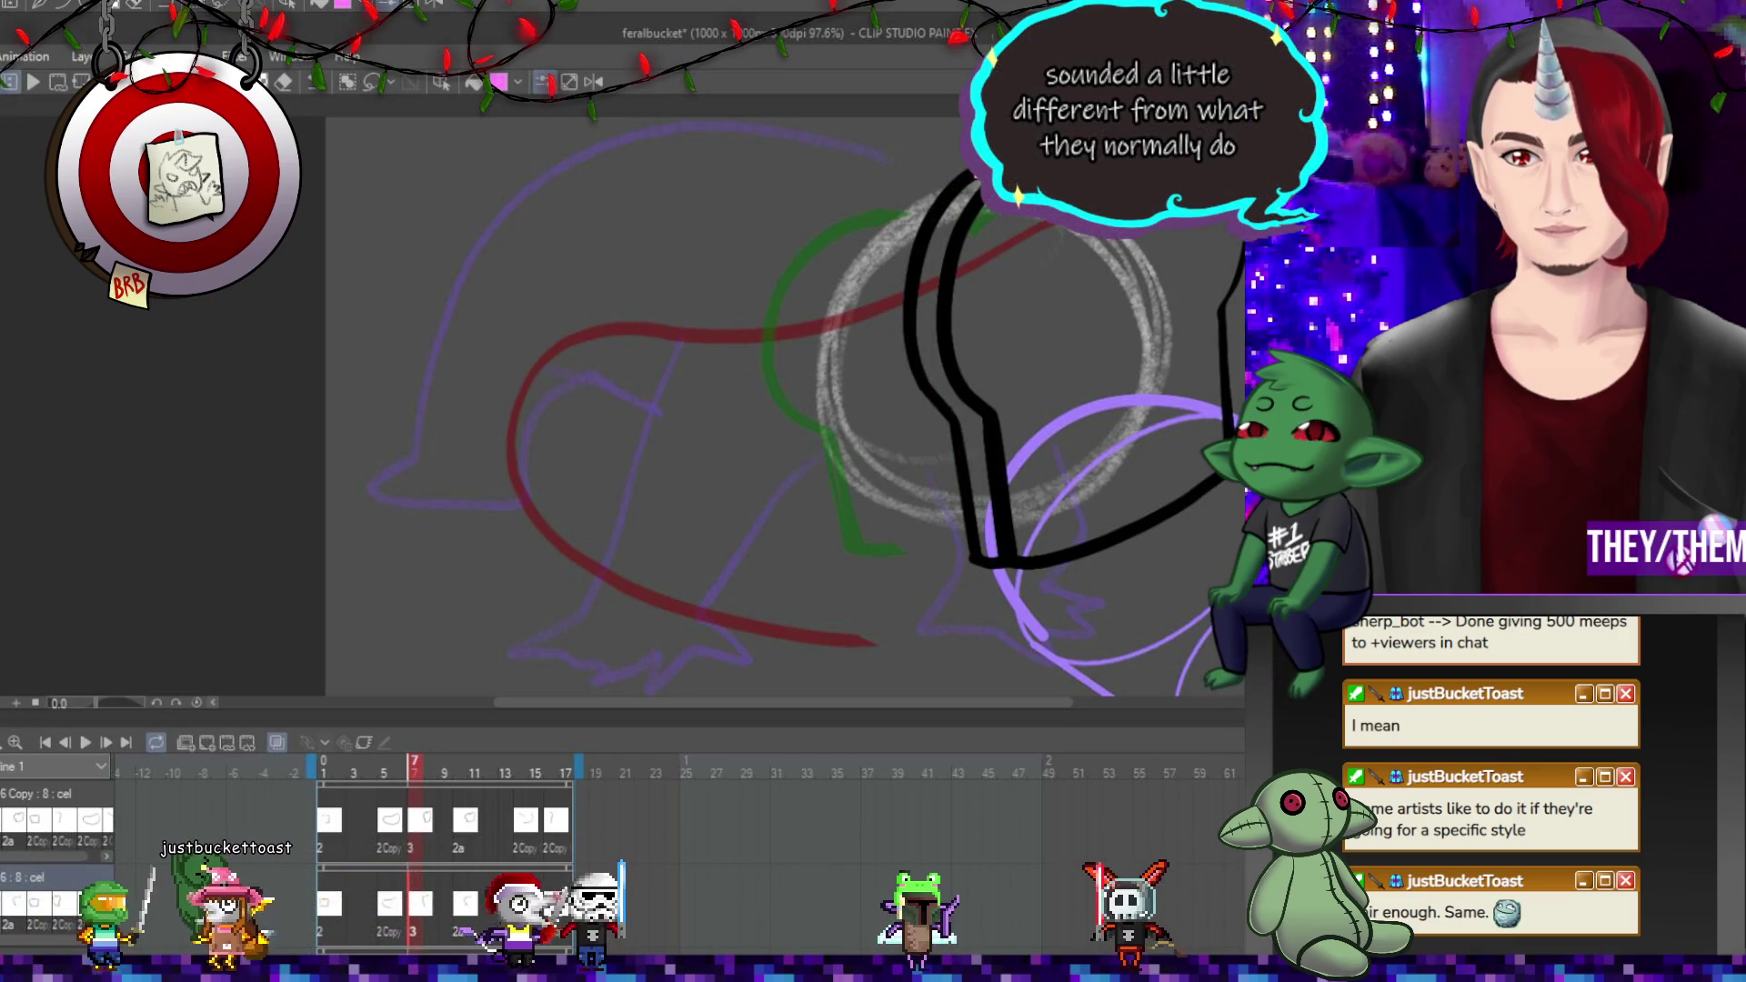
pyautogui.click(462, 903)
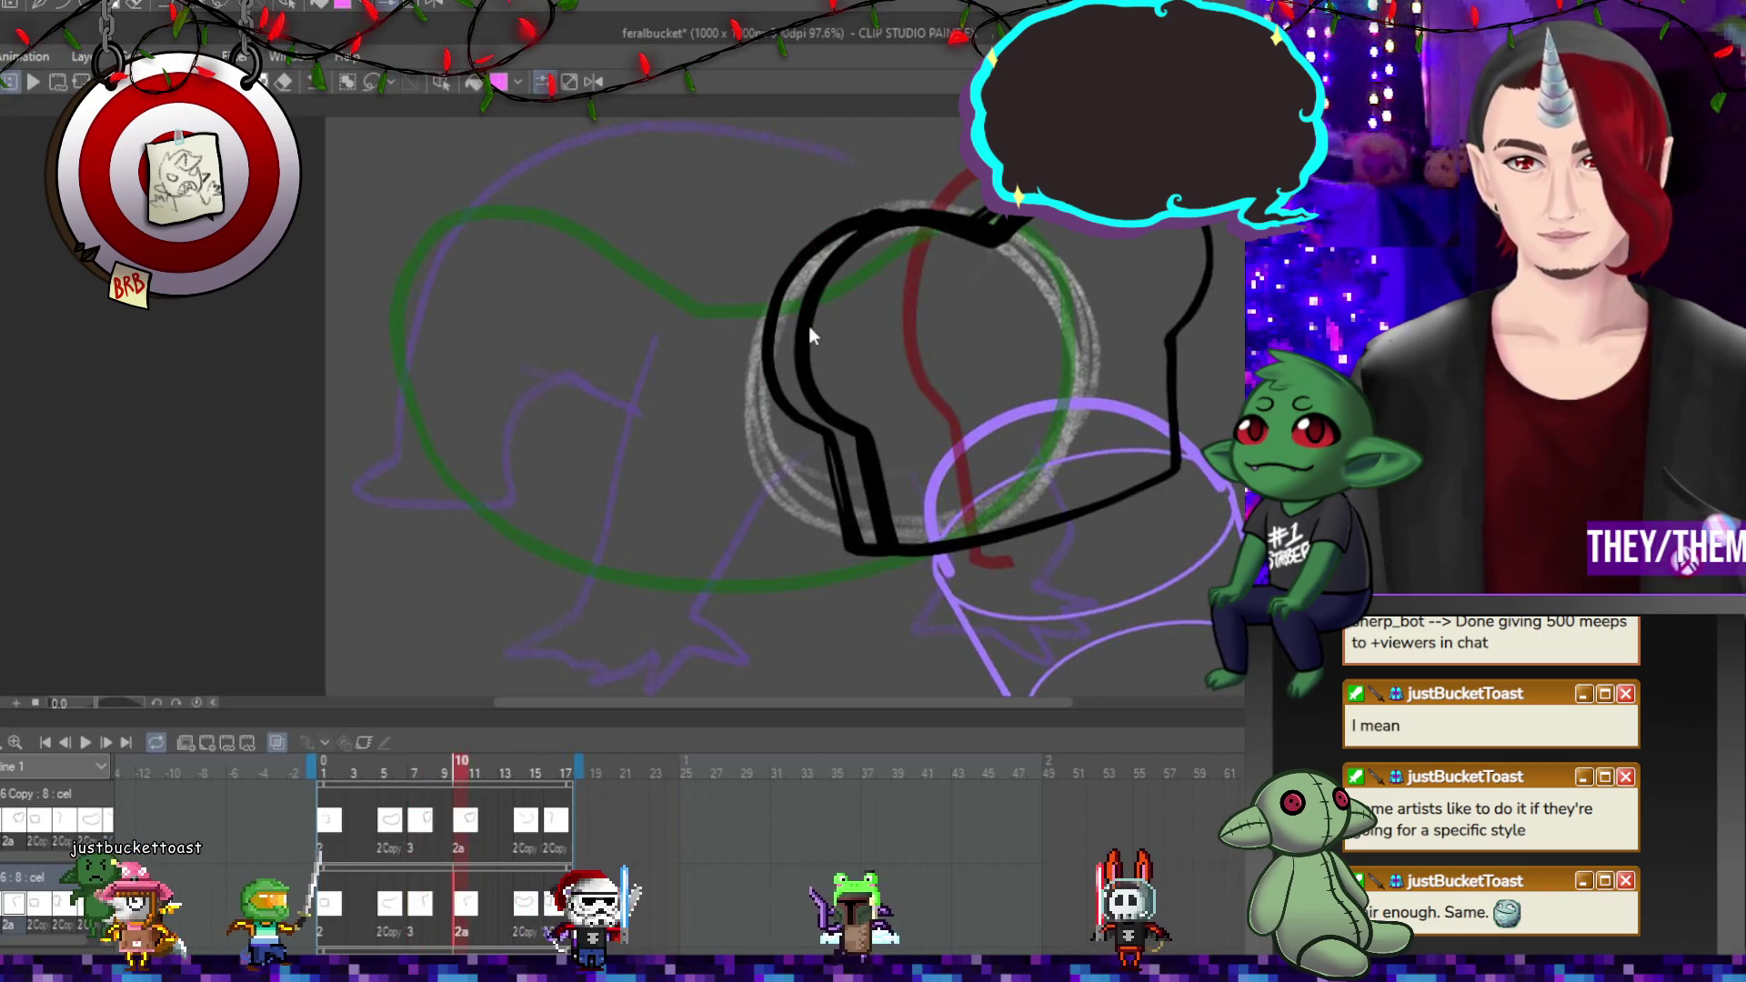
# Redraw frame 10's lower-left back edge and inspect its outline segments.
pyautogui.moveTo(816, 428)
pyautogui.mouseDown()
pyautogui.moveTo(859, 551)
pyautogui.moveTo(837, 417)
pyautogui.mouseUp()
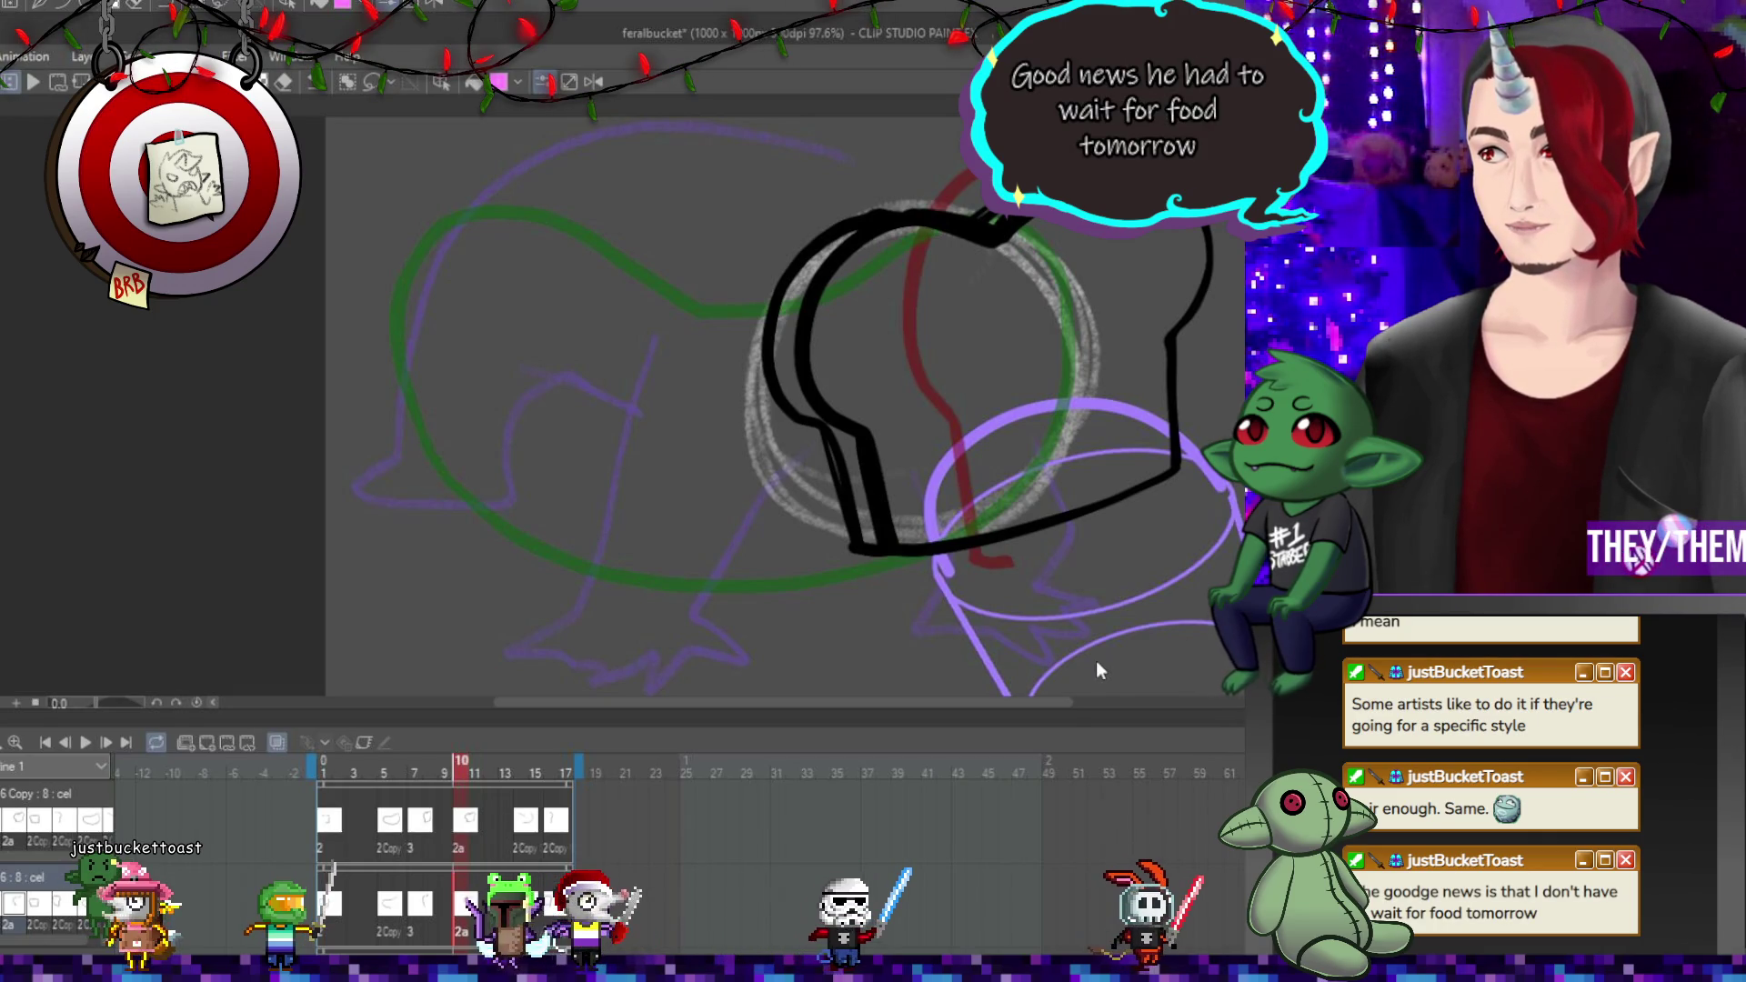
pyautogui.click(804, 426)
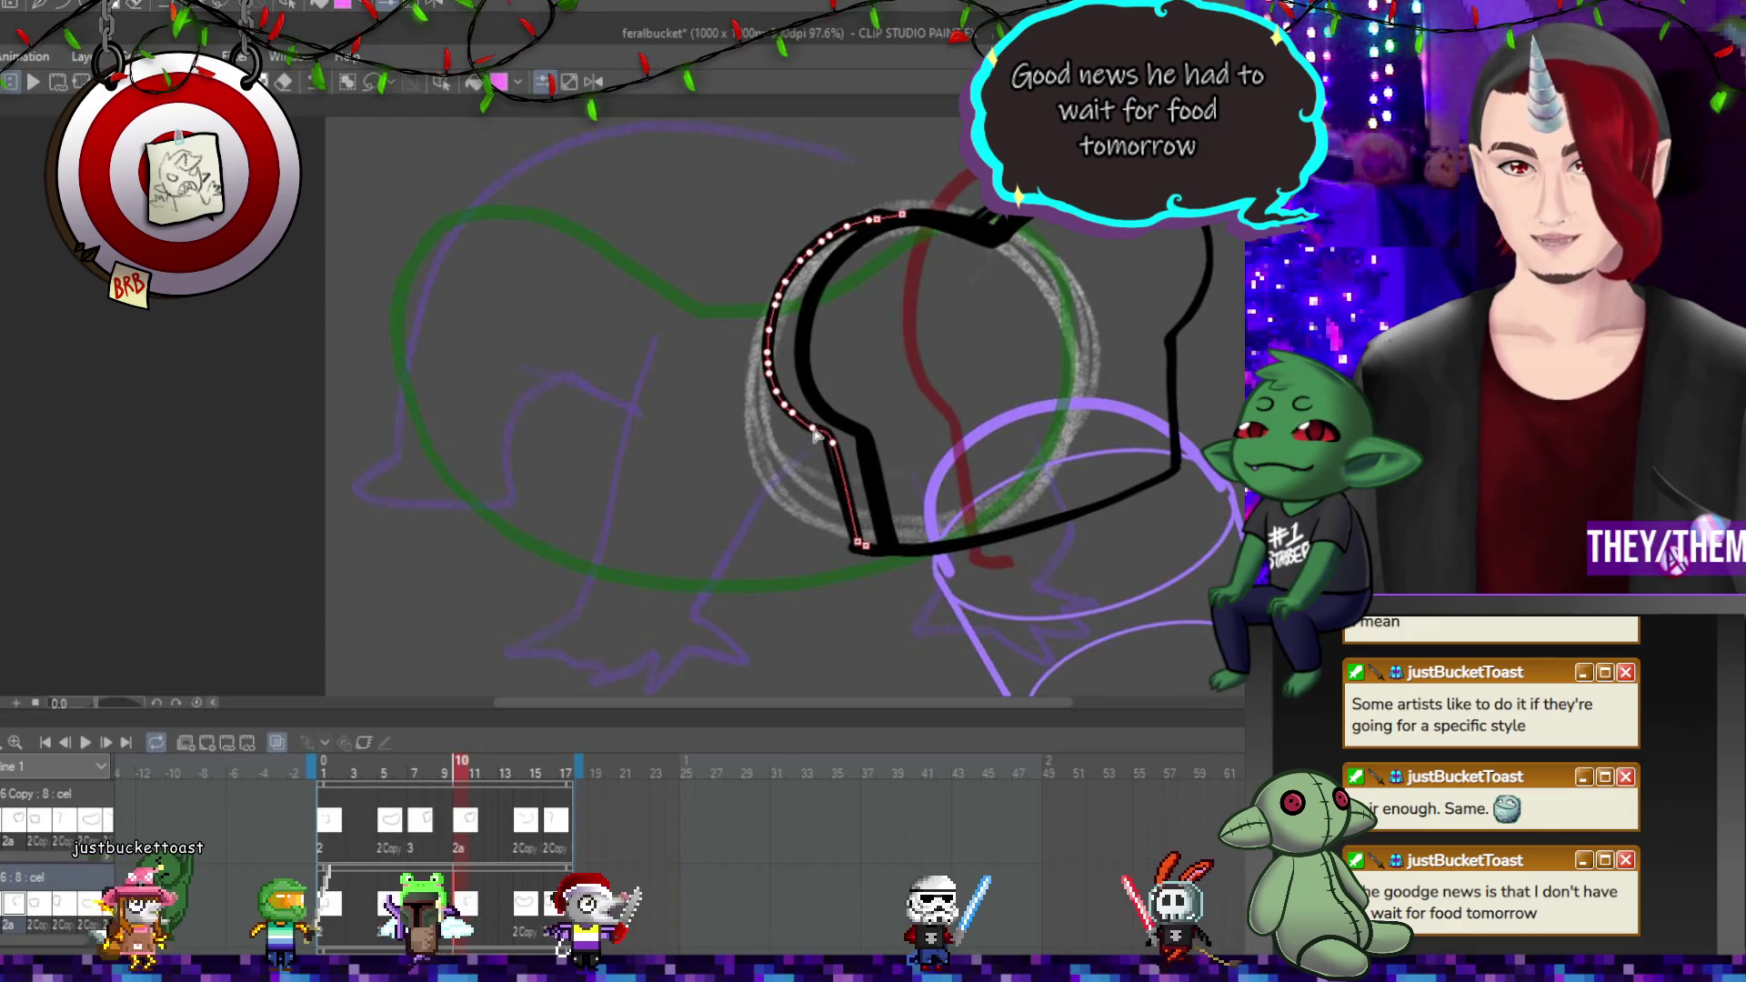
pyautogui.click(828, 459)
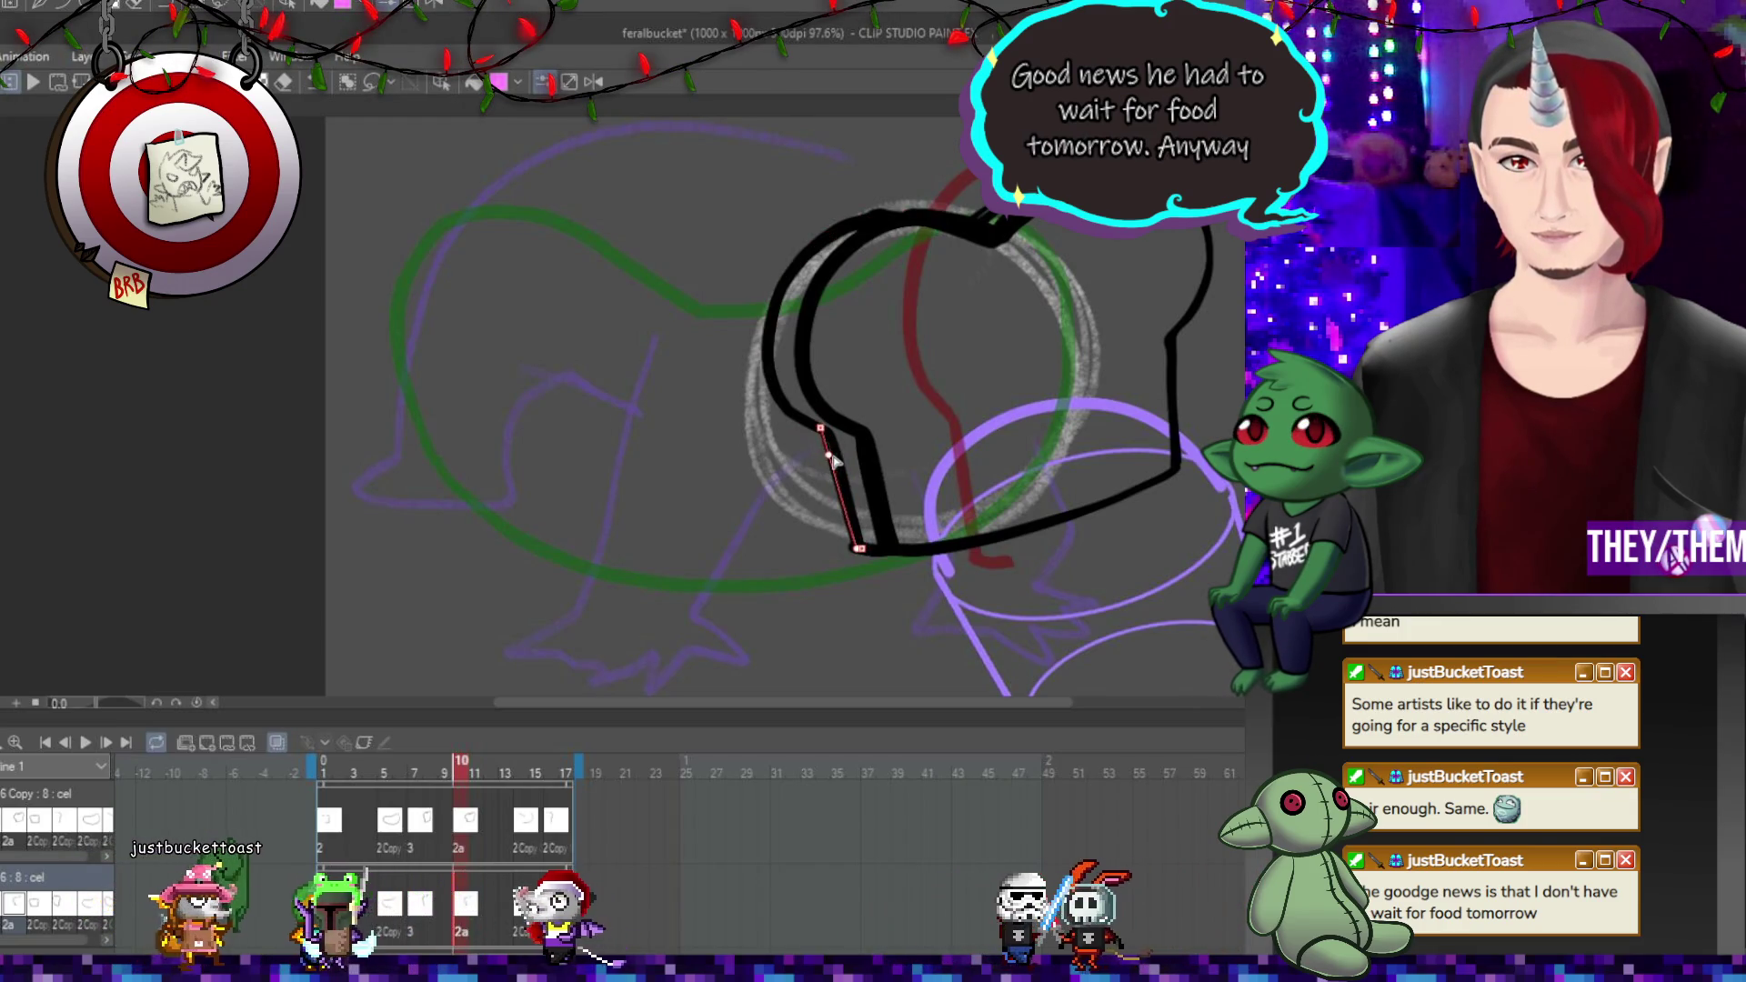
pyautogui.click(835, 462)
pyautogui.click(859, 551)
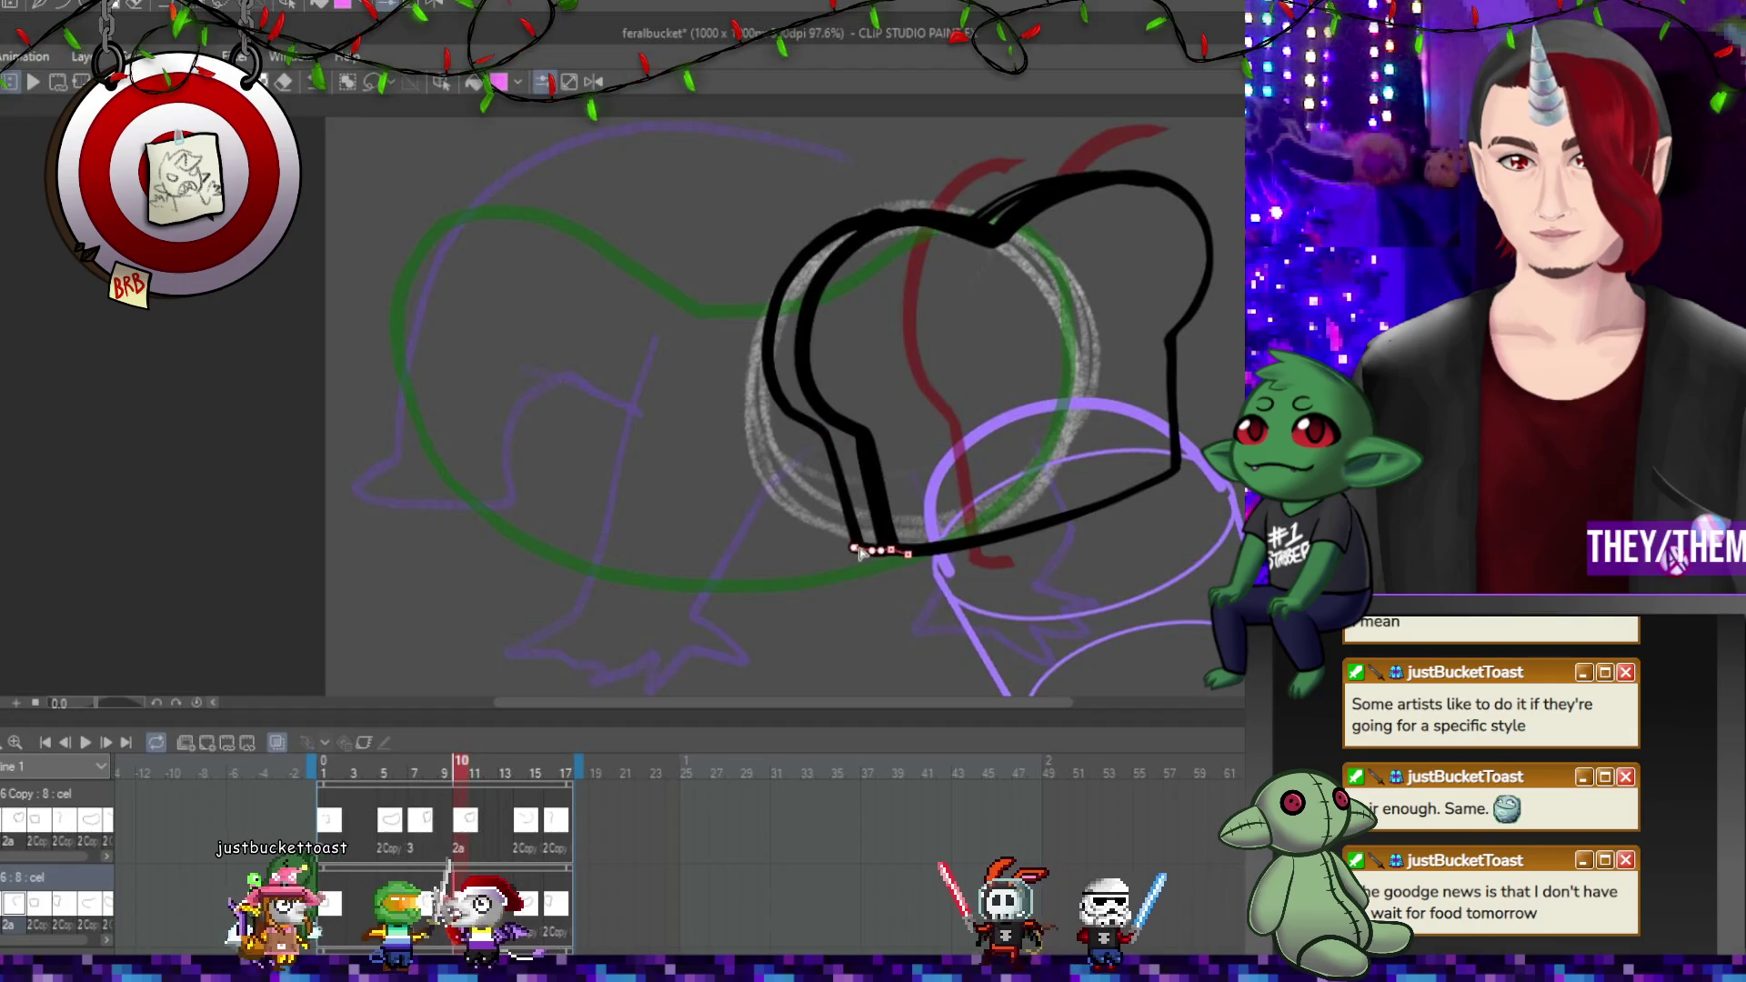
pyautogui.click(860, 543)
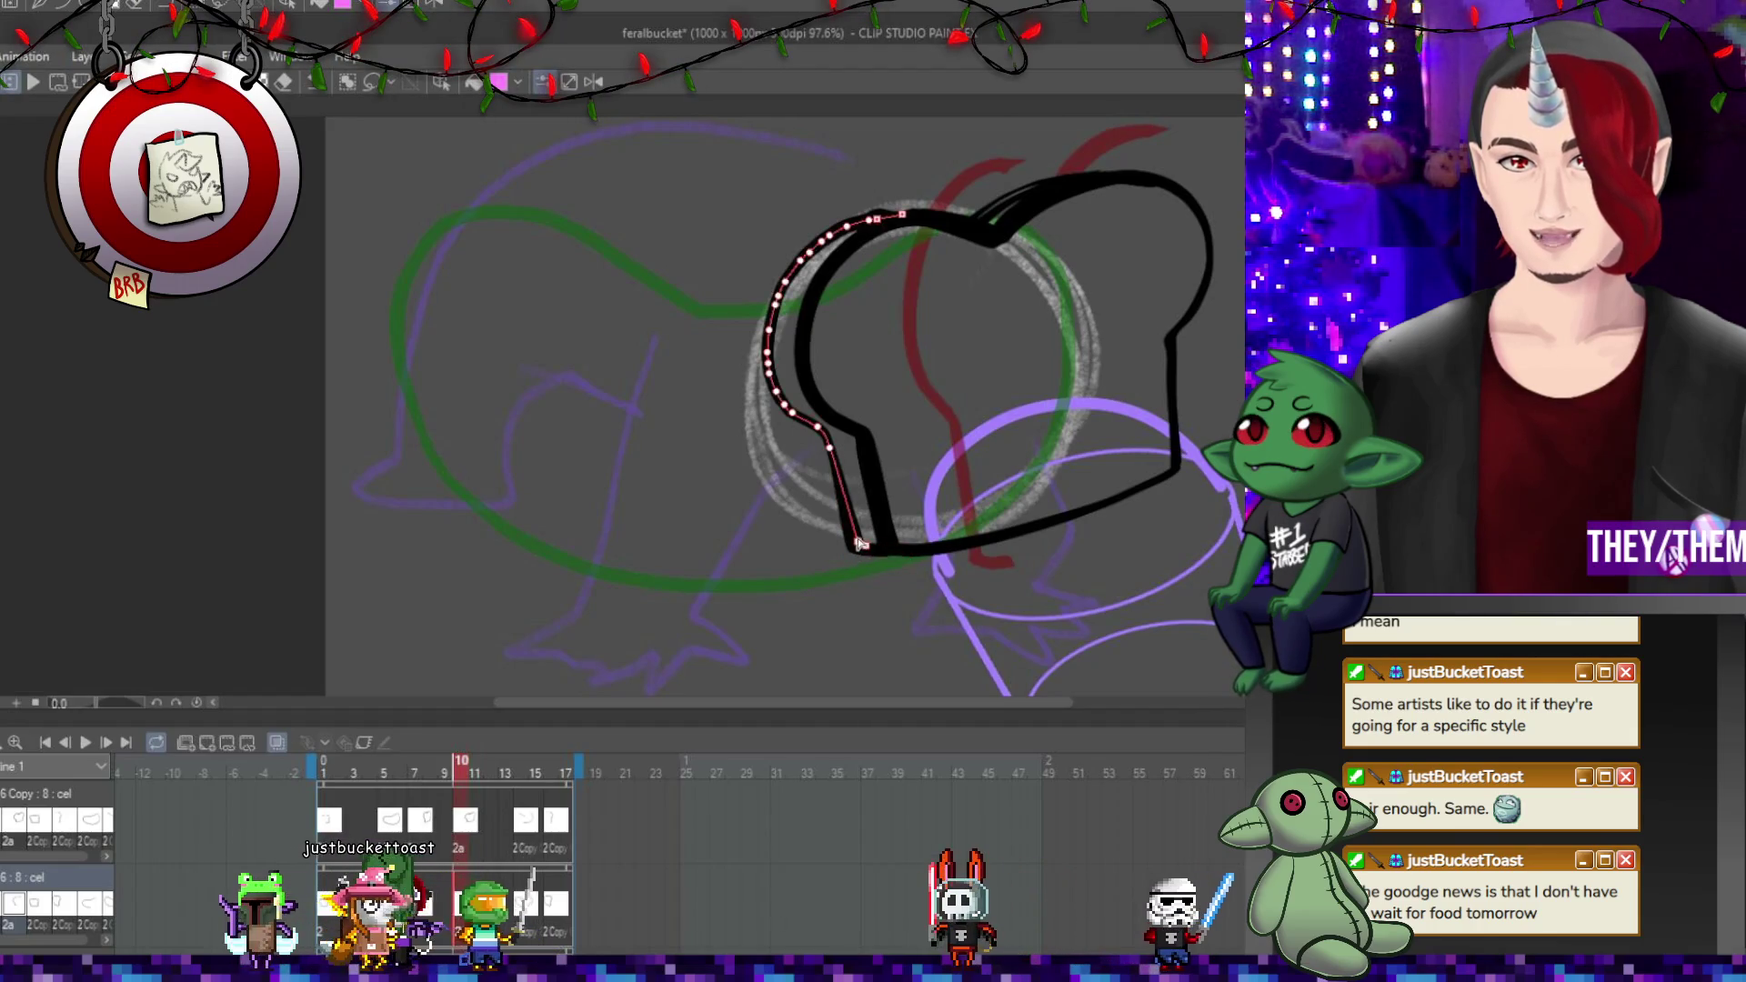
pyautogui.click(880, 487)
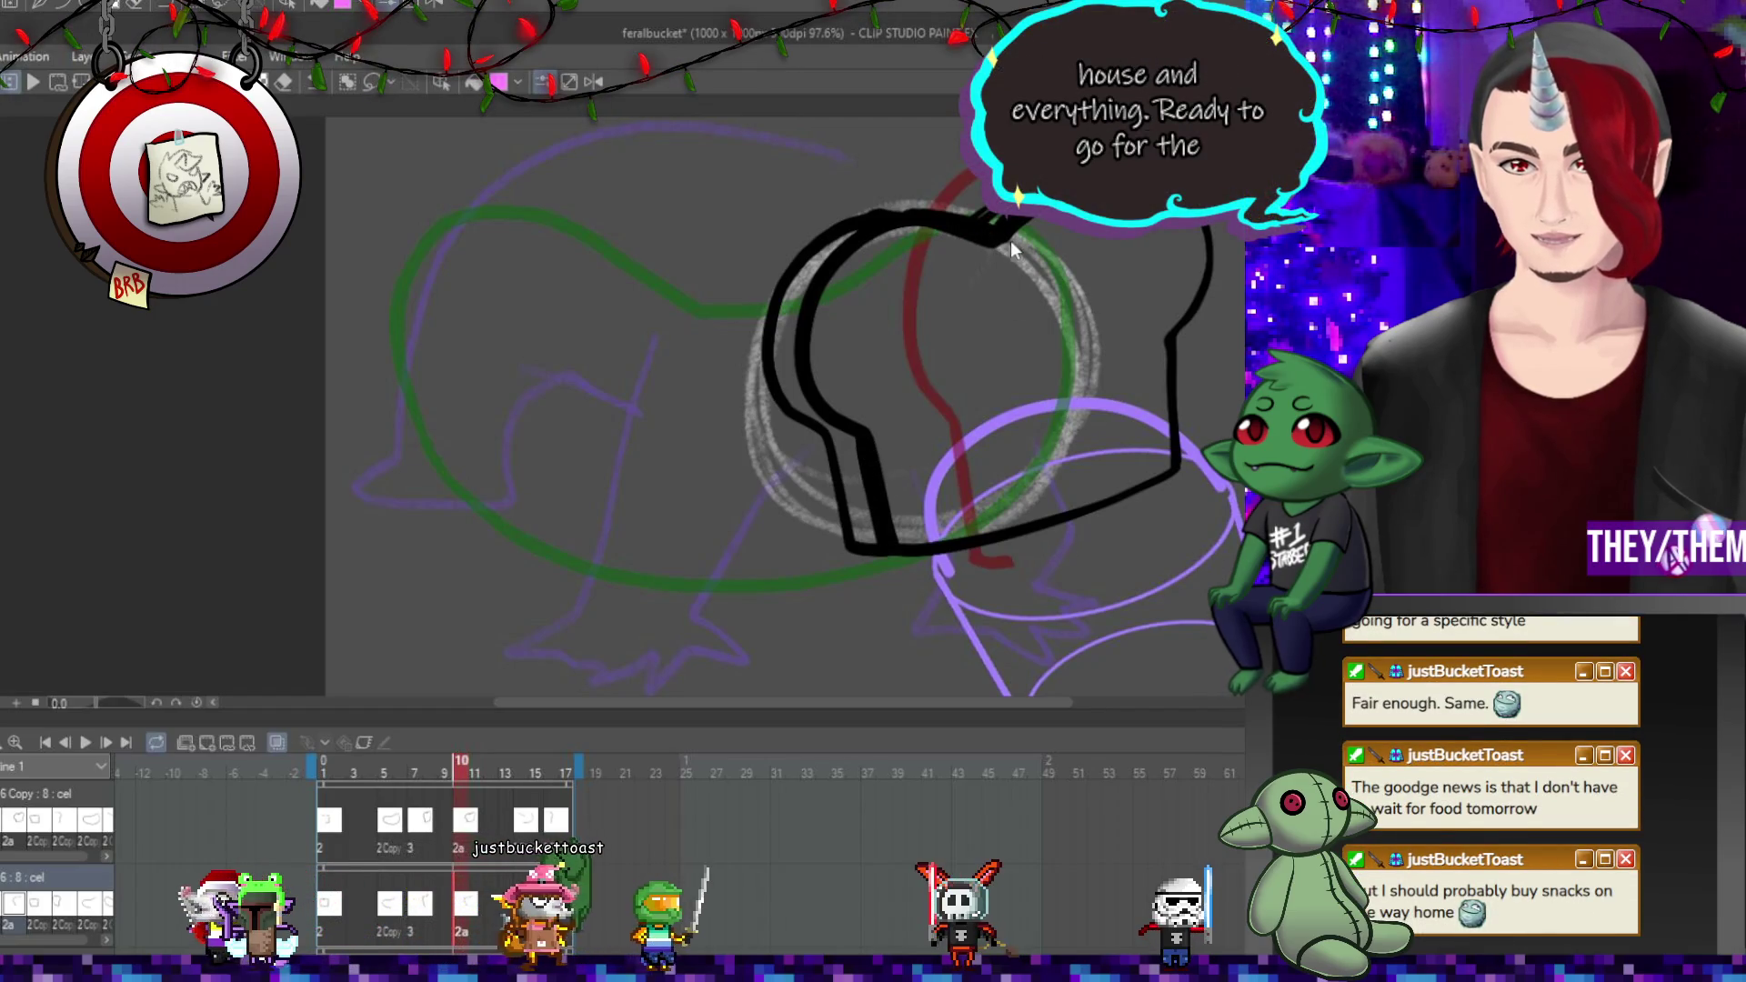
# Check frame 14's lower outline curve, then advance to frame 16.
pyautogui.press('Right')
pyautogui.click(1066, 373)
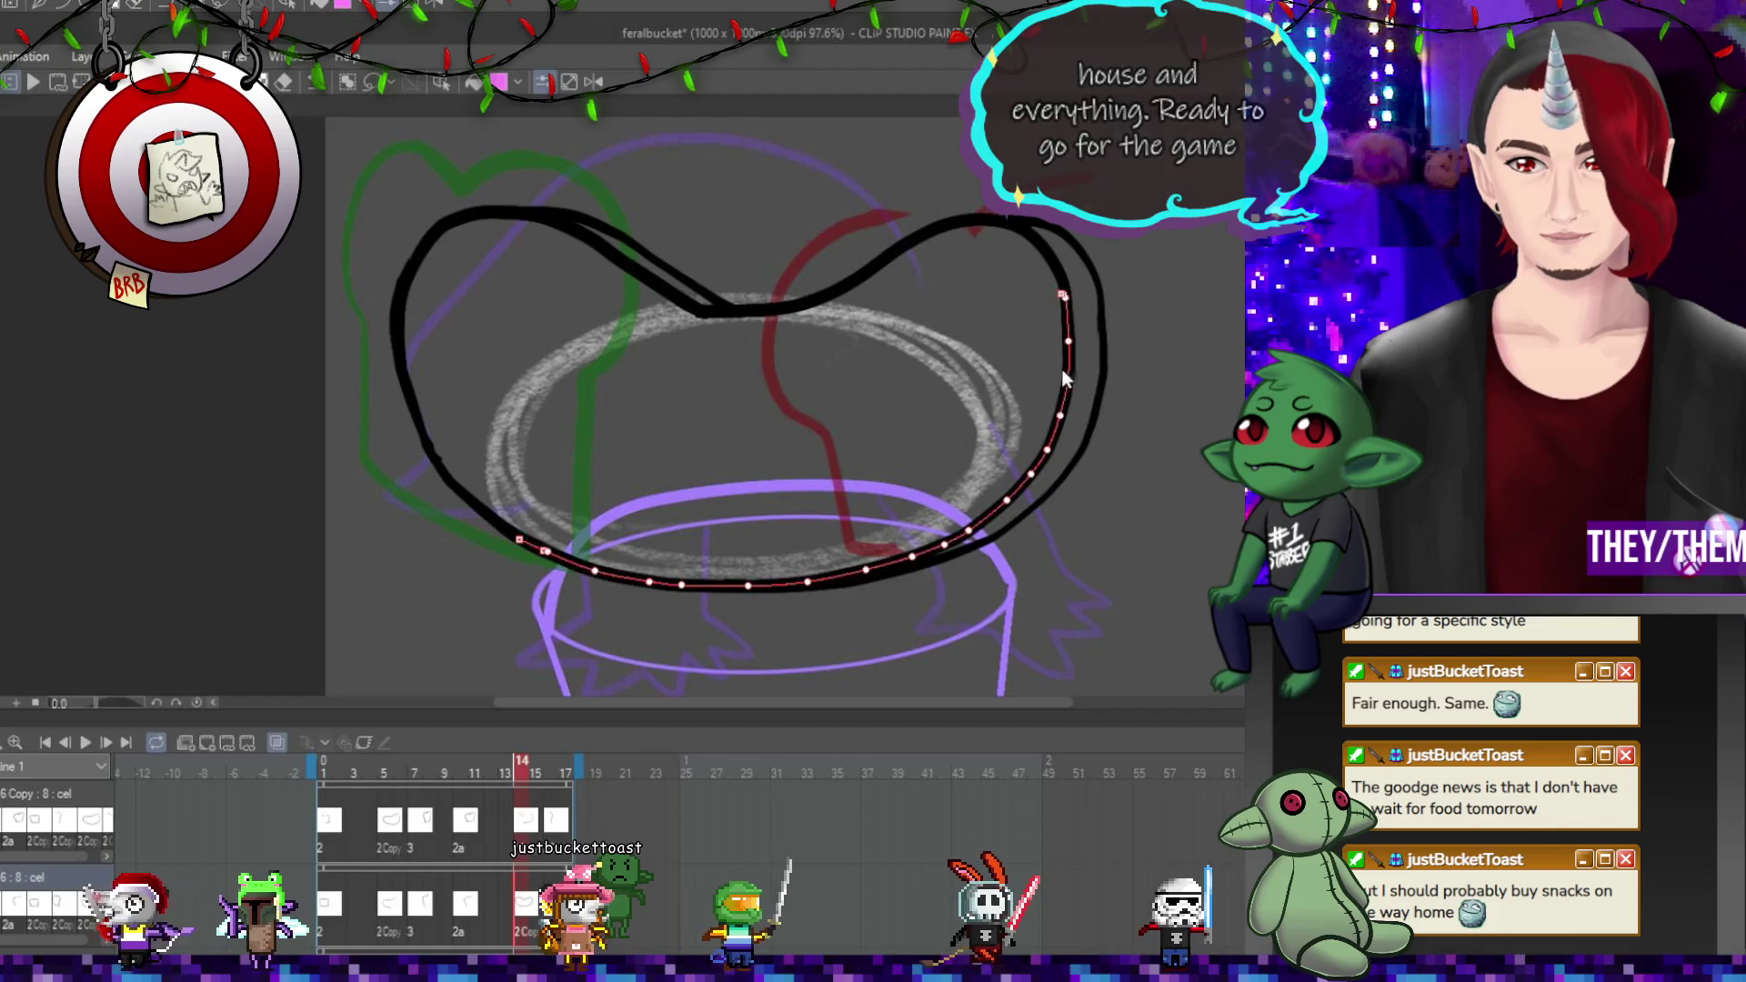
pyautogui.click(482, 482)
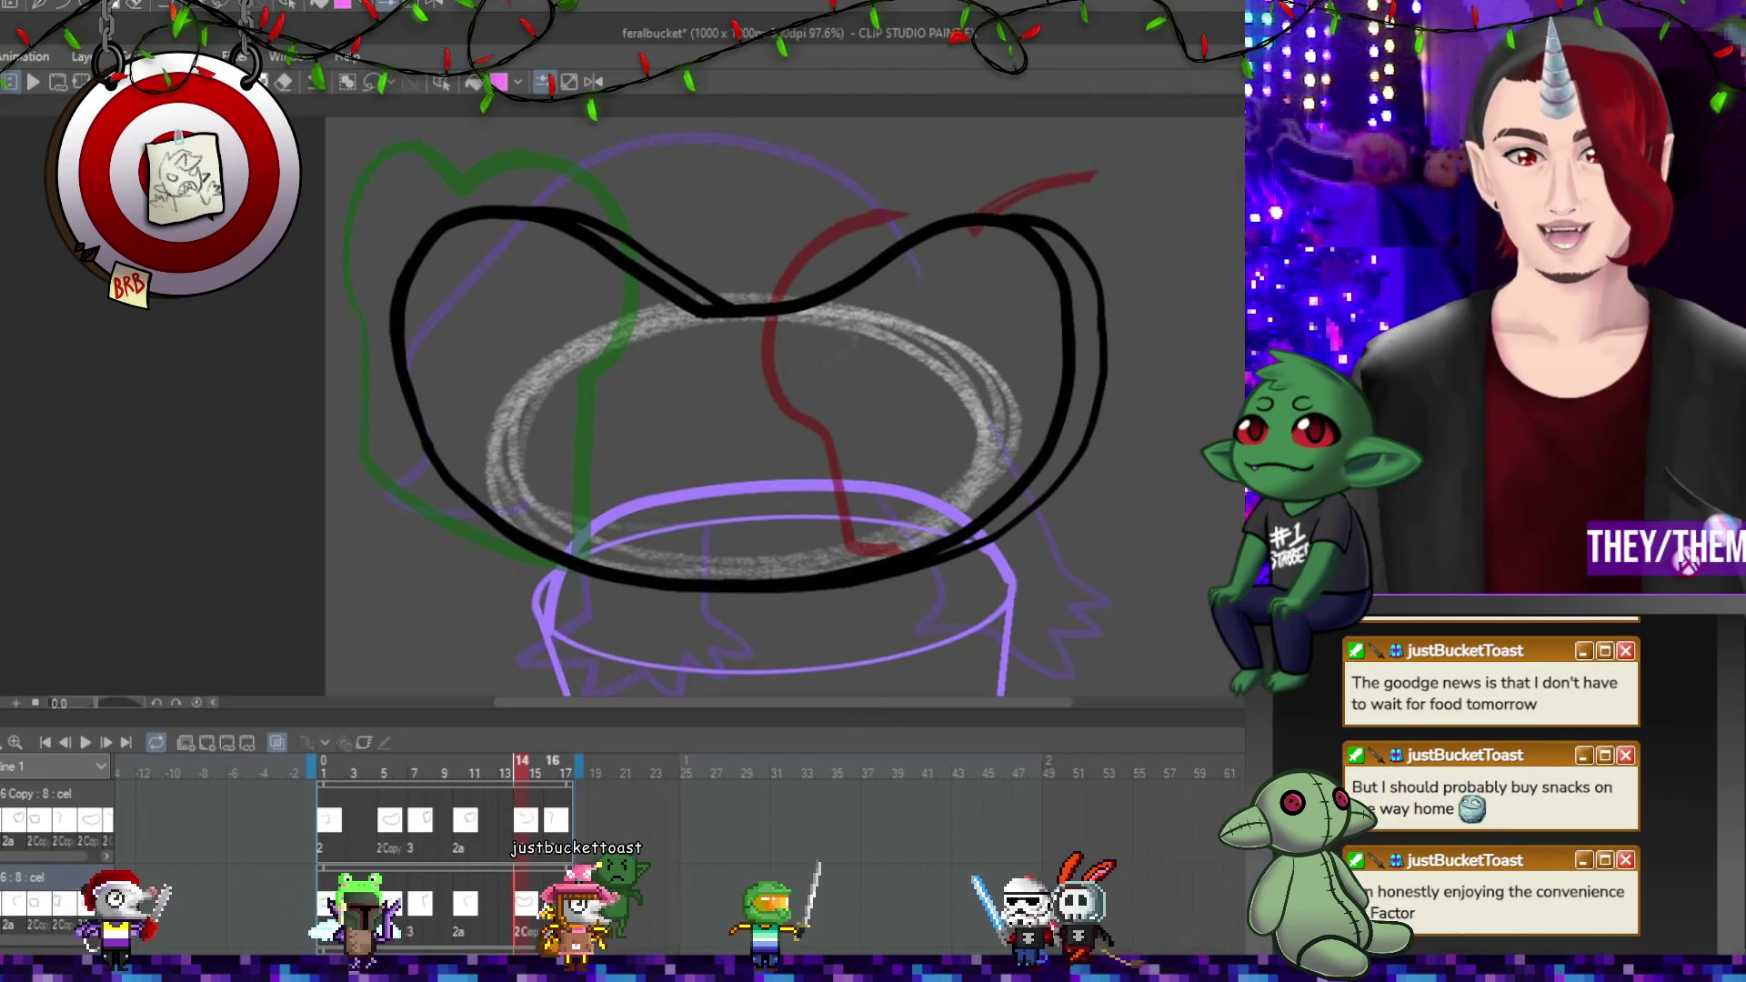
pyautogui.press('Right')
pyautogui.press('Right')
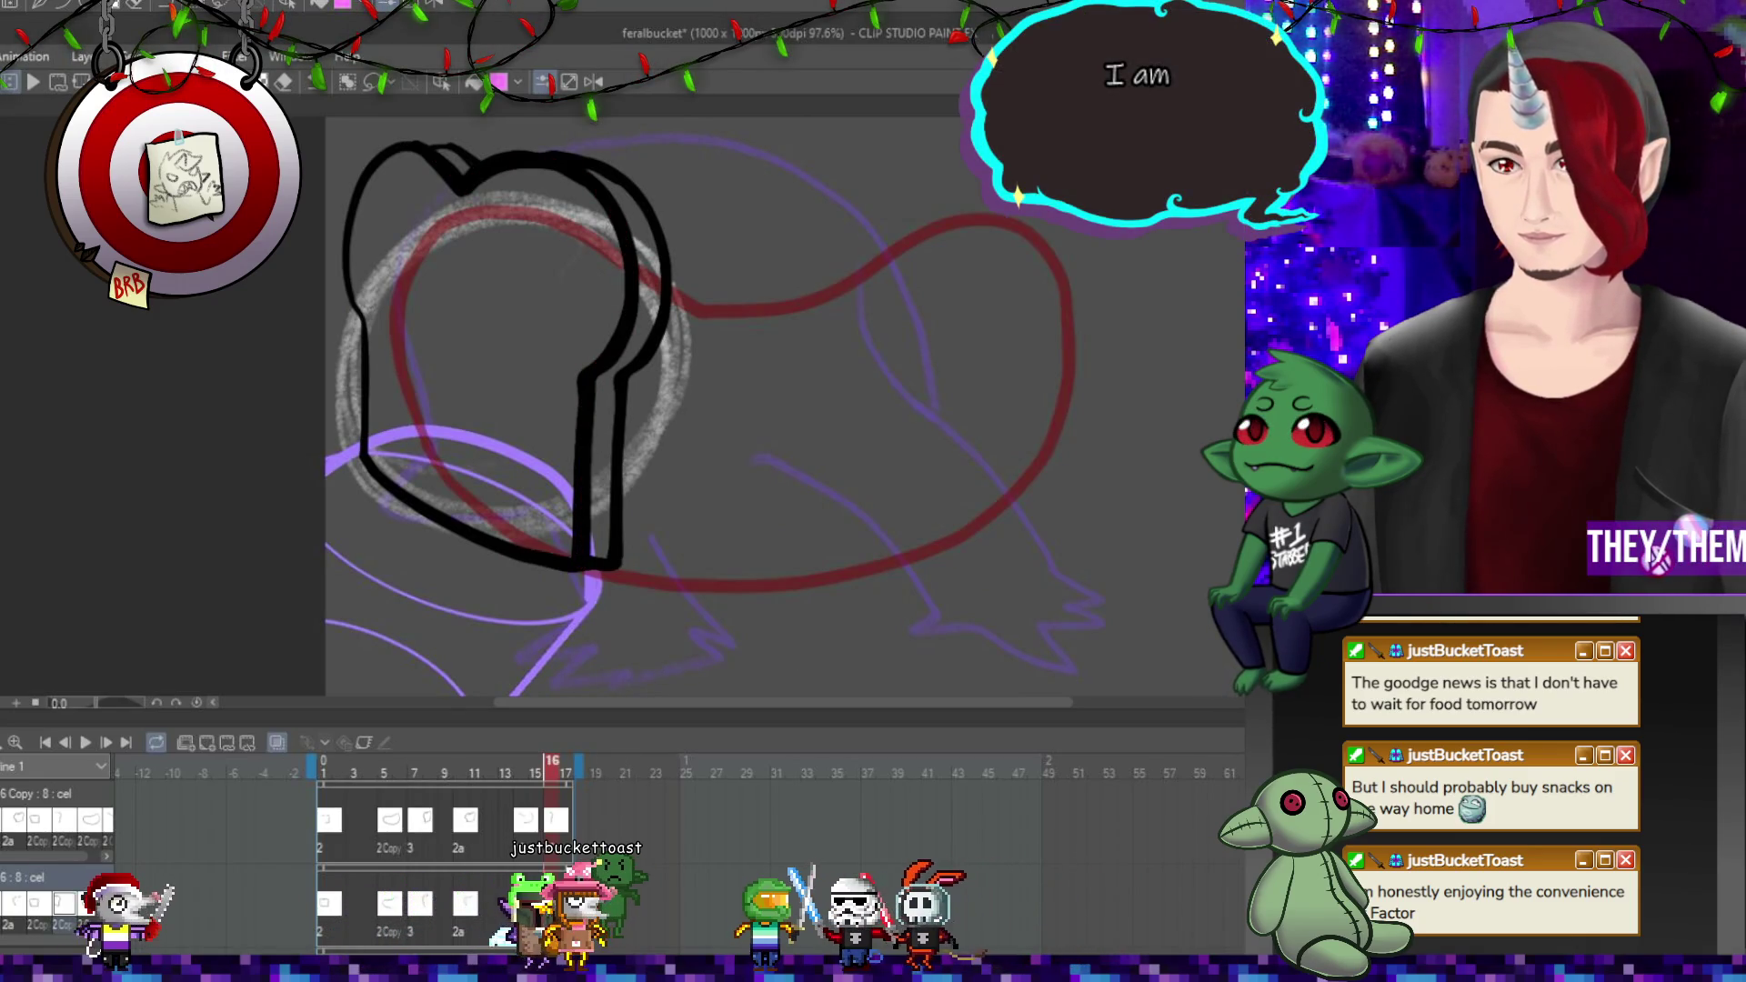
# Redraw the toast's inner right edge lines and raise their control points to reshape the curve.
pyautogui.moveTo(603, 199)
pyautogui.mouseDown()
pyautogui.moveTo(627, 291)
pyautogui.moveTo(595, 373)
pyautogui.moveTo(636, 430)
pyautogui.moveTo(582, 541)
pyautogui.moveTo(595, 546)
pyautogui.mouseUp()
pyautogui.moveTo(624, 369); pyautogui.dragTo(620, 546)
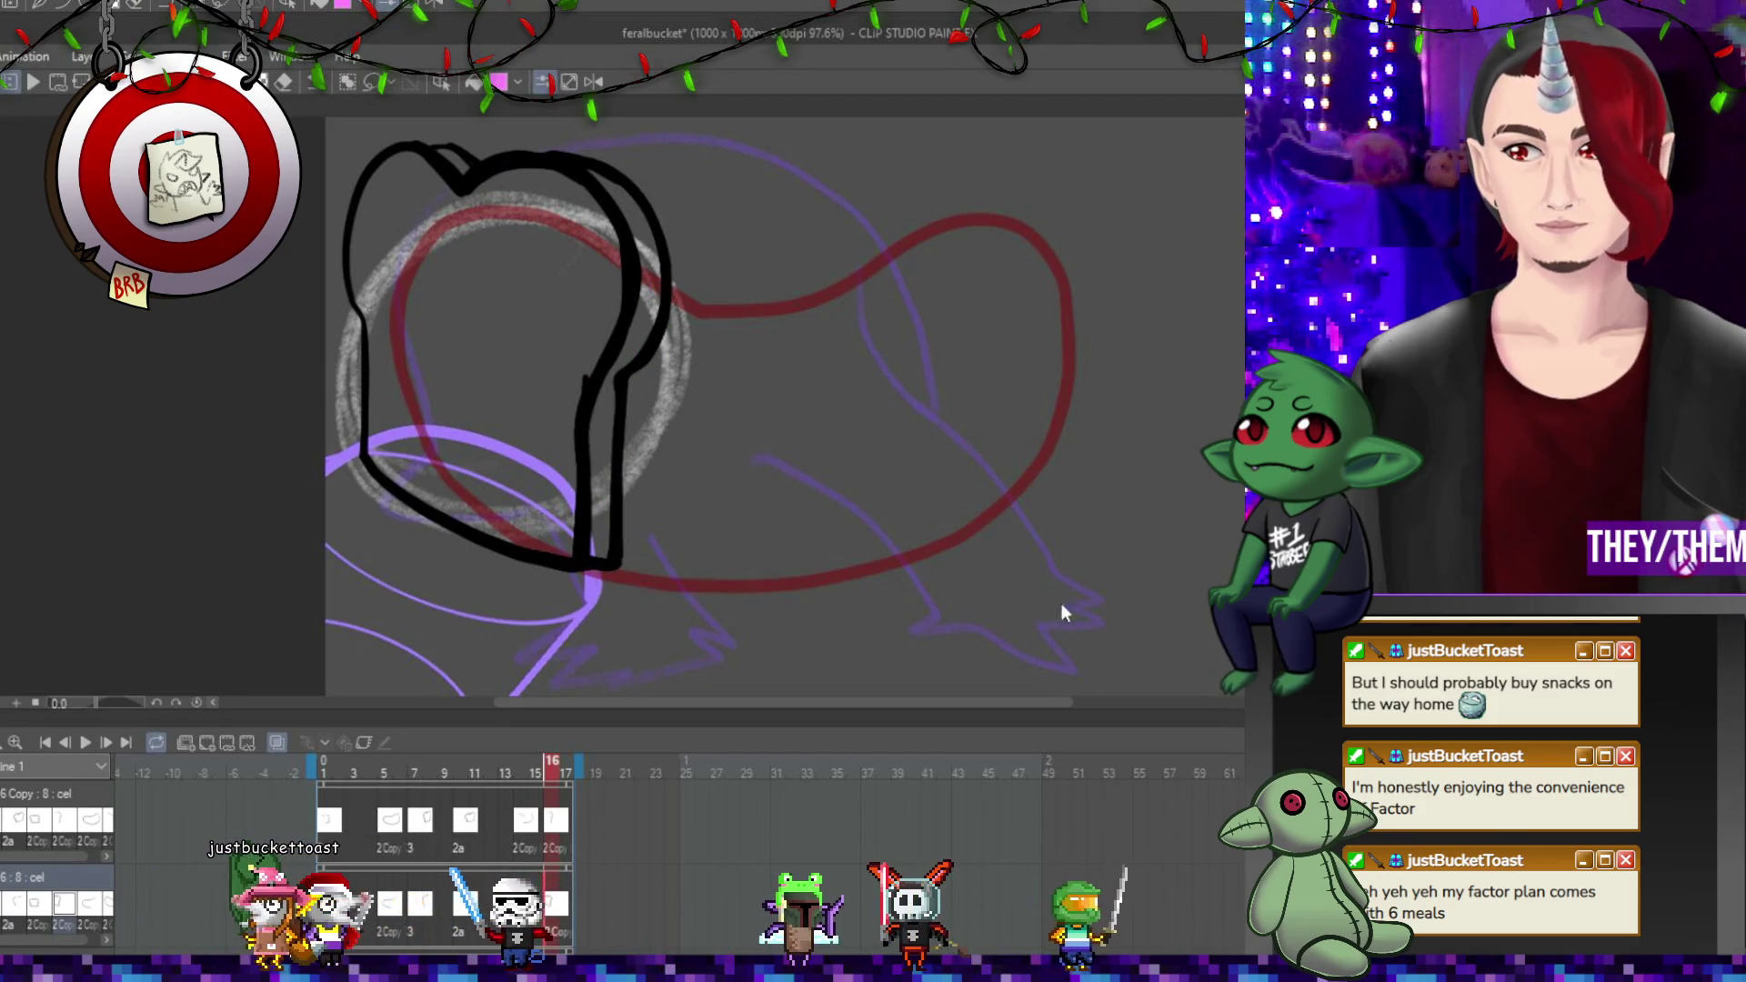
pyautogui.click(586, 392)
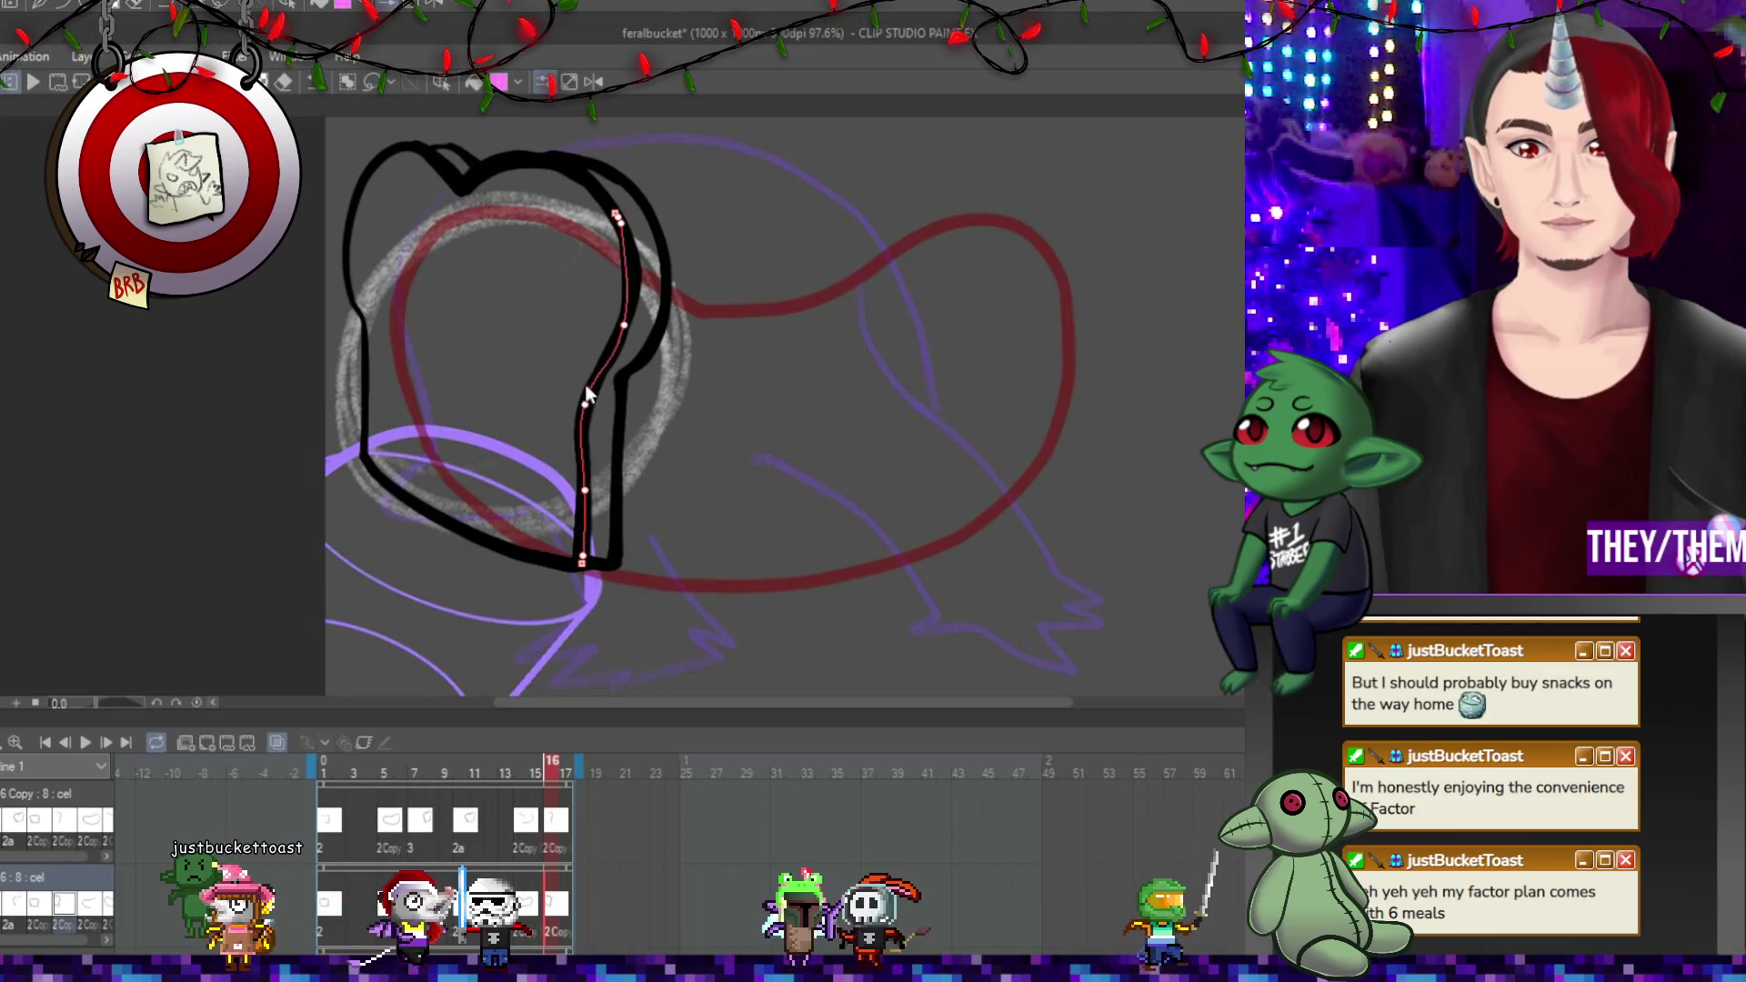
pyautogui.moveTo(586, 398); pyautogui.dragTo(636, 332)
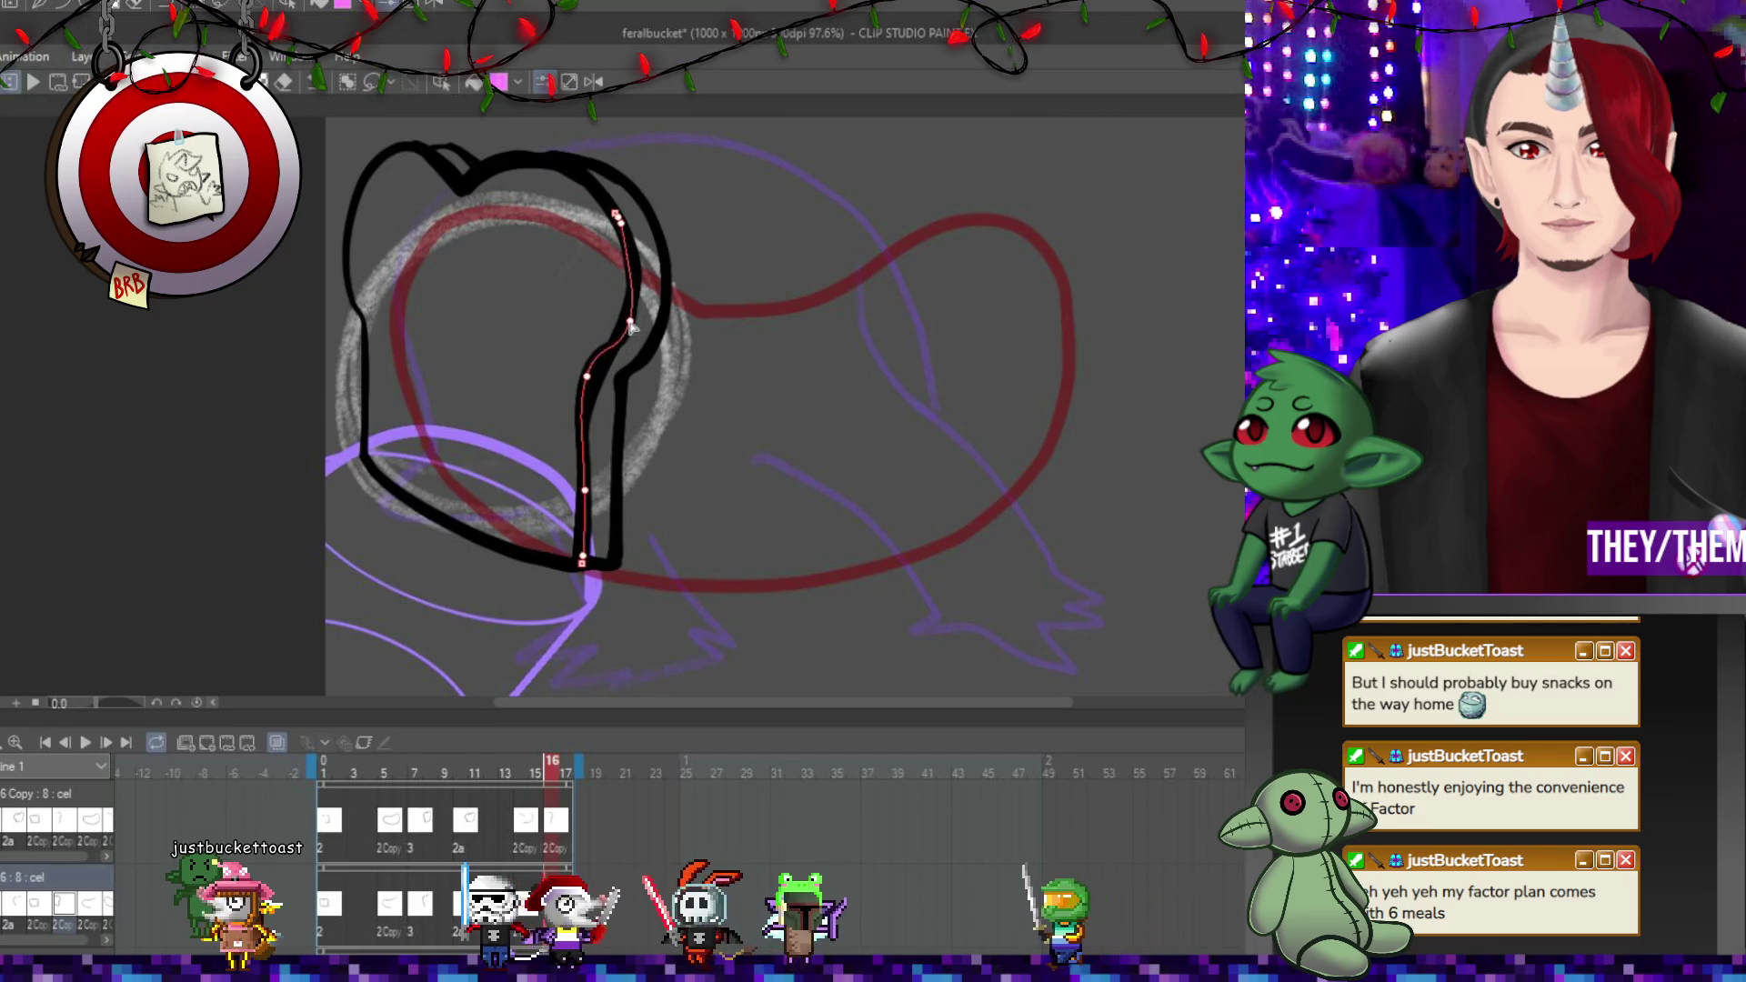
pyautogui.click(632, 330)
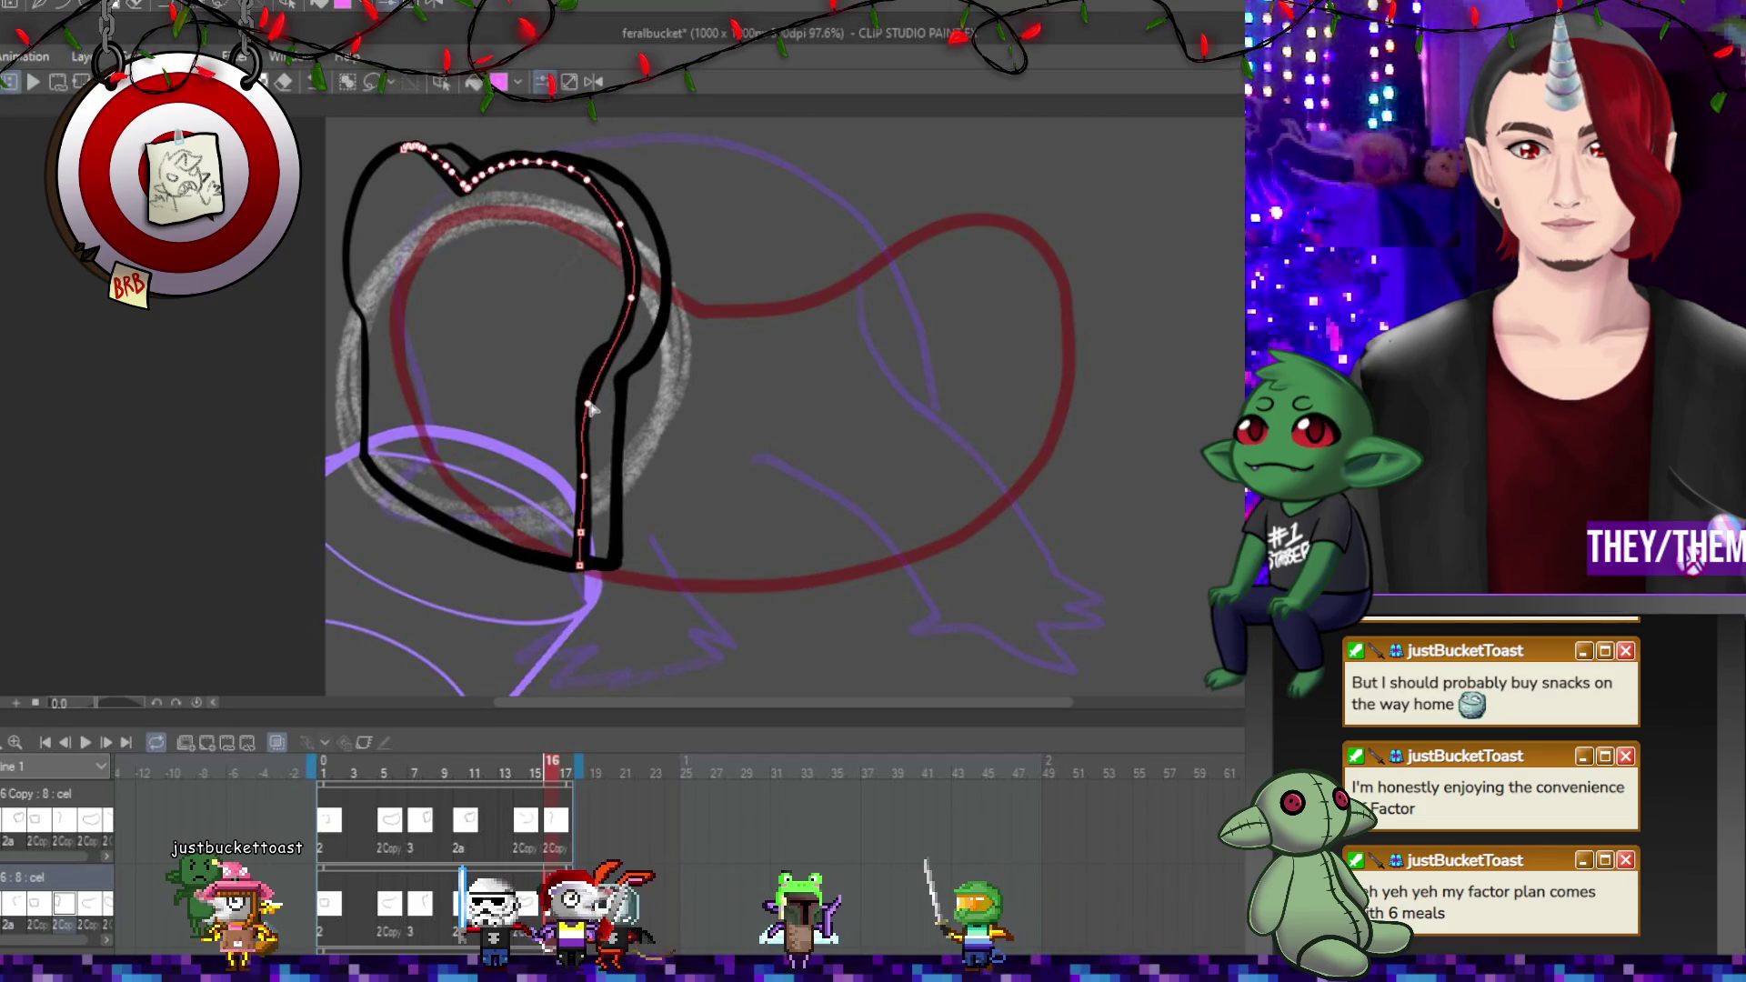
pyautogui.moveTo(587, 405); pyautogui.dragTo(587, 374)
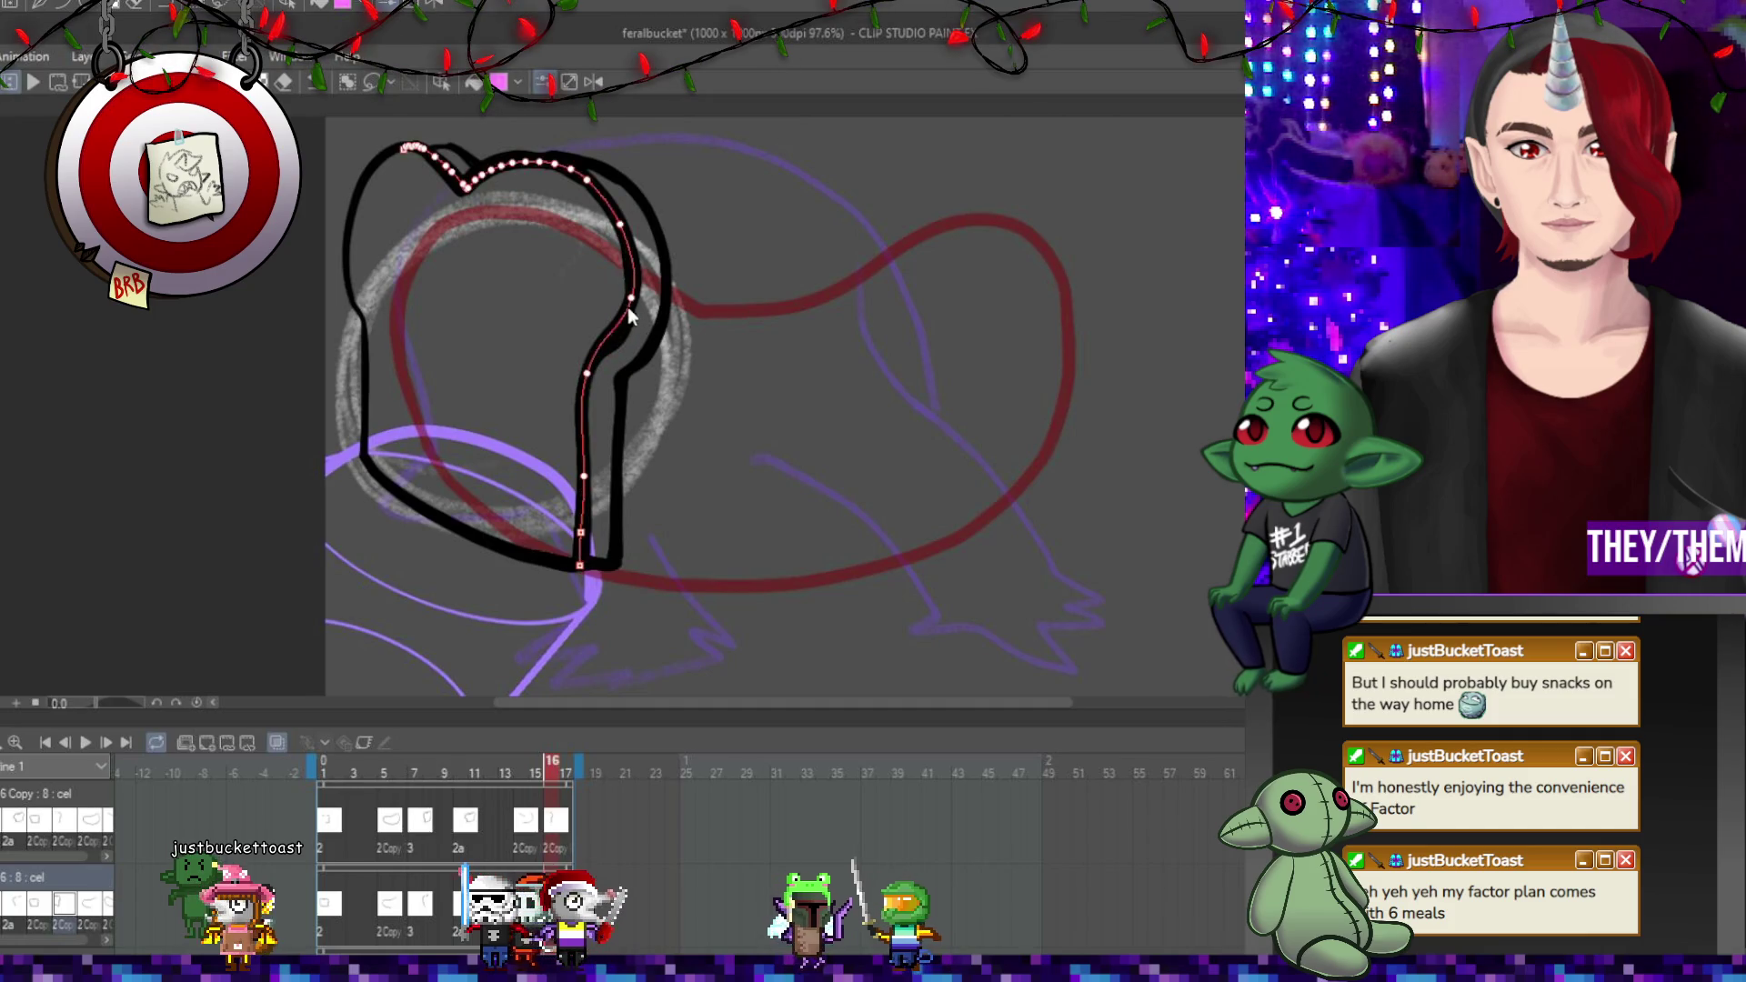
pyautogui.click(631, 229)
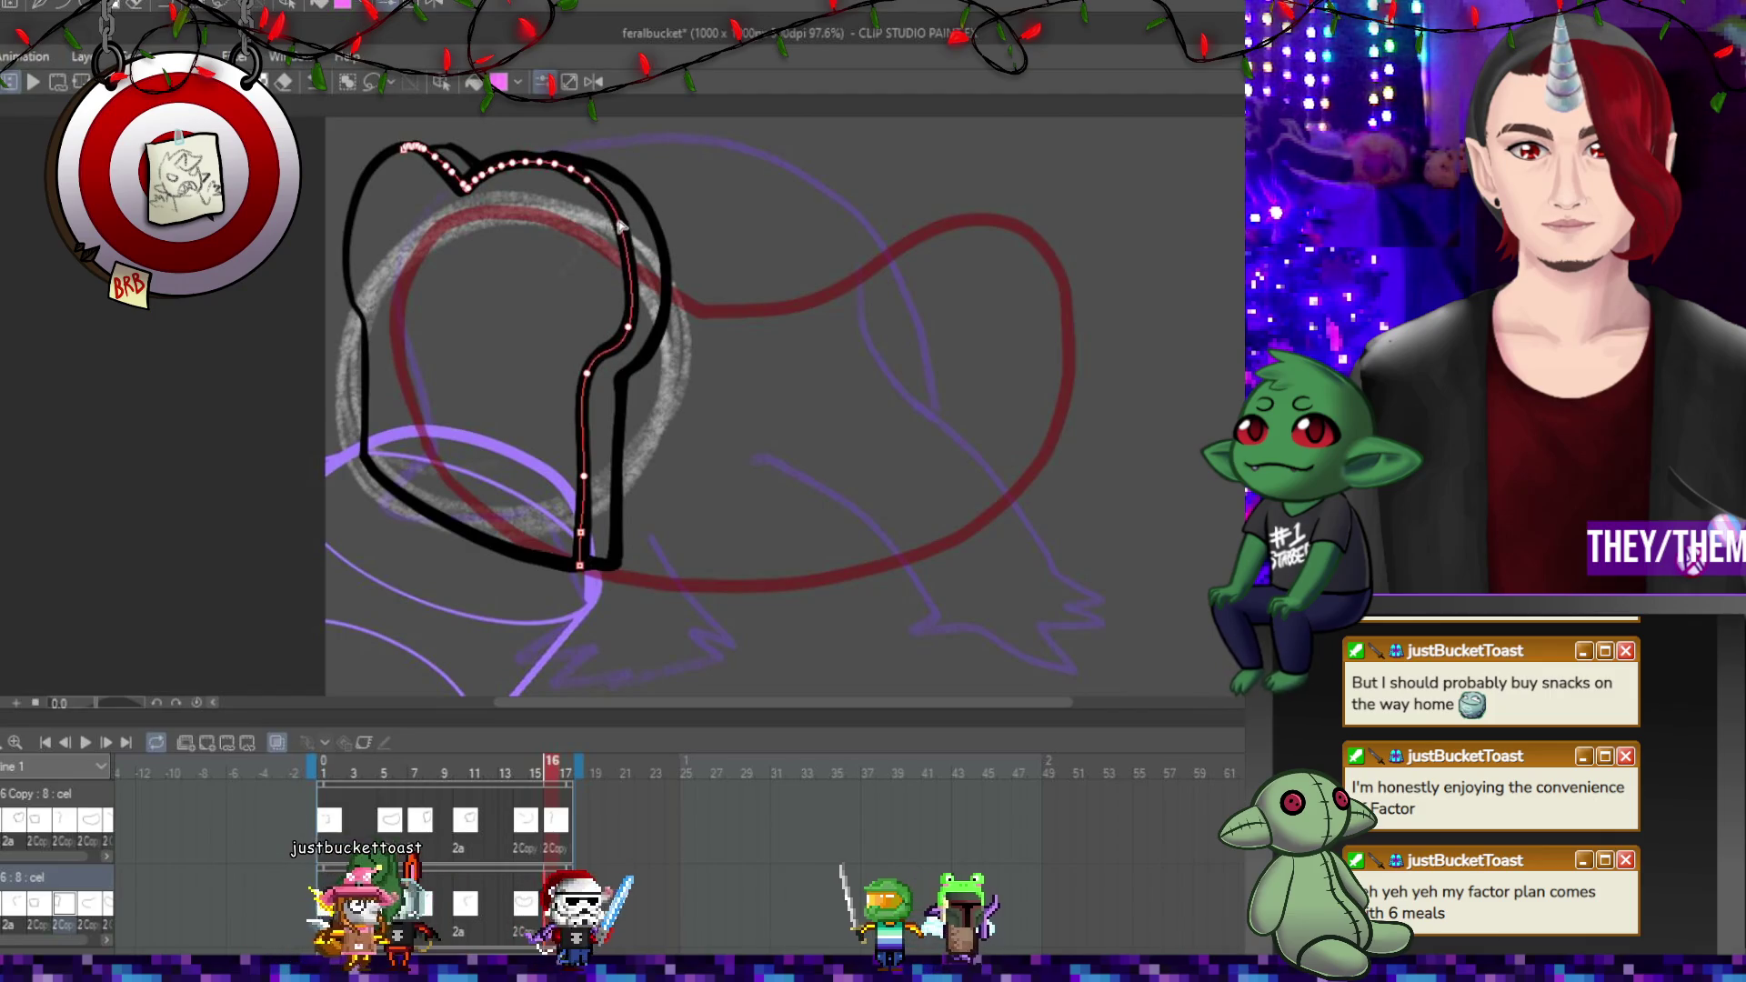
pyautogui.scroll(-3, 609, 488)
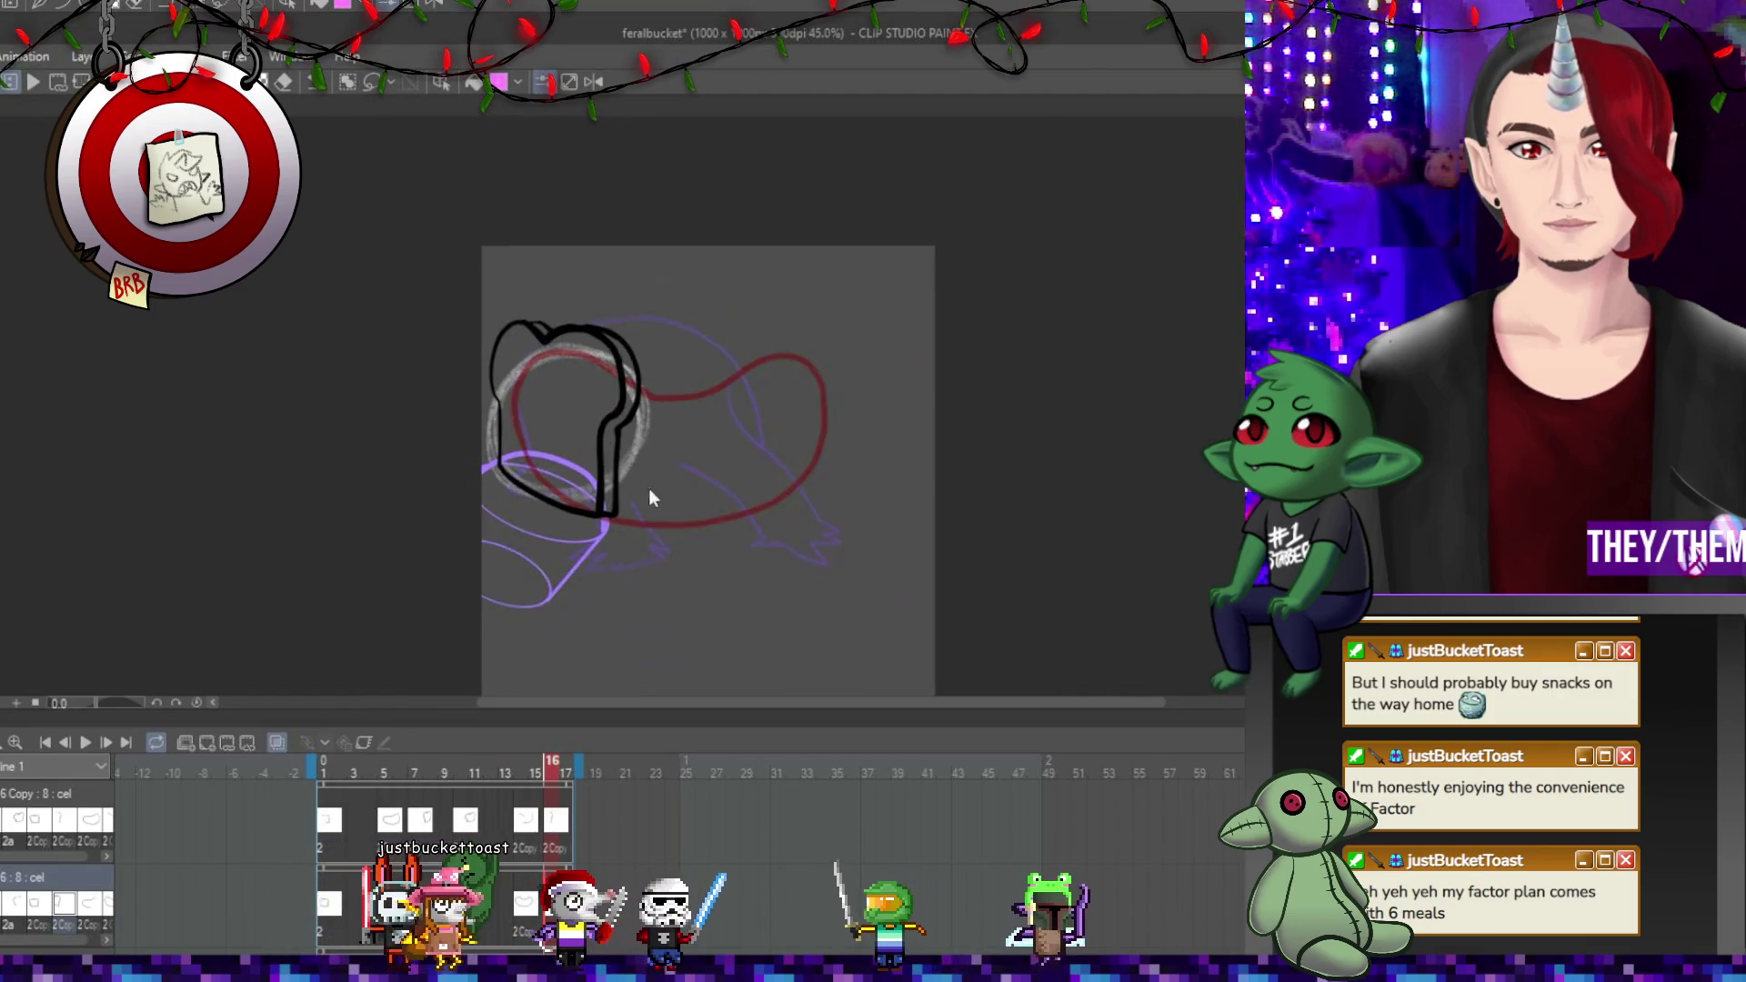
pyautogui.scroll(-2, 734, 499)
pyautogui.scroll(4, 622, 453)
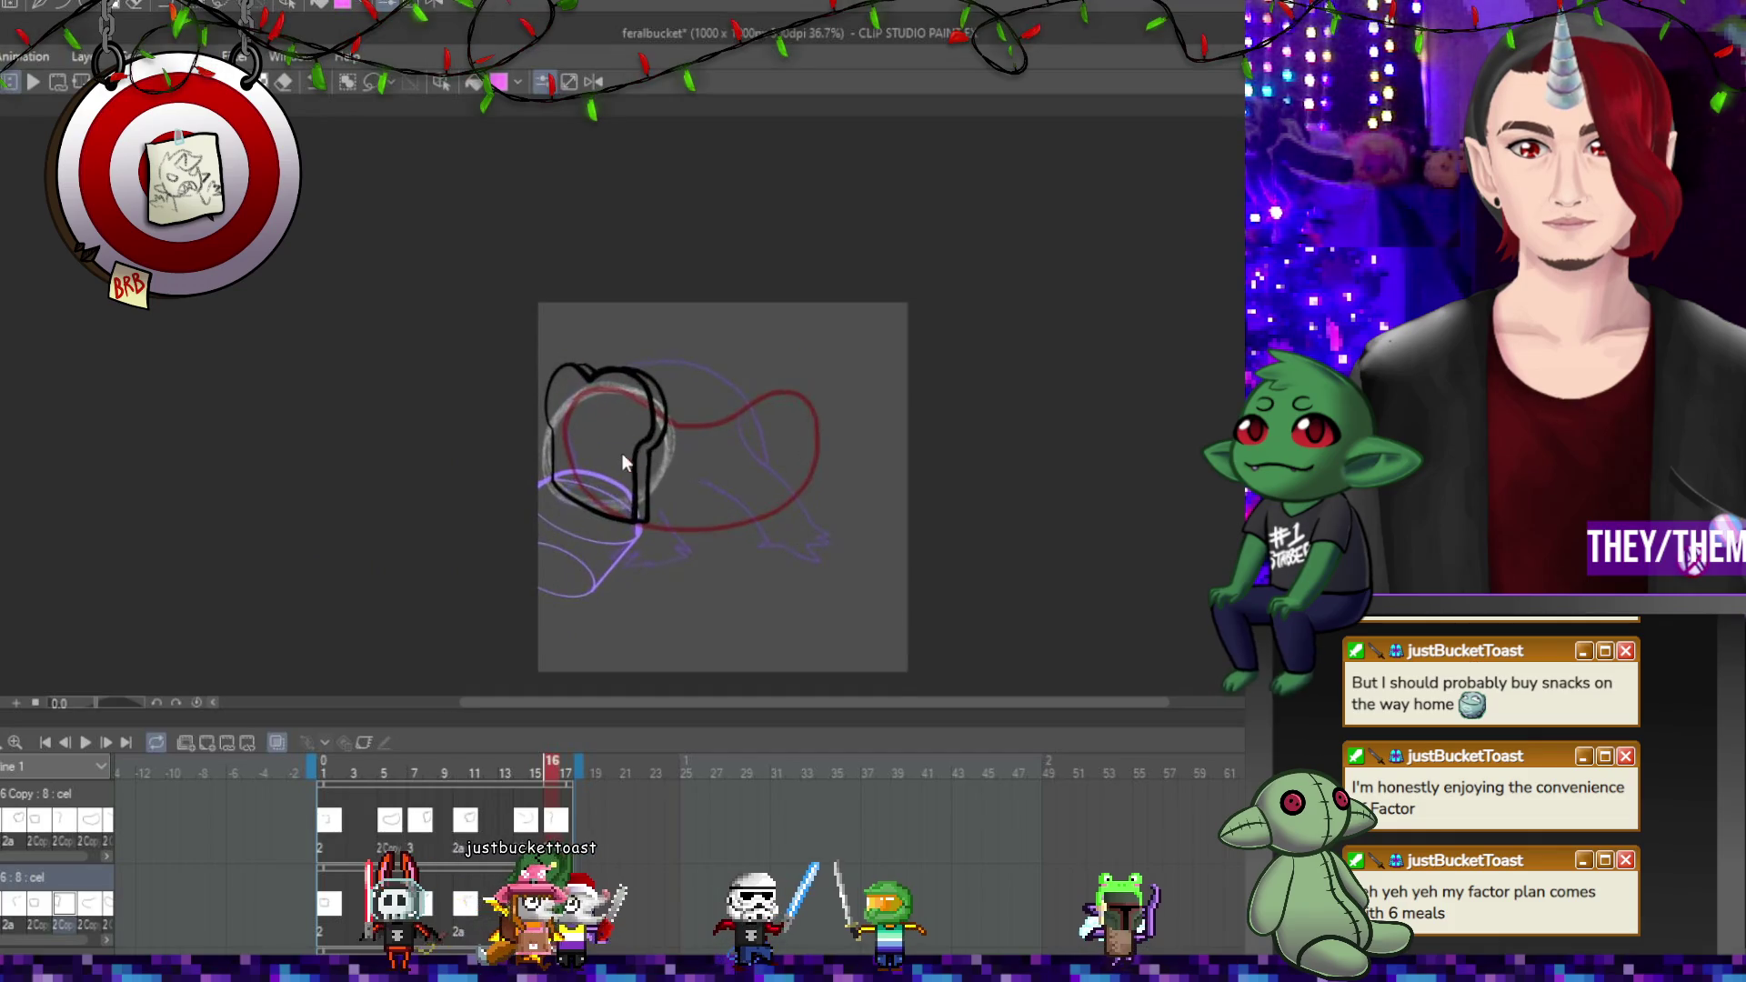
pyautogui.scroll(1, 643, 452)
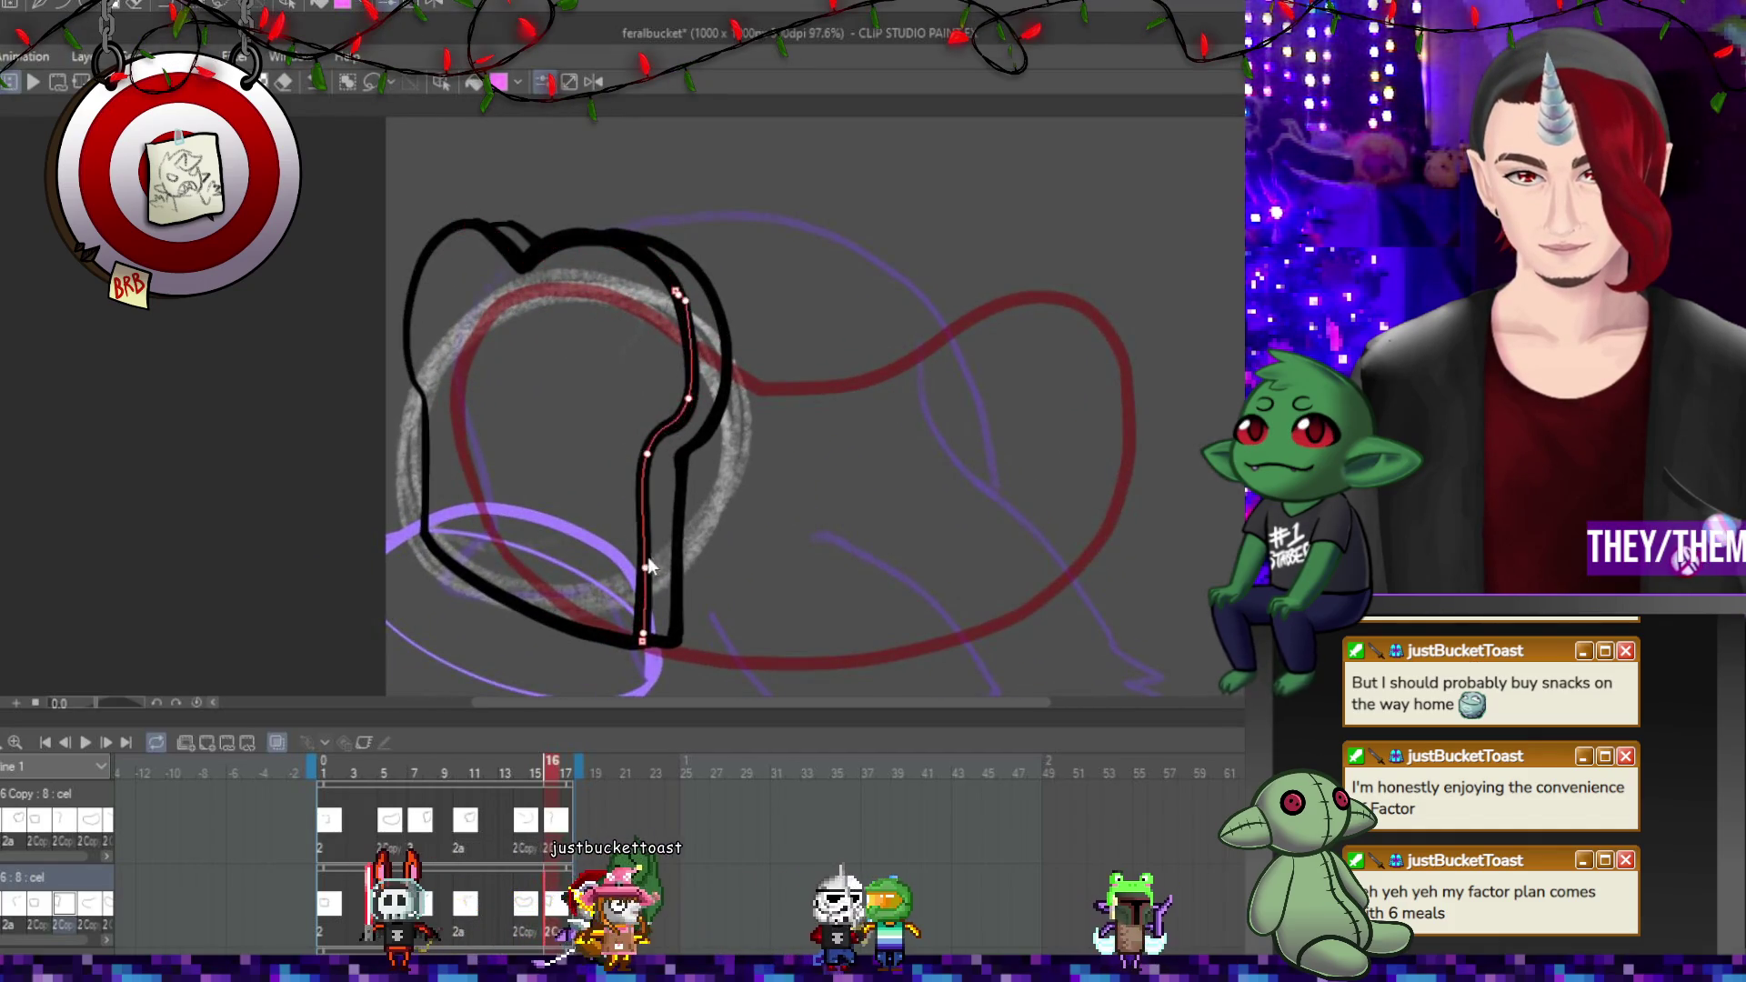
pyautogui.press('p')
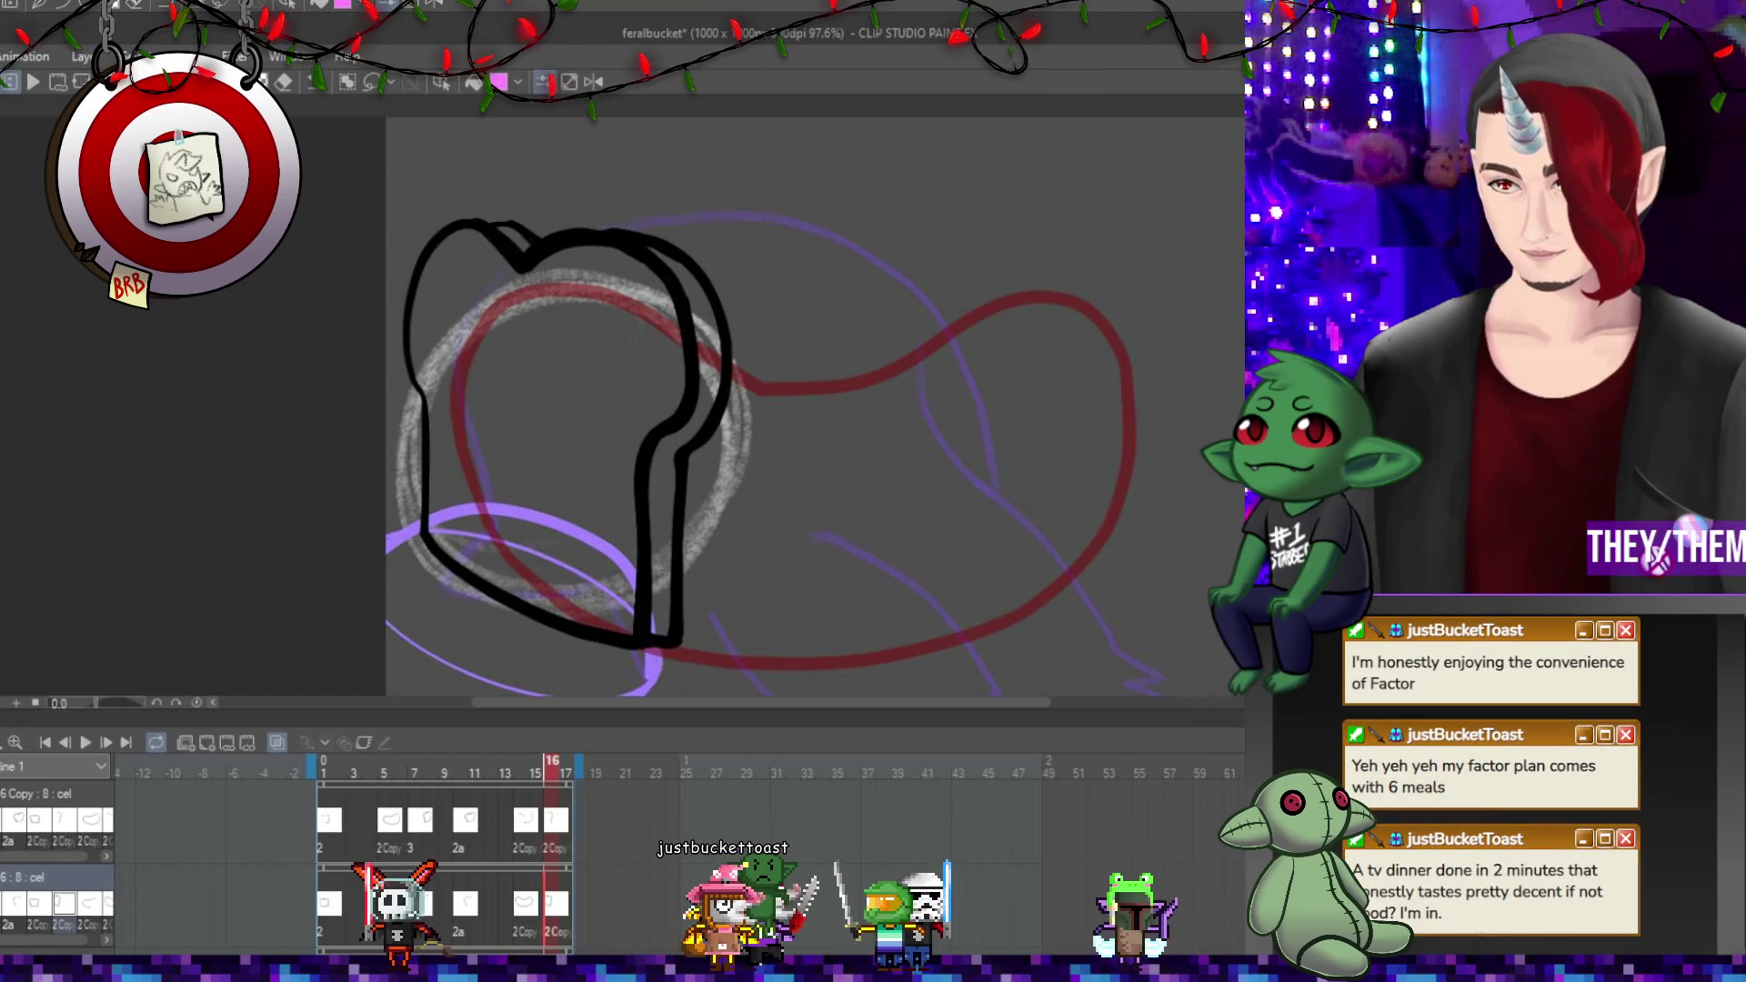
pyautogui.click(655, 441)
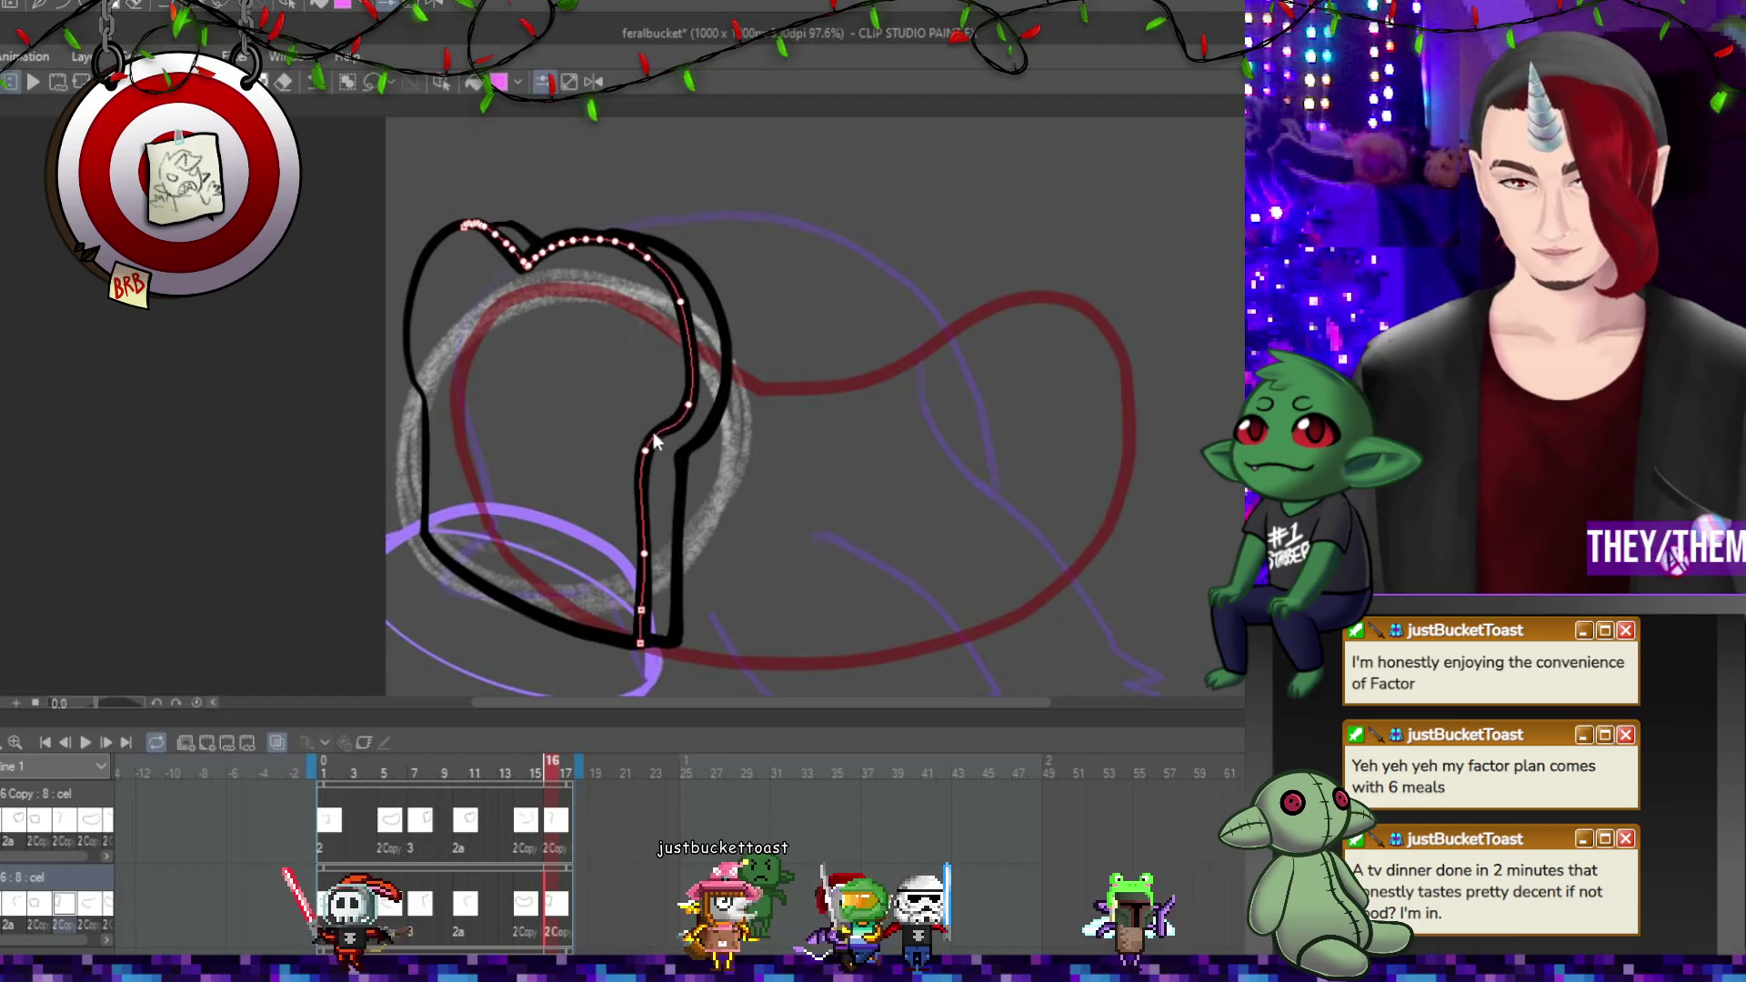
pyautogui.press('p')
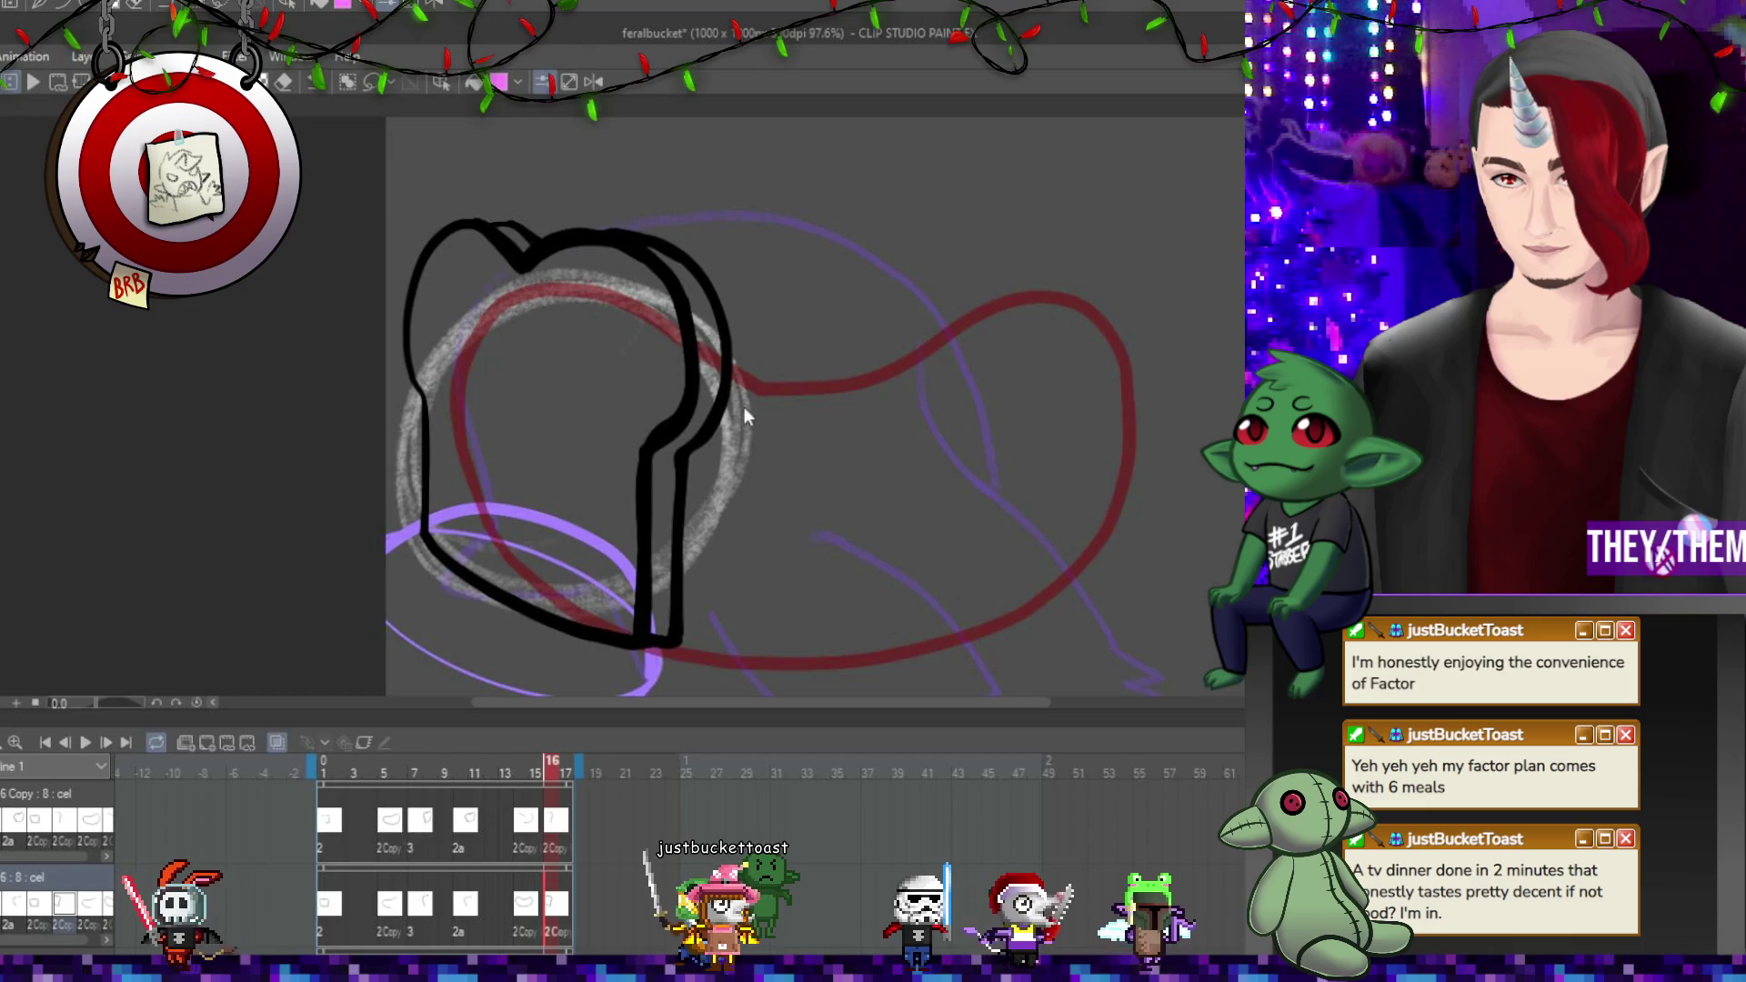
pyautogui.click(648, 448)
pyautogui.click(675, 444)
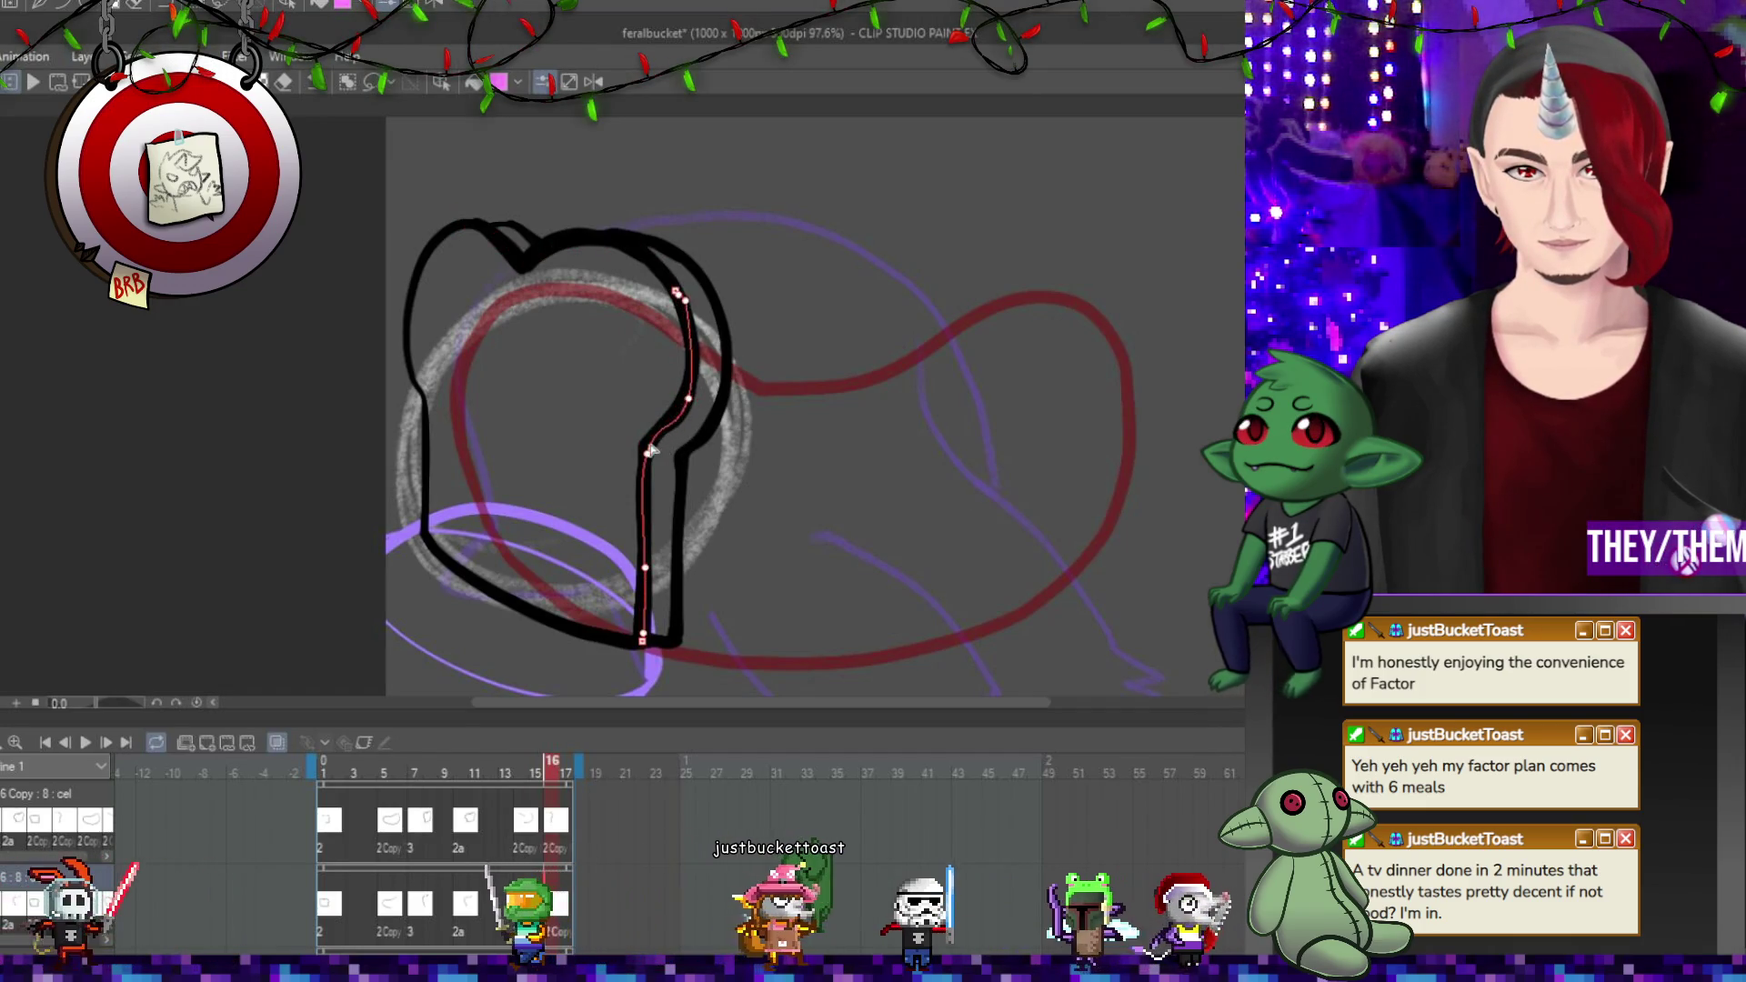
pyautogui.press('p')
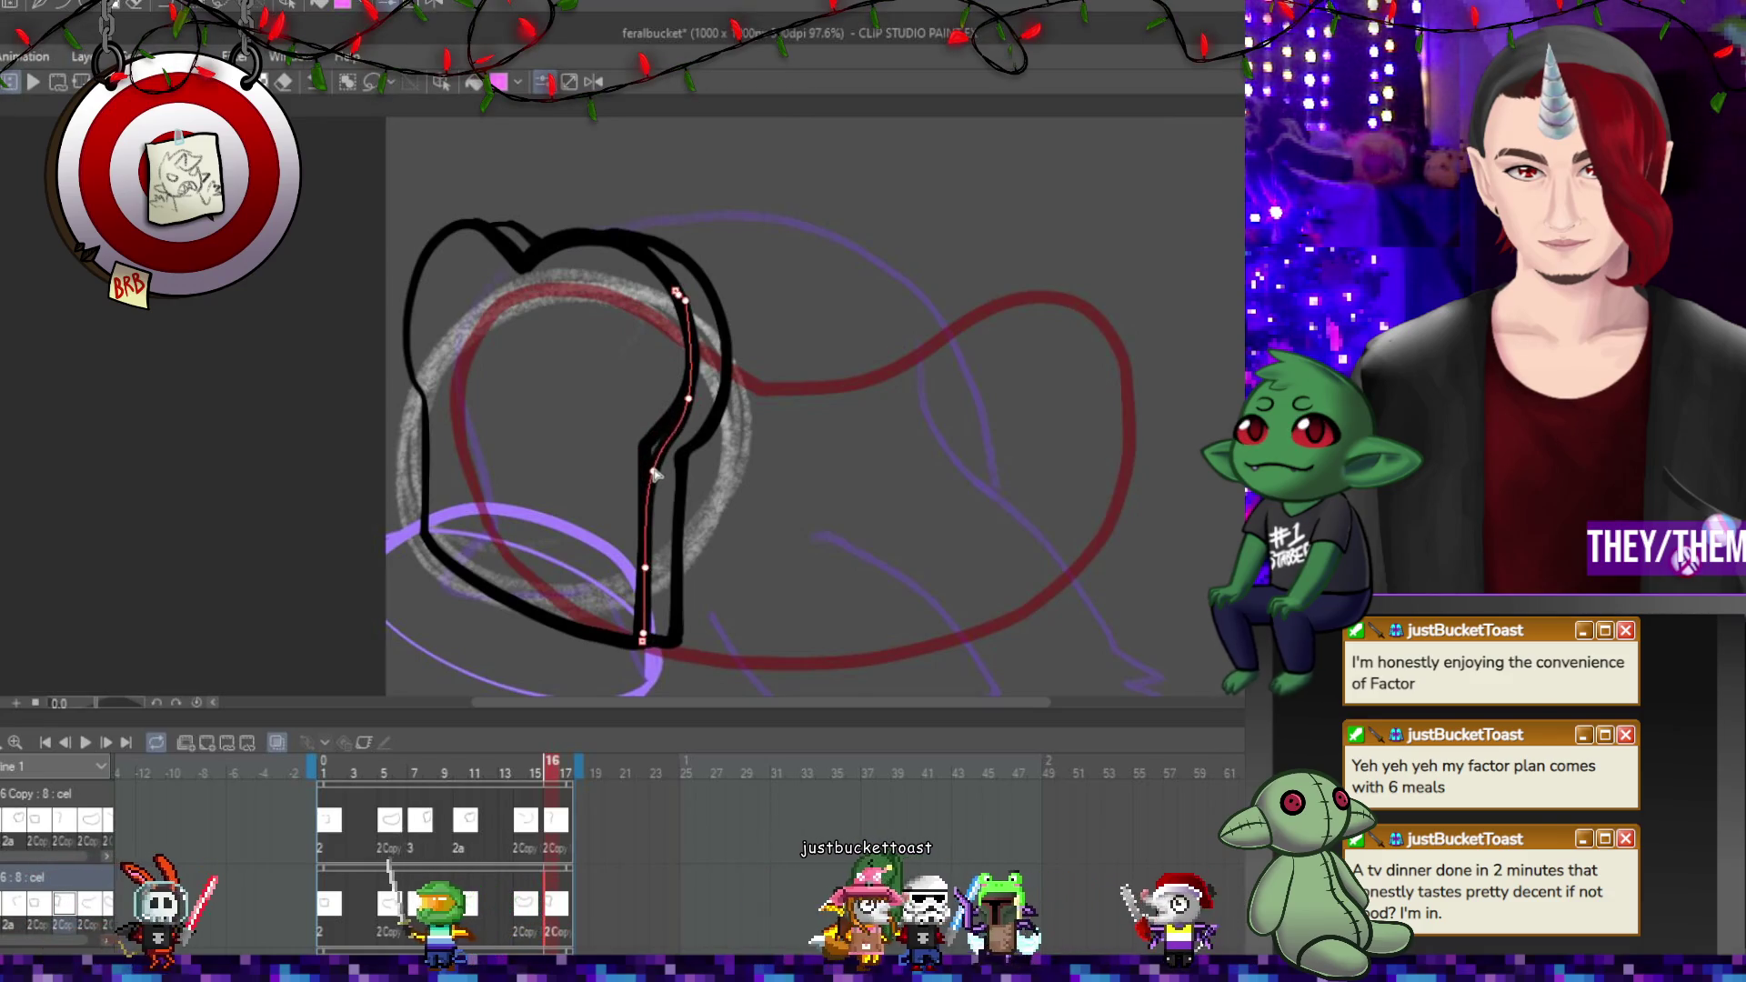
pyautogui.click(665, 475)
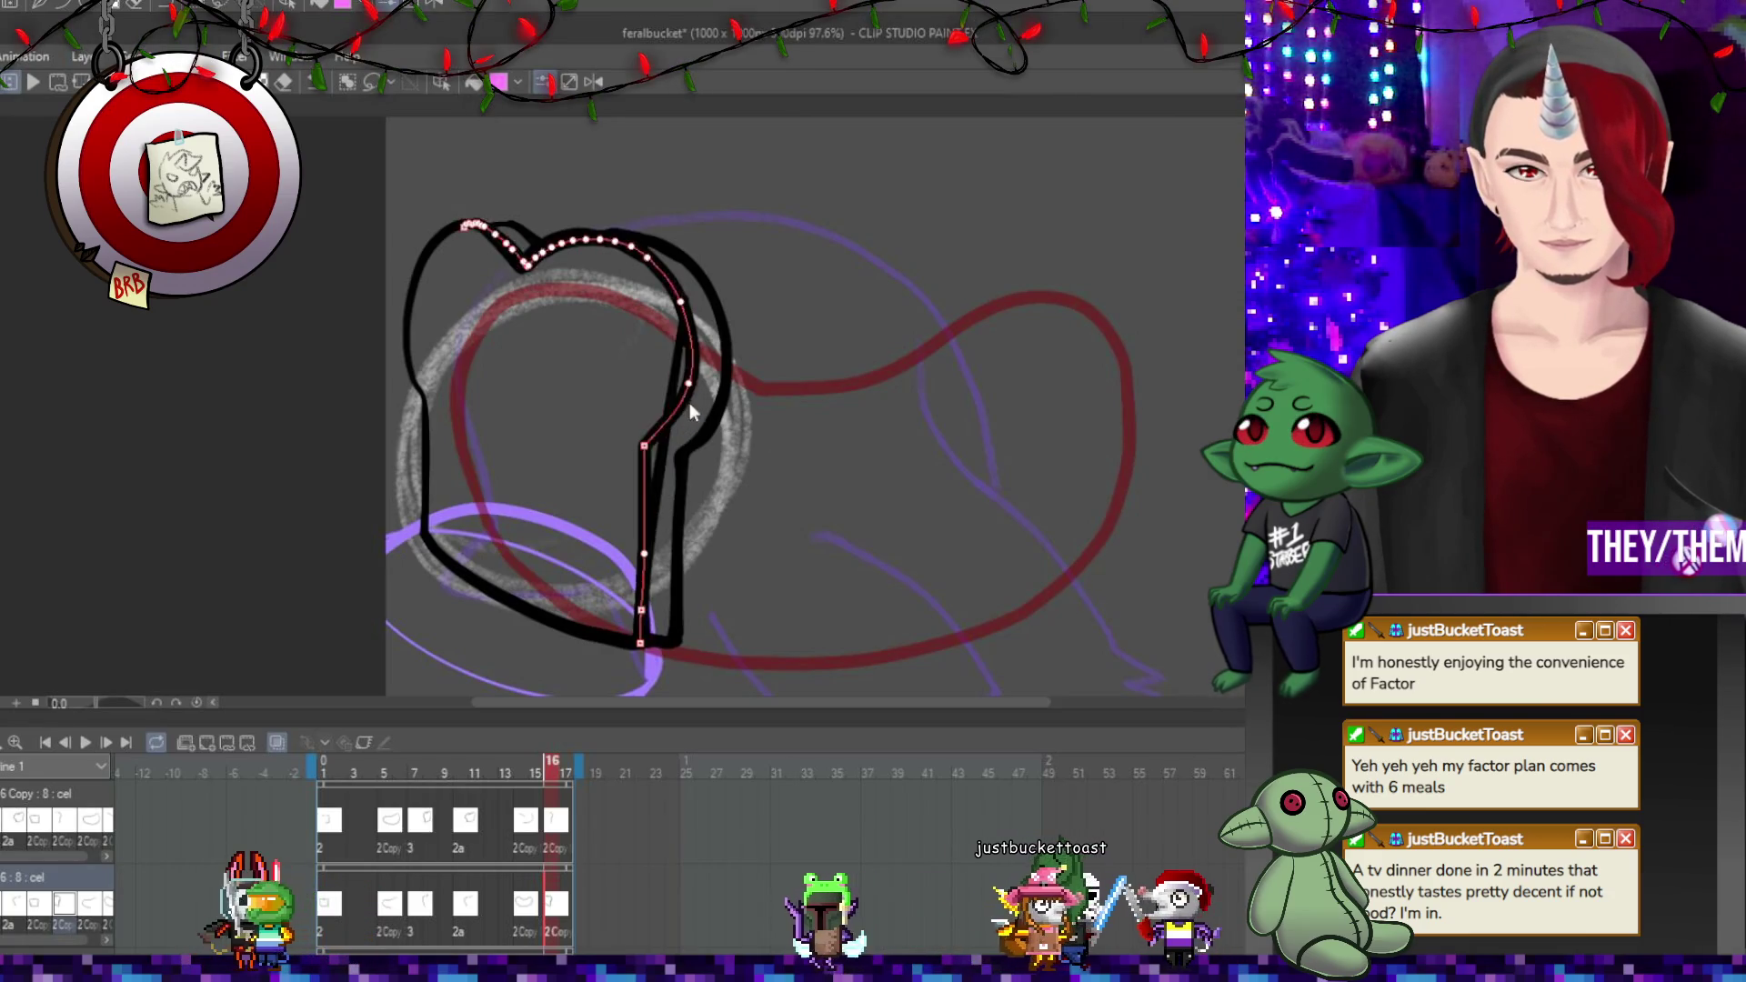
pyautogui.click(647, 575)
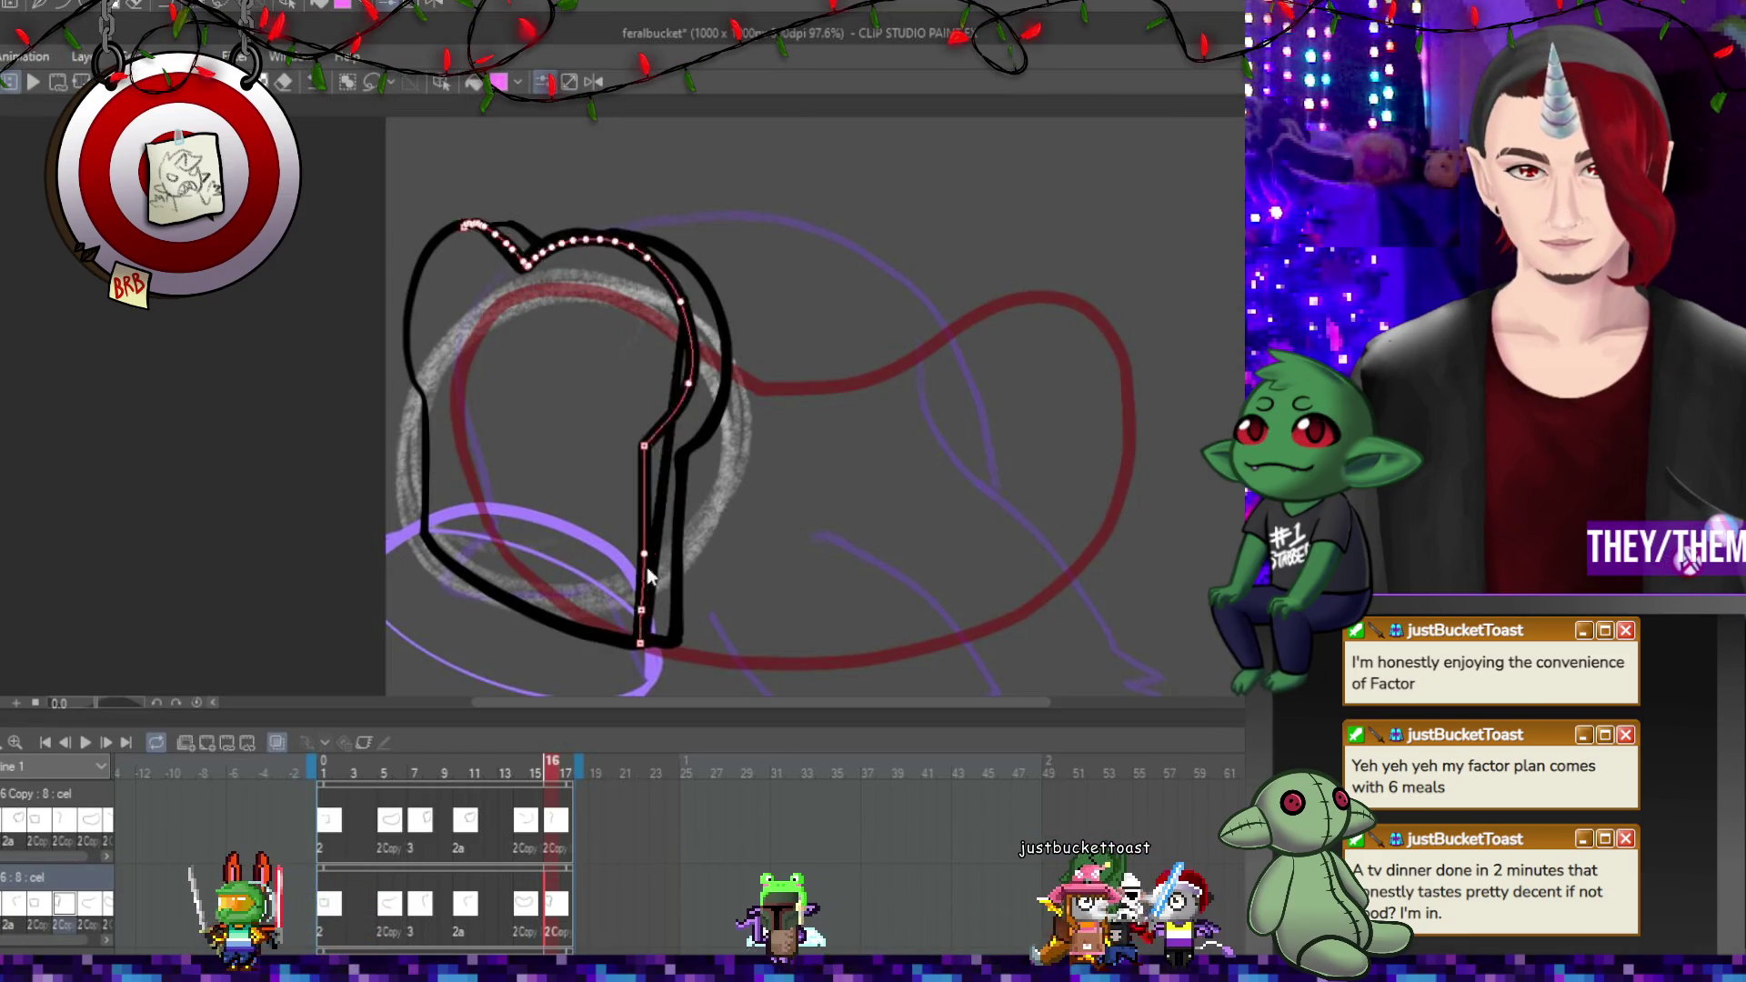
pyautogui.click(664, 636)
pyautogui.click(764, 332)
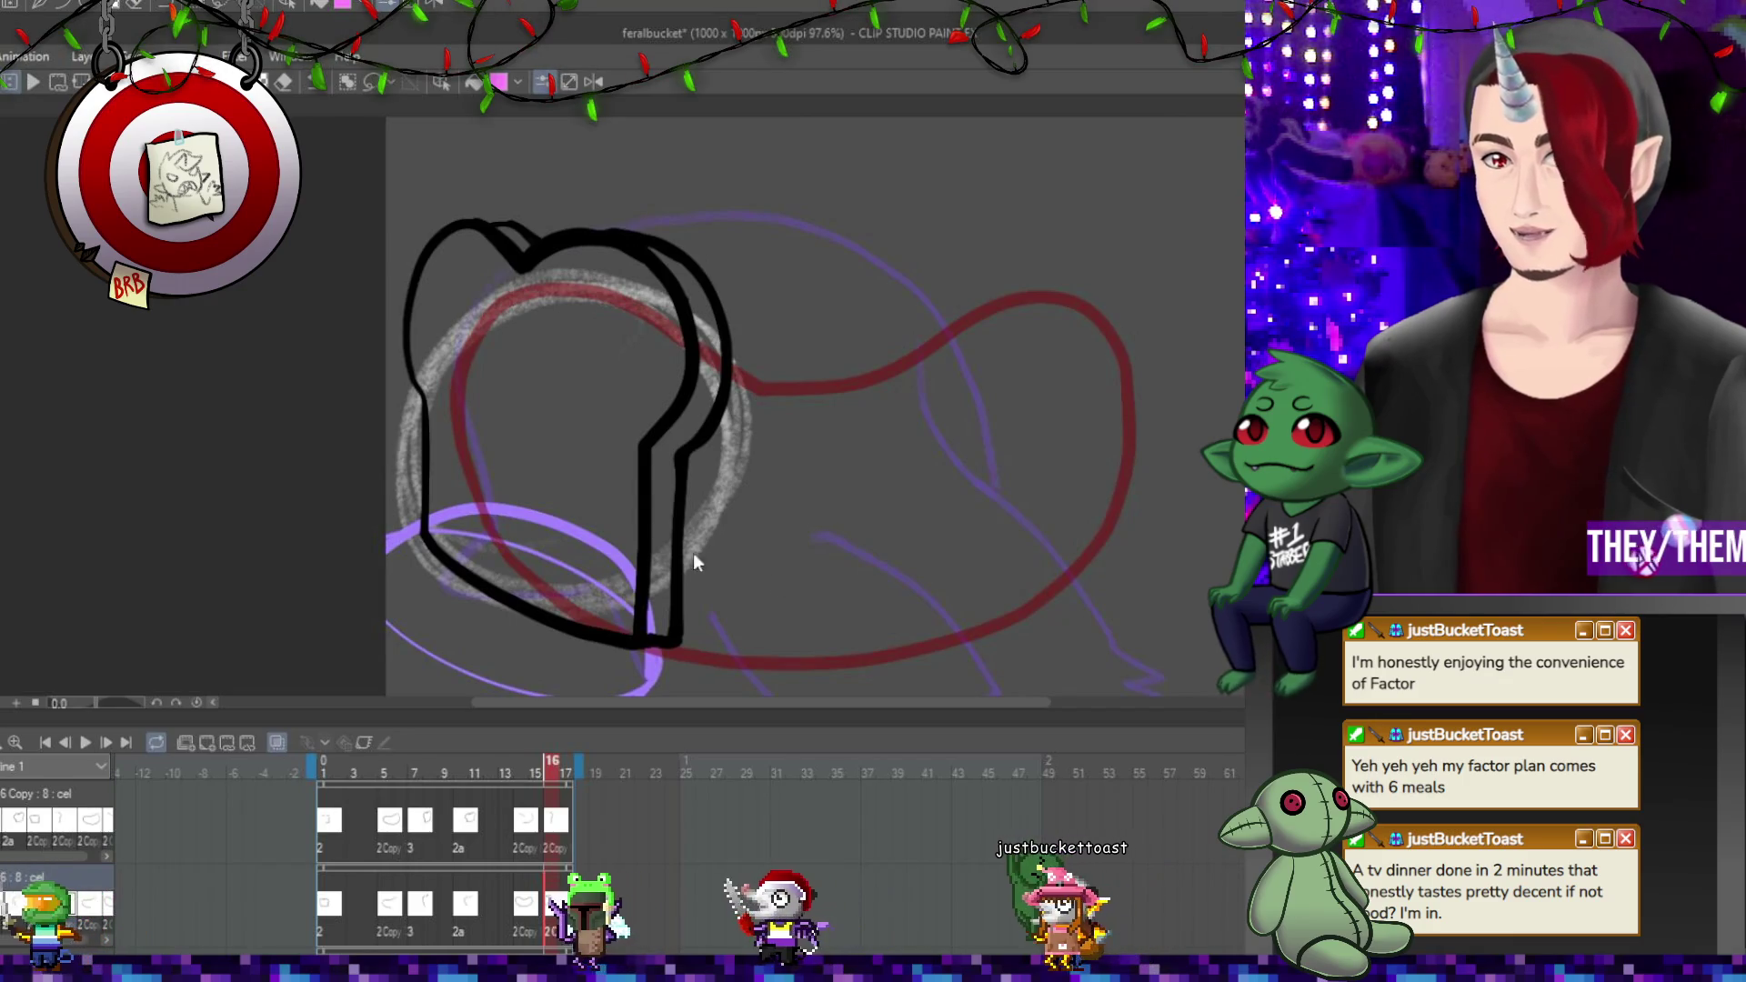
pyautogui.moveTo(711, 338); pyautogui.dragTo(691, 642)
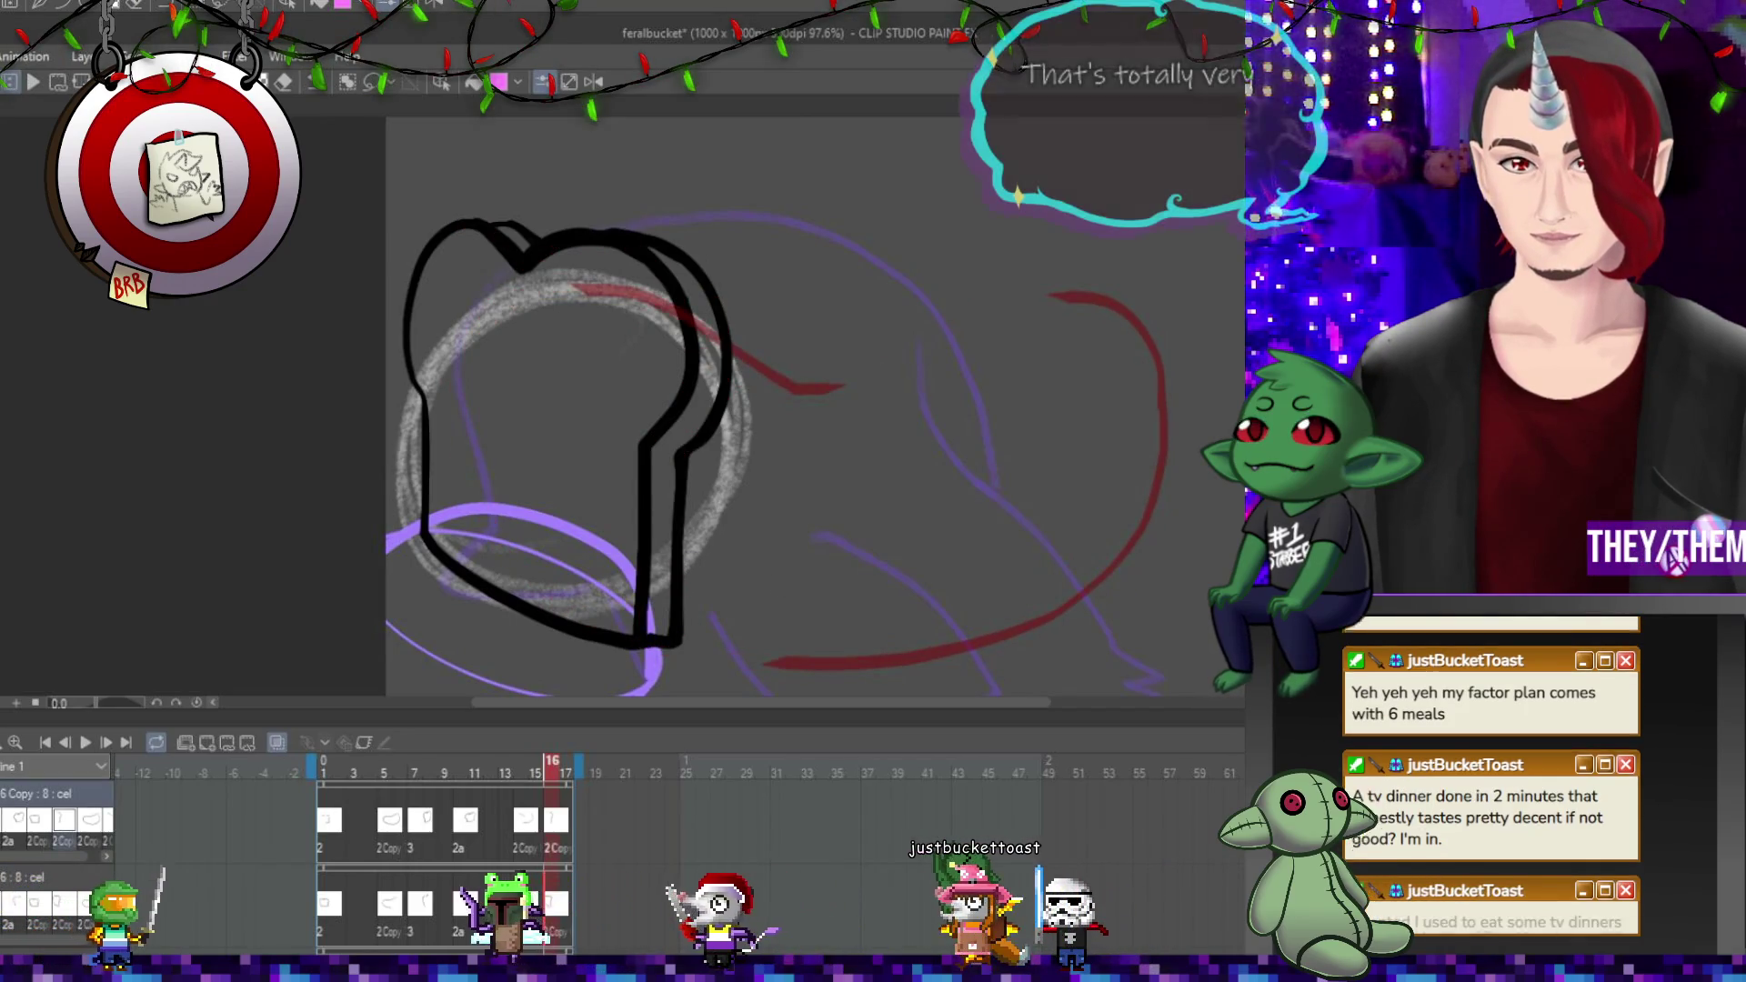
# Remove a control point on the toast's right edge and undo a trial thickening of that line.
pyautogui.moveTo(684, 454)
pyautogui.mouseDown()
pyautogui.moveTo(680, 625)
pyautogui.moveTo(691, 452)
pyautogui.mouseUp()
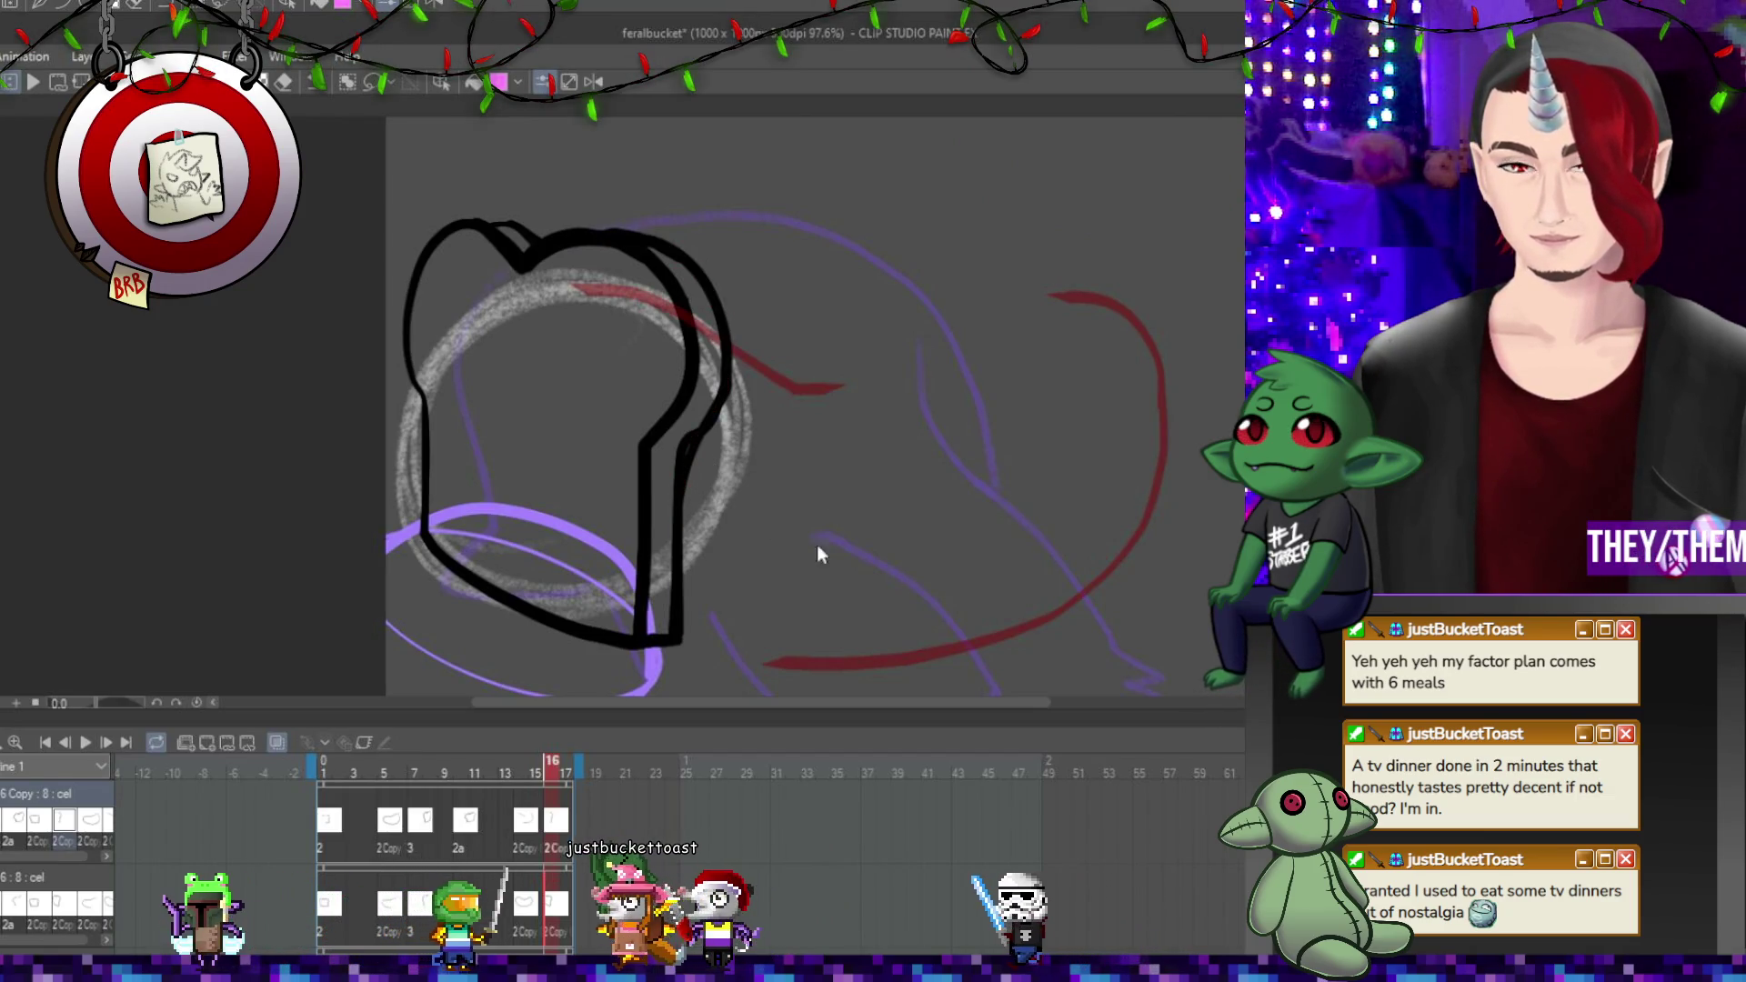
pyautogui.click(683, 485)
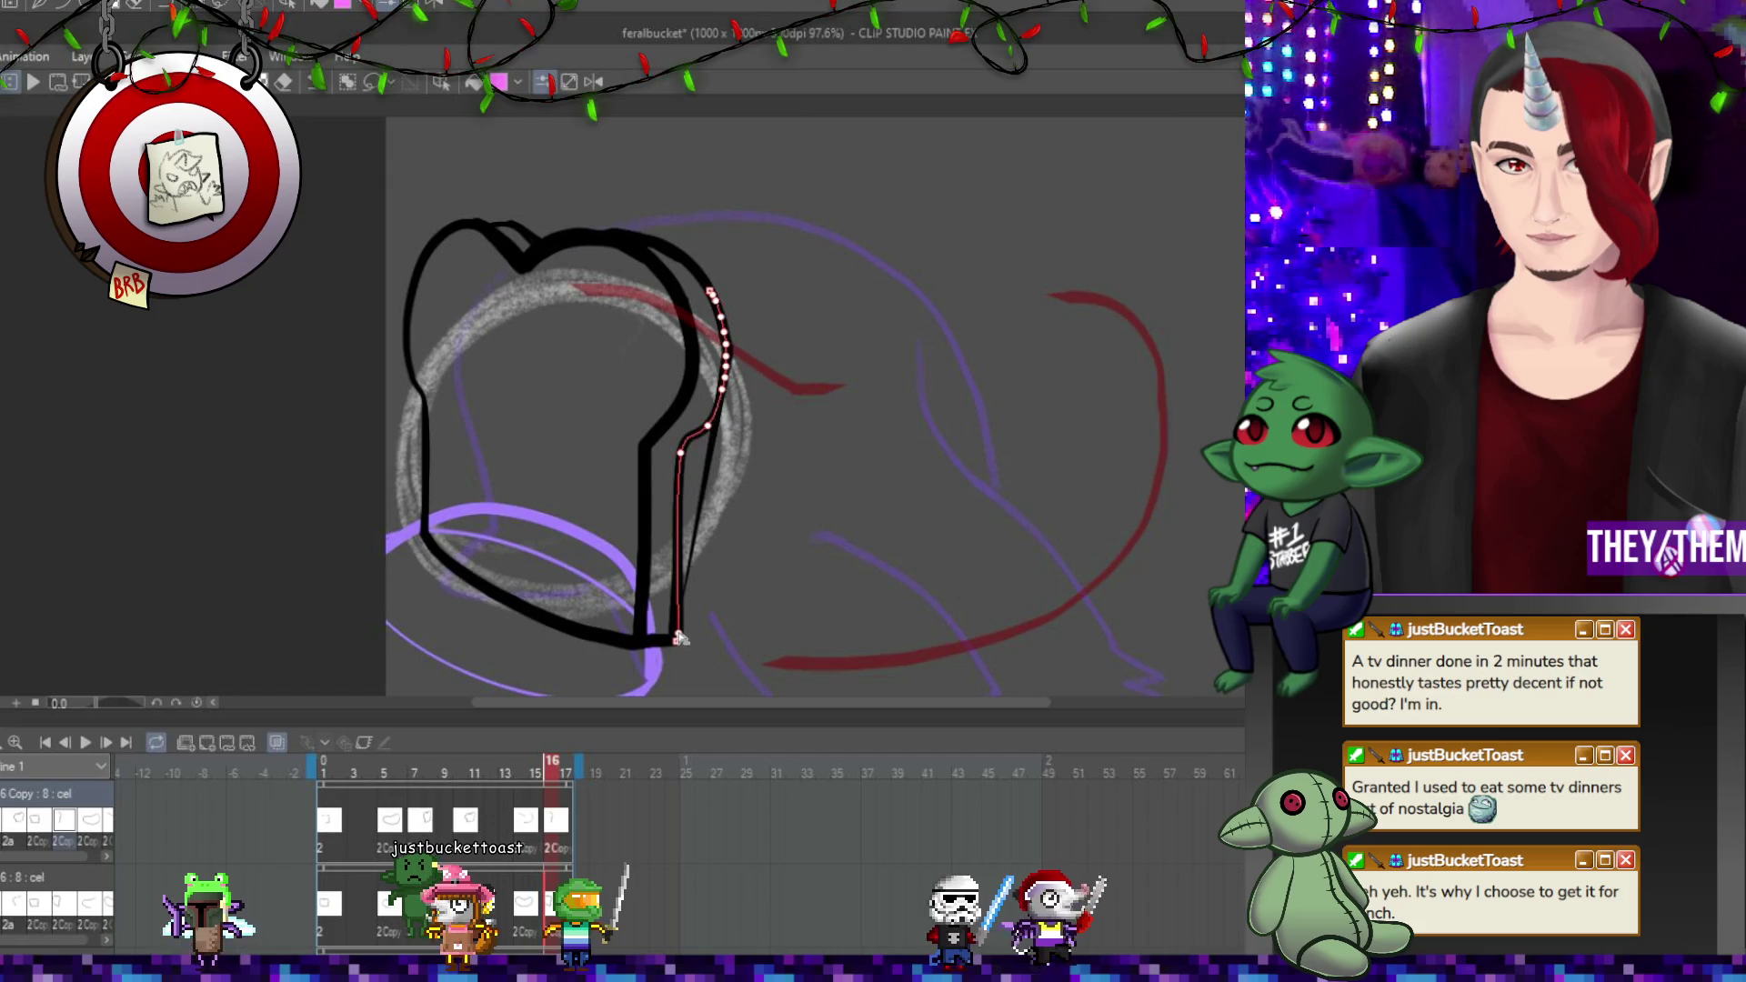
pyautogui.moveTo(679, 639)
pyautogui.mouseDown()
pyautogui.moveTo(723, 345)
pyautogui.moveTo(712, 293)
pyautogui.mouseUp()
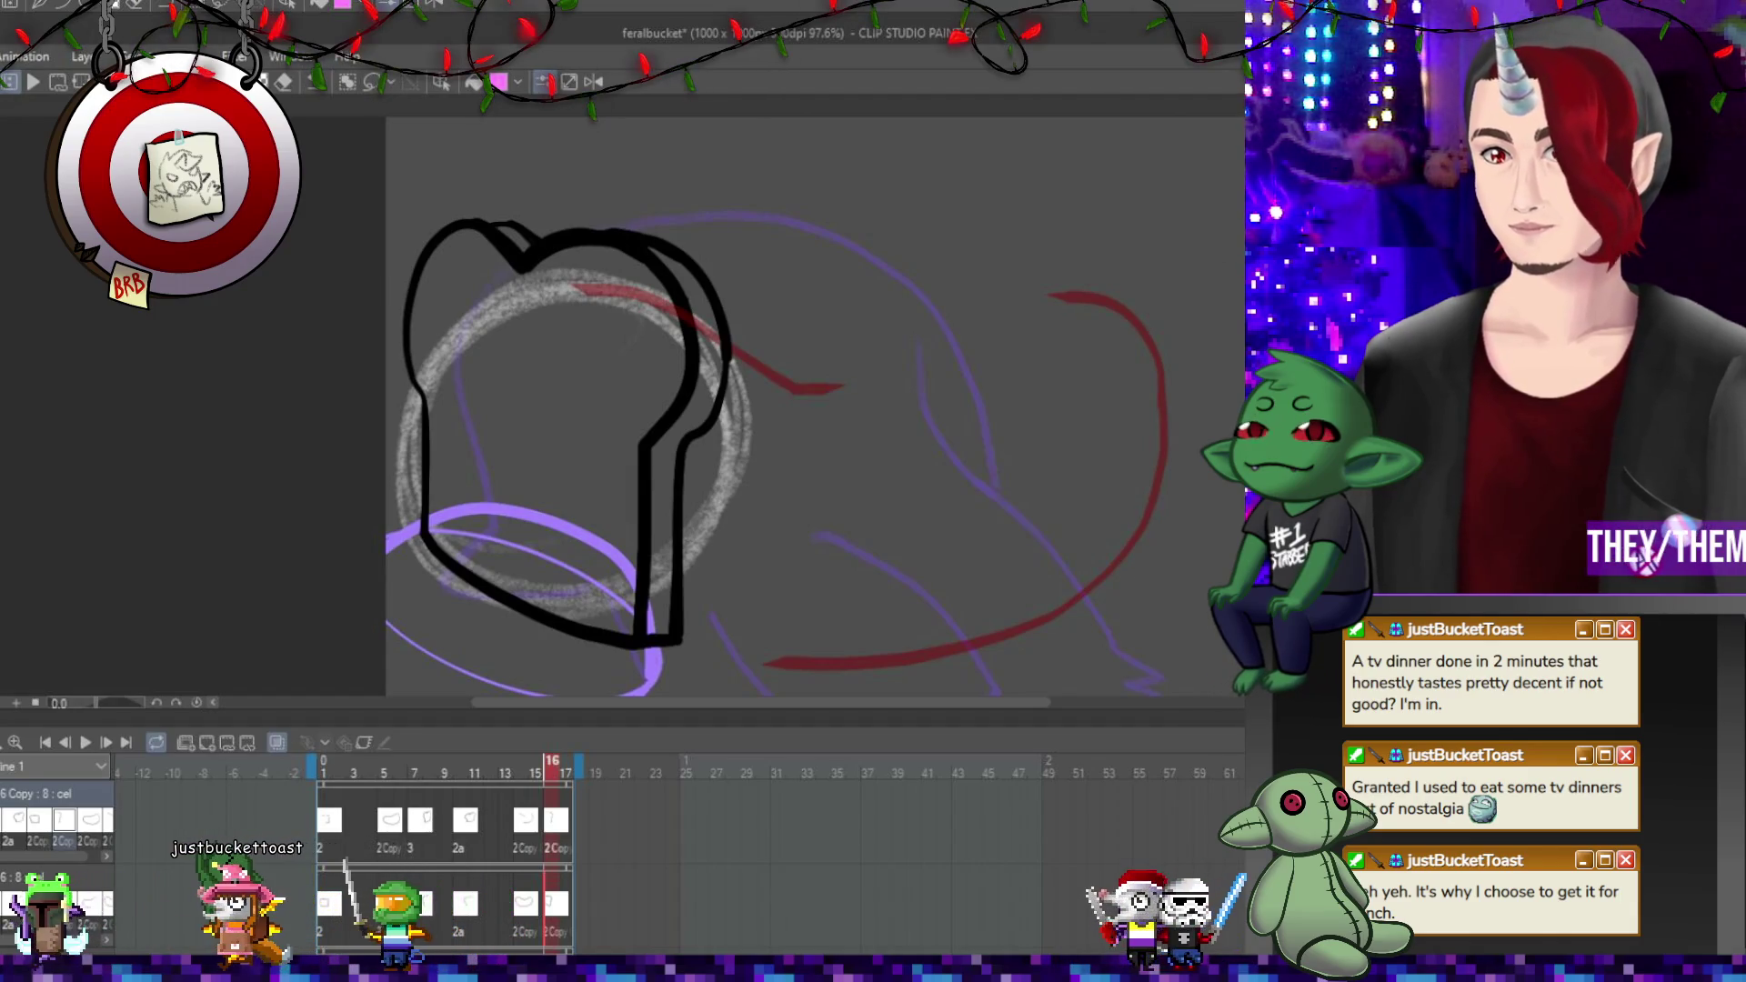
pyautogui.hotkey('ctrl', 'z')
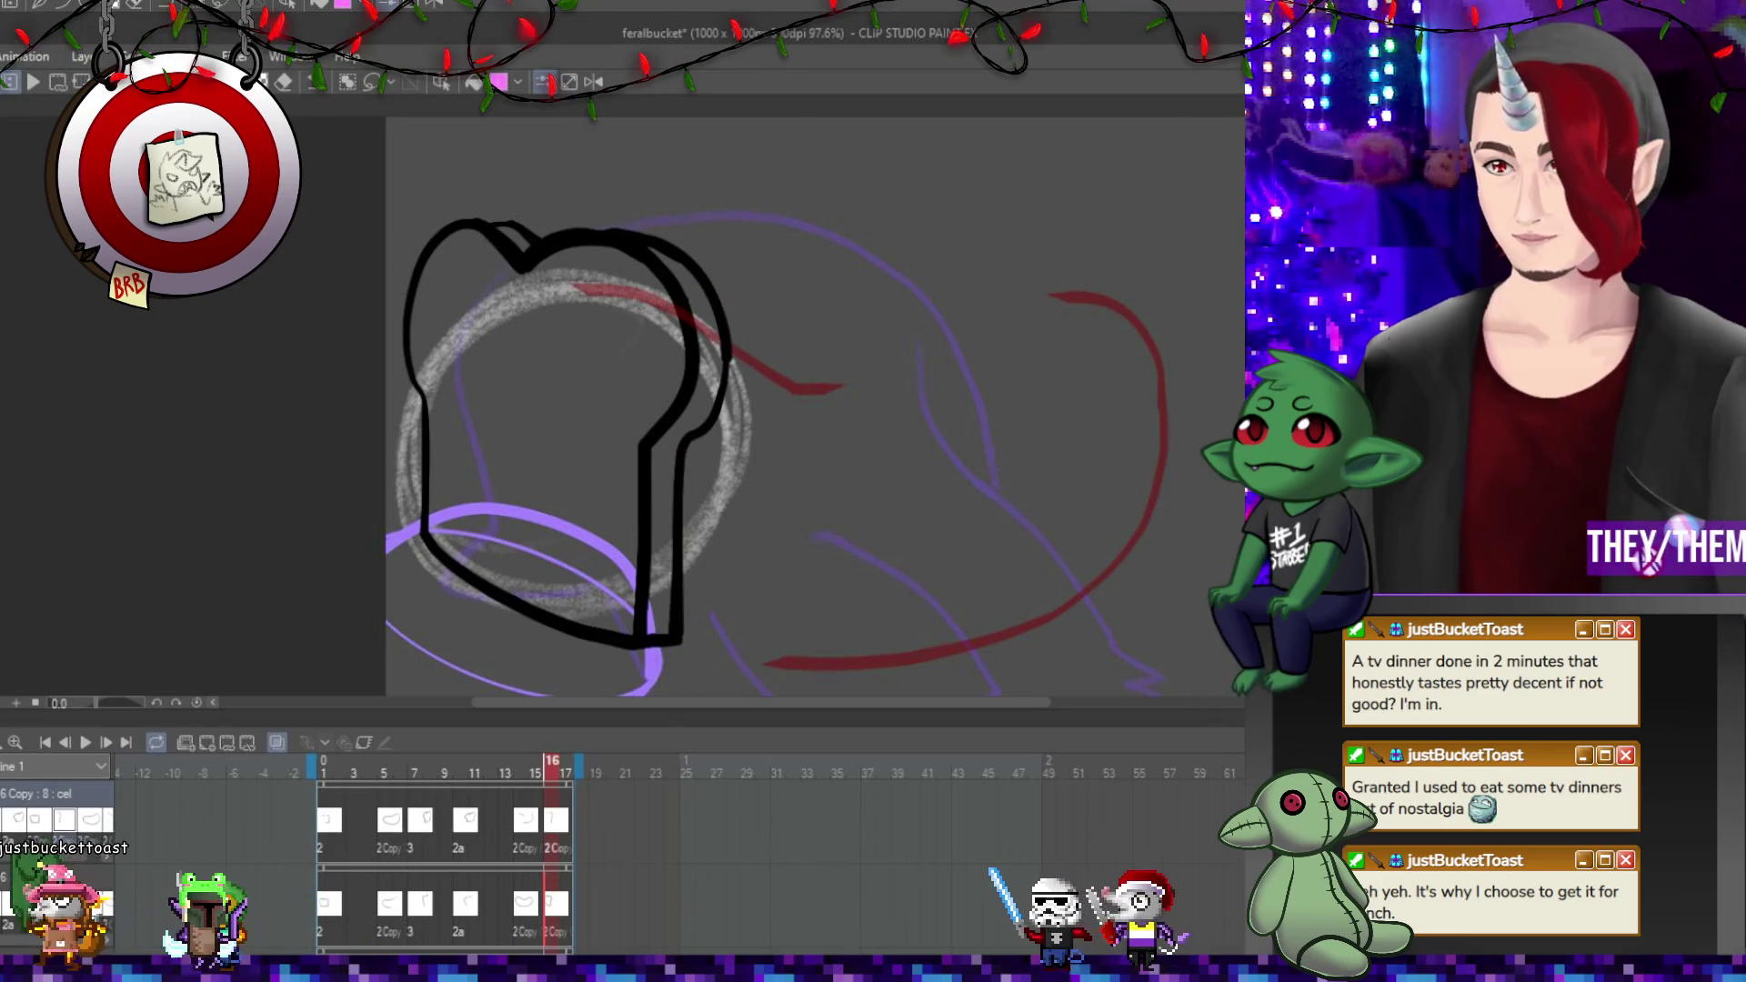
pyautogui.hotkey('ctrl', 'z')
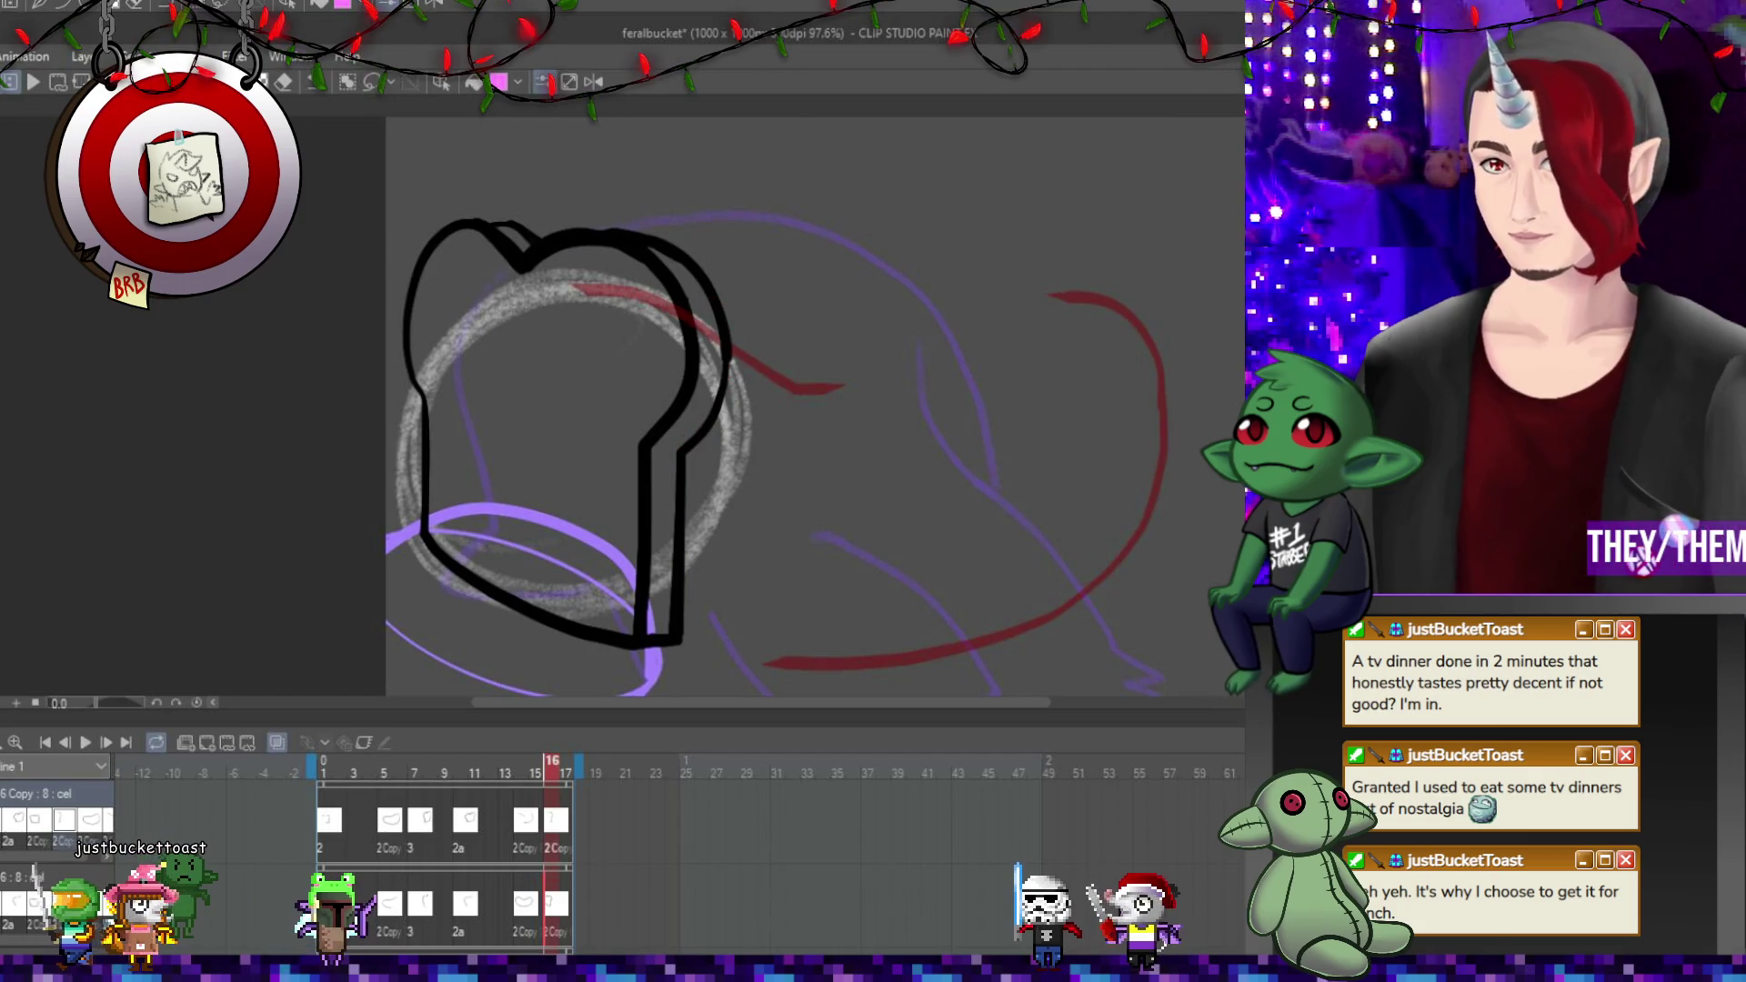
# Select the toast's outer right edge line and step back to frame 15.
pyautogui.moveTo(712, 289)
pyautogui.mouseDown()
pyautogui.moveTo(723, 391)
pyautogui.moveTo(691, 630)
pyautogui.mouseUp()
pyautogui.scroll(-4, 880, 495)
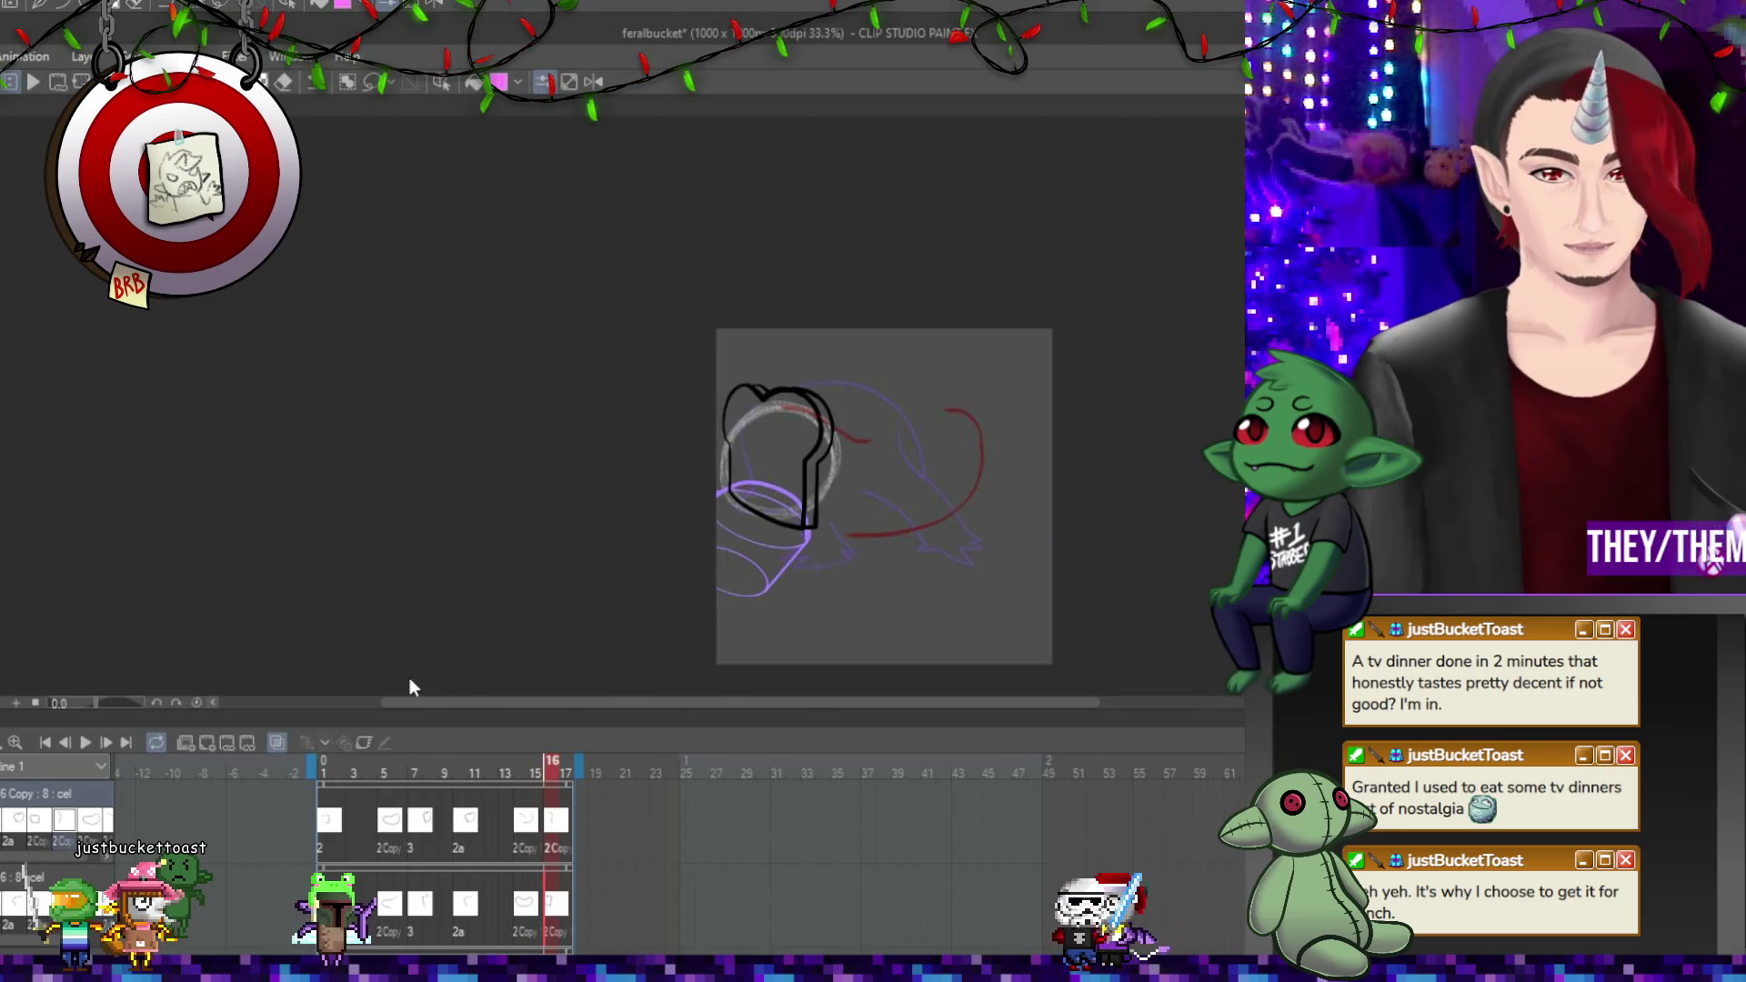
pyautogui.click(71, 743)
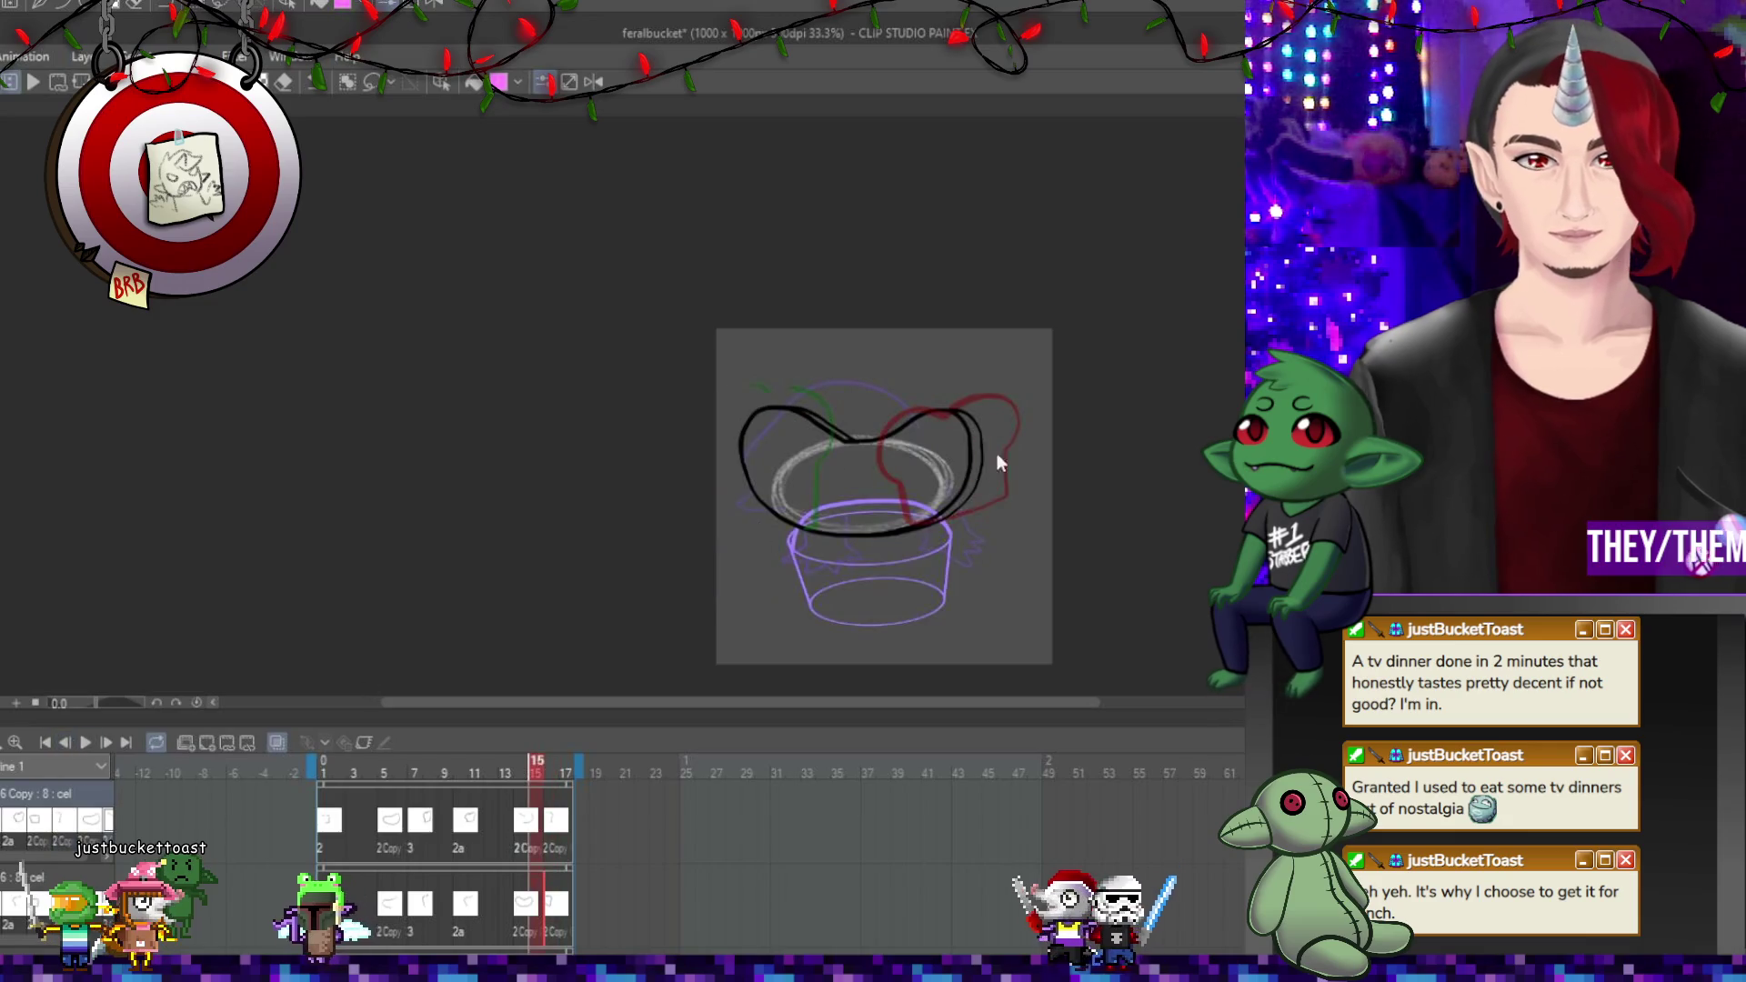
# Play the animation in the Timeline and pause it on frame 15, toast rising from the bucket.
pyautogui.click(84, 744)
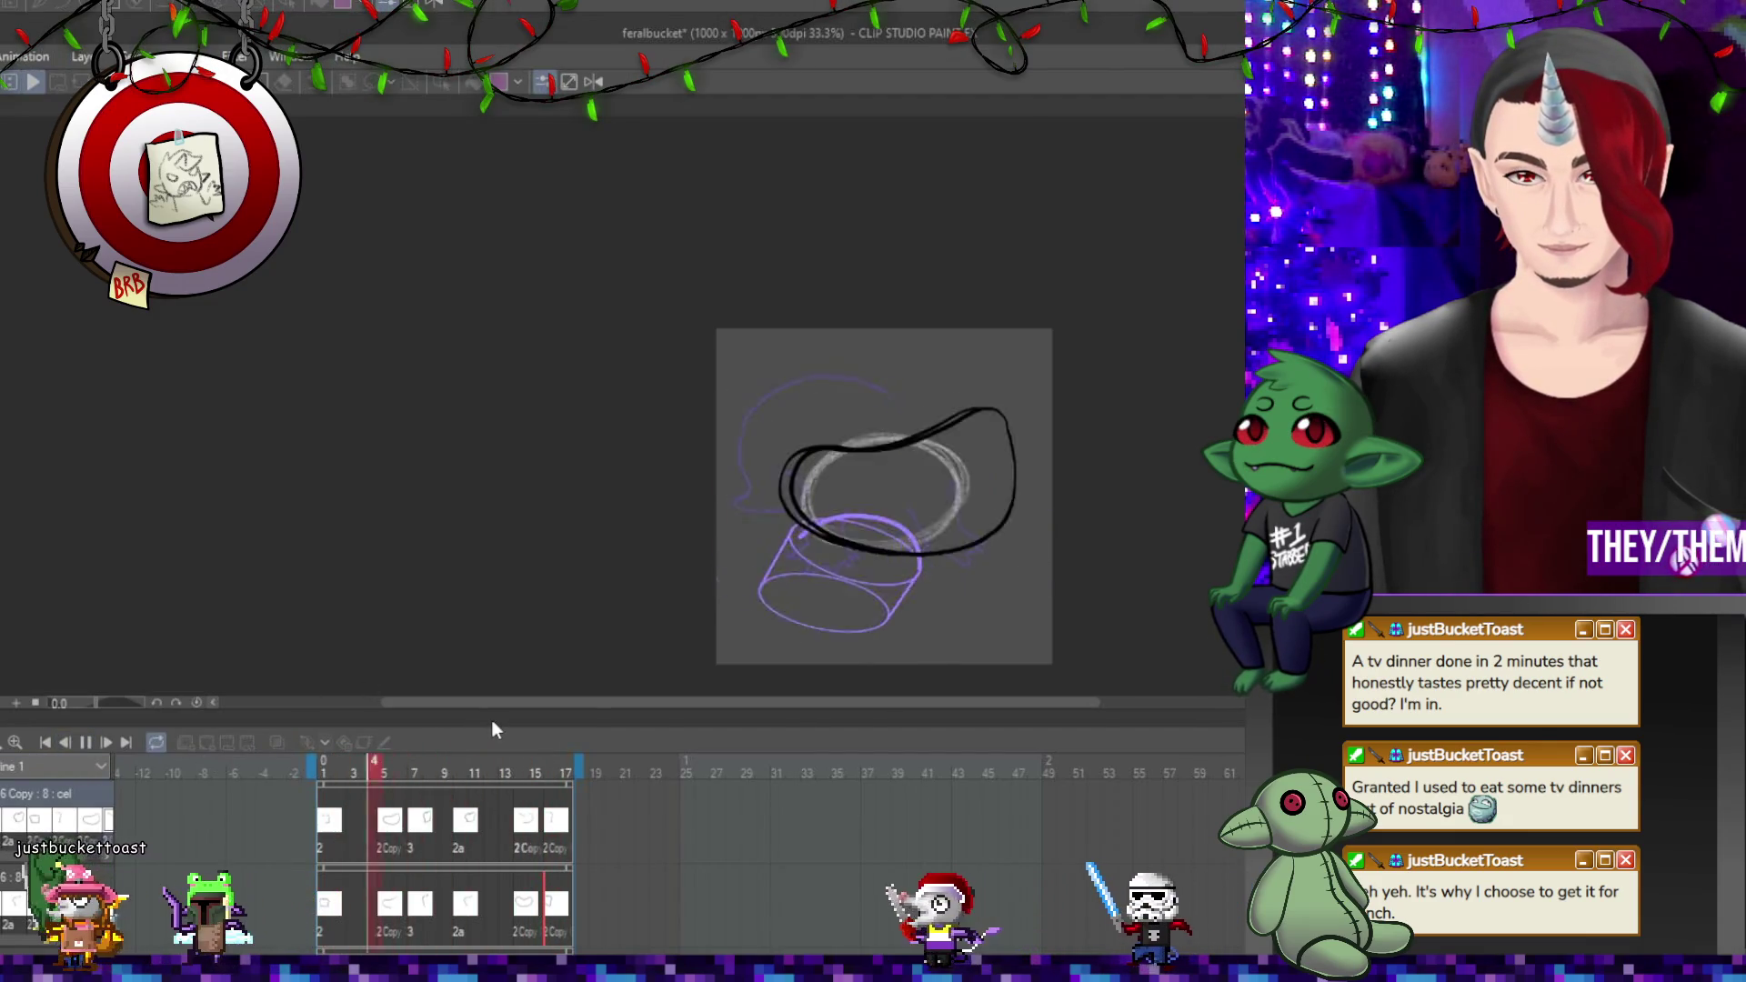
pyautogui.moveTo(1010, 511); pyautogui.dragTo(1003, 524)
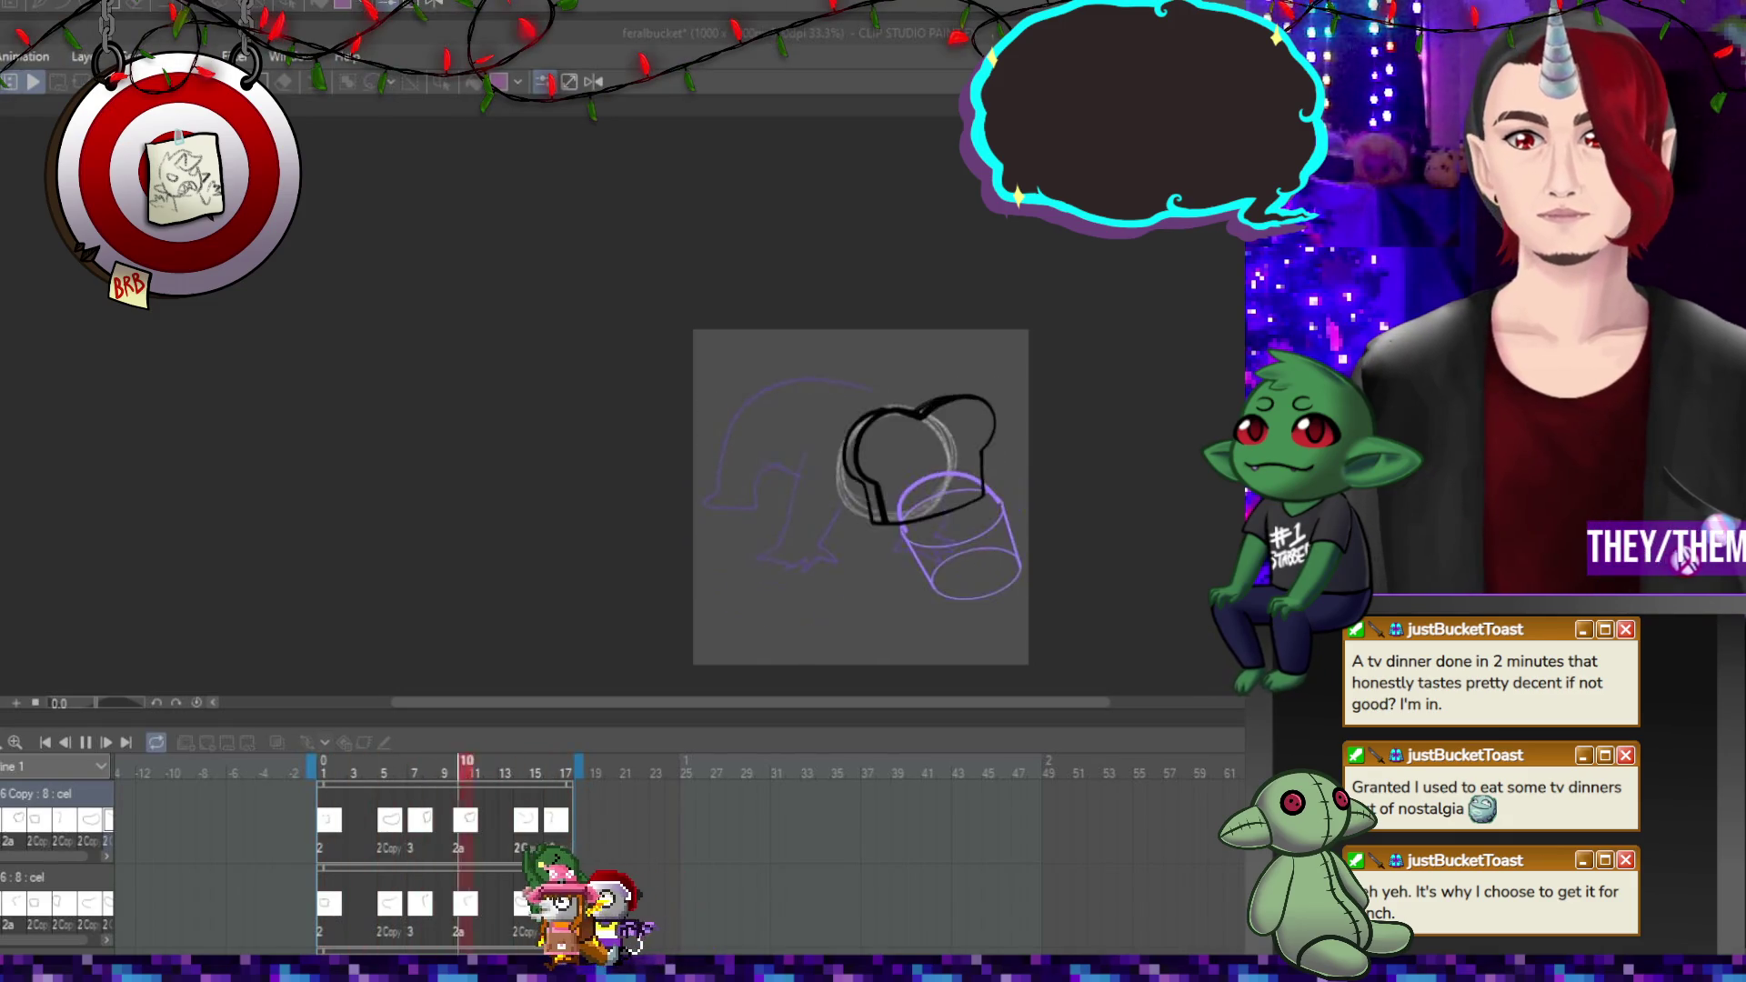
pyautogui.click(778, 378)
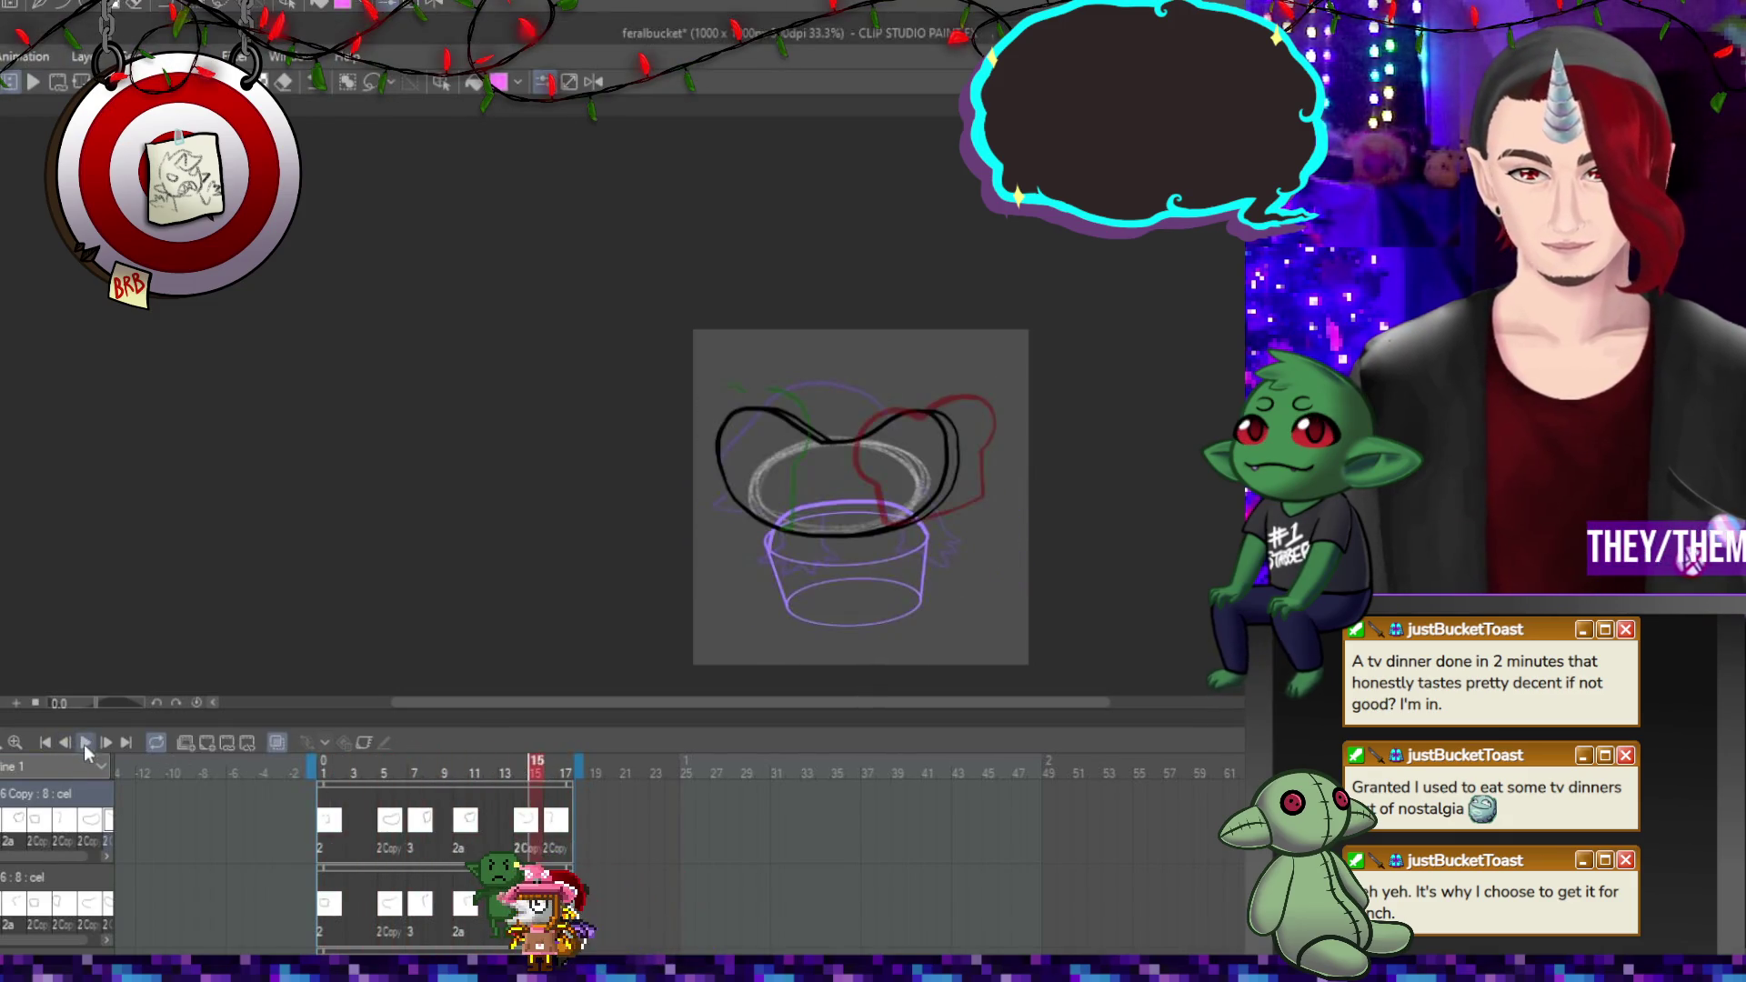
pyautogui.scroll(-2, 891, 400)
pyautogui.scroll(1, 1008, 496)
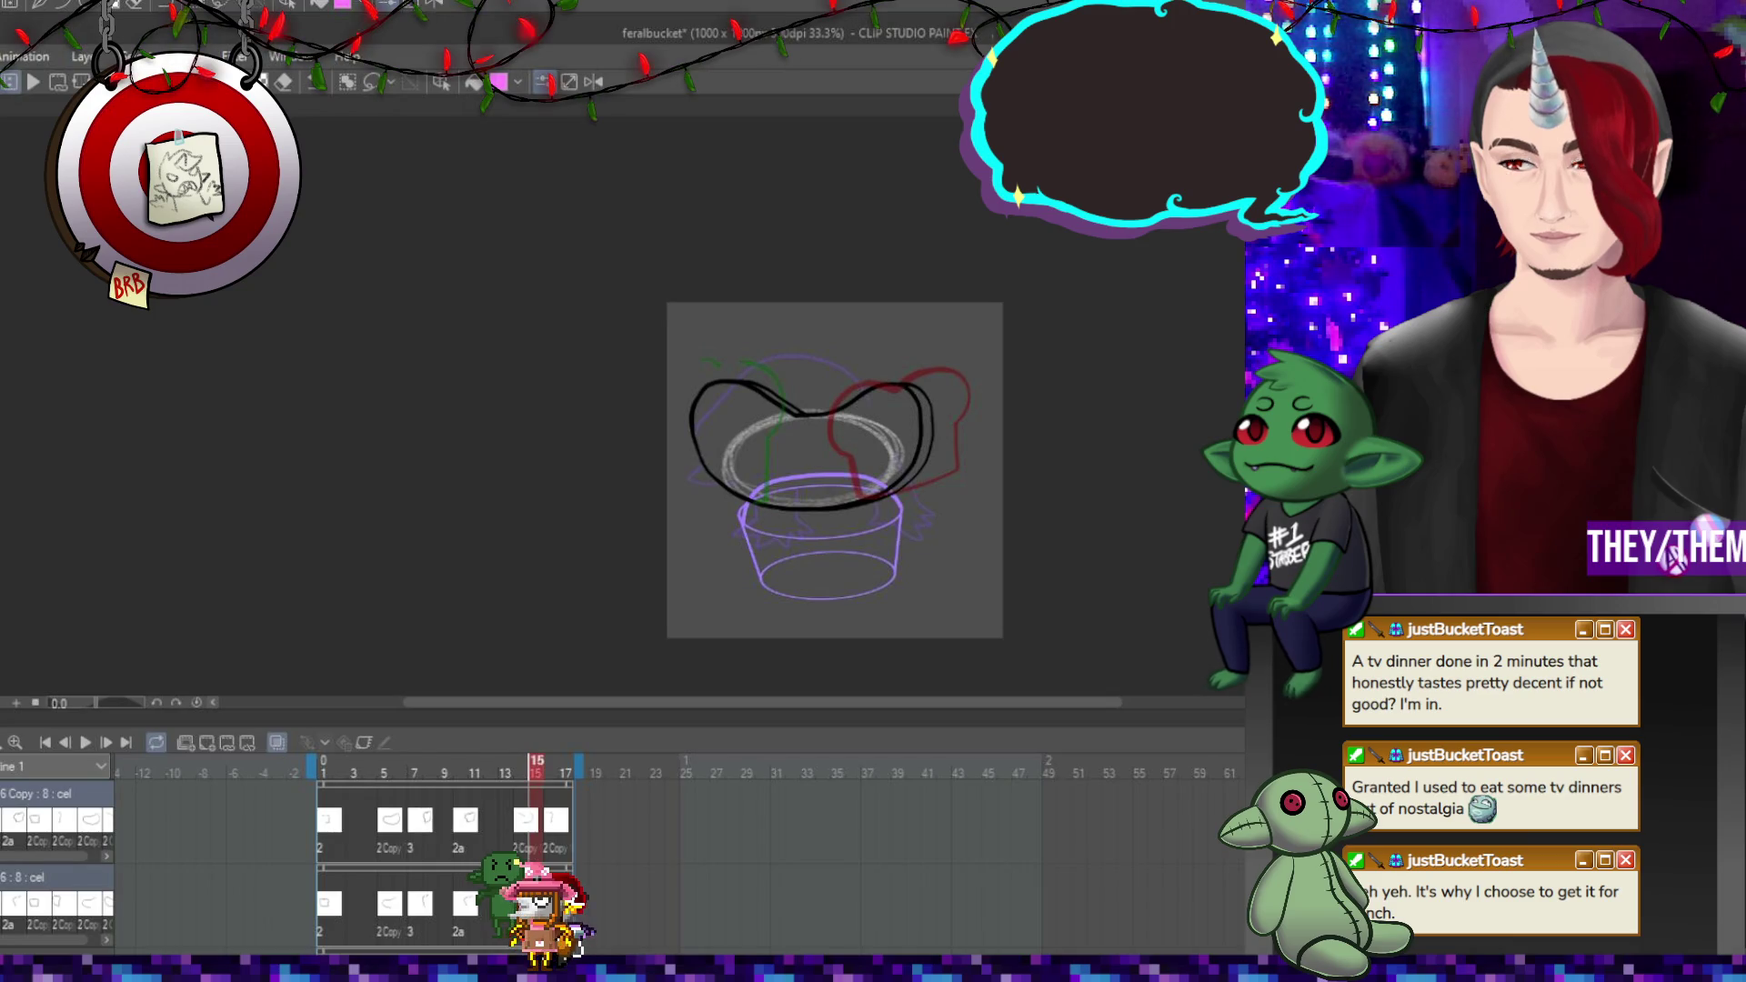
# Add a renamed new layer at the top, select its cel, and return to frame 1.
pyautogui.hotkey('ctrl', 'shift', 'n')
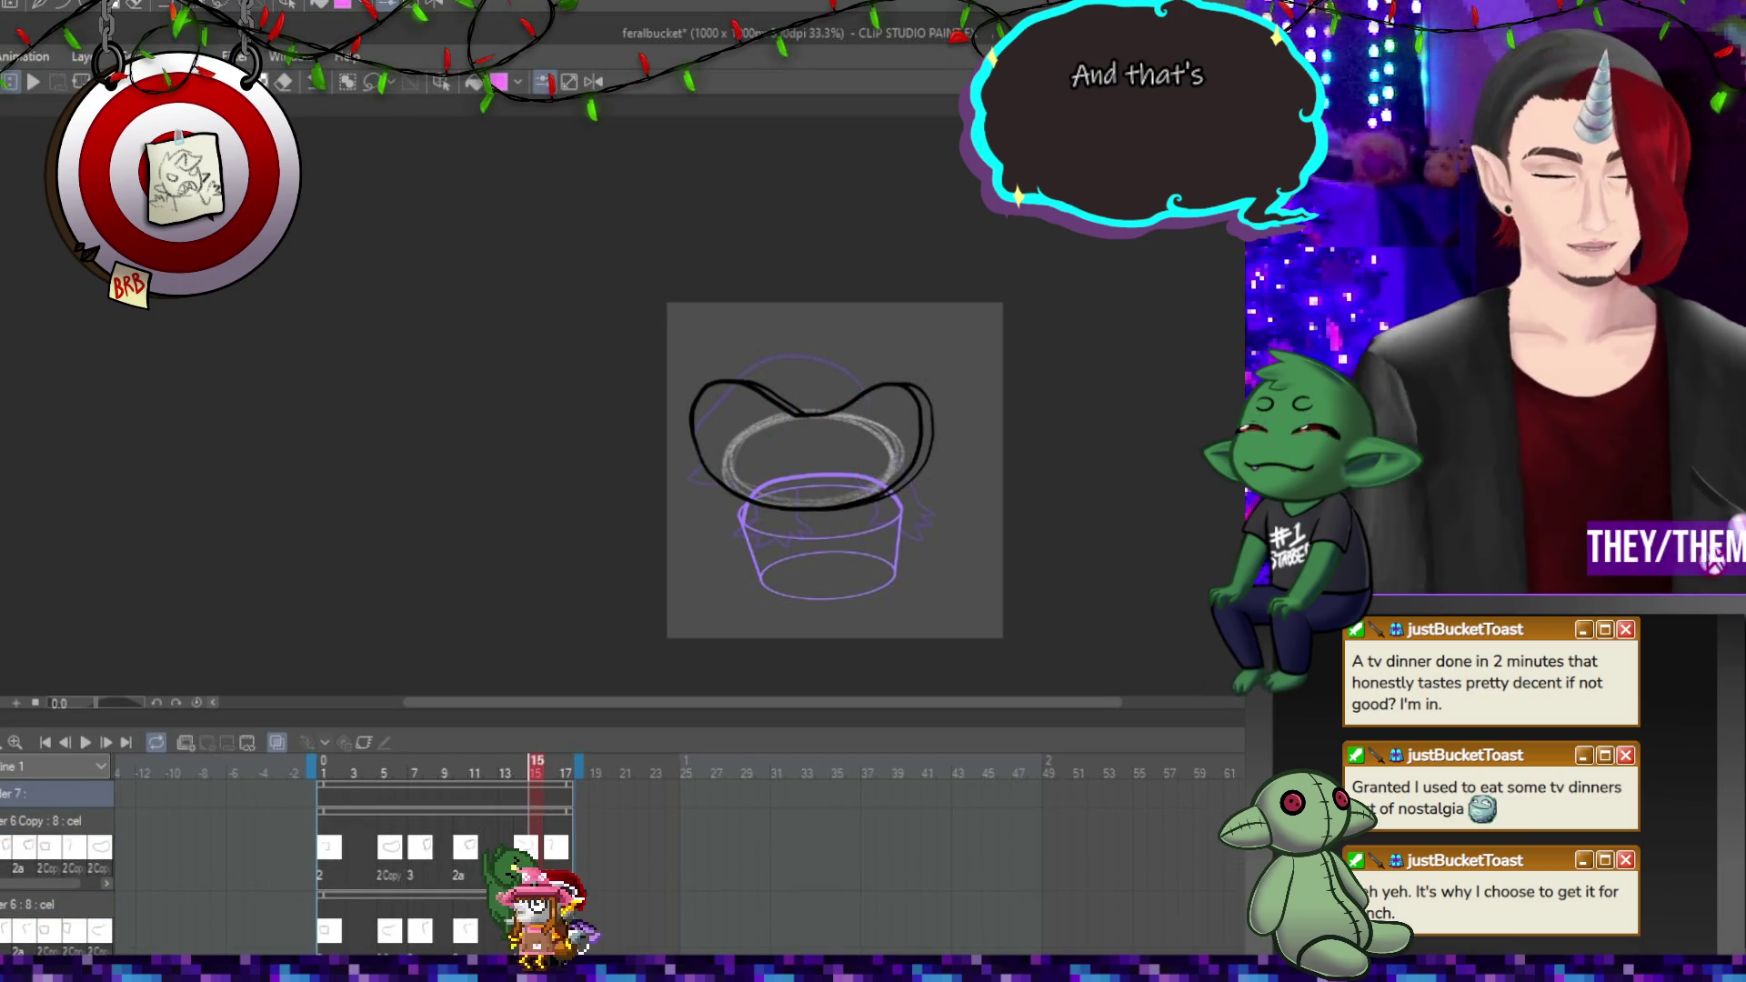
pyautogui.press('Return')
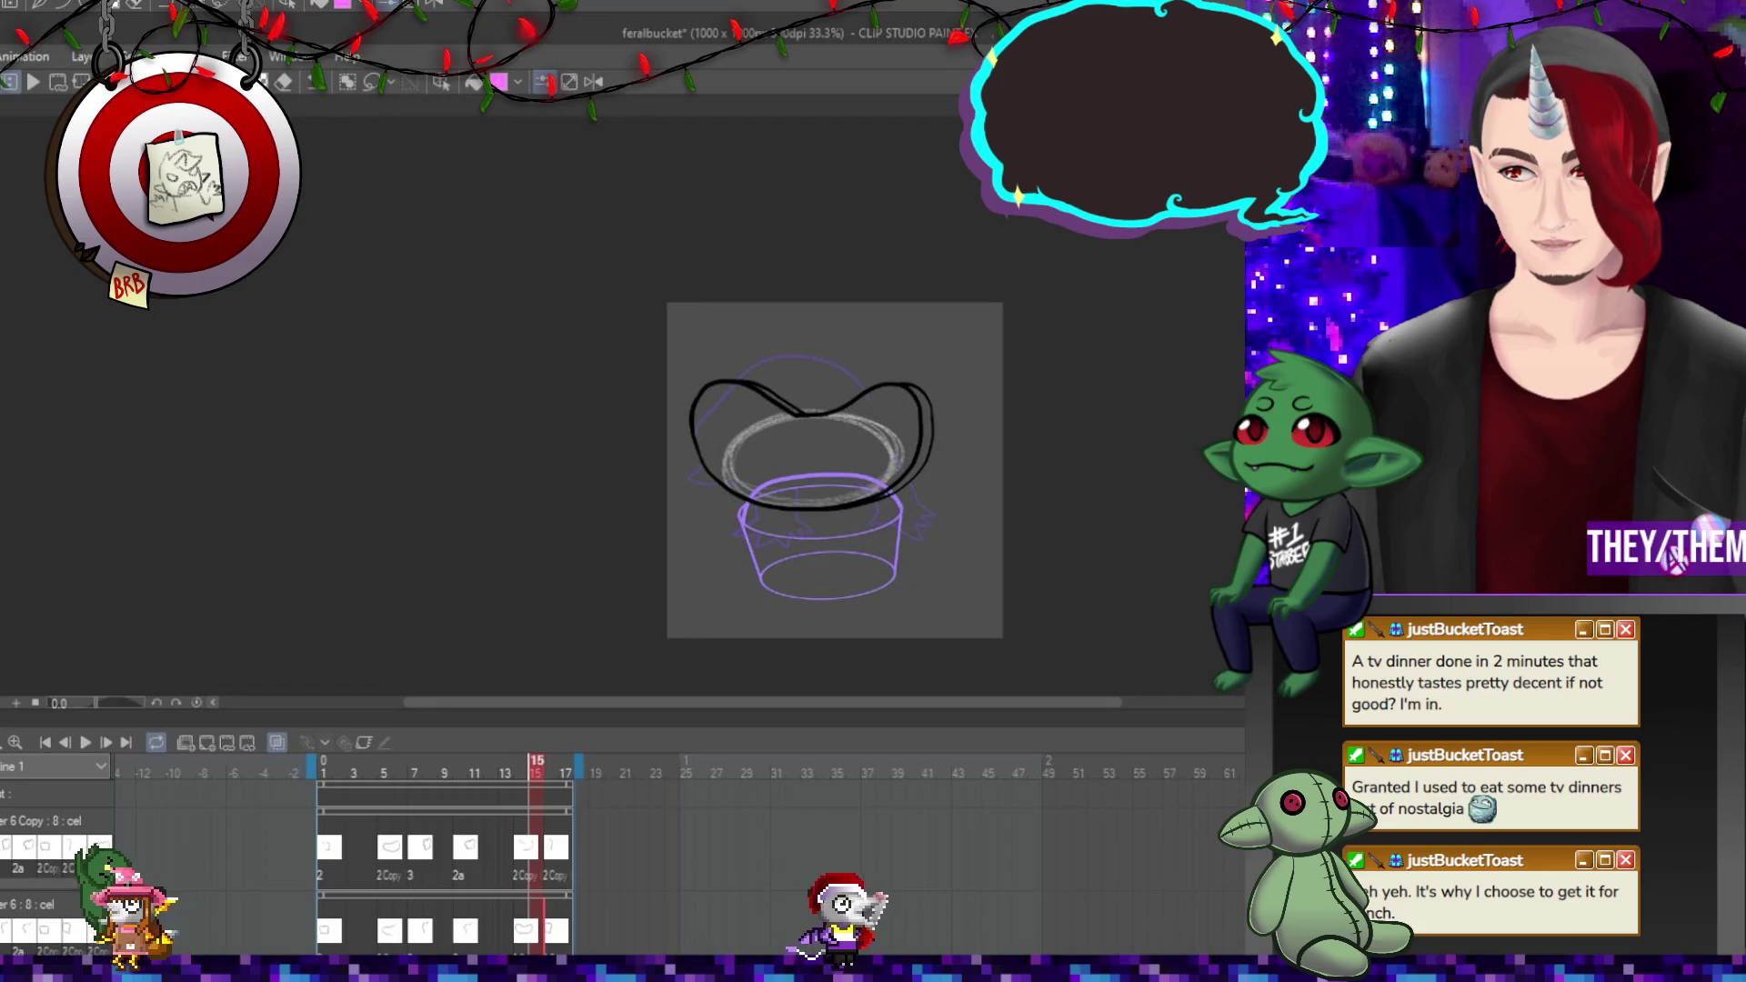
pyautogui.click(55, 847)
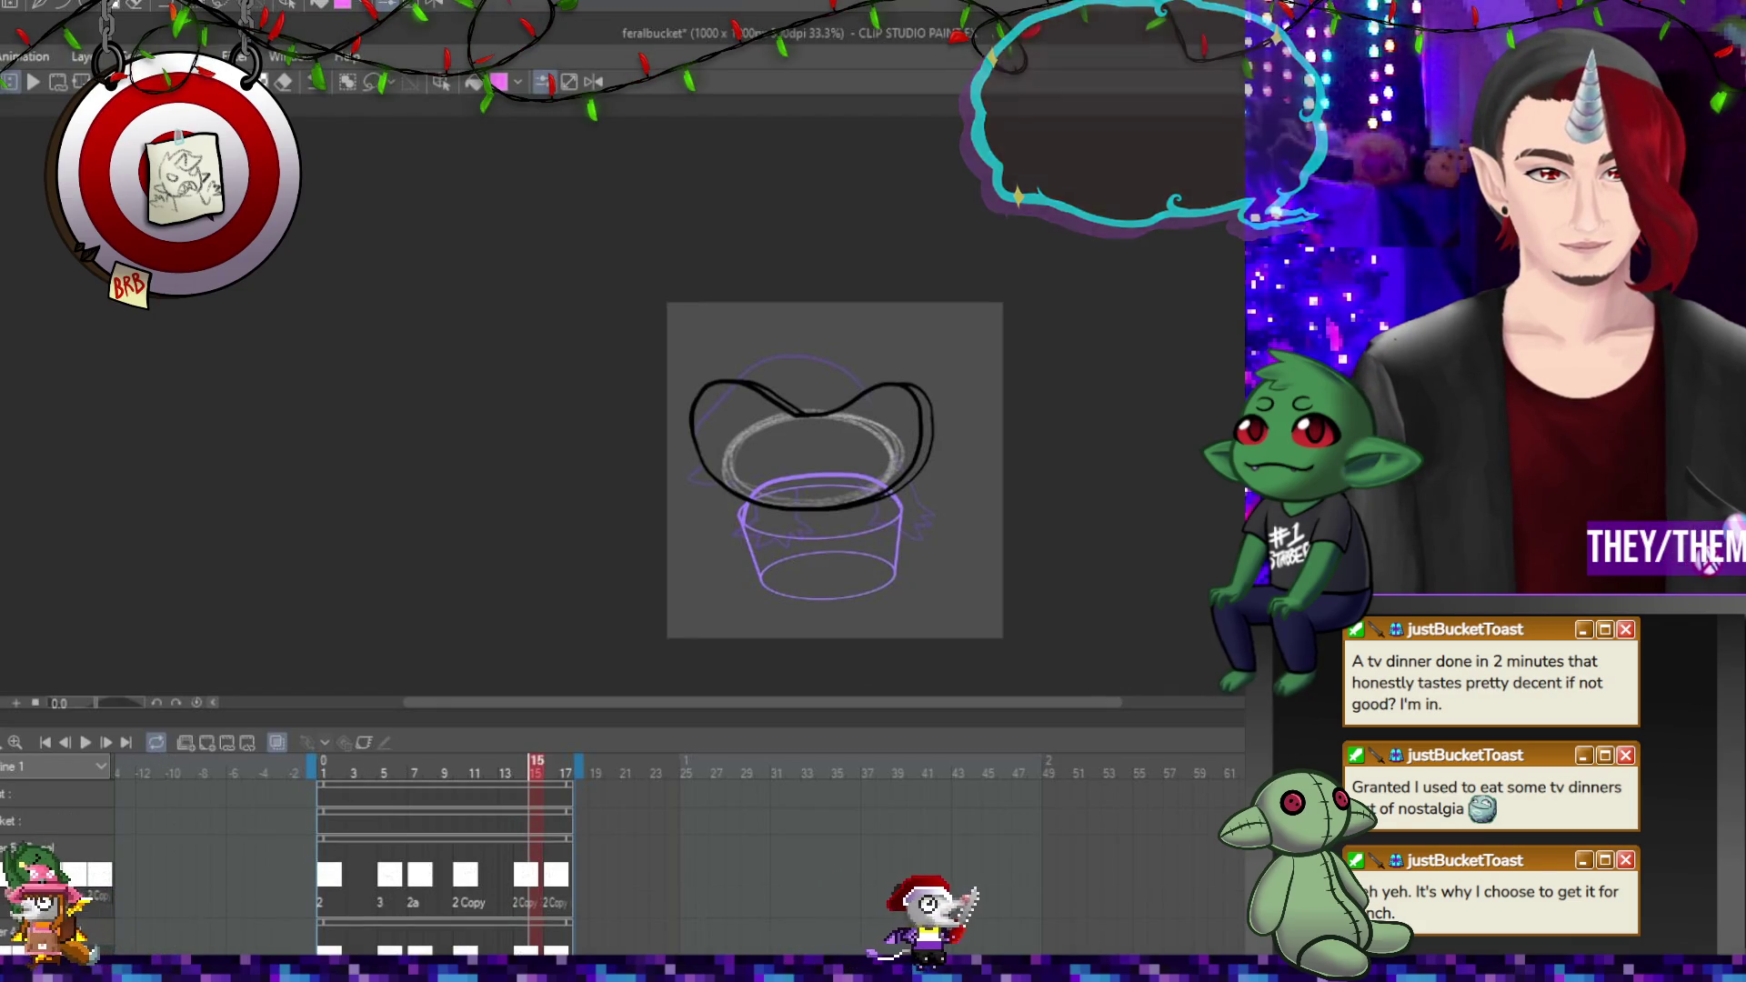
pyautogui.click(325, 849)
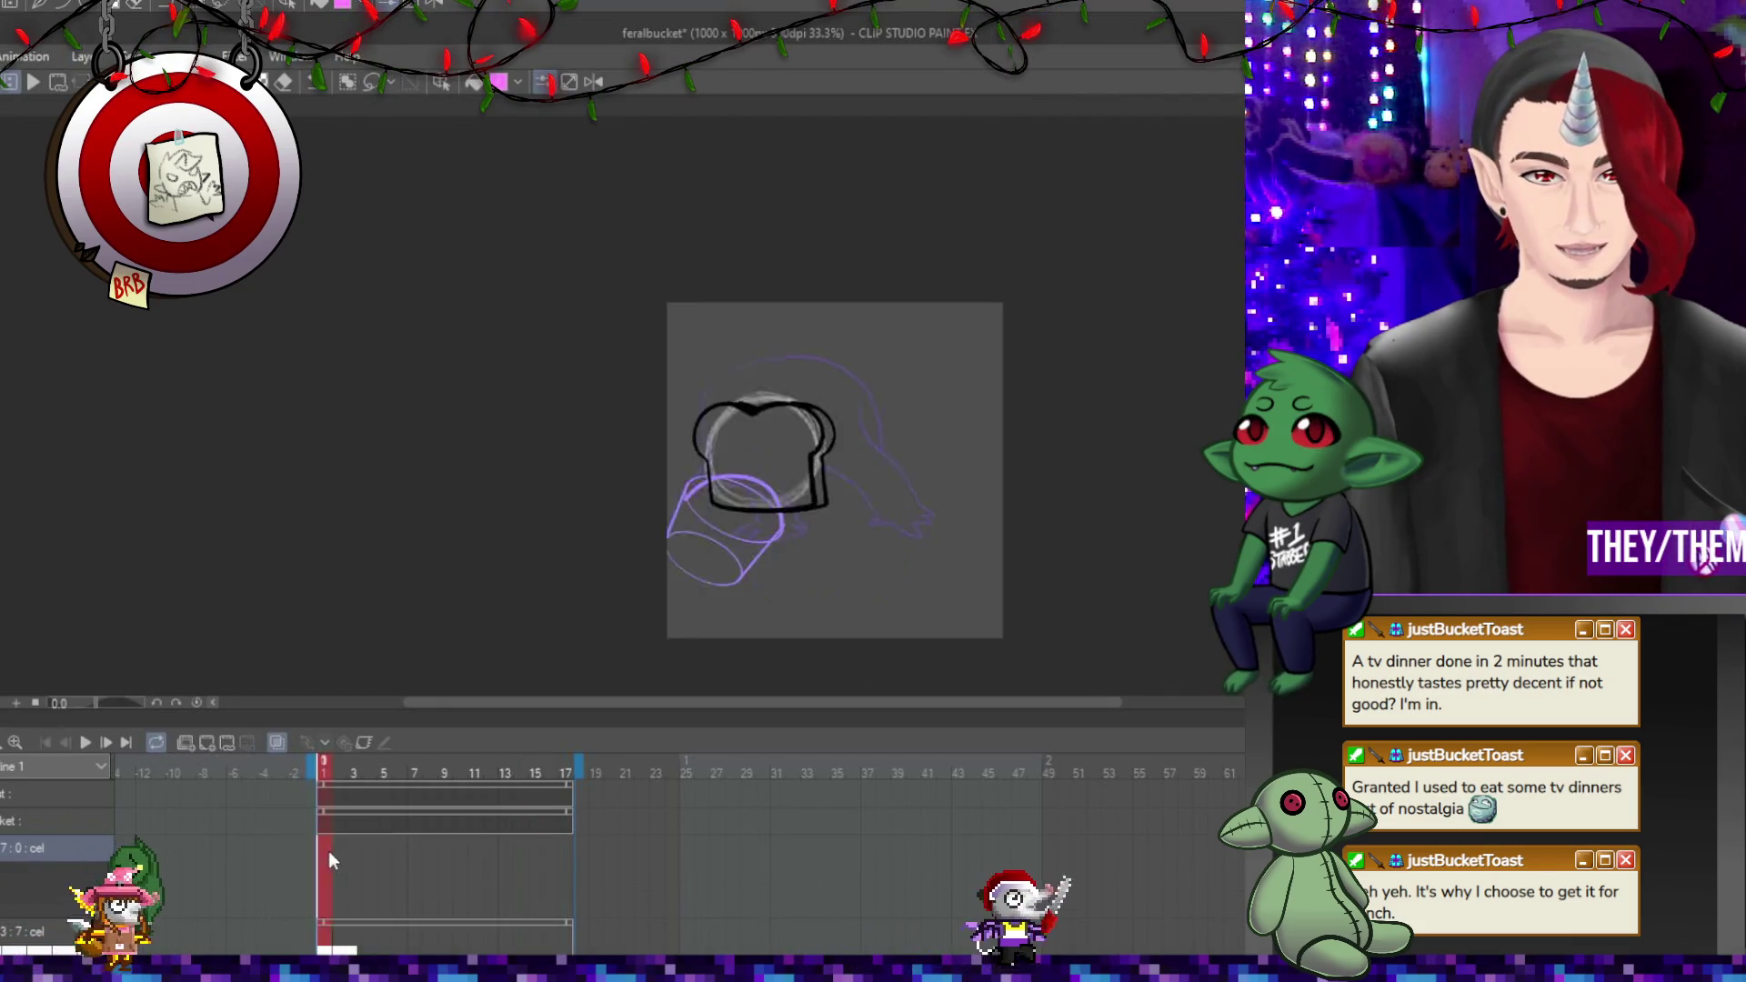
# Select the inking layer and add a new animation cel 1 at frame 1.
pyautogui.scroll(3, 909, 510)
pyautogui.scroll(2, 819, 502)
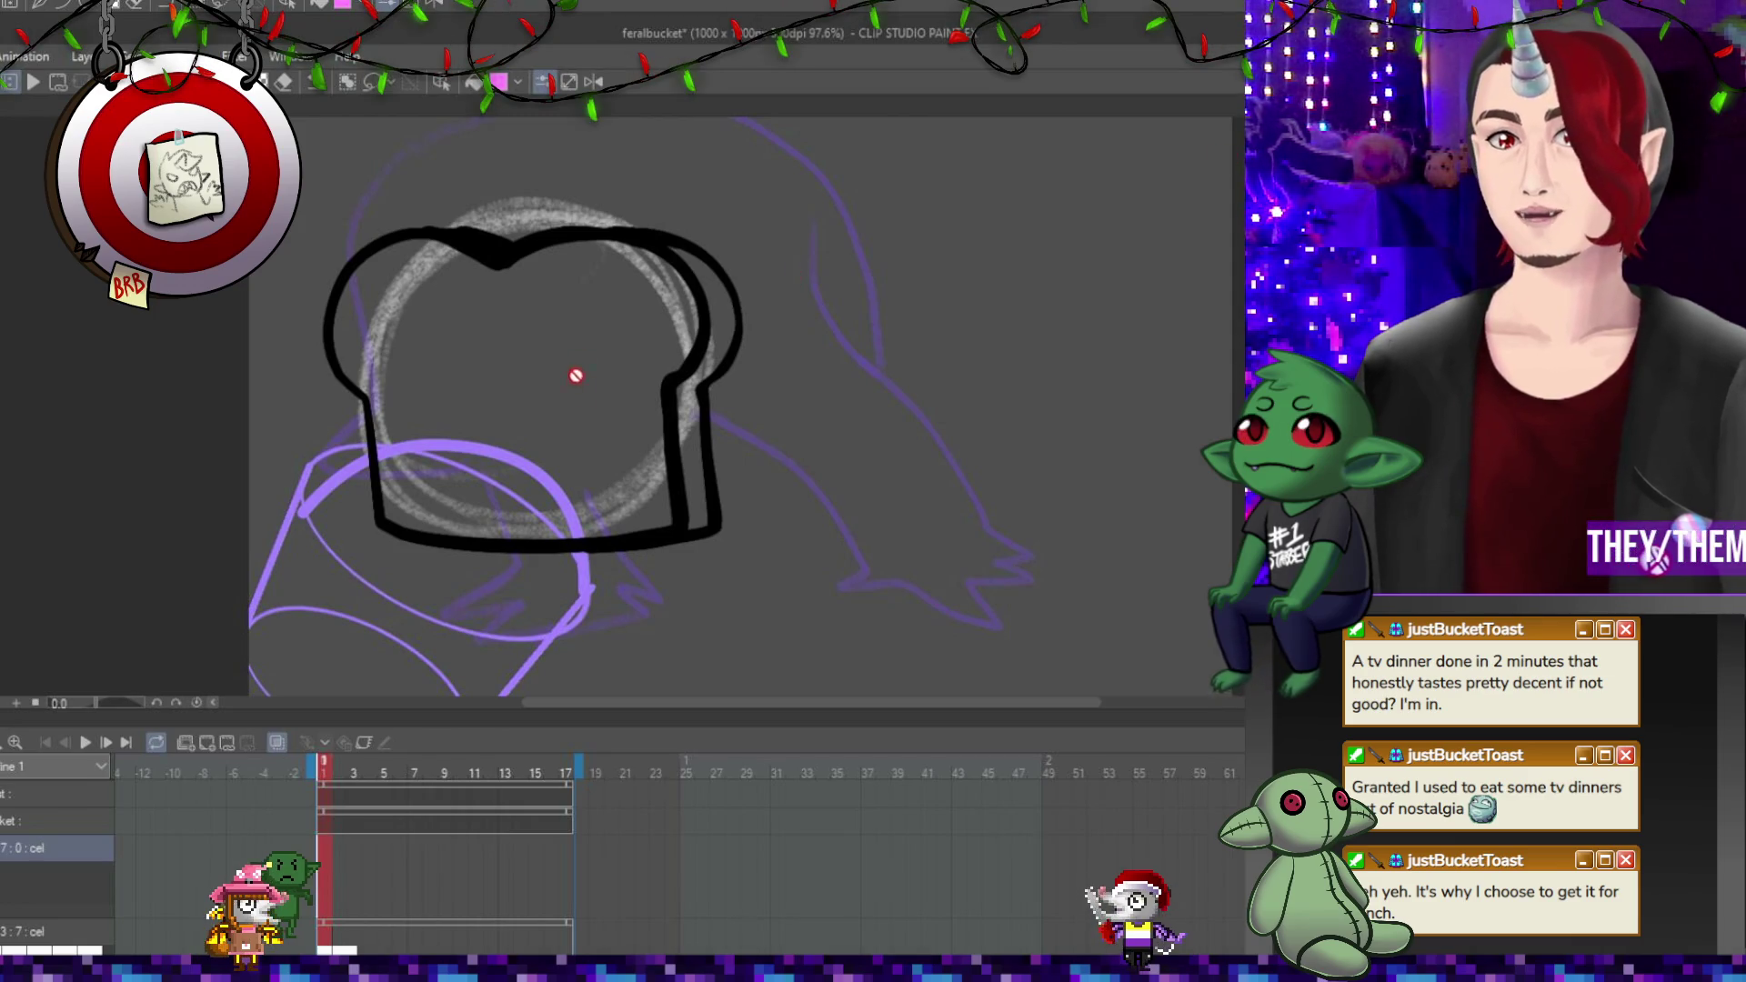
pyautogui.scroll(-1, 576, 378)
pyautogui.scroll(1, 725, 446)
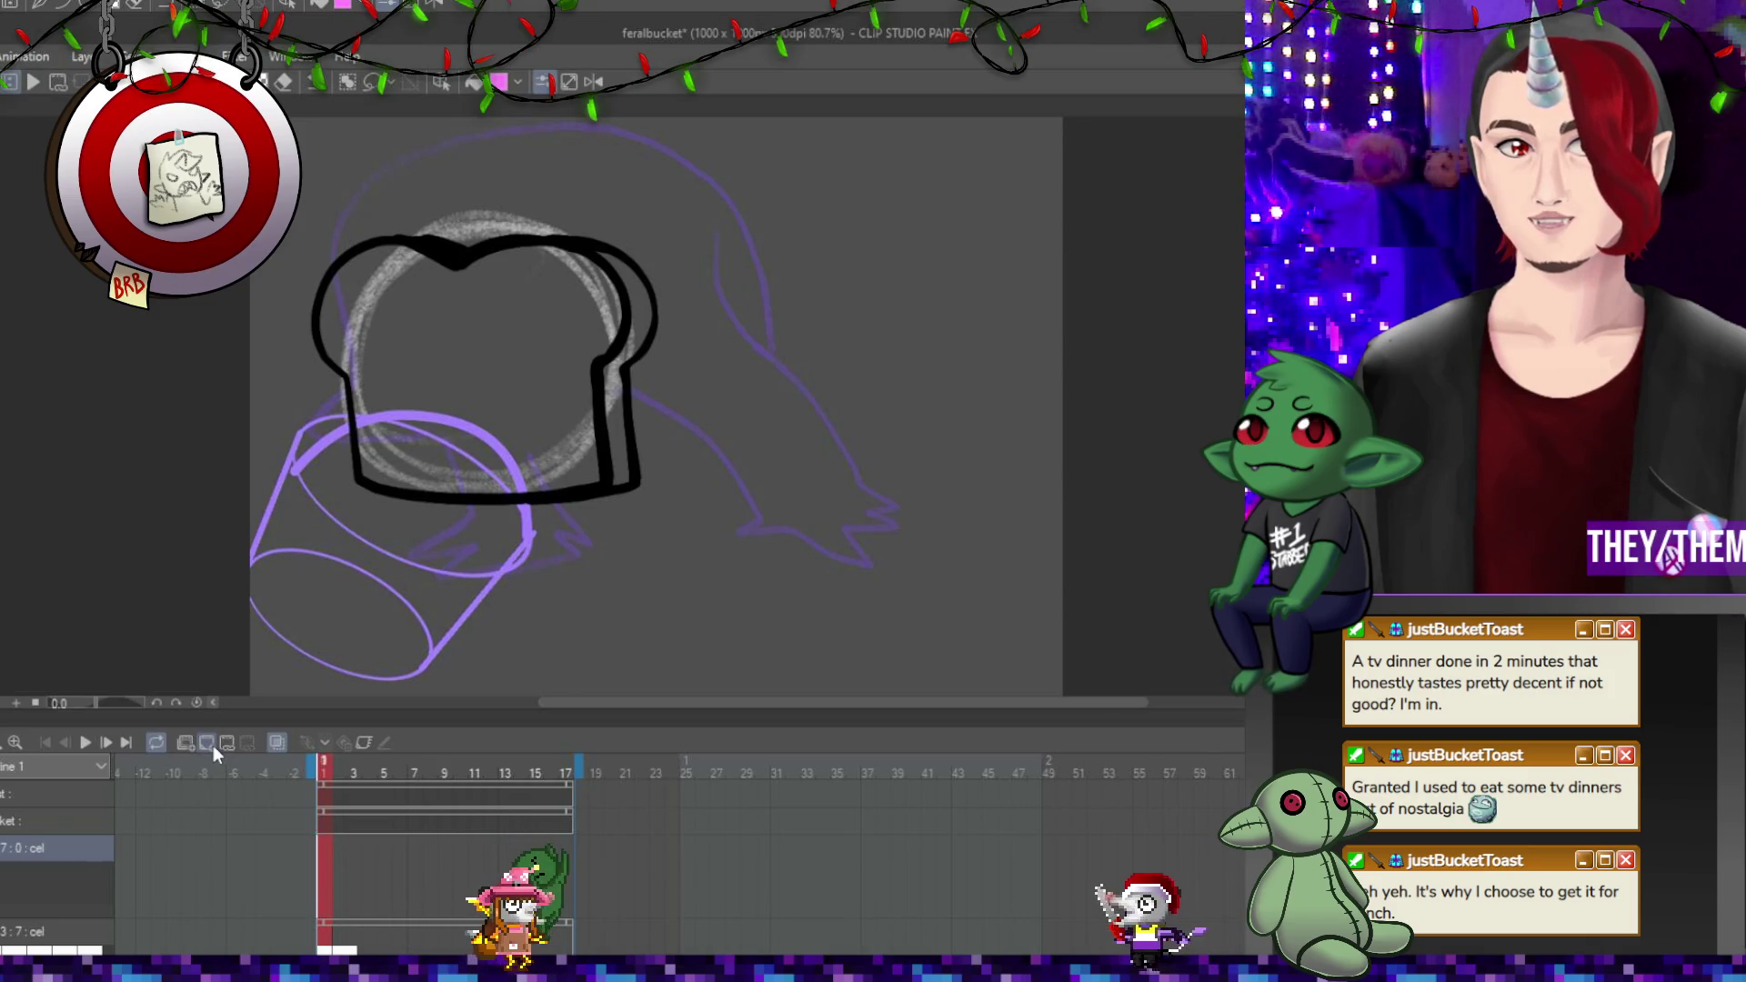
pyautogui.click(989, 530)
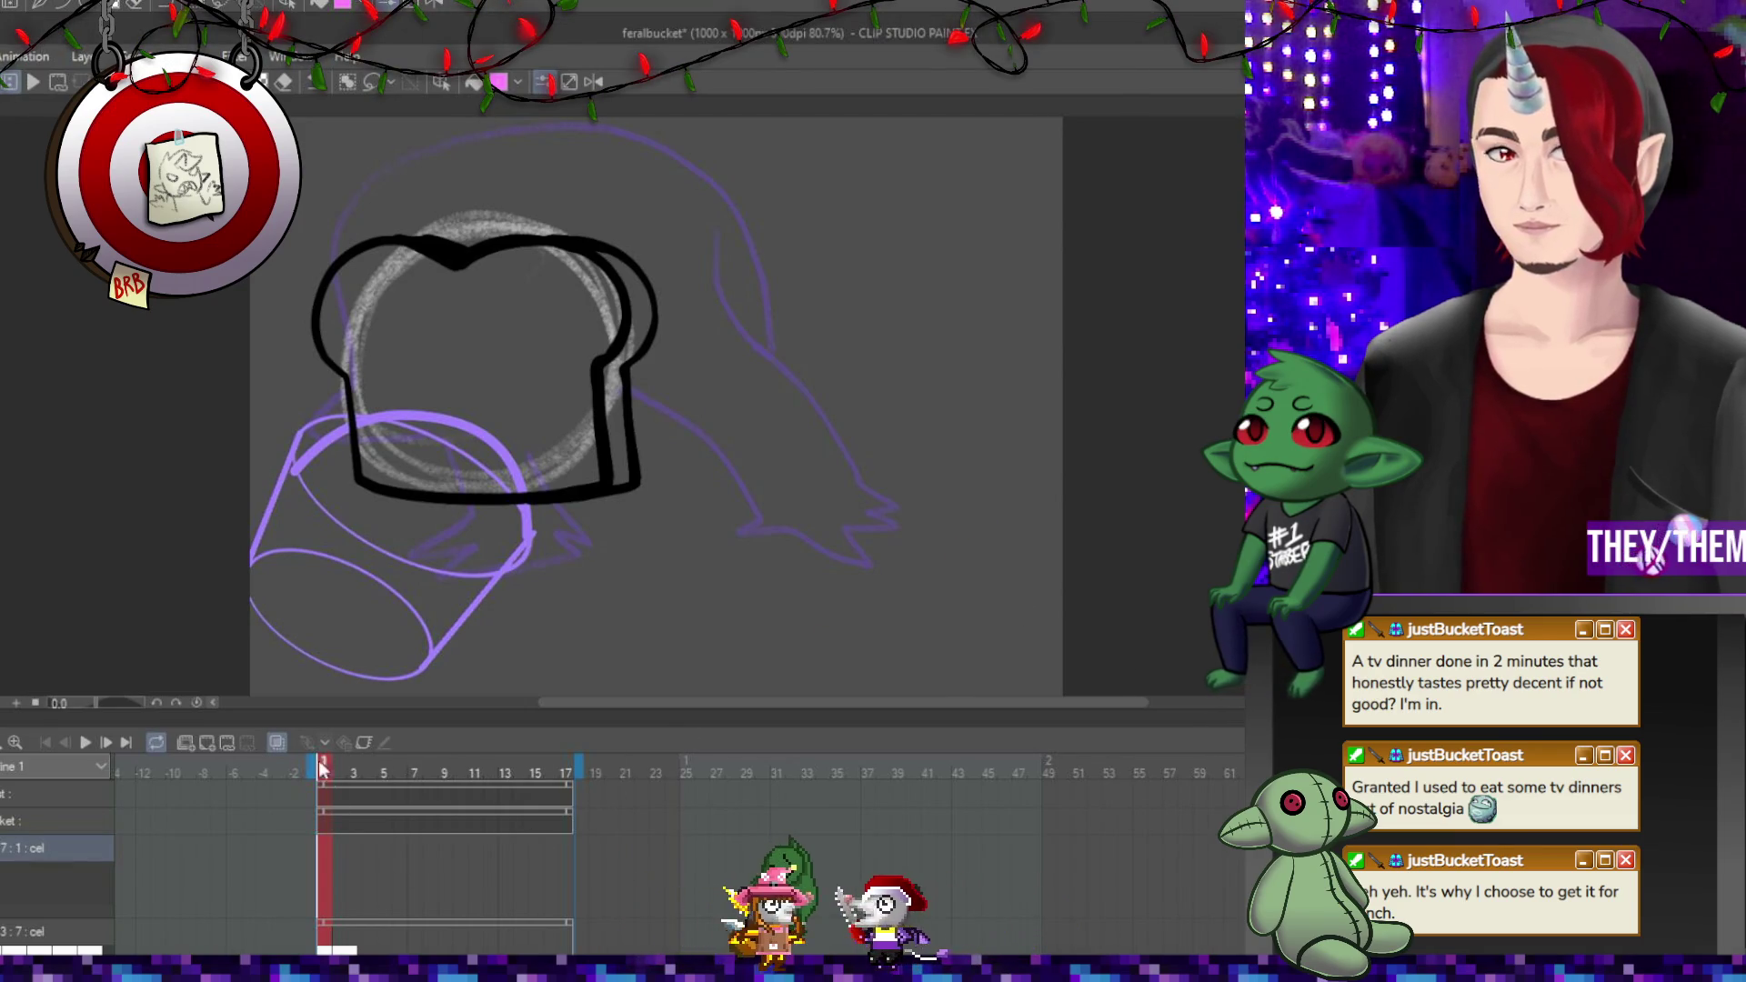
pyautogui.click(329, 869)
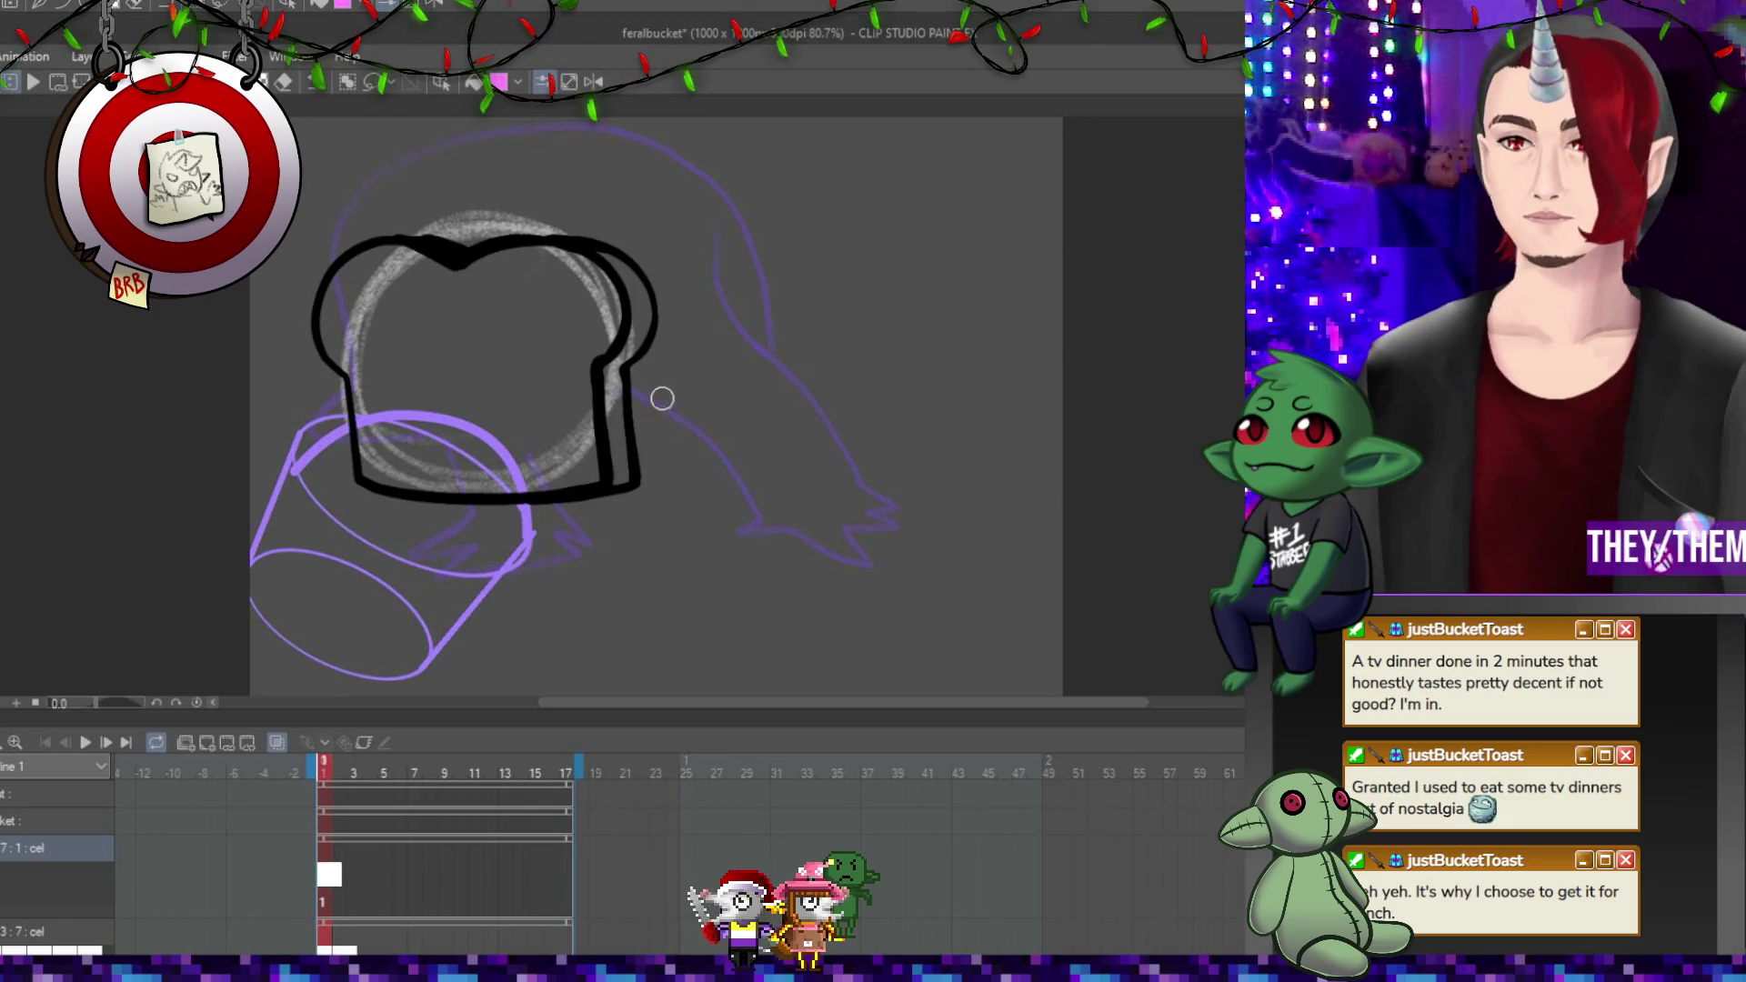
# Ink the arm and clawed hand reaching from the toast's right side, undoing the last stroke.
pyautogui.moveTo(627, 406)
pyautogui.mouseDown()
pyautogui.moveTo(663, 410)
pyautogui.moveTo(709, 452)
pyautogui.moveTo(745, 501)
pyautogui.moveTo(741, 532)
pyautogui.moveTo(844, 559)
pyautogui.moveTo(897, 549)
pyautogui.moveTo(914, 524)
pyautogui.mouseUp()
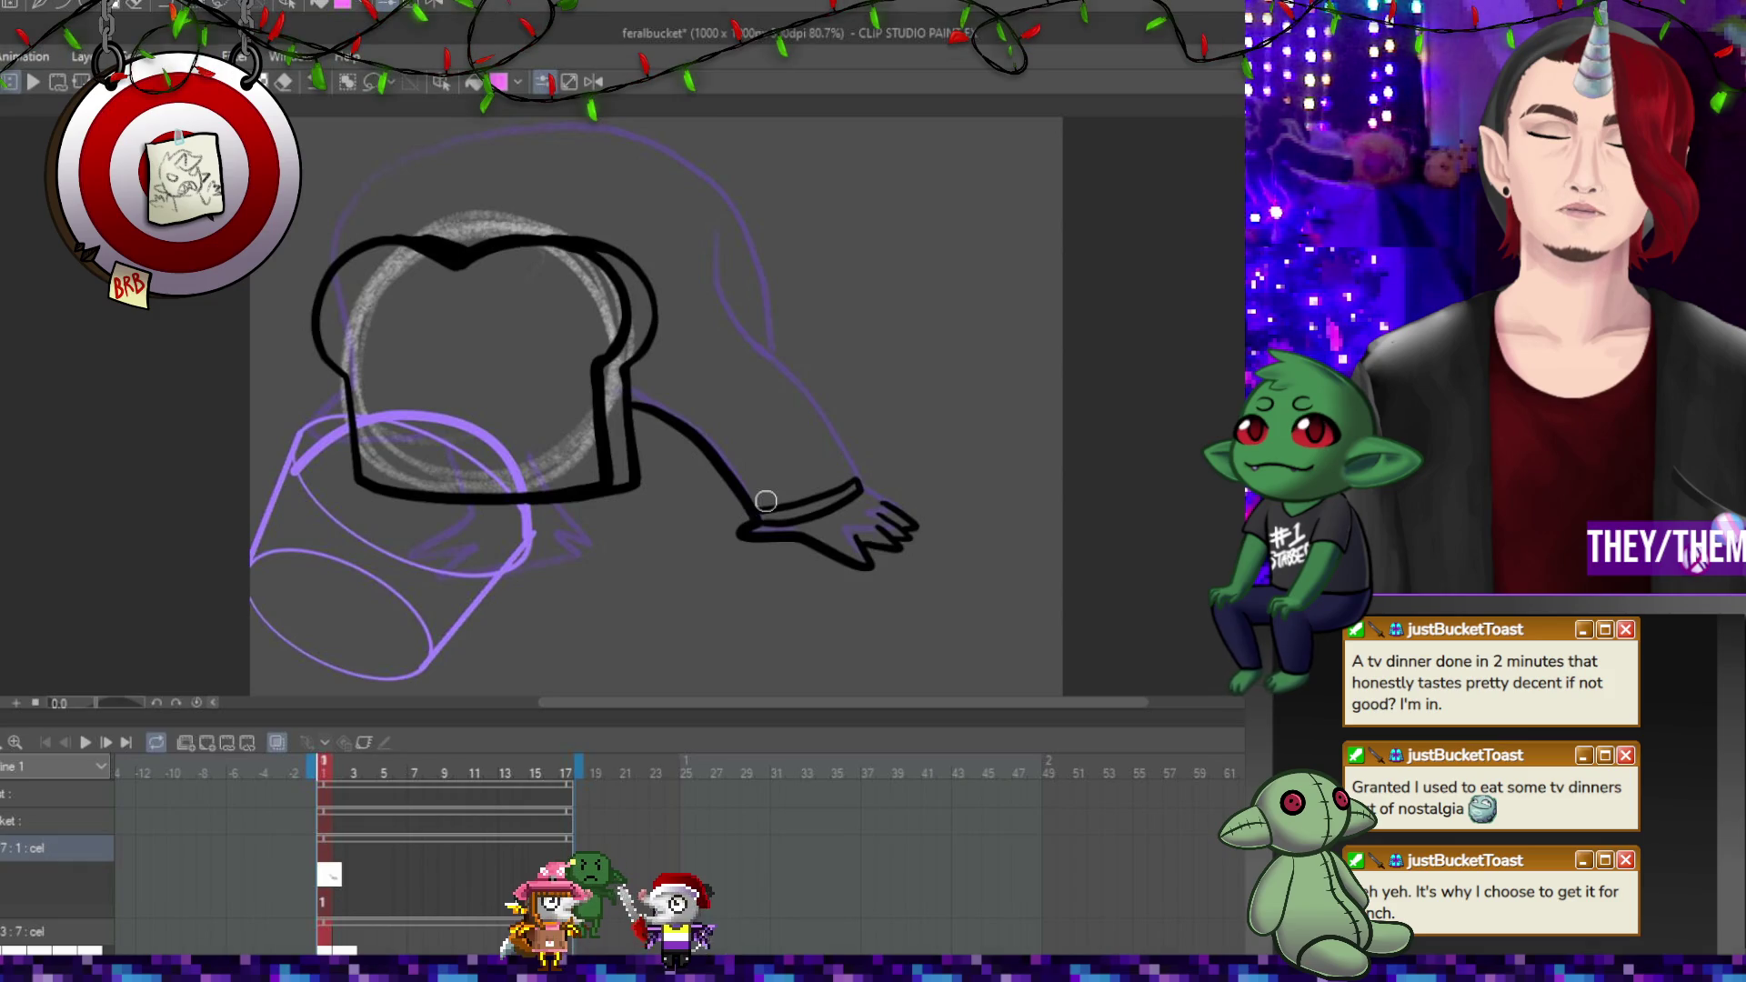
pyautogui.moveTo(720, 254); pyautogui.dragTo(773, 364)
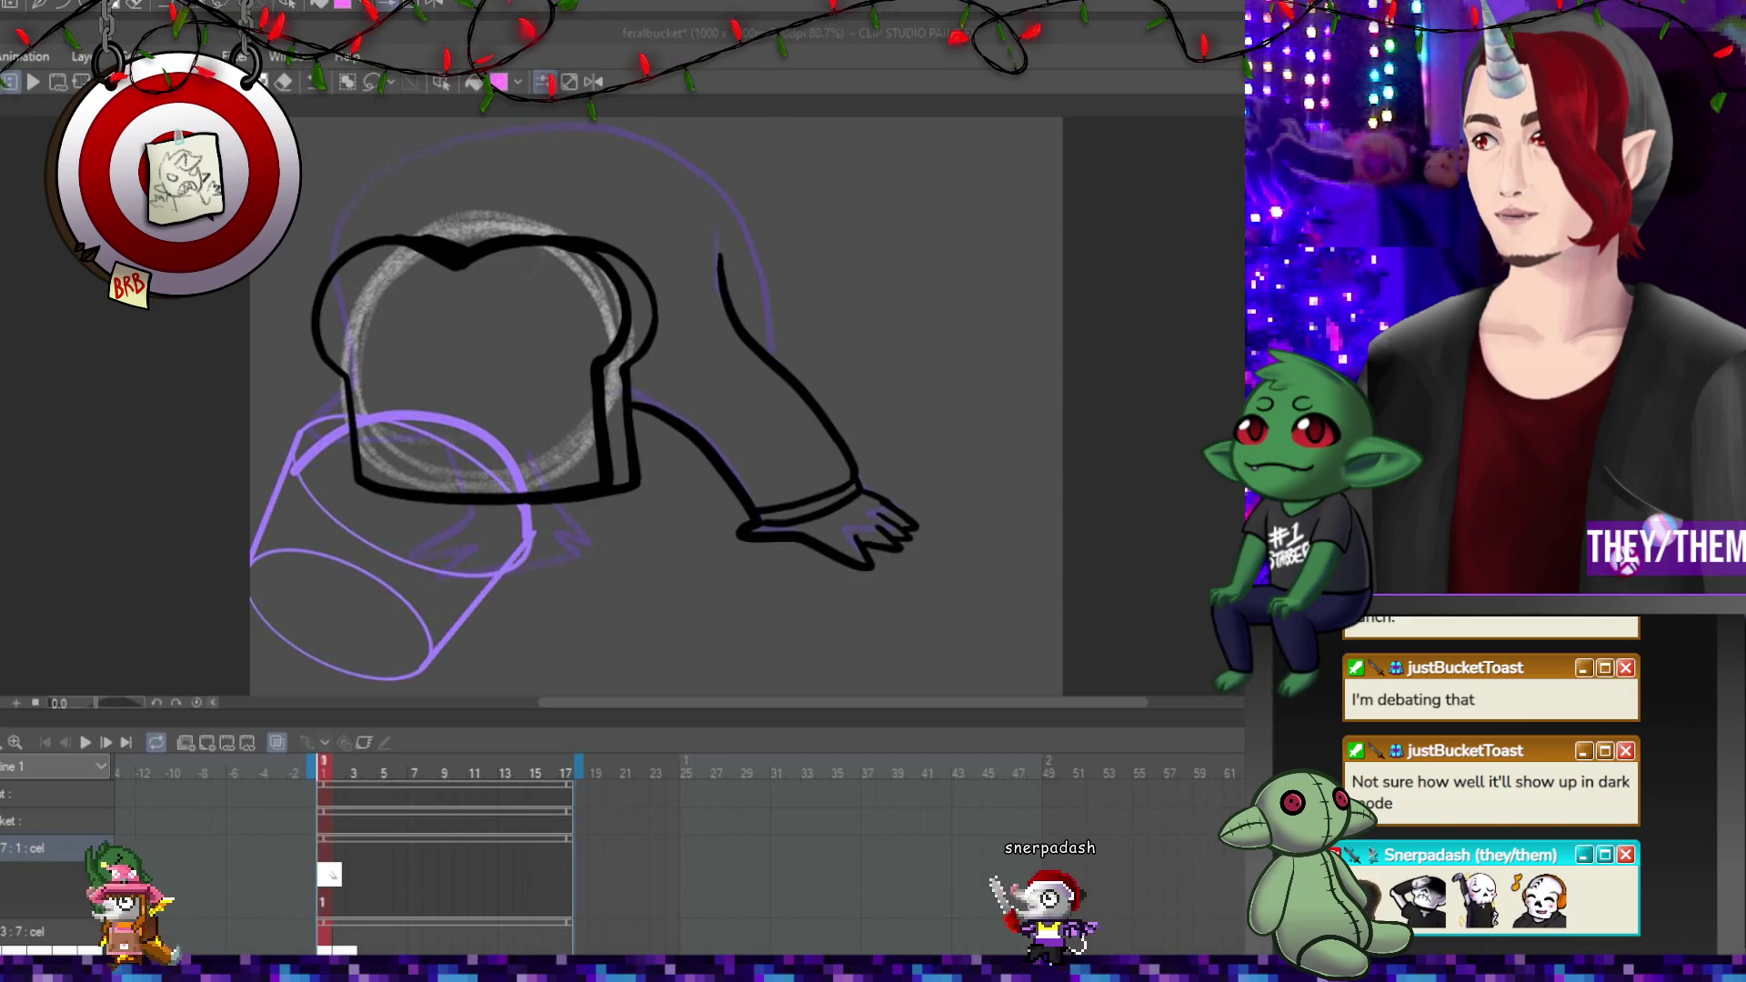
pyautogui.scroll(-3, 660, 531)
pyautogui.scroll(3, 748, 461)
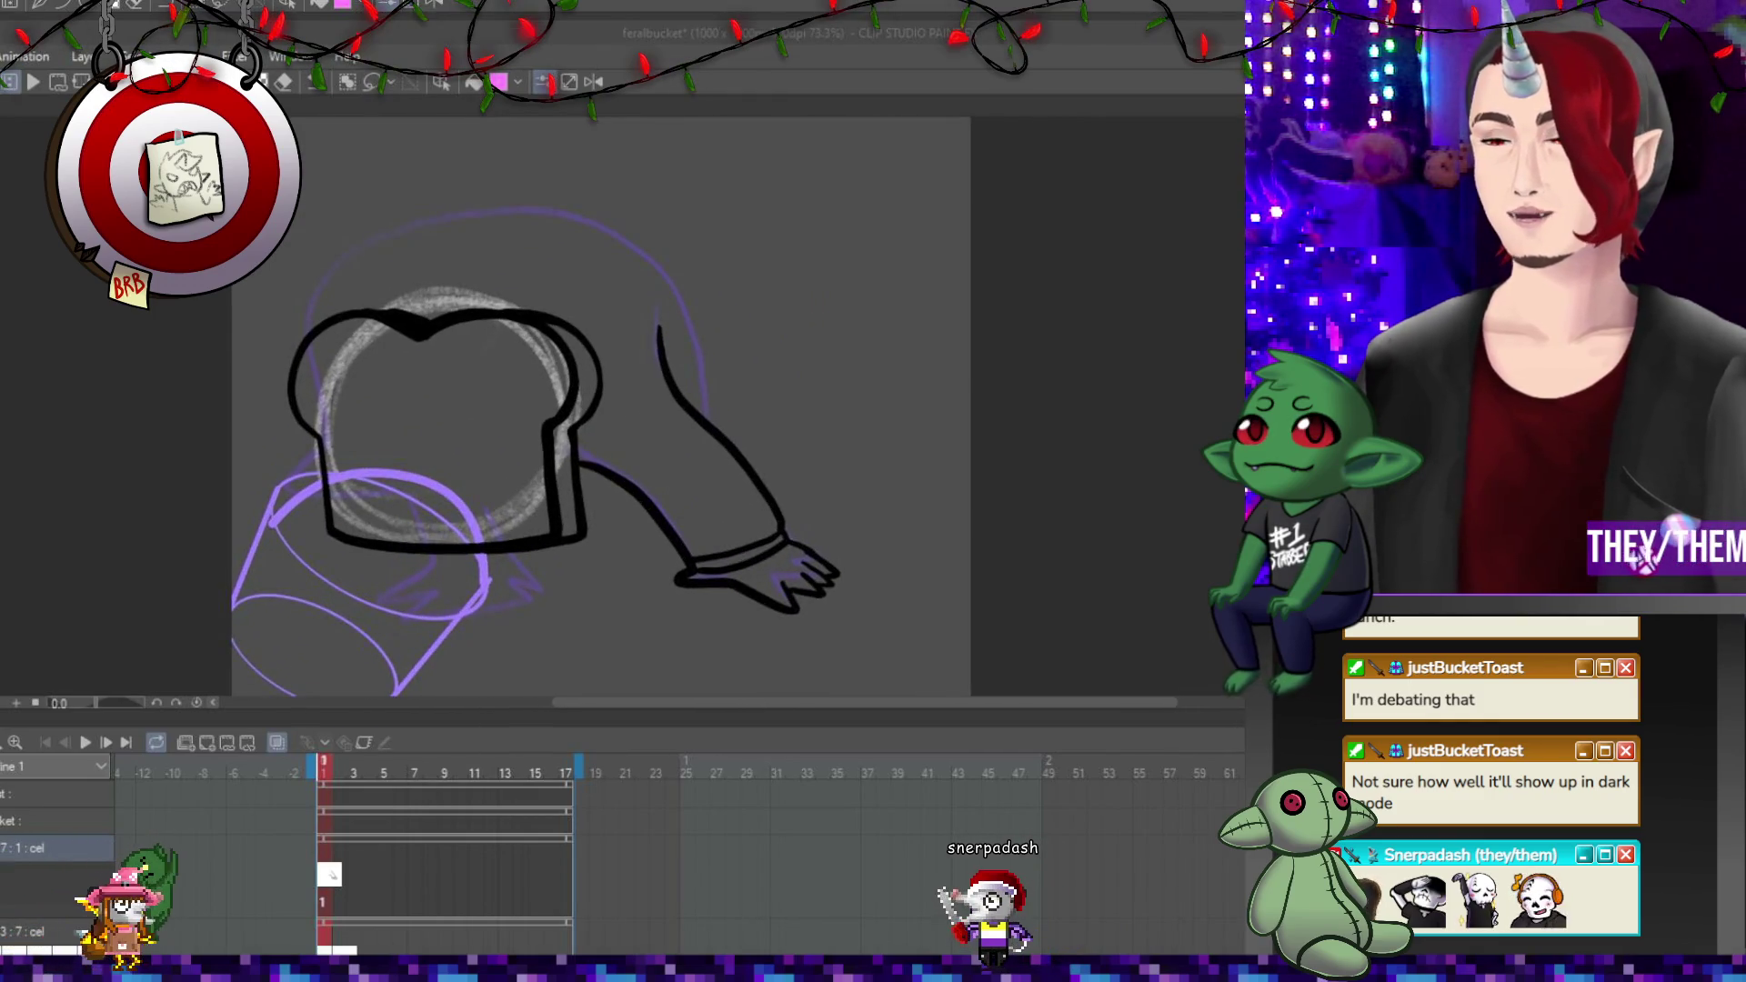
pyautogui.scroll(1, 729, 454)
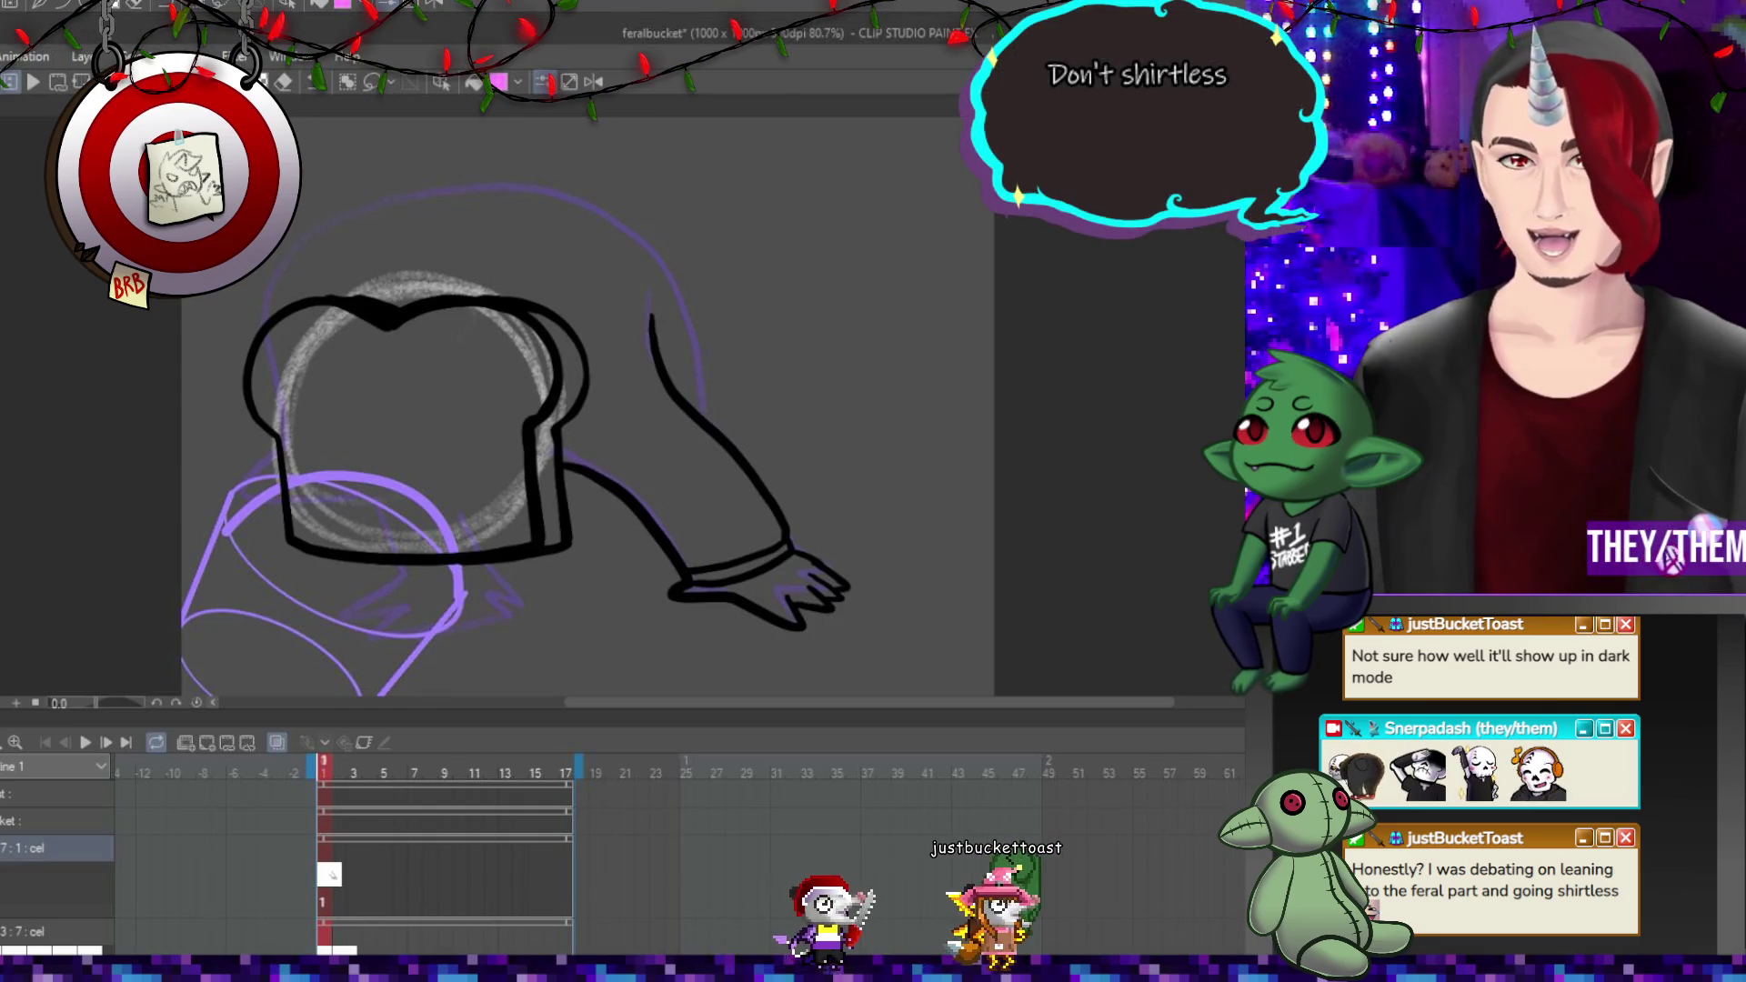
pyautogui.hotkey('ctrl', 'z')
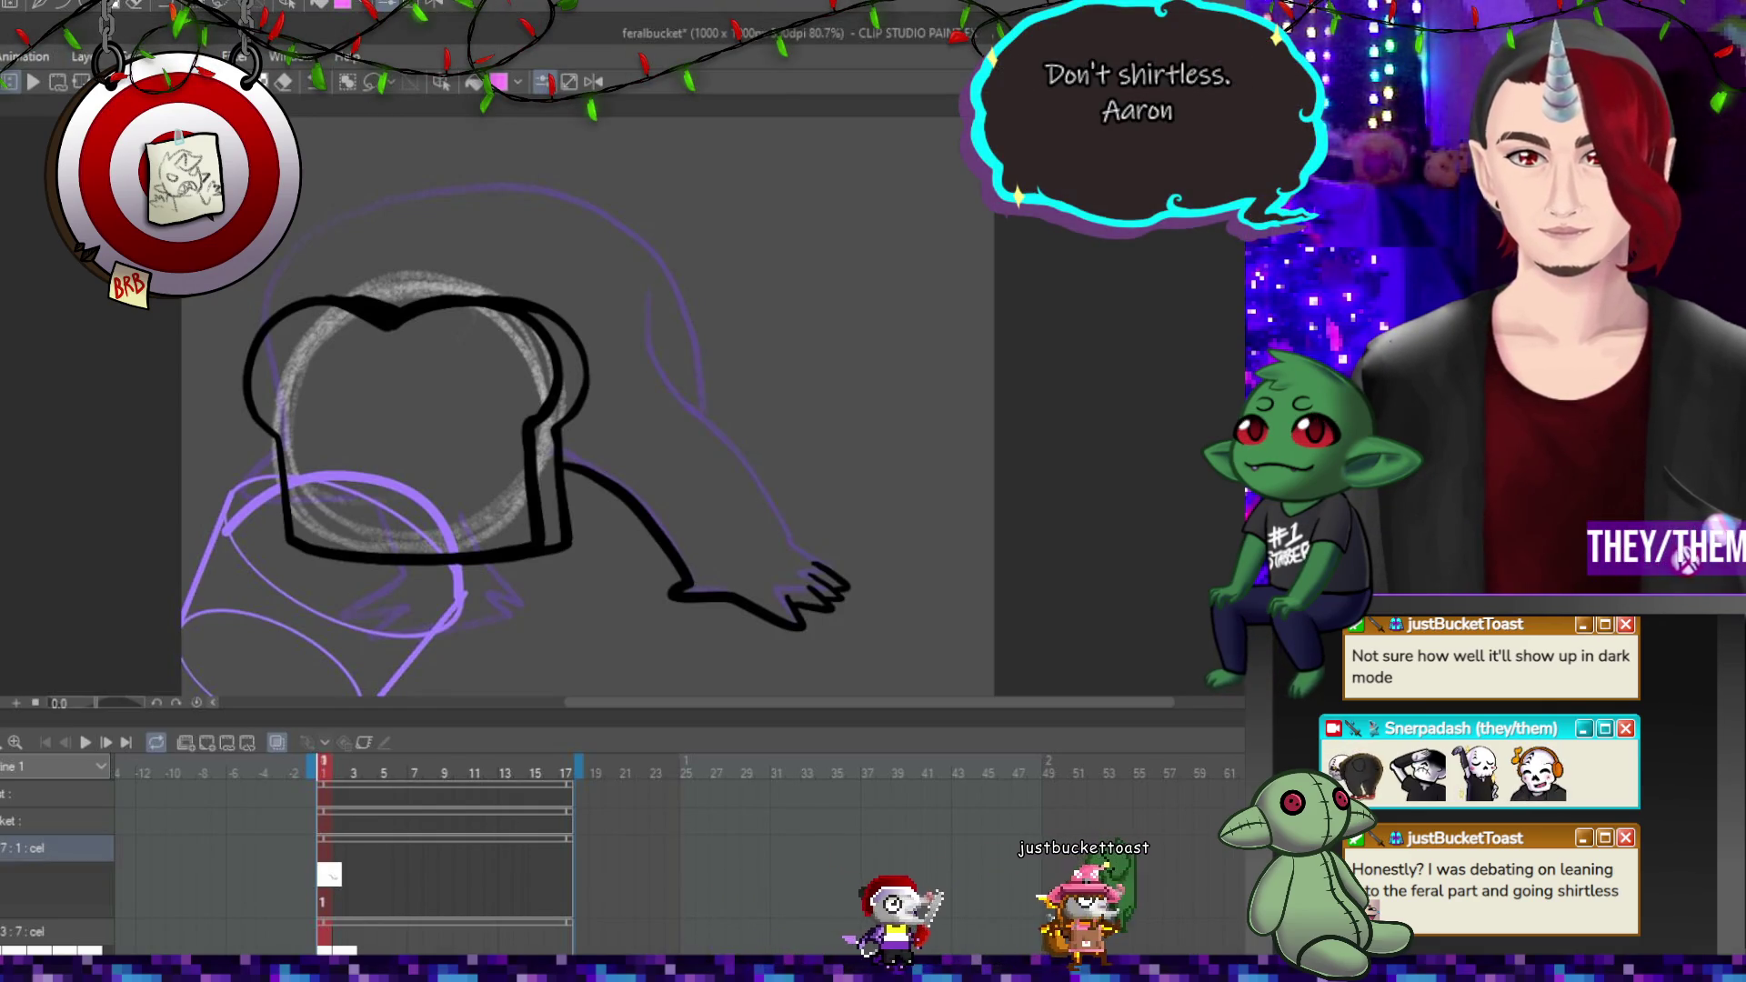
# Redraw the arm's upper edge and ink a small clawed foot beneath the toast.
pyautogui.moveTo(630, 255)
pyautogui.mouseDown()
pyautogui.moveTo(684, 400)
pyautogui.moveTo(798, 553)
pyautogui.mouseUp()
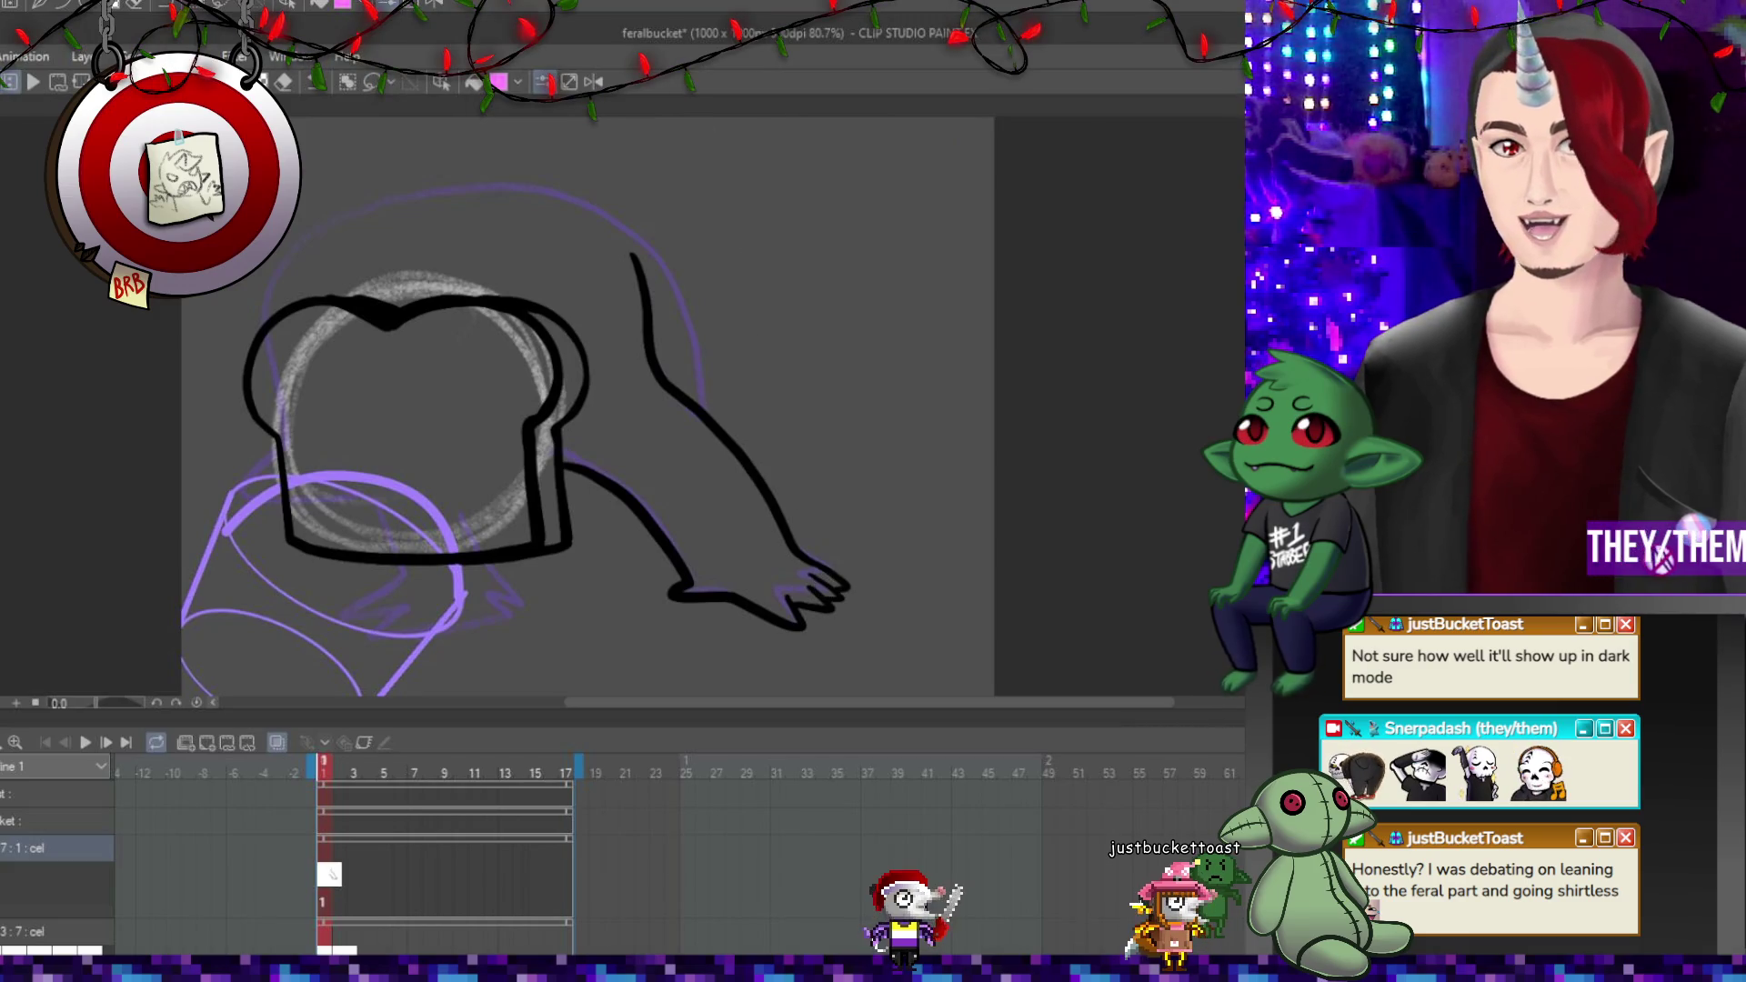
pyautogui.scroll(-3, 282, 242)
pyautogui.scroll(3, 280, 243)
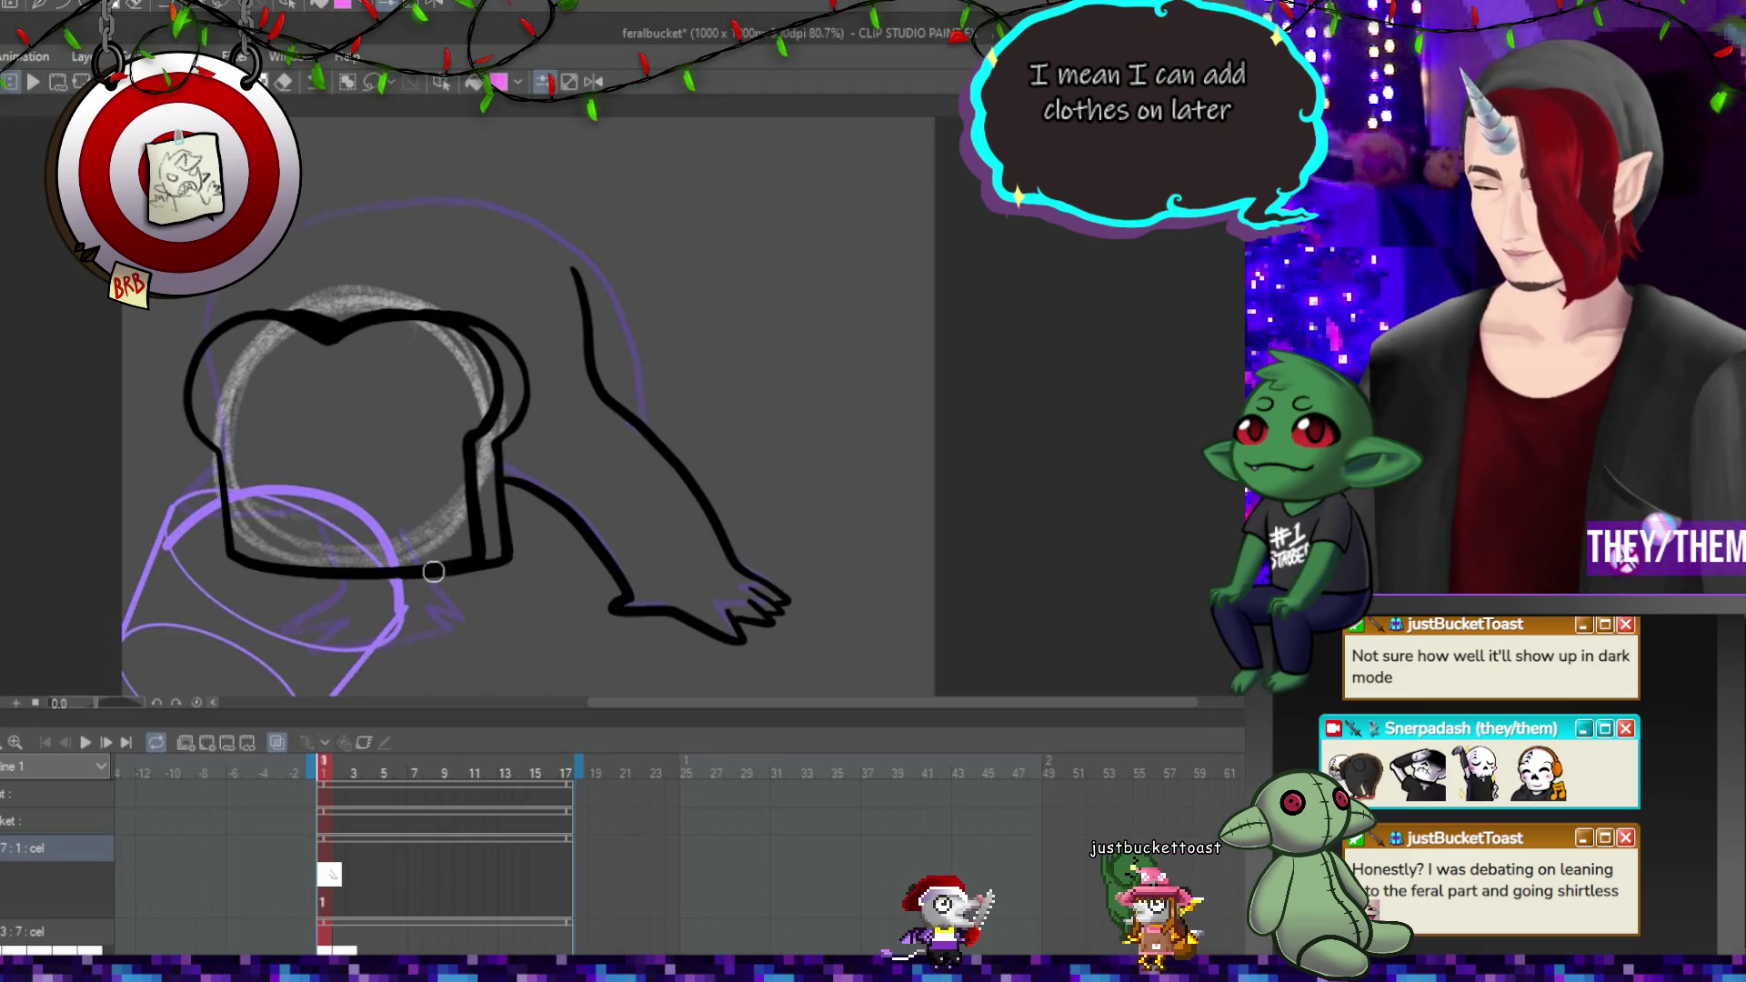
pyautogui.moveTo(432, 574)
pyautogui.mouseDown()
pyautogui.moveTo(439, 622)
pyautogui.moveTo(327, 625)
pyautogui.mouseUp()
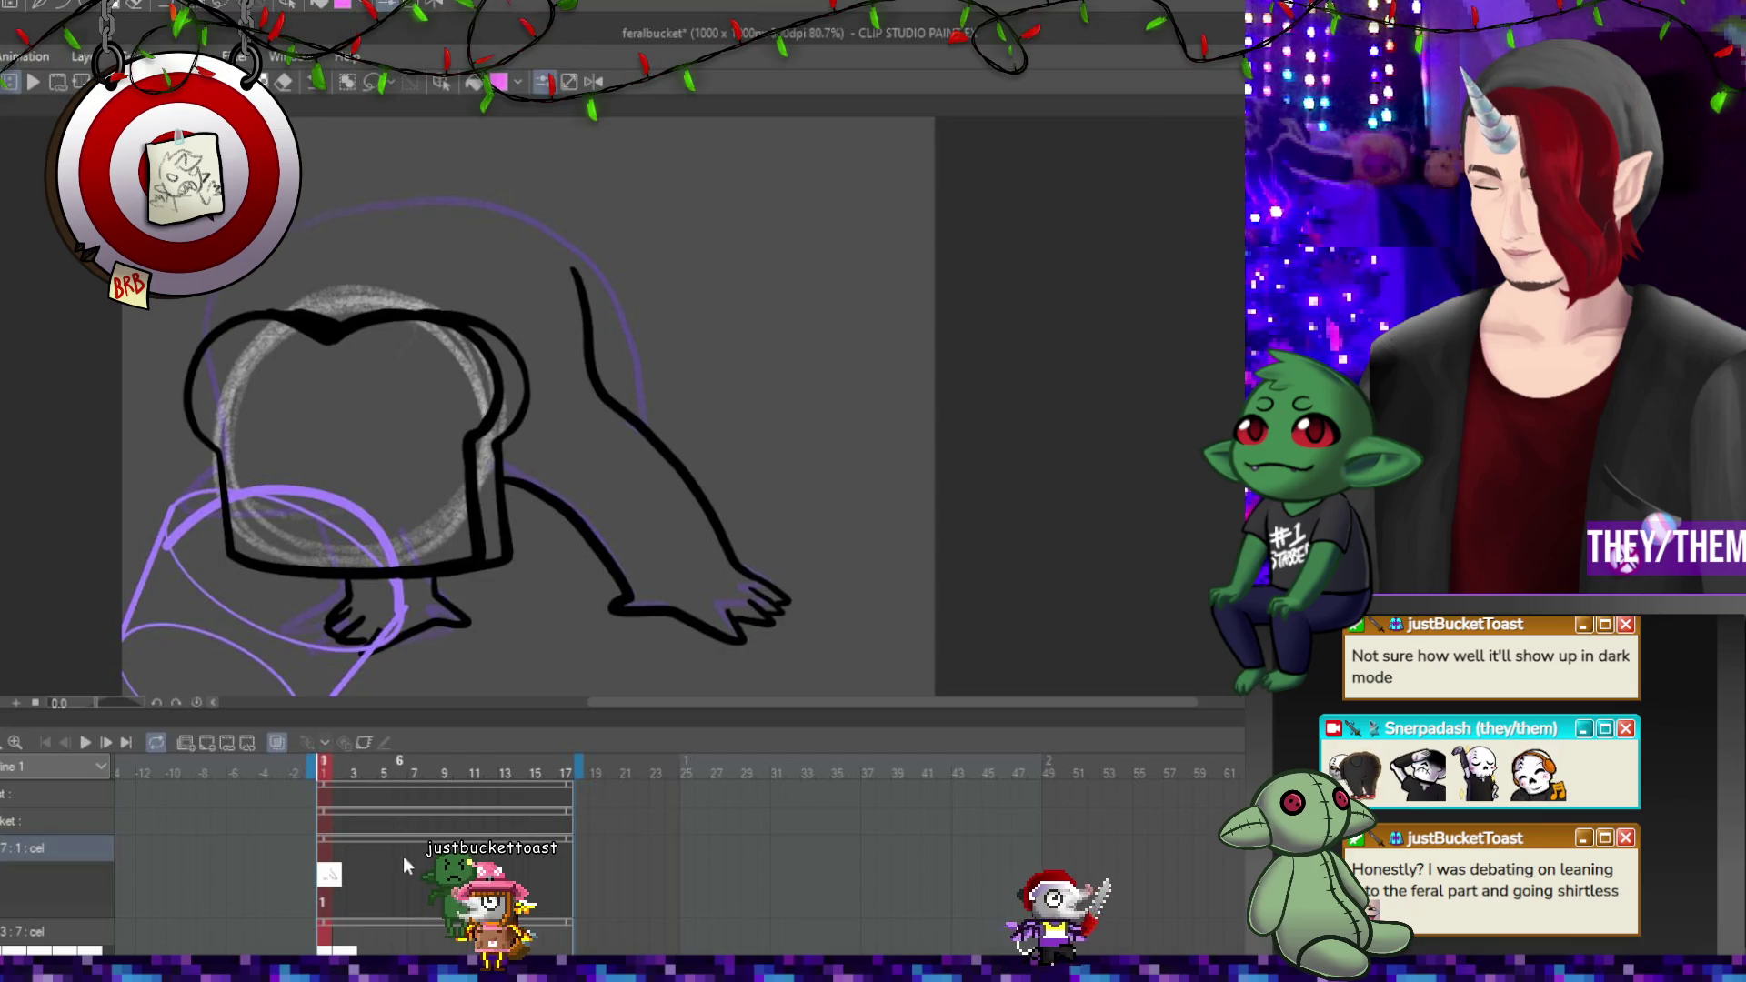
# Place cel 2 with the inked drawing at frame 5 and start a Ctrl+T transform.
pyautogui.click(382, 865)
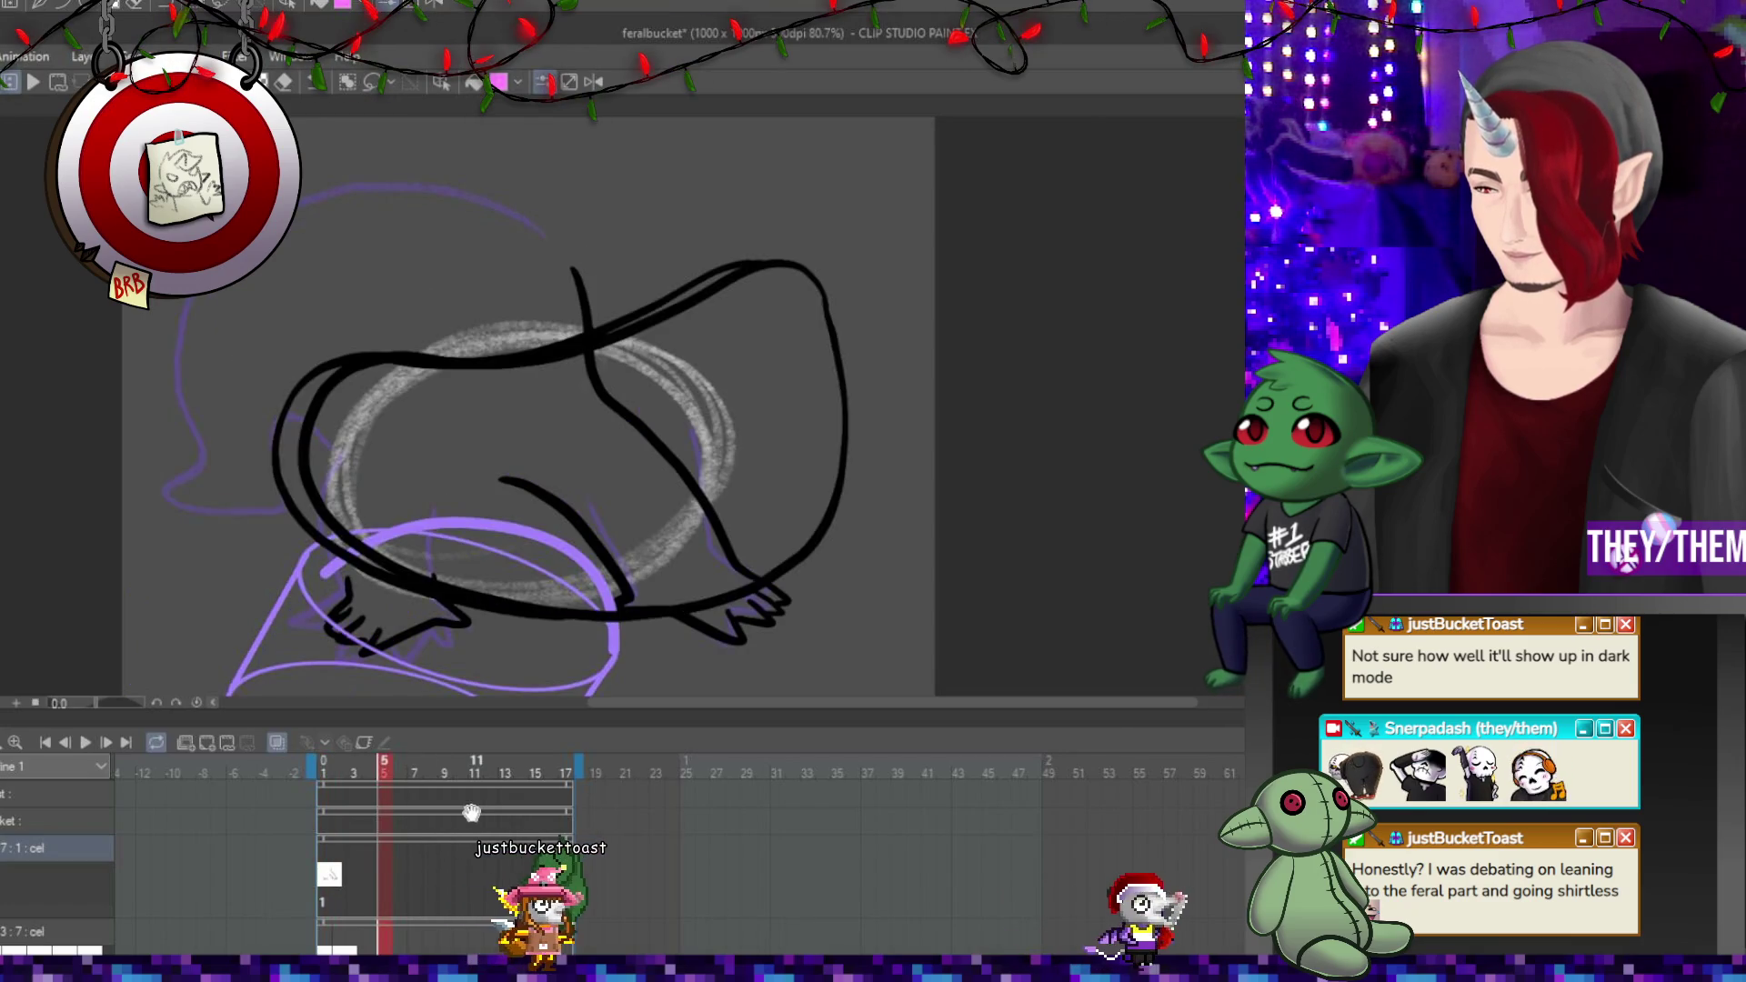
pyautogui.scroll(-3, 527, 409)
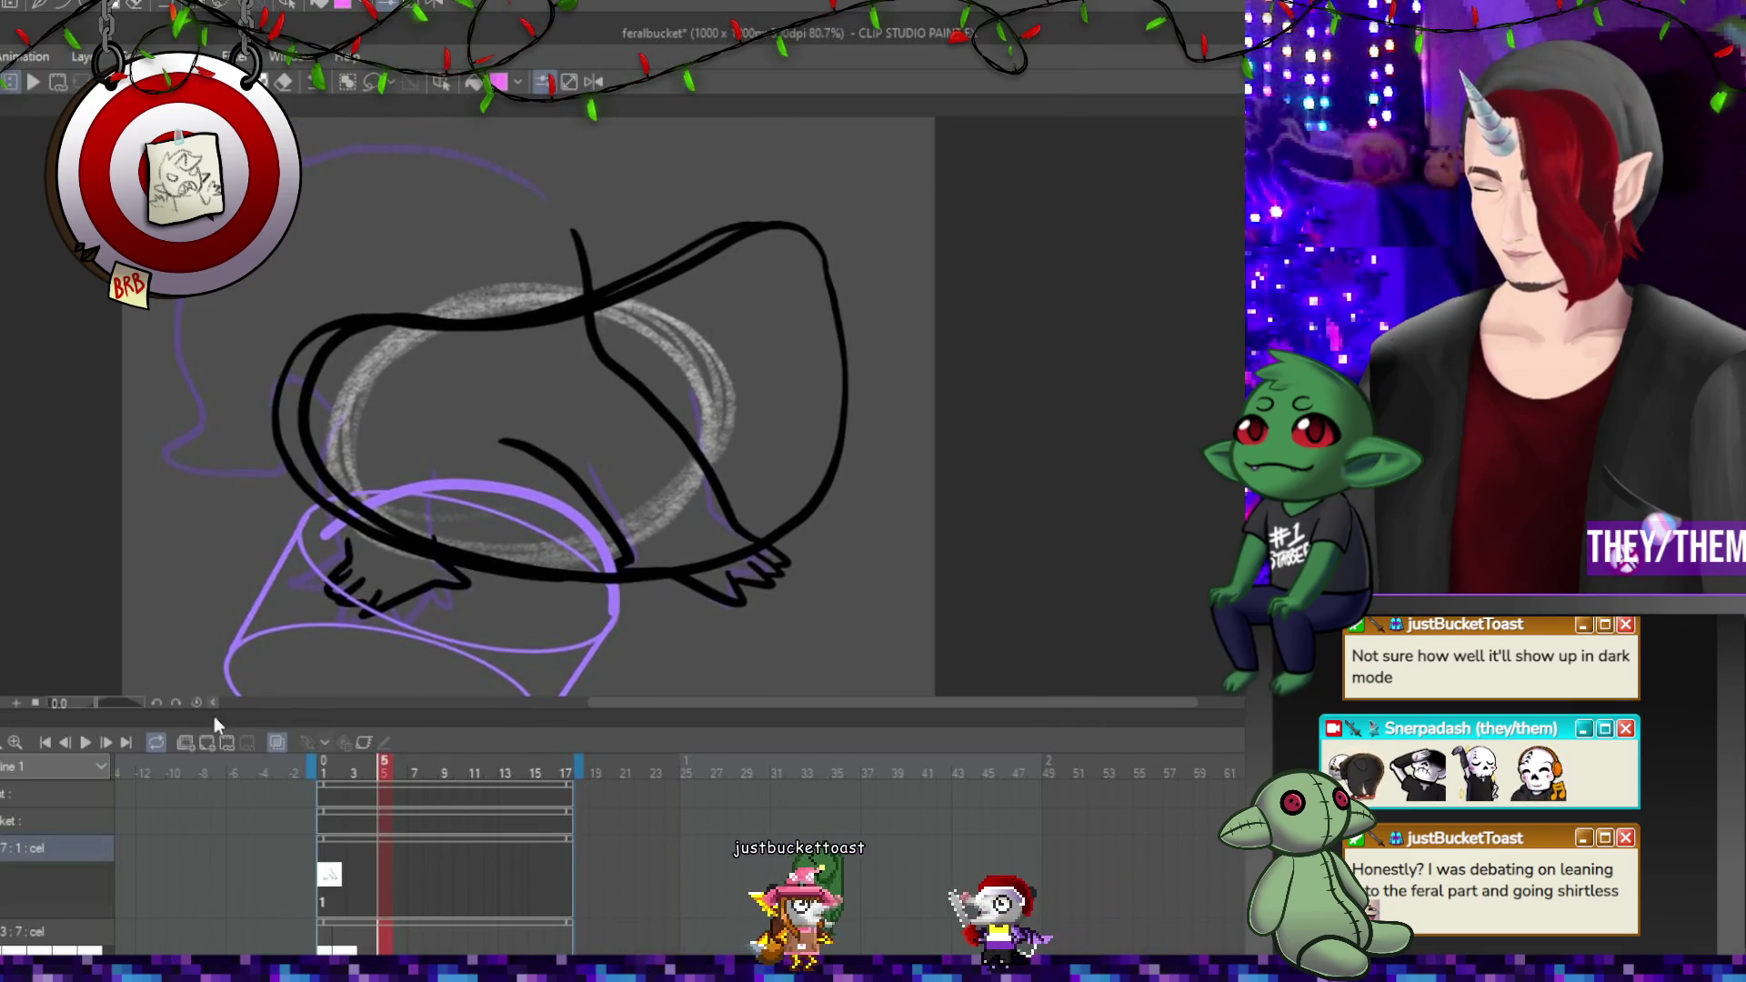
pyautogui.click(208, 741)
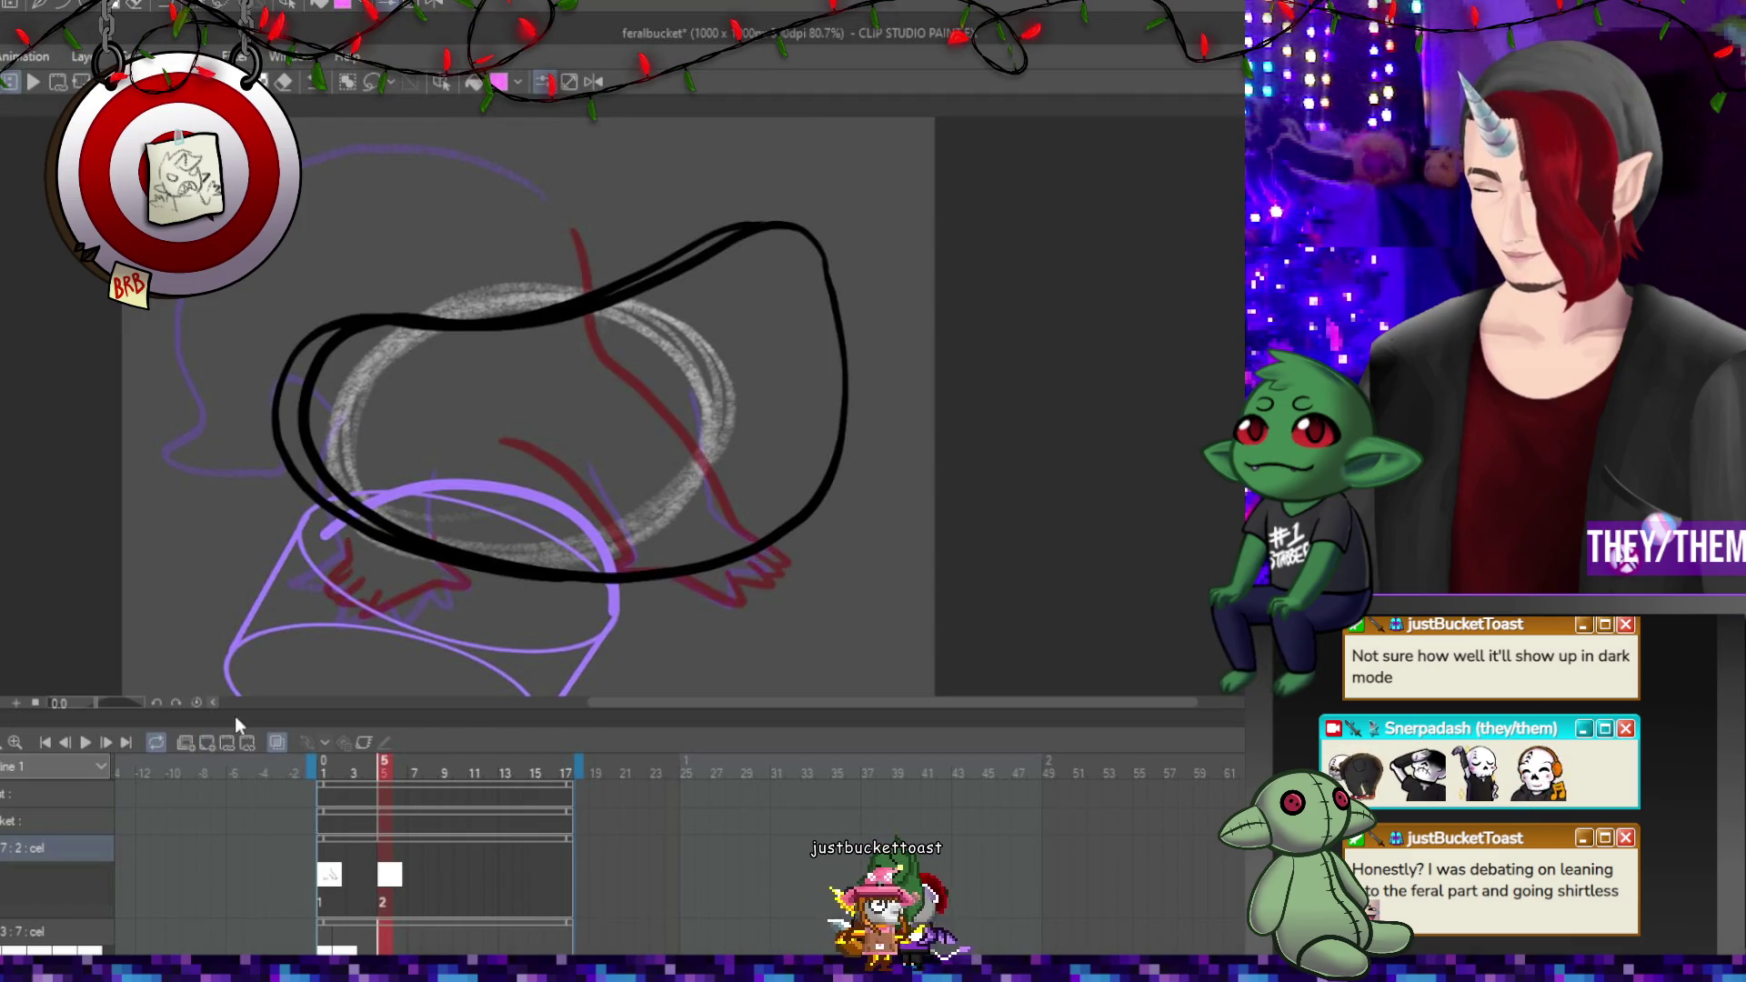
pyautogui.hotkey('ctrl', 'z')
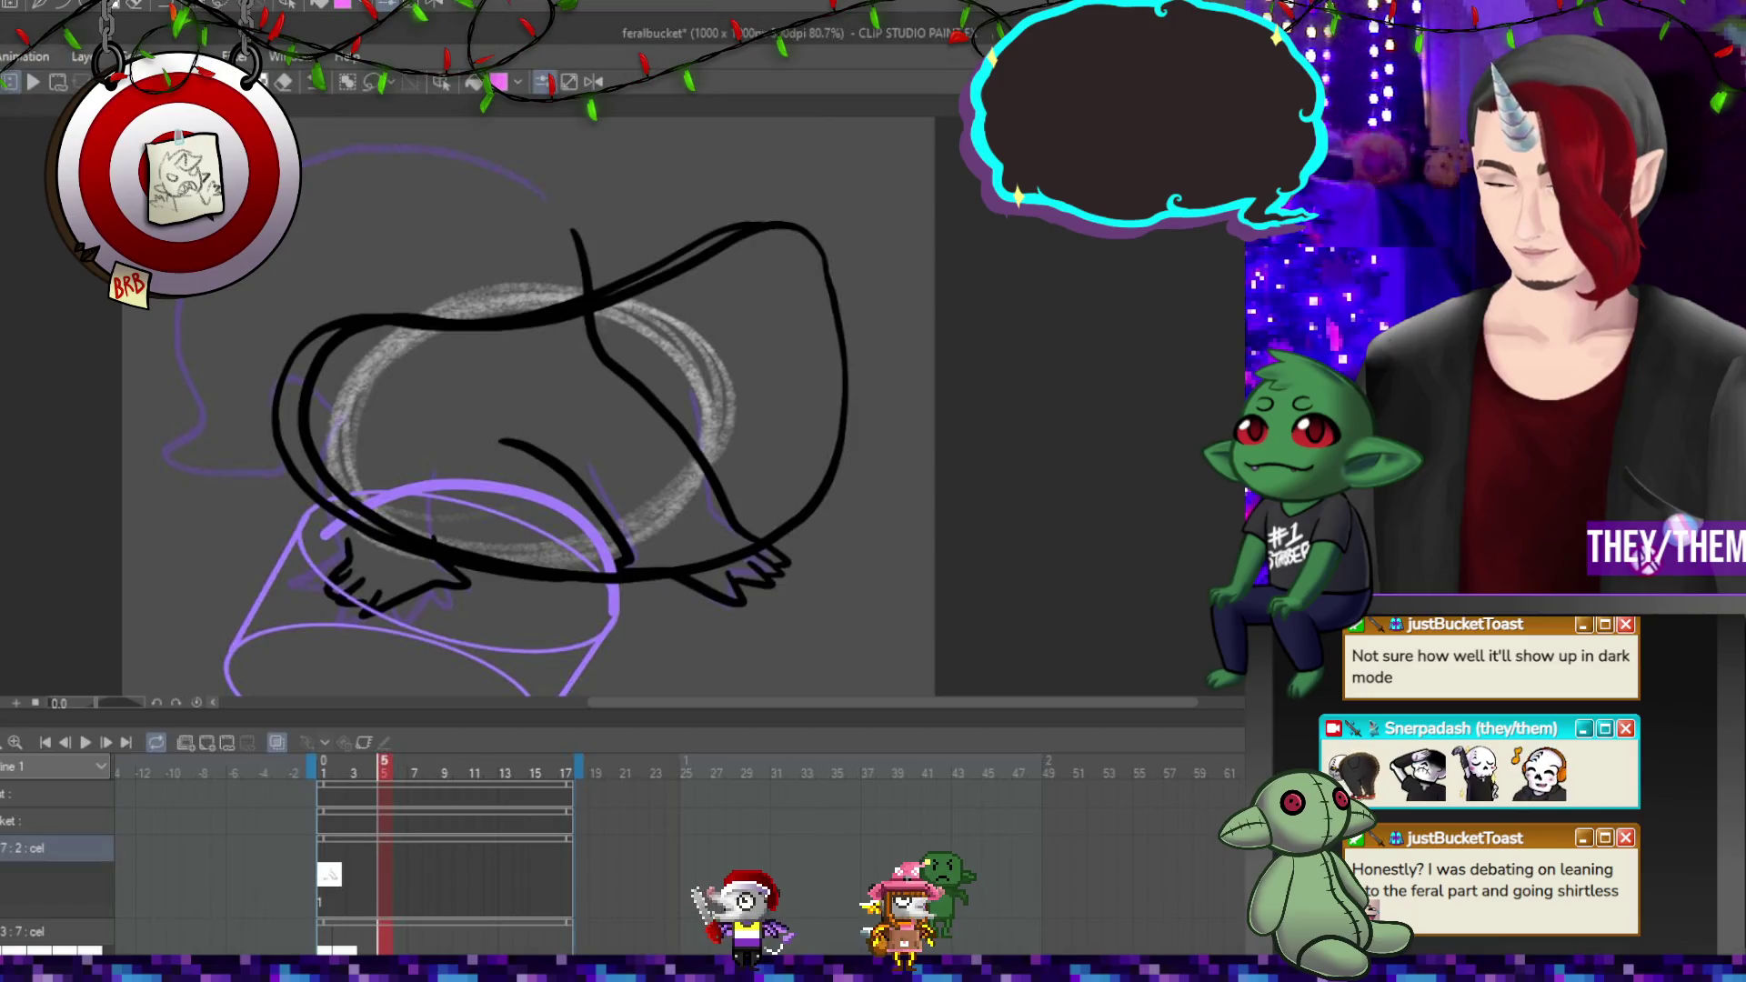
pyautogui.click(331, 841)
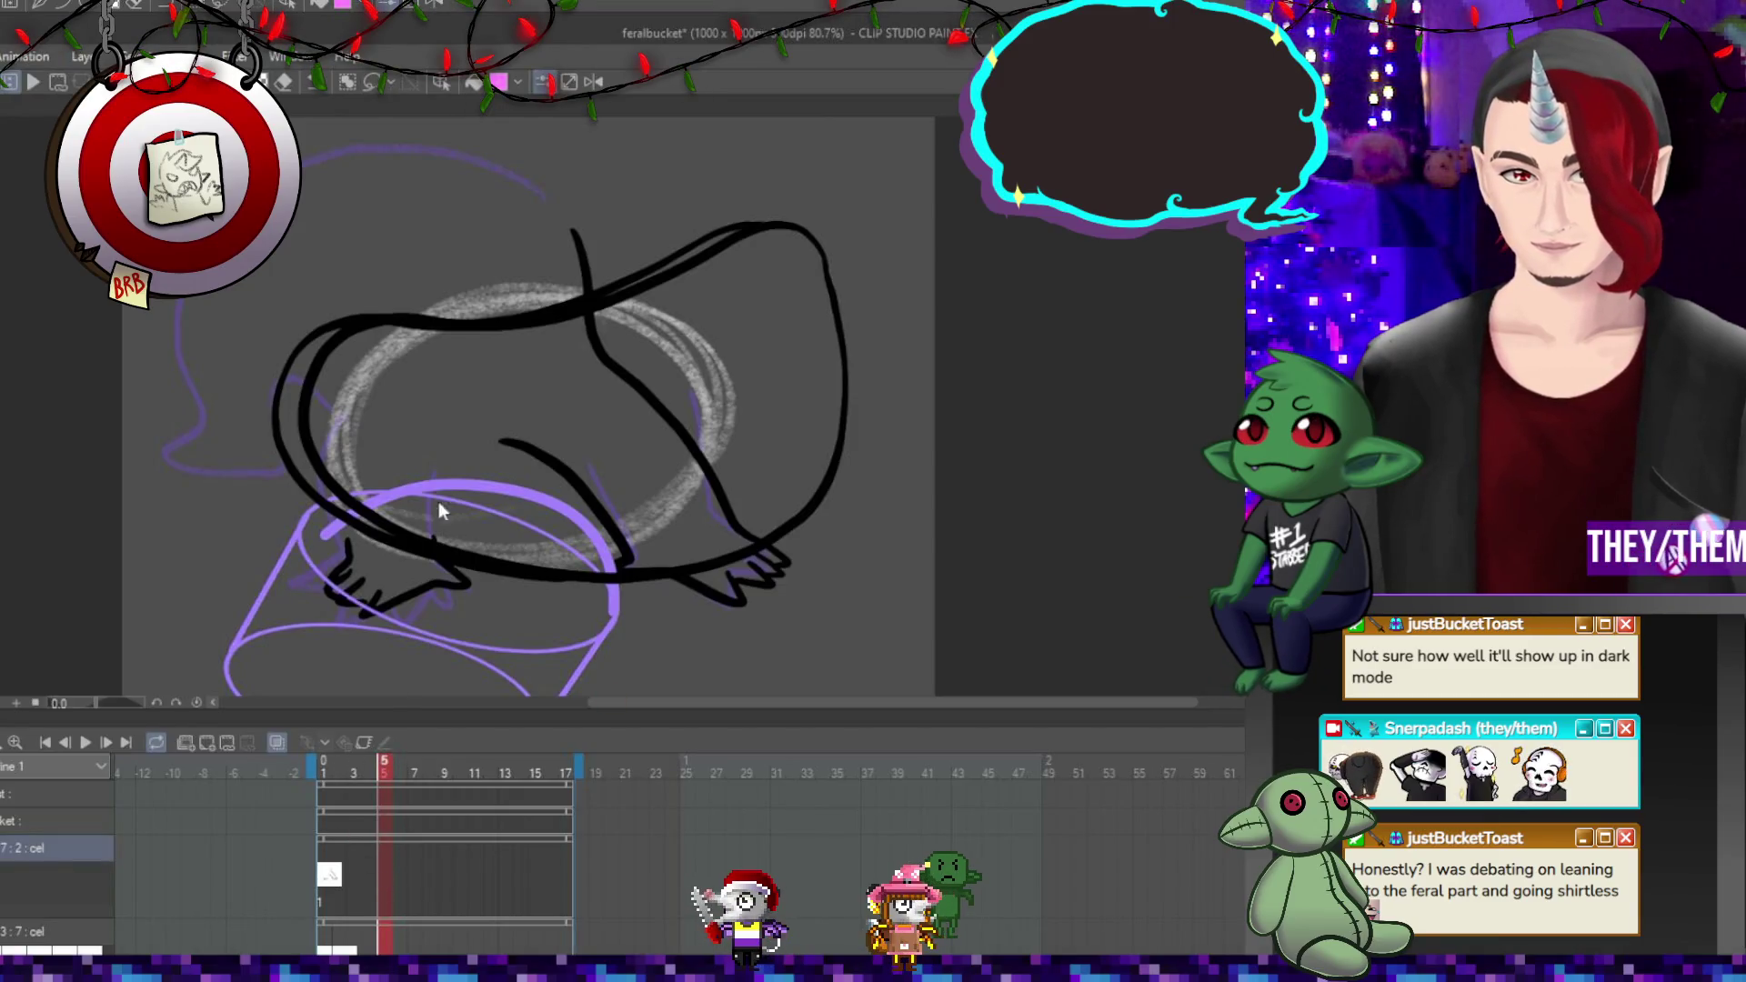
pyautogui.hotkey('ctrl', 'shift', 'n')
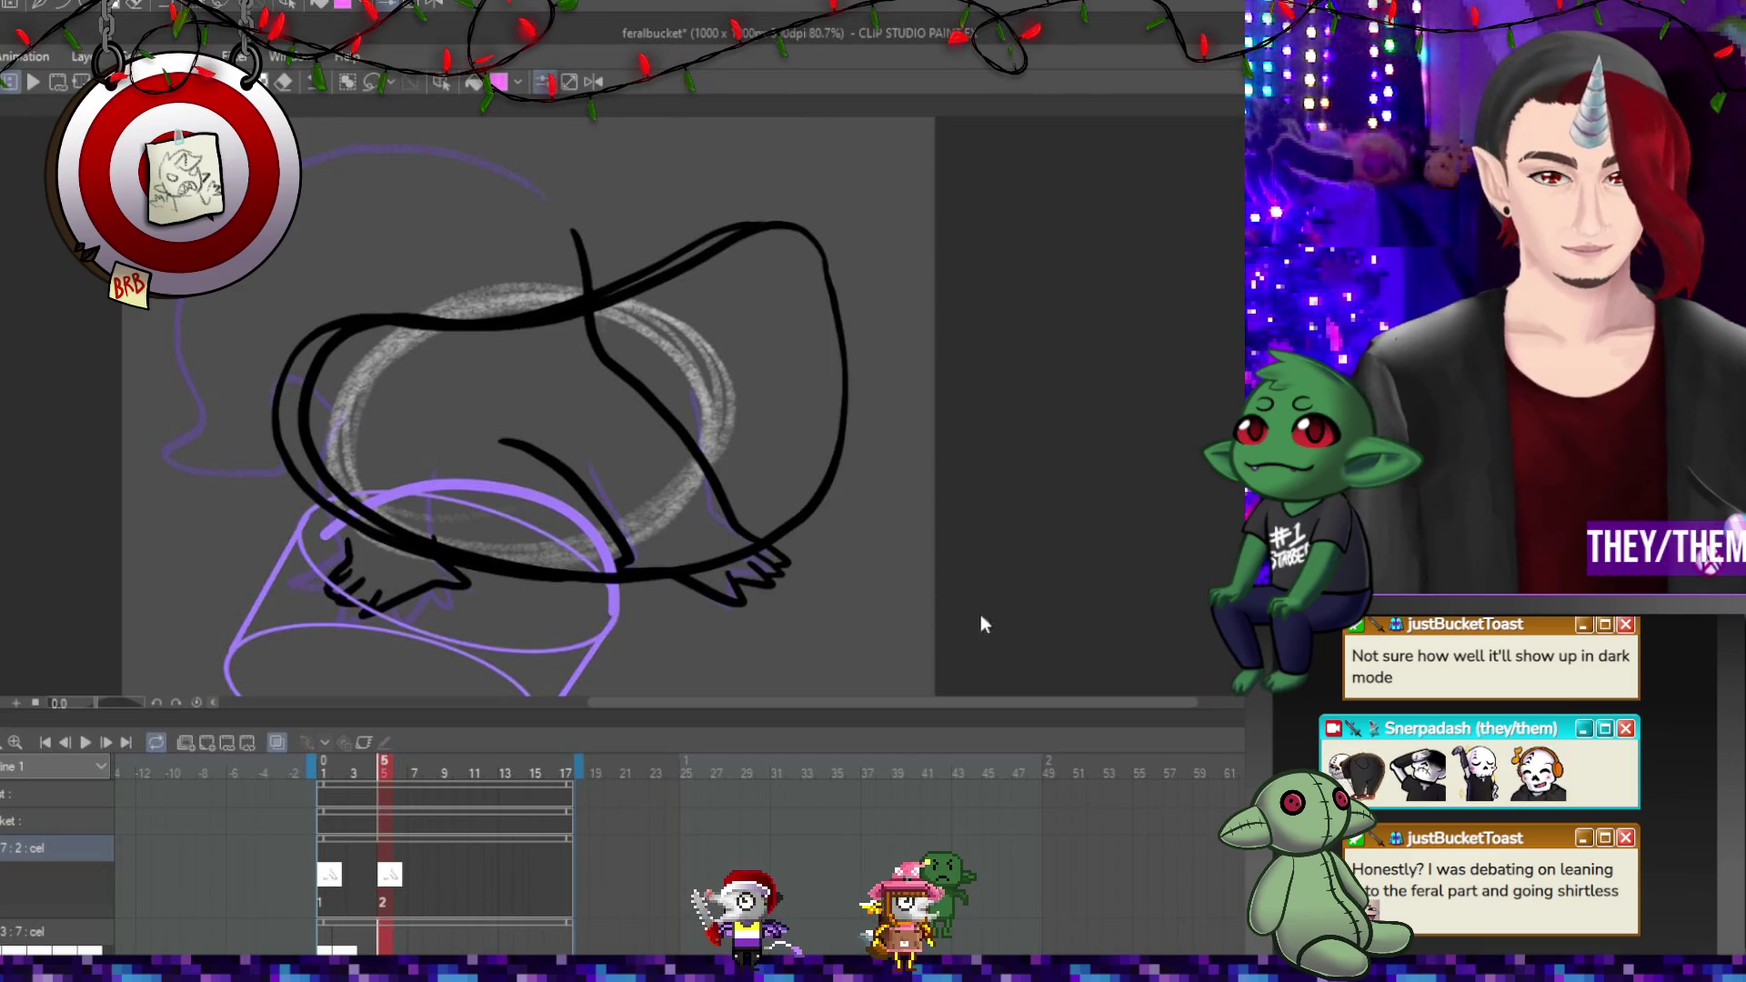
pyautogui.hotkey('ctrl', 't')
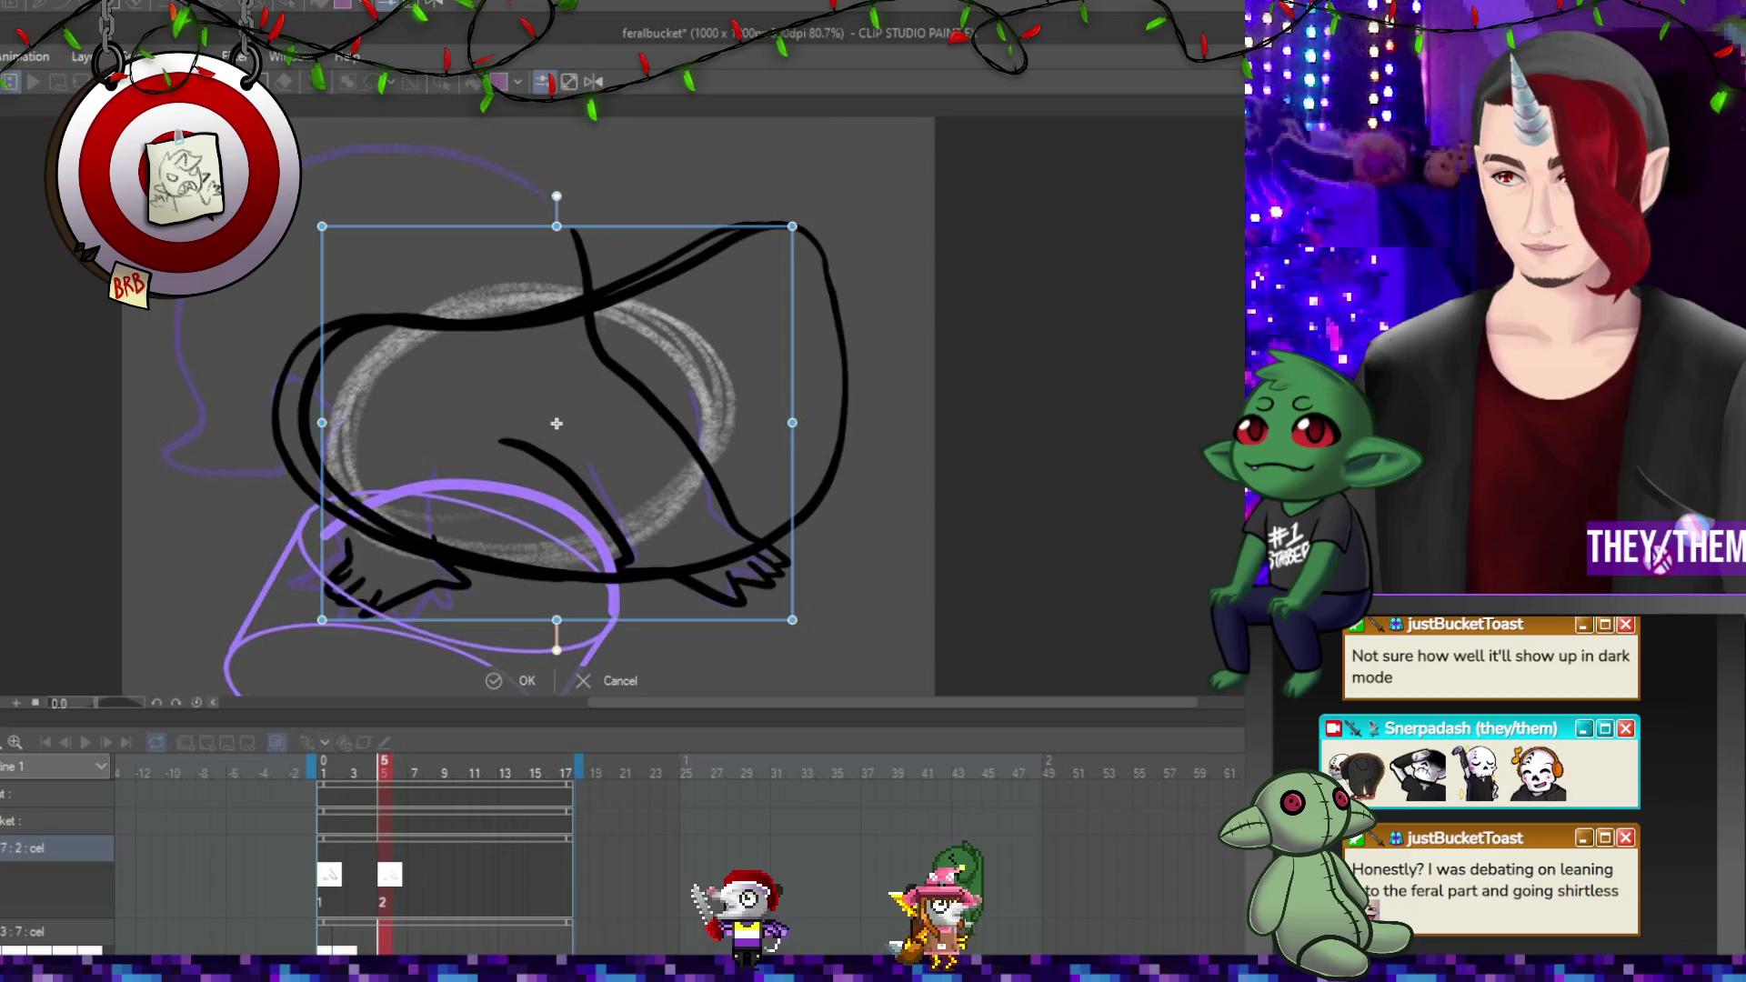
# Skew the frame 5 drawing to lean right, pulling its lower left outward, and confirm.
pyautogui.moveTo(557, 229); pyautogui.dragTo(691, 254)
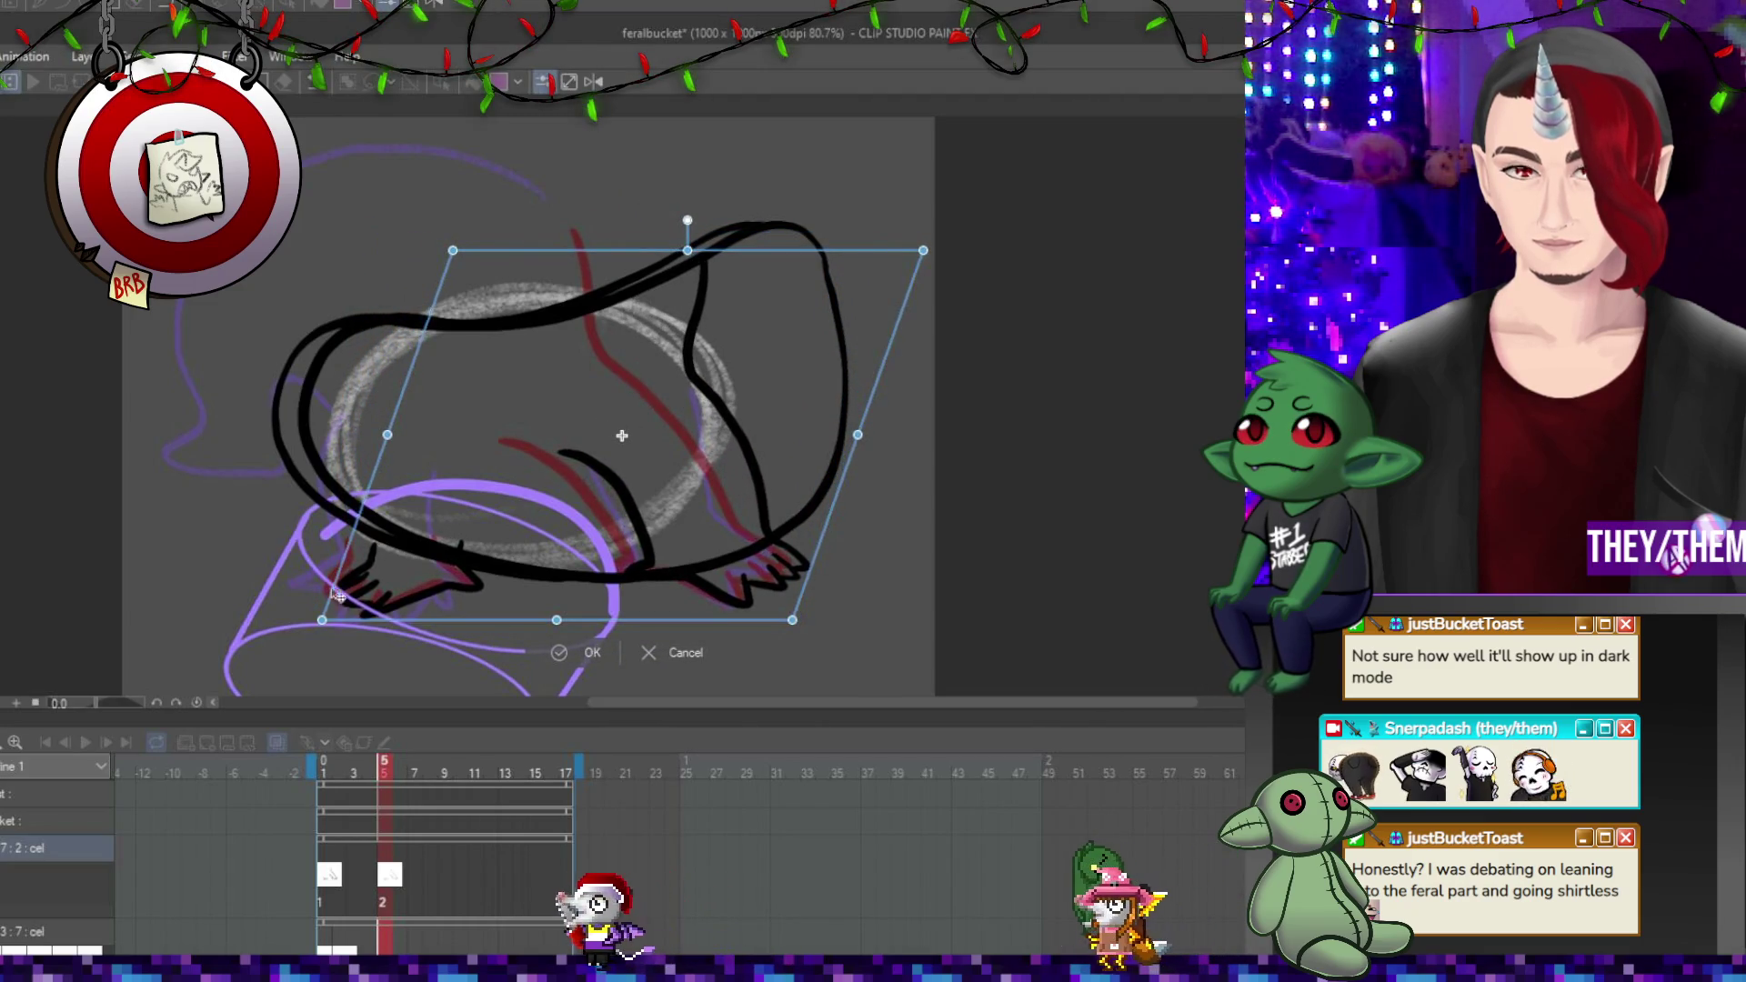
pyautogui.moveTo(322, 619); pyautogui.dragTo(274, 624)
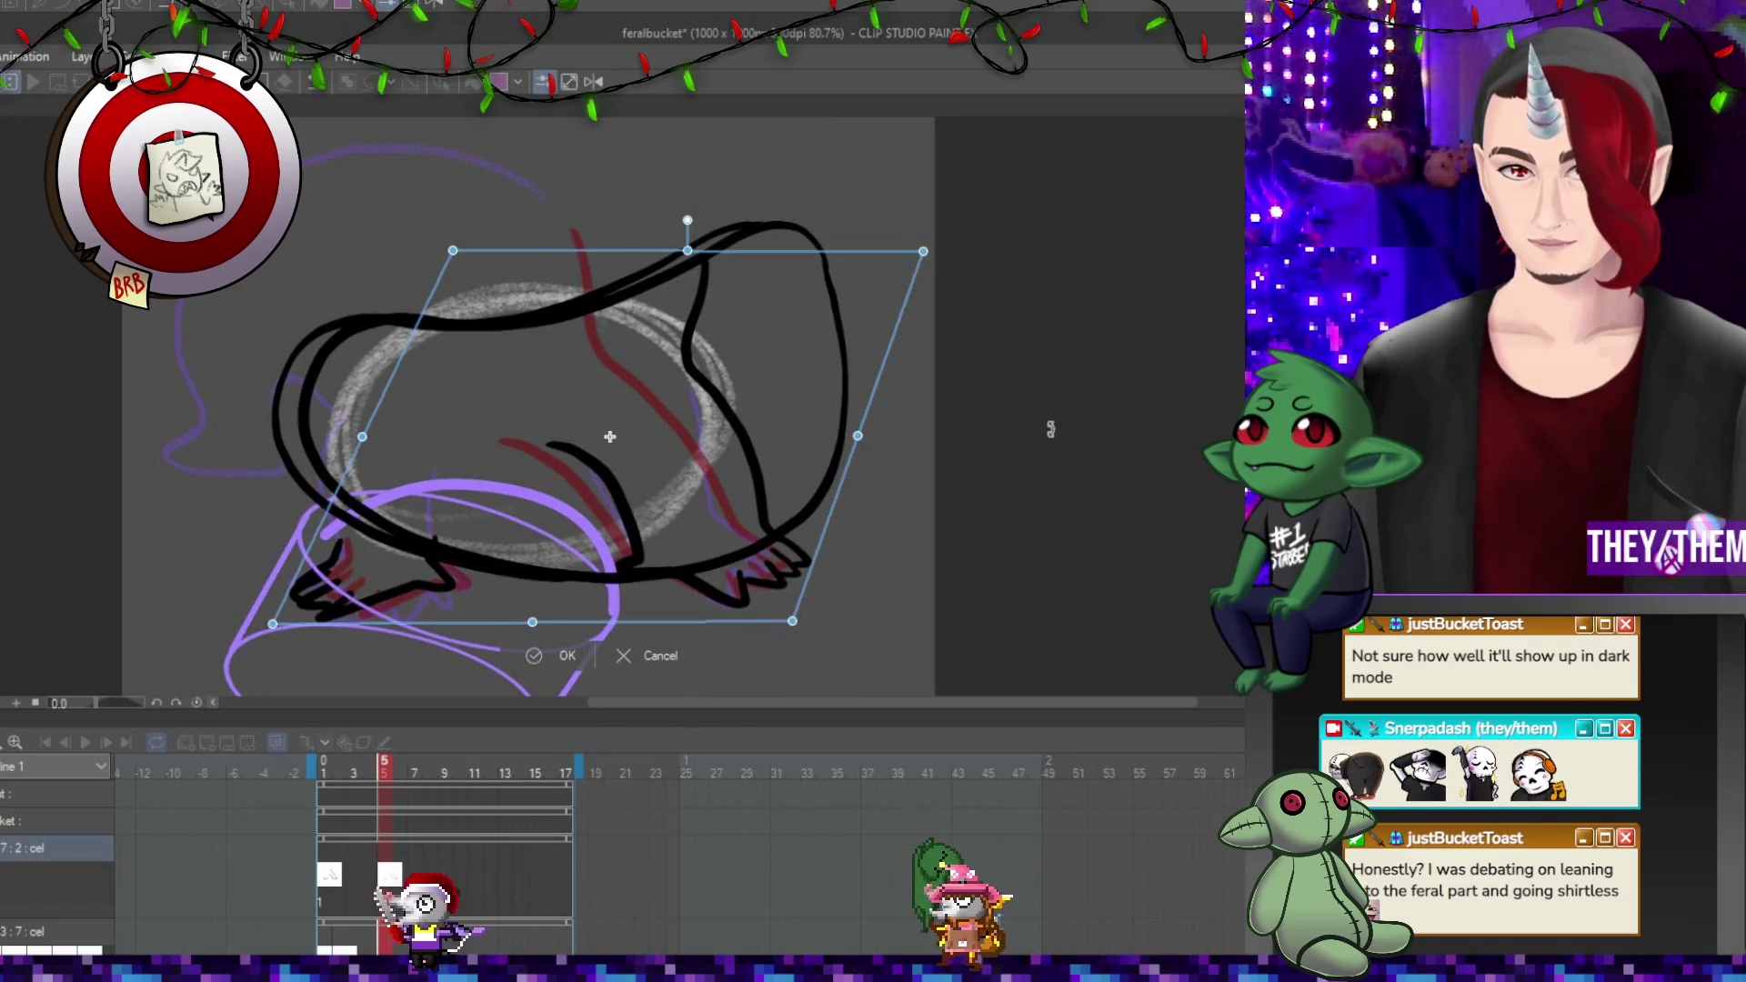
pyautogui.click(559, 655)
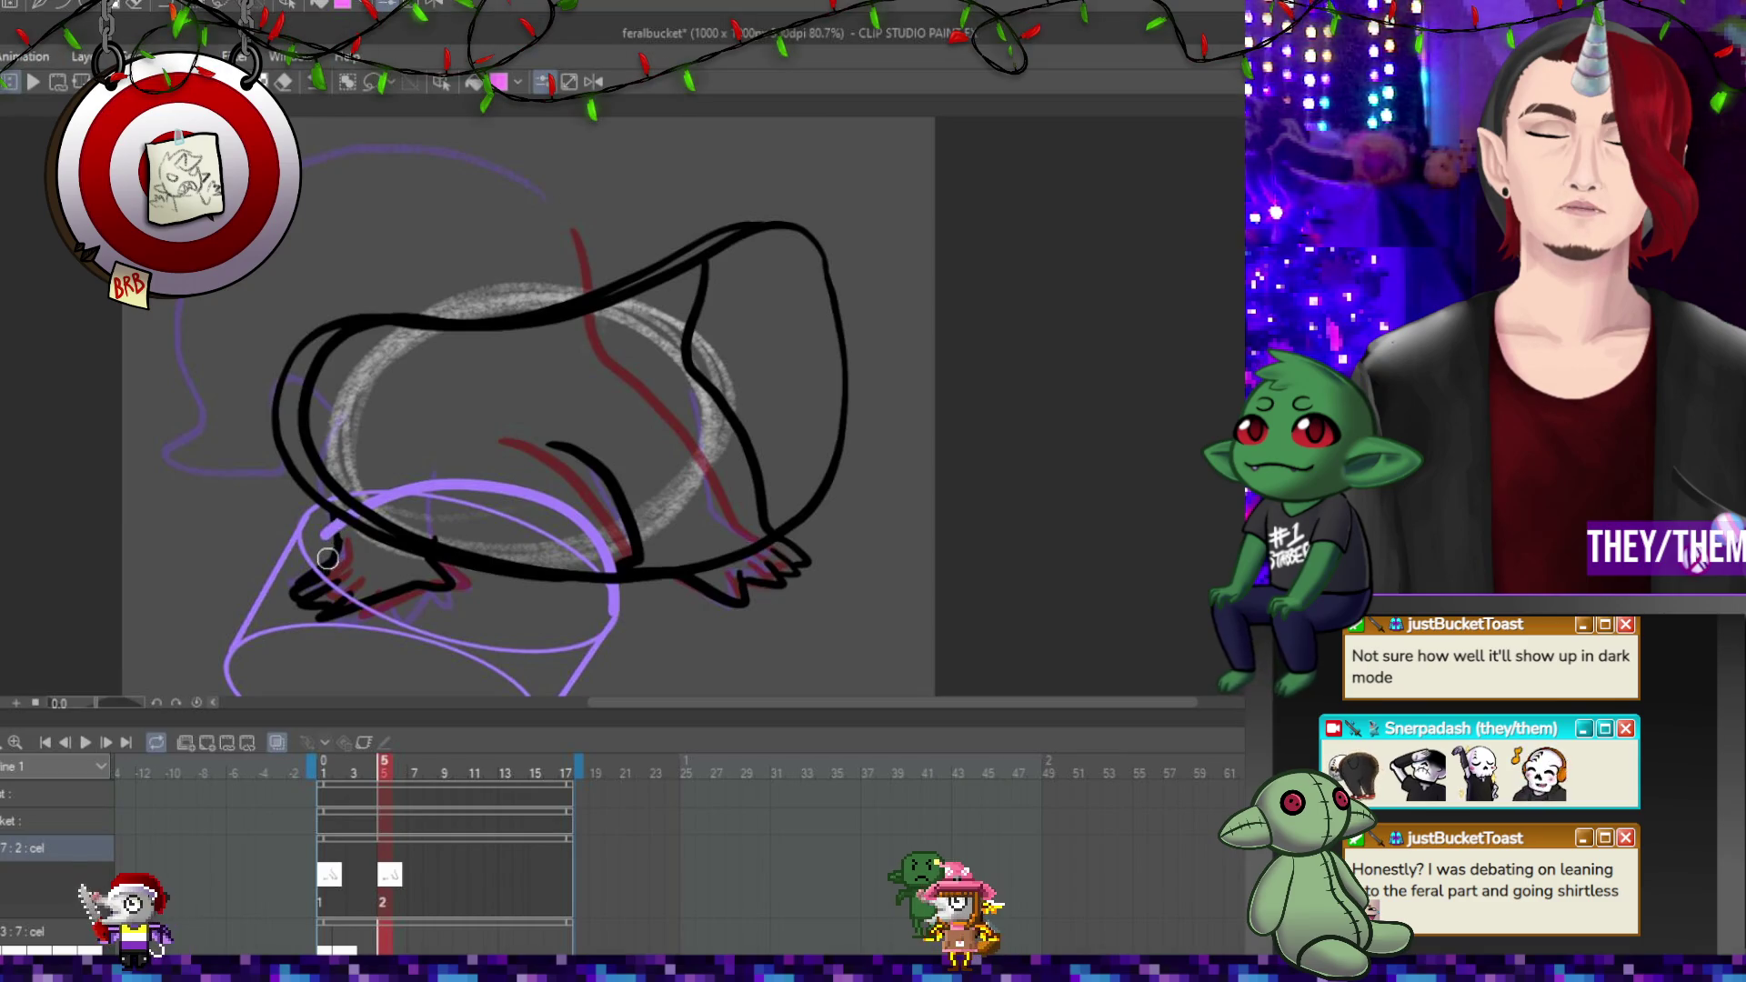
pyautogui.click(420, 876)
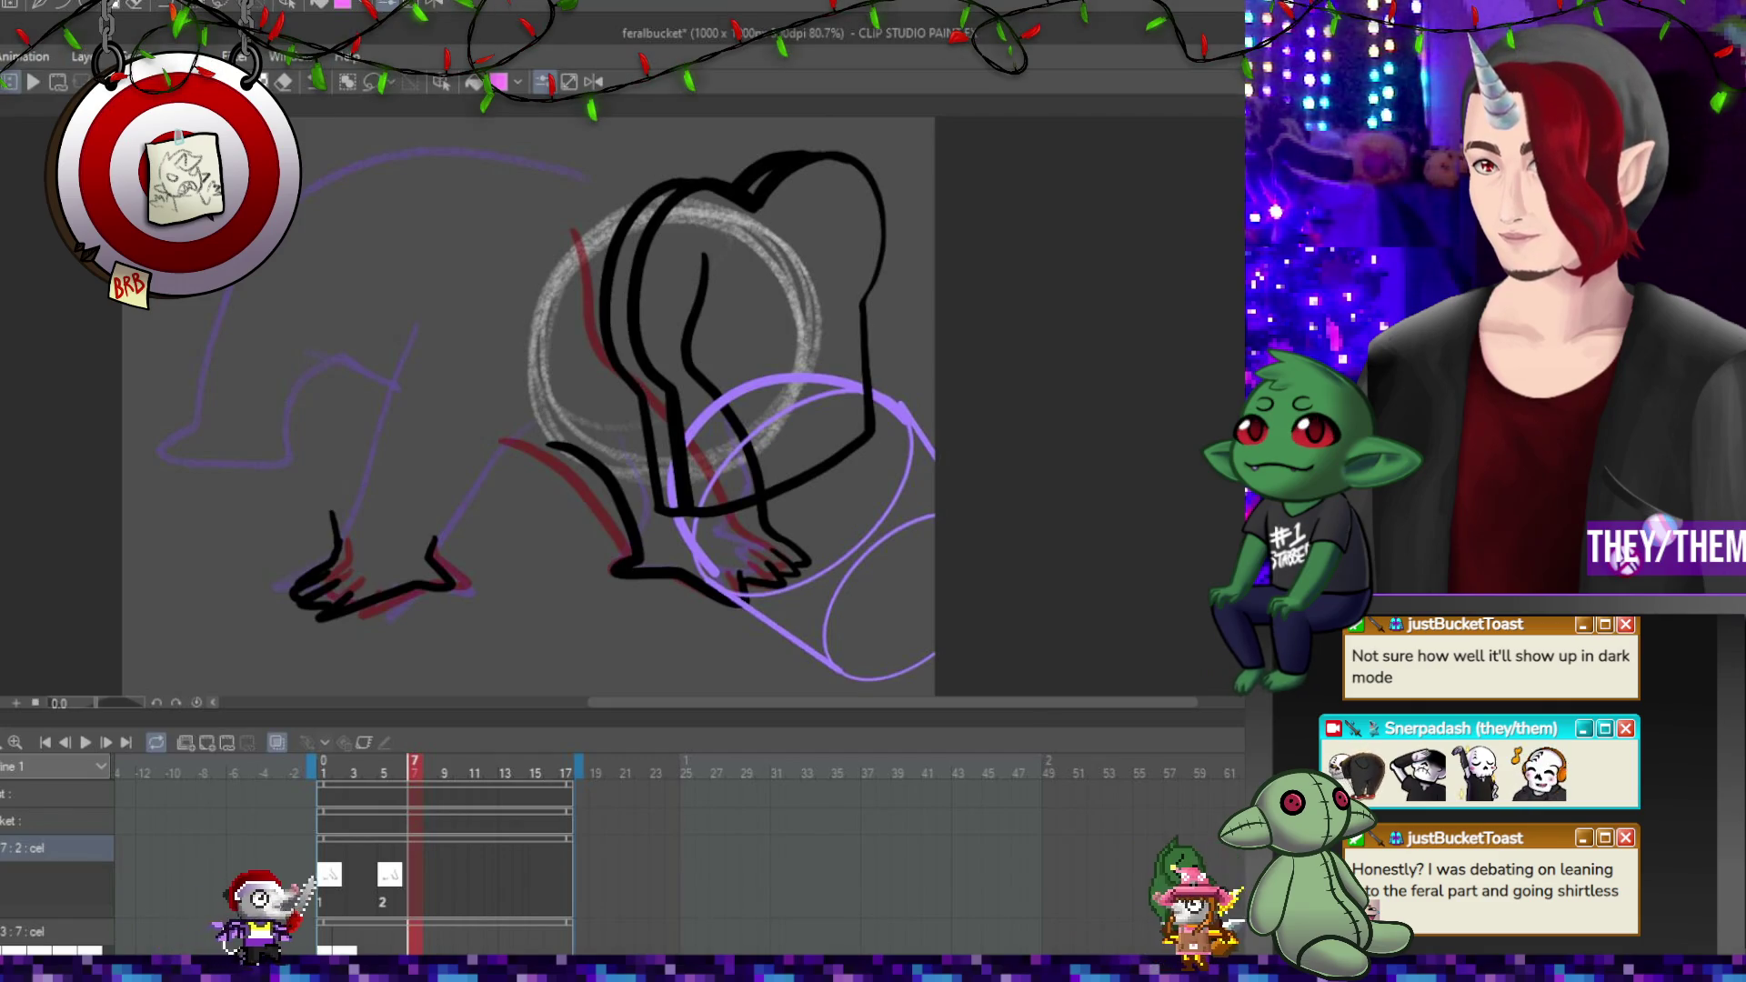
# Compare the poses on frames 1 and 5, then add cel 3 at frame 7.
pyautogui.click(323, 773)
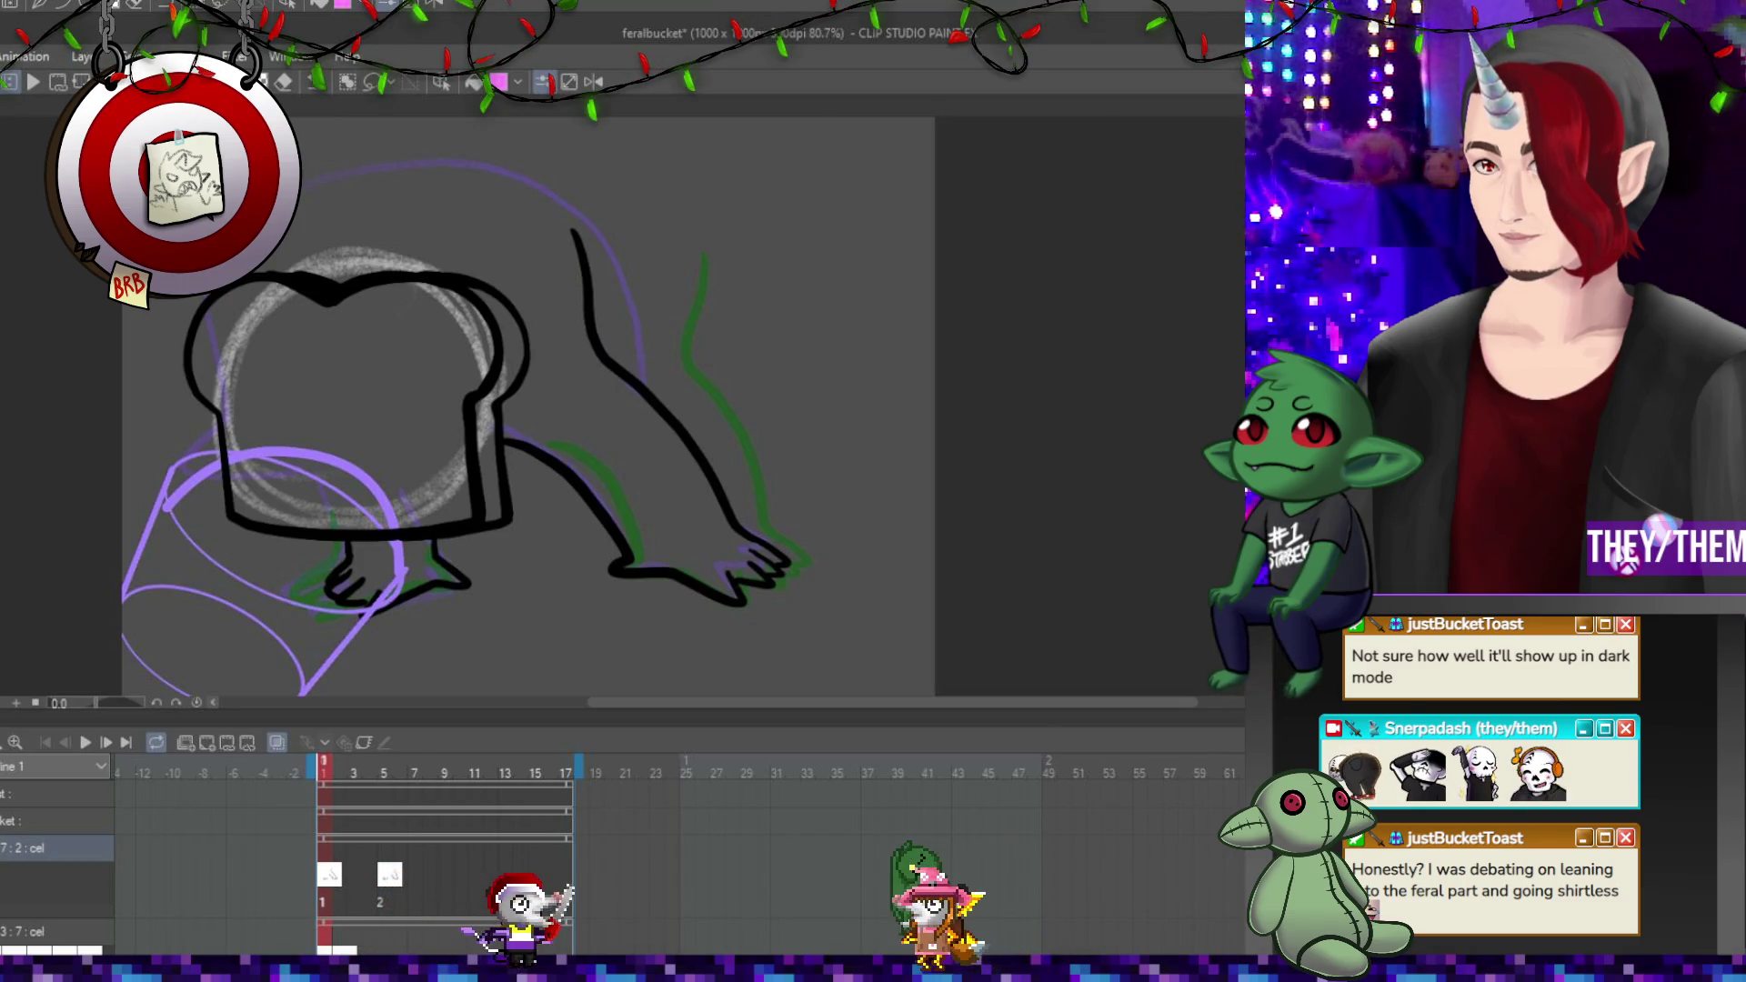
pyautogui.click(383, 773)
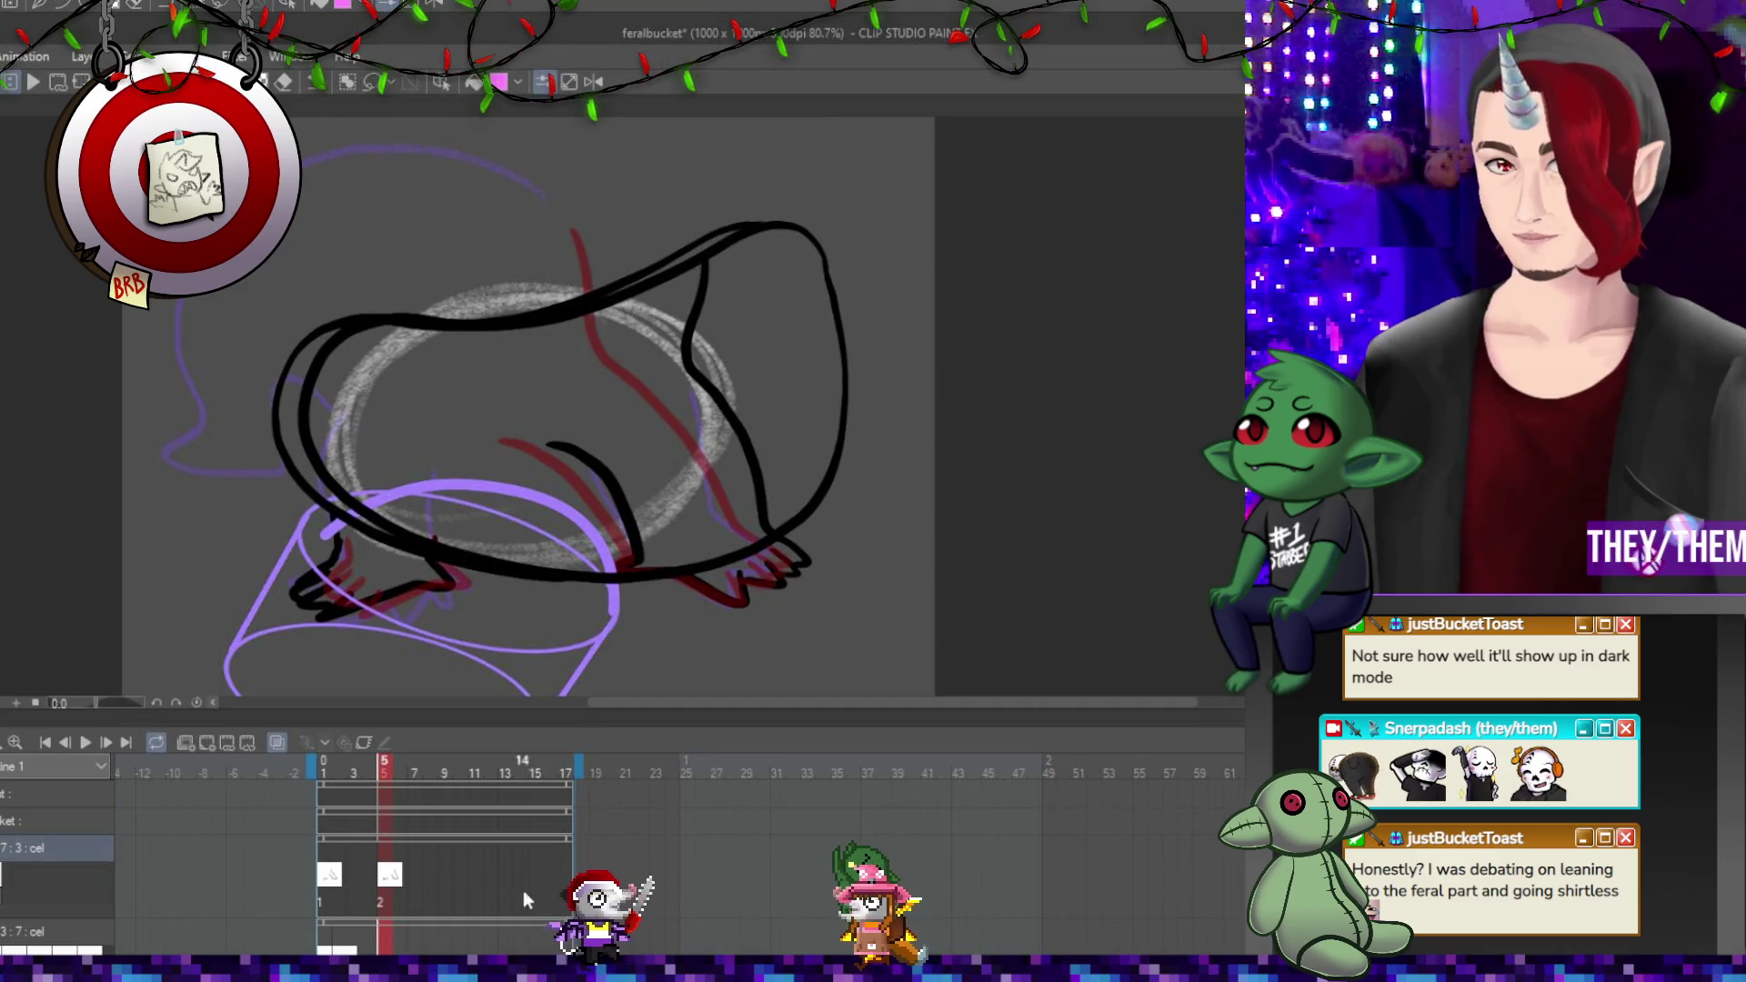
pyautogui.click(418, 880)
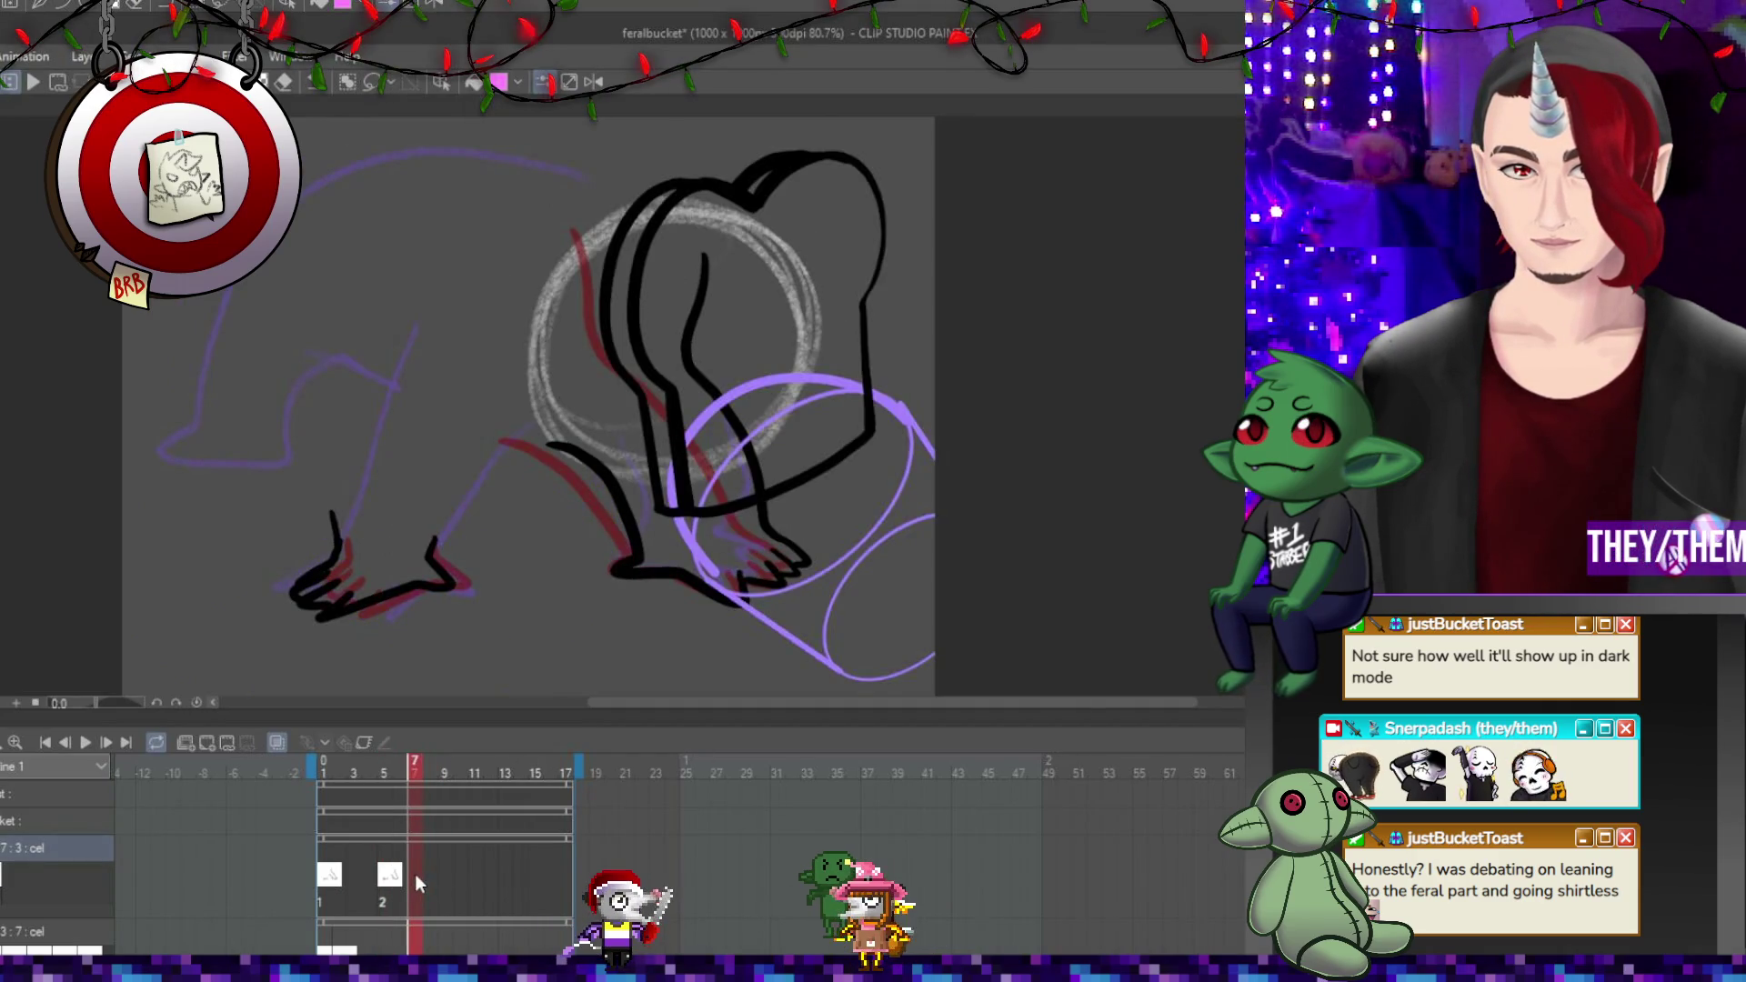
pyautogui.hotkey('ctrl', 'alt', 'shift', 'n')
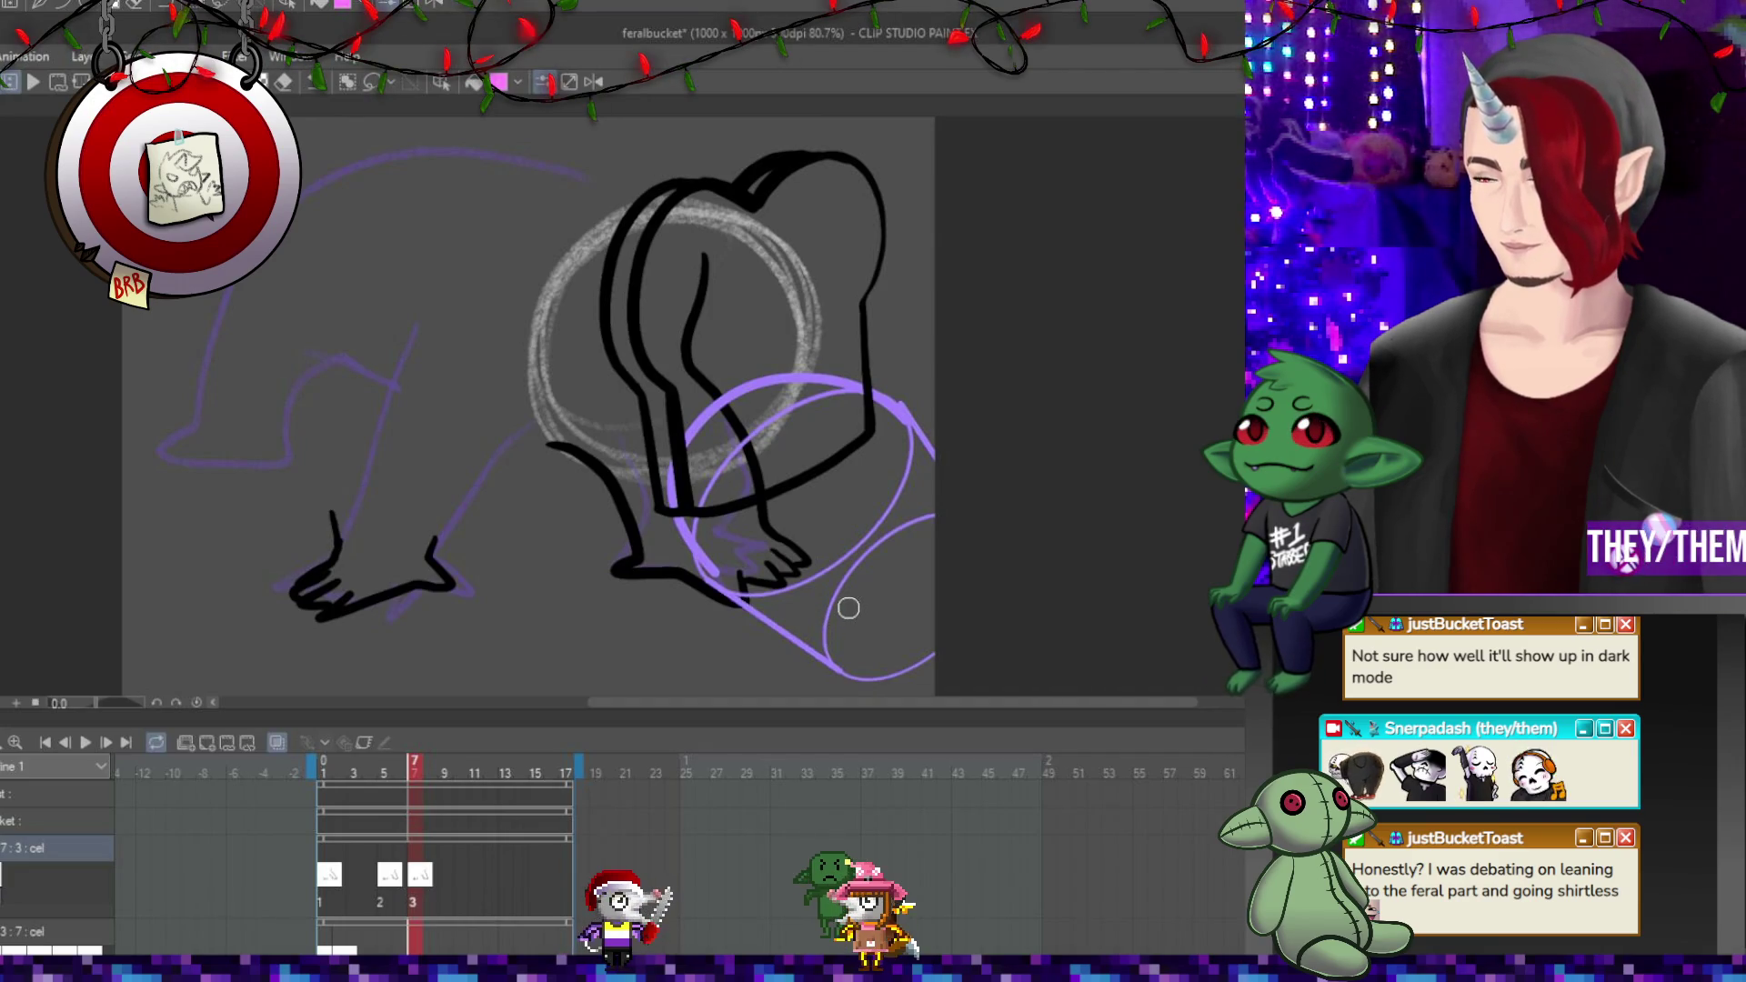
# Sketch red guides for the body and left leg, then ink the leg outline and joint.
pyautogui.moveTo(703, 256)
pyautogui.mouseDown()
pyautogui.moveTo(695, 404)
pyautogui.moveTo(748, 480)
pyautogui.mouseUp()
pyautogui.moveTo(548, 444); pyautogui.dragTo(655, 518)
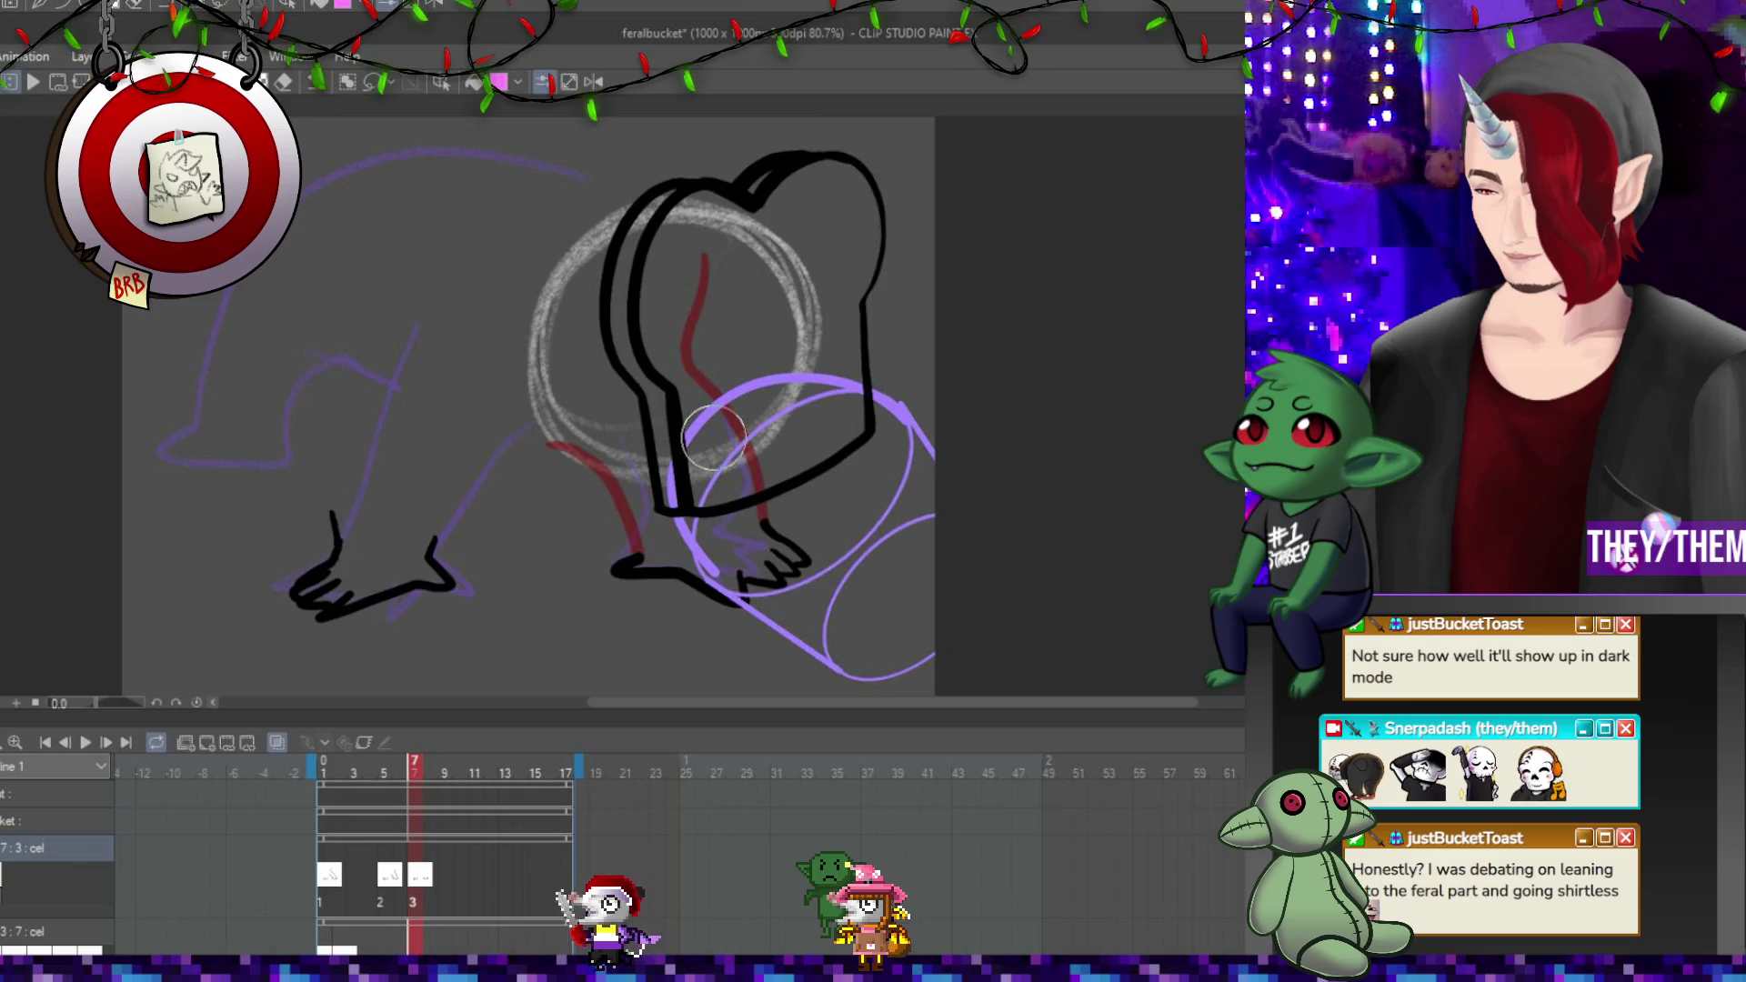
pyautogui.moveTo(332, 514)
pyautogui.mouseDown()
pyautogui.moveTo(339, 557)
pyautogui.moveTo(471, 499)
pyautogui.moveTo(596, 409)
pyautogui.mouseUp()
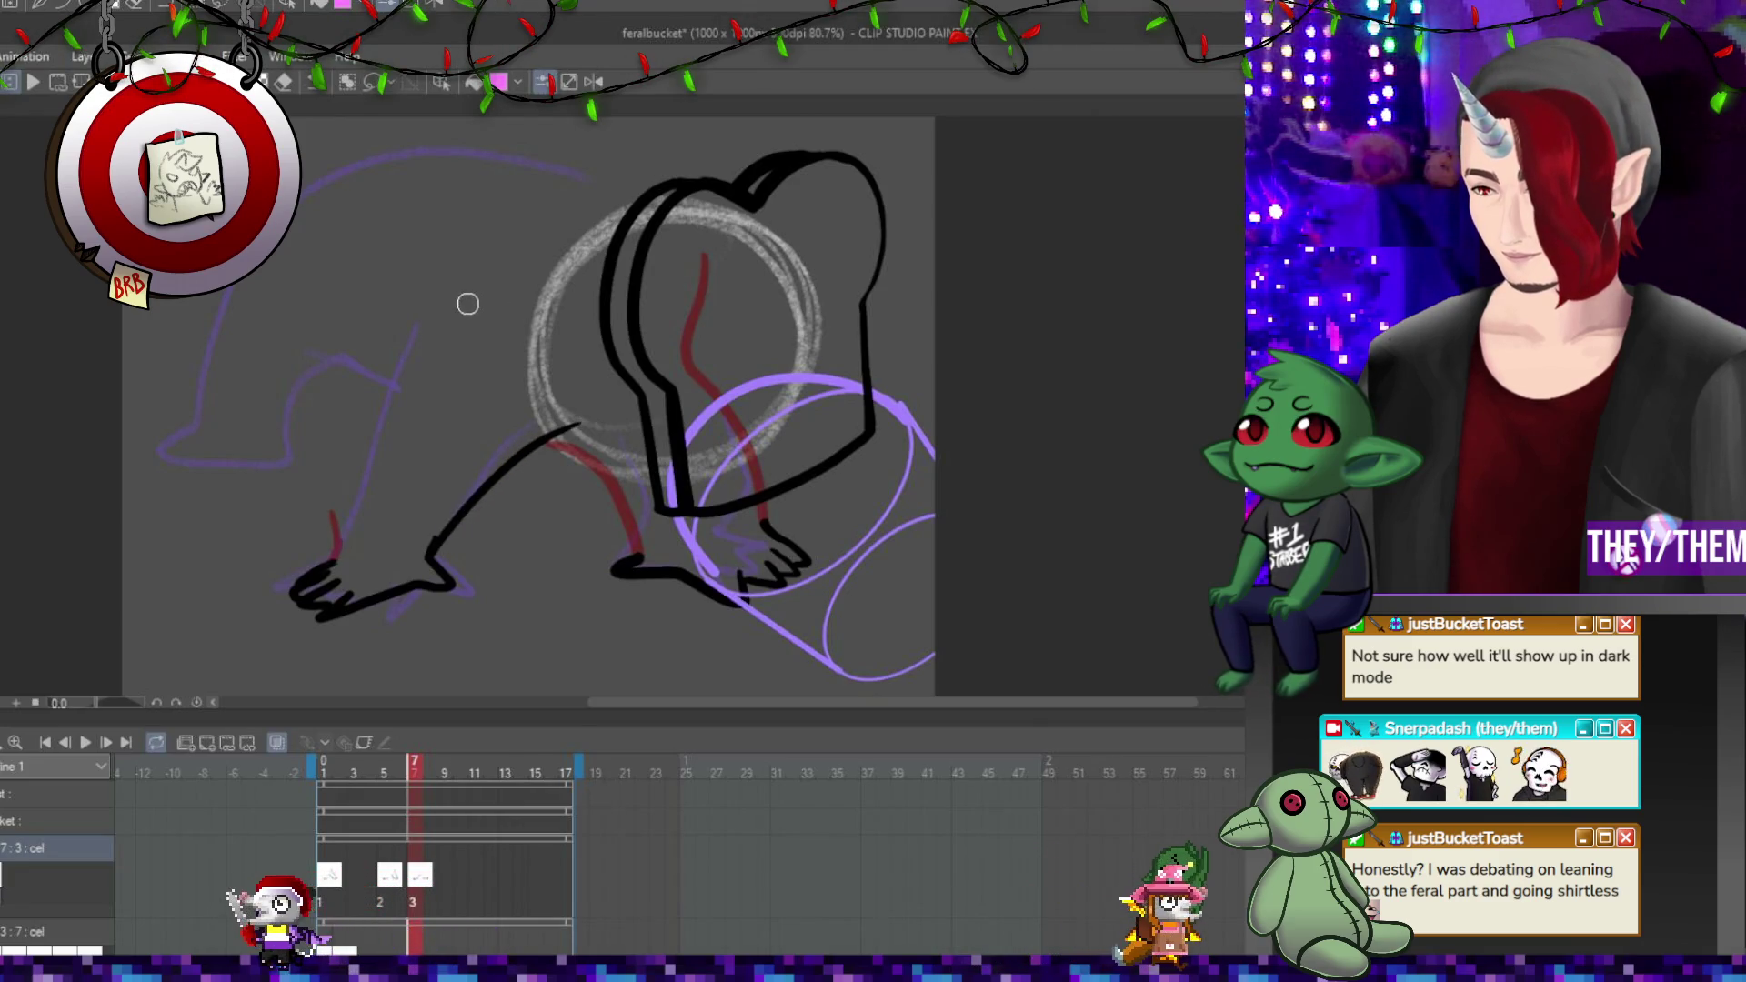
pyautogui.moveTo(468, 304)
pyautogui.mouseDown()
pyautogui.moveTo(429, 340)
pyautogui.moveTo(341, 537)
pyautogui.mouseUp()
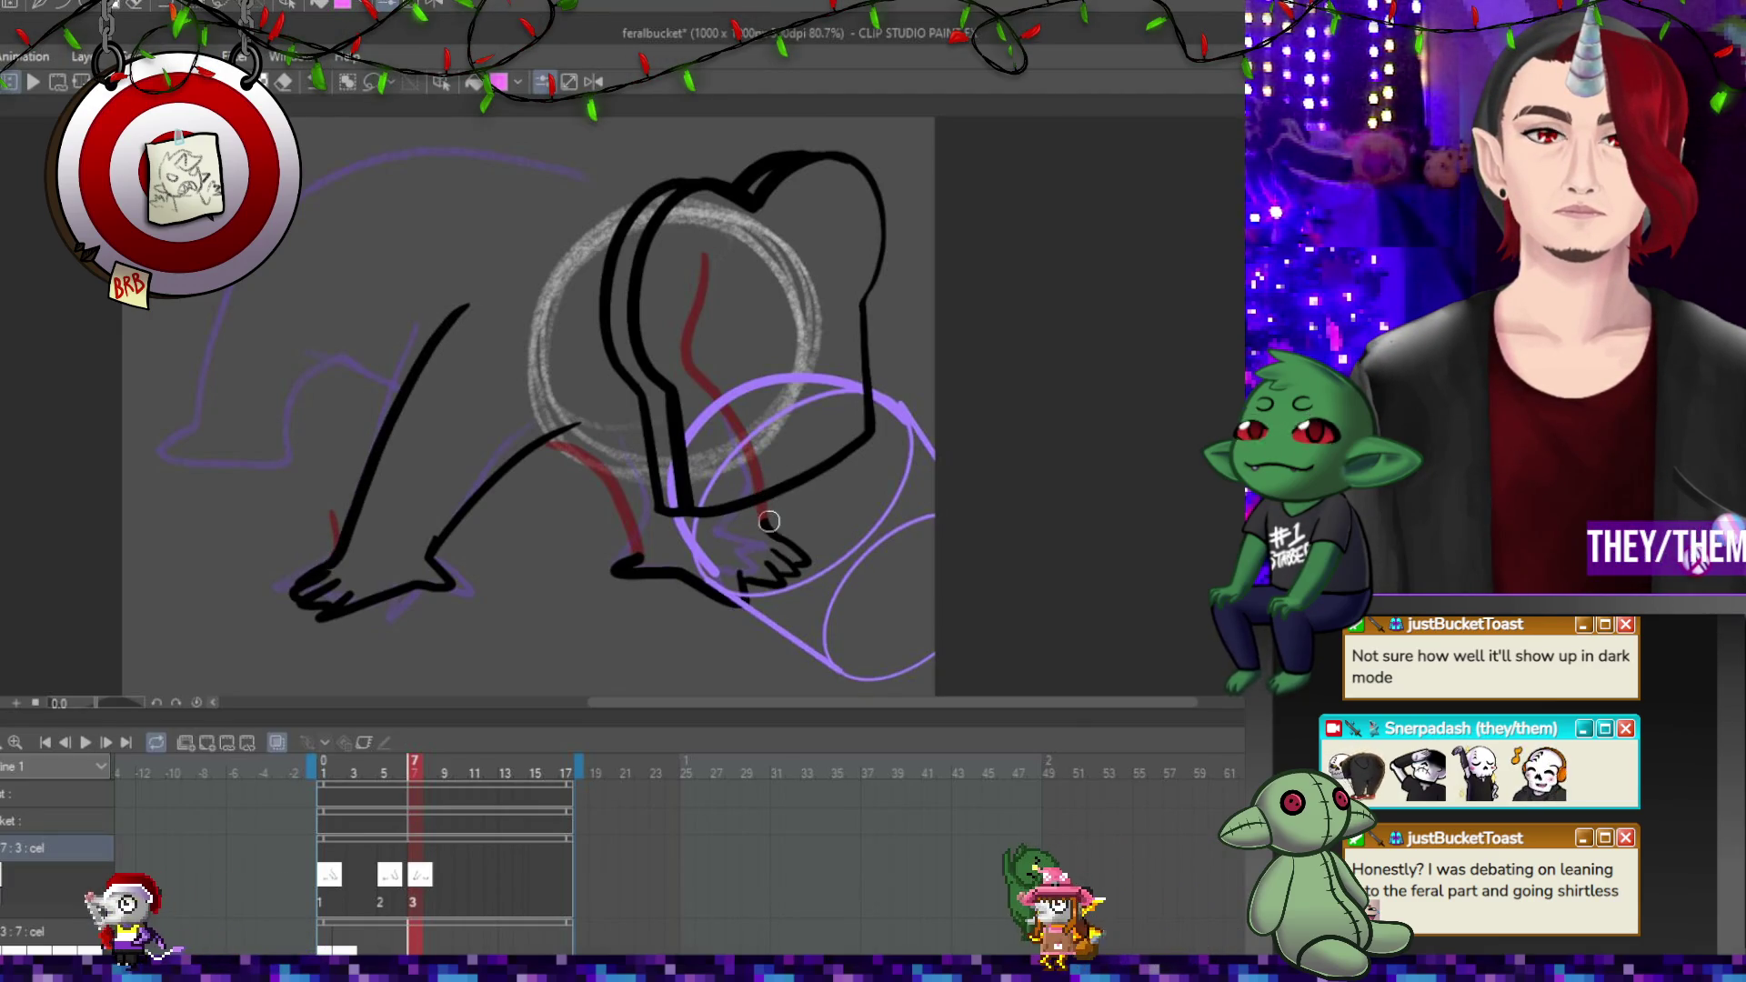
pyautogui.moveTo(762, 507); pyautogui.dragTo(805, 558)
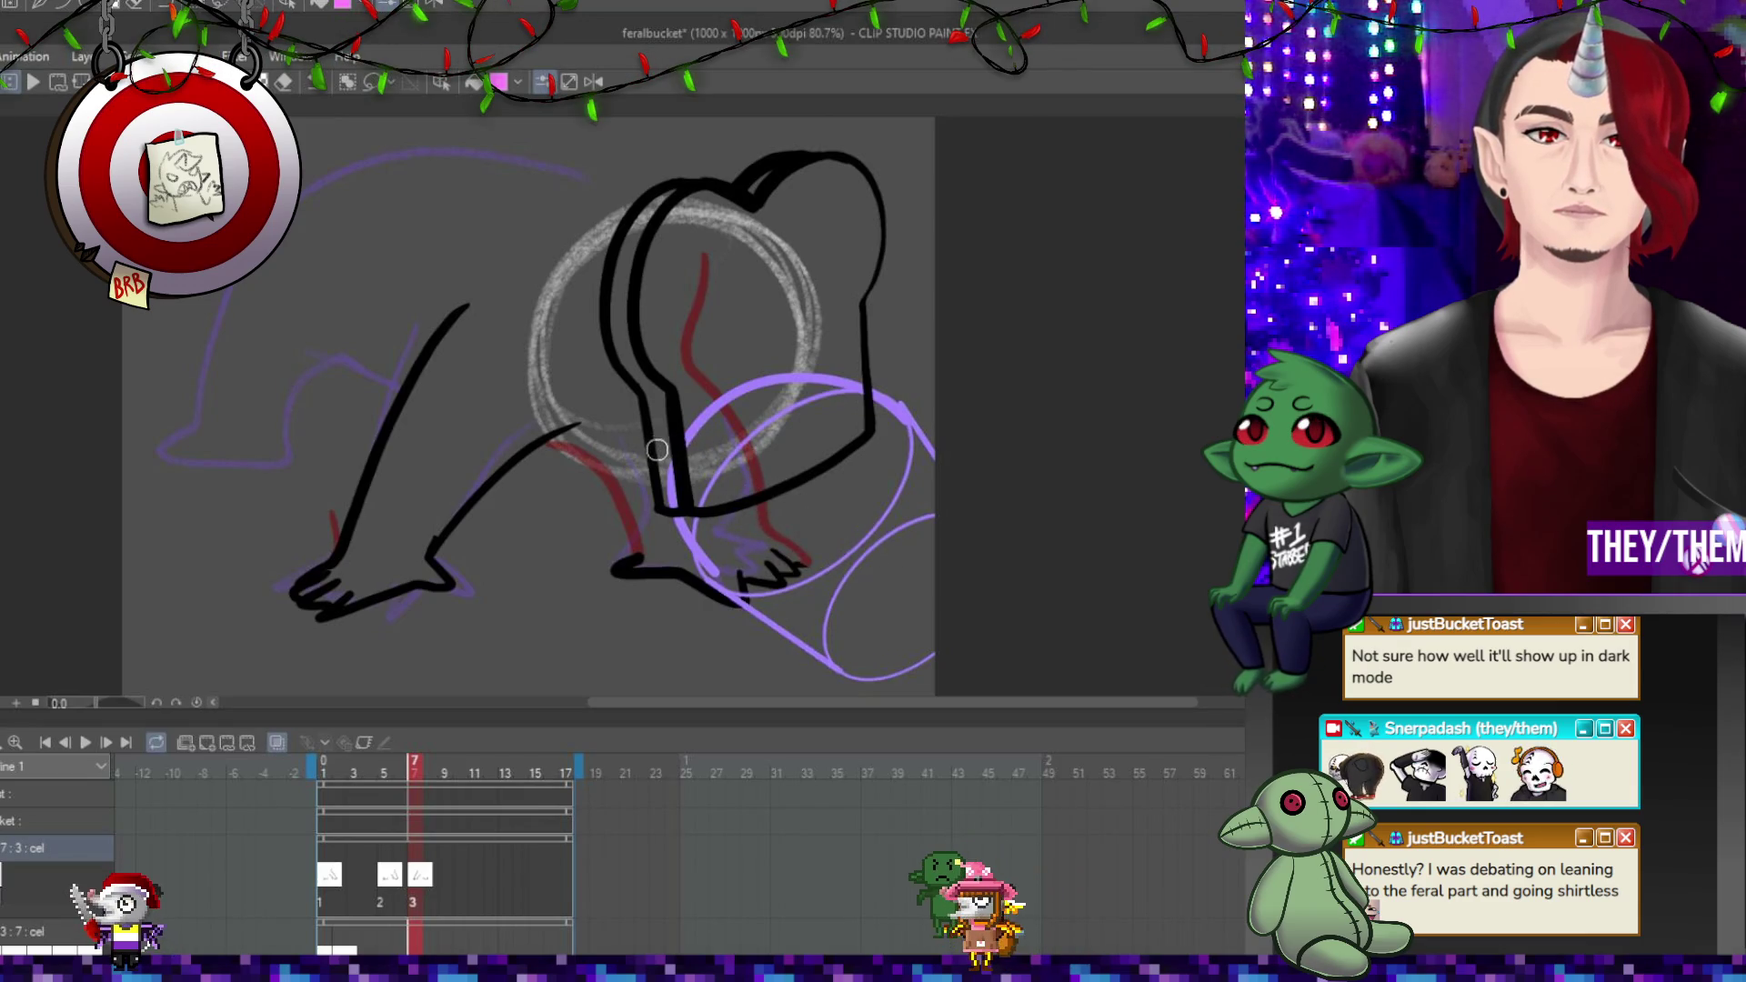
pyautogui.moveTo(562, 438); pyautogui.dragTo(632, 442)
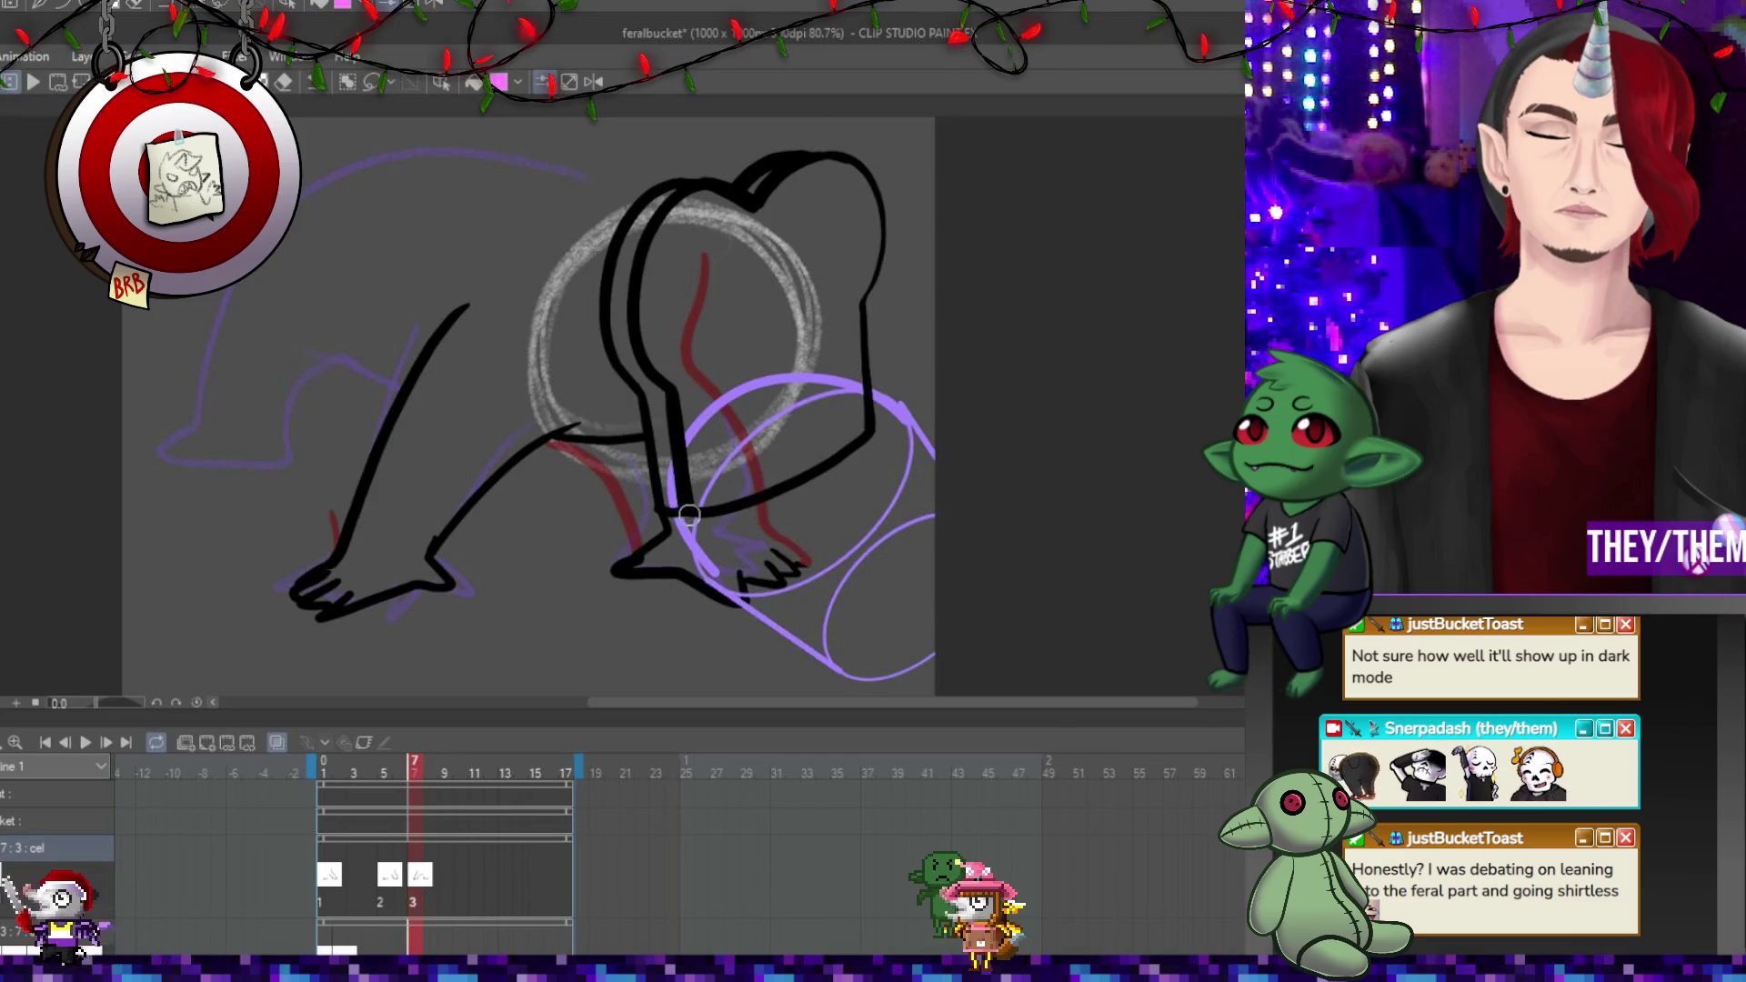
# Erase the foot tip, redraw the front leg to the foot, and ink the left foot's underside.
pyautogui.press('e')
pyautogui.moveTo(611, 573); pyautogui.dragTo(631, 571)
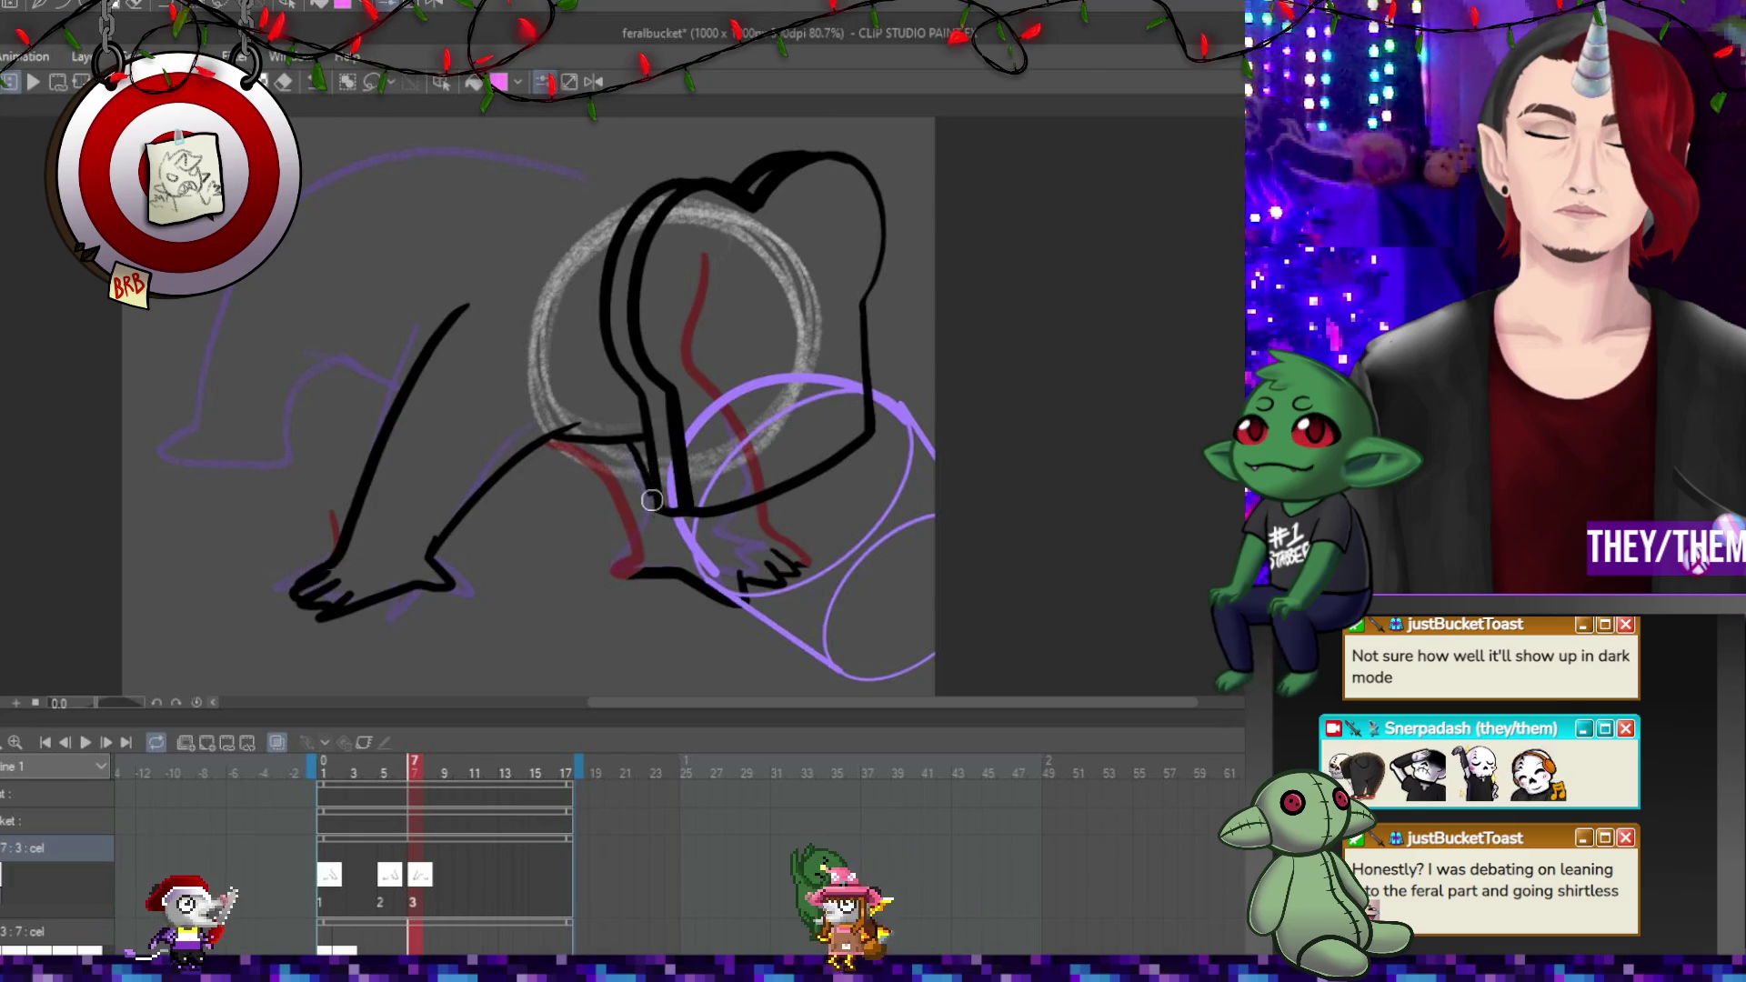
pyautogui.moveTo(650, 519)
pyautogui.mouseDown()
pyautogui.moveTo(612, 570)
pyautogui.moveTo(680, 564)
pyautogui.mouseUp()
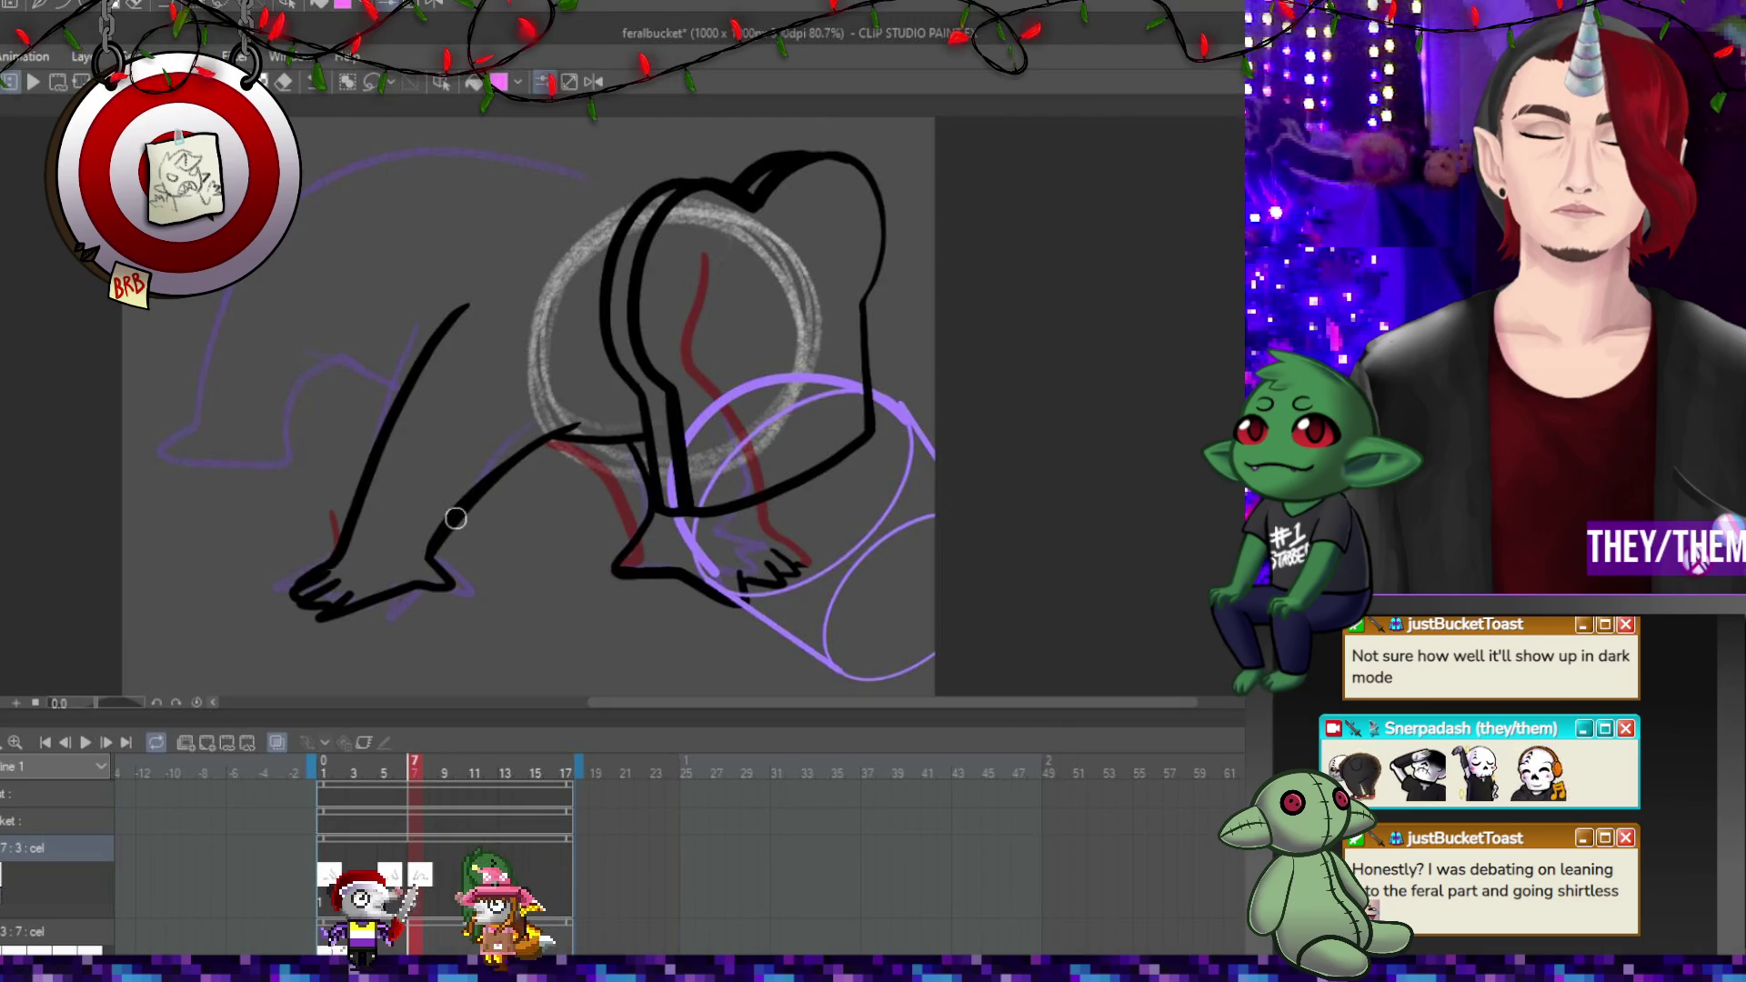
pyautogui.press('e')
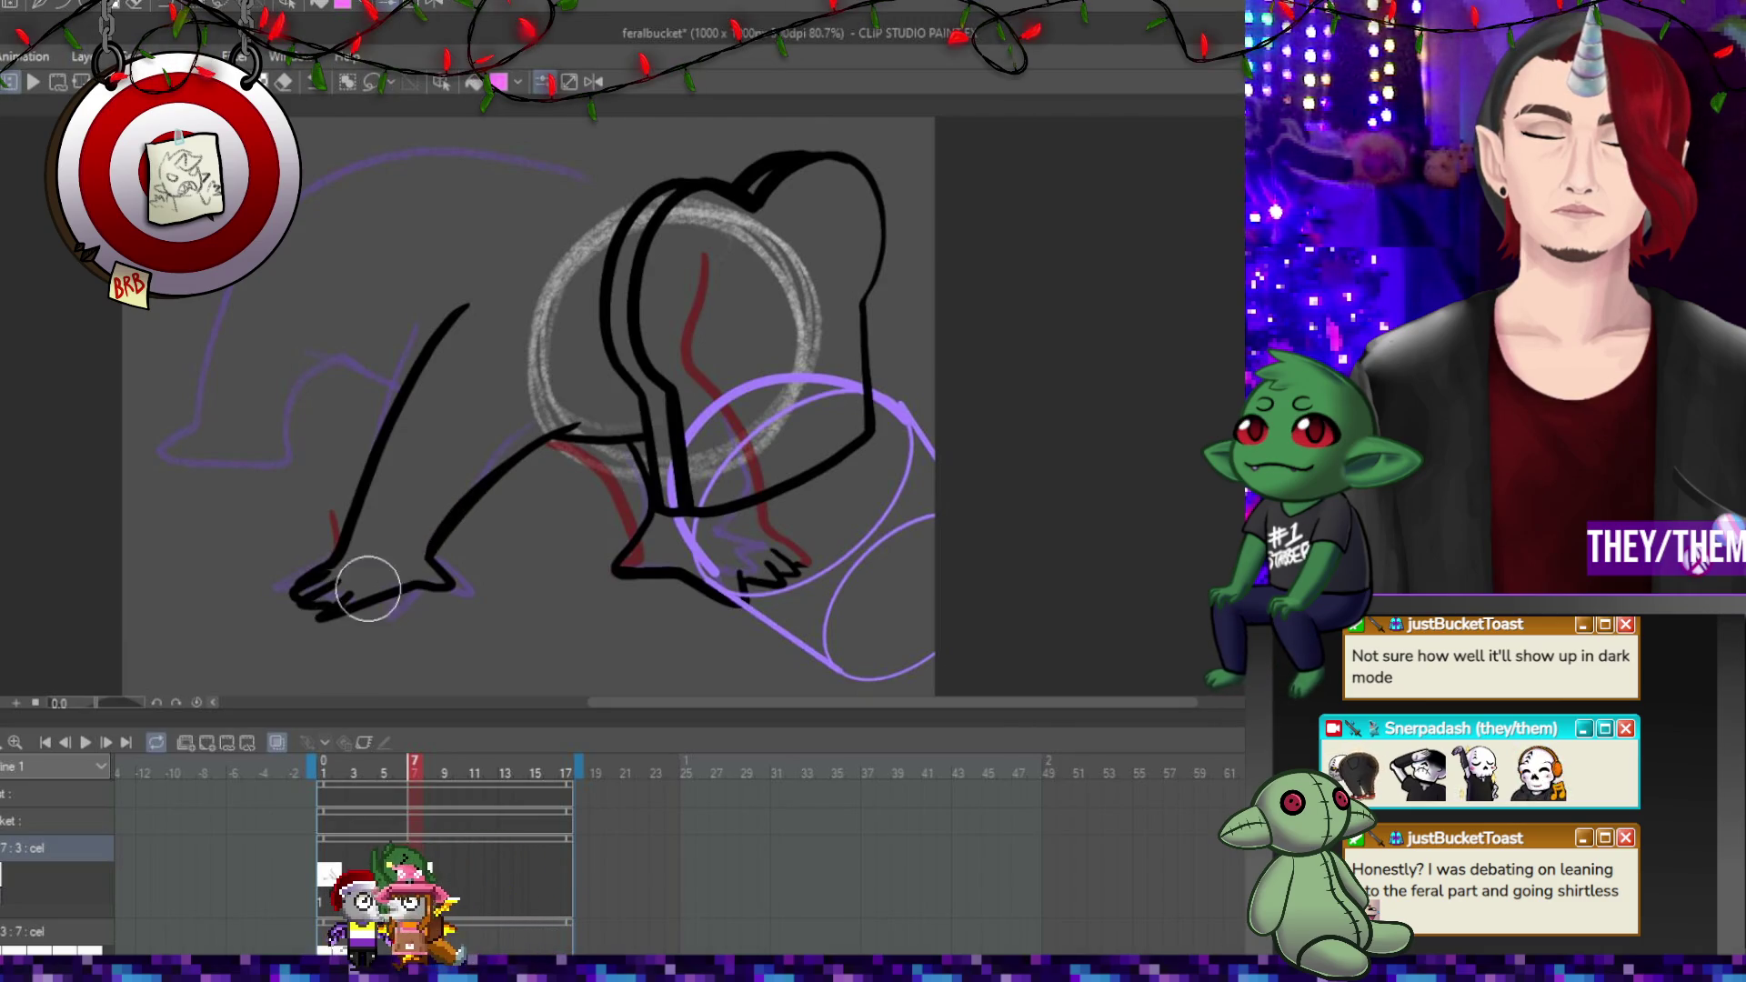
pyautogui.press('p')
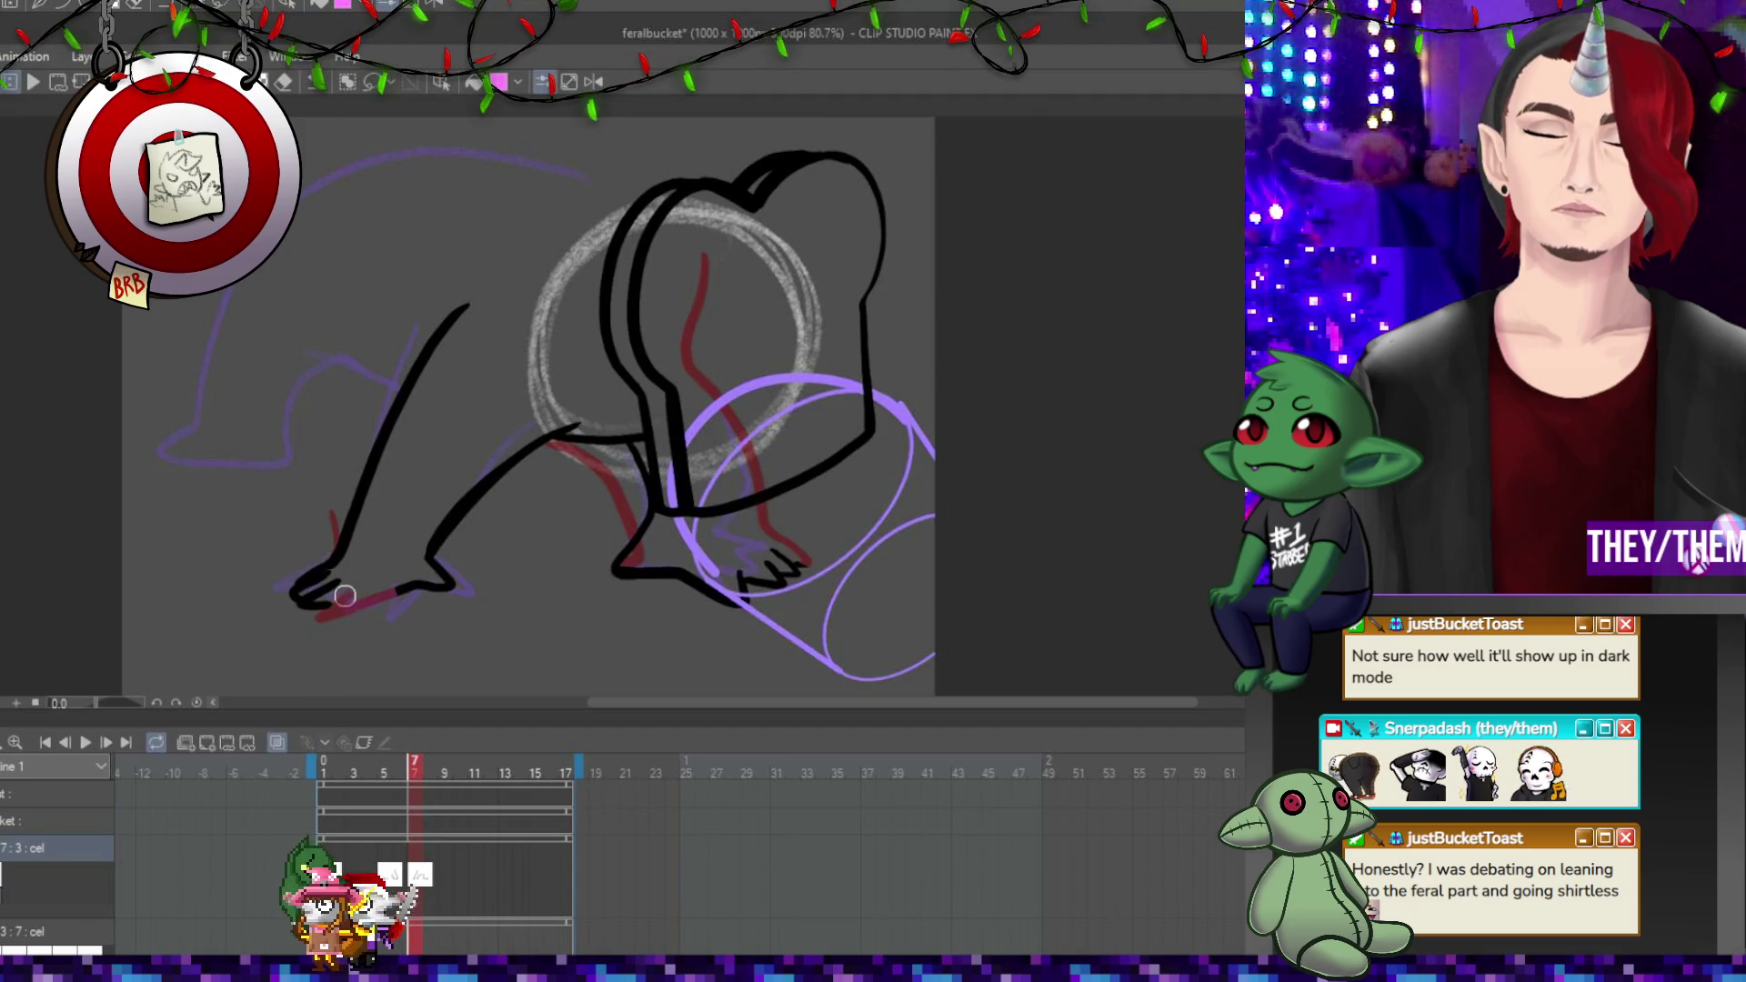
pyautogui.moveTo(330, 618); pyautogui.dragTo(419, 583)
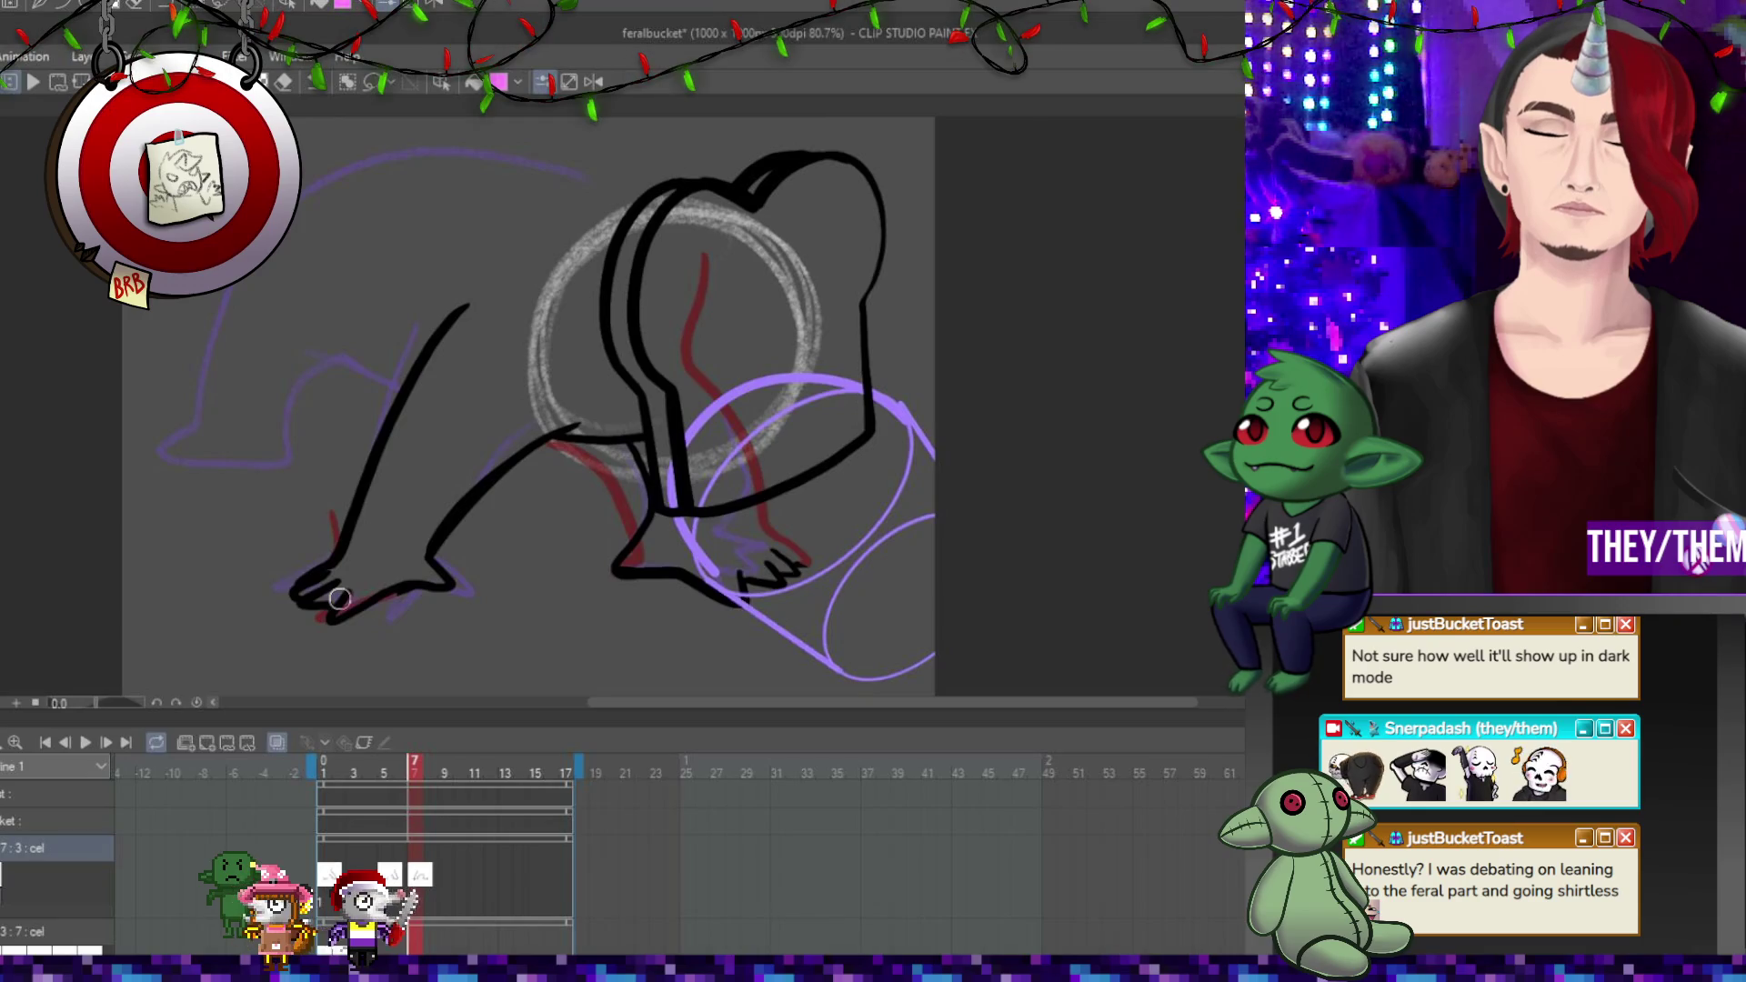
pyautogui.click(460, 871)
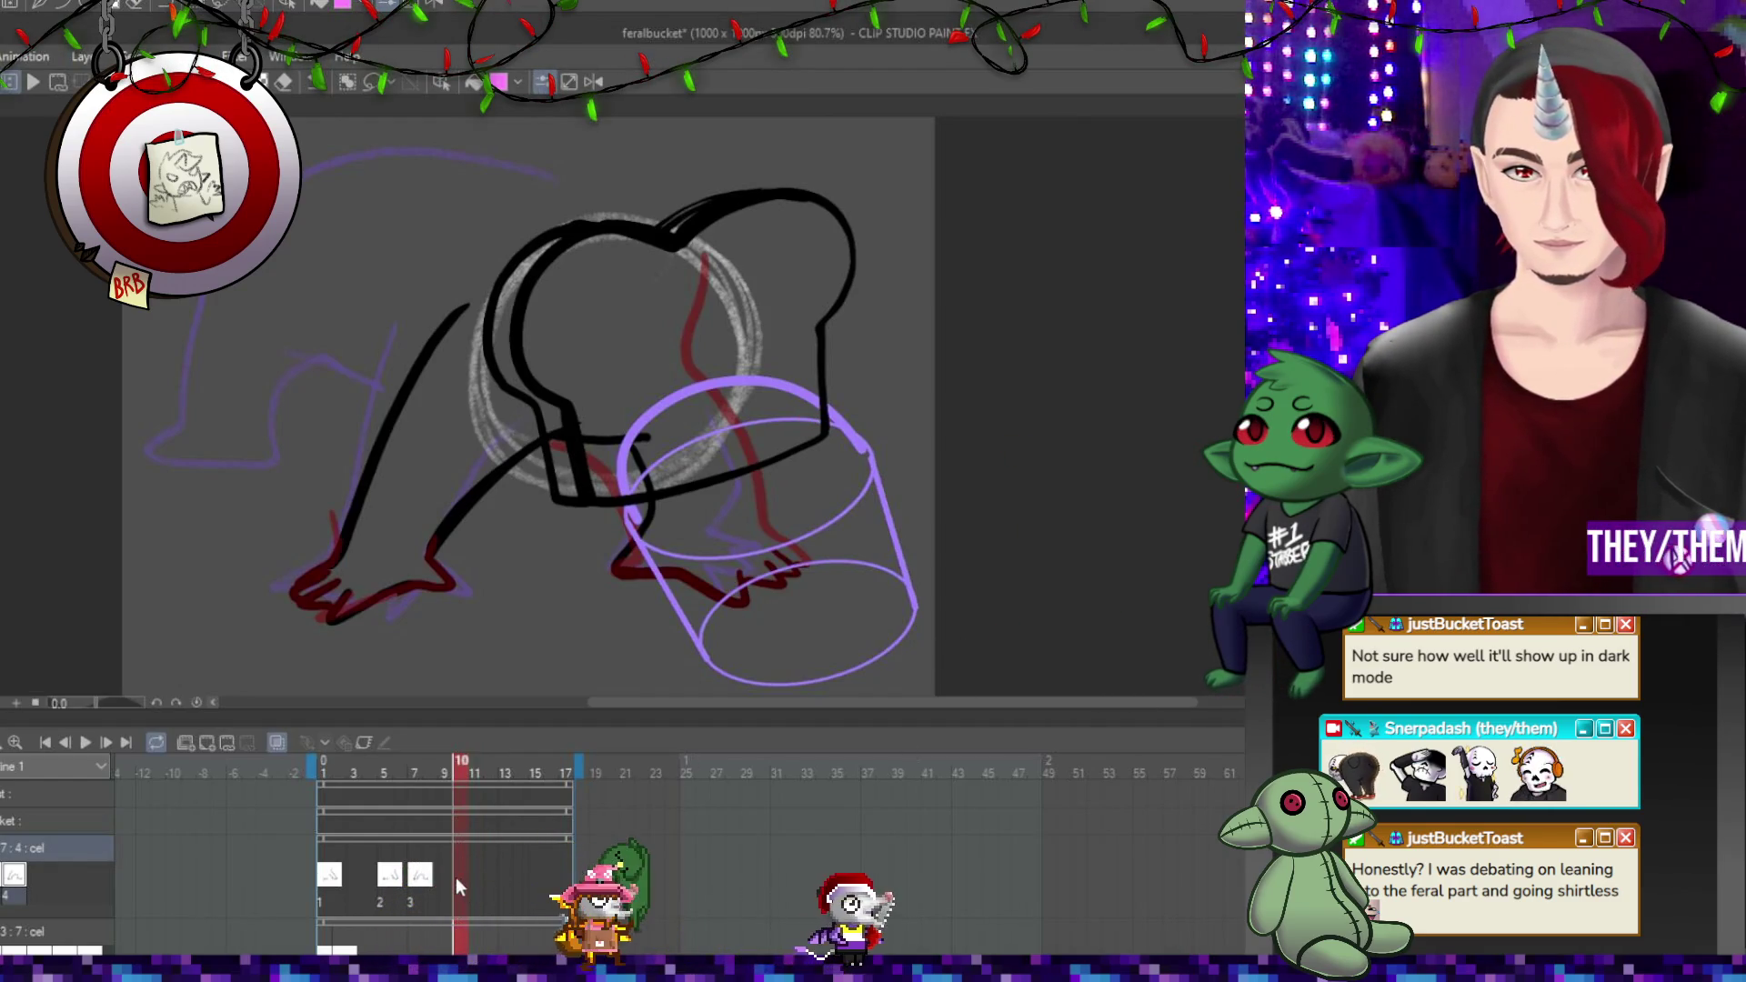
# Add cel 4 at frame 10 and skew its toast drawing to lean left.
pyautogui.press('n')
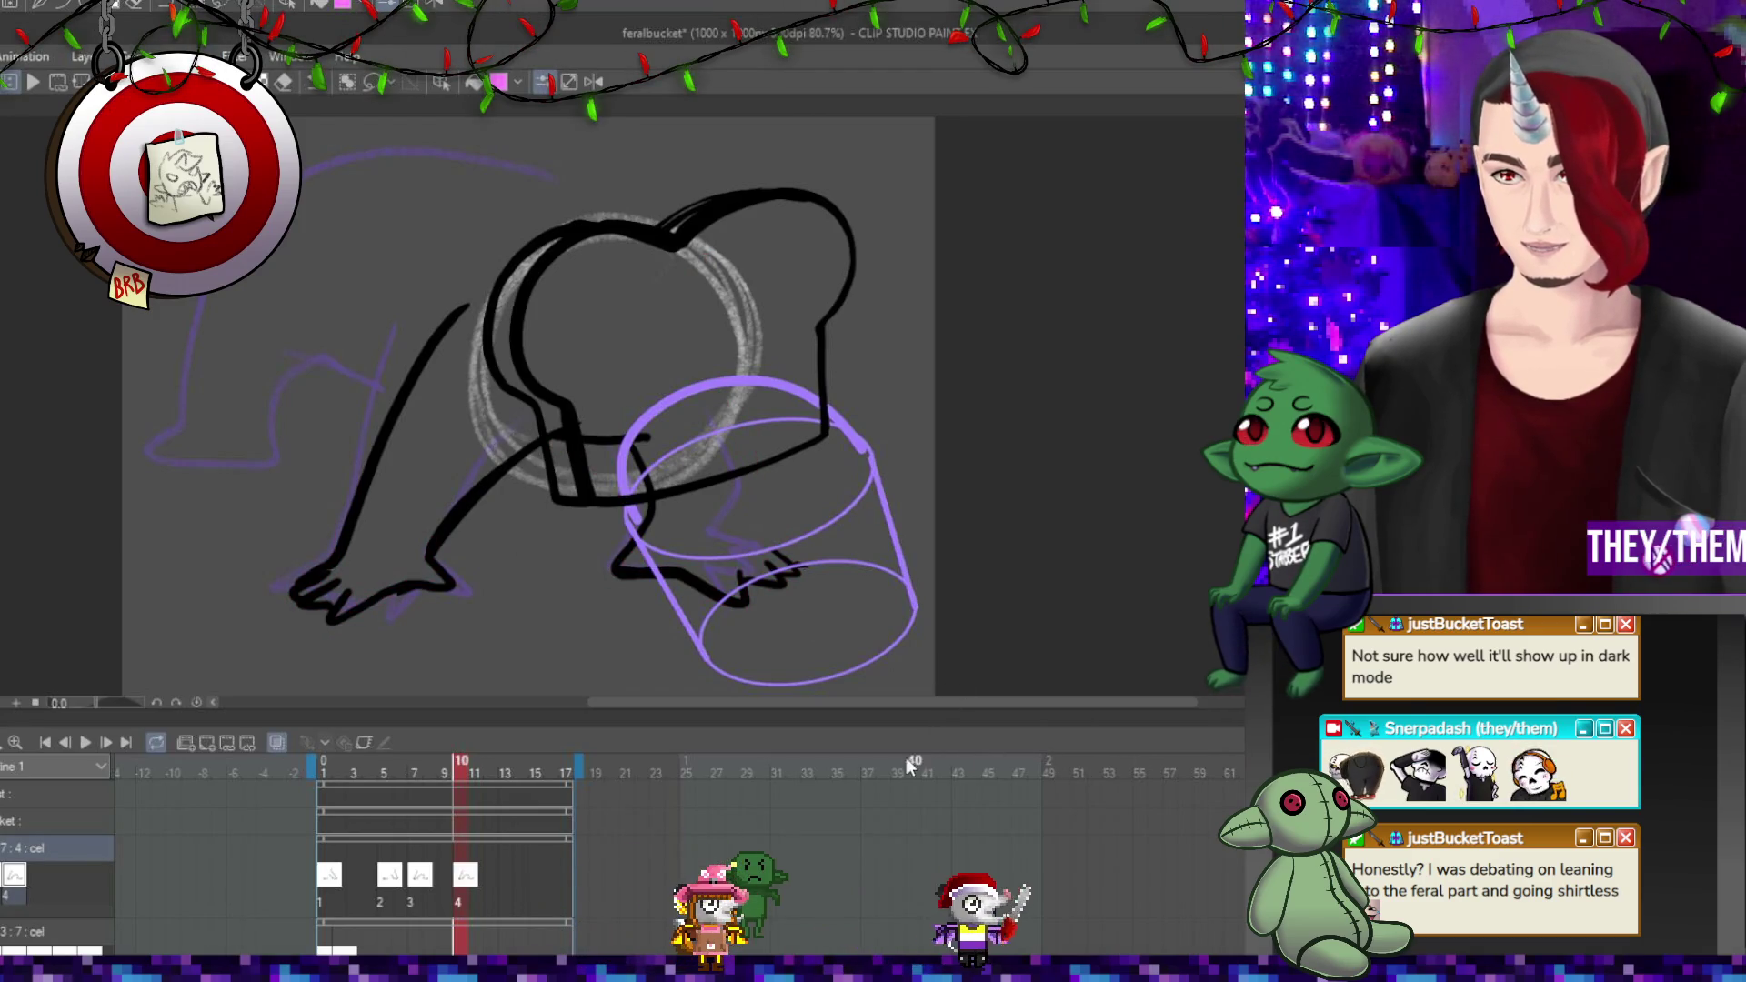
pyautogui.hotkey('ctrl', 't')
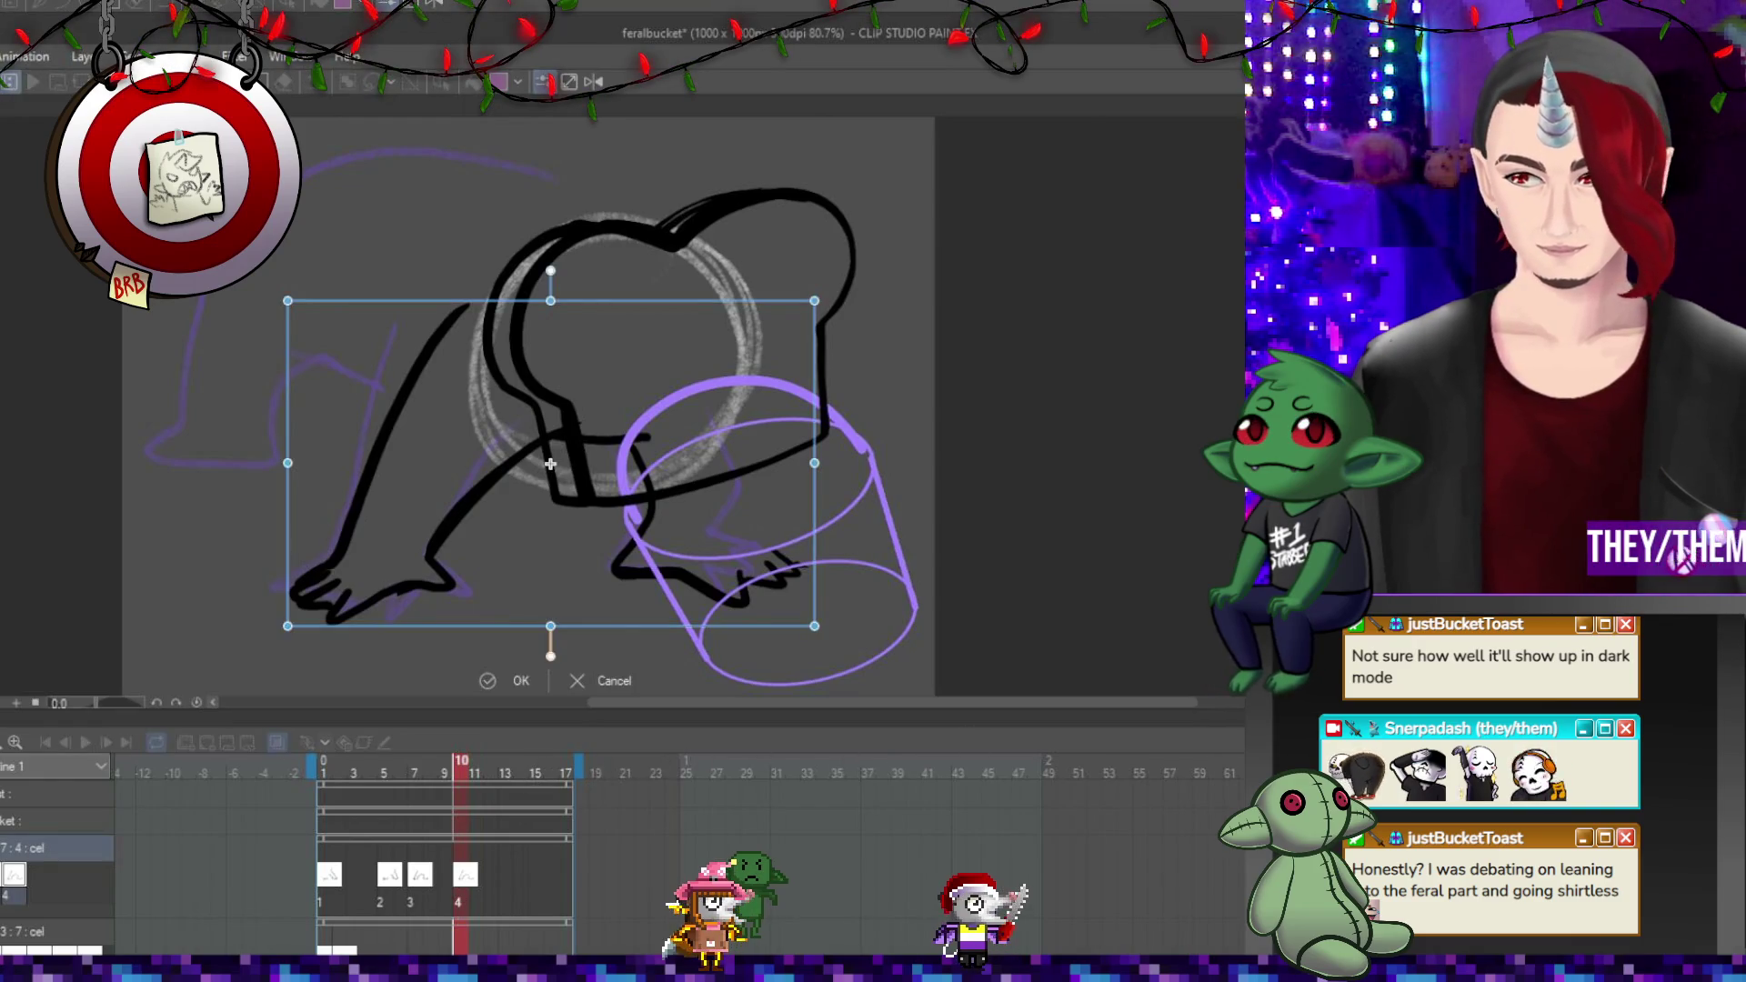
pyautogui.moveTo(554, 305); pyautogui.dragTo(510, 304)
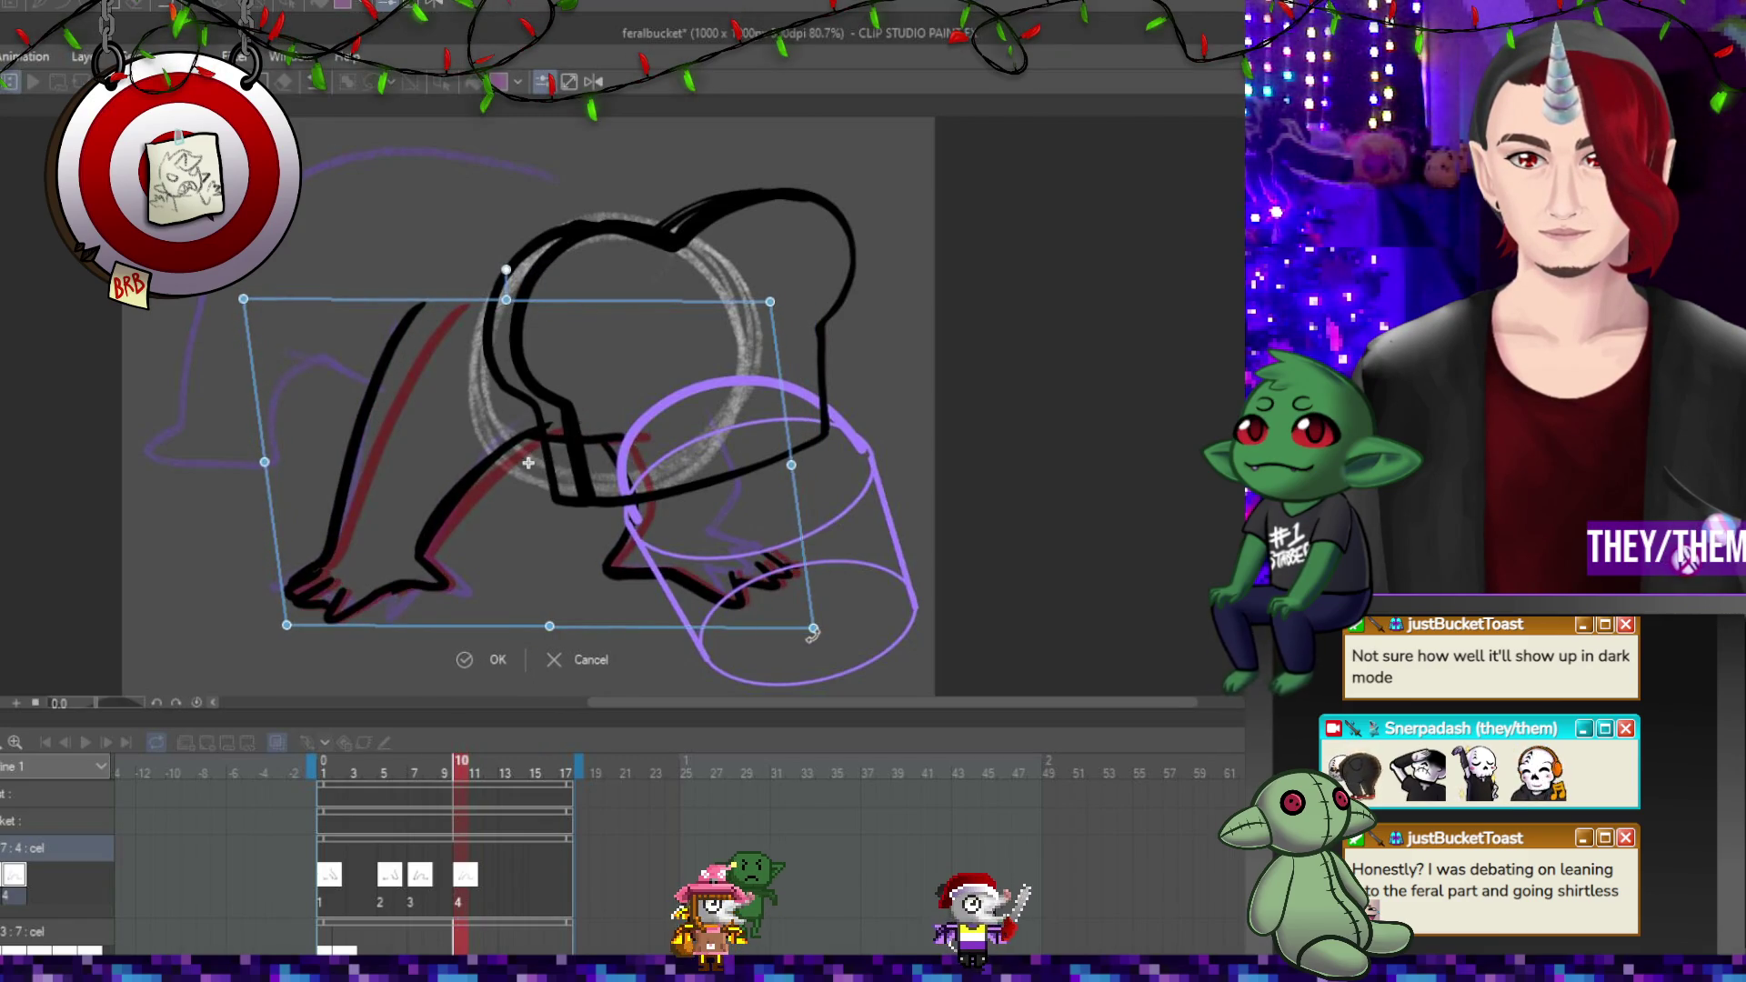
pyautogui.moveTo(815, 627); pyautogui.dragTo(812, 624)
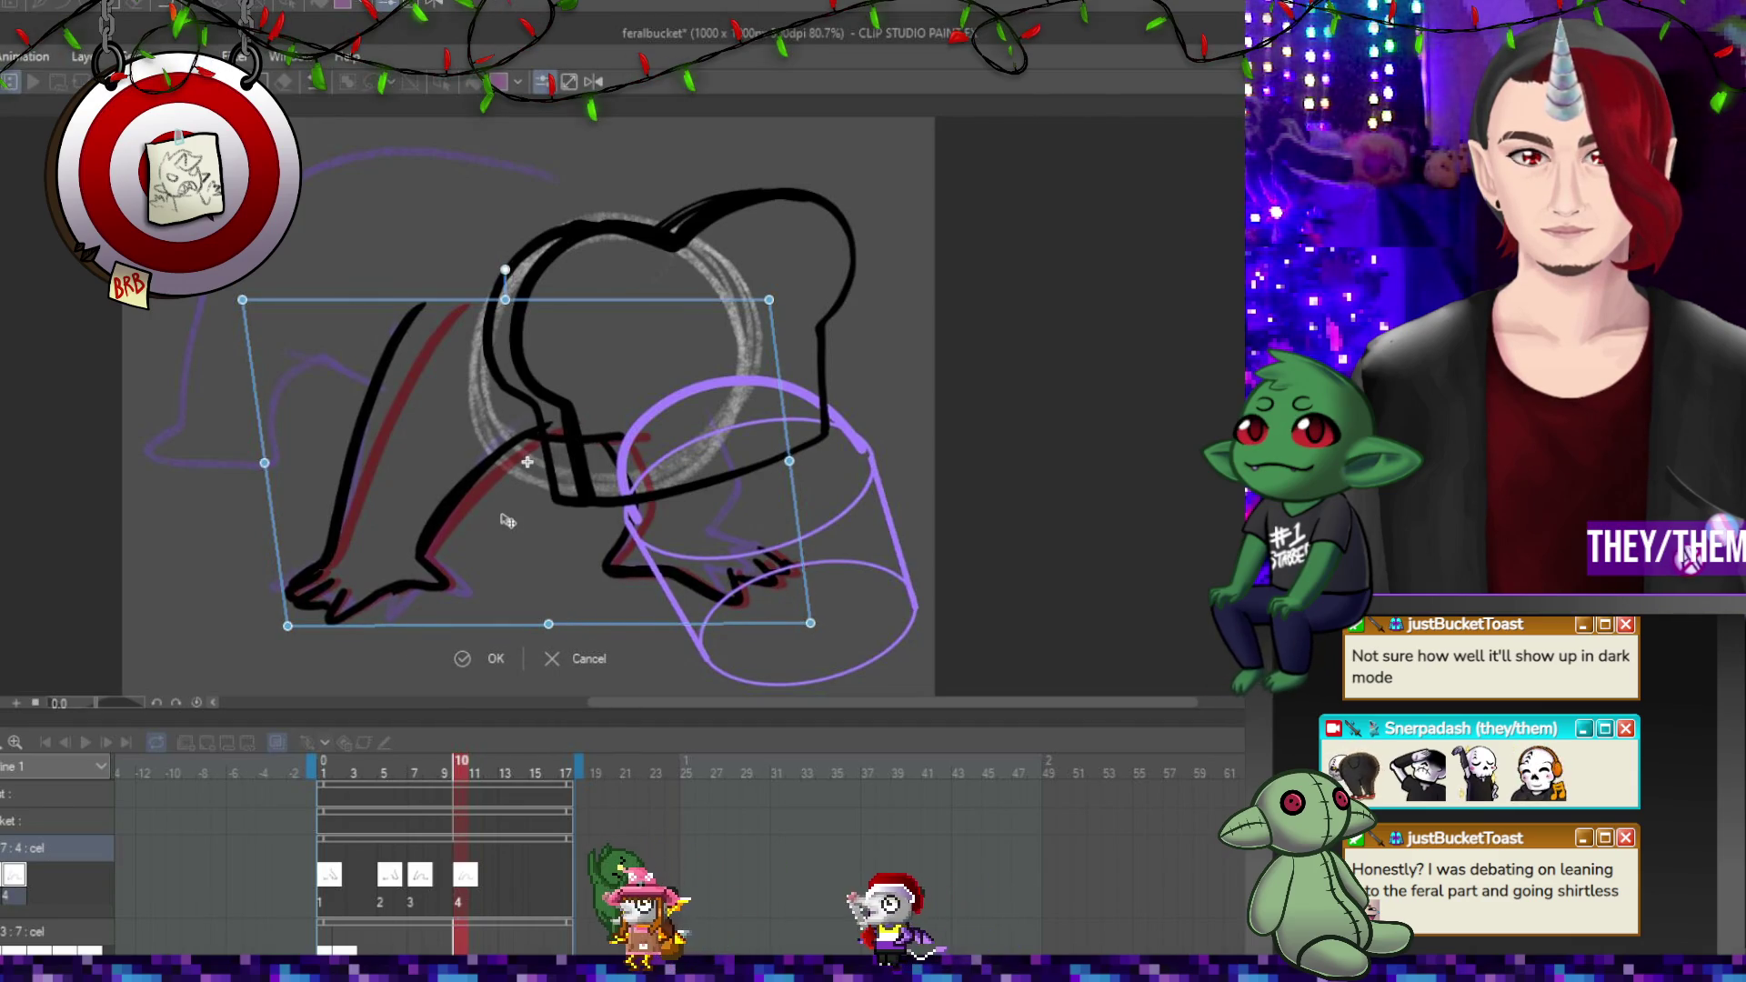
pyautogui.press('Return')
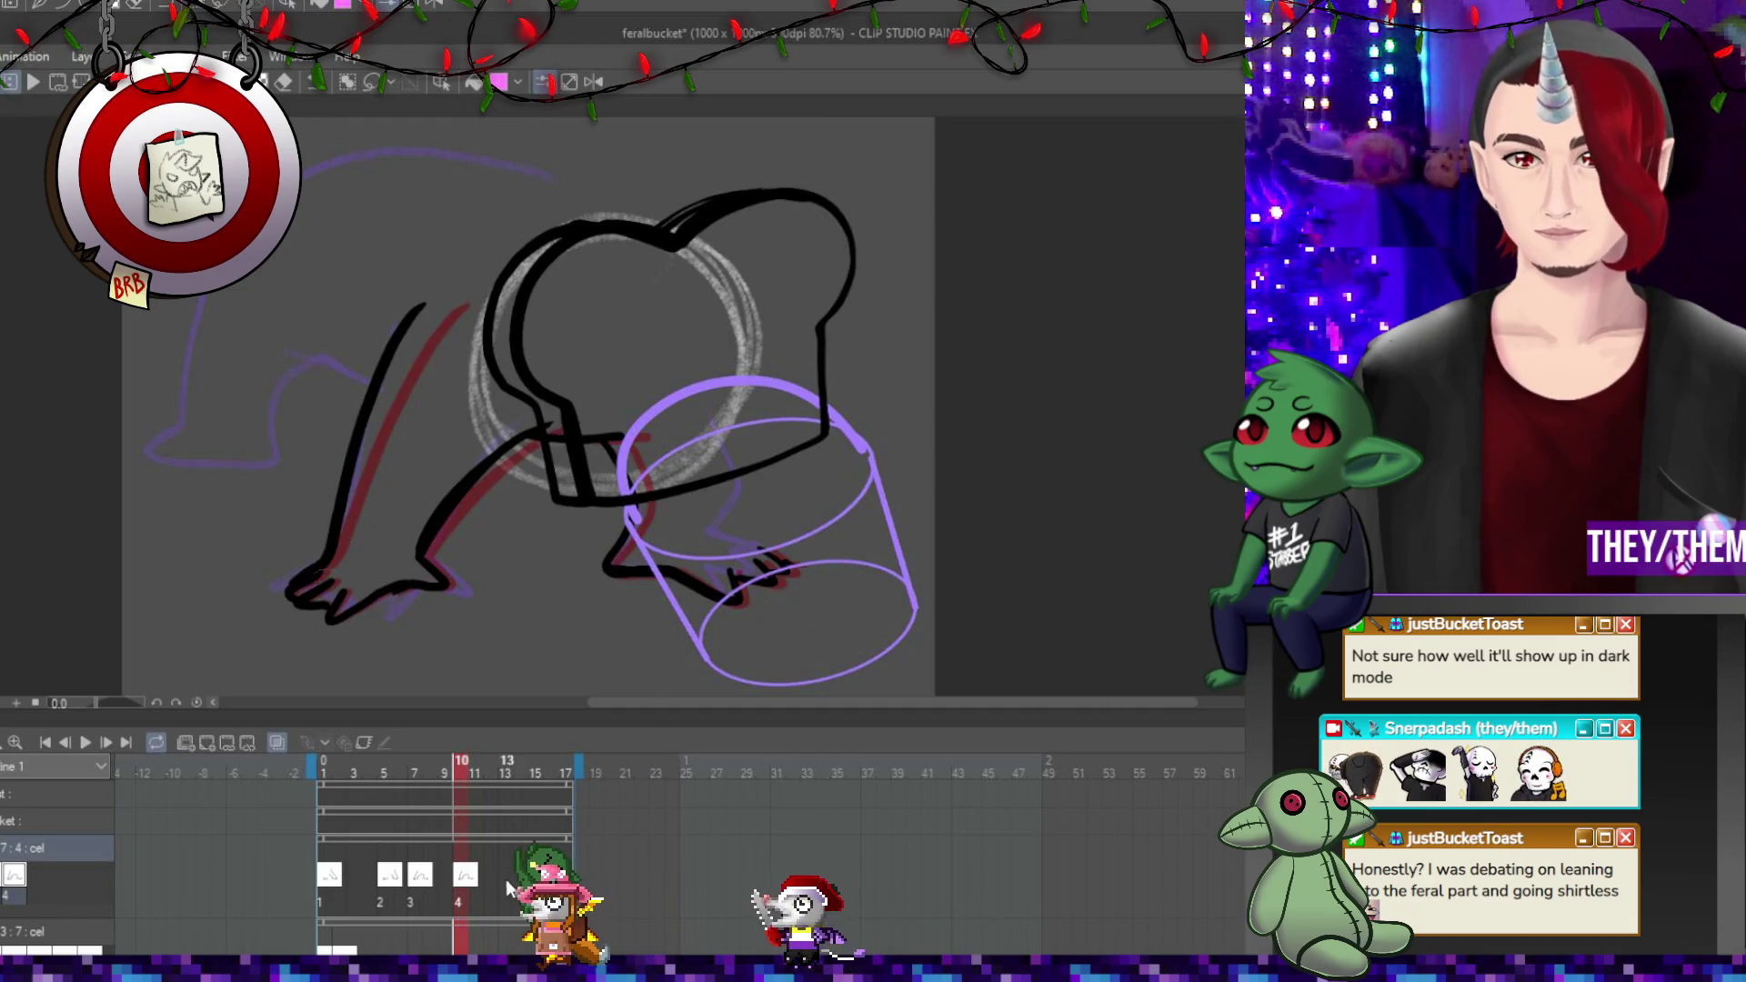
pyautogui.click(508, 862)
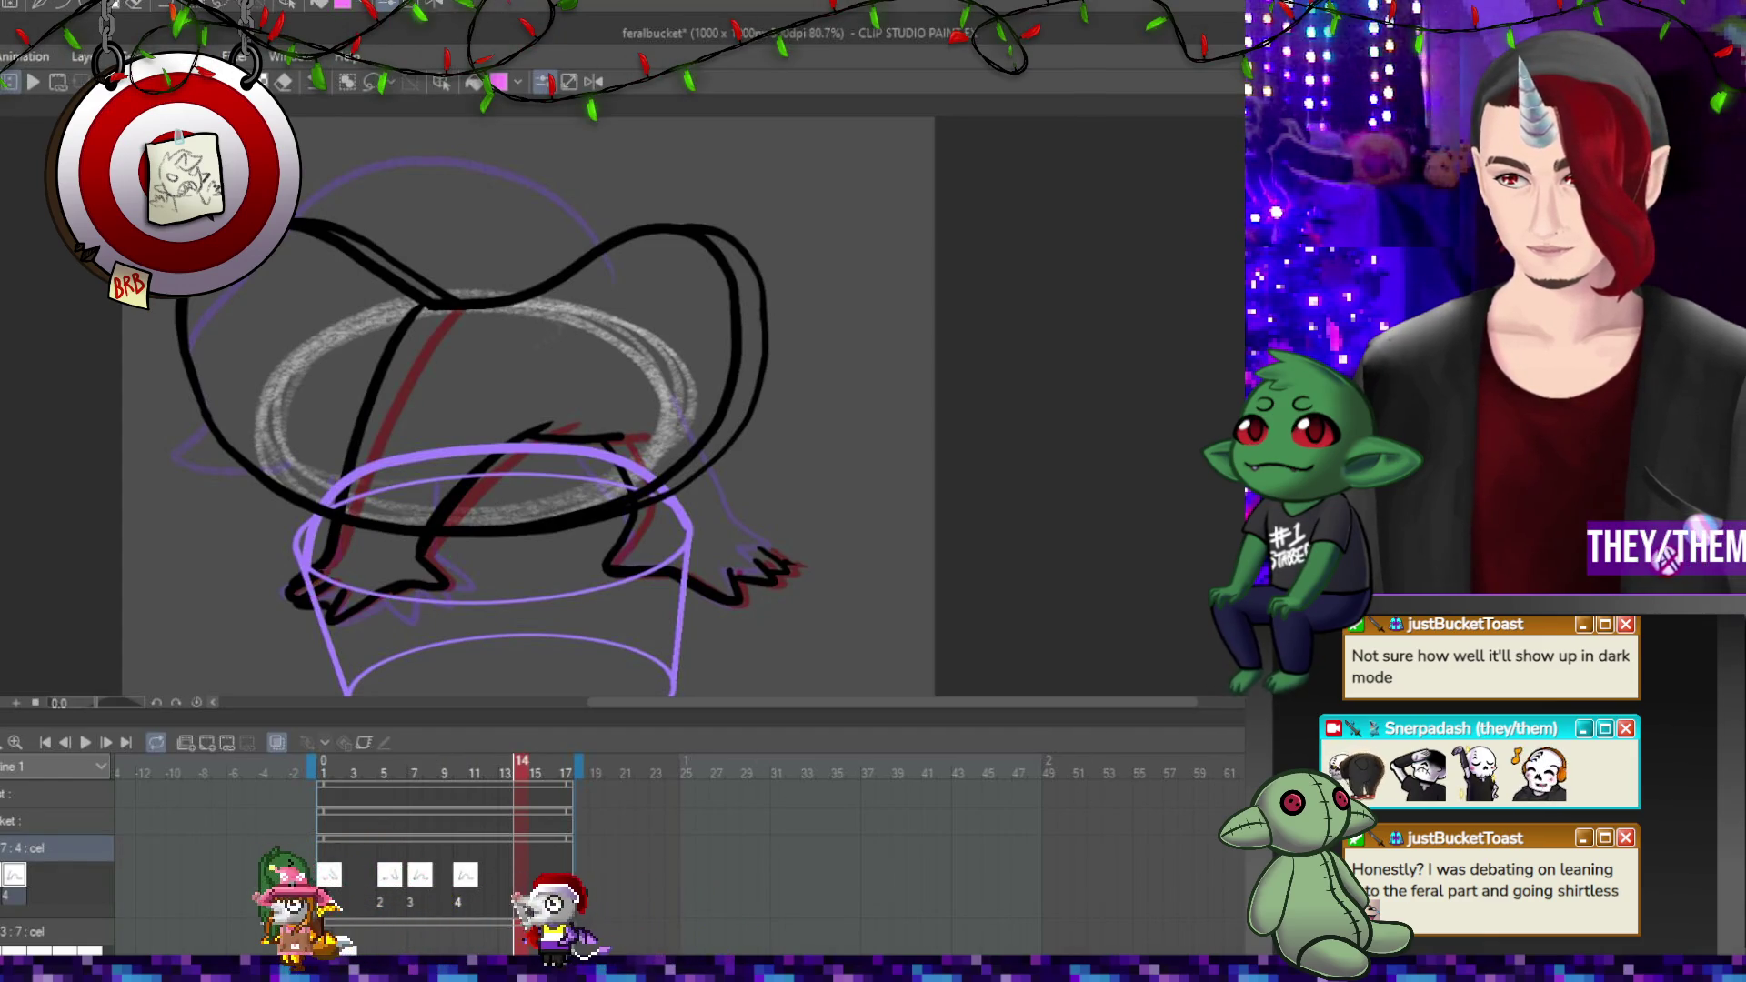
# Add cel 5 at frame 14, then flip between frames 1, 14 and 16 to compare.
pyautogui.hotkey('ctrl', 'shift', 'alt', 'n')
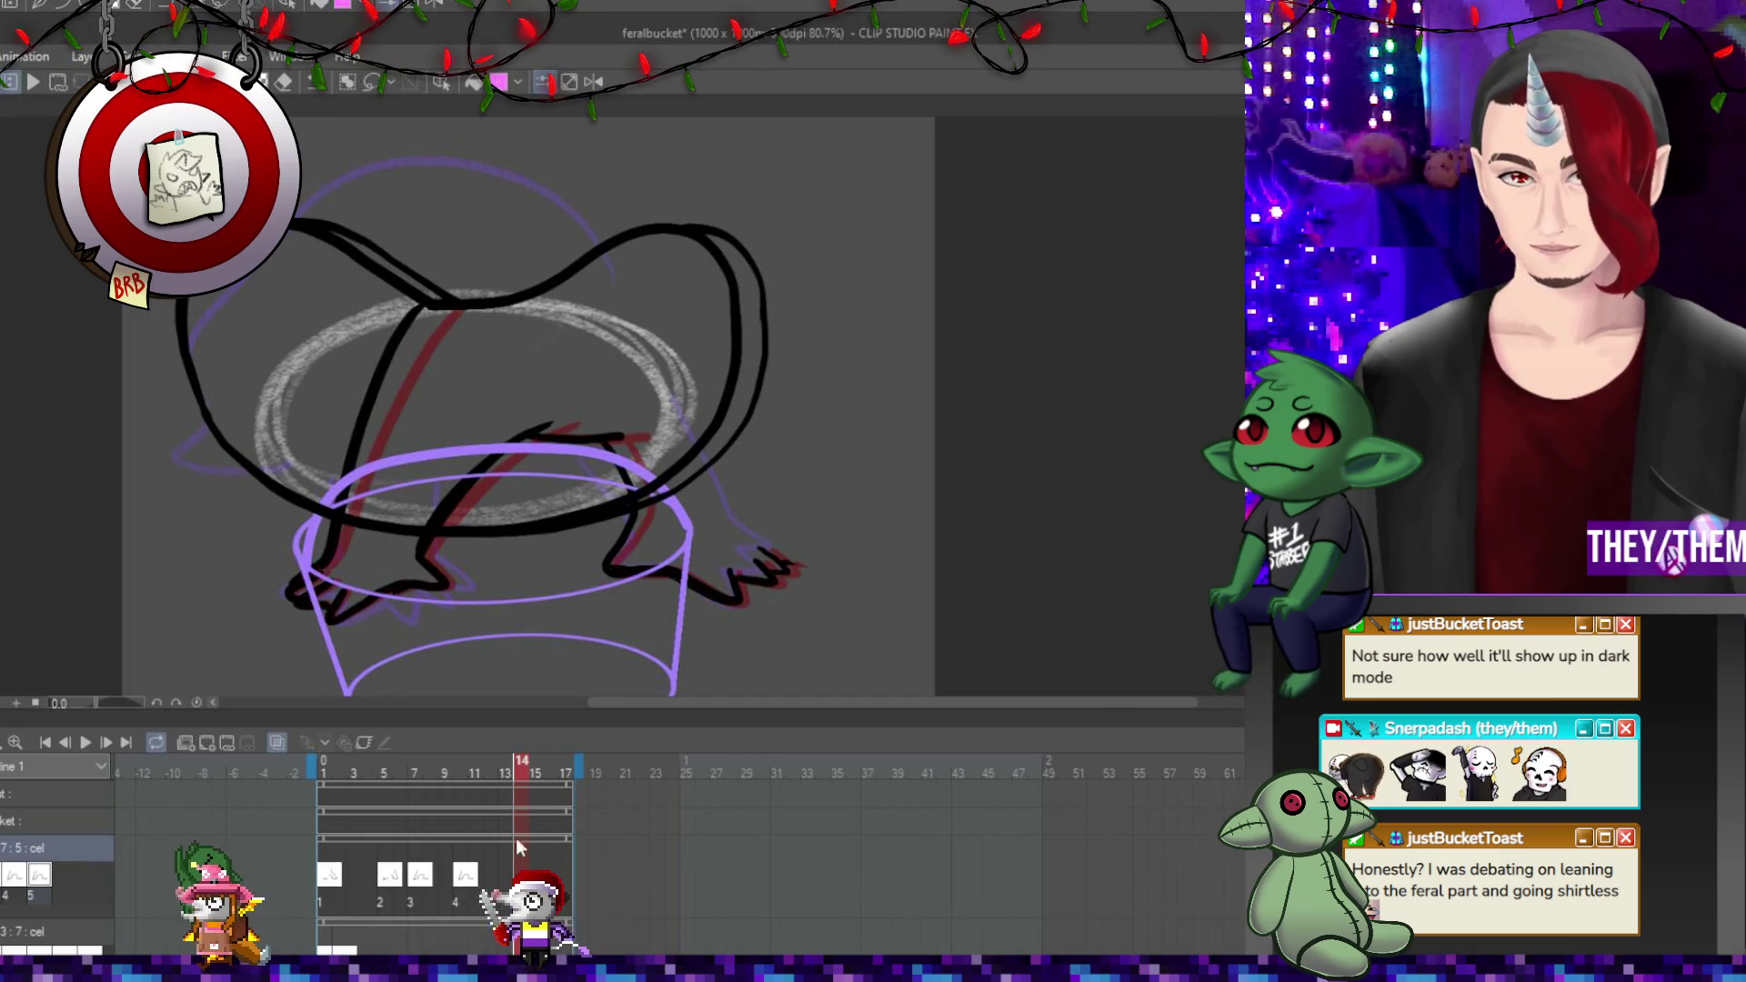
pyautogui.press('Right')
pyautogui.press('Right')
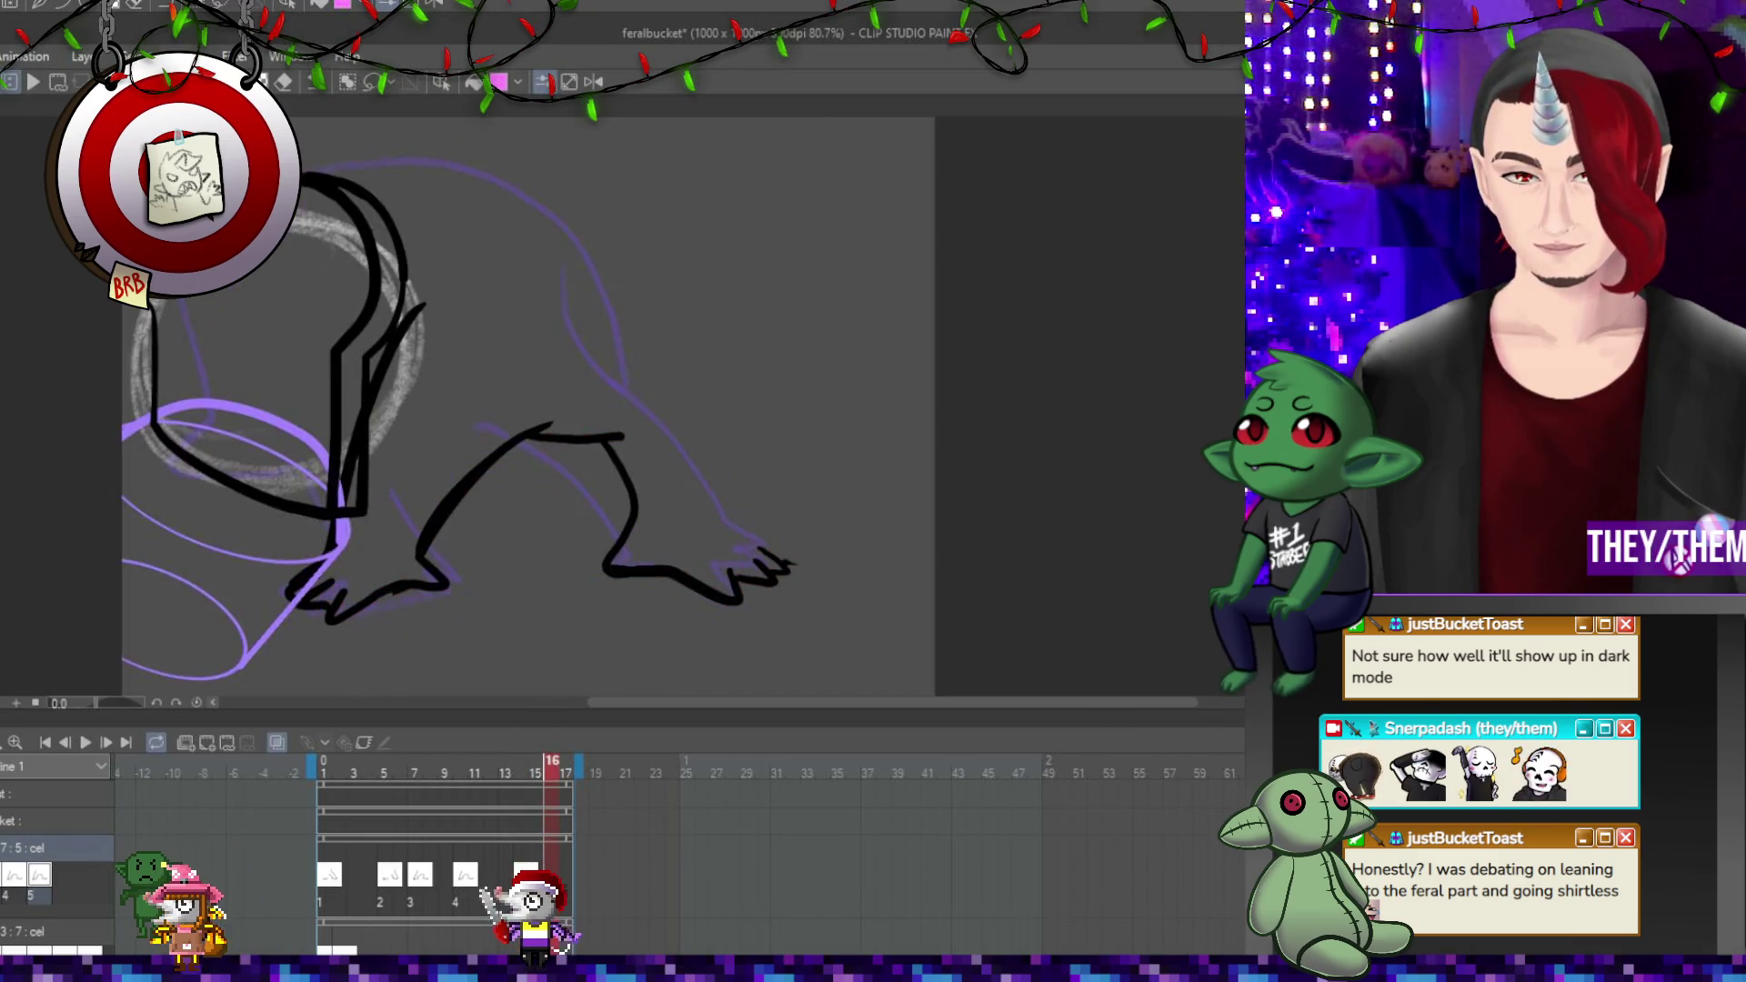
pyautogui.click(325, 886)
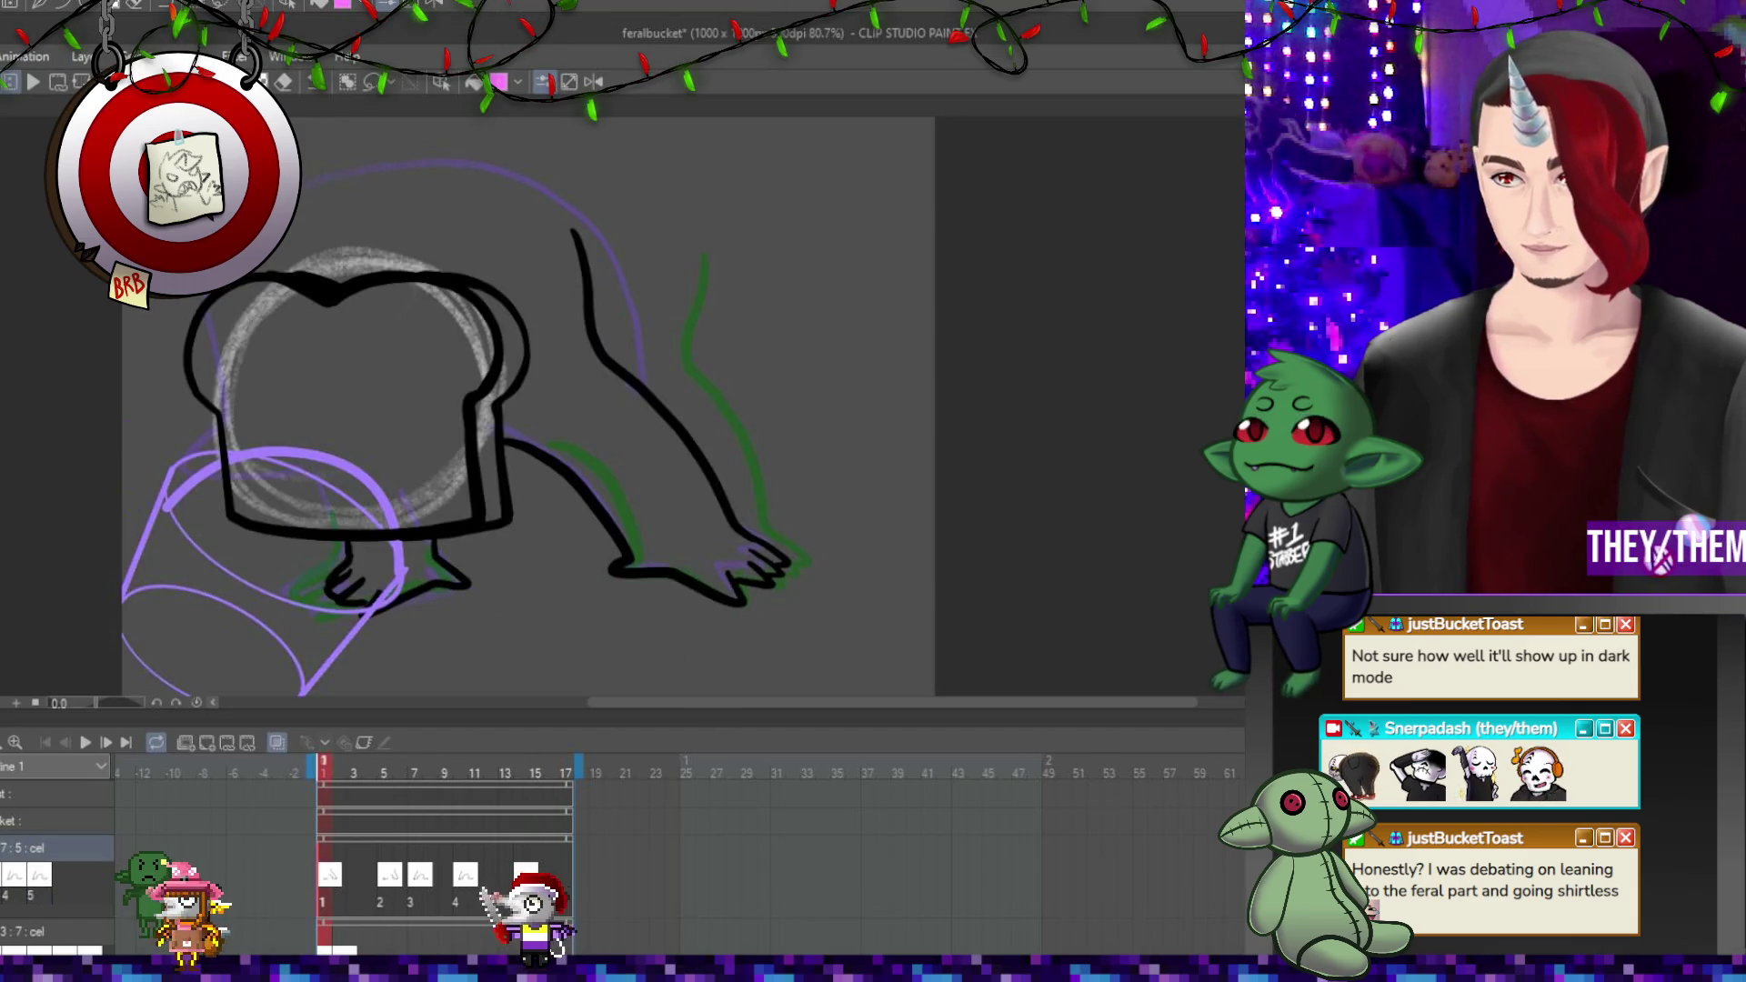
pyautogui.hotkey('ctrl', 'z')
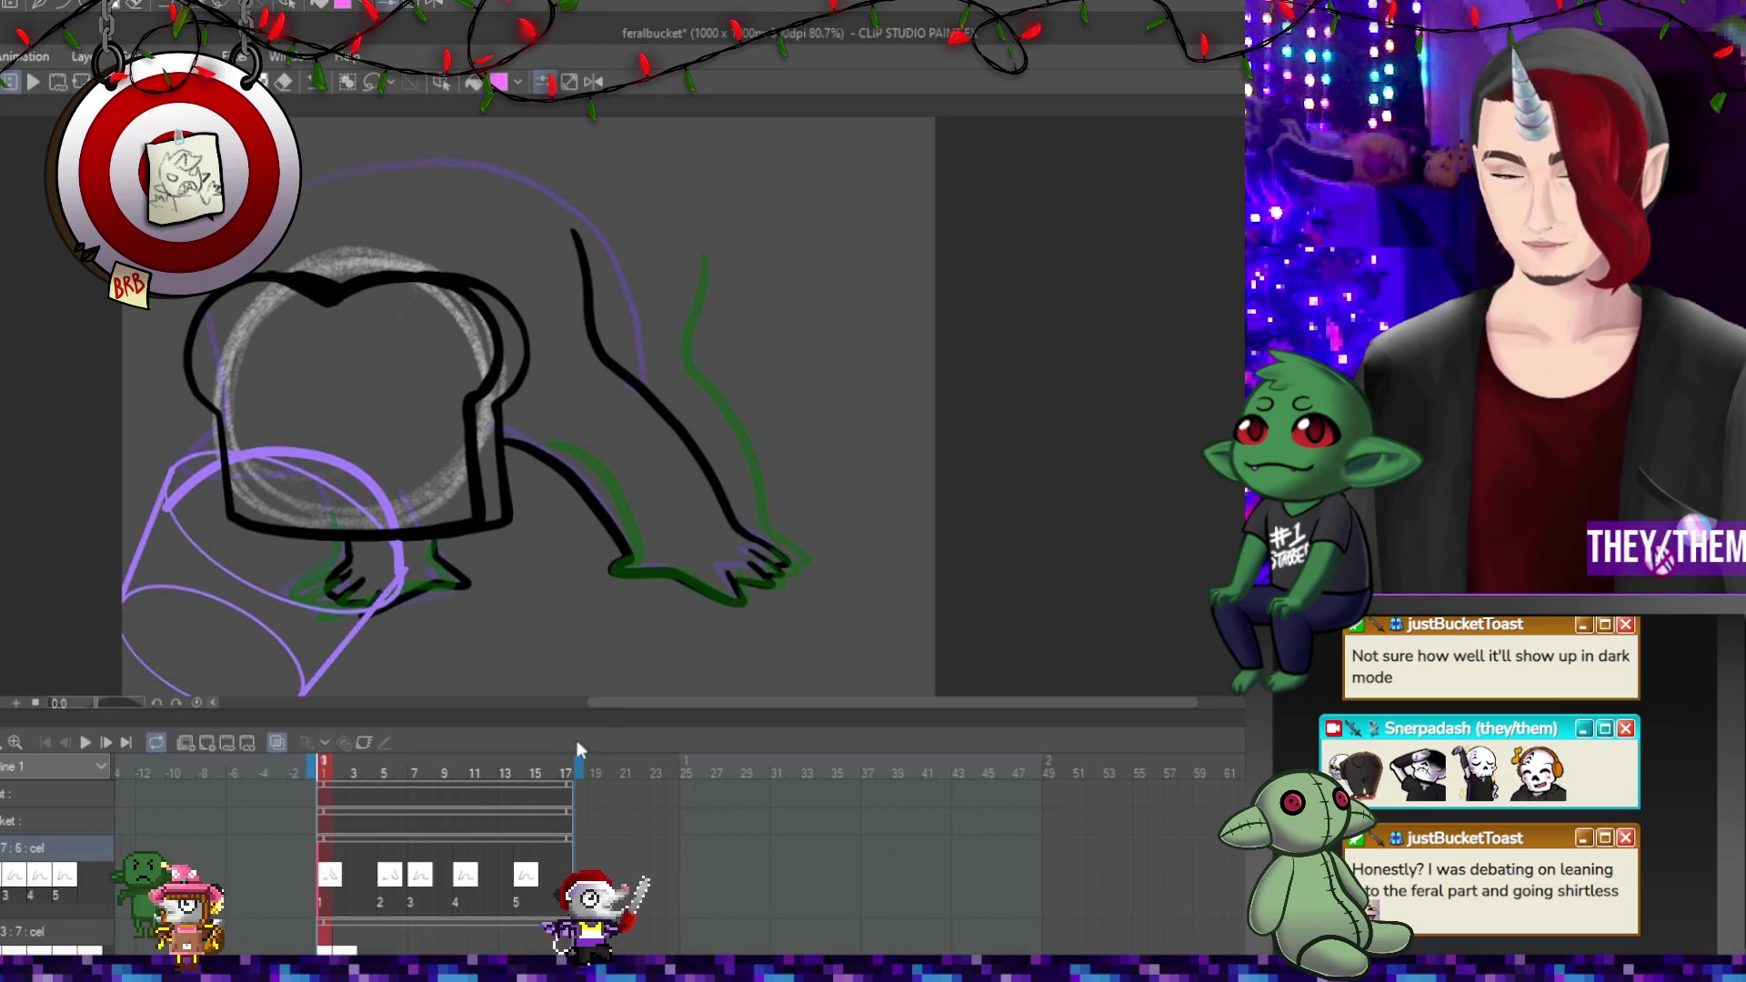
pyautogui.click(554, 875)
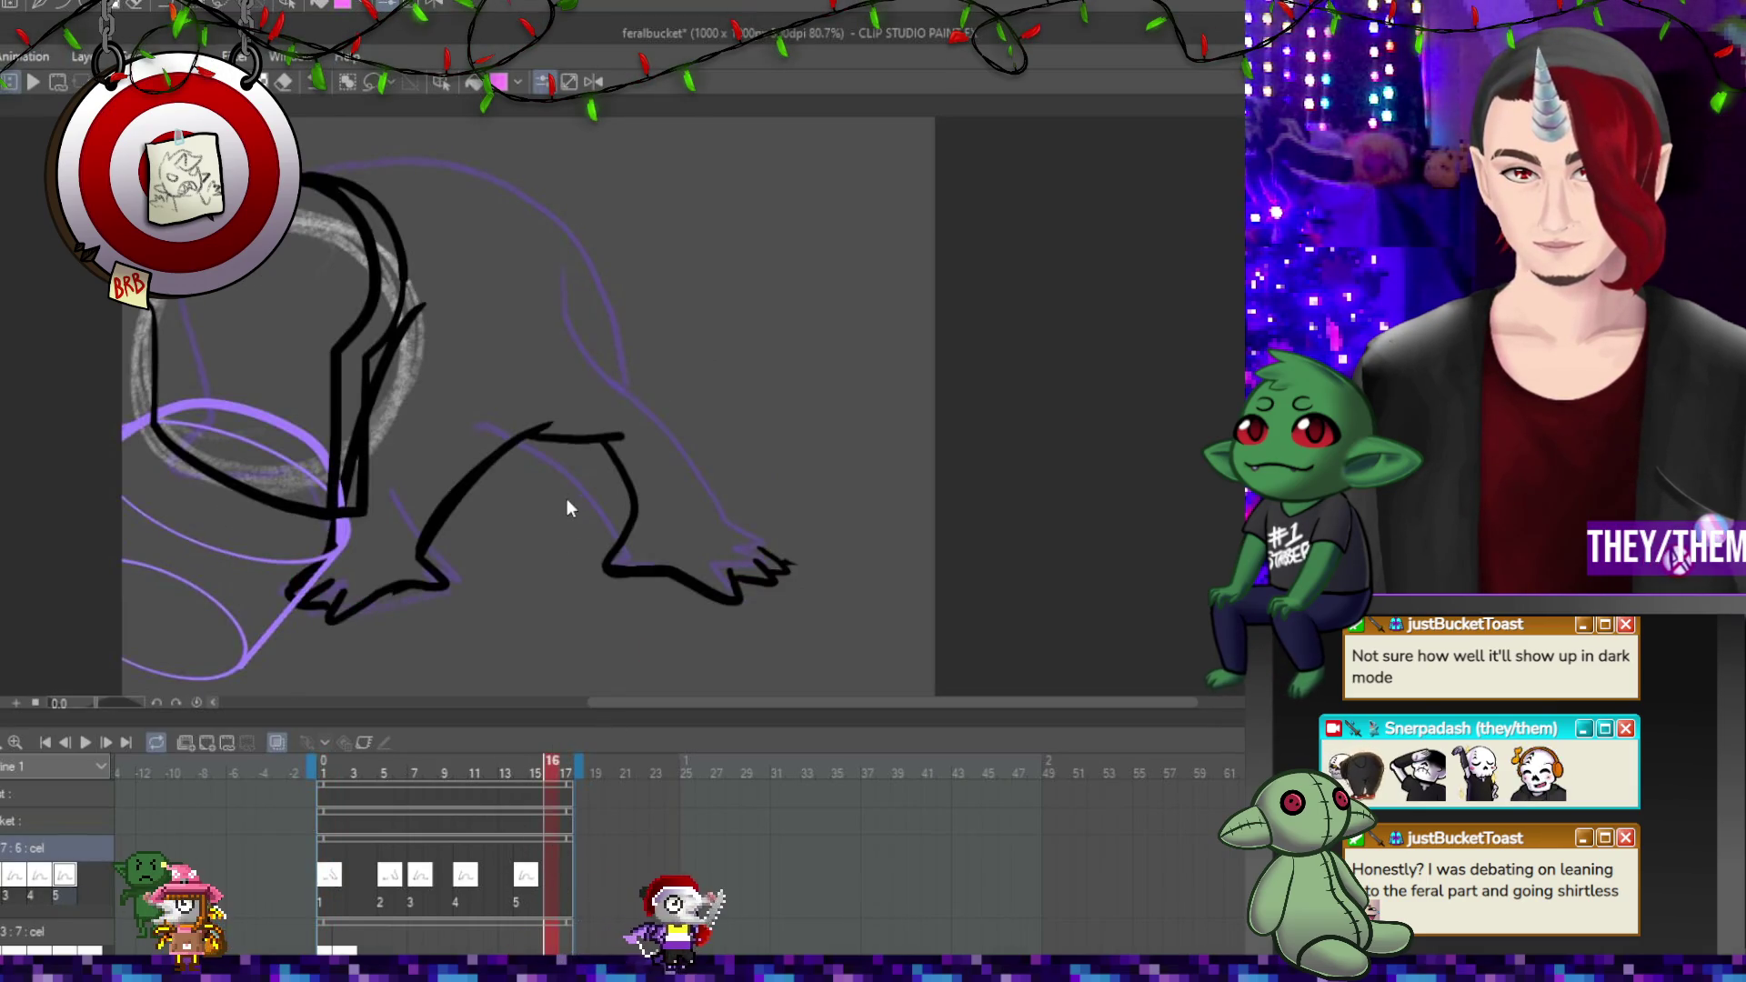
pyautogui.click(520, 887)
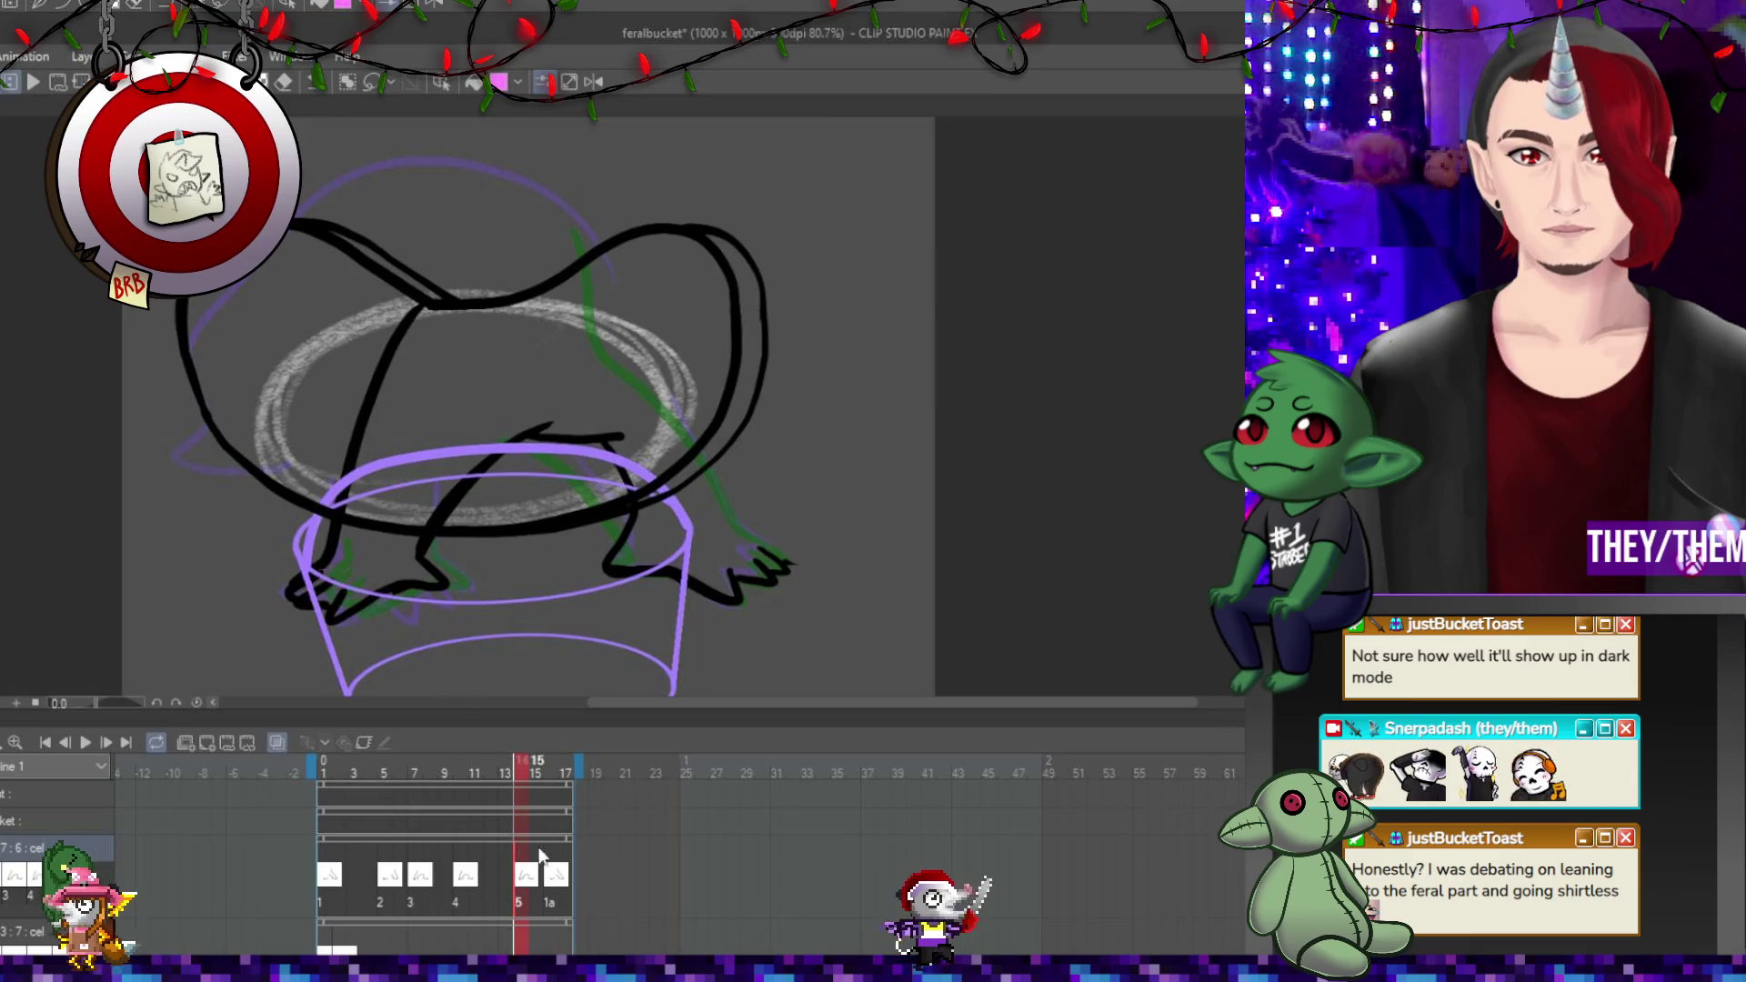
pyautogui.click(552, 882)
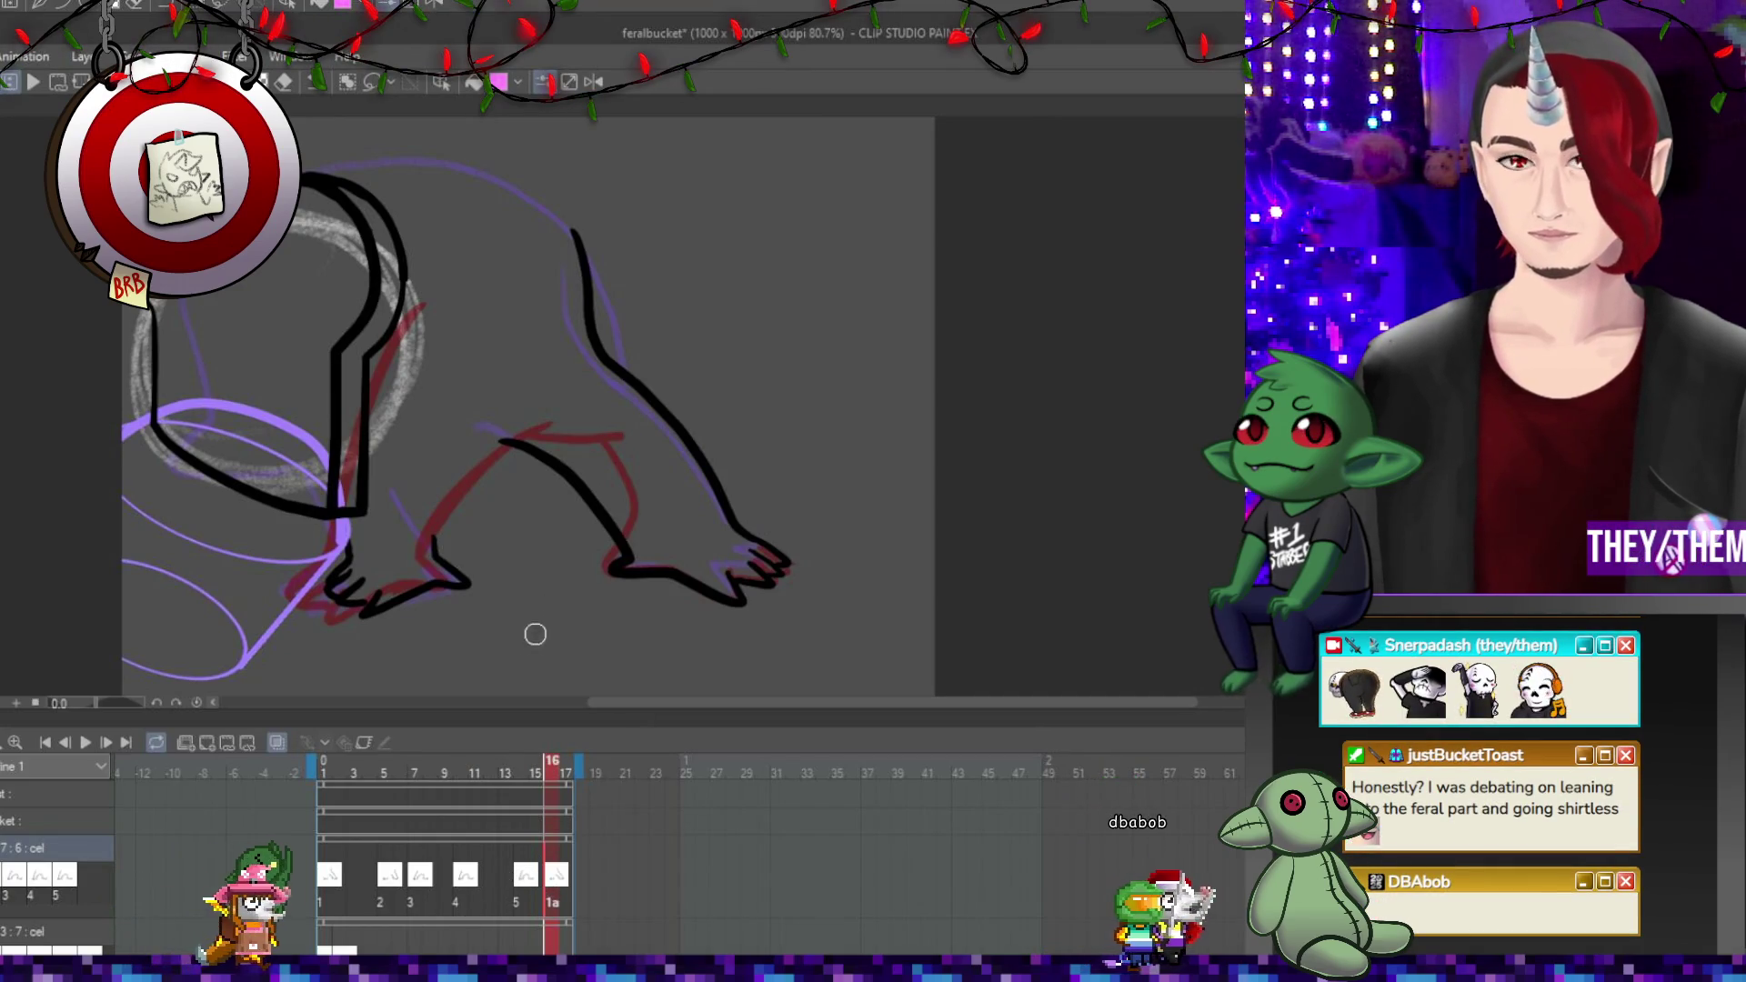
pyautogui.click(323, 771)
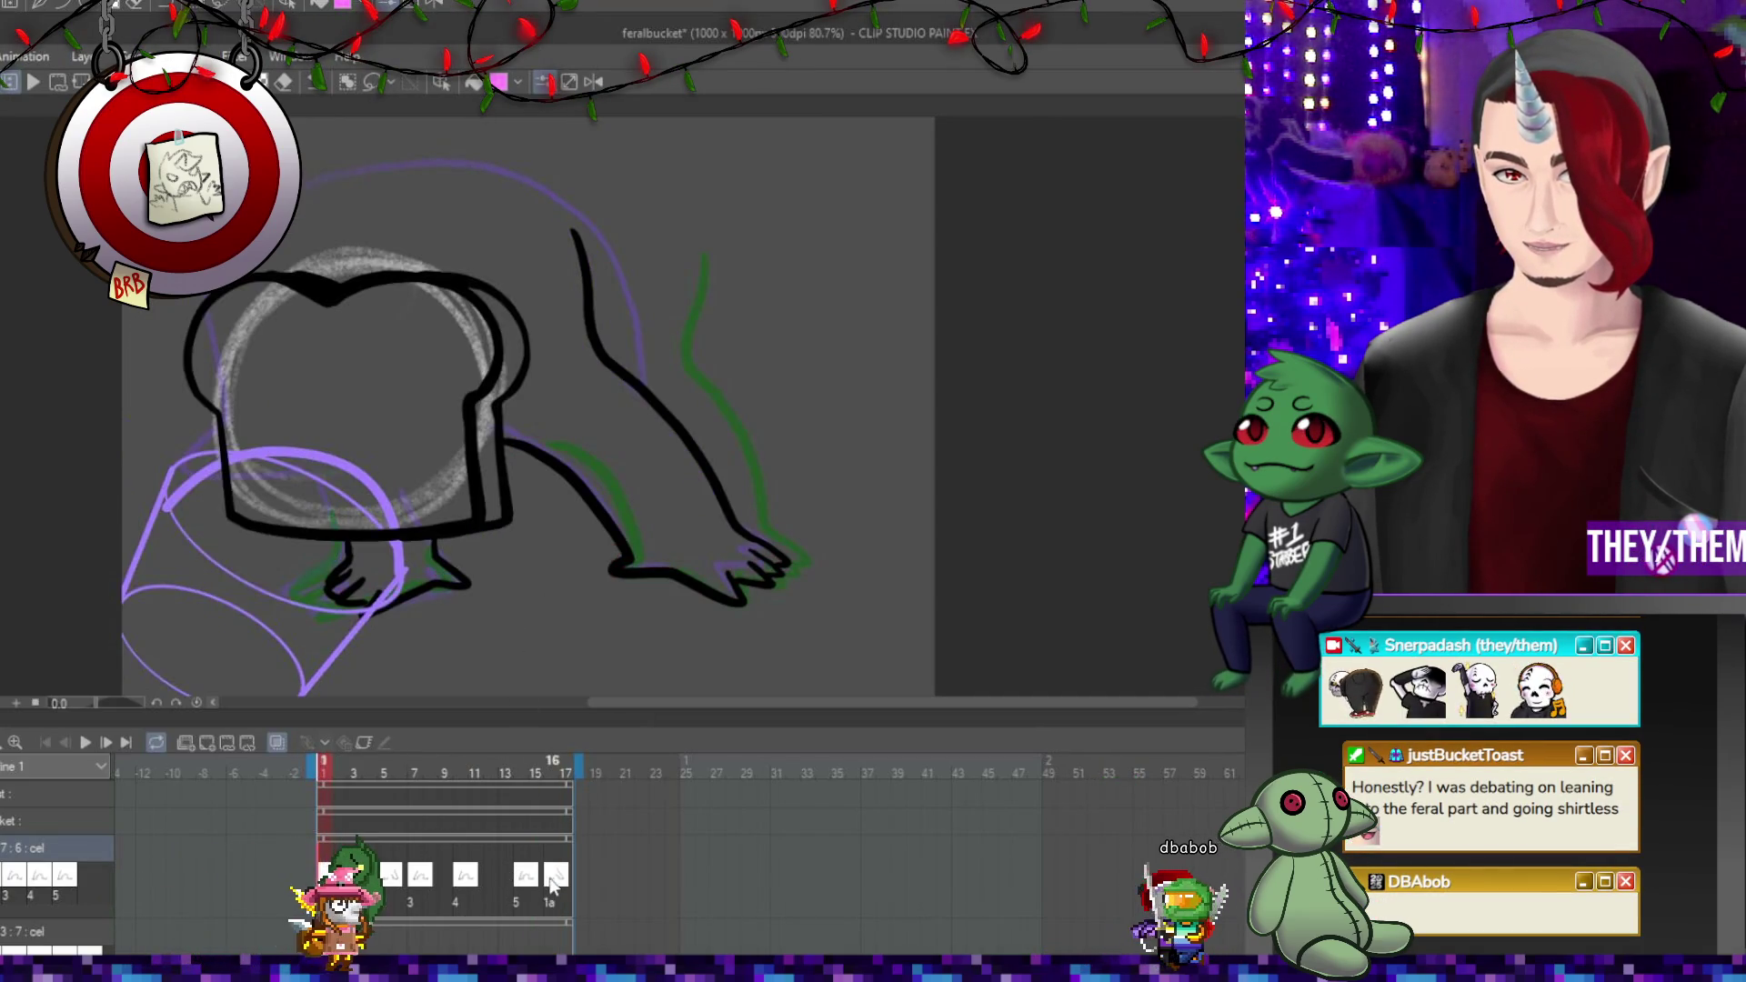
pyautogui.click(553, 886)
pyautogui.click(525, 887)
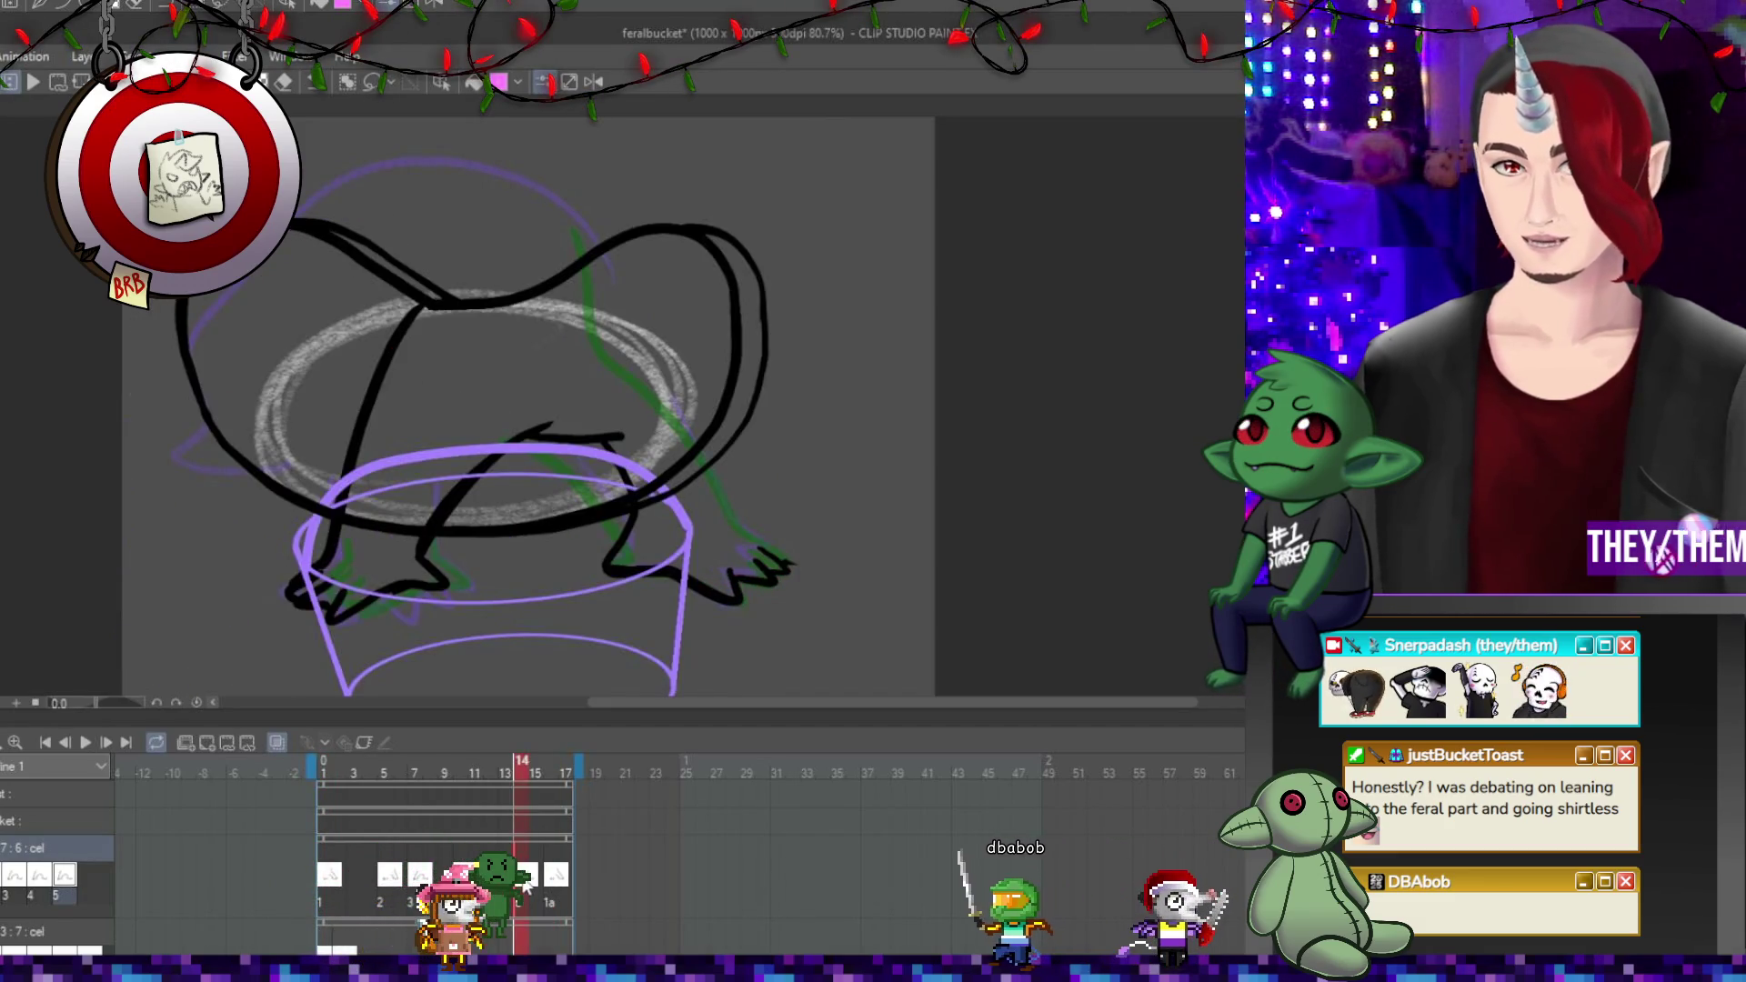
# Sketch two red leg guides on frame 14, ink the back leg in black, then go to frame 16.
pyautogui.moveTo(418, 309); pyautogui.dragTo(351, 459)
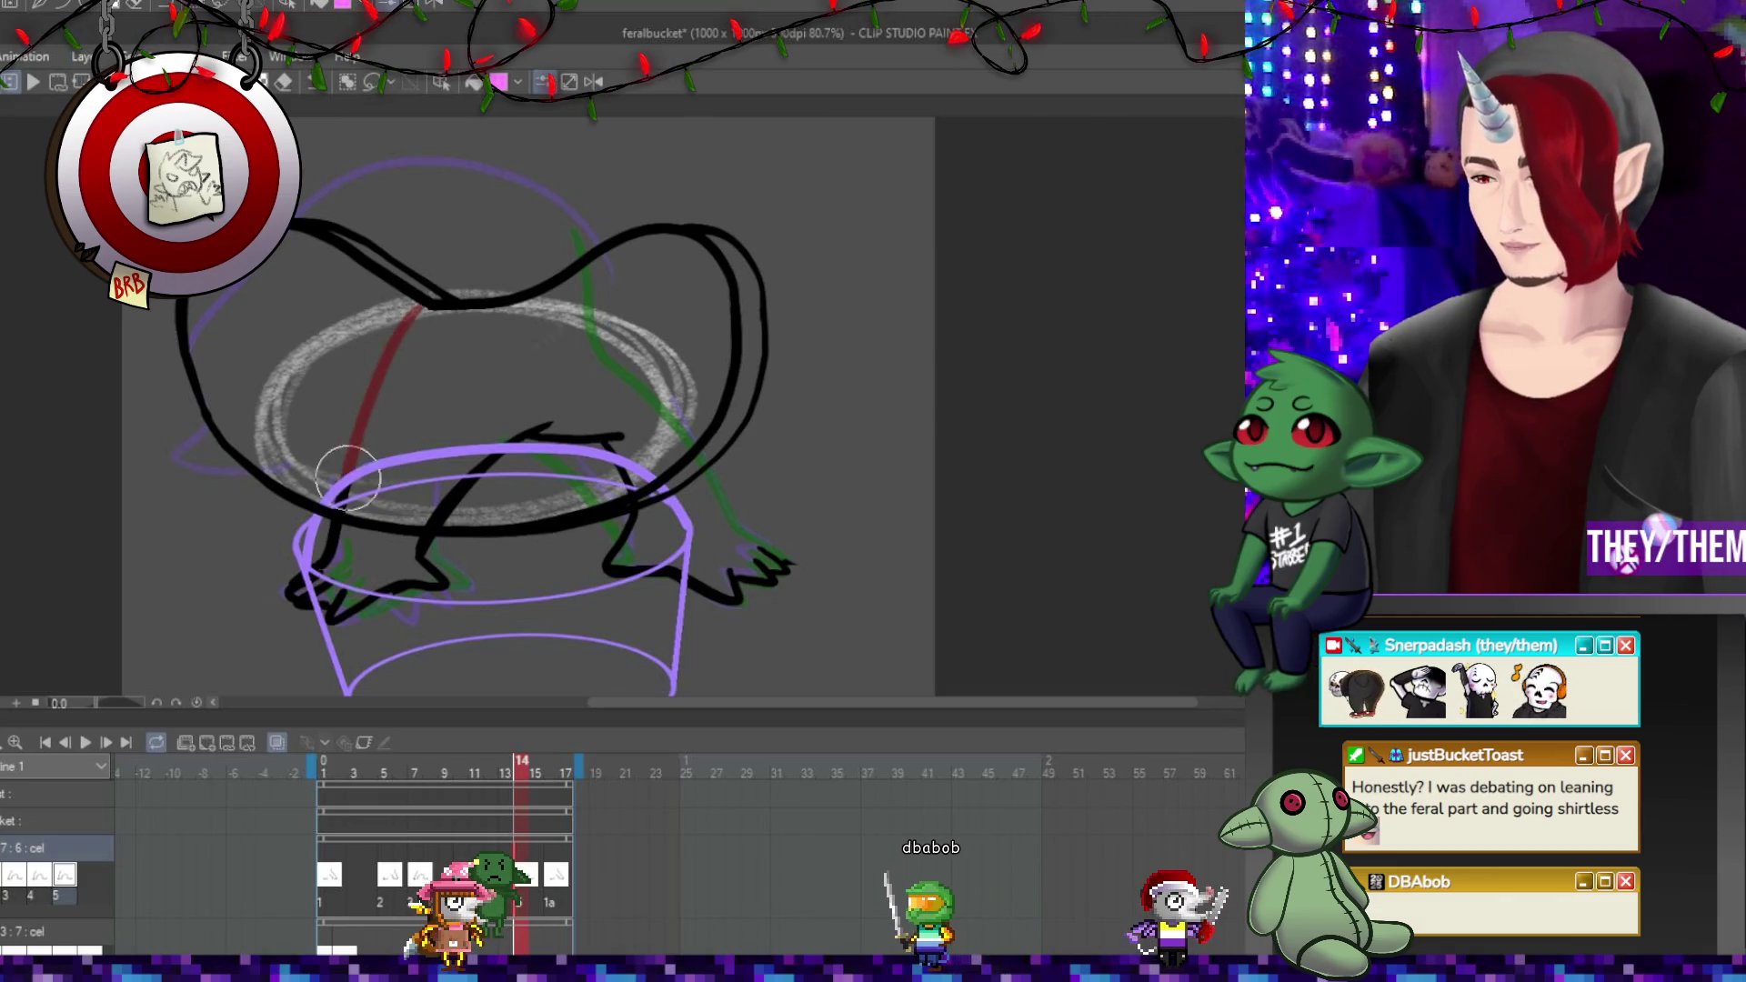
pyautogui.moveTo(503, 452); pyautogui.dragTo(436, 509)
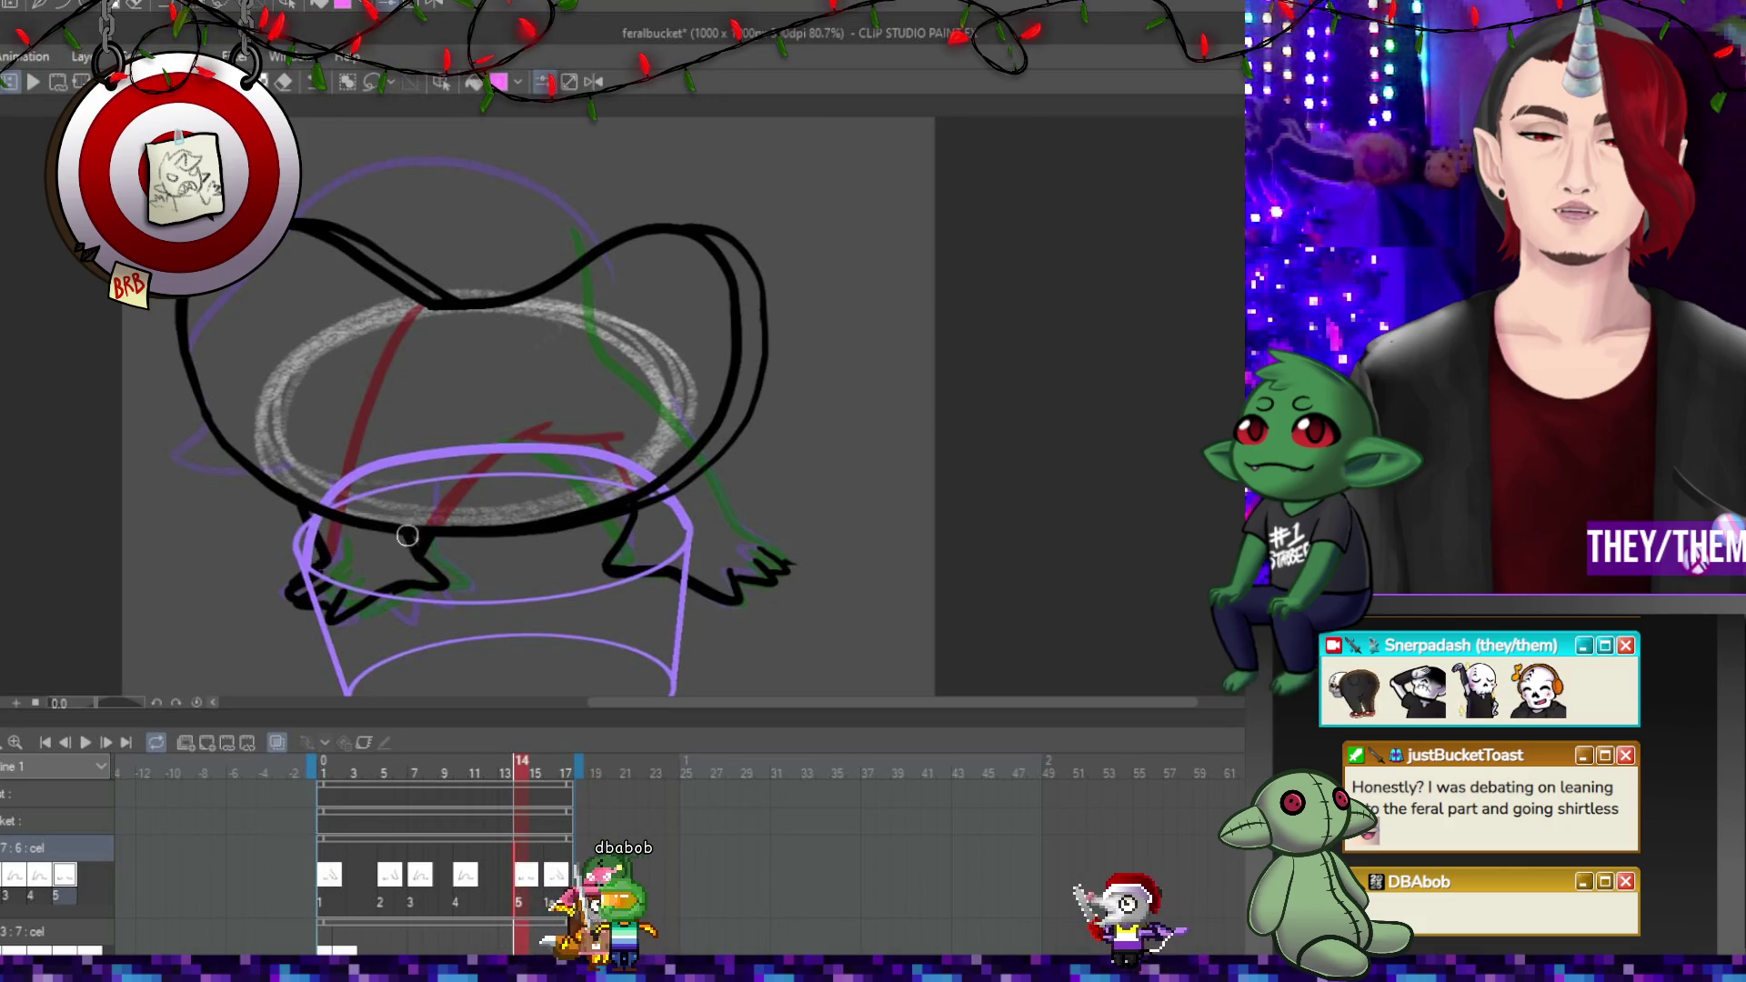
pyautogui.press(']')
pyautogui.press(']')
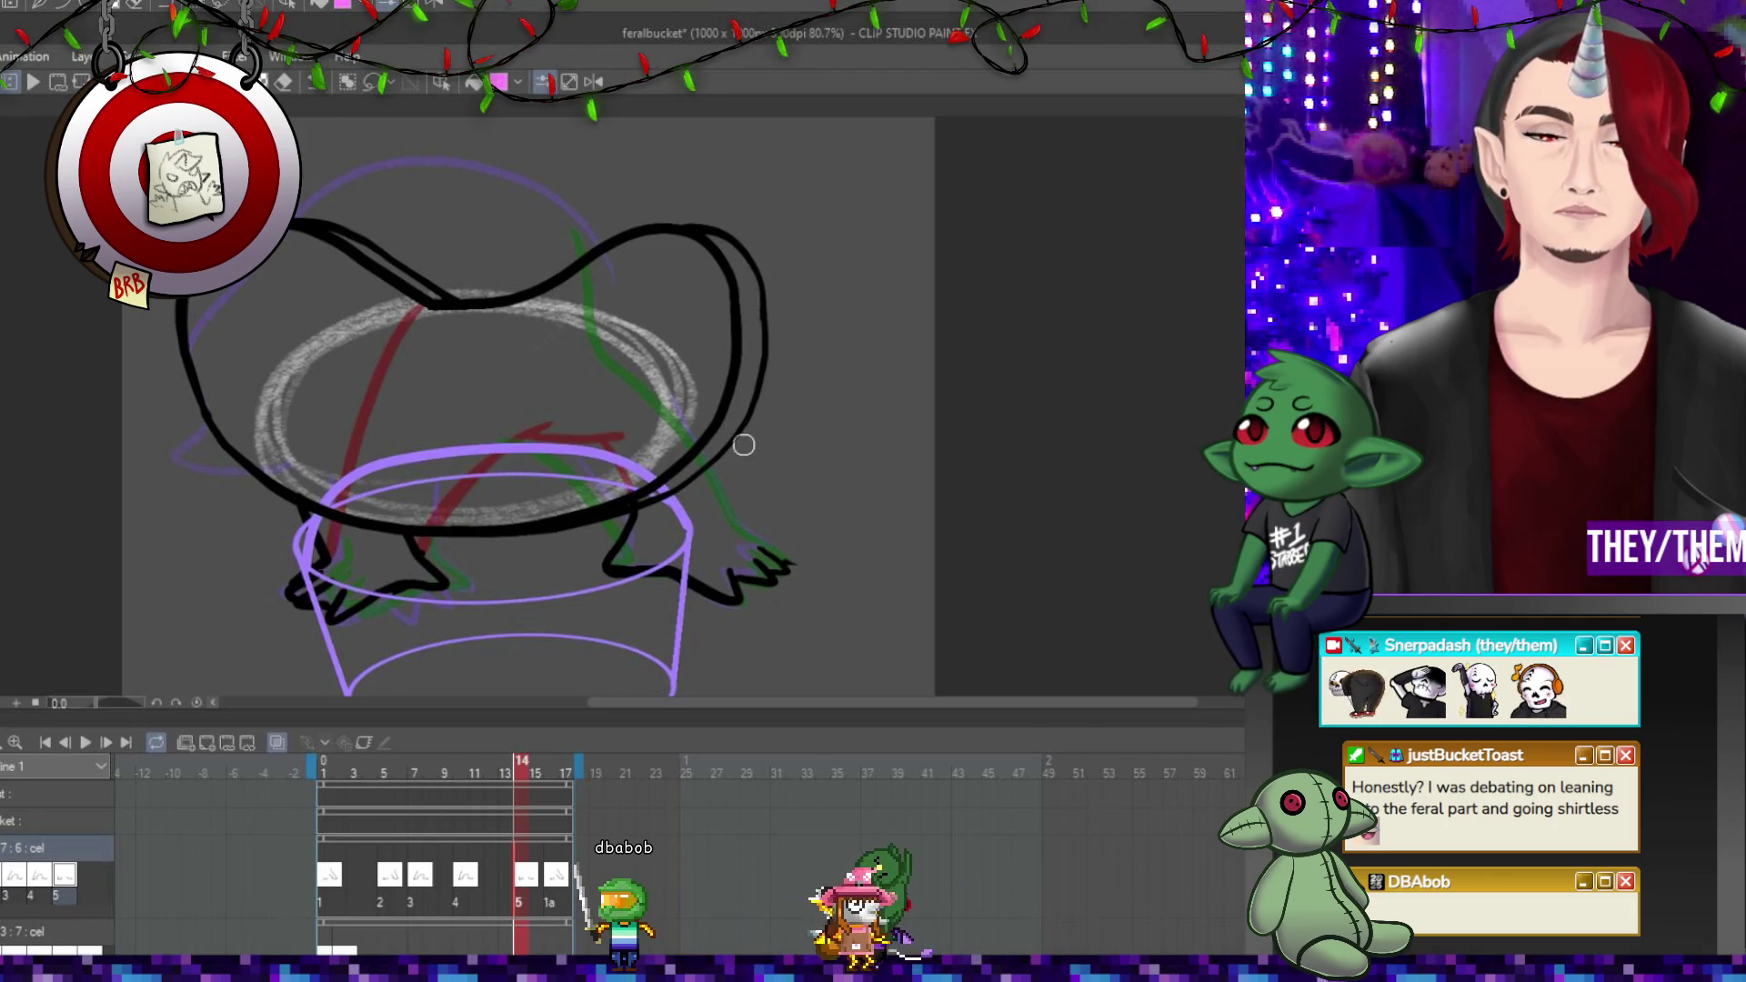
pyautogui.moveTo(742, 420)
pyautogui.mouseDown()
pyautogui.moveTo(733, 522)
pyautogui.moveTo(769, 553)
pyautogui.mouseUp()
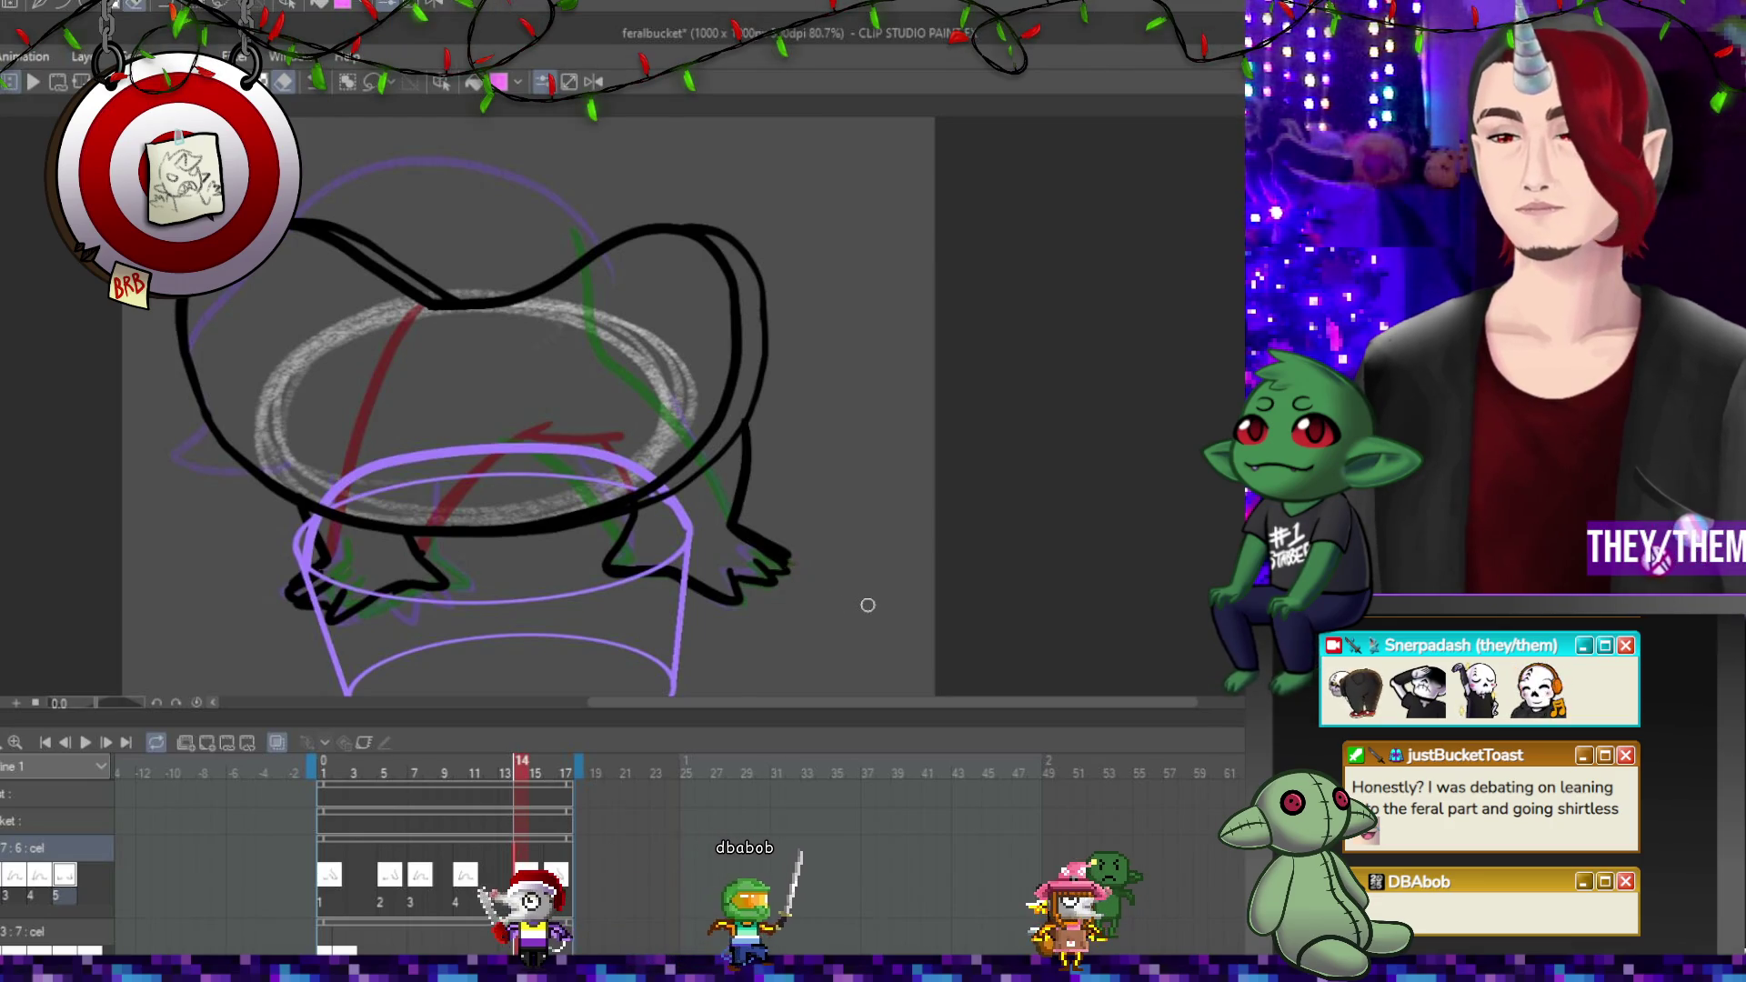
pyautogui.click(555, 874)
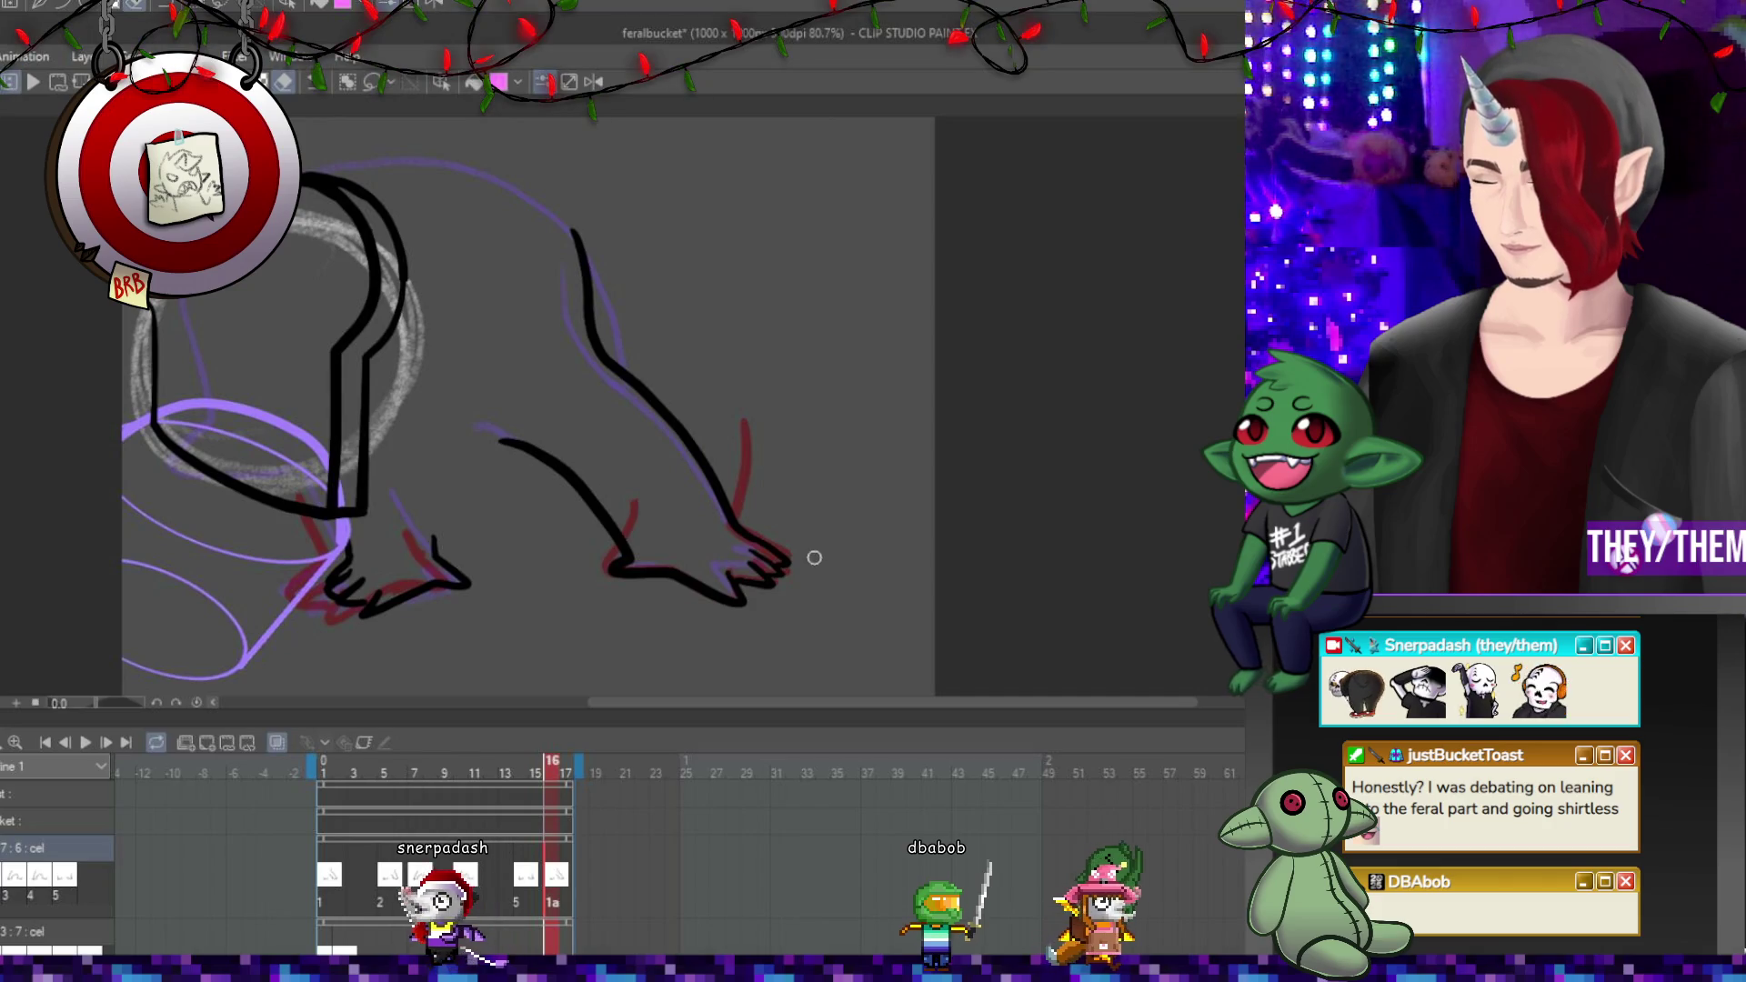
# Skew frame 16's leg drawing to lean left, checking it against frame 1.
pyautogui.hotkey('ctrl', 't')
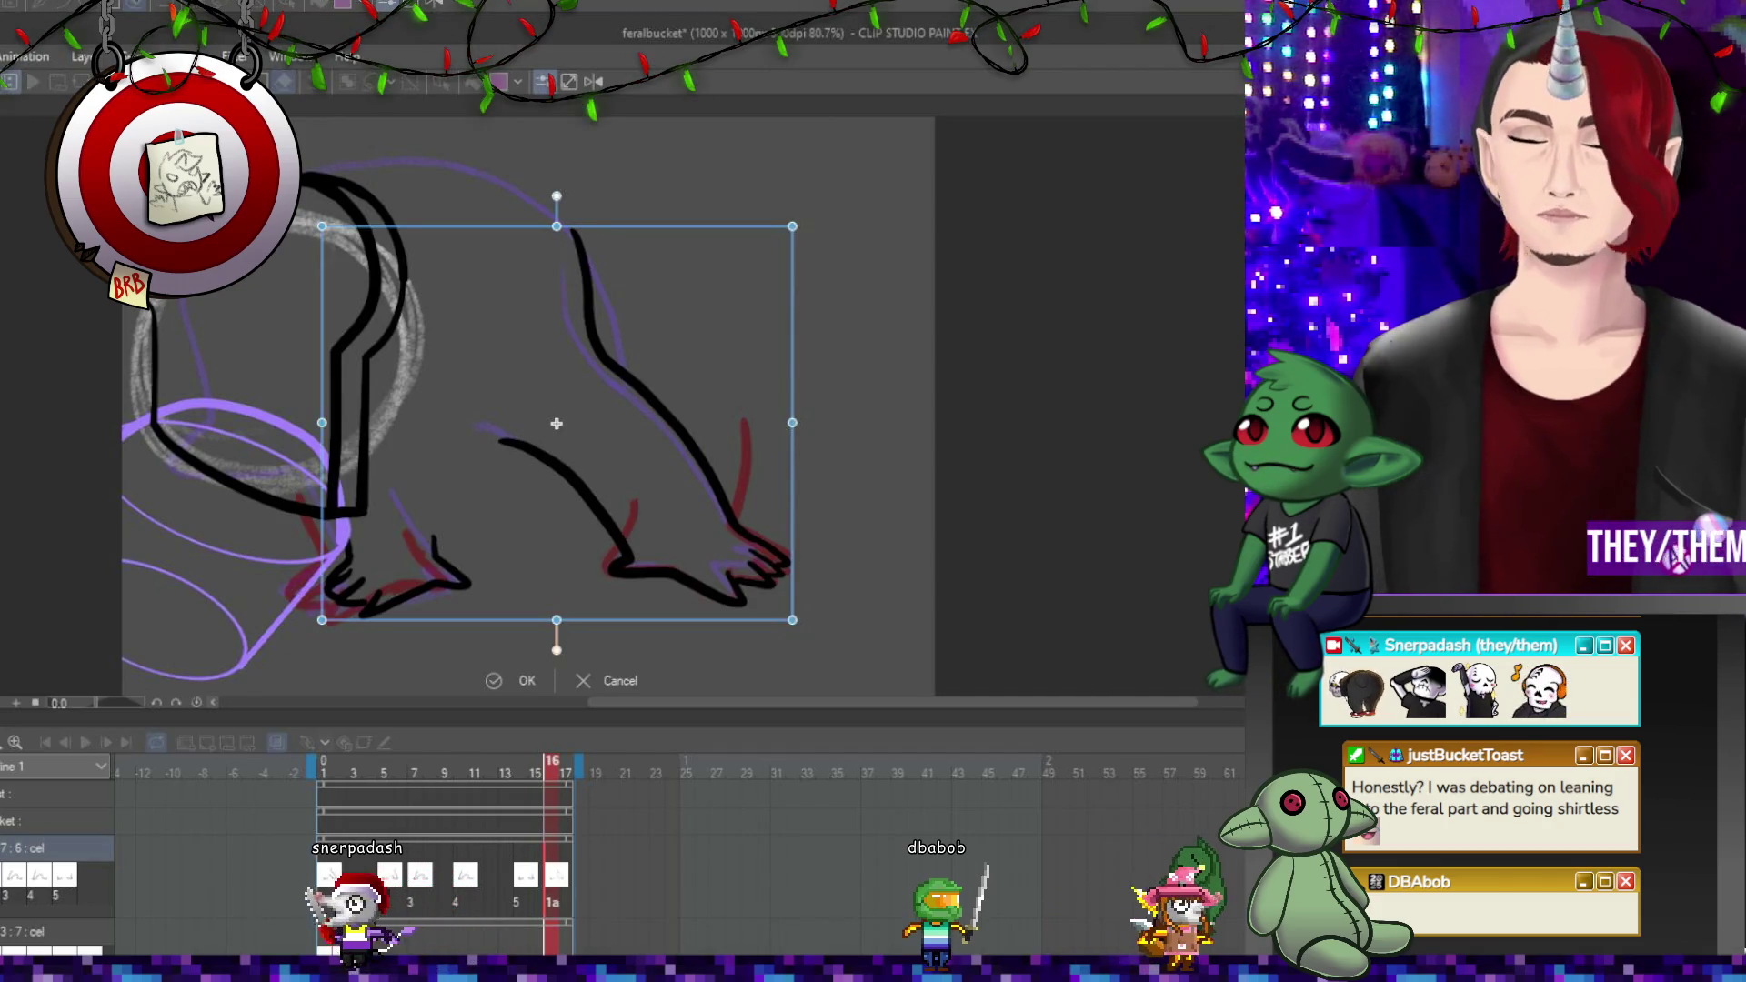
pyautogui.moveTo(554, 225); pyautogui.dragTo(482, 233)
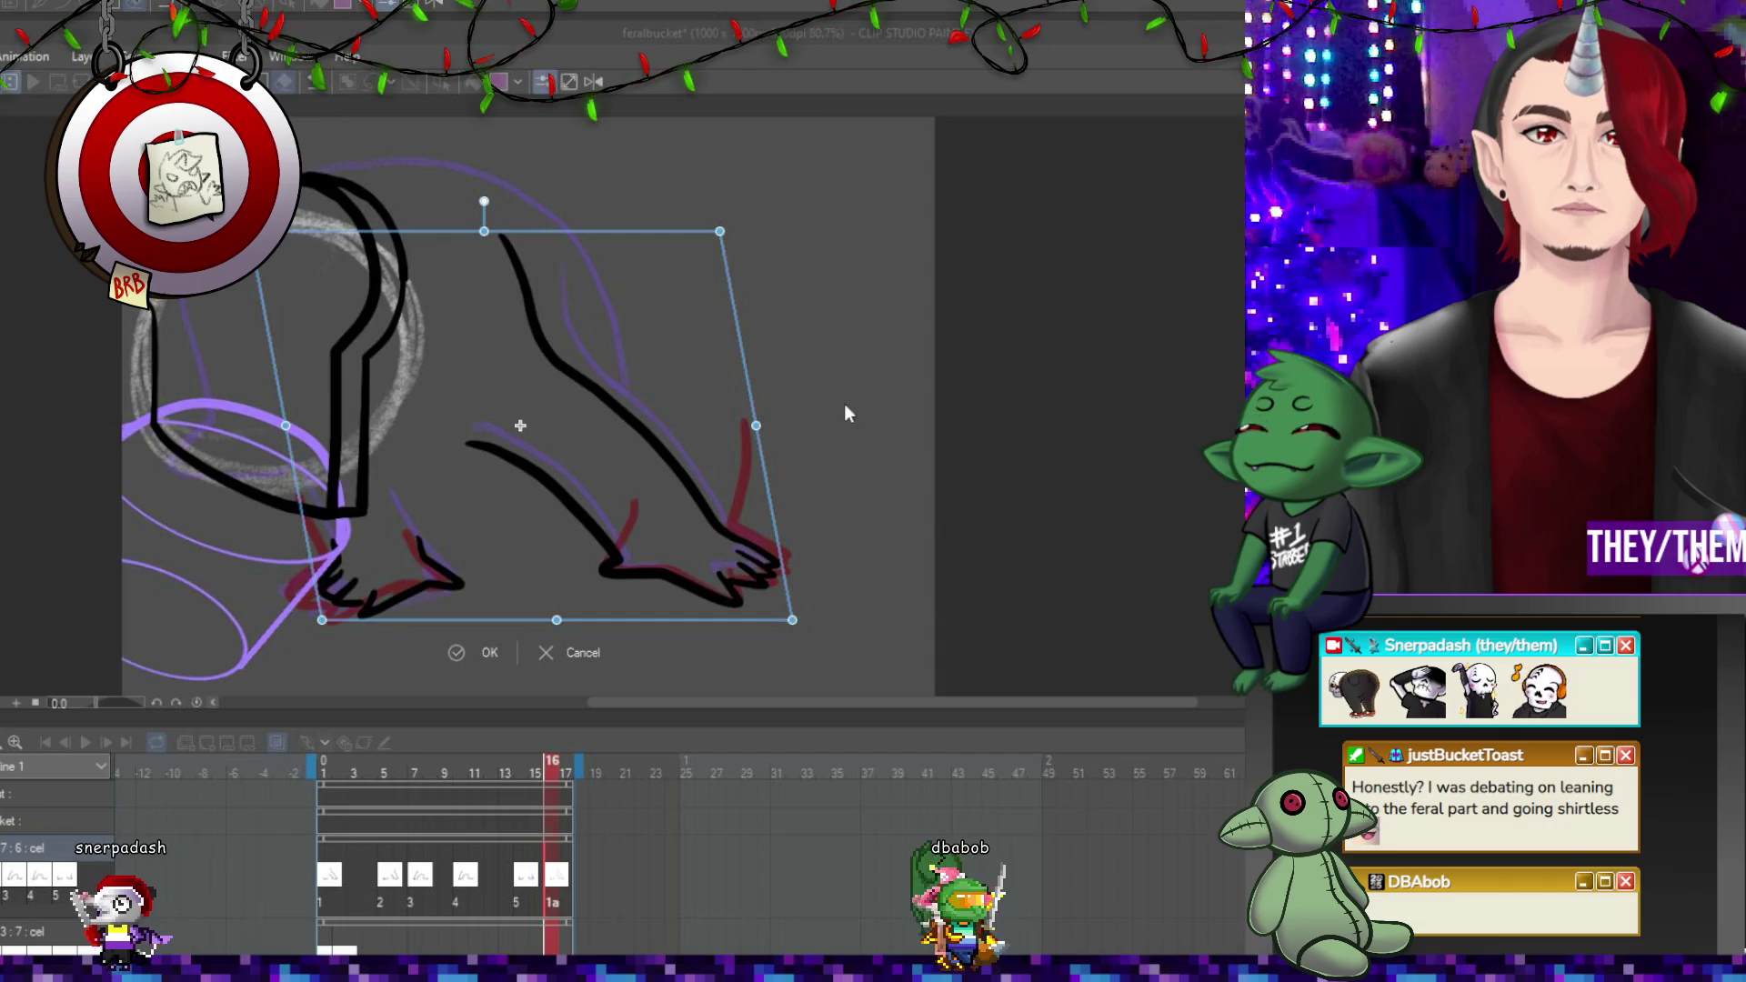
pyautogui.press('Return')
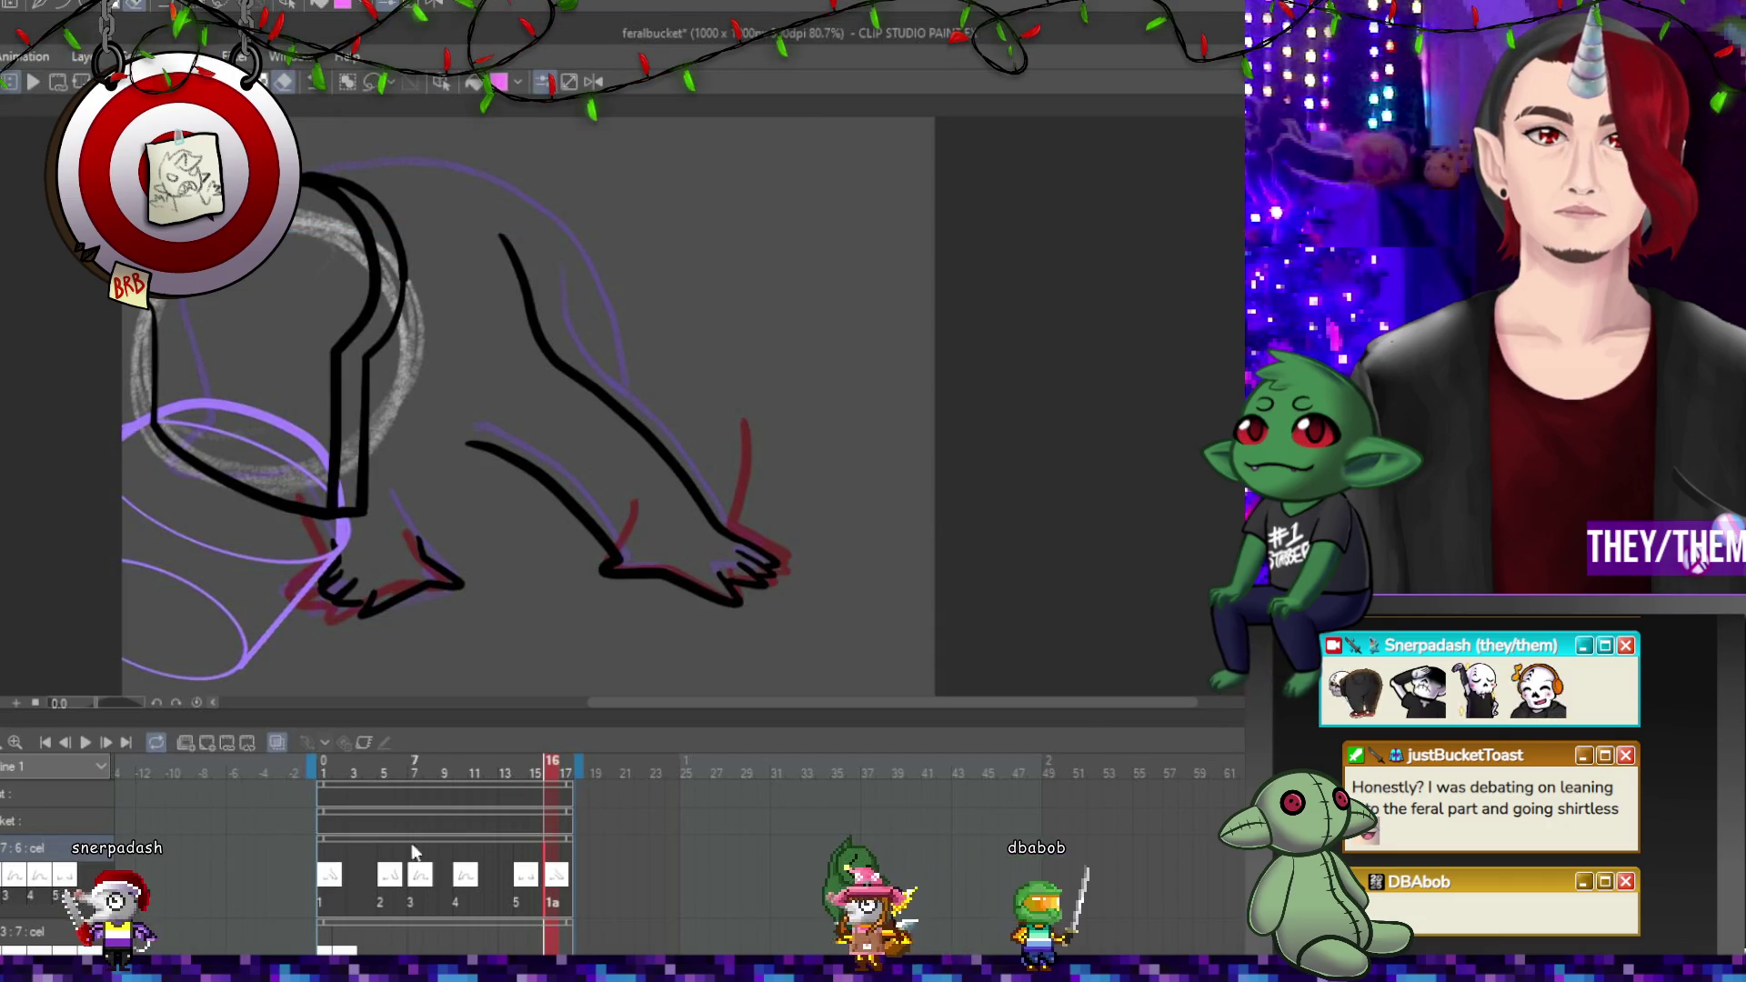
pyautogui.press('Home')
pyautogui.click(550, 877)
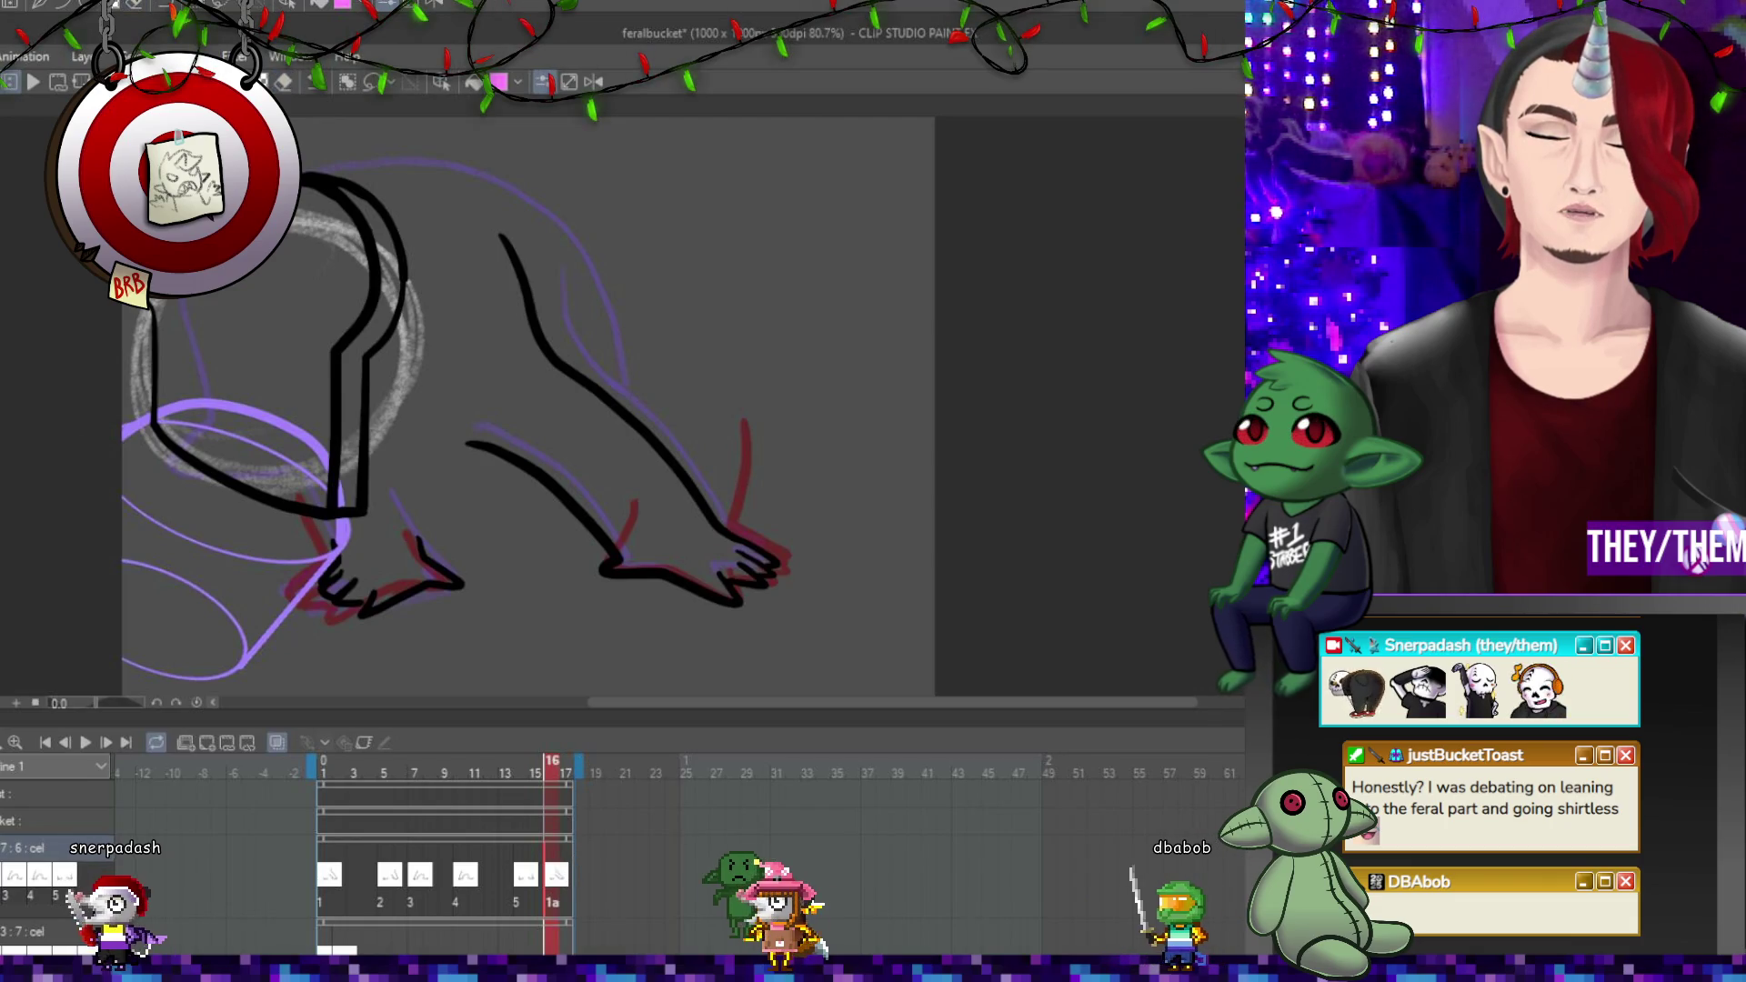
# Ink lines joining the leg to the body and free-transform the lassoed front foot.
pyautogui.moveTo(481, 463); pyautogui.dragTo(354, 491)
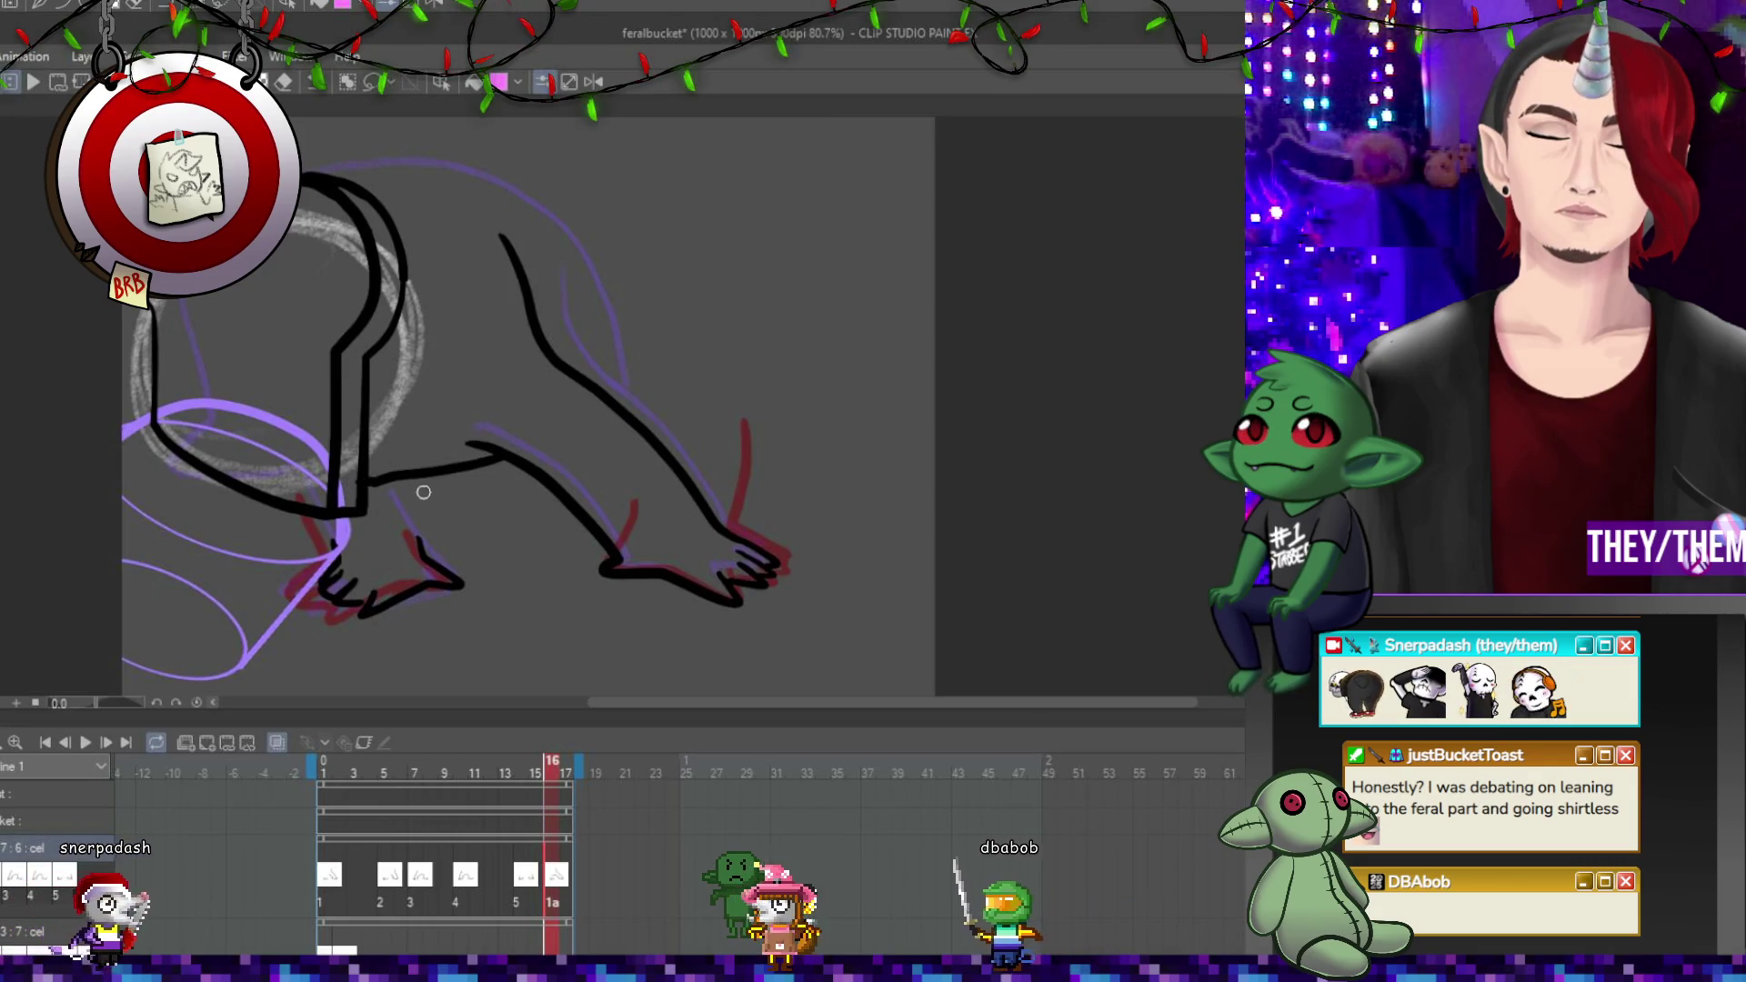
pyautogui.moveTo(364, 516); pyautogui.dragTo(277, 564)
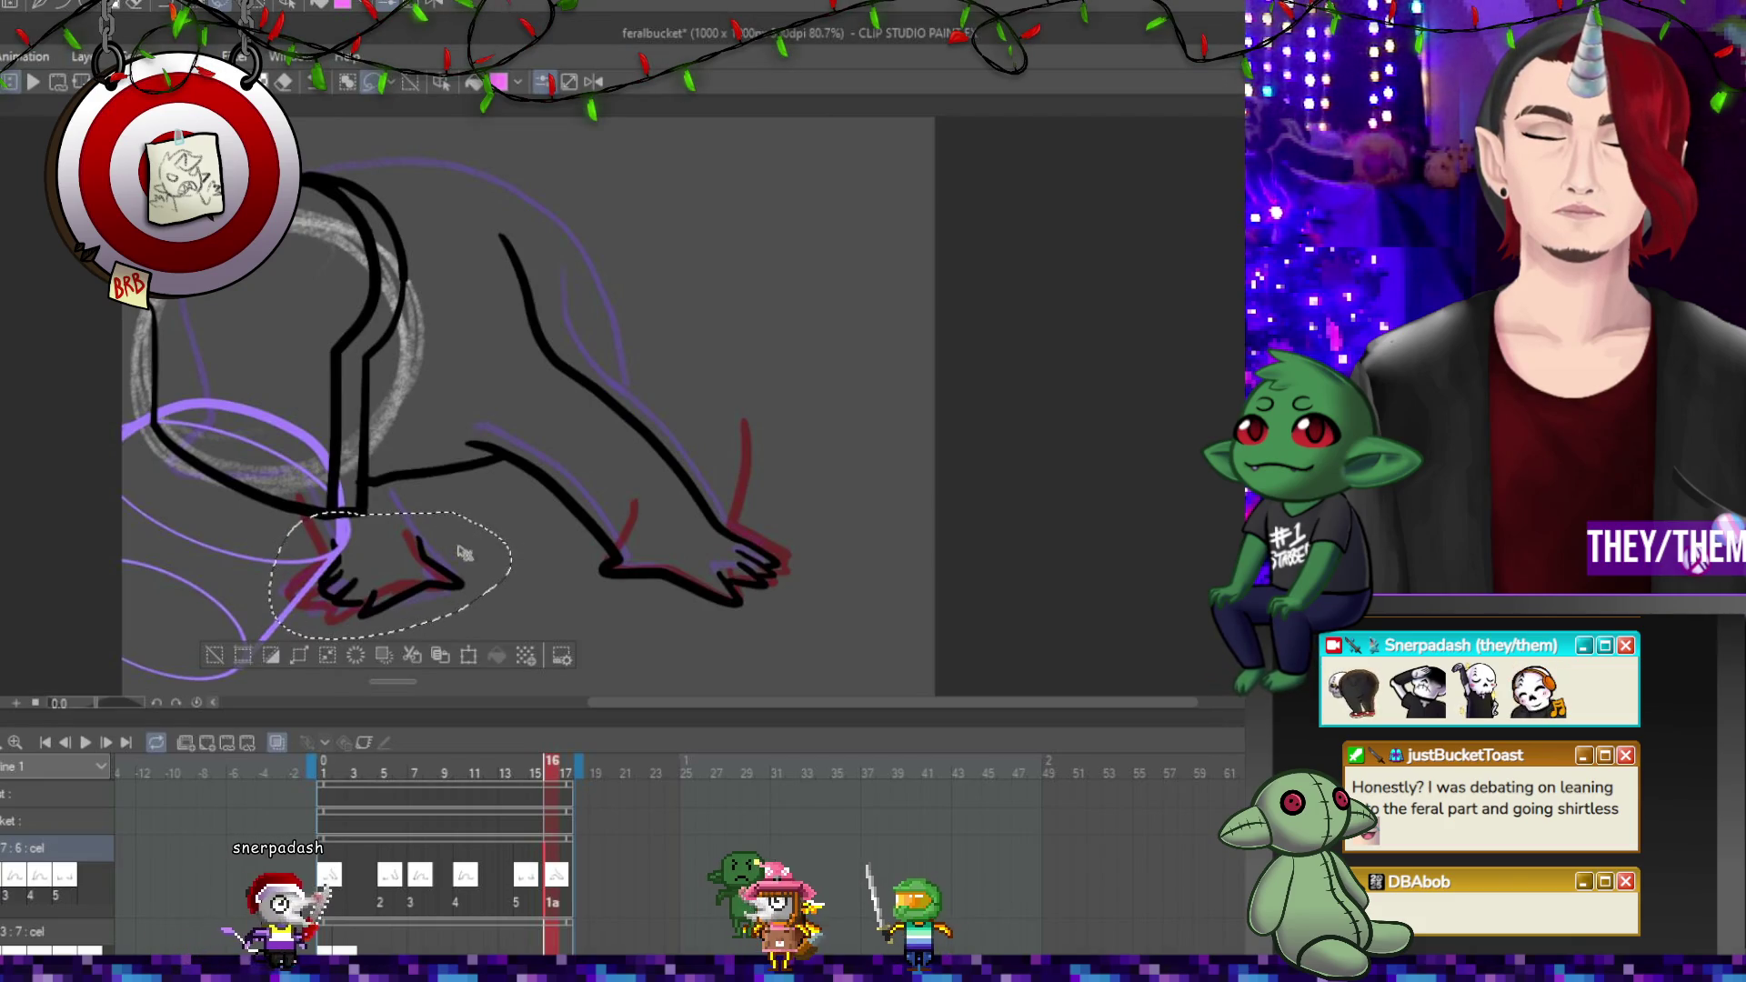
pyautogui.hotkey('ctrl', 't')
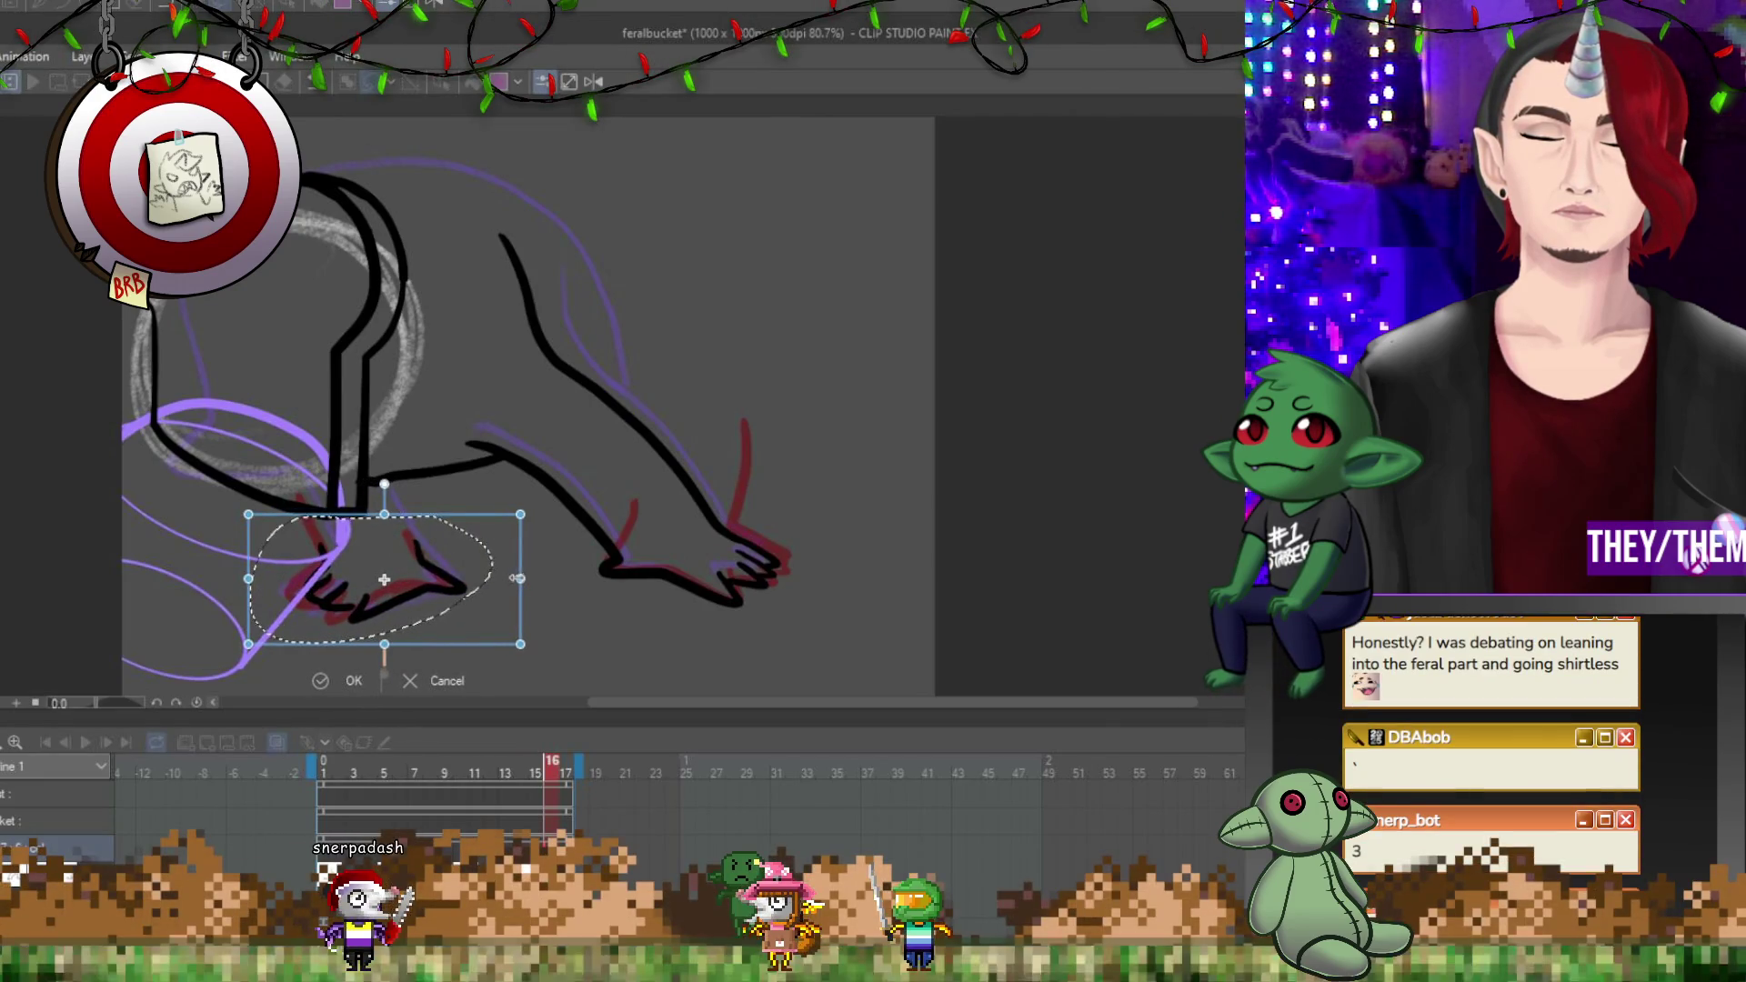
pyautogui.press('Return')
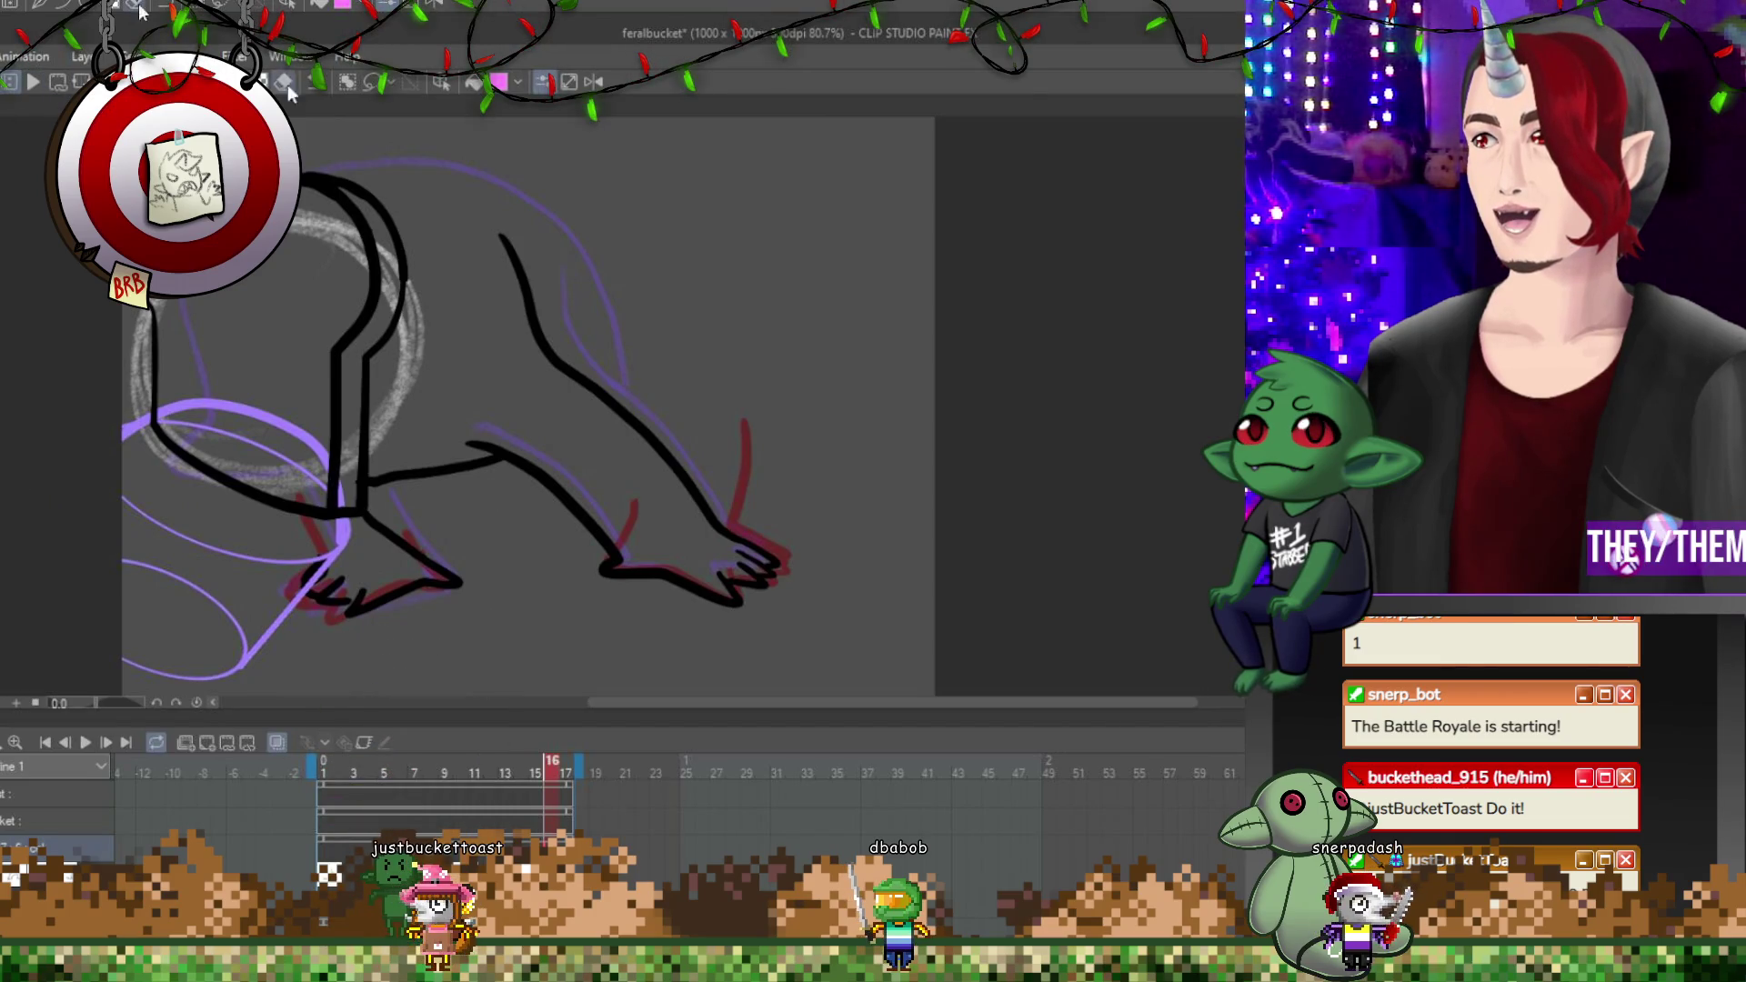
# Play the animation to preview the motion, stopping on frame 13.
pyautogui.scroll(-1, 540, 241)
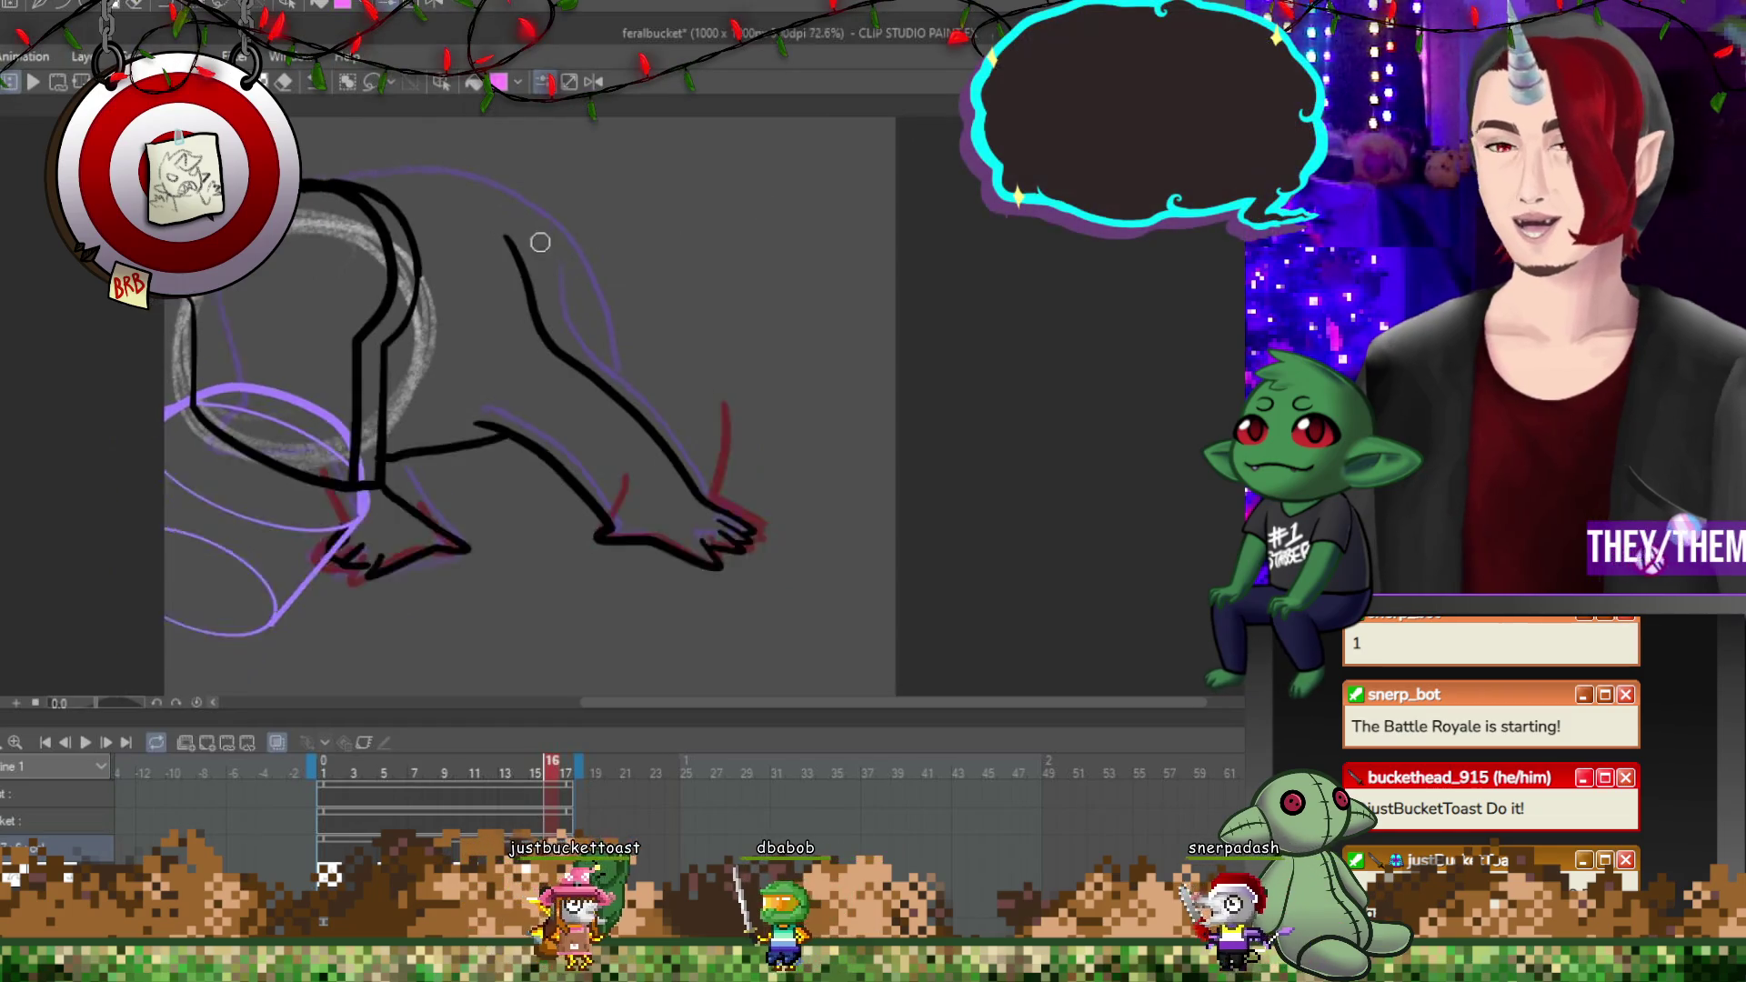
pyautogui.scroll(-3, 540, 242)
pyautogui.scroll(2, 515, 375)
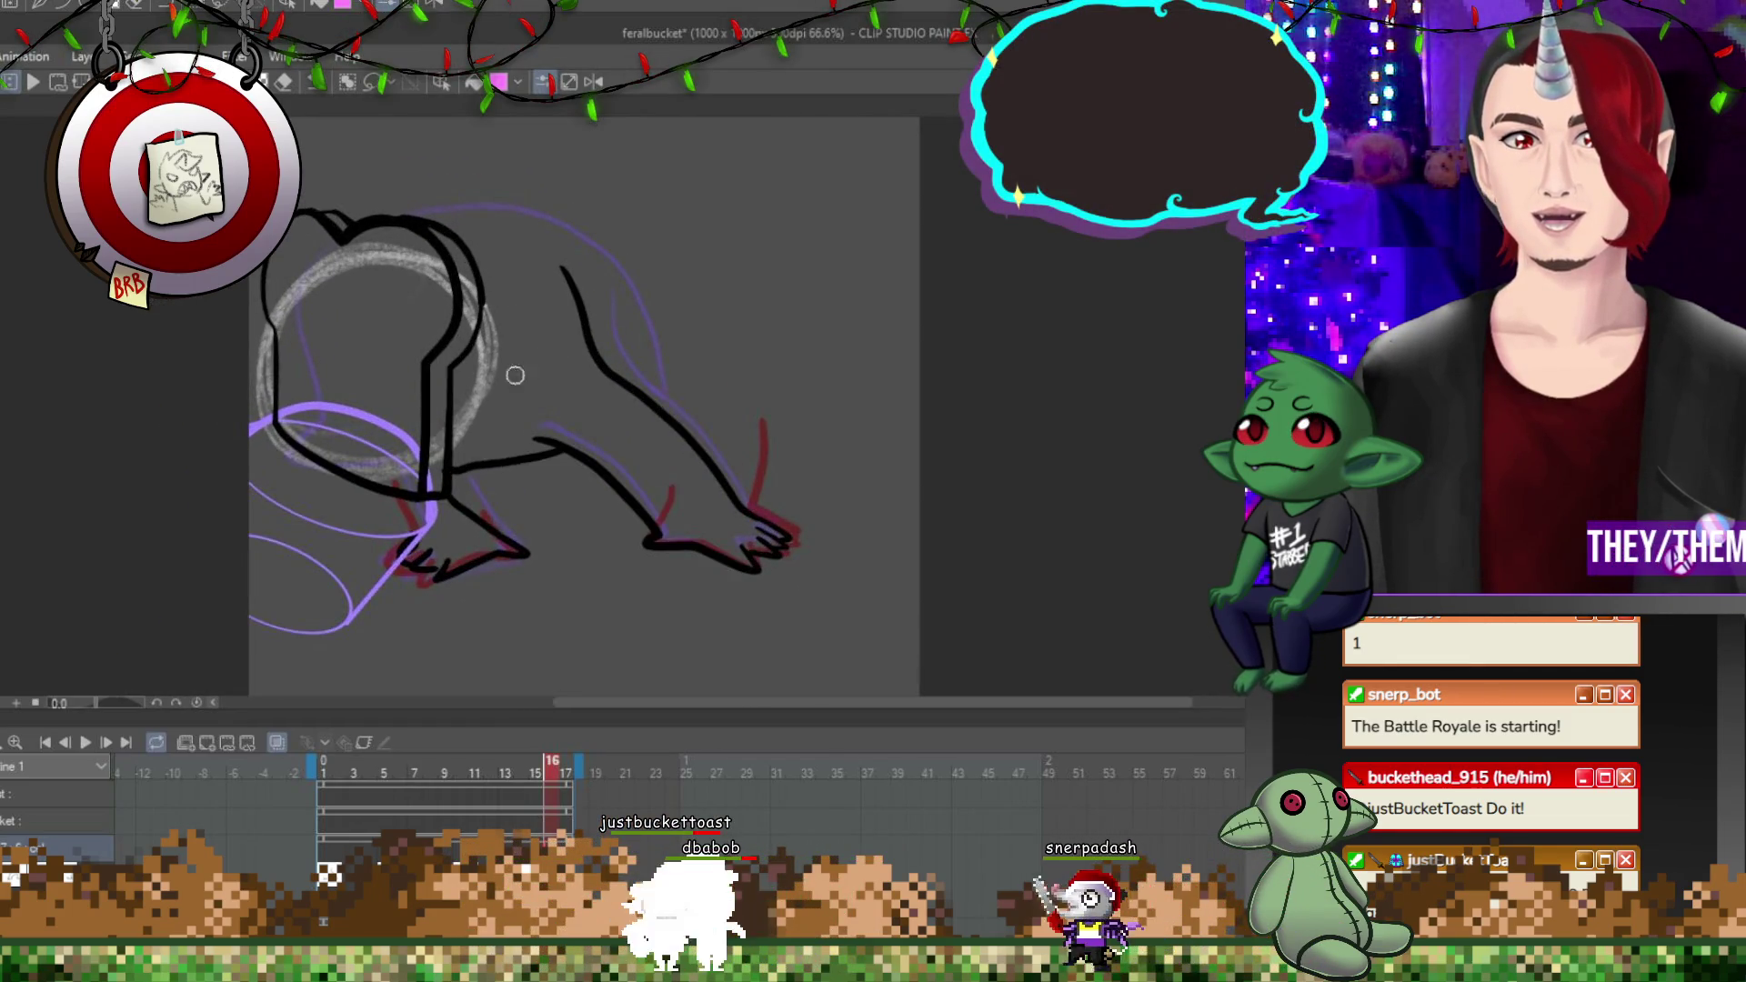
pyautogui.scroll(1, 432, 438)
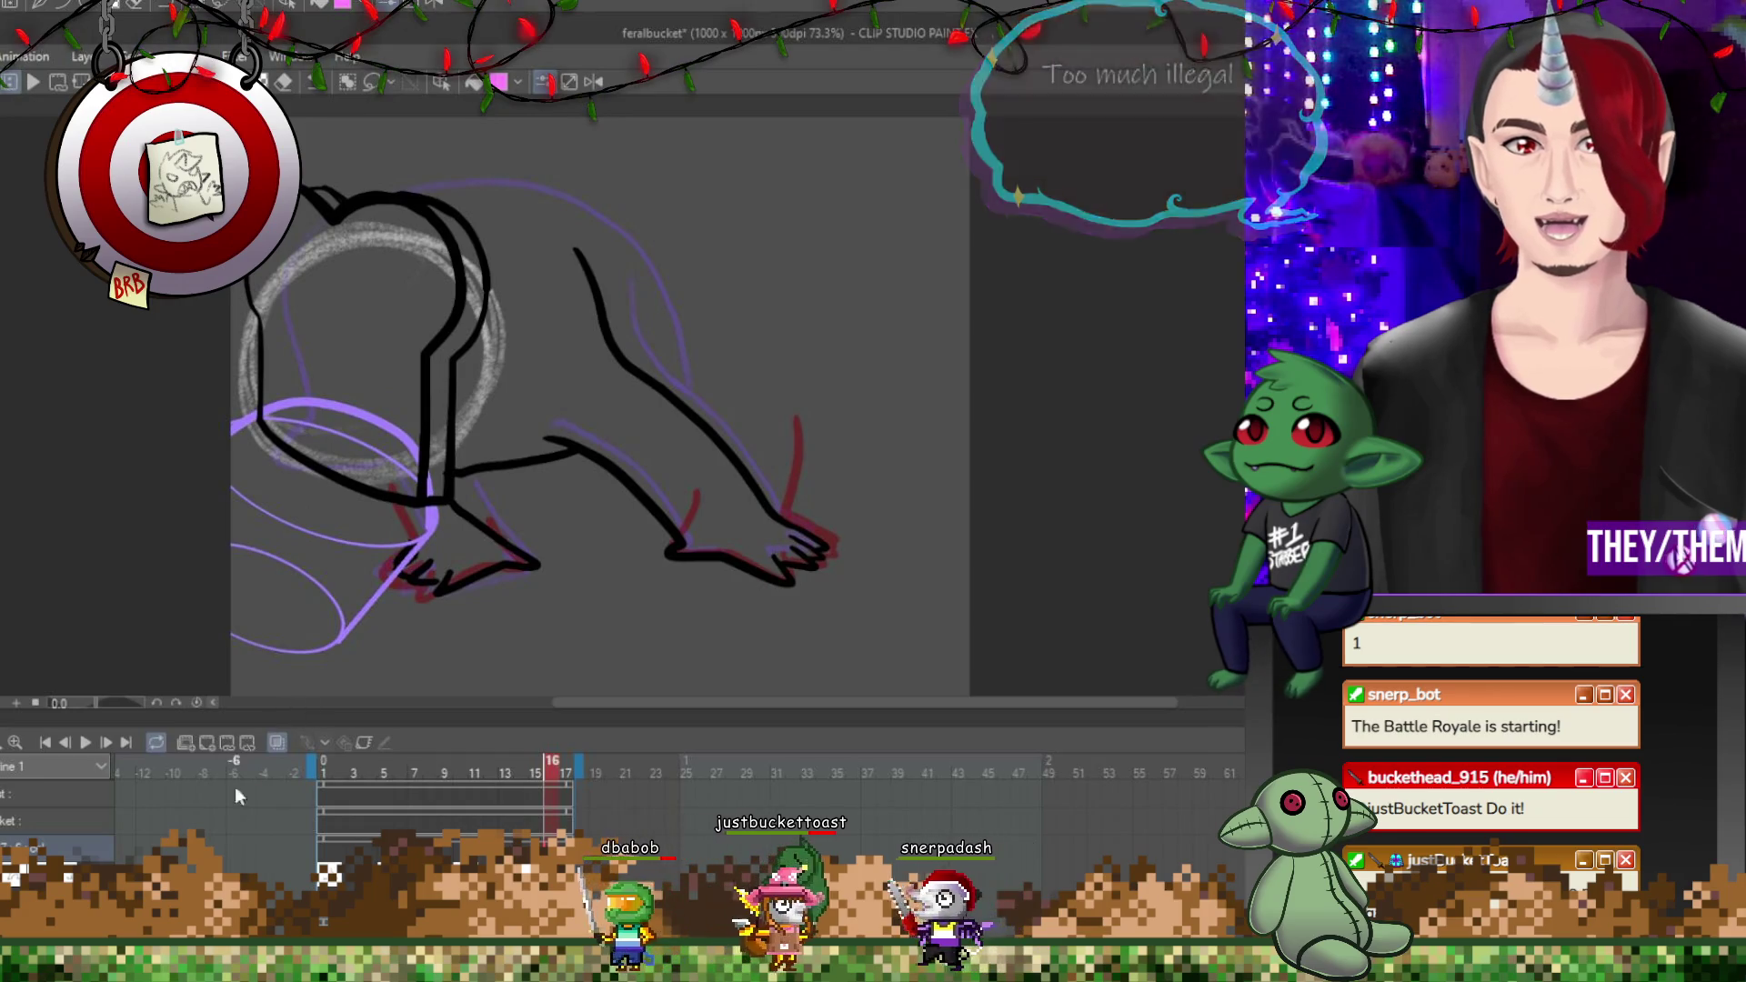
pyautogui.click(85, 742)
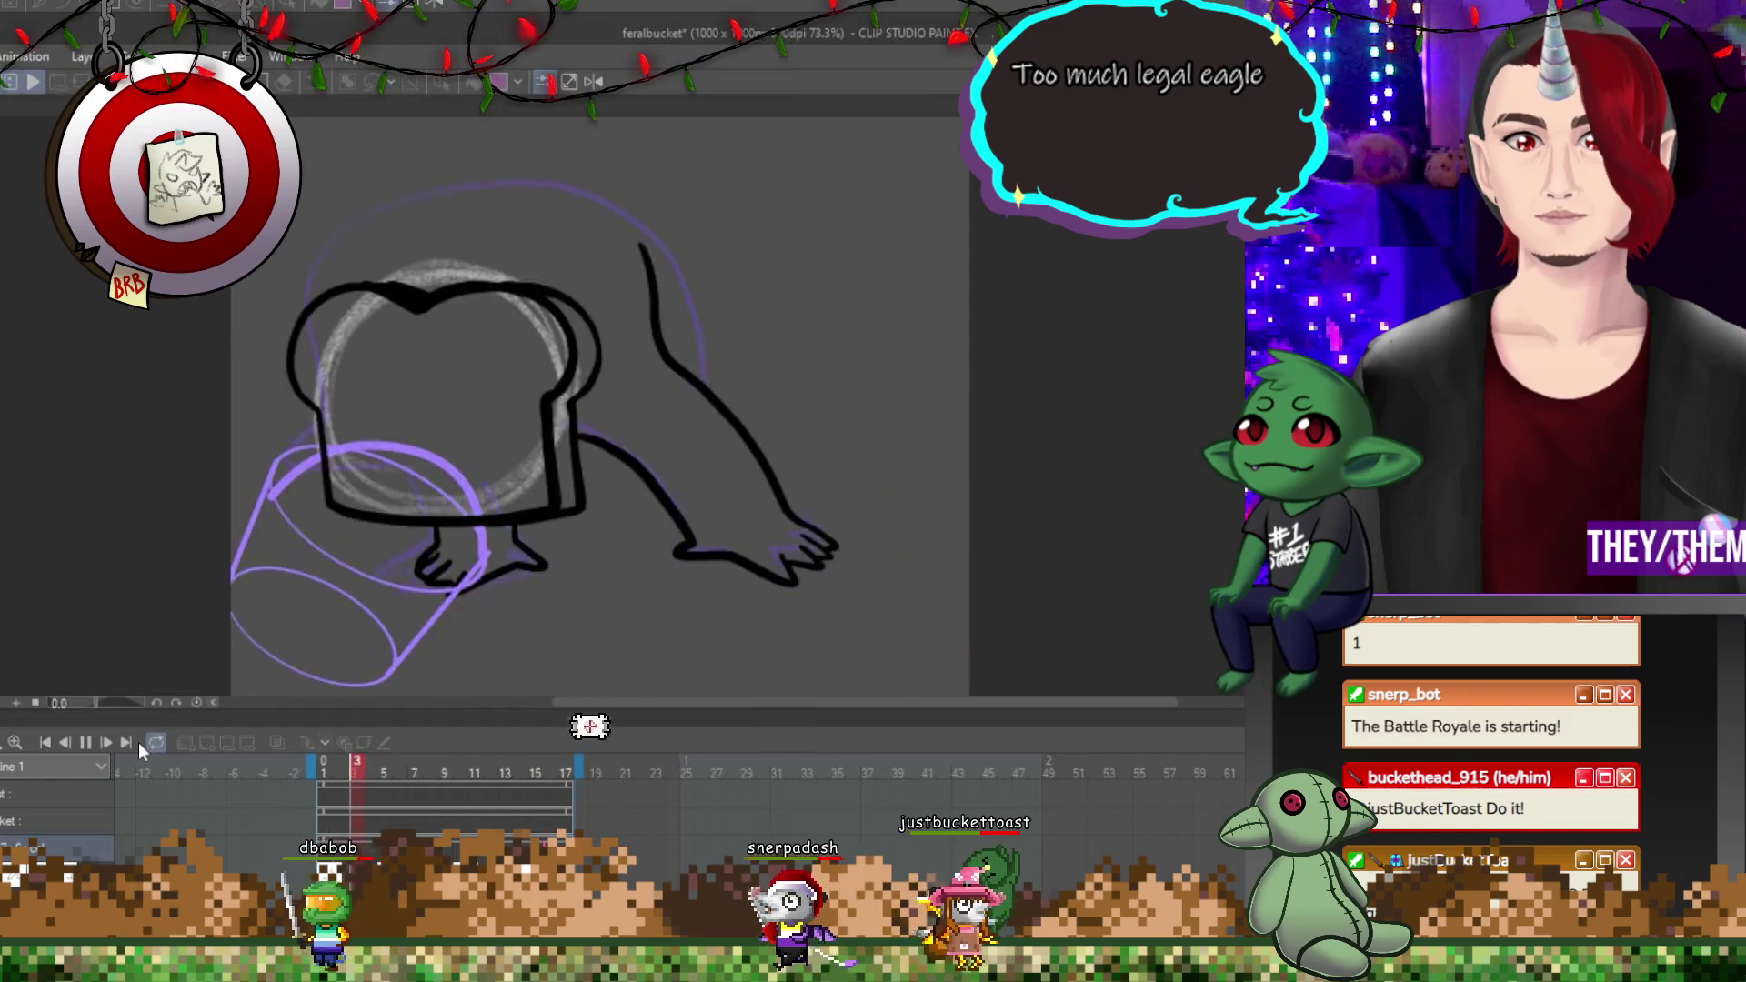
pyautogui.scroll(-3, 556, 599)
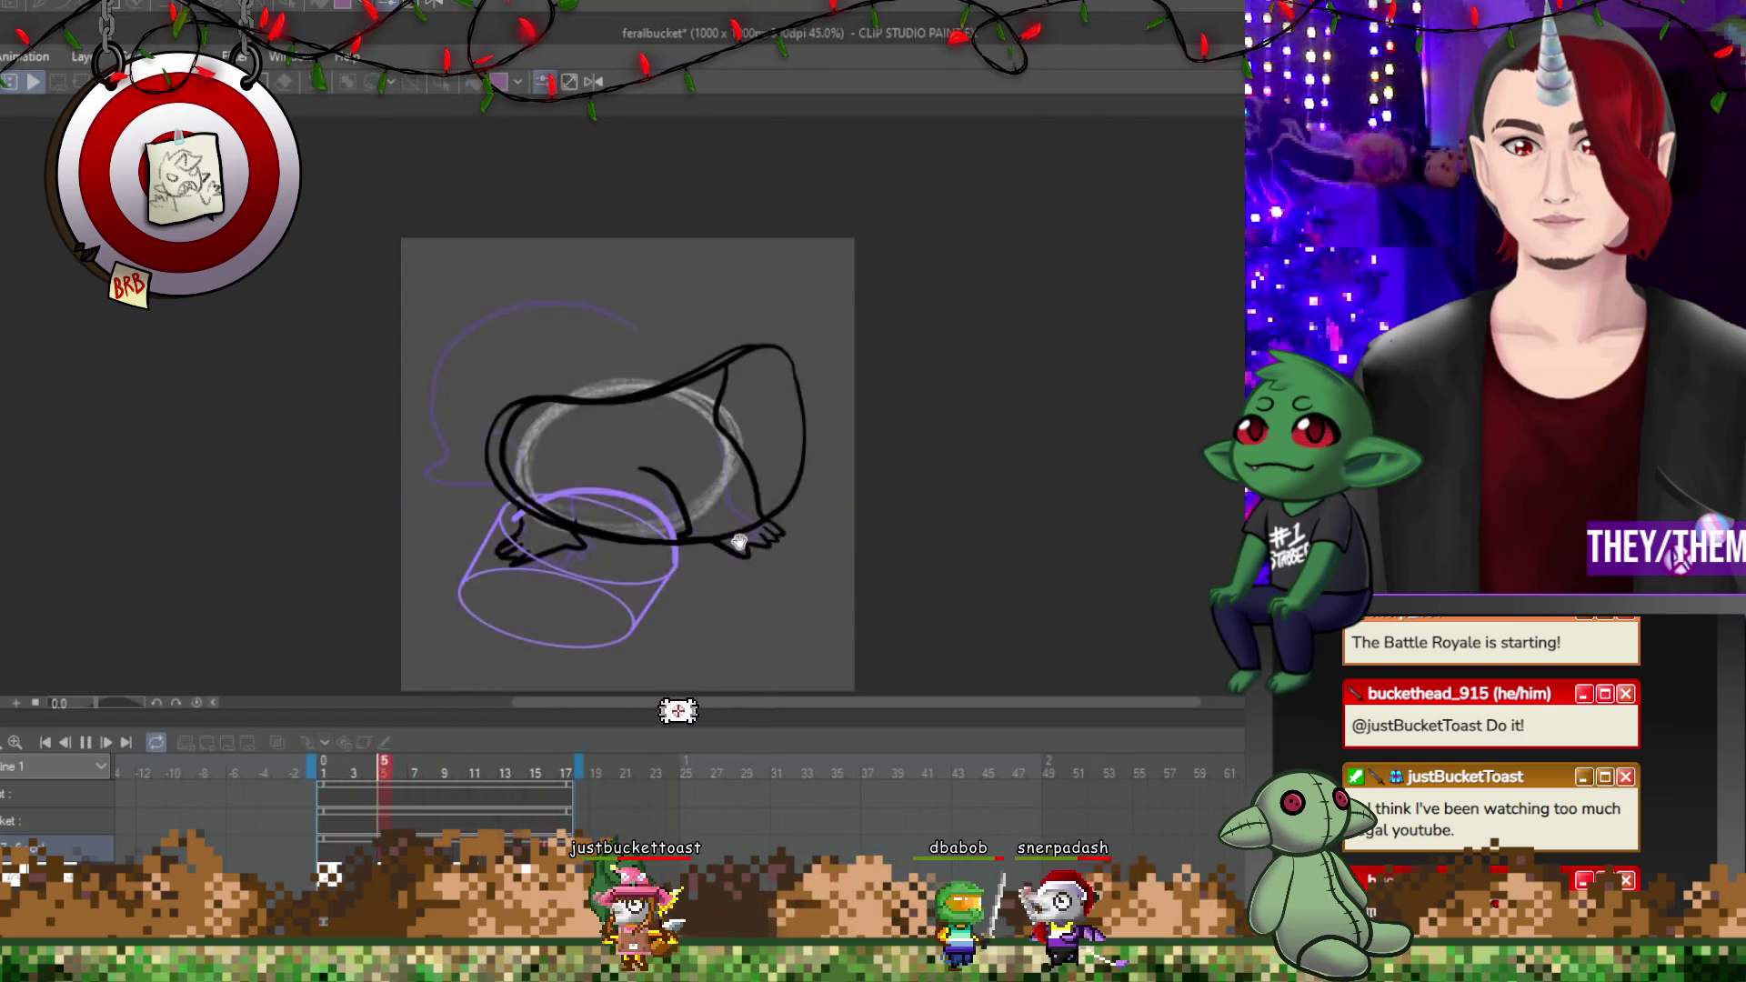
pyautogui.click(85, 743)
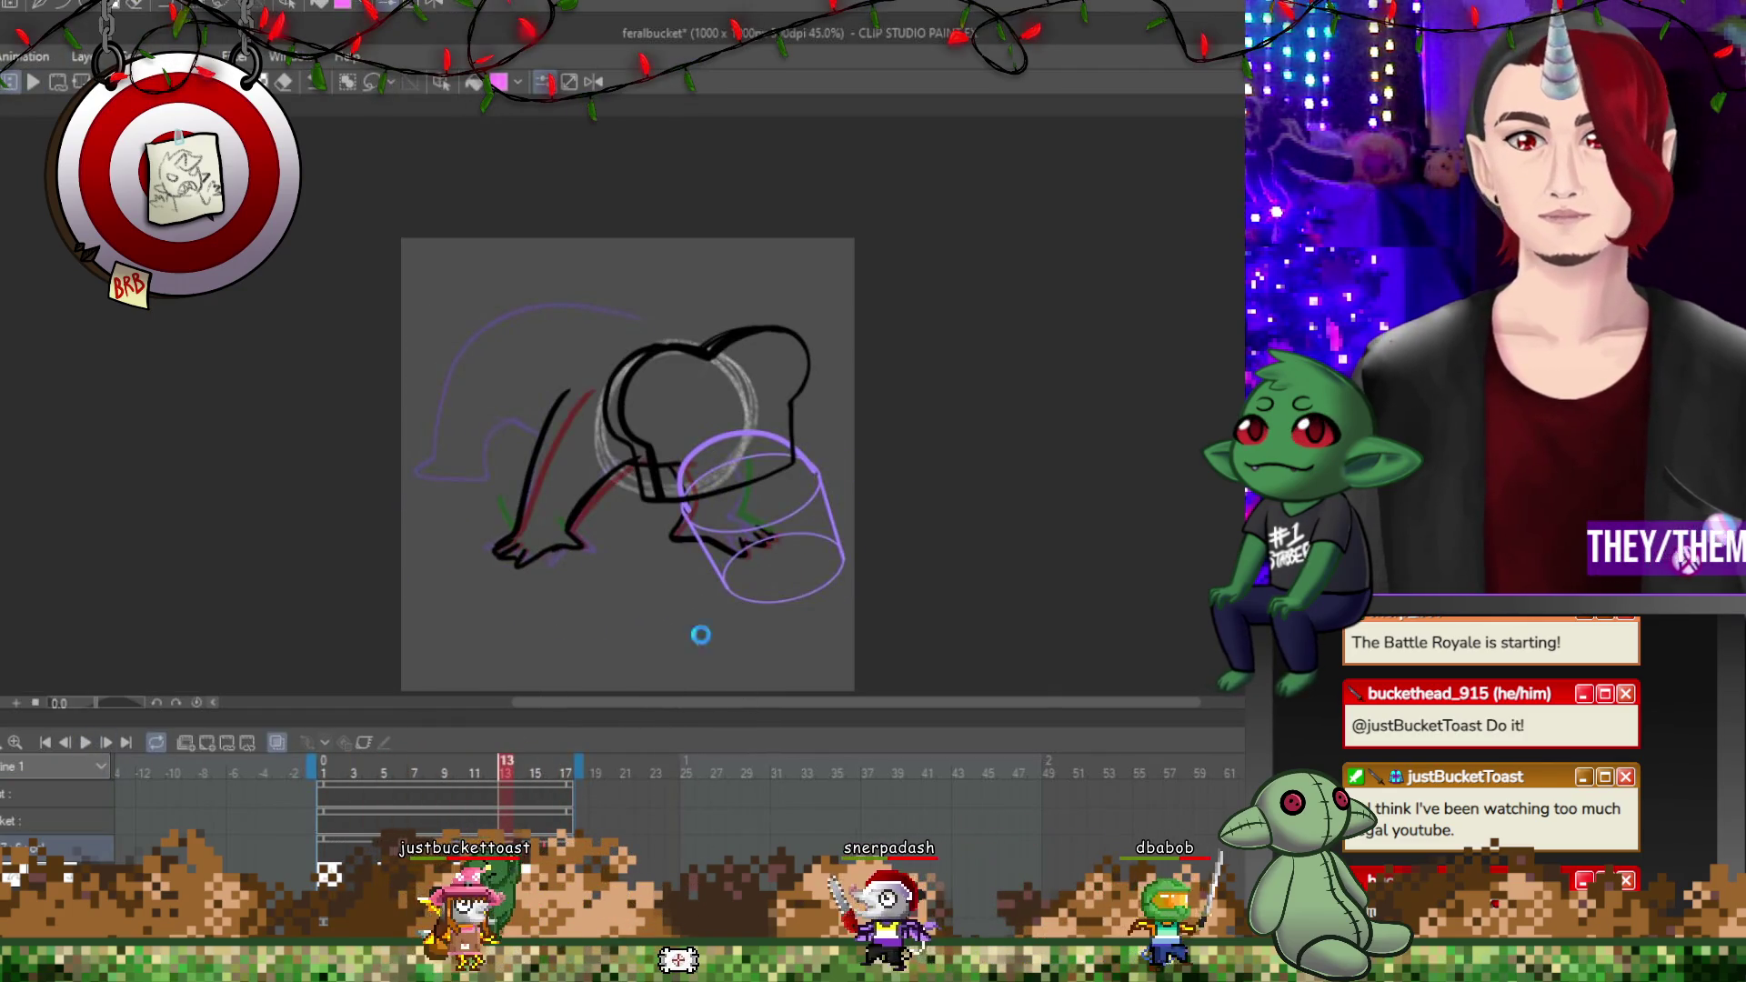
# Step through the frames, checking frame 5, and return to frame 1.
pyautogui.scroll(1, 668, 524)
pyautogui.scroll(1, 668, 524)
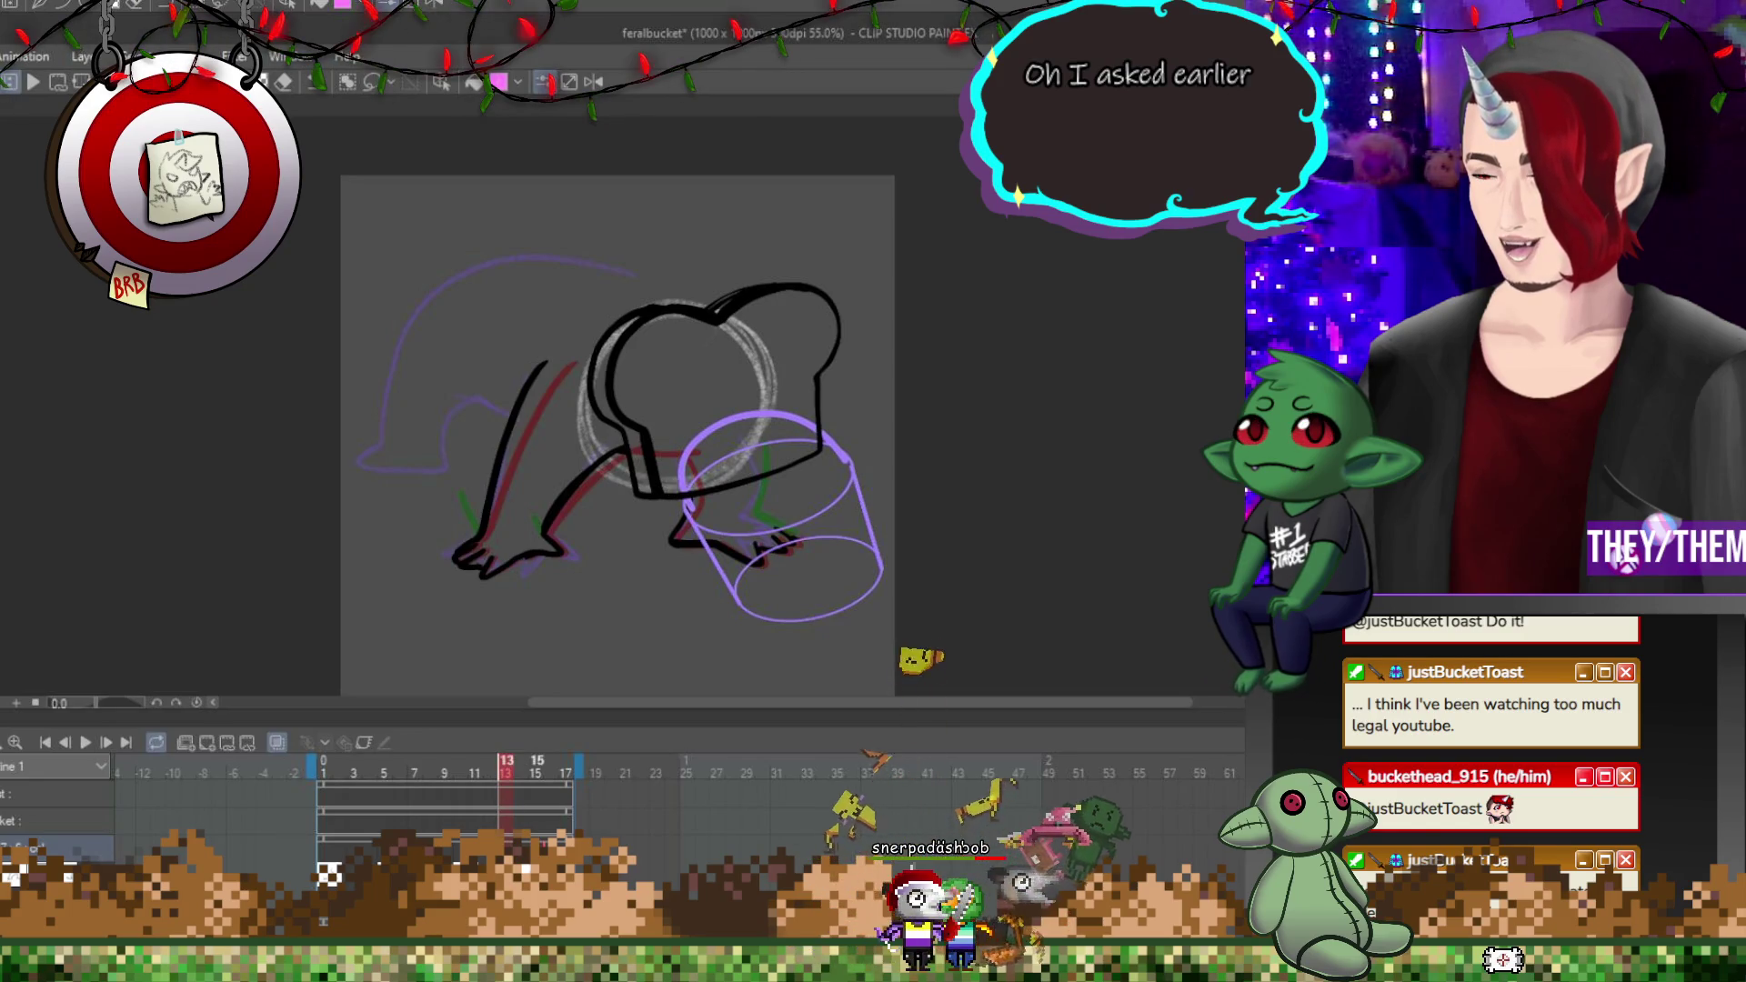
pyautogui.press('Right')
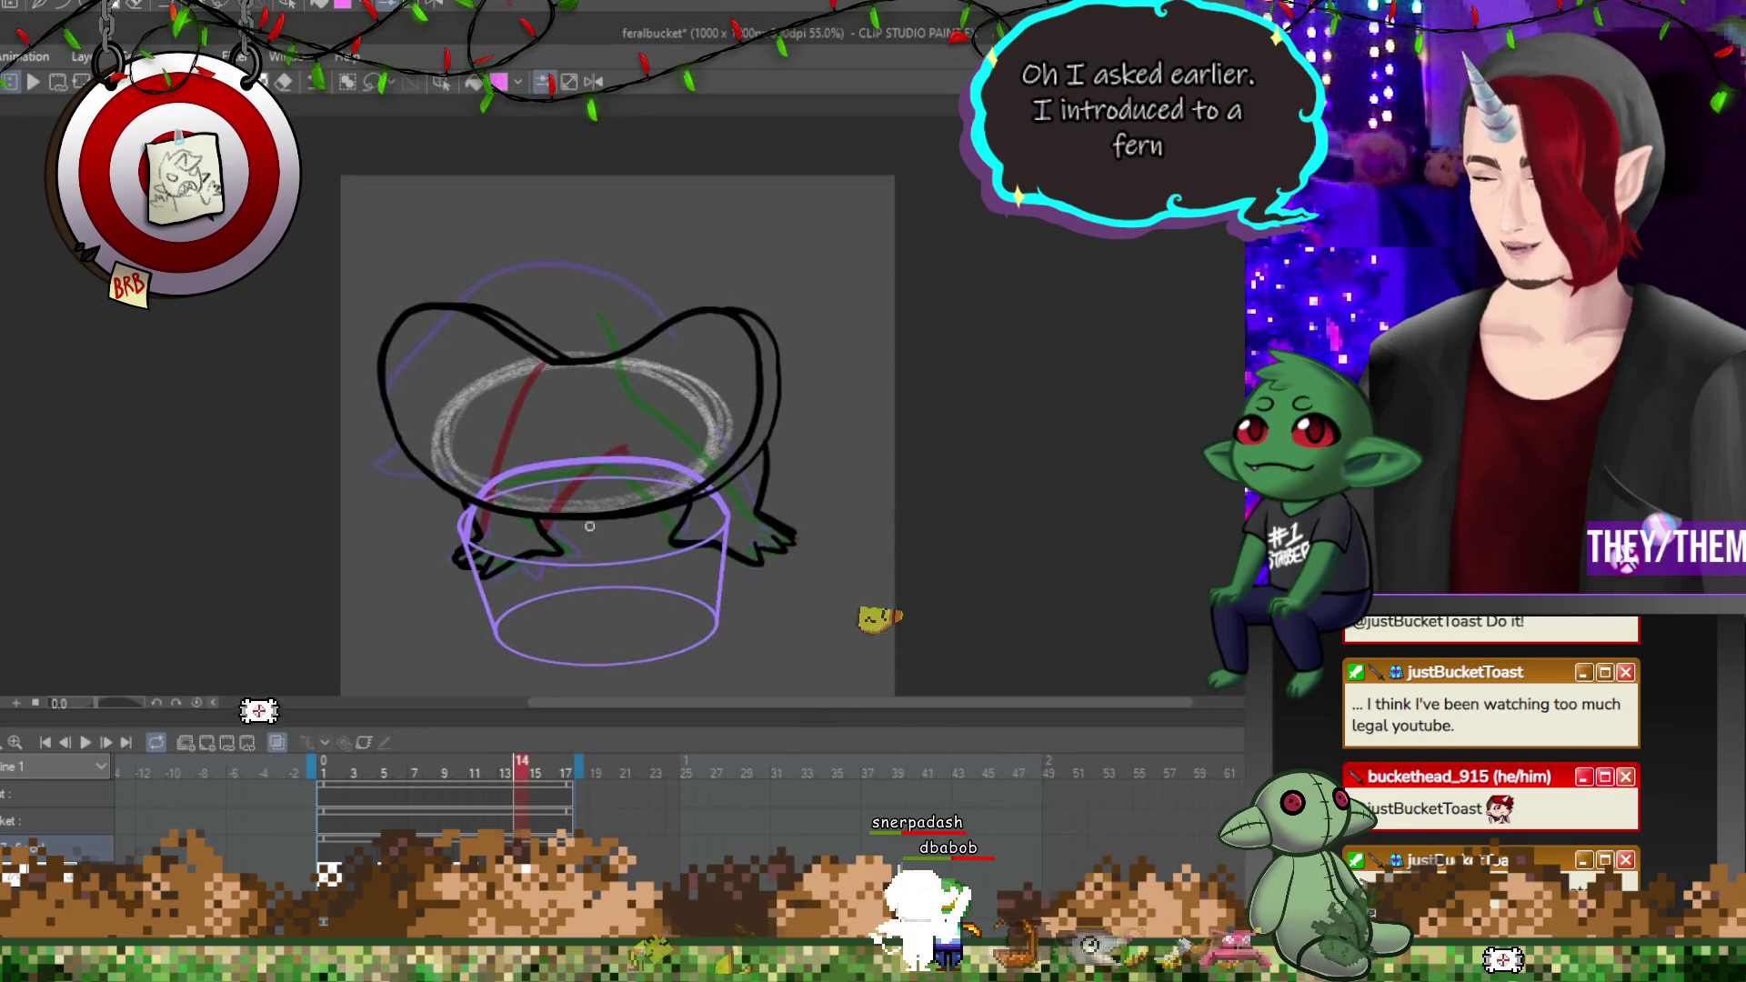
pyautogui.click(384, 764)
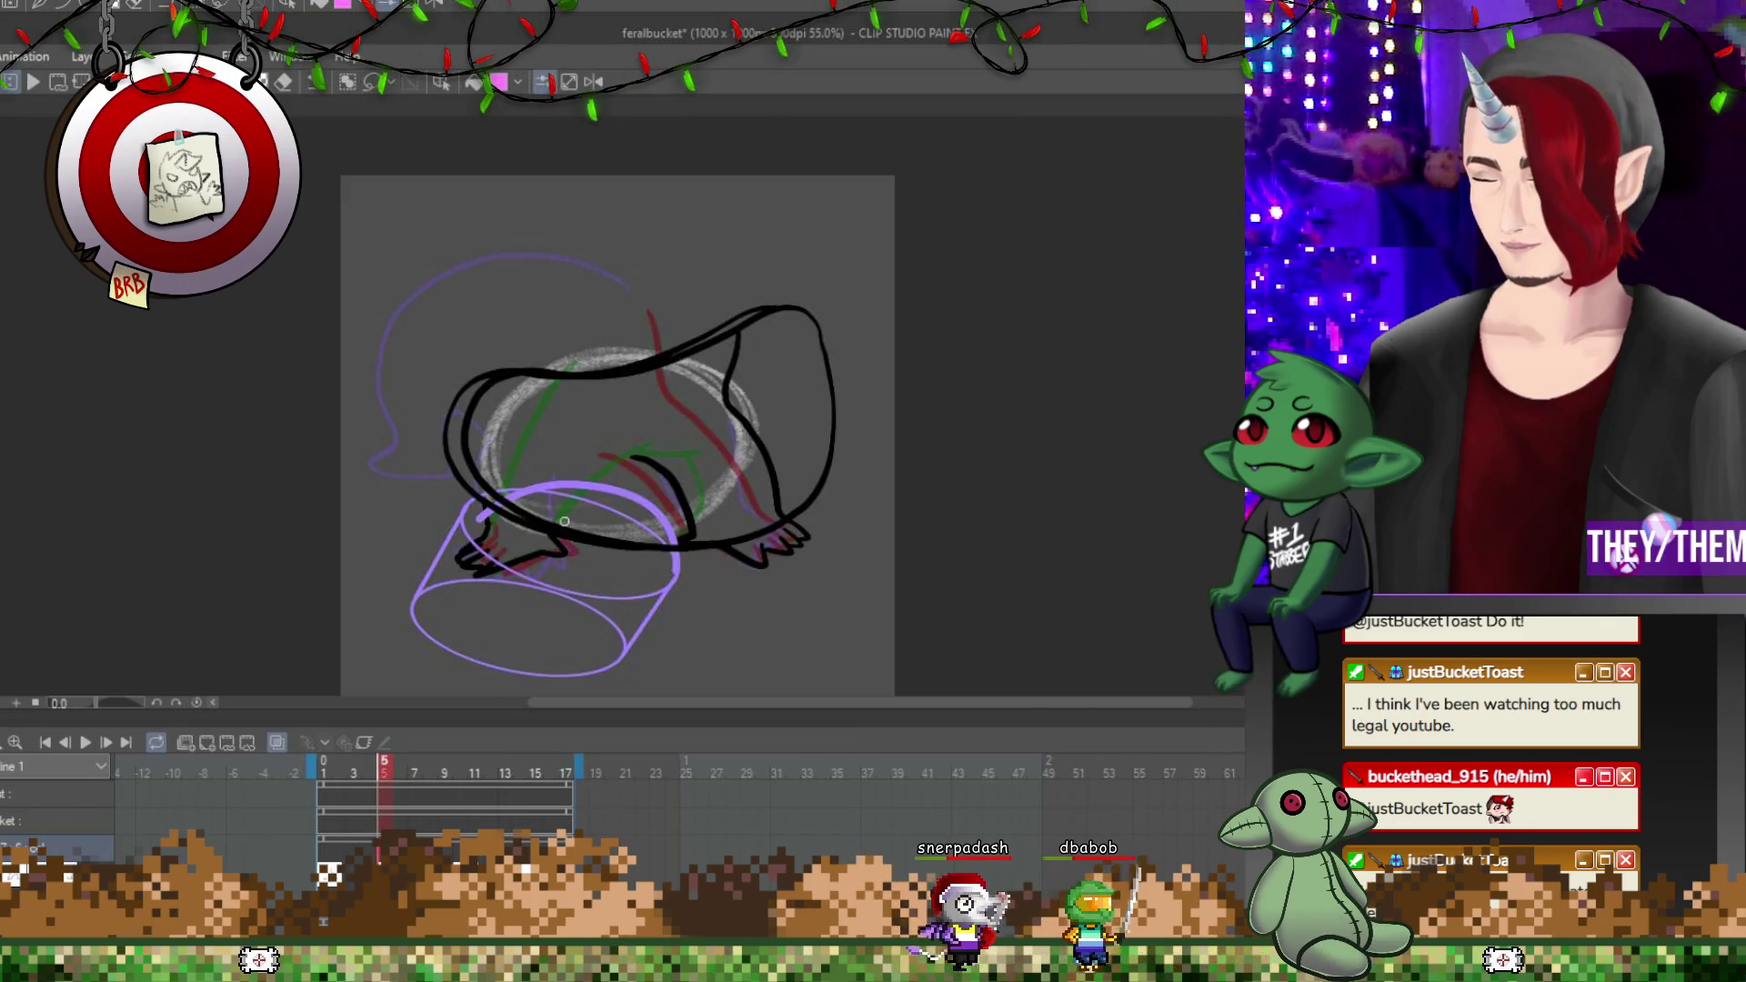
pyautogui.click(323, 771)
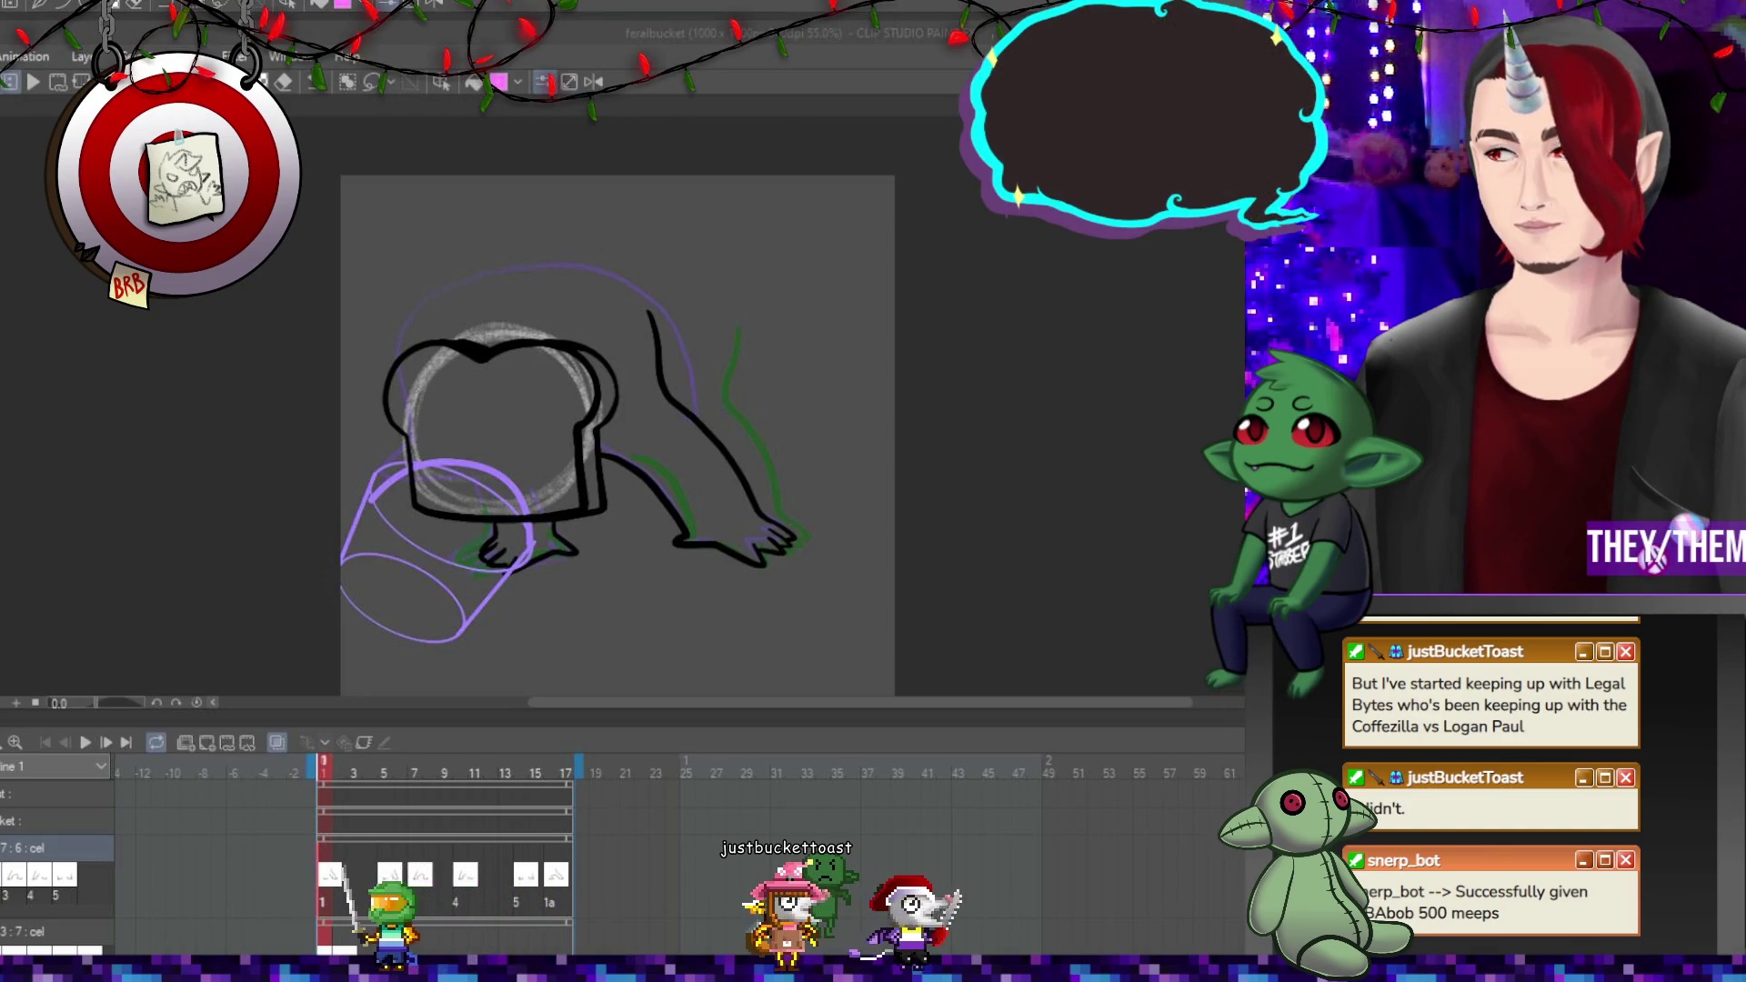
pyautogui.hotkey('ctrl', '+')
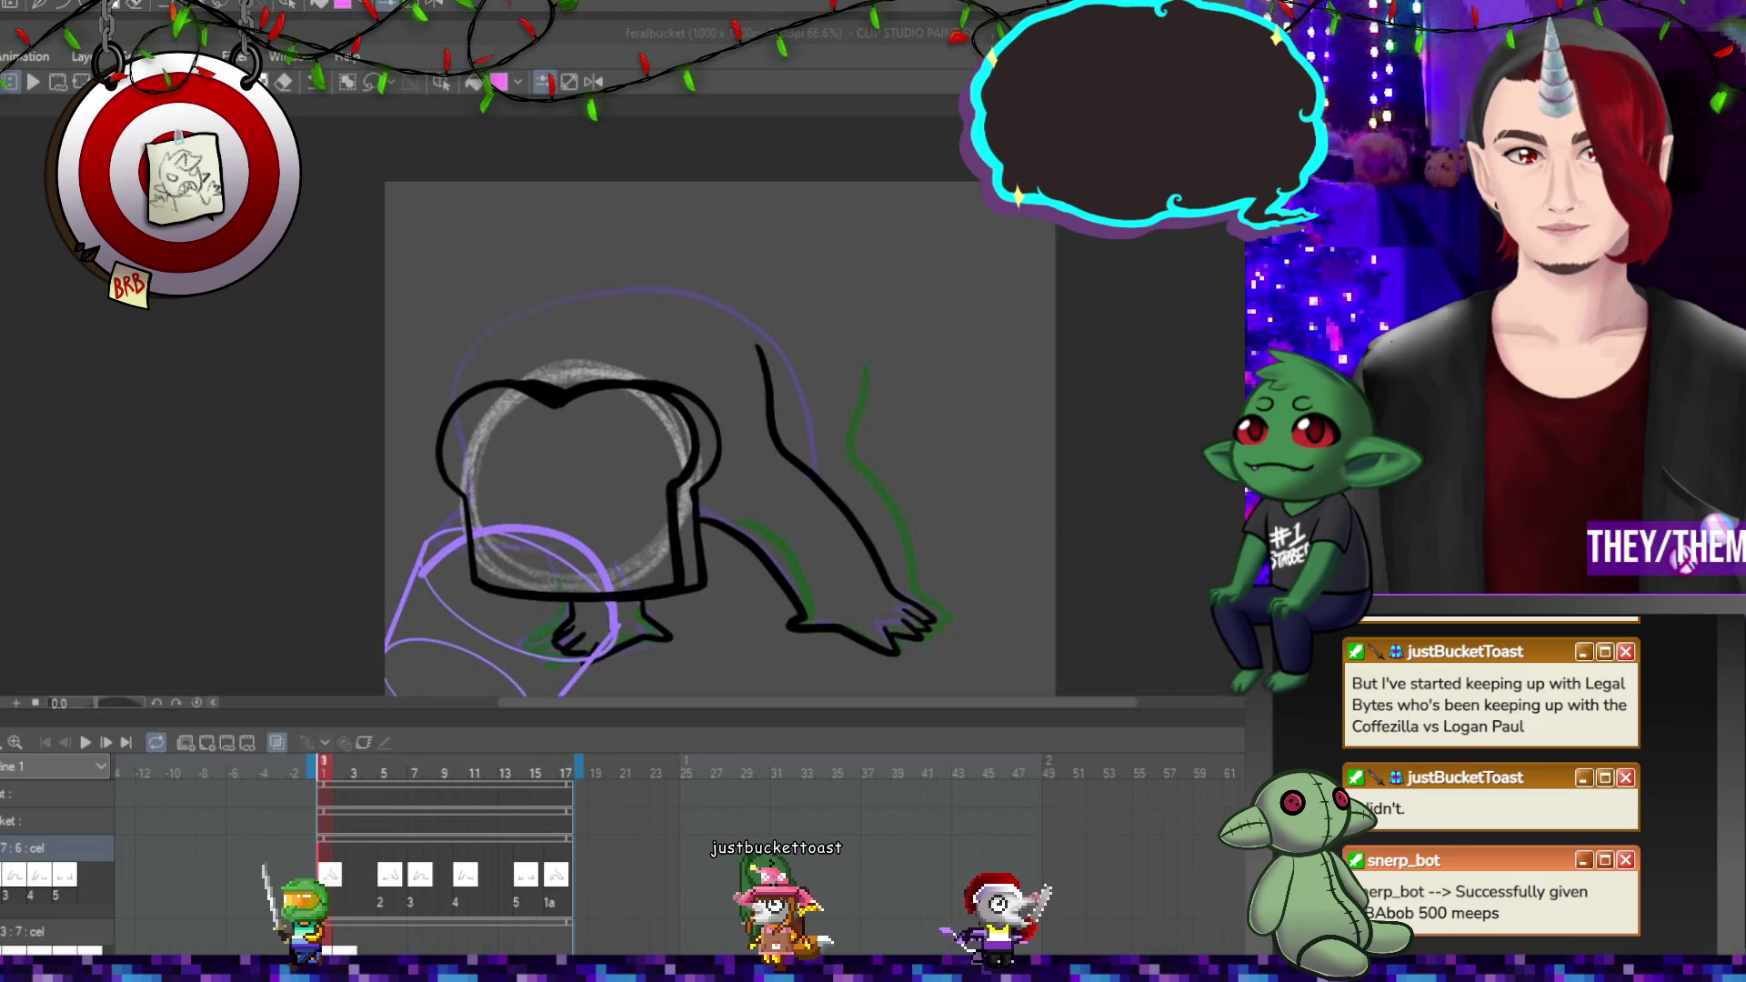
pyautogui.click(384, 875)
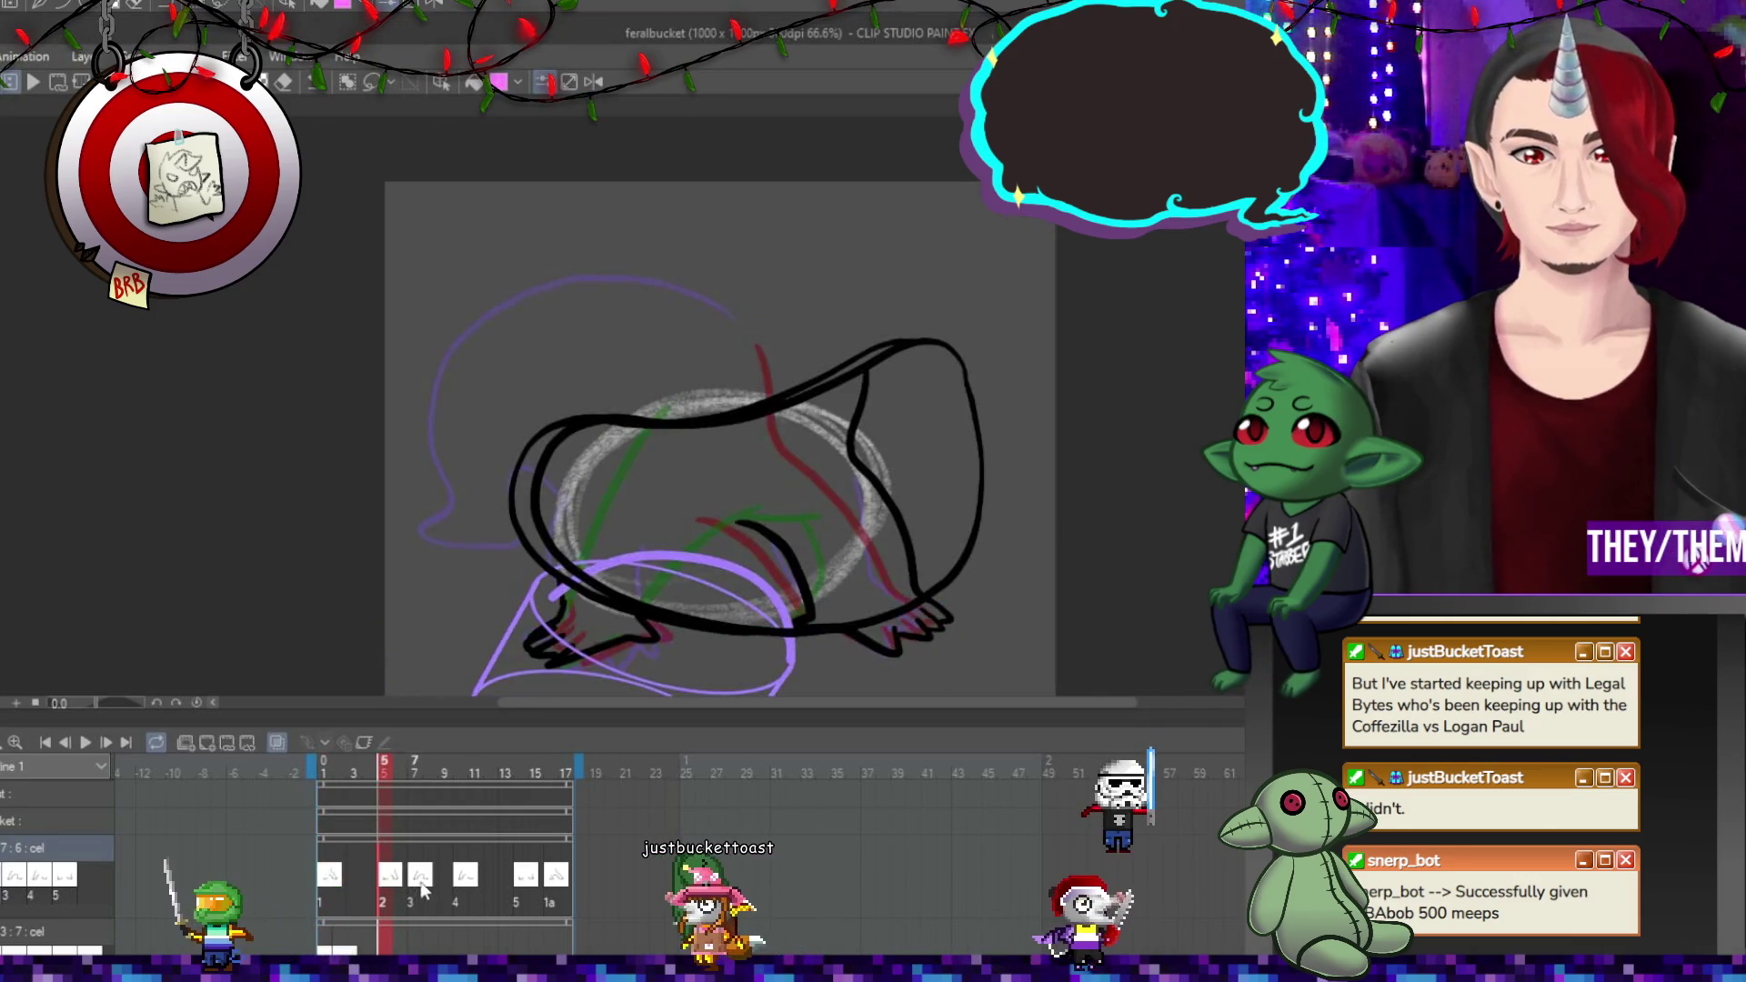
pyautogui.click(428, 887)
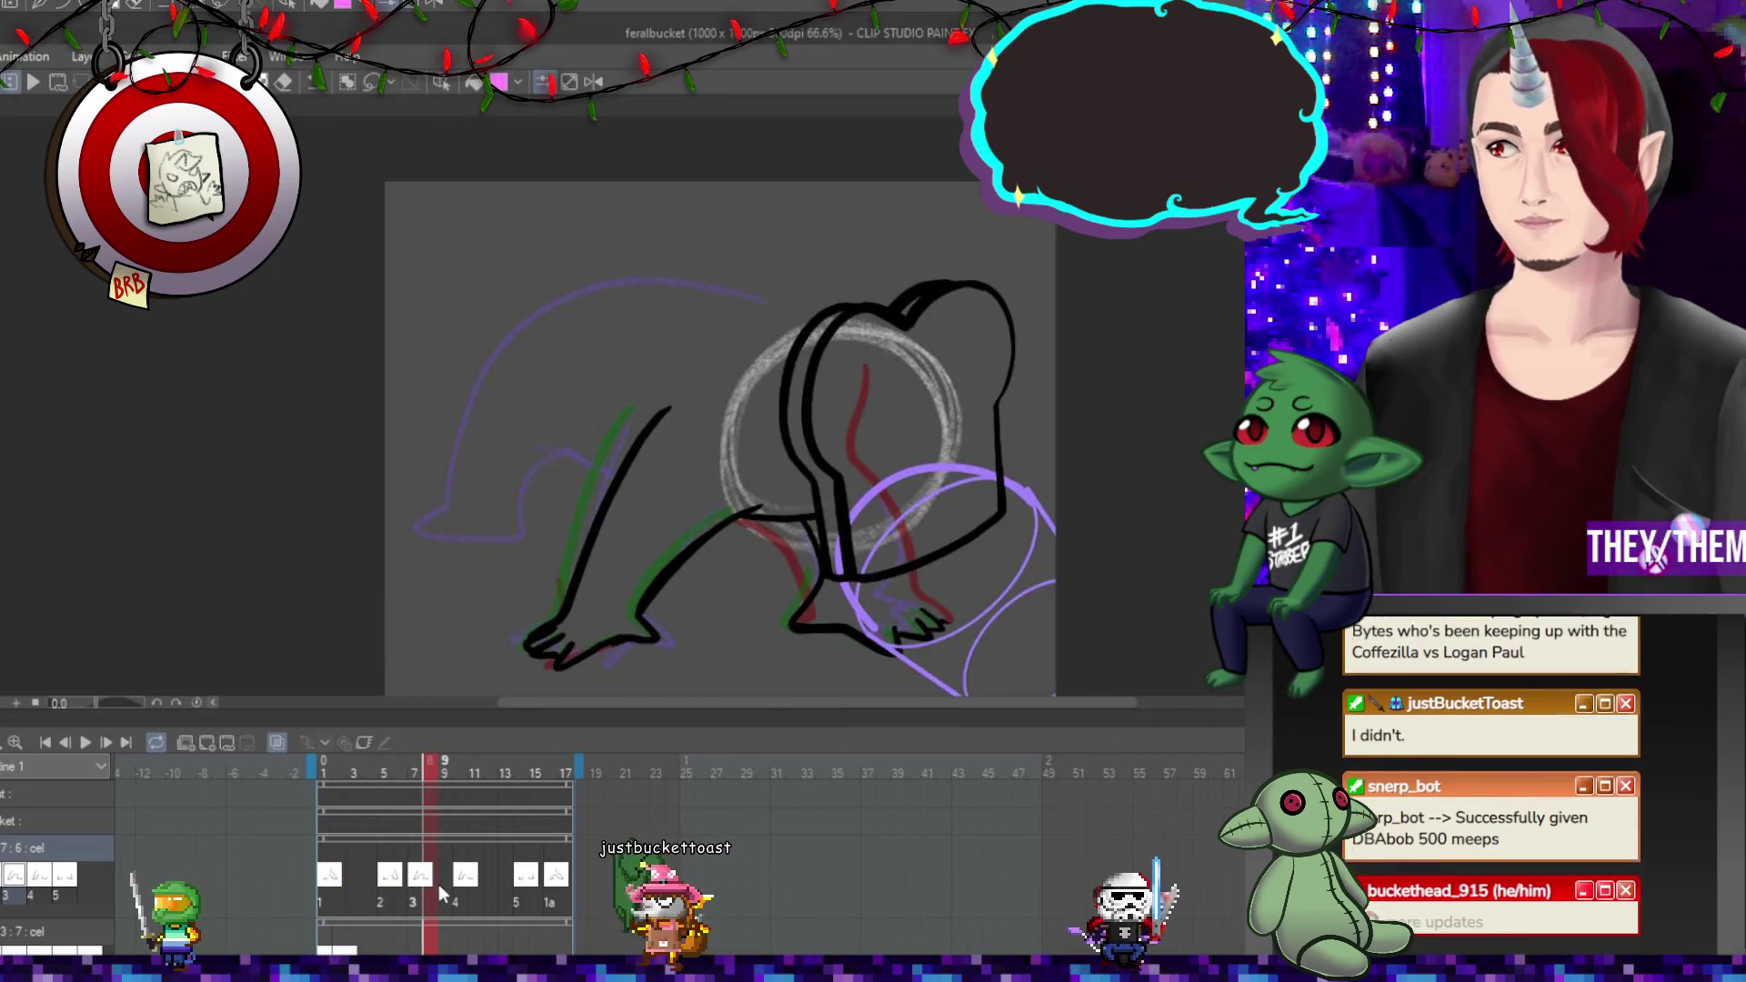
pyautogui.click(389, 882)
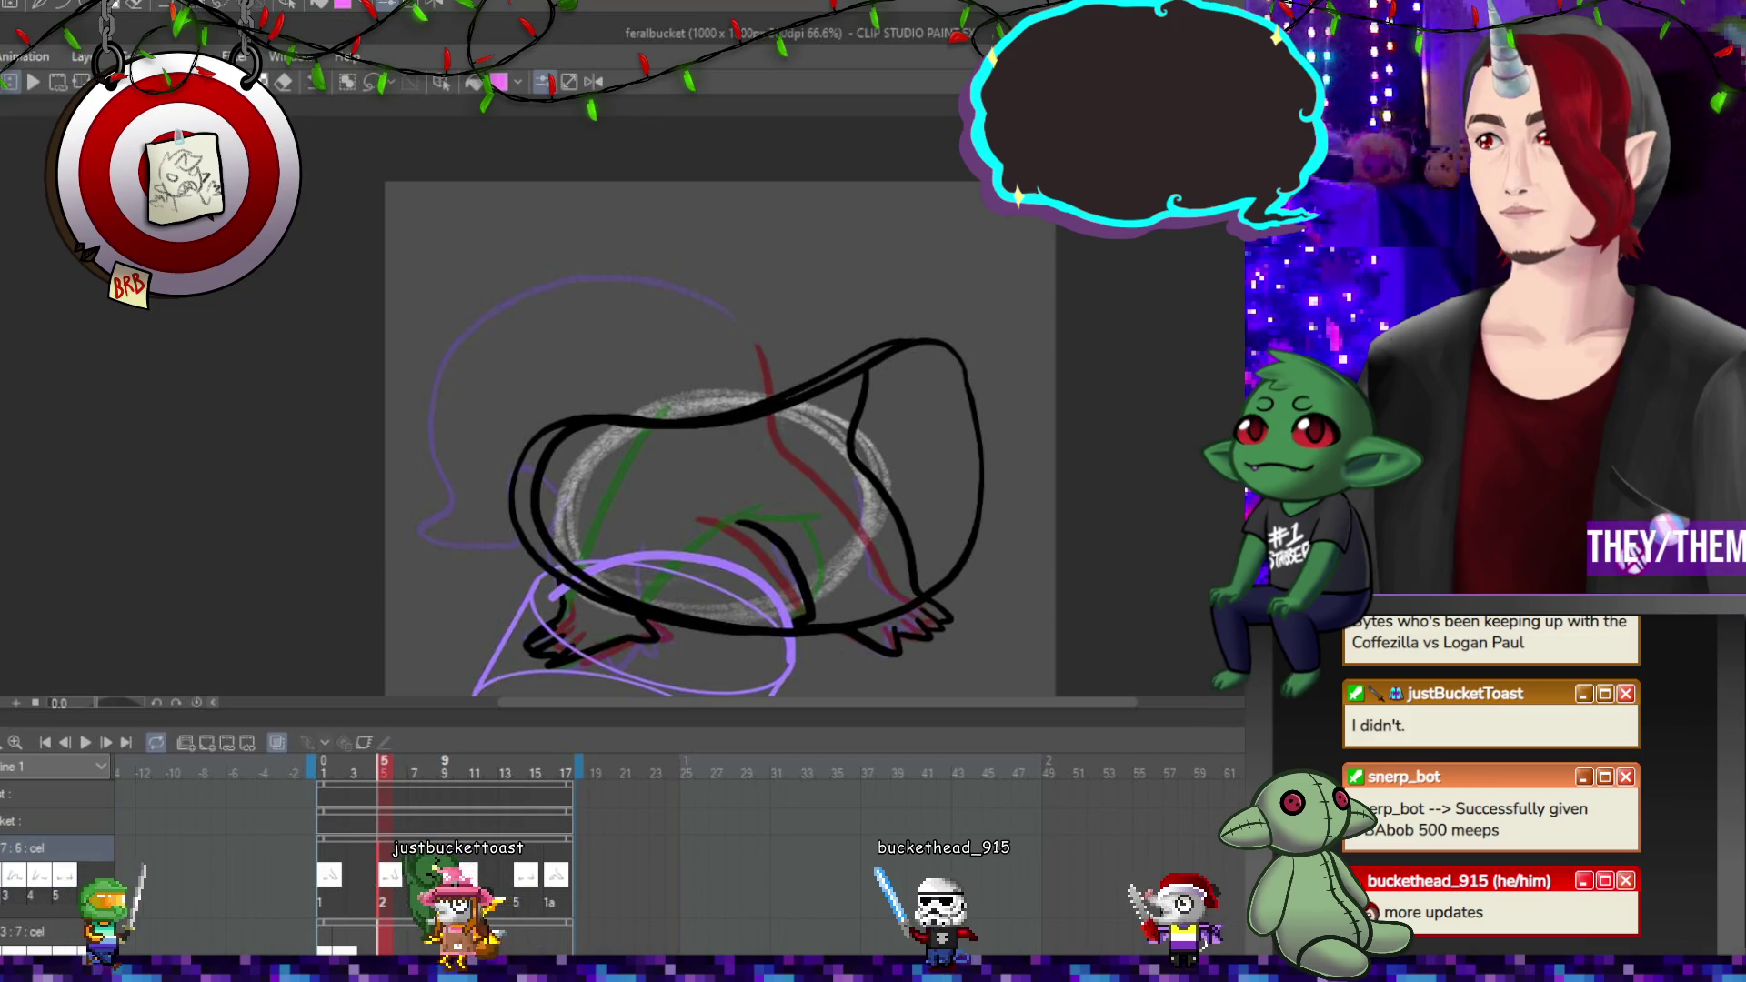
pyautogui.click(445, 878)
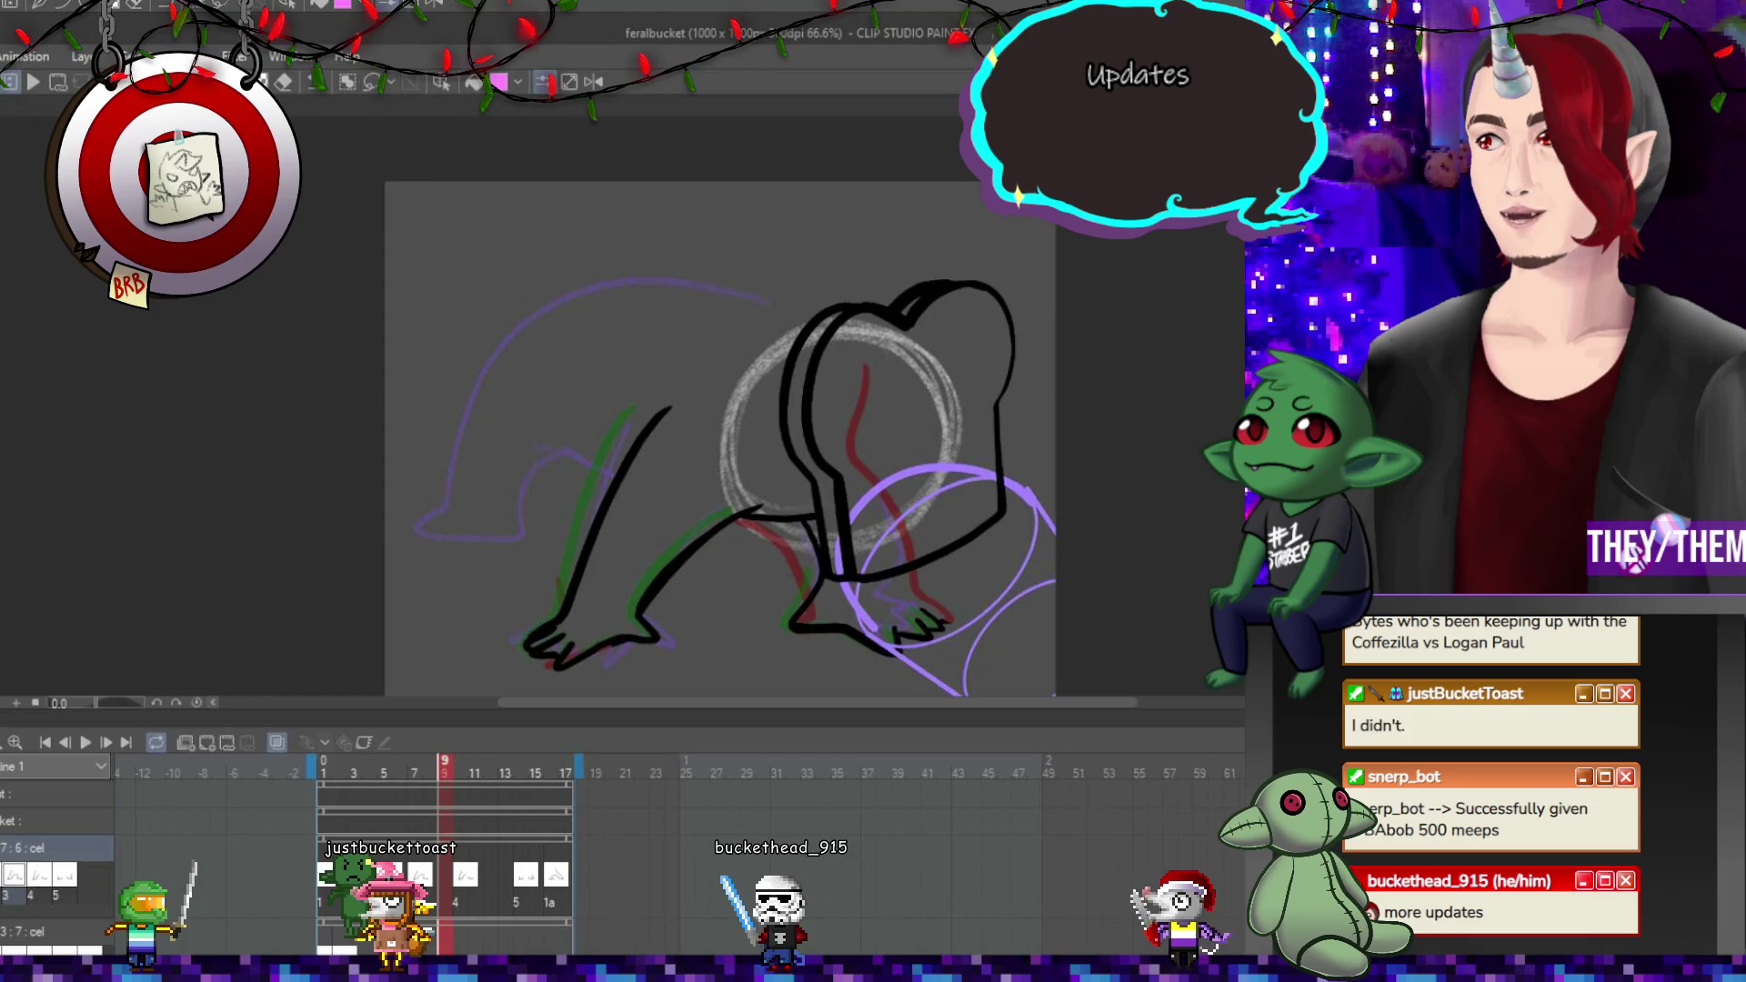
pyautogui.scroll(-2, 460, 487)
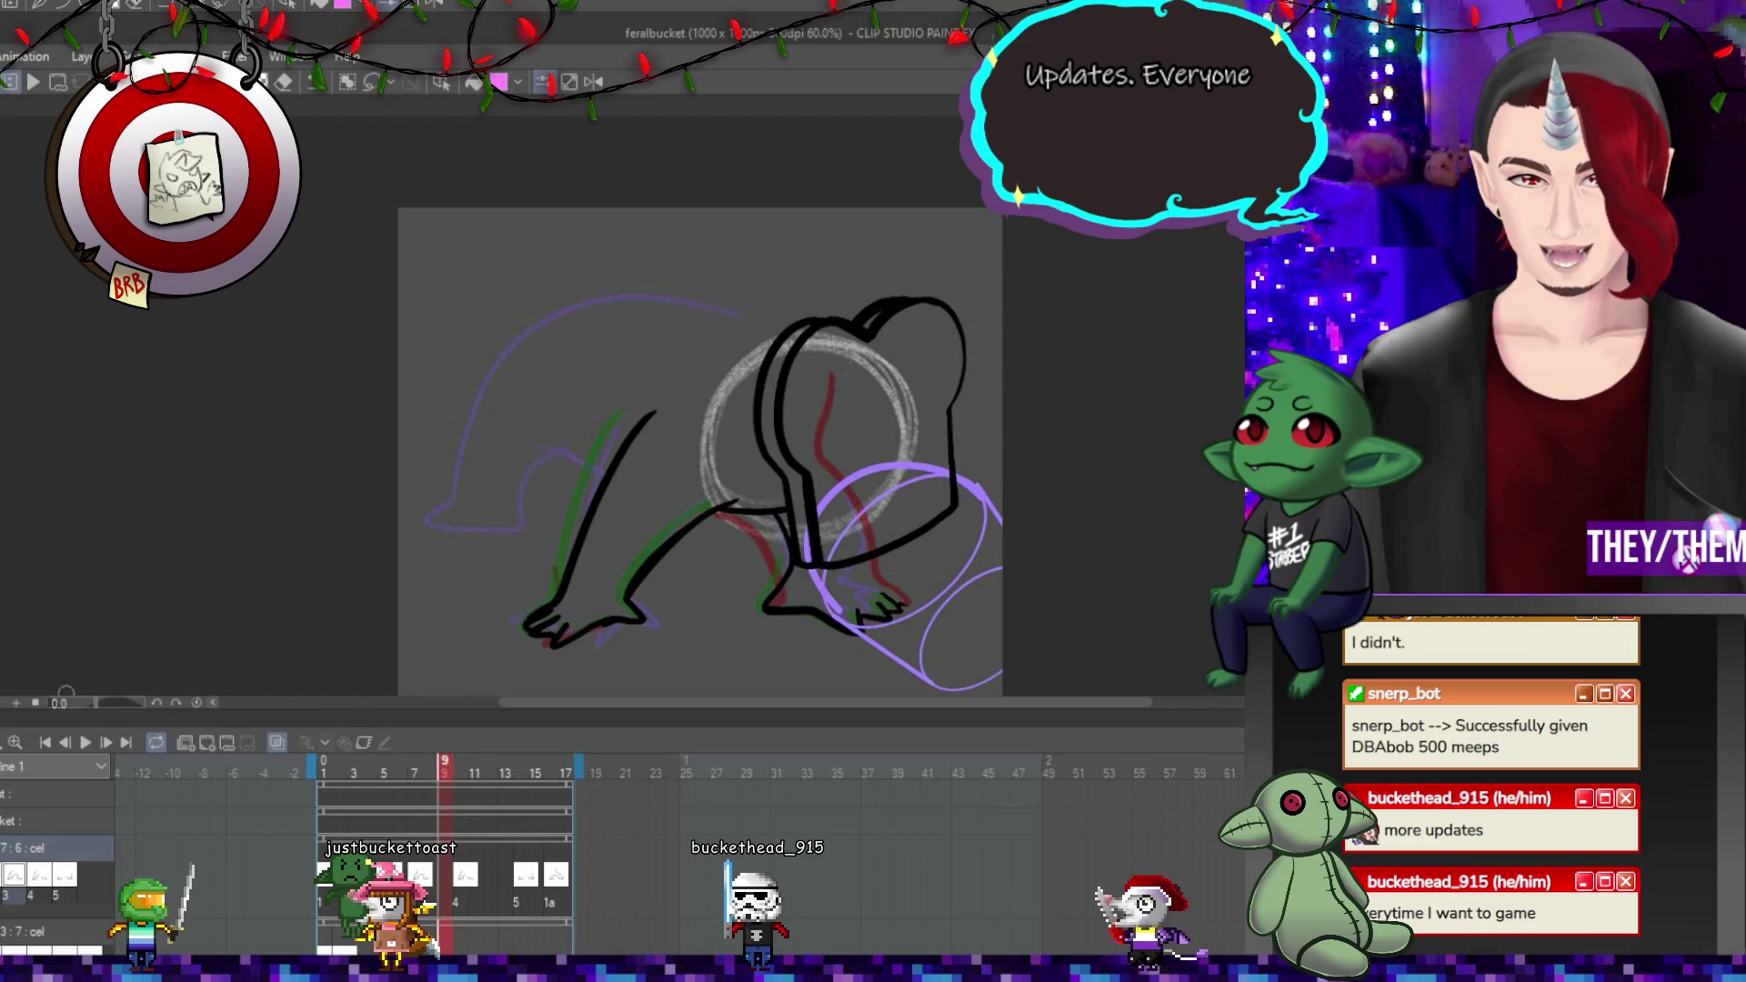
pyautogui.click(86, 742)
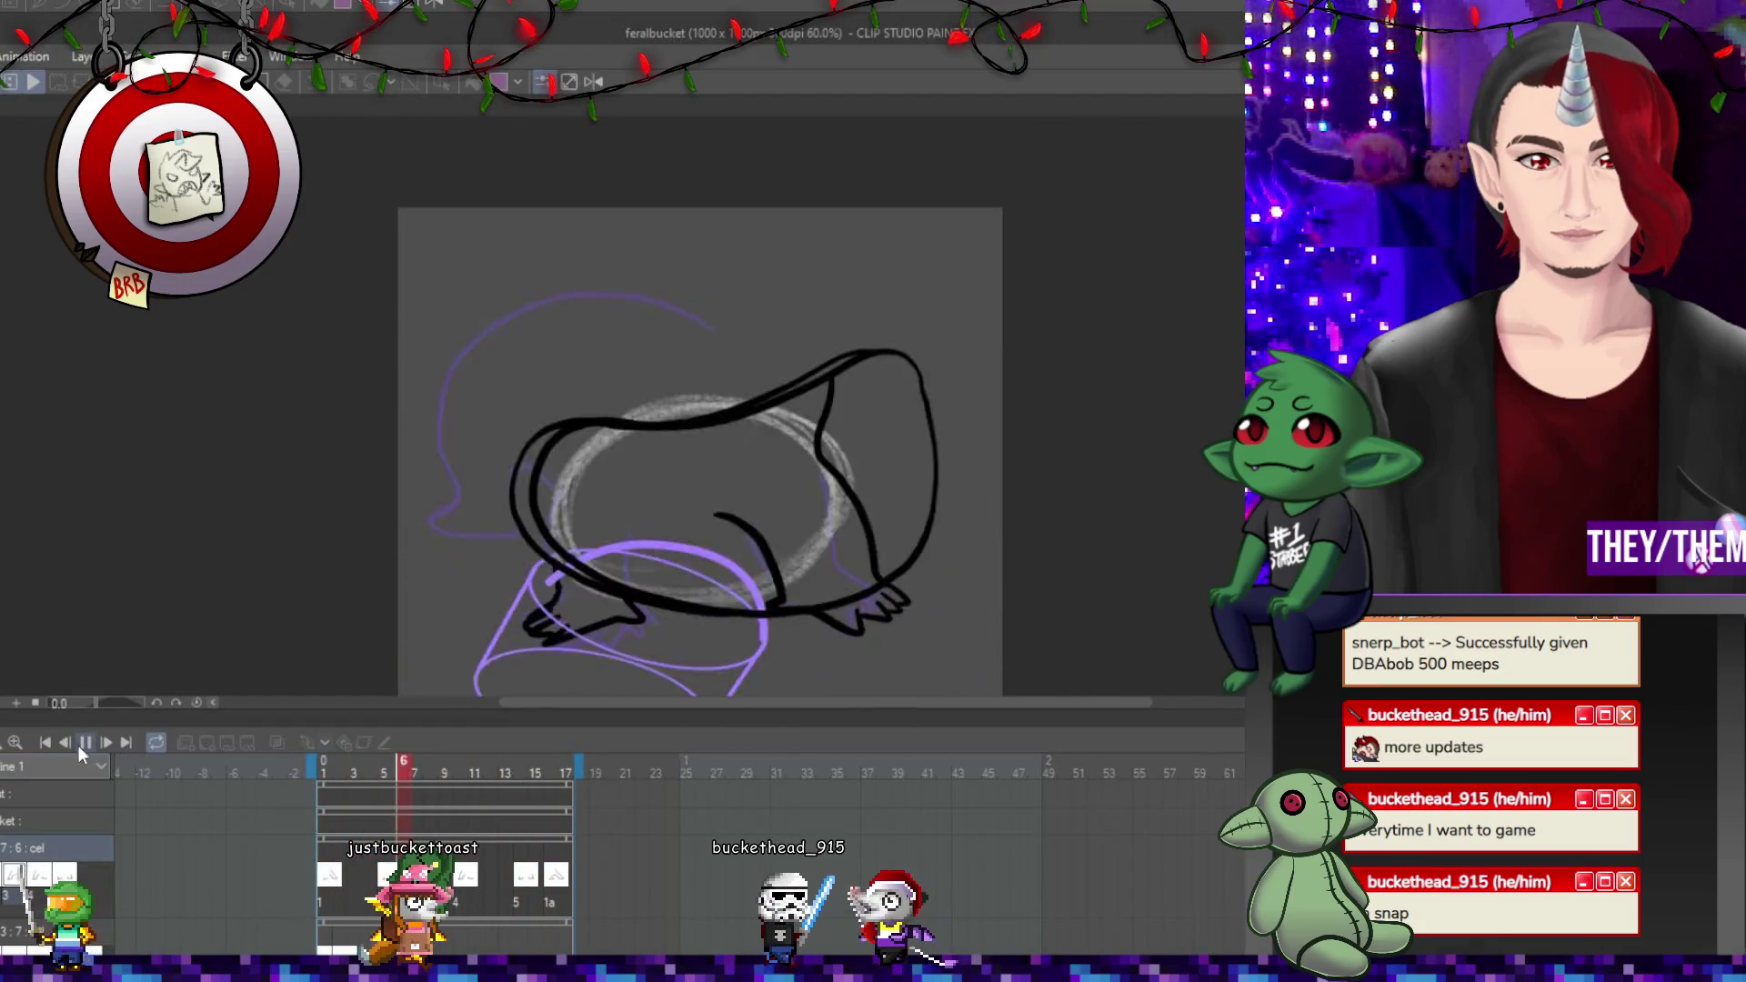
pyautogui.click(83, 744)
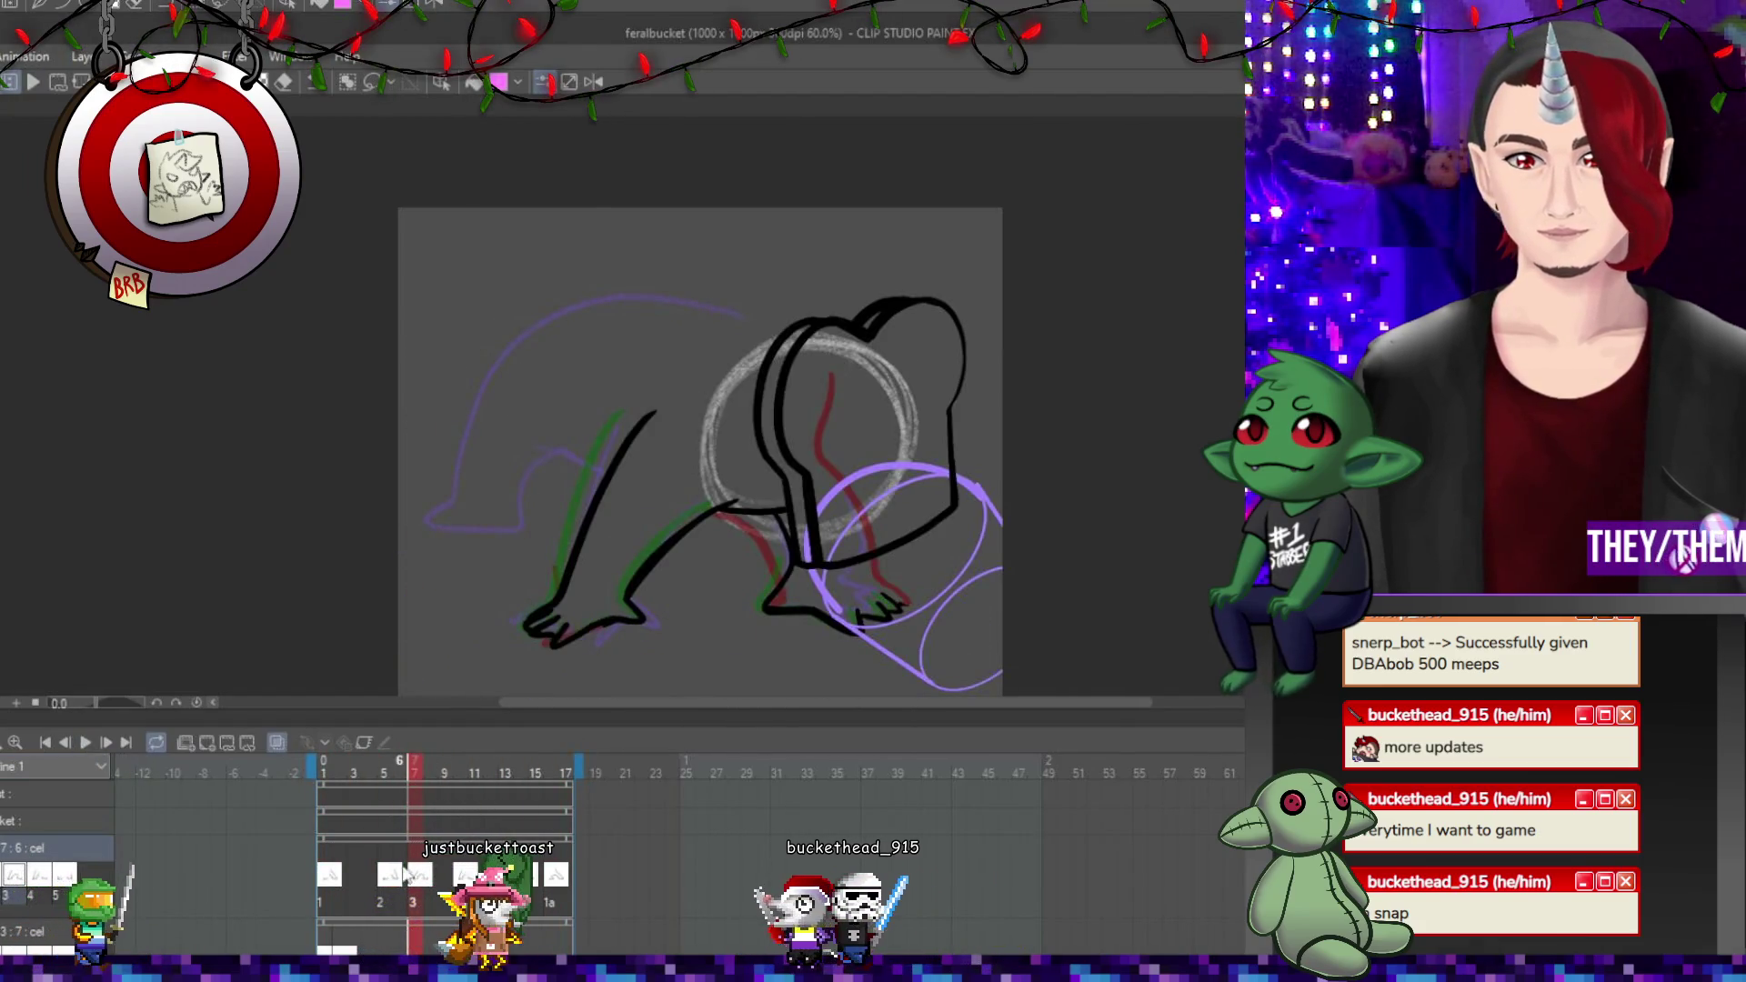
pyautogui.click(404, 873)
pyautogui.scroll(1, 858, 562)
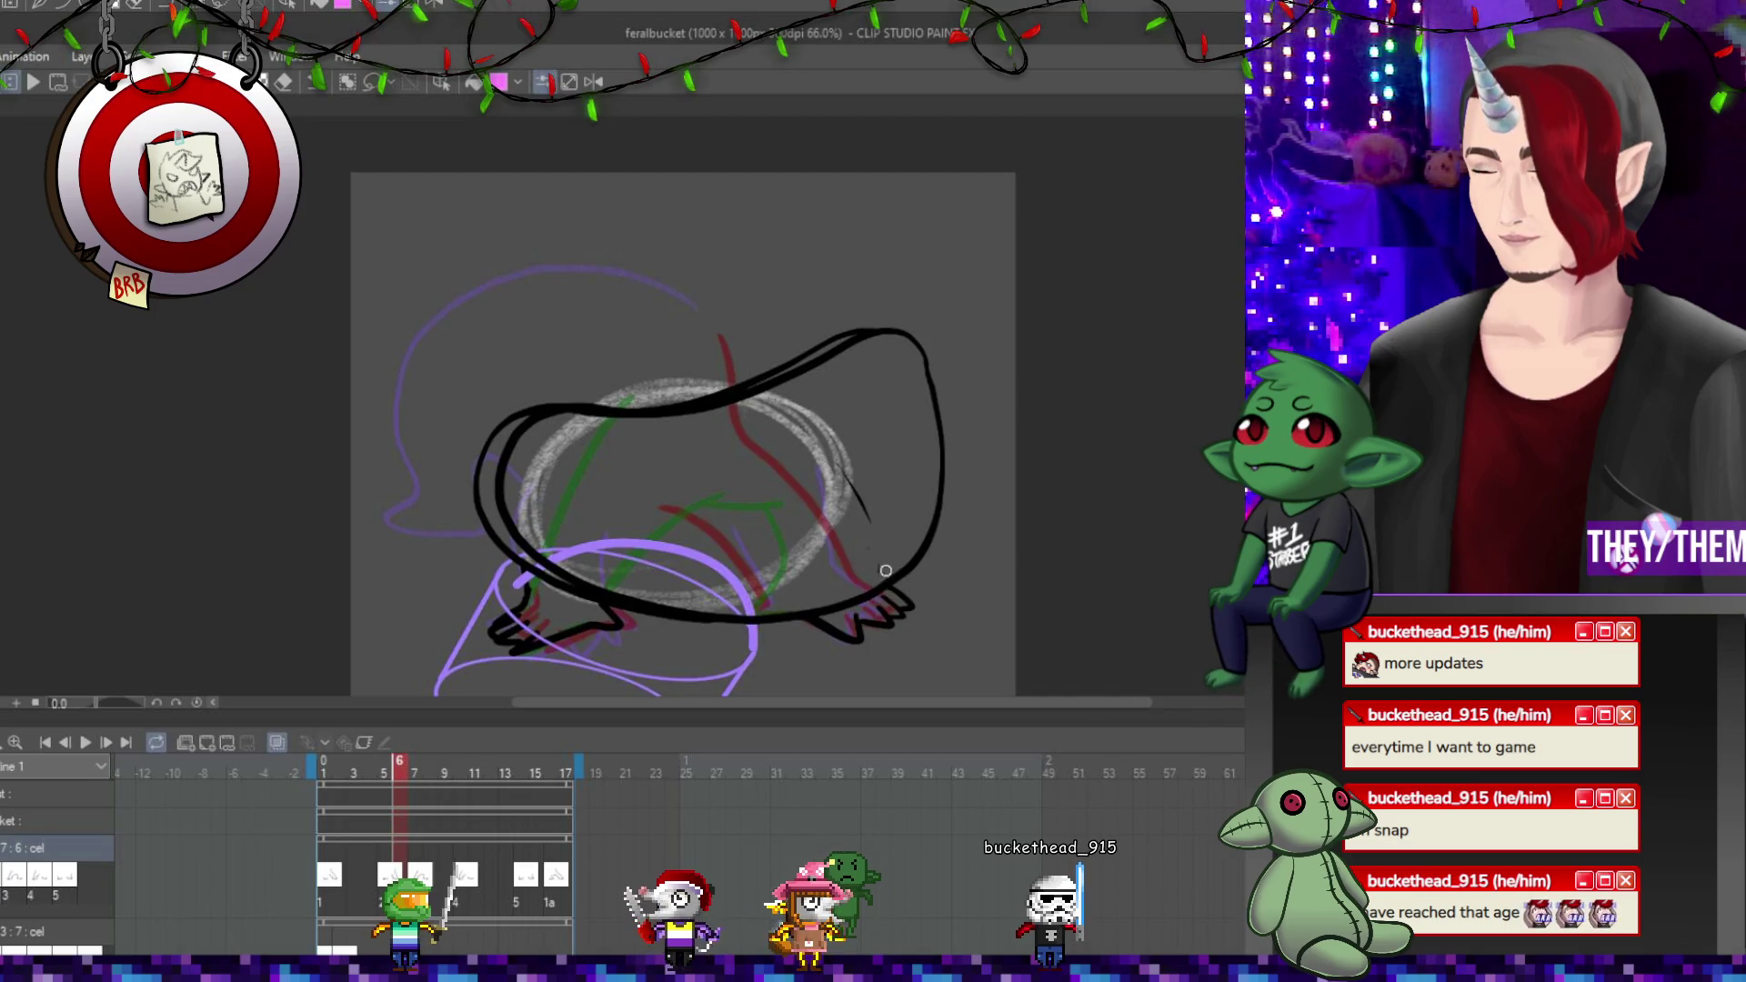
pyautogui.click(418, 875)
pyautogui.click(458, 887)
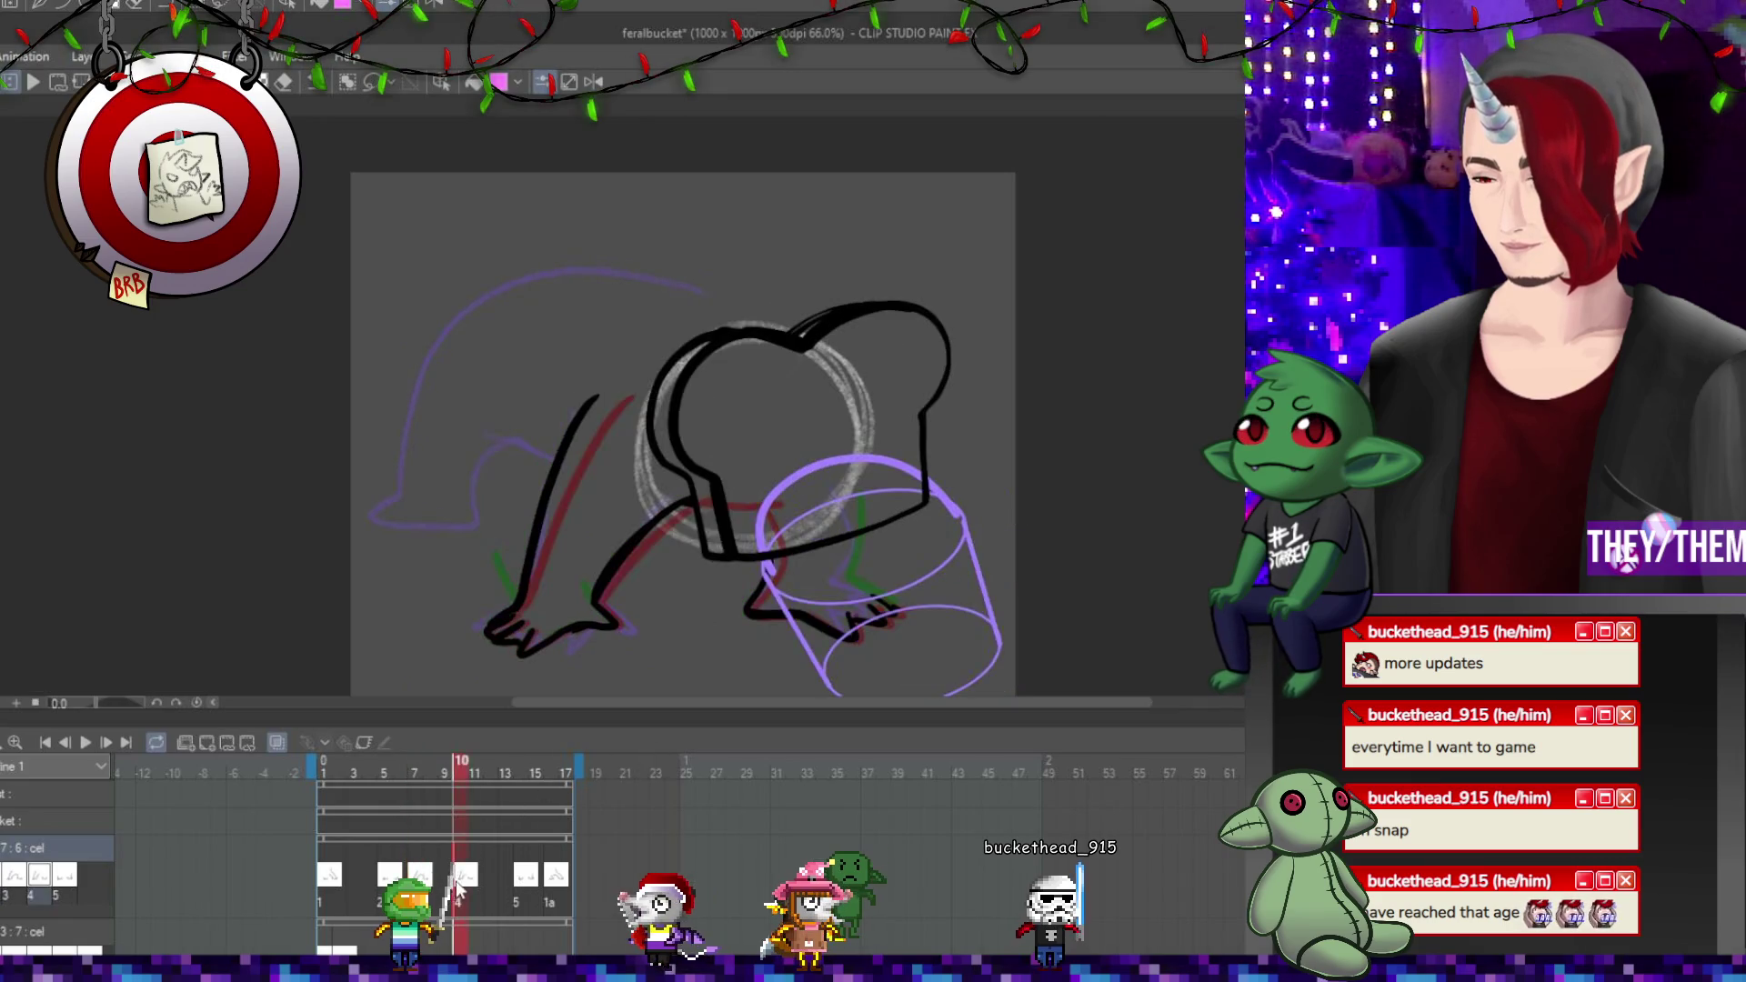
pyautogui.click(526, 876)
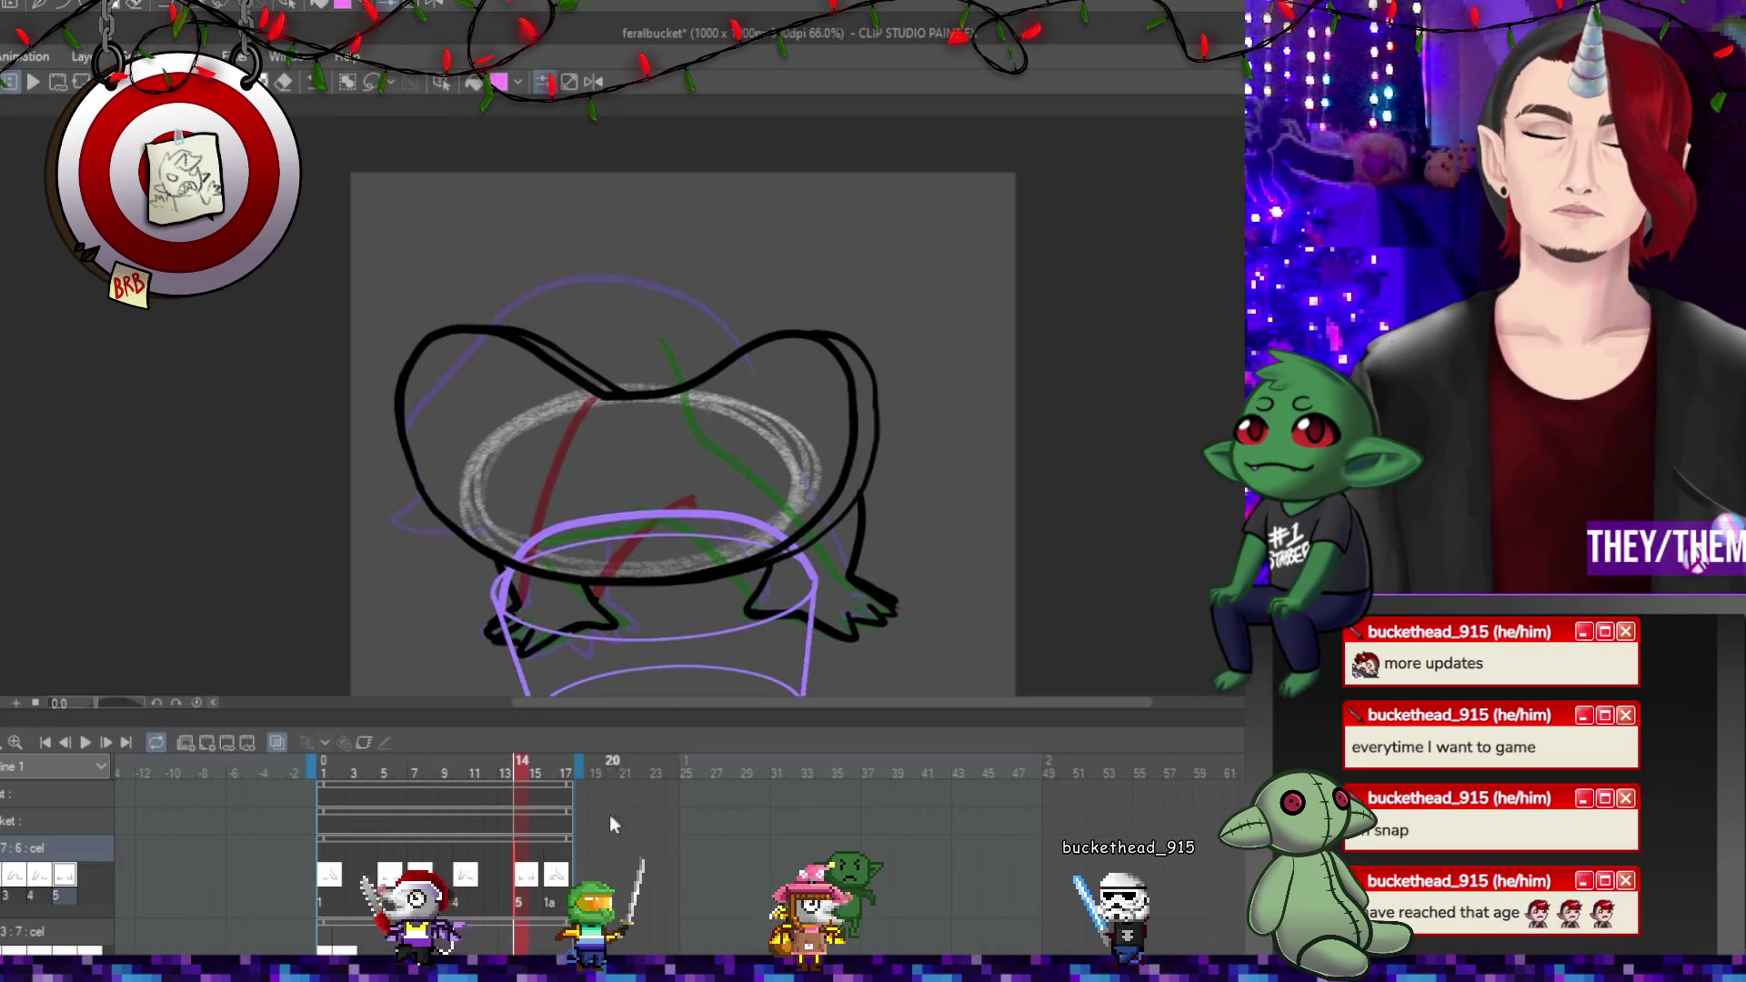
pyautogui.press('Right')
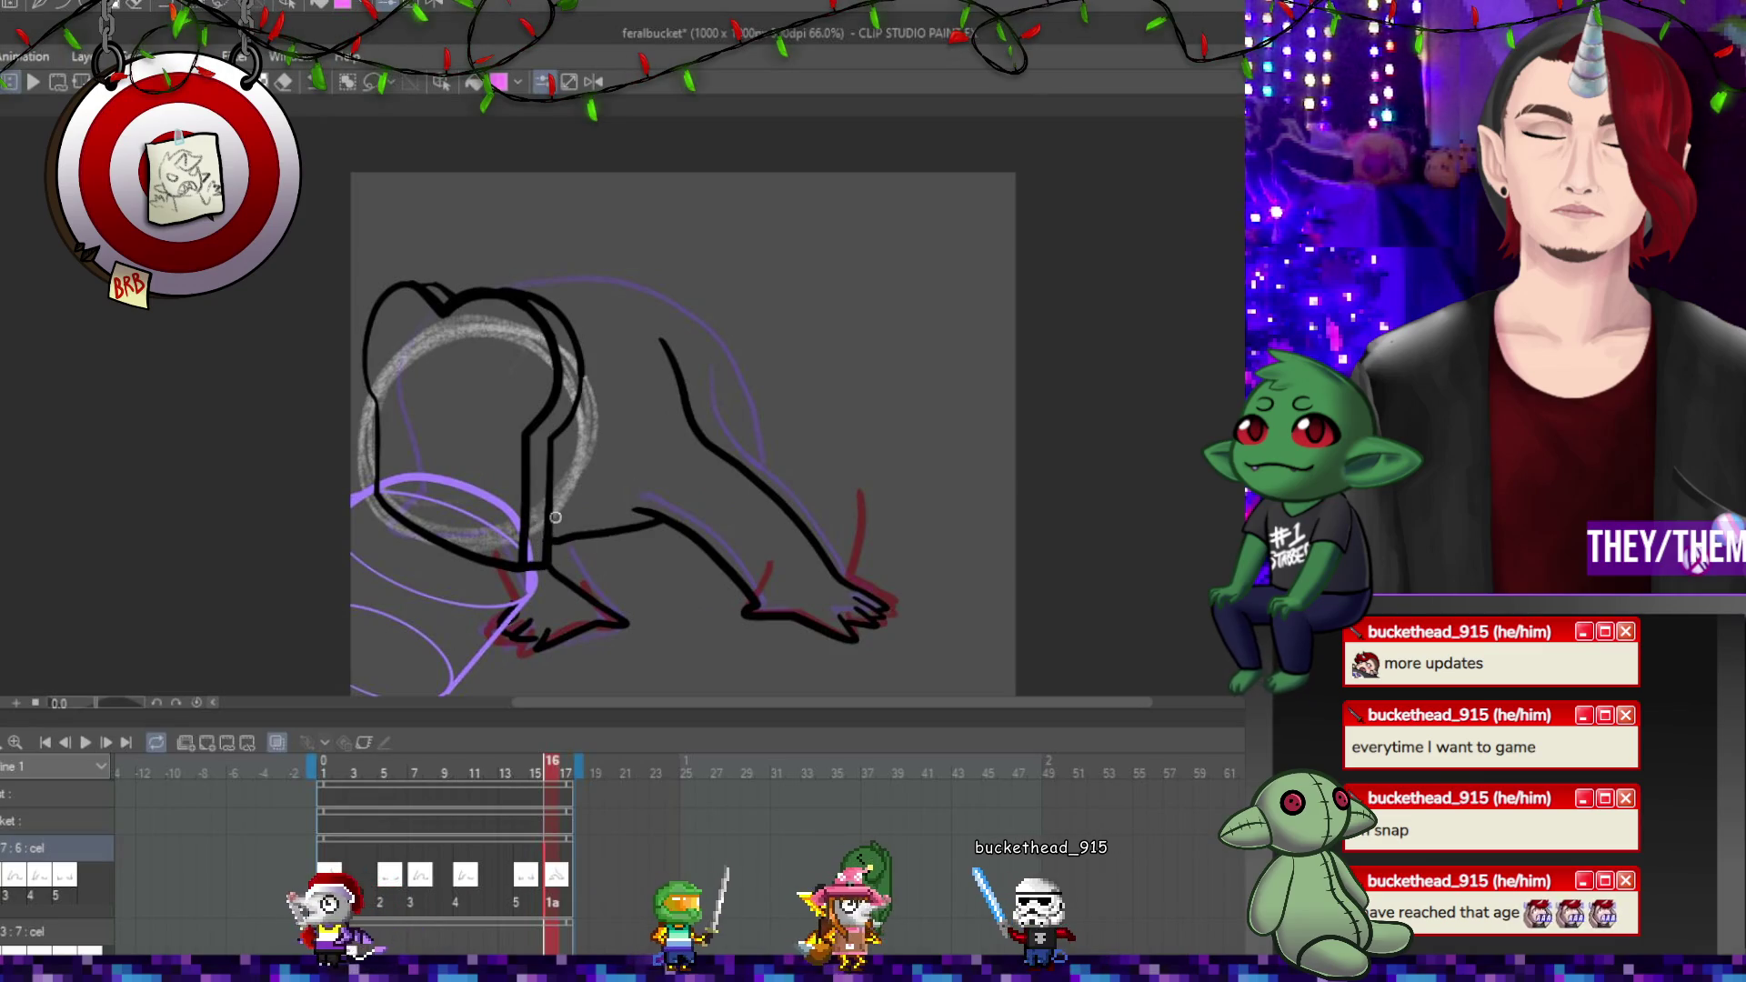
pyautogui.click(338, 877)
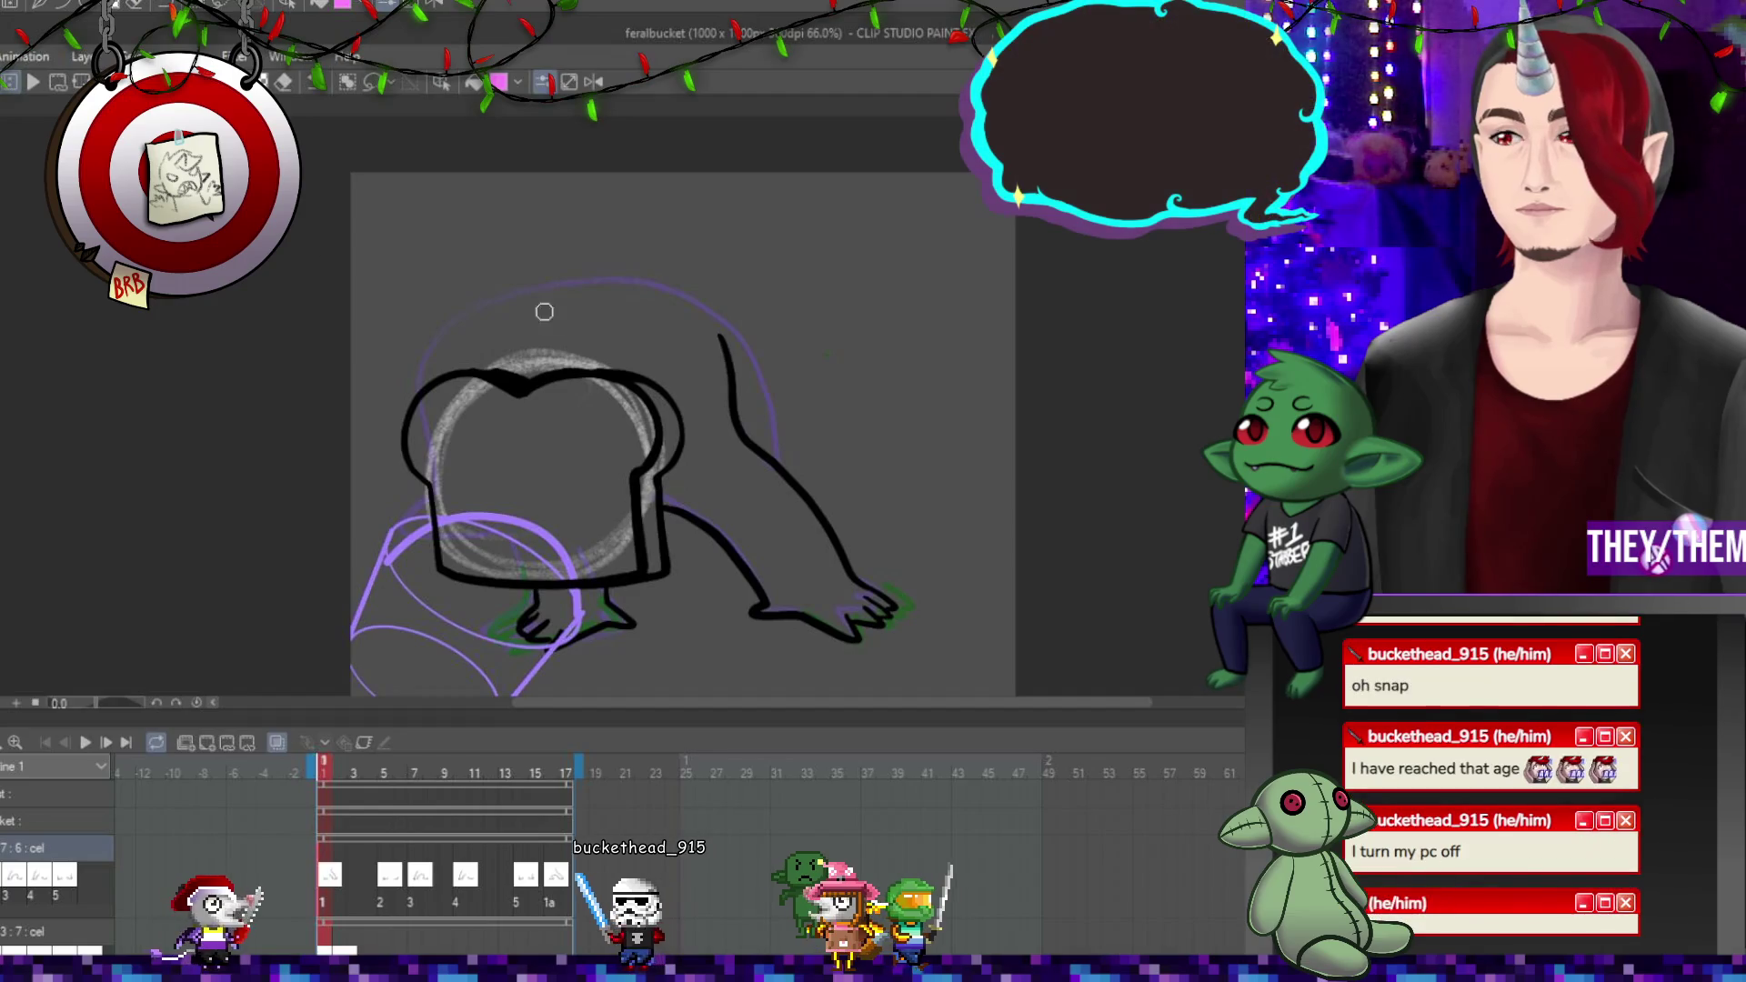
# Sketch a green arc over the bucket in the drawing.
pyautogui.moveTo(889, 541); pyautogui.dragTo(865, 537)
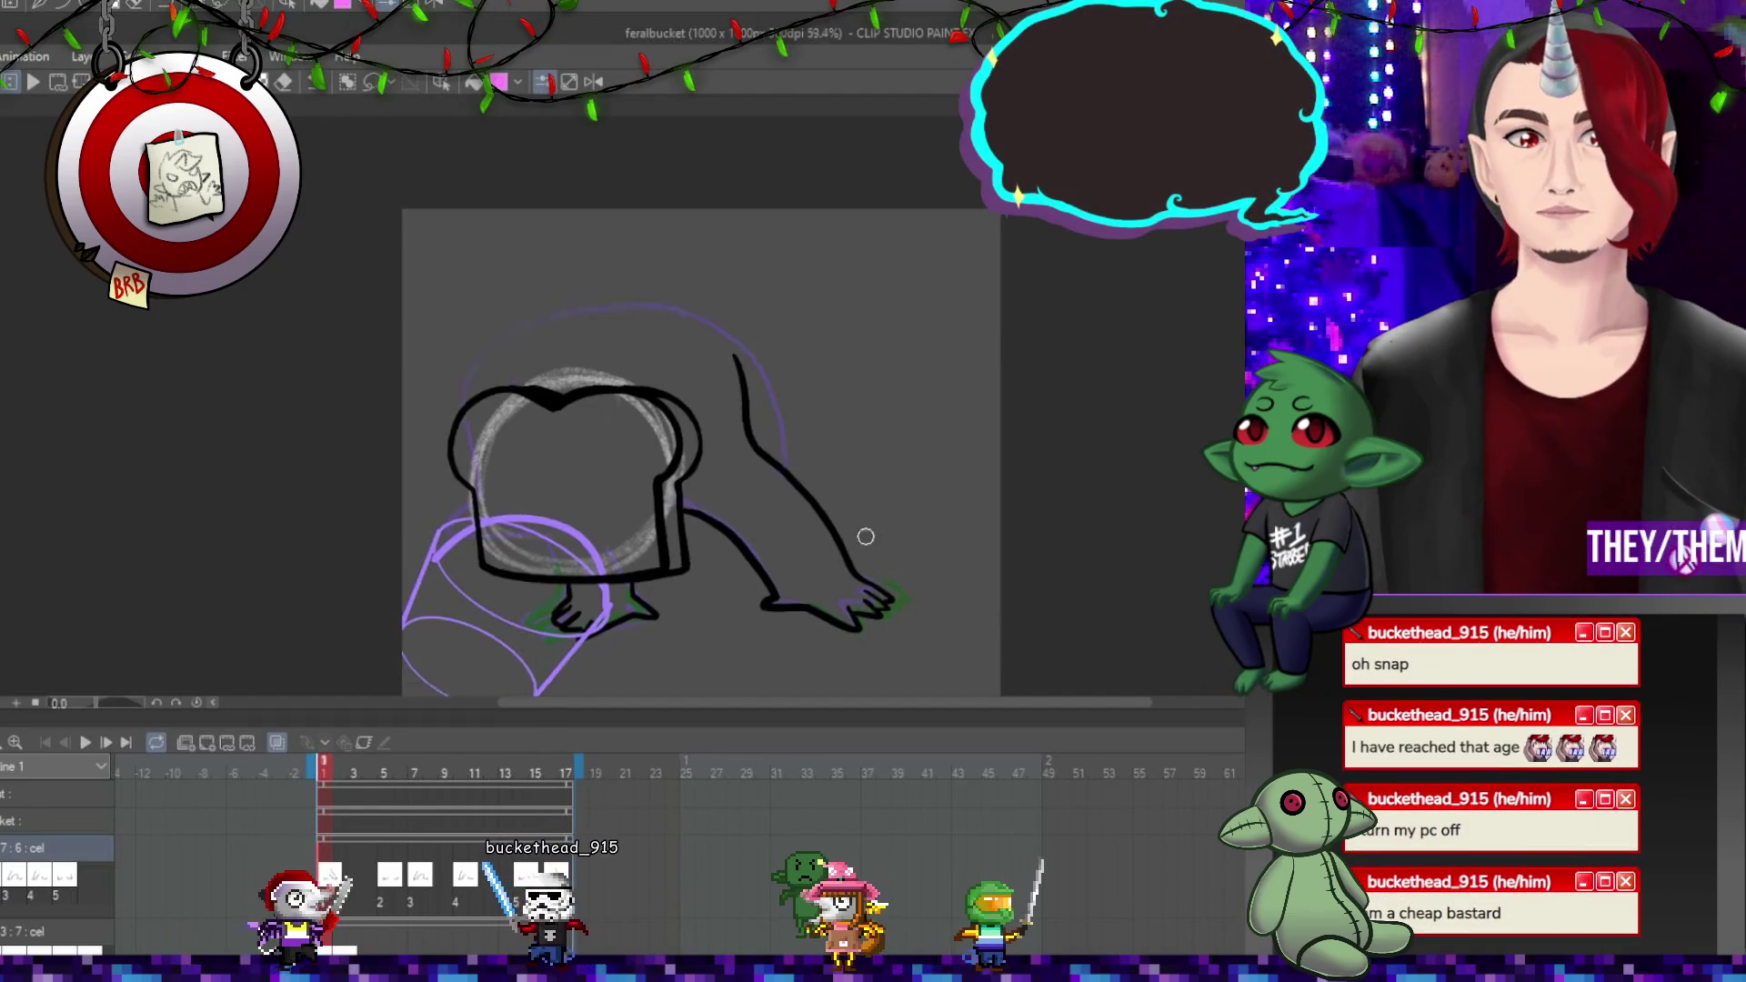
pyautogui.scroll(1, 935, 543)
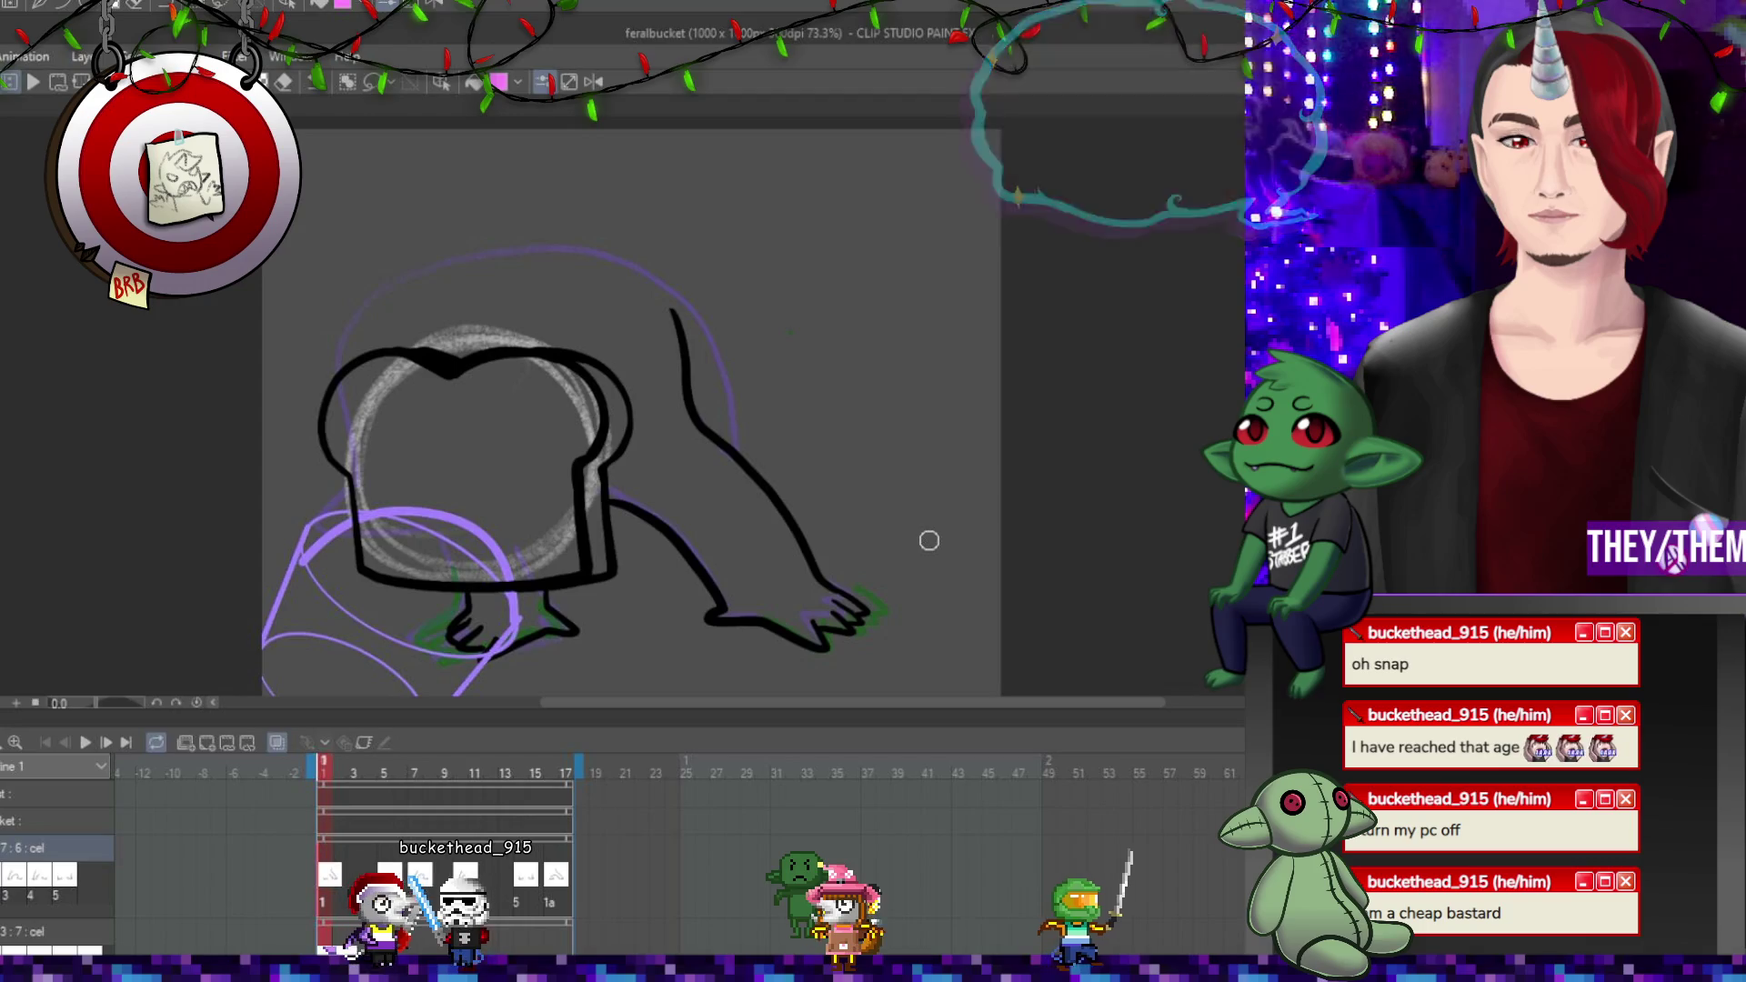
pyautogui.scroll(-2, 928, 541)
pyautogui.scroll(1, 929, 541)
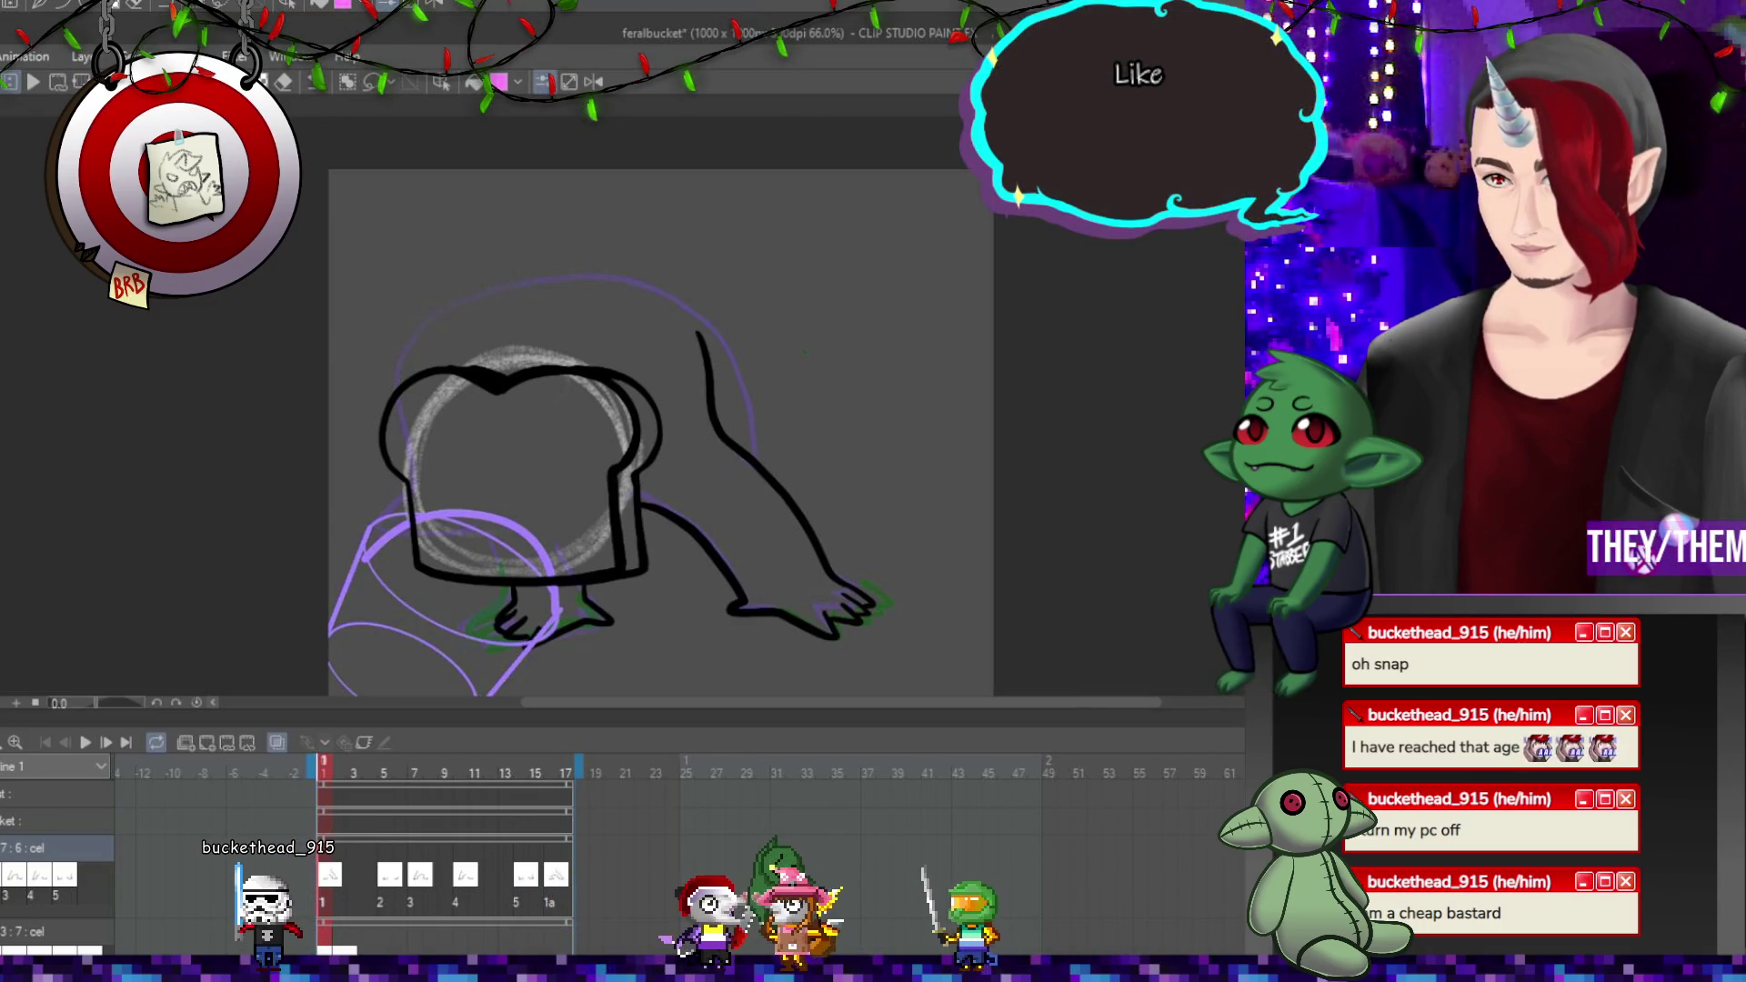
pyautogui.moveTo(507, 557); pyautogui.dragTo(729, 645)
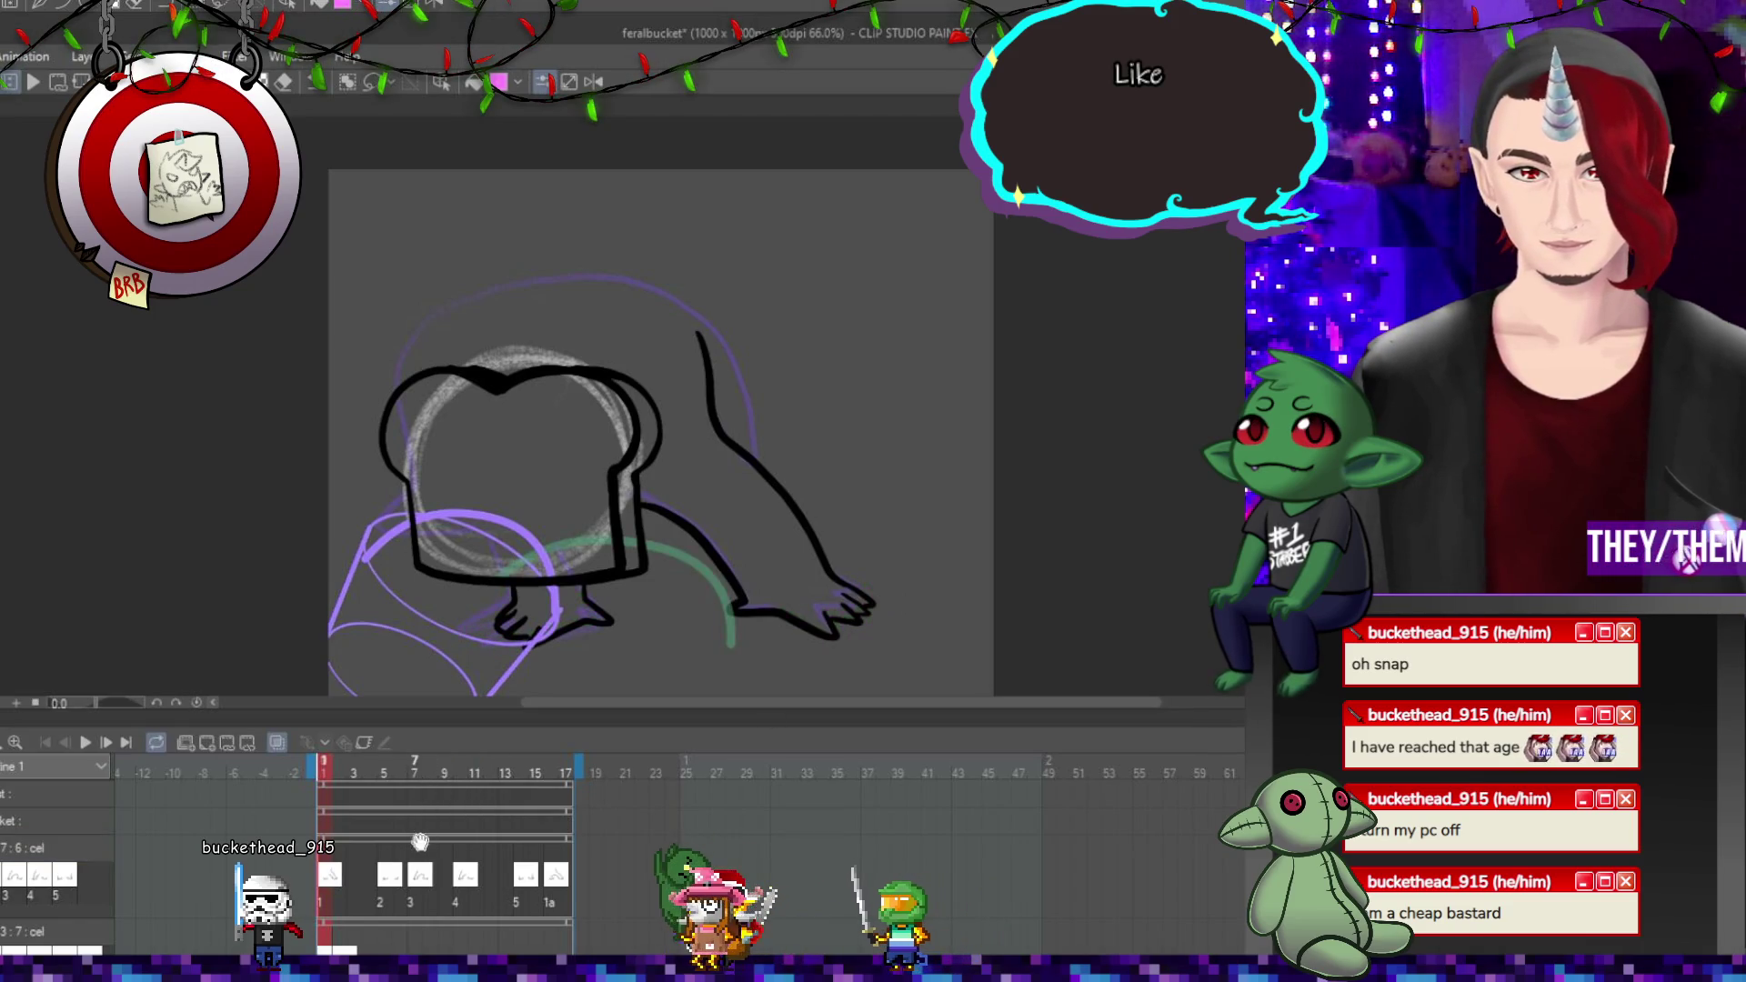
# Return to the body cel track and add a new animation cel at frame 1.
pyautogui.click(25, 821)
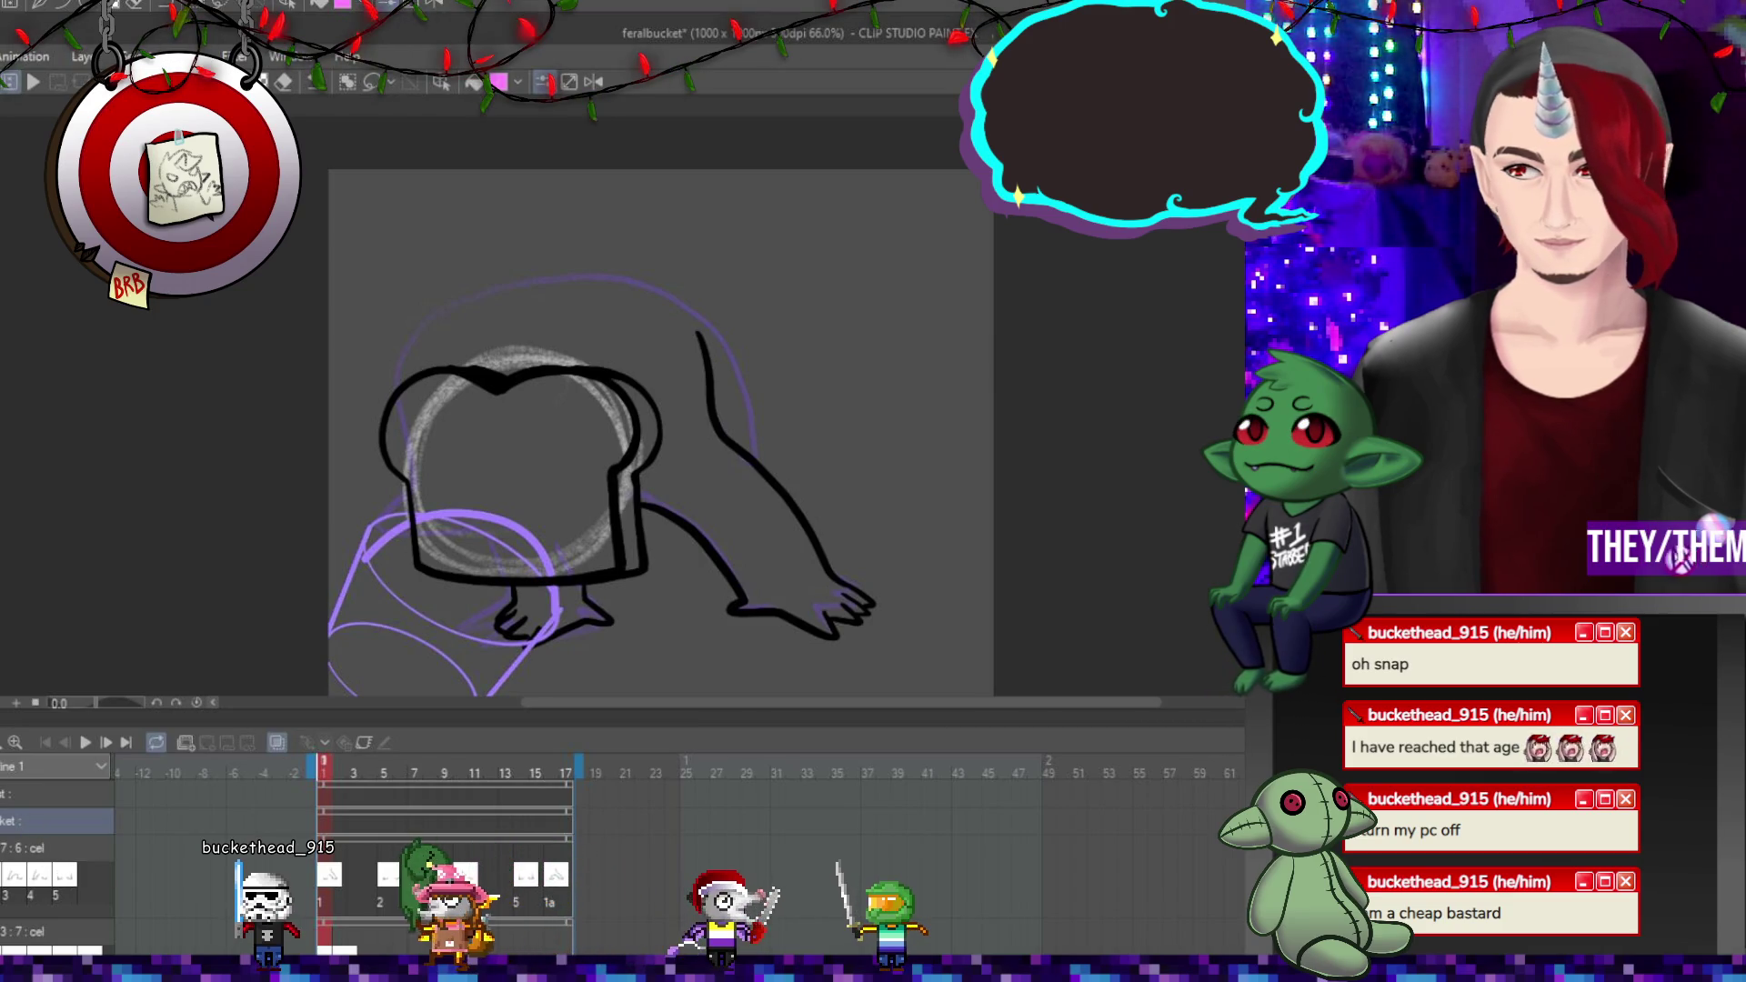
pyautogui.click(24, 848)
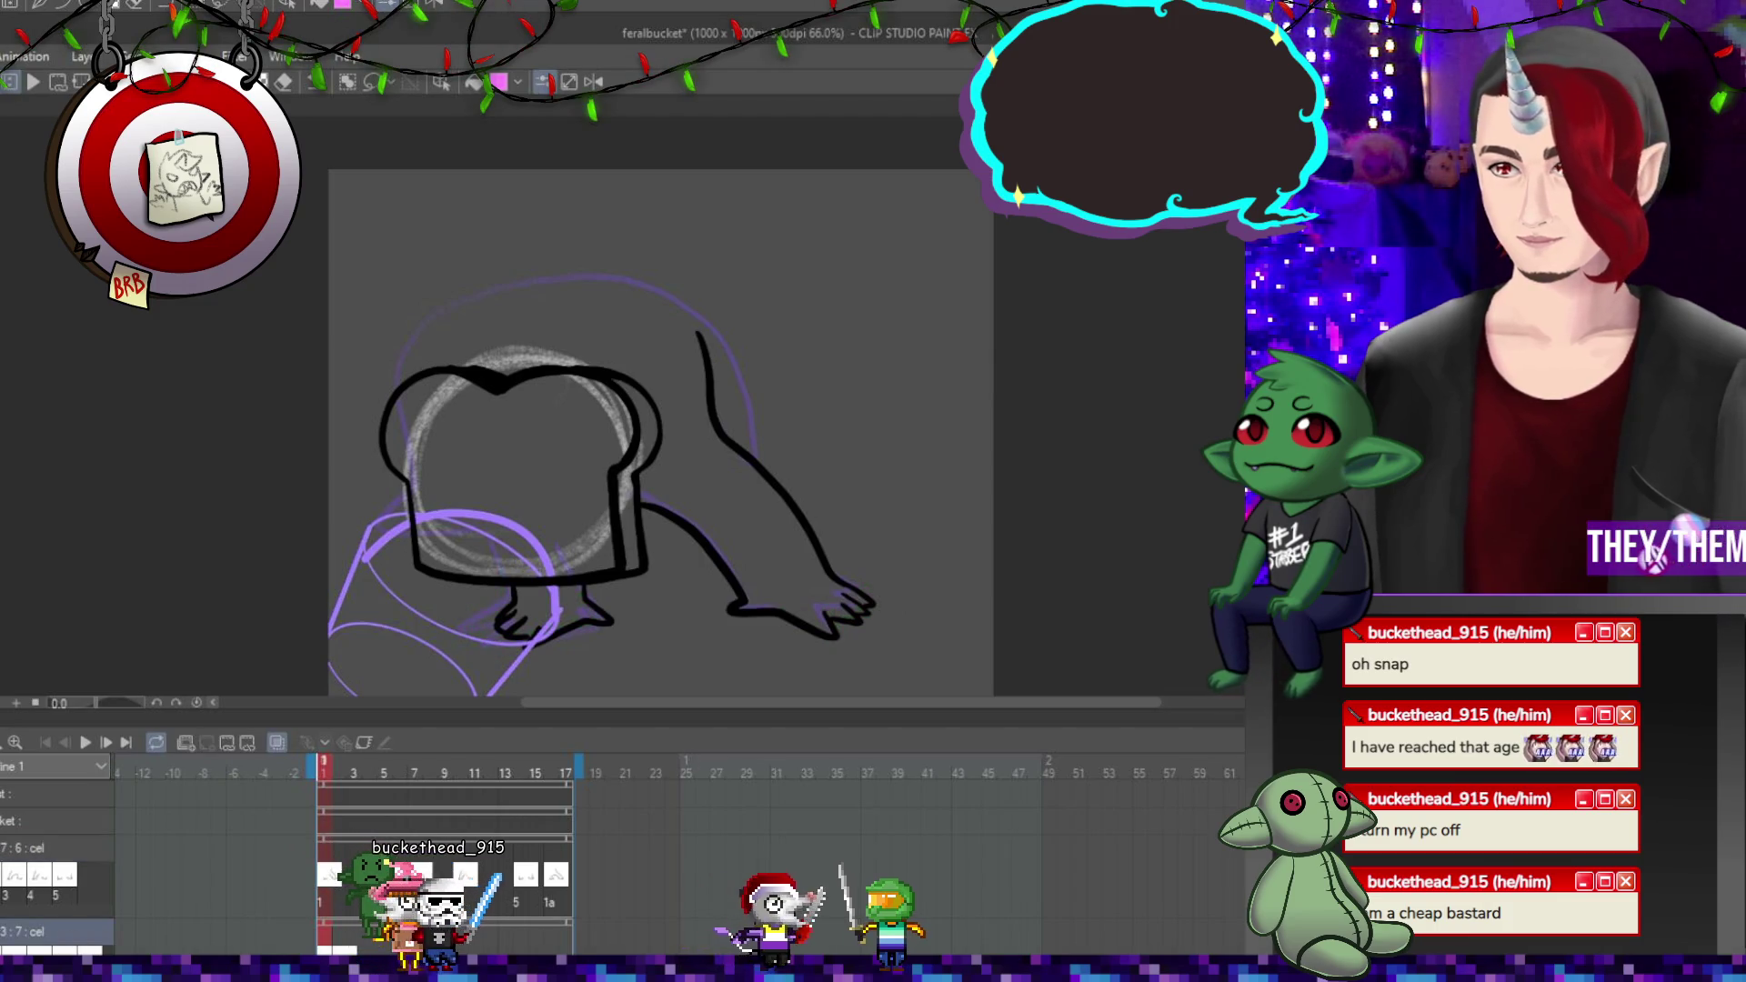
pyautogui.click(189, 740)
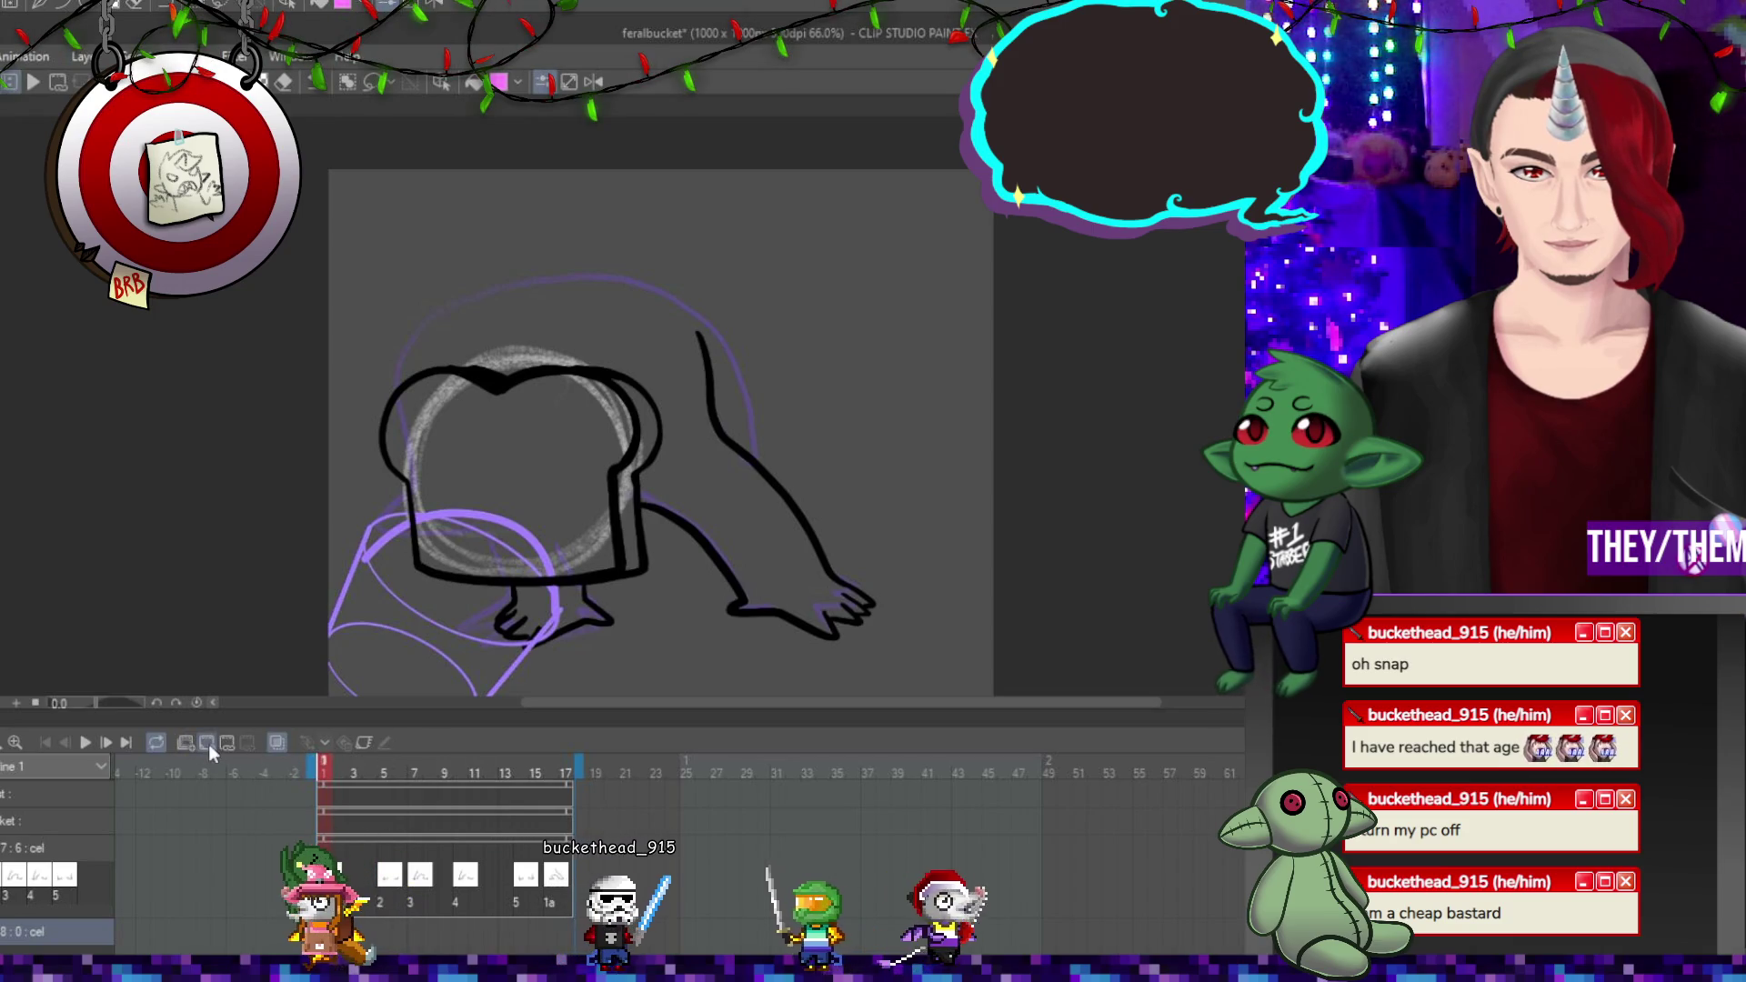
pyautogui.click(205, 746)
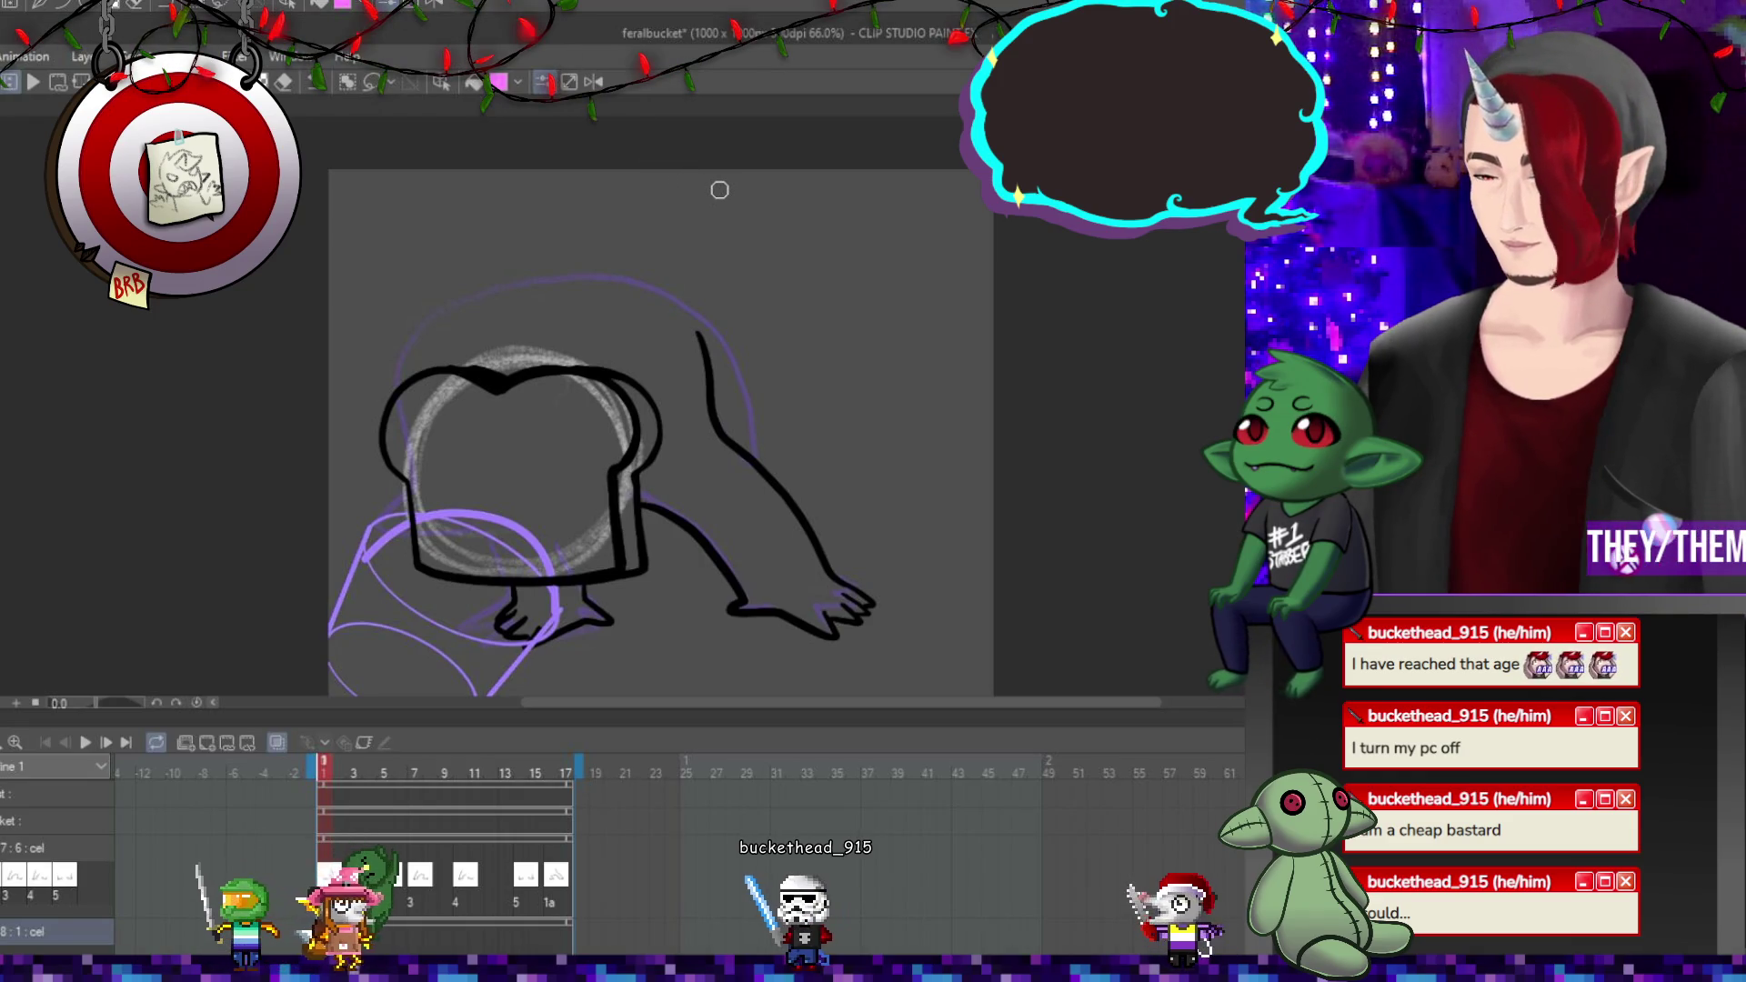
# Ink the arched back curve and the bread's outline on frame 1, then advance to frame 5.
pyautogui.moveTo(698, 333)
pyautogui.mouseDown()
pyautogui.moveTo(637, 301)
pyautogui.moveTo(451, 368)
pyautogui.mouseUp()
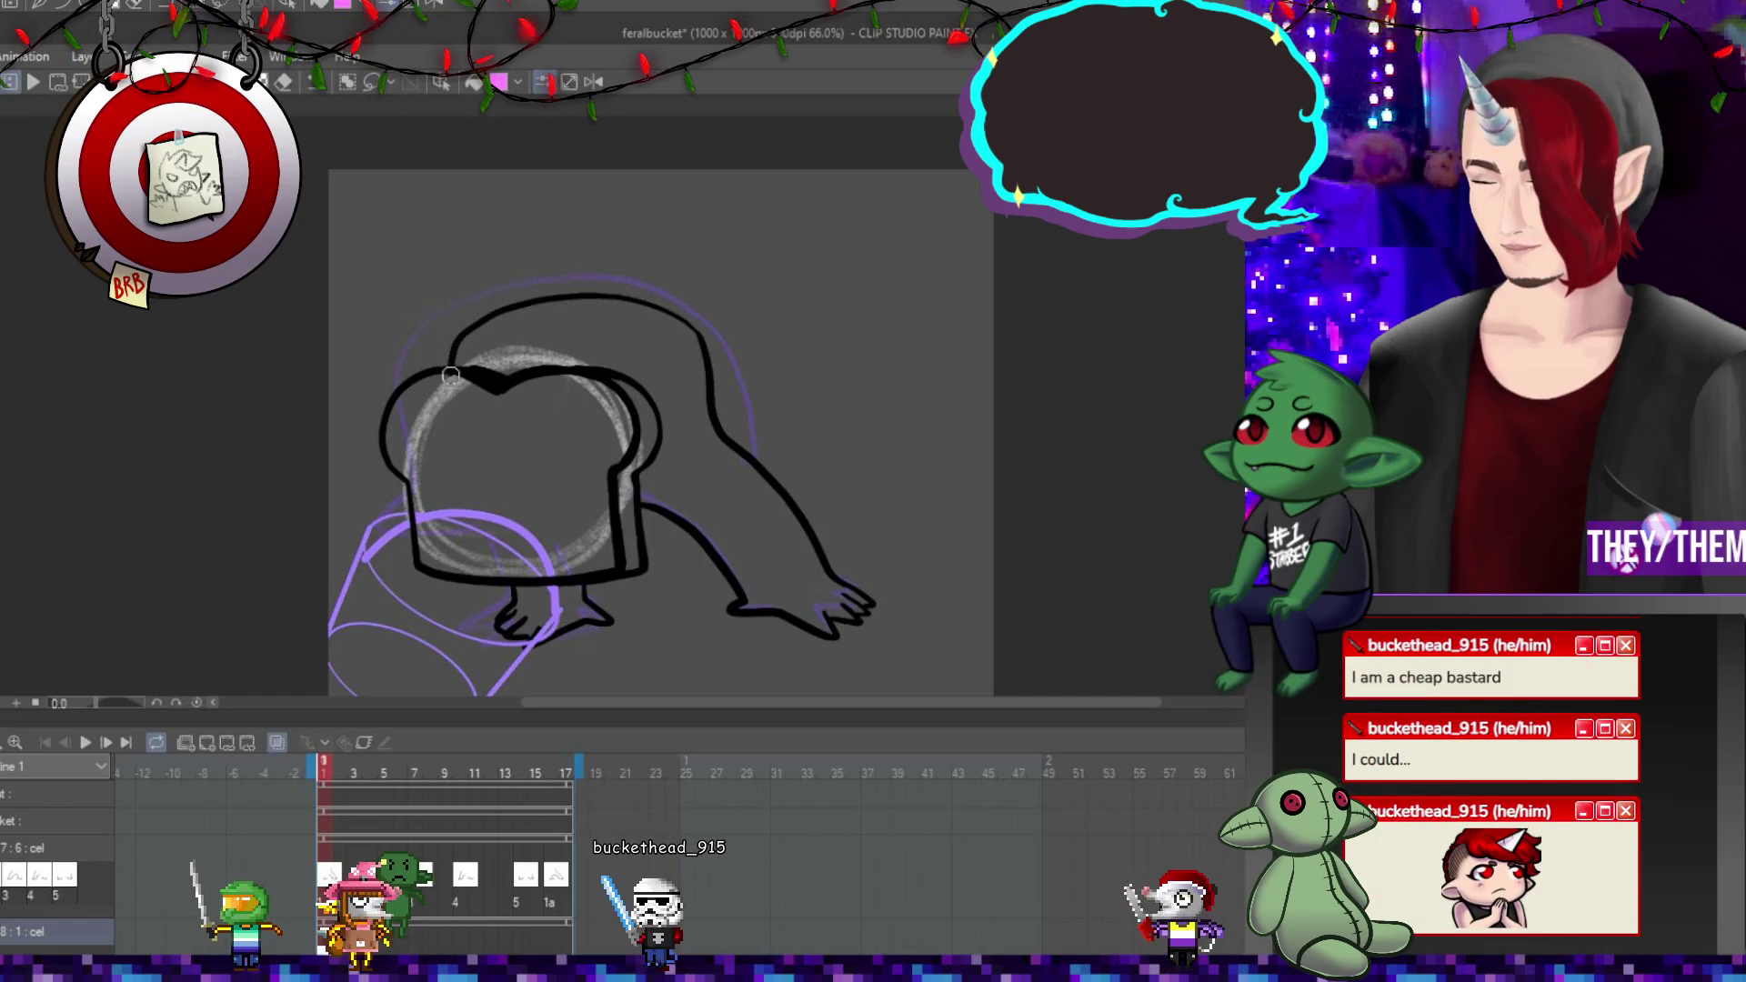
pyautogui.moveTo(555, 265)
pyautogui.mouseDown()
pyautogui.moveTo(429, 312)
pyautogui.moveTo(390, 363)
pyautogui.moveTo(420, 502)
pyautogui.moveTo(487, 543)
pyautogui.mouseUp()
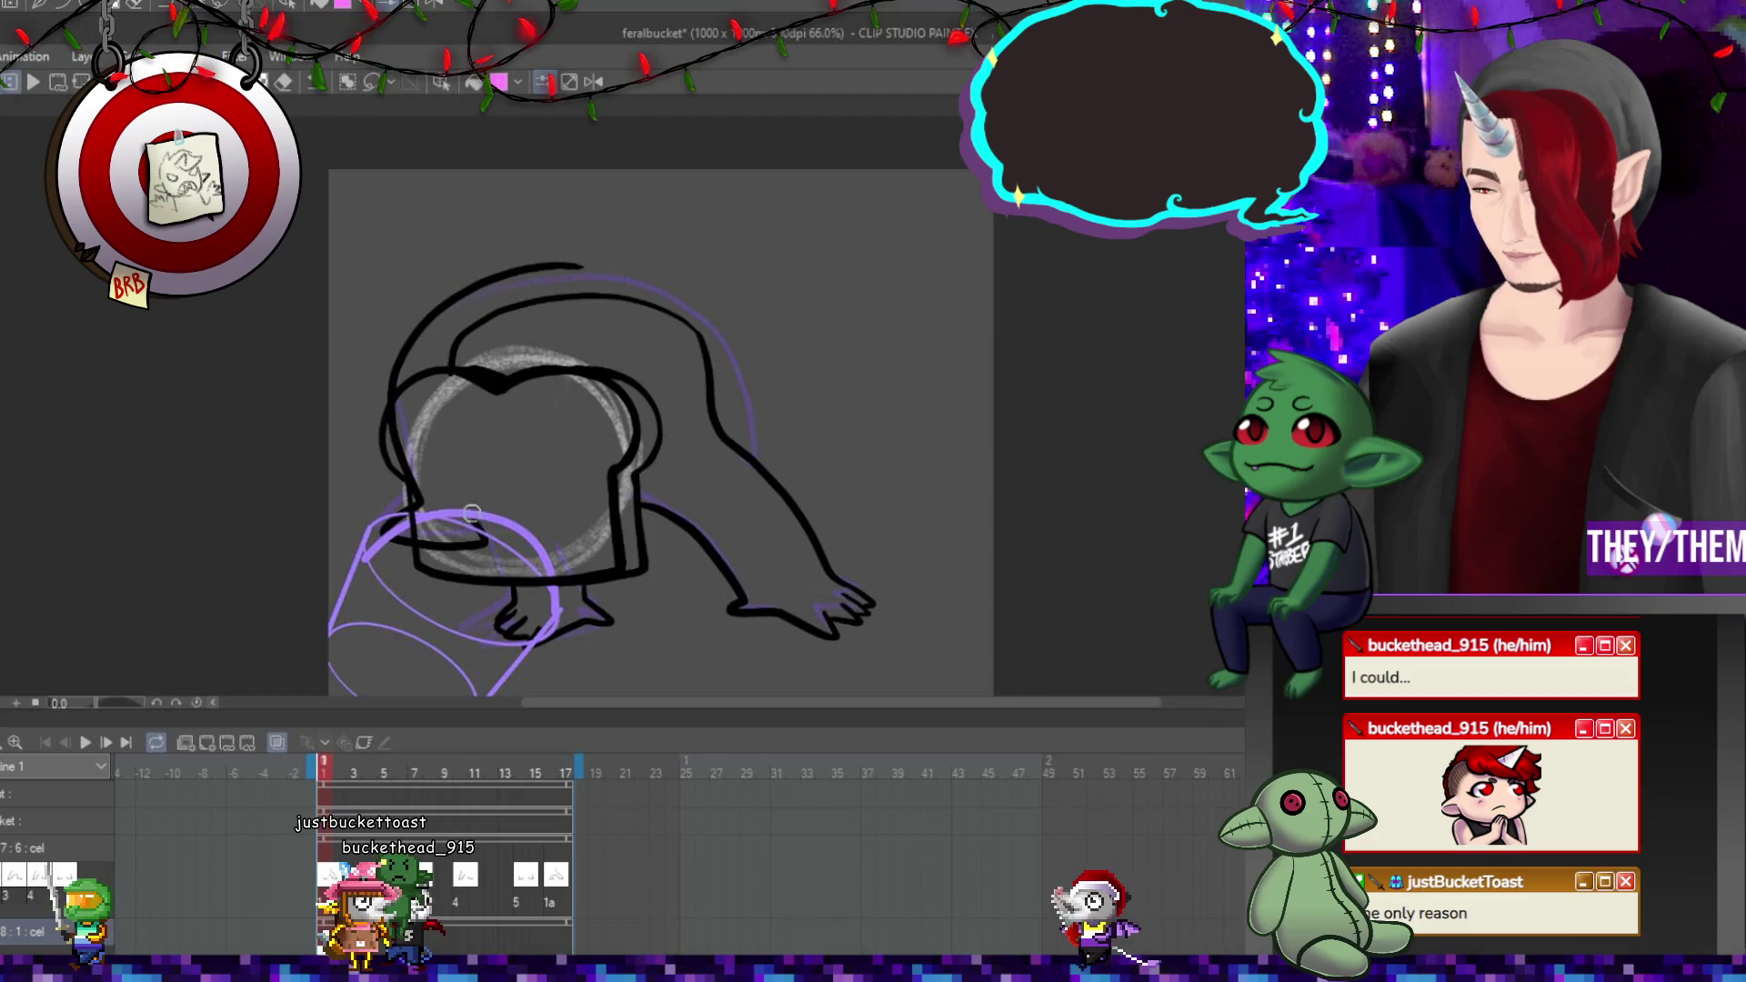
pyautogui.moveTo(463, 447); pyautogui.dragTo(473, 424)
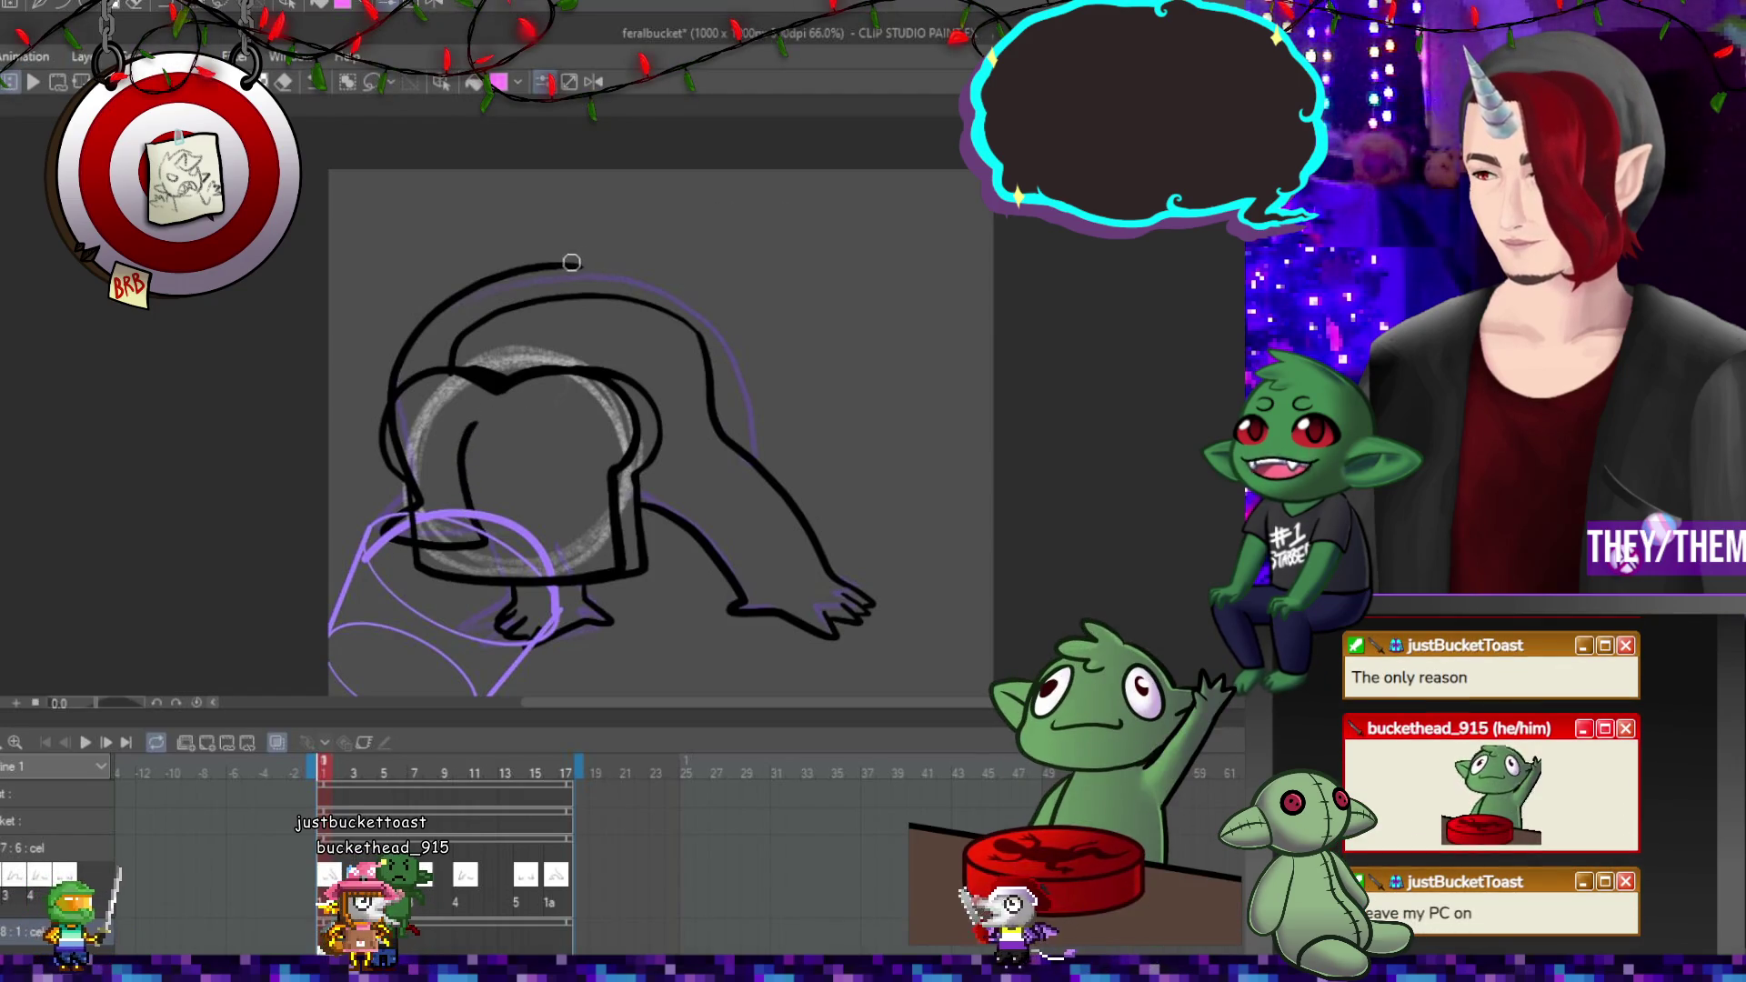
pyautogui.moveTo(569, 266)
pyautogui.mouseDown()
pyautogui.moveTo(624, 272)
pyautogui.moveTo(694, 319)
pyautogui.moveTo(740, 440)
pyautogui.mouseUp()
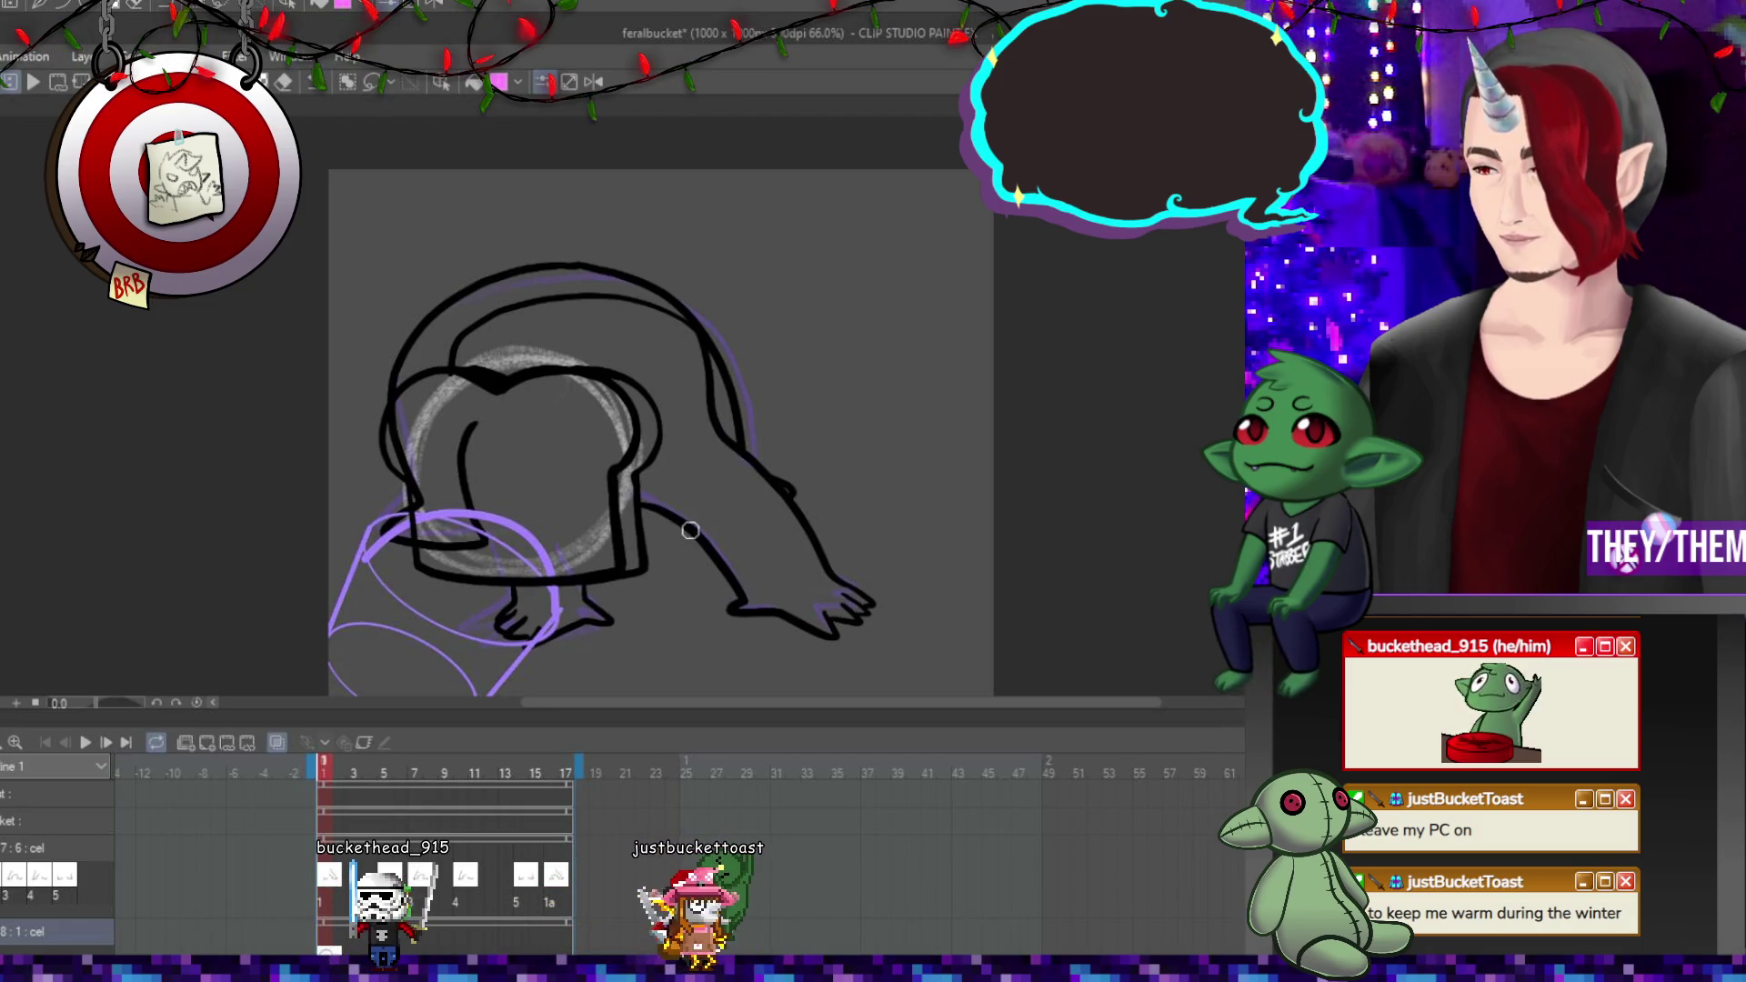
pyautogui.press('Right')
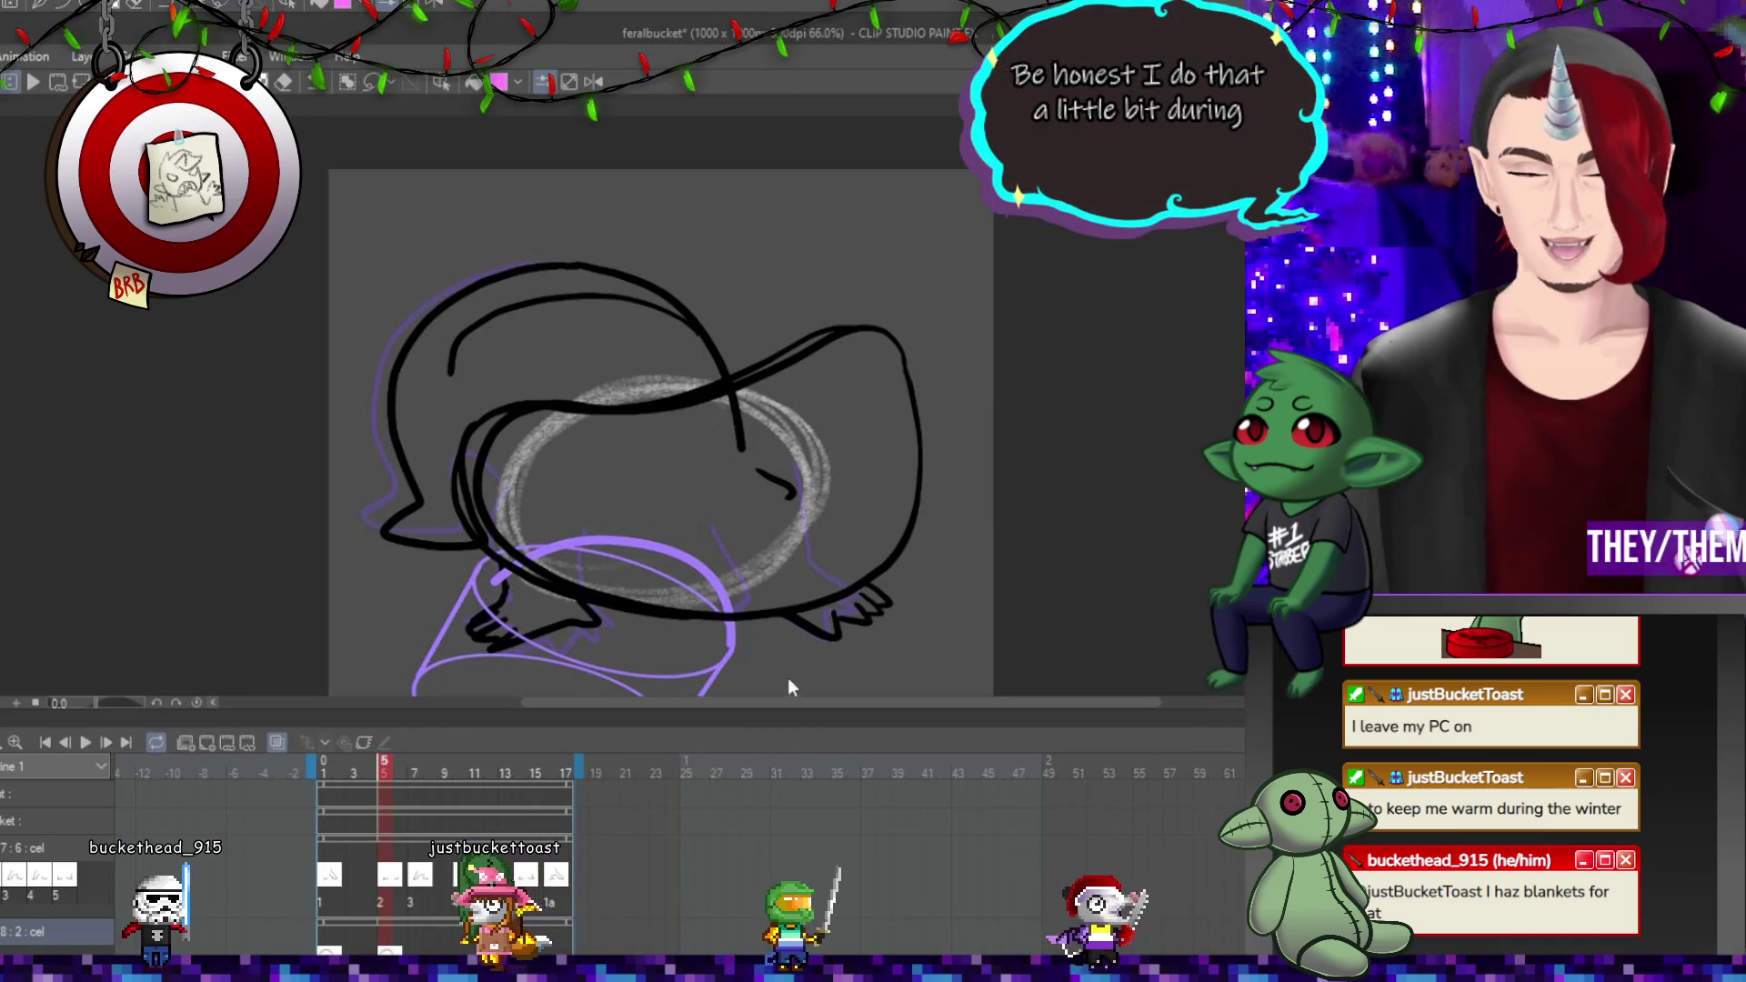
# Skew frame 5's back outline rightward and tilt it from the lower-left corner.
pyautogui.hotkey('ctrl', 't')
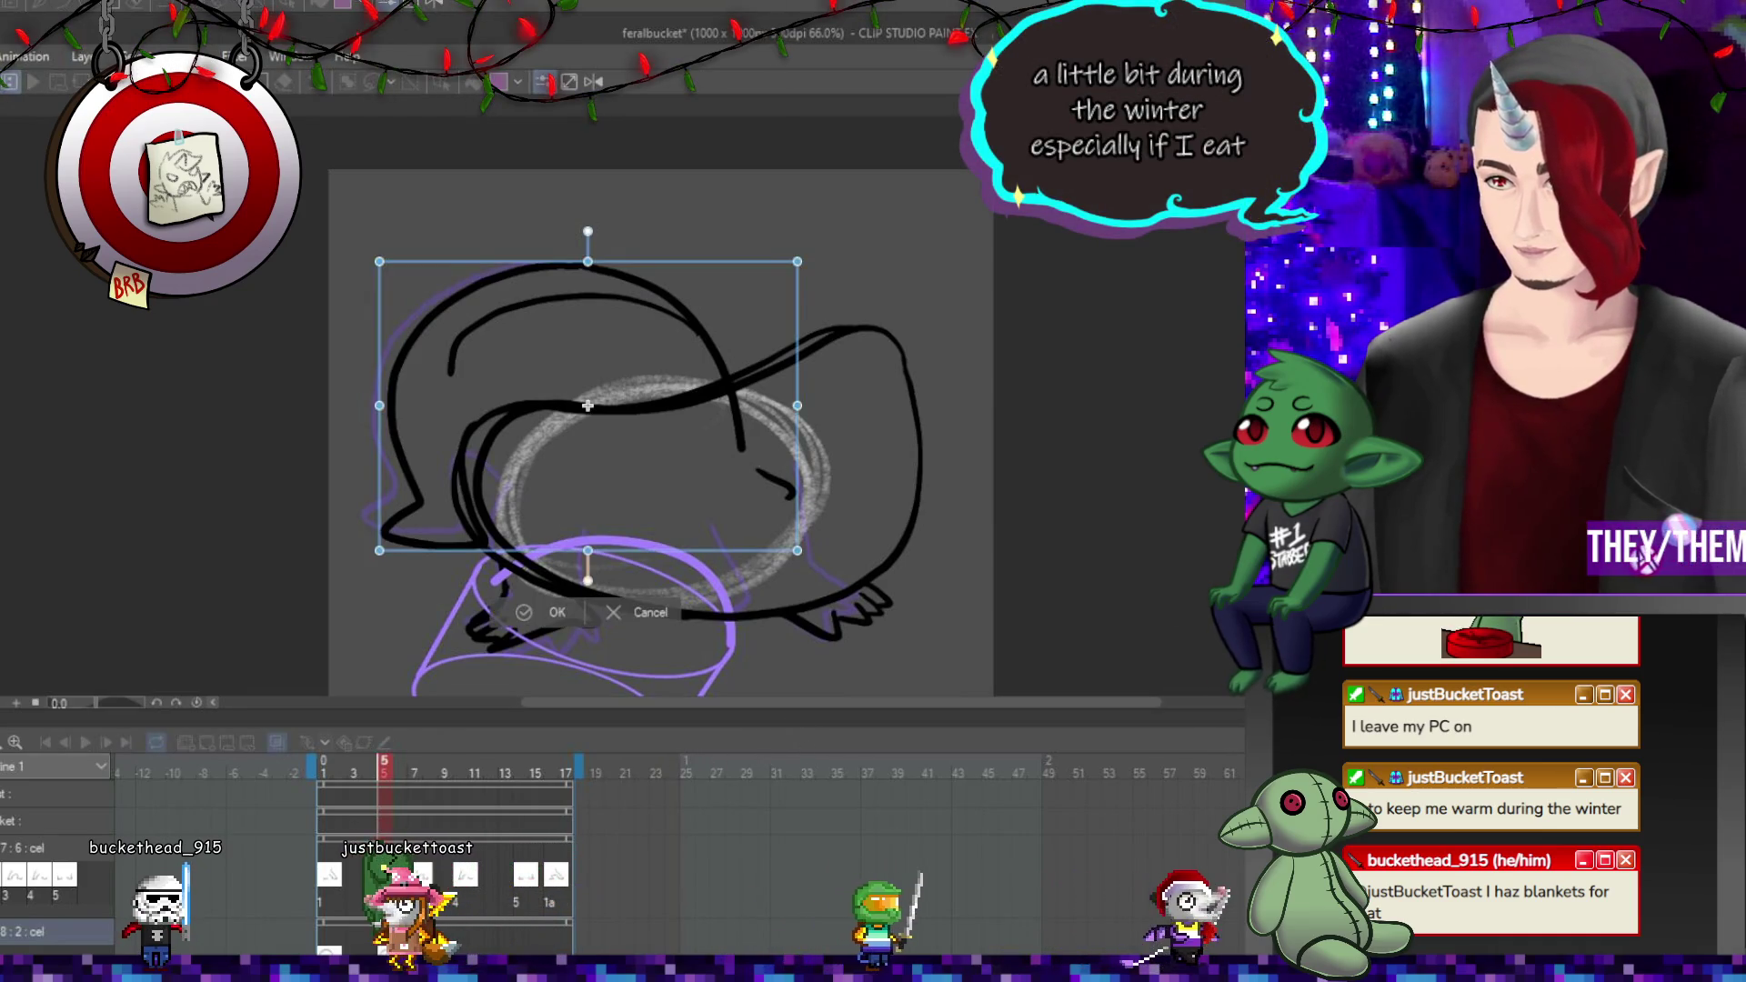
pyautogui.moveTo(591, 269)
pyautogui.mouseDown()
pyautogui.moveTo(662, 281)
pyautogui.moveTo(600, 260)
pyautogui.moveTo(627, 265)
pyautogui.mouseUp()
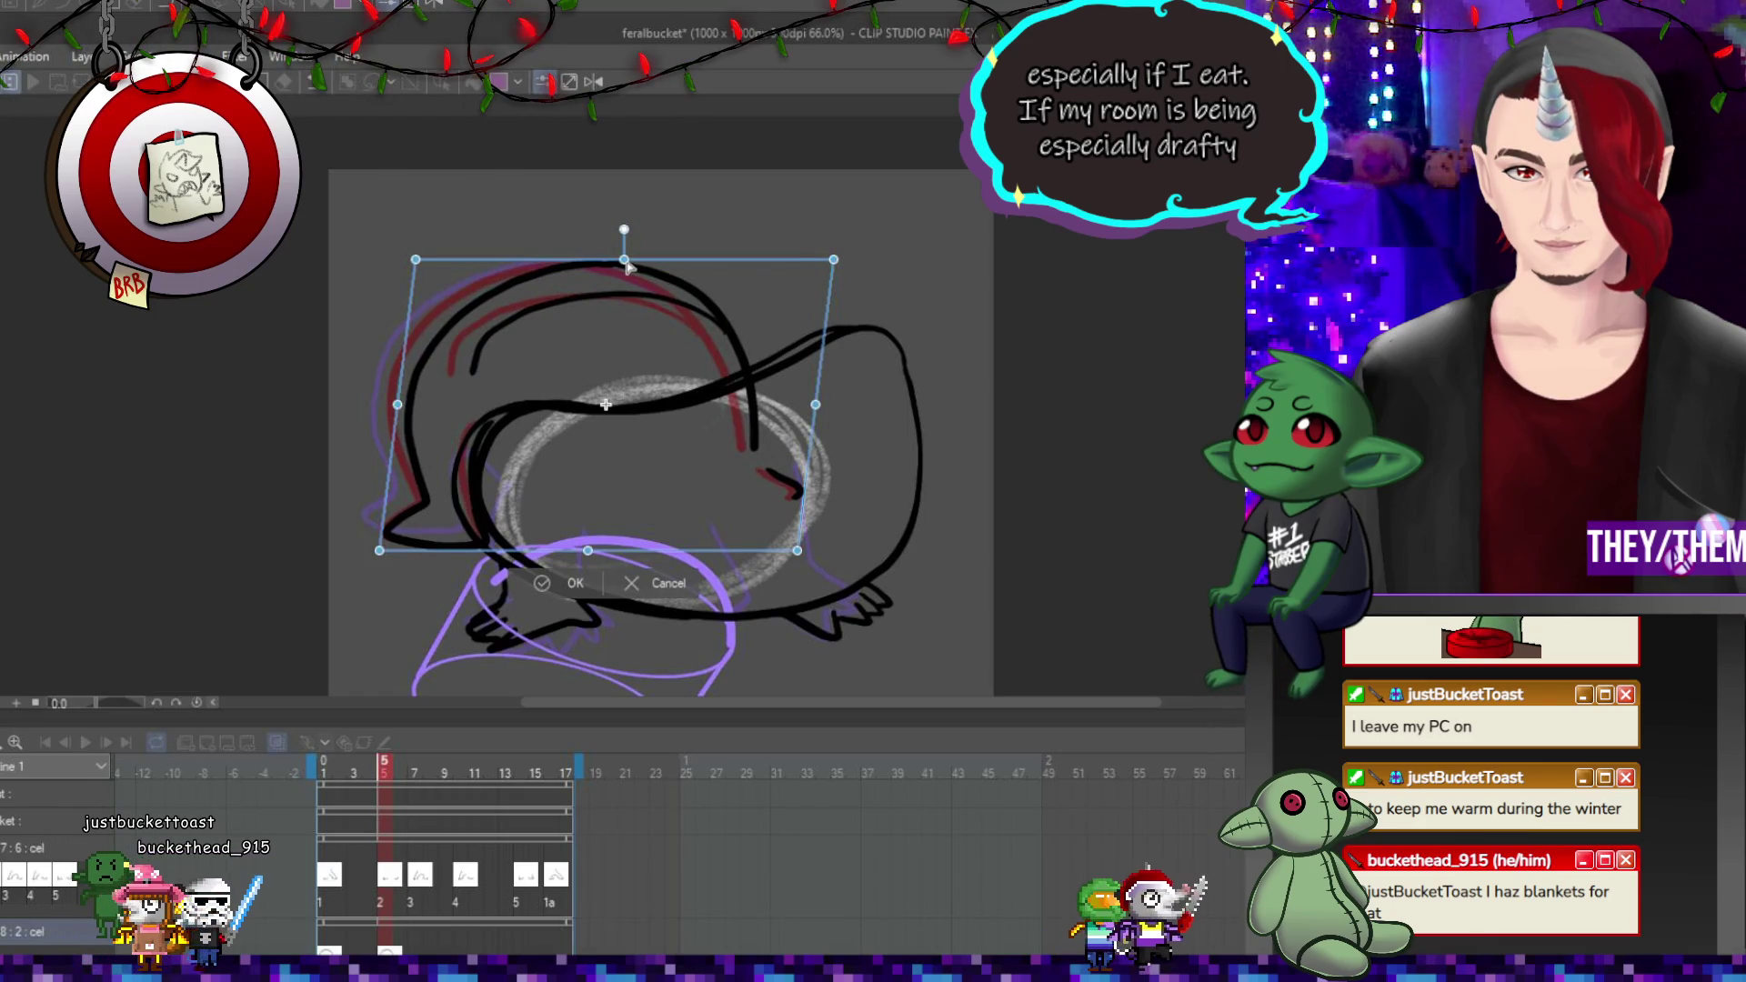
pyautogui.moveTo(379, 550); pyautogui.dragTo(371, 545)
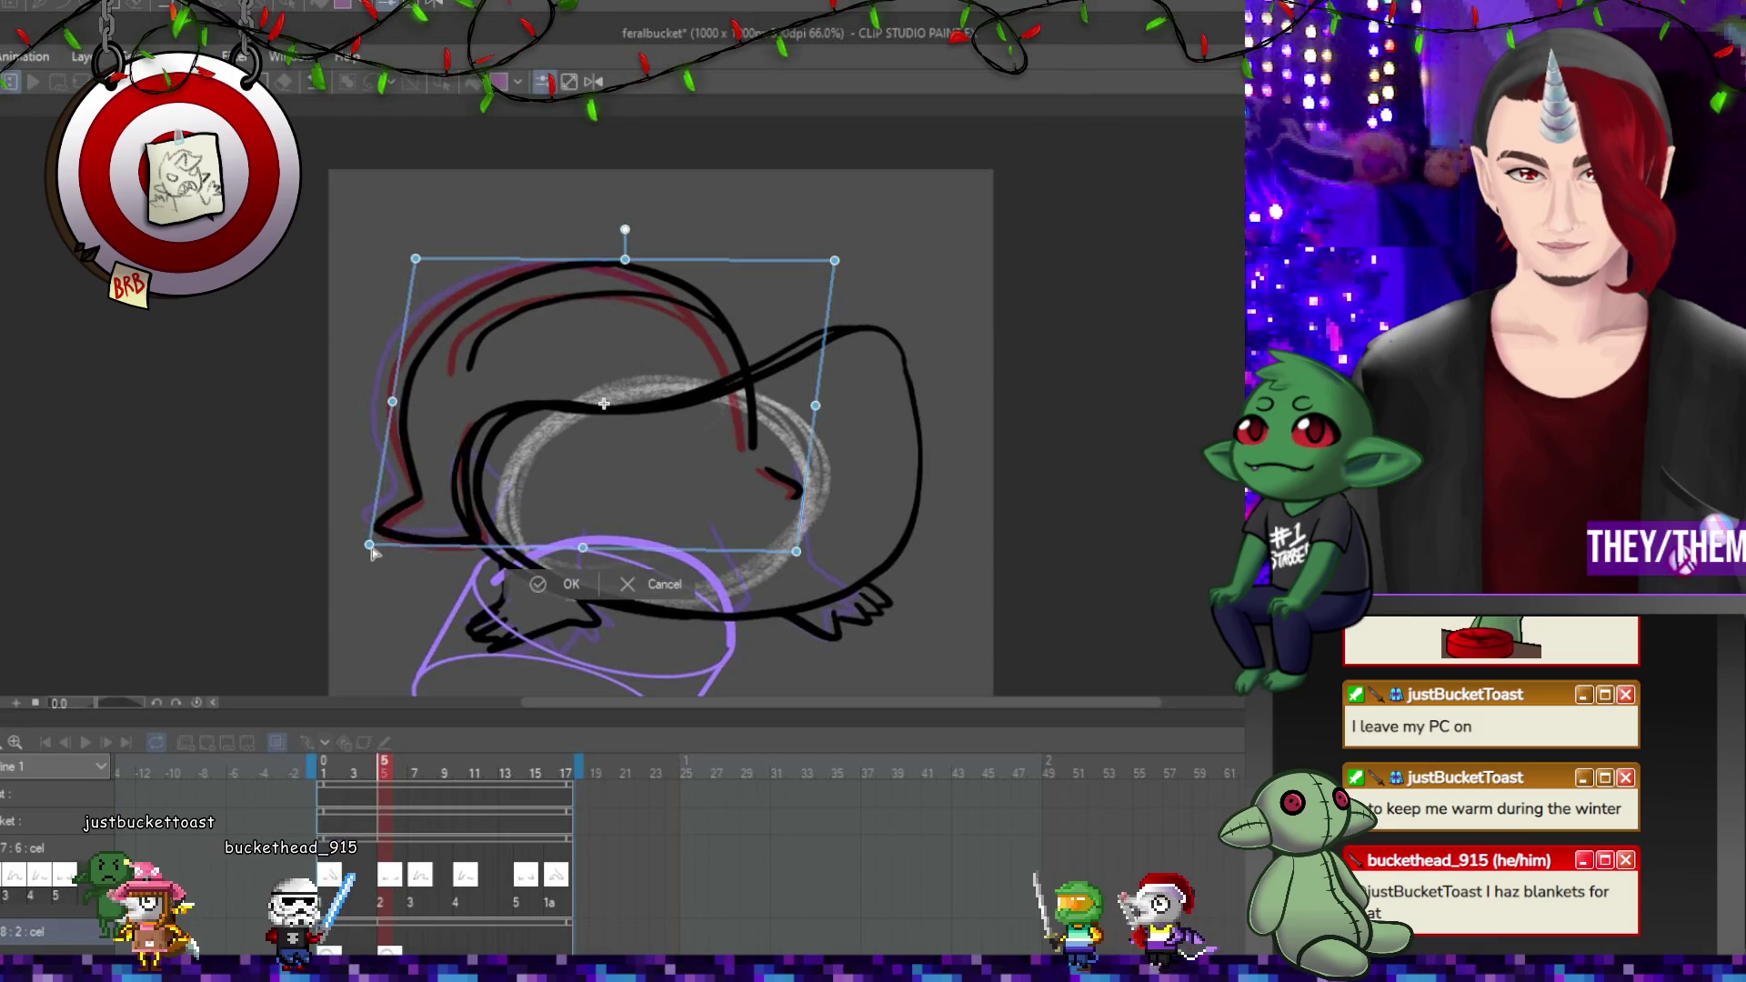
pyautogui.press('Return')
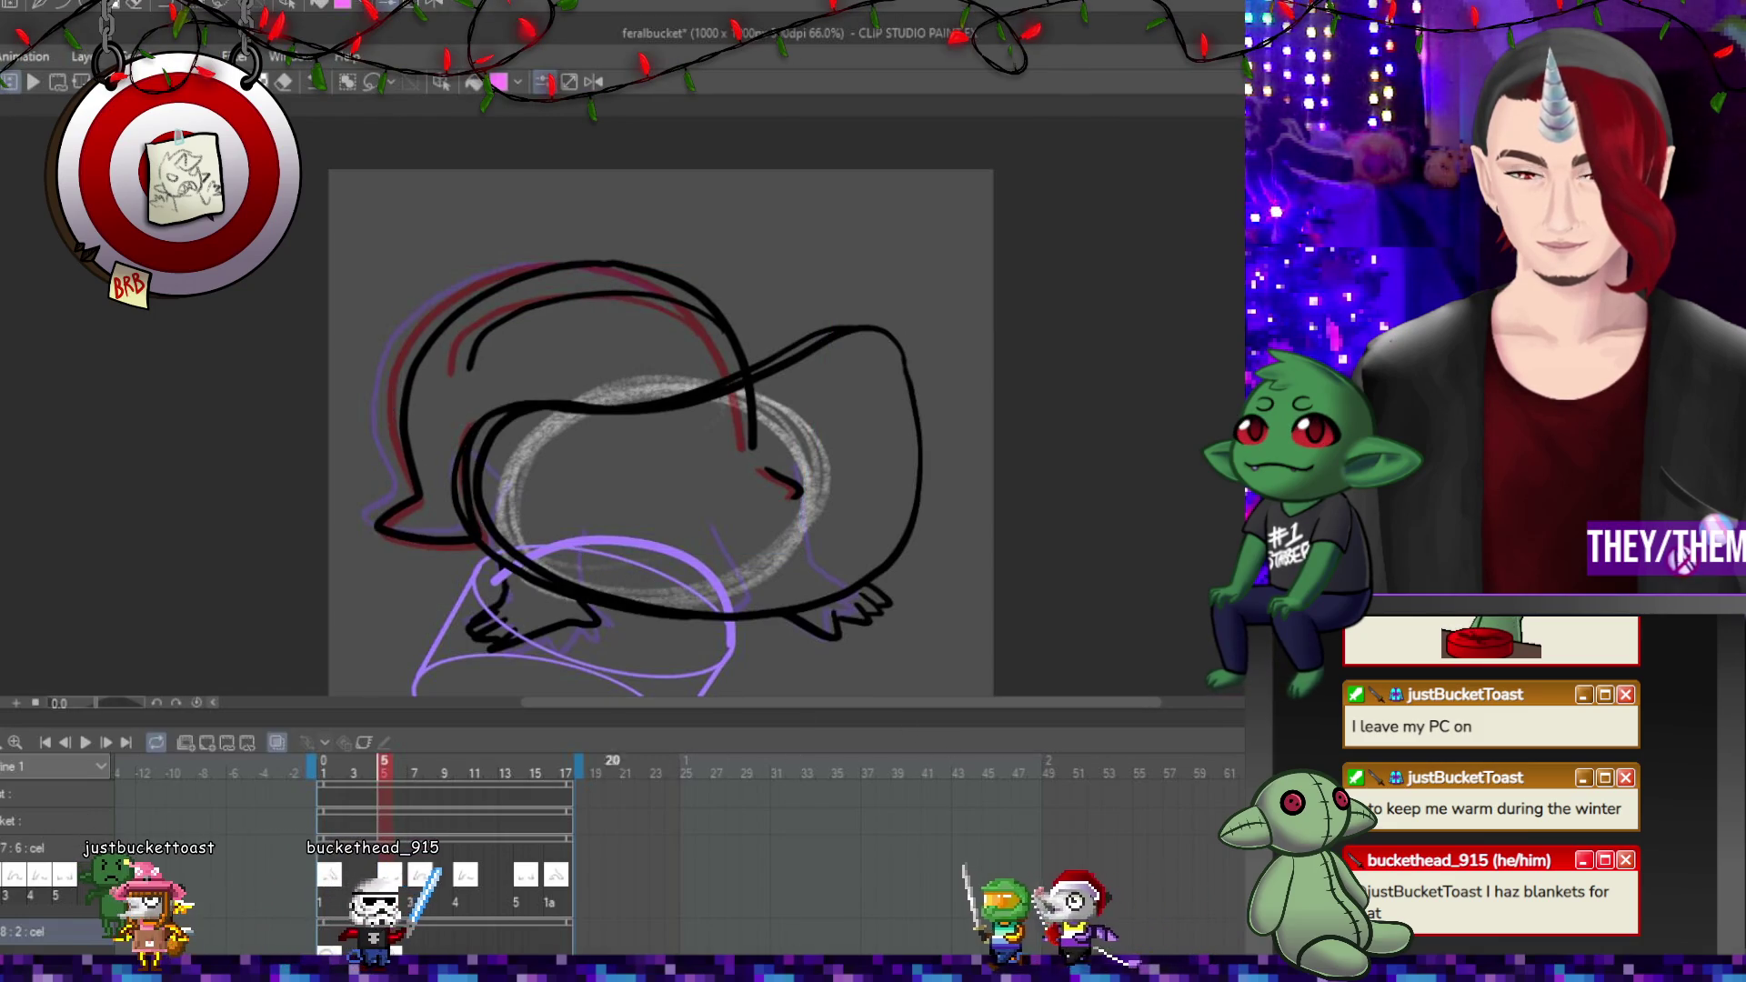
# On frame 6, pull out and reshape the back lines with a free transform.
pyautogui.click(414, 769)
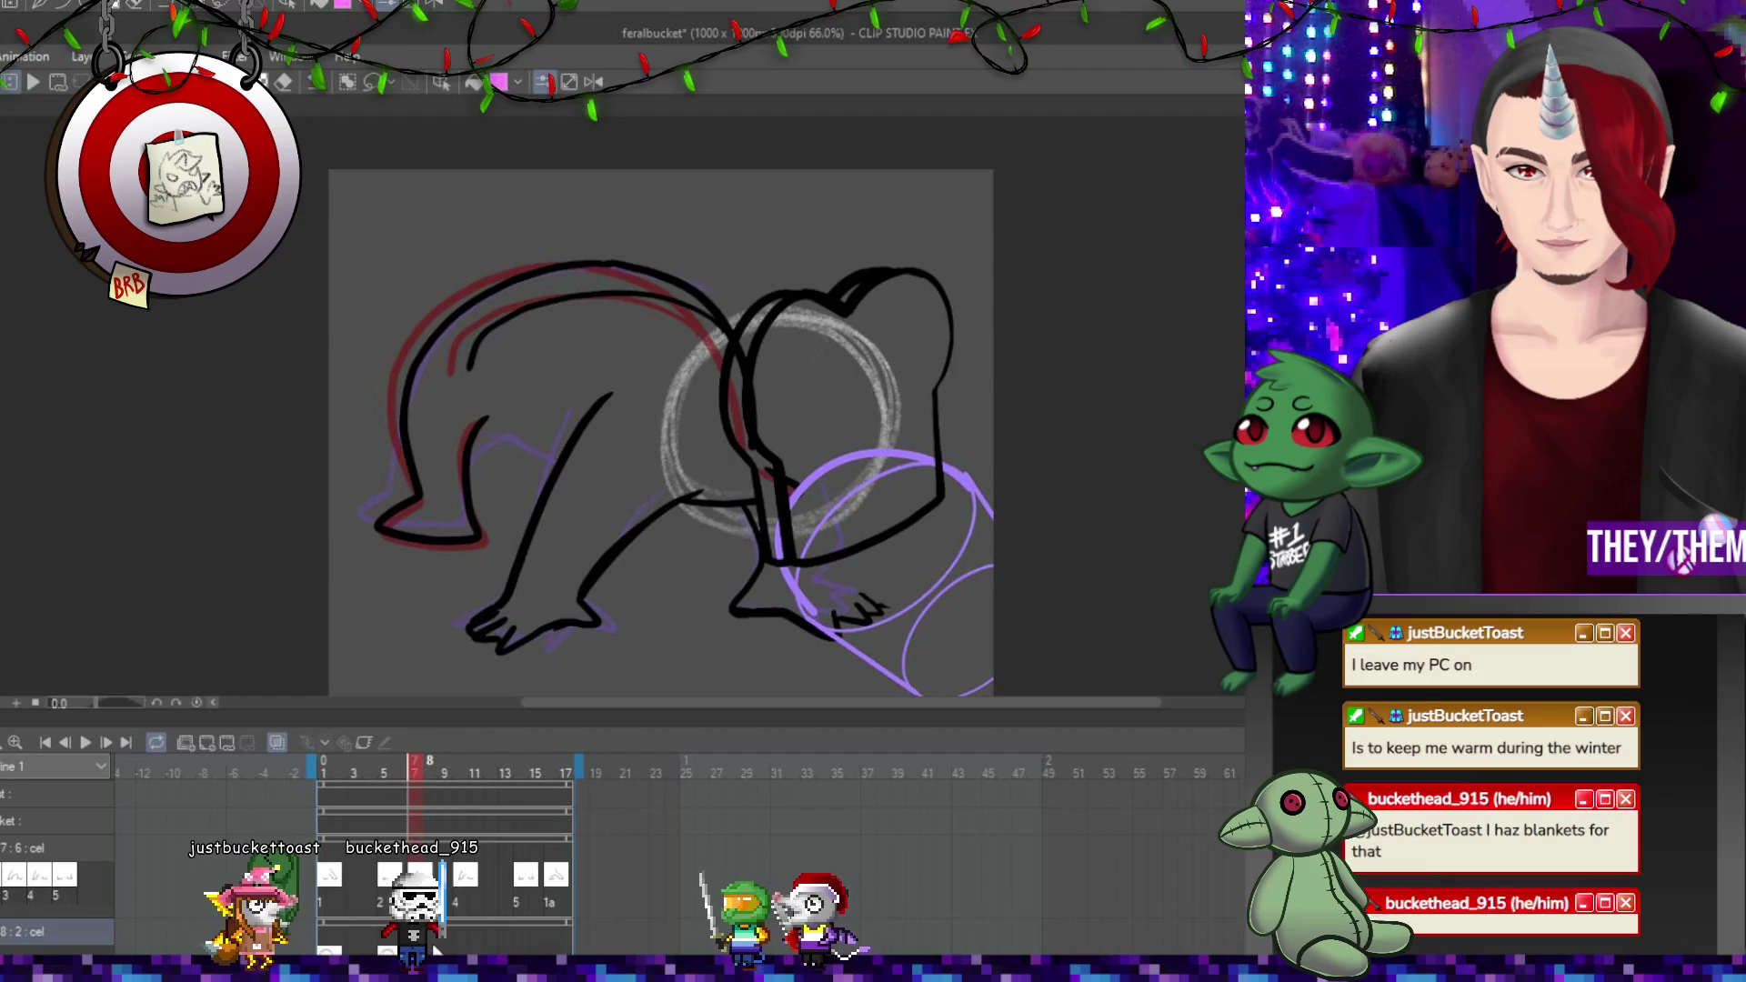
pyautogui.click(399, 768)
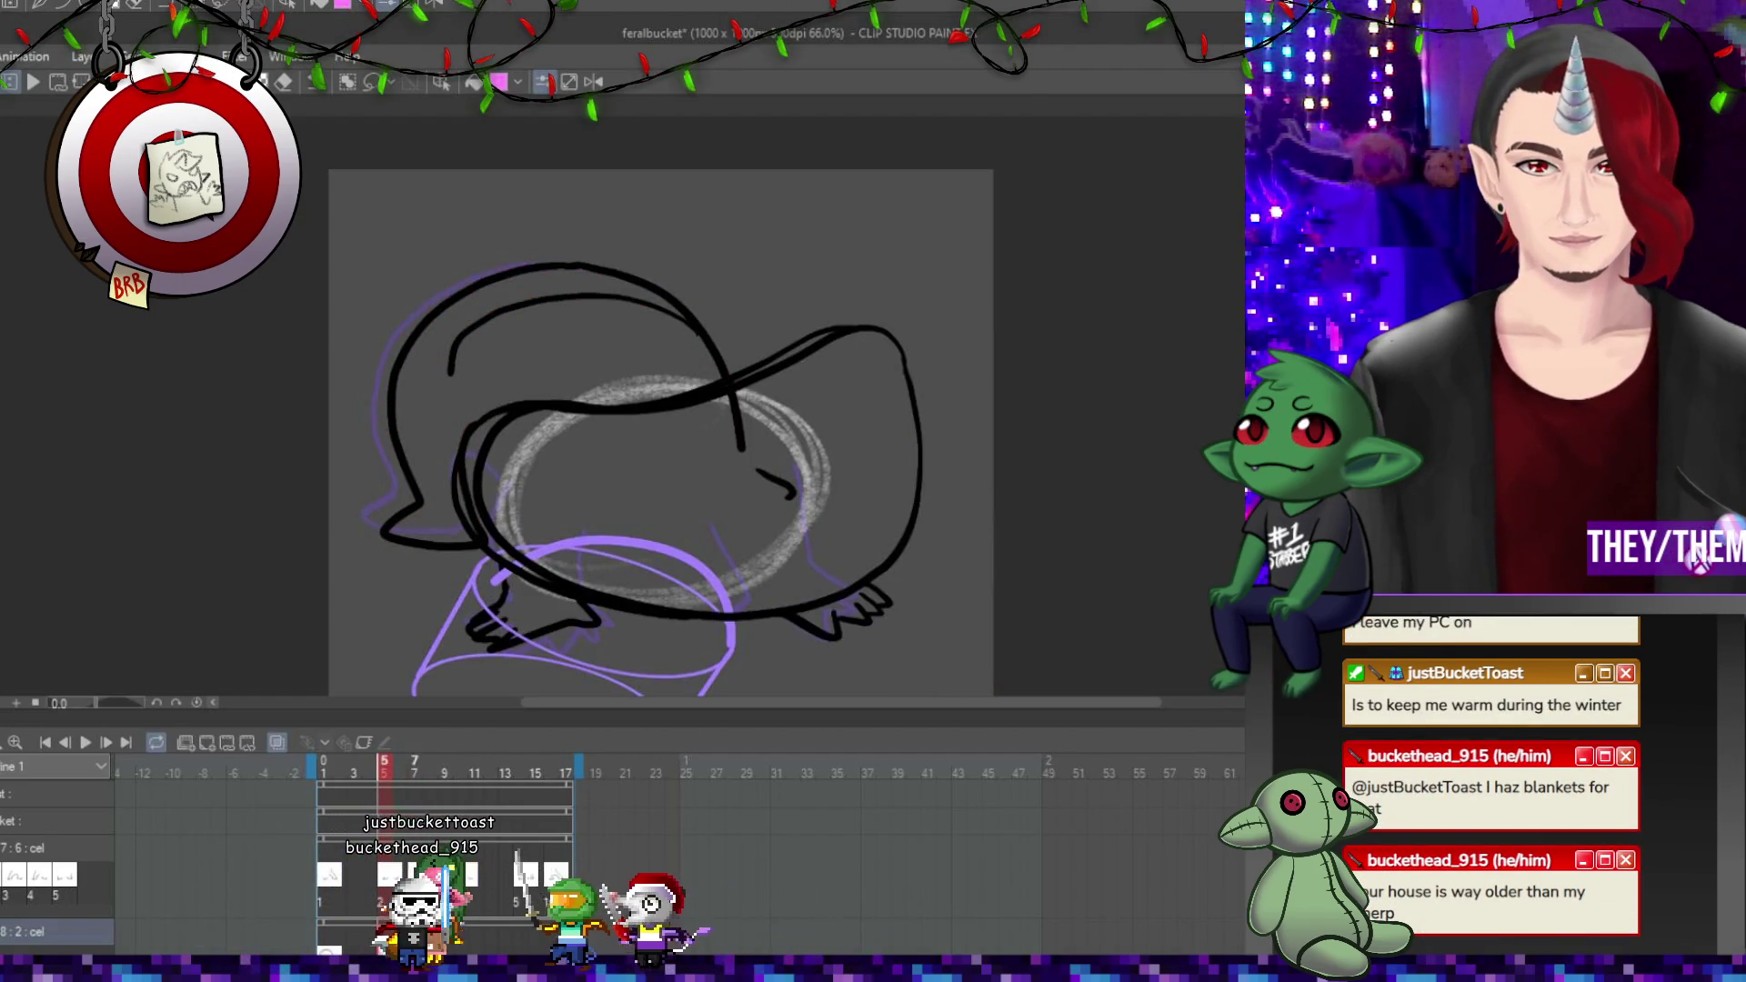
pyautogui.hotkey('ctrl', 't')
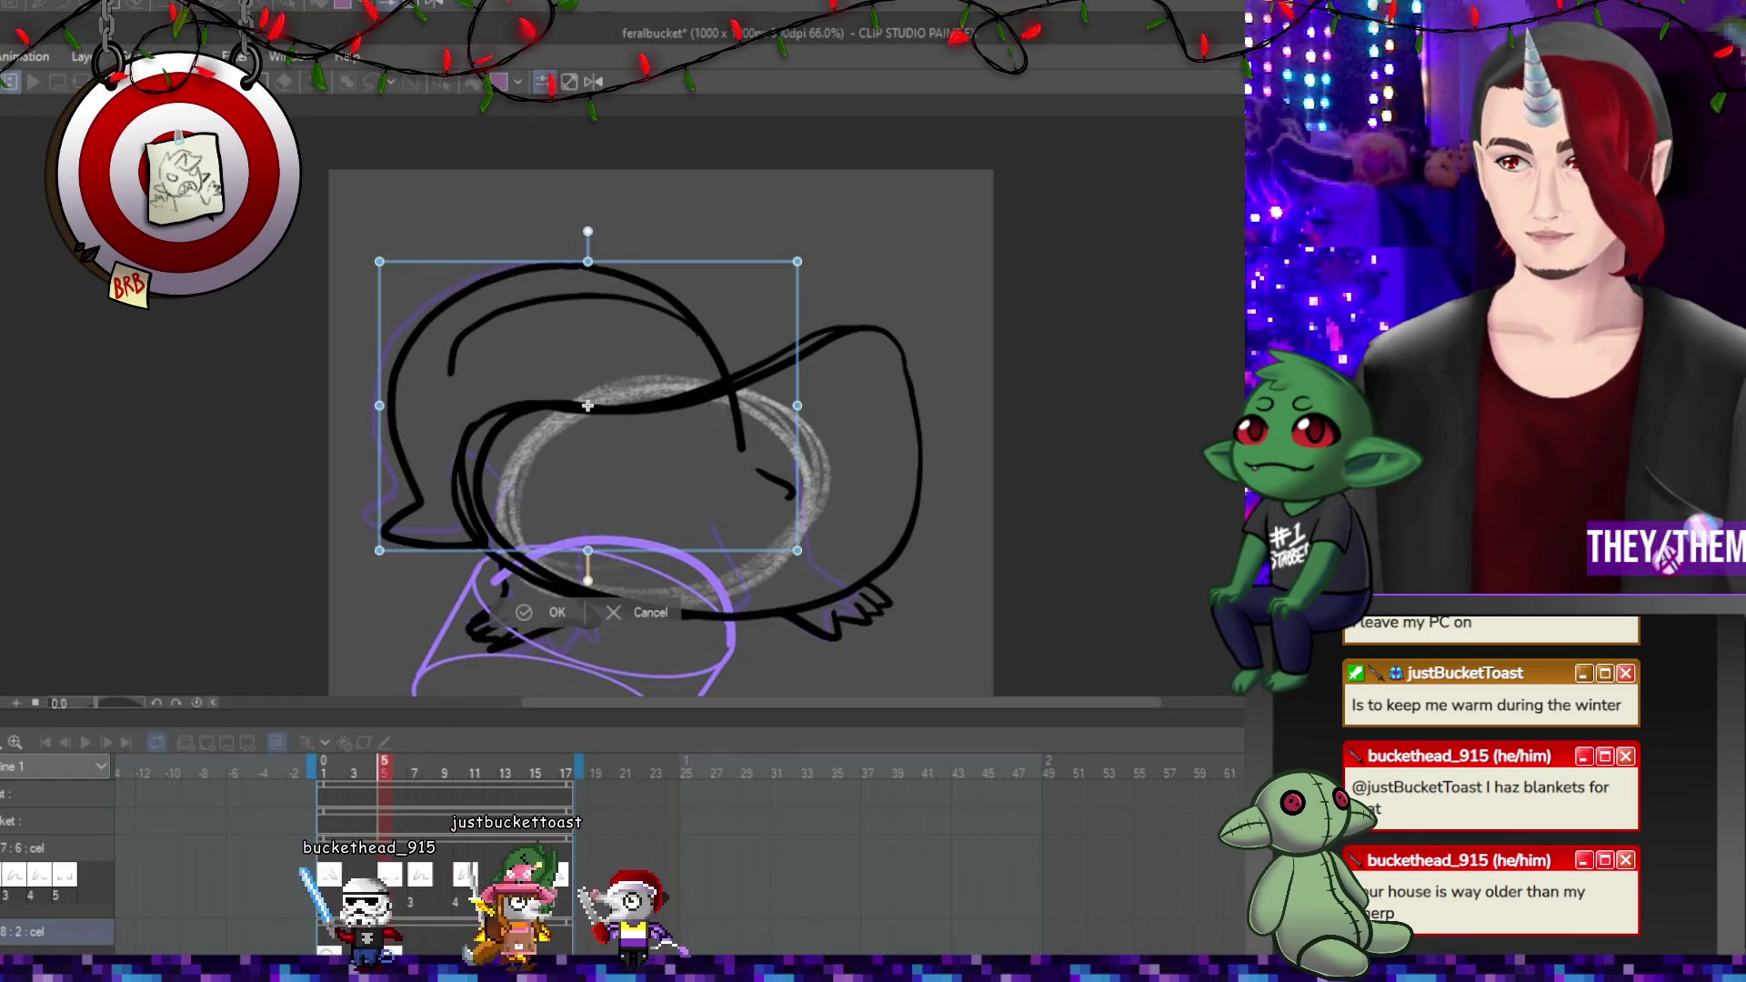
pyautogui.moveTo(379, 262); pyautogui.dragTo(335, 270)
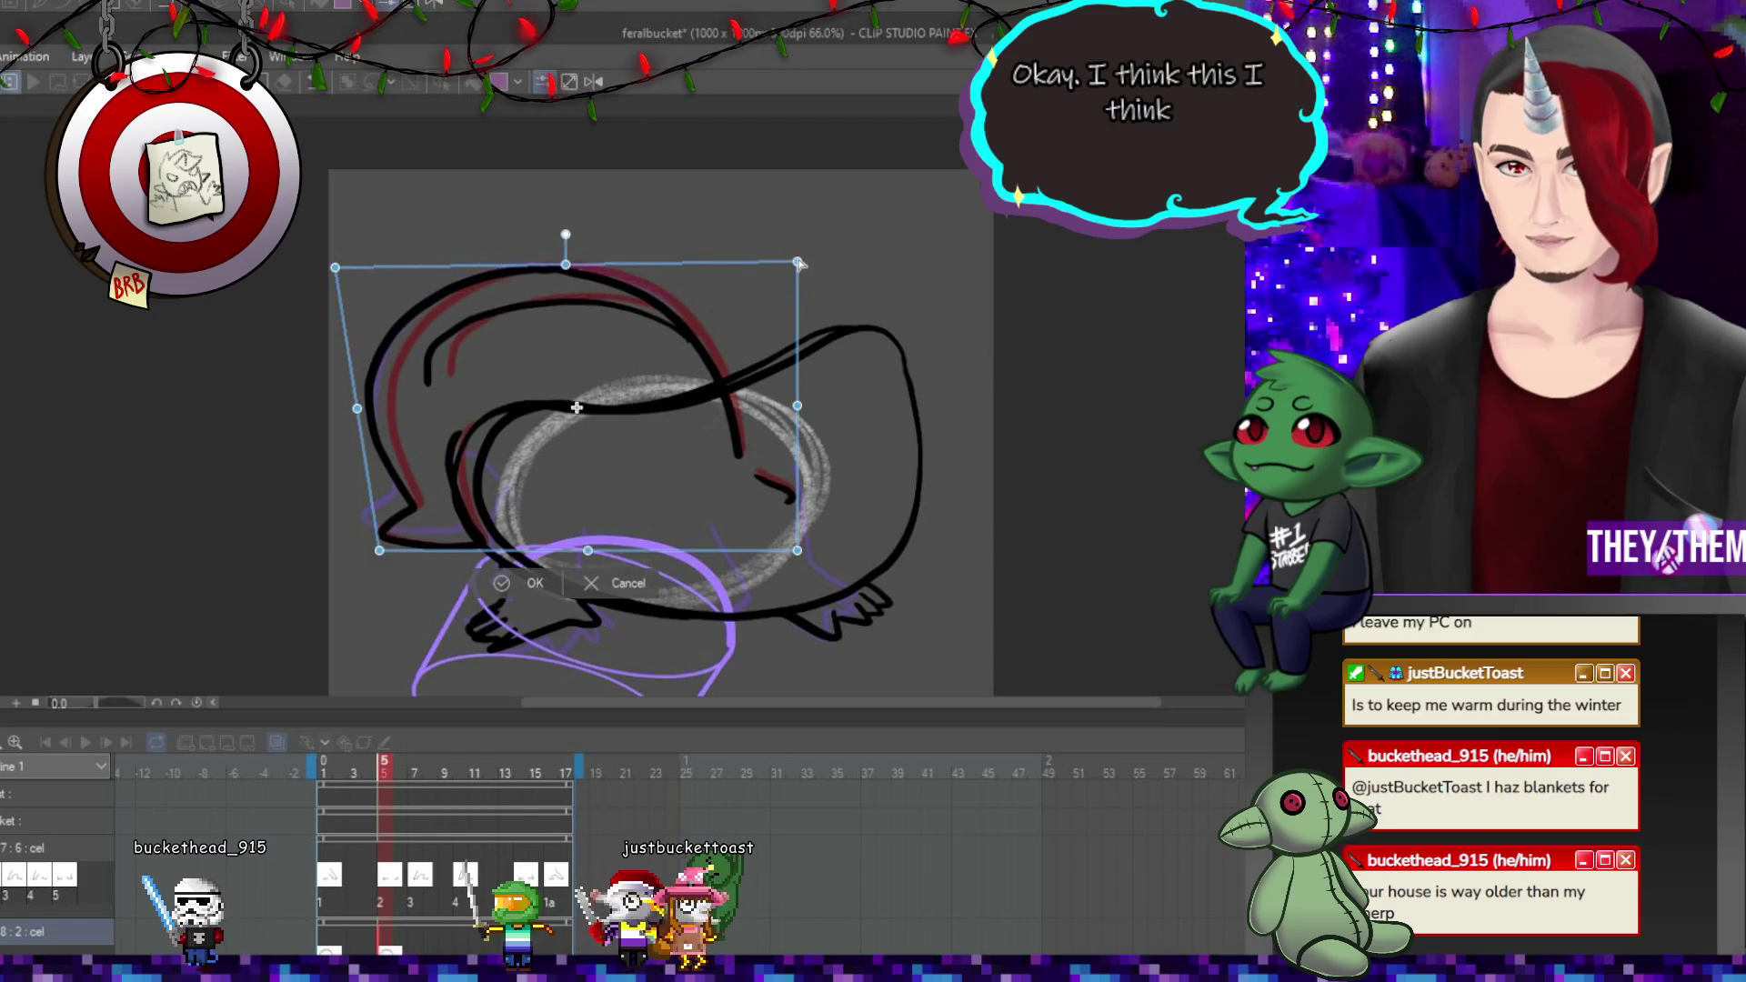
pyautogui.moveTo(797, 263); pyautogui.dragTo(760, 261)
pyautogui.moveTo(797, 551); pyautogui.dragTo(810, 550)
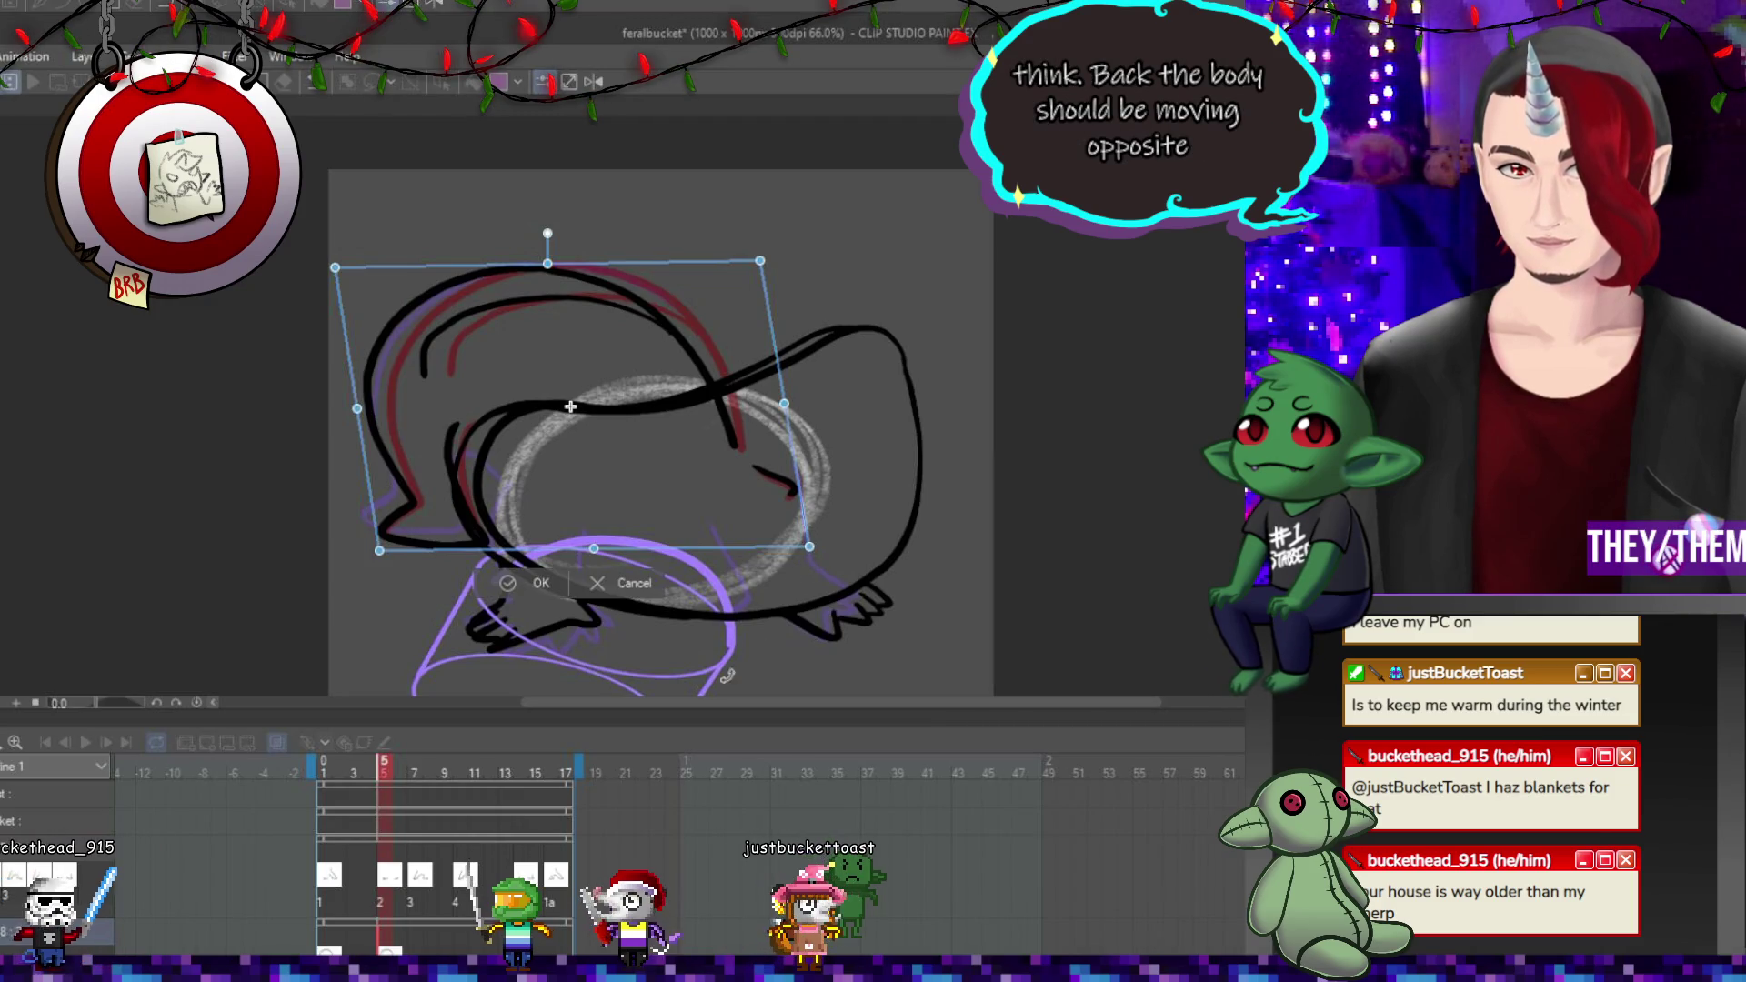
pyautogui.press('Return')
# On frame 7, try erasing the left foot's bottom line, then undo it.
pyautogui.press('Right')
pyautogui.press('Right')
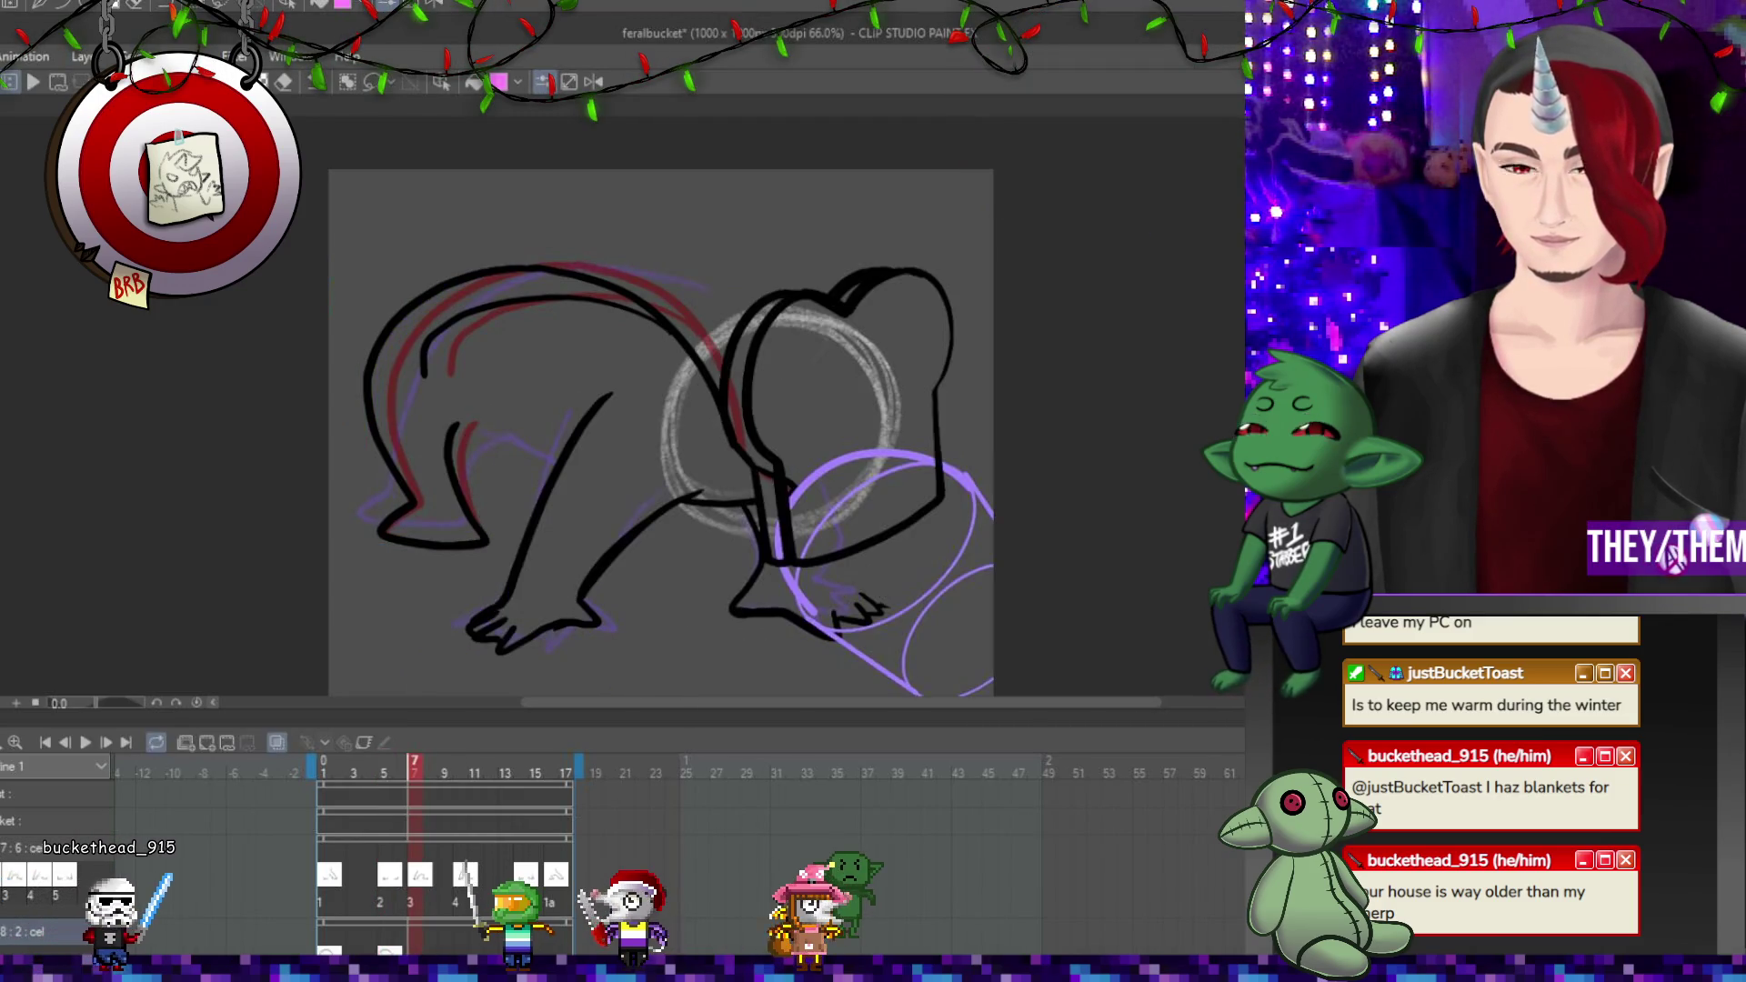
pyautogui.moveTo(381, 508); pyautogui.dragTo(486, 542)
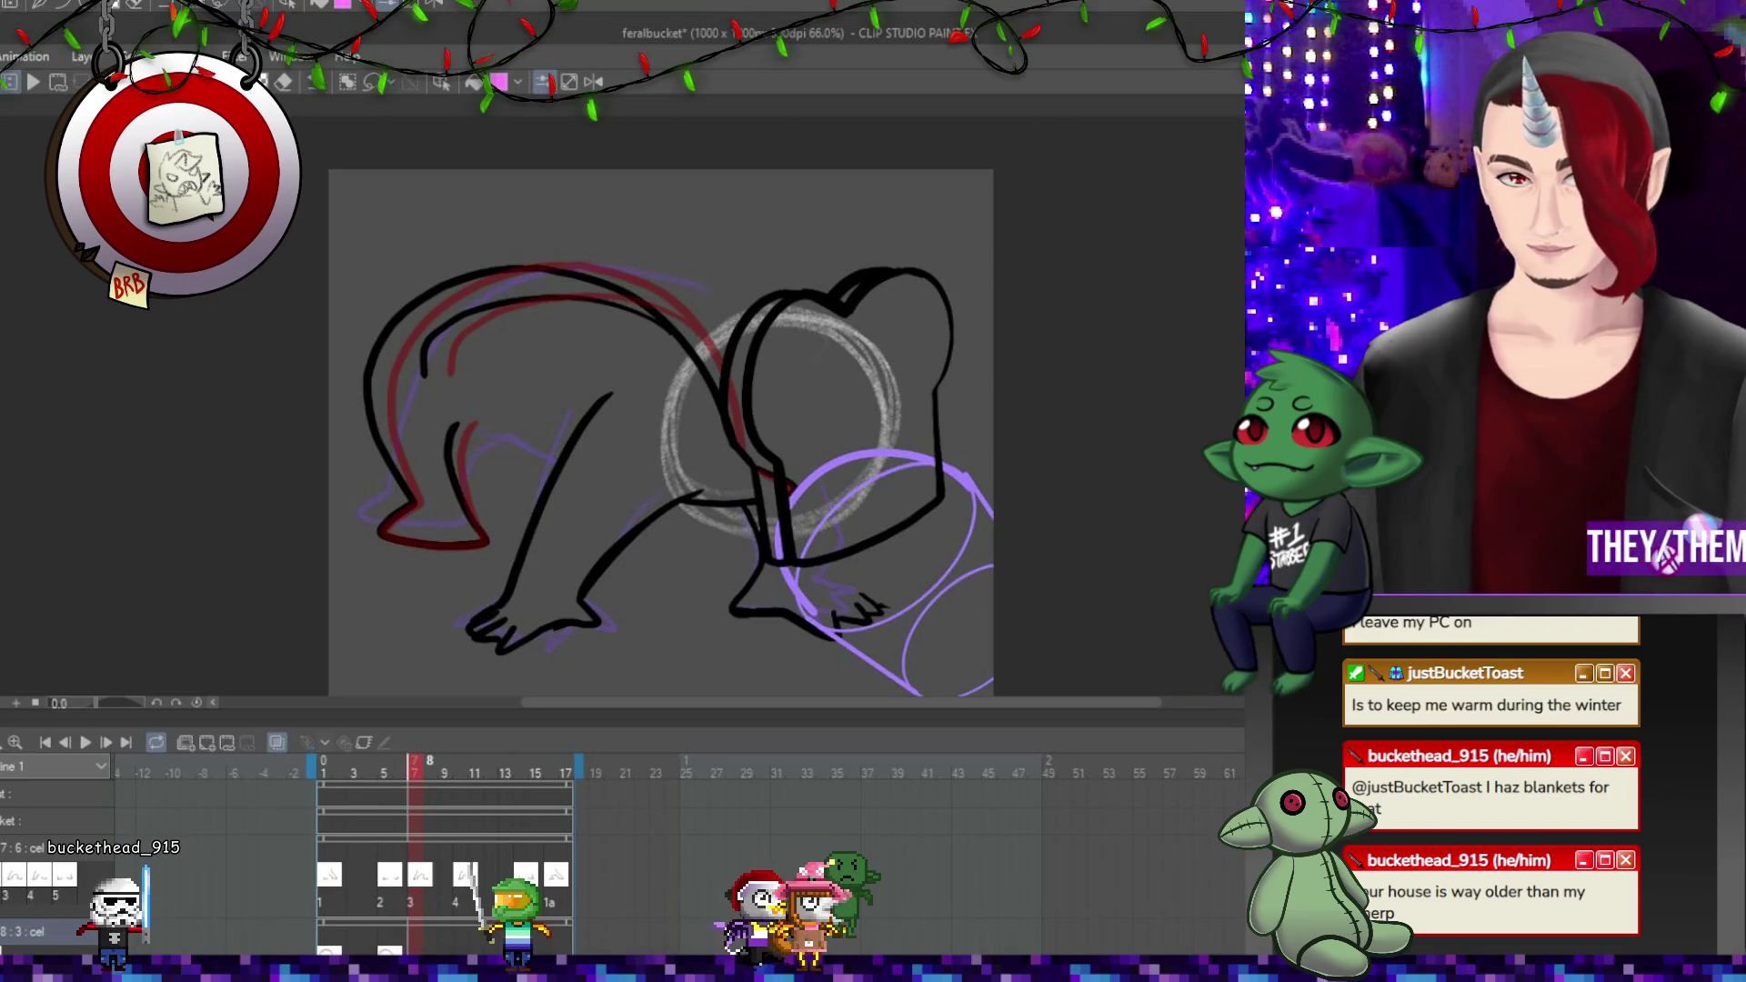
pyautogui.hotkey('ctrl', 'z')
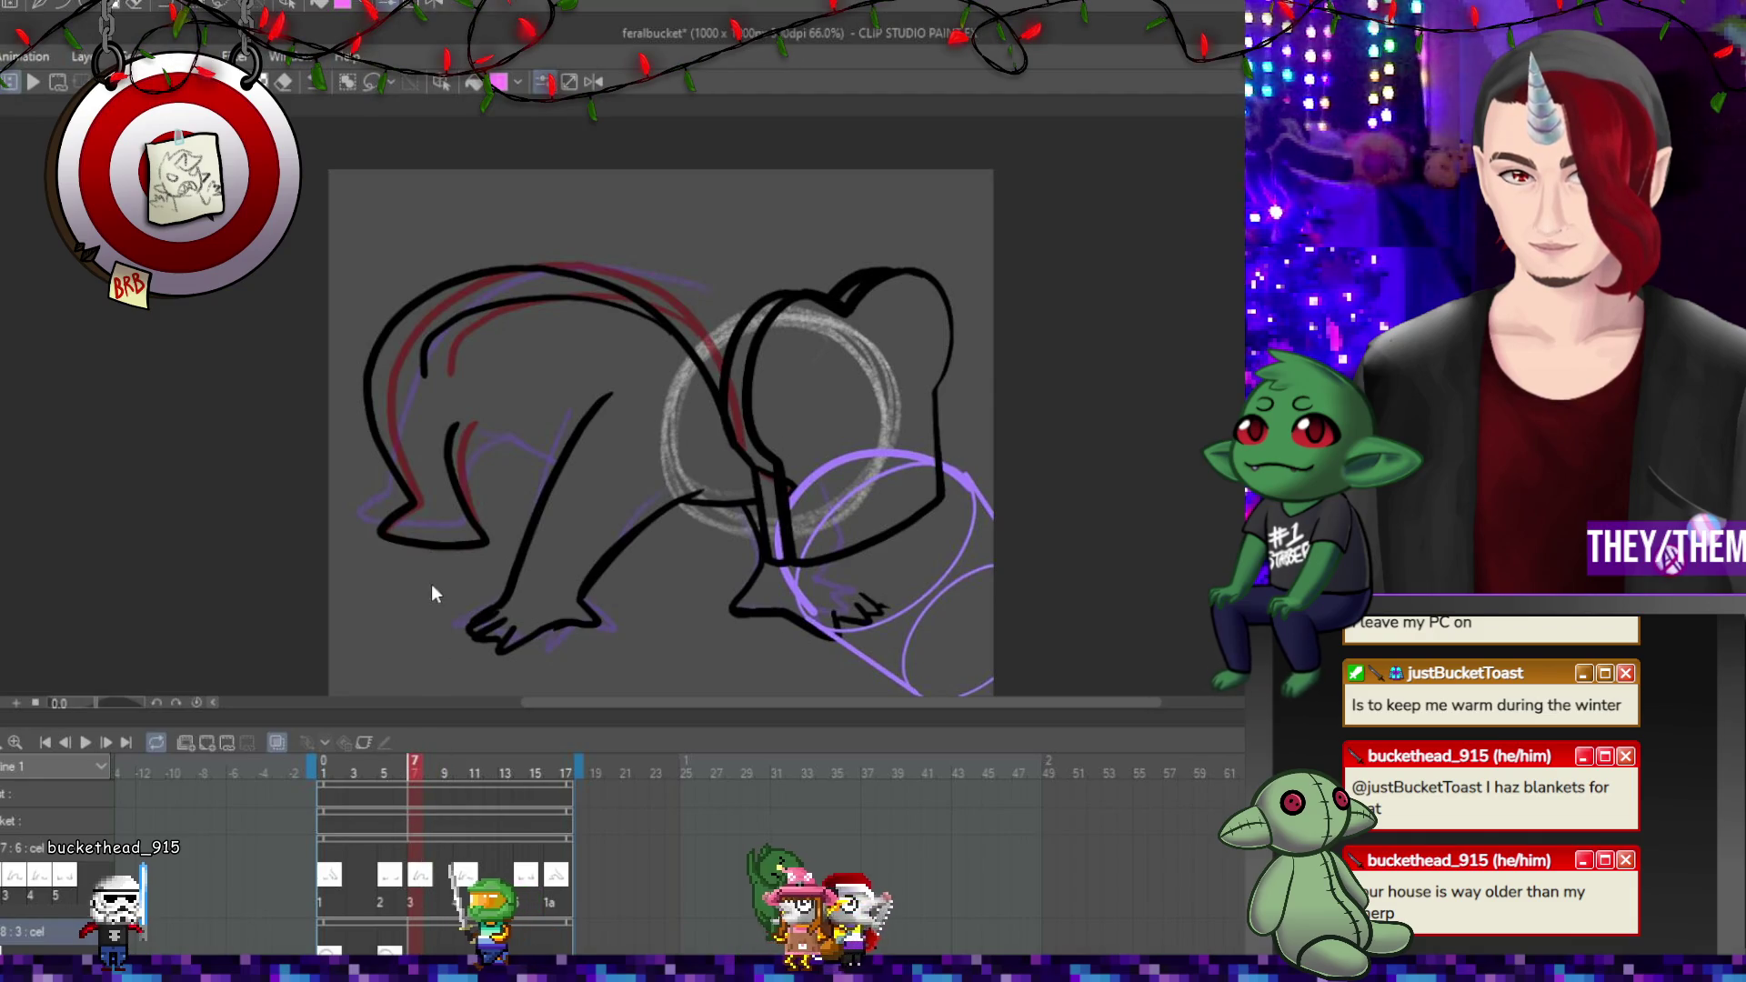
# Skew frame 7's rear body left at the top and up on the right, then ink a new back curve.
pyautogui.hotkey('ctrl', 't')
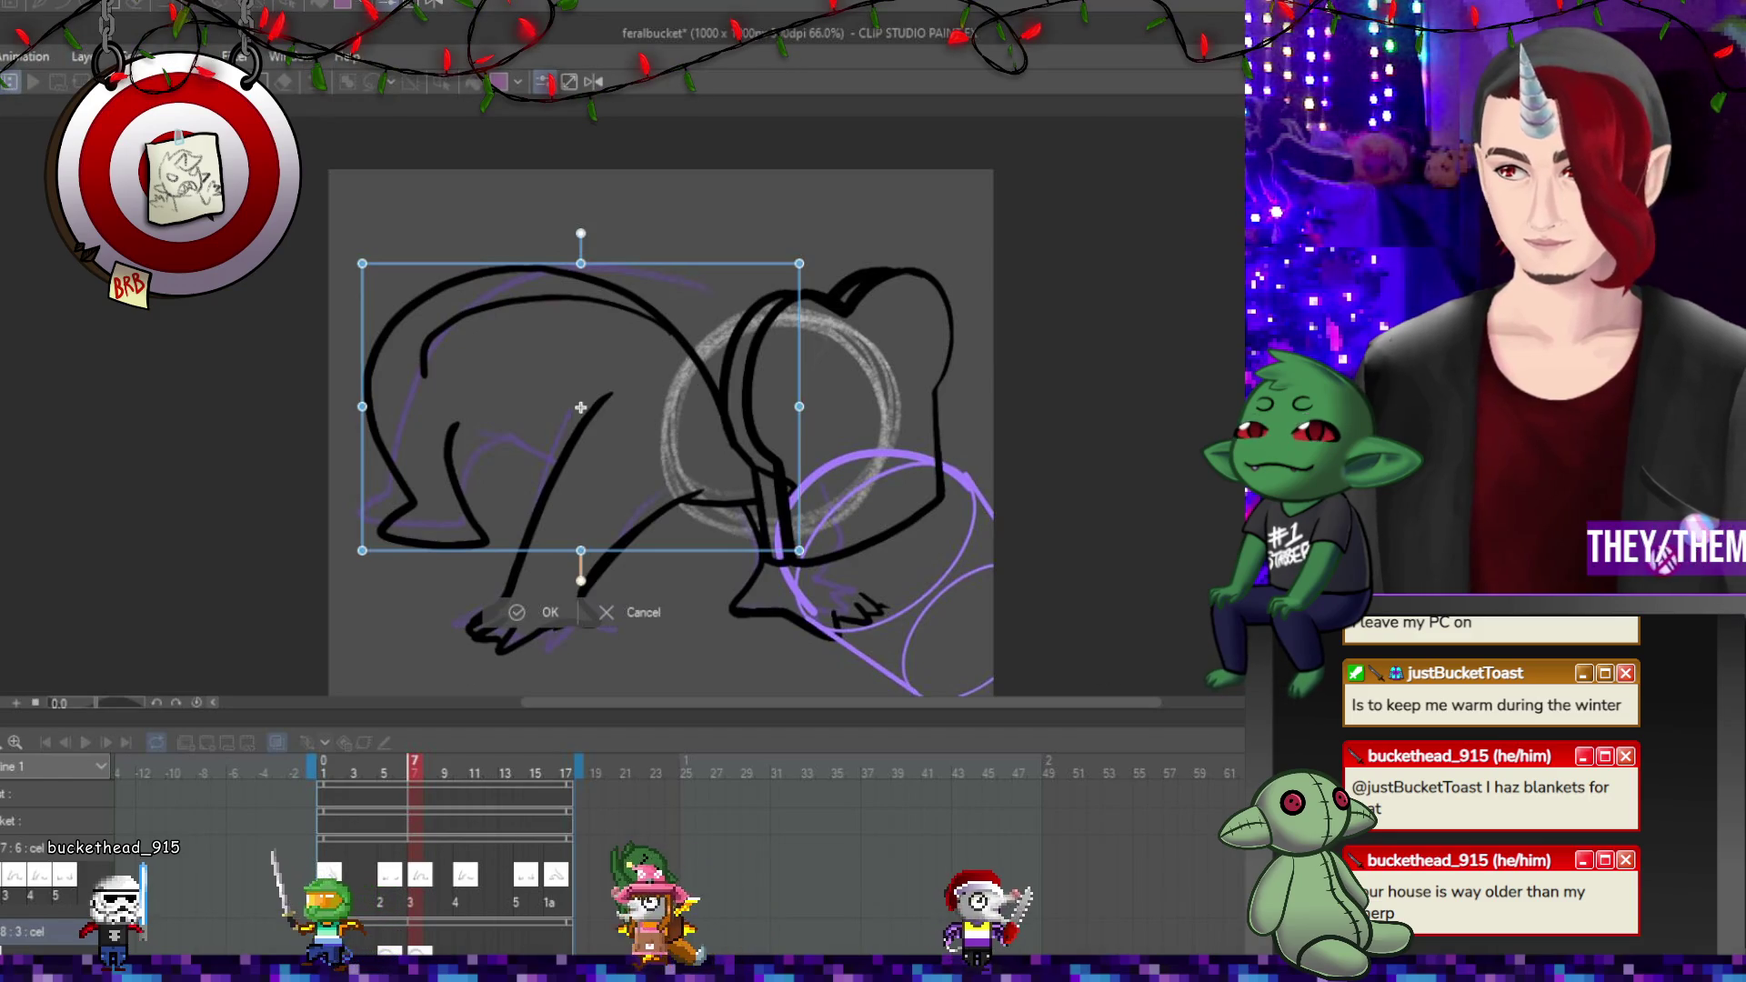
pyautogui.moveTo(586, 264); pyautogui.dragTo(564, 267)
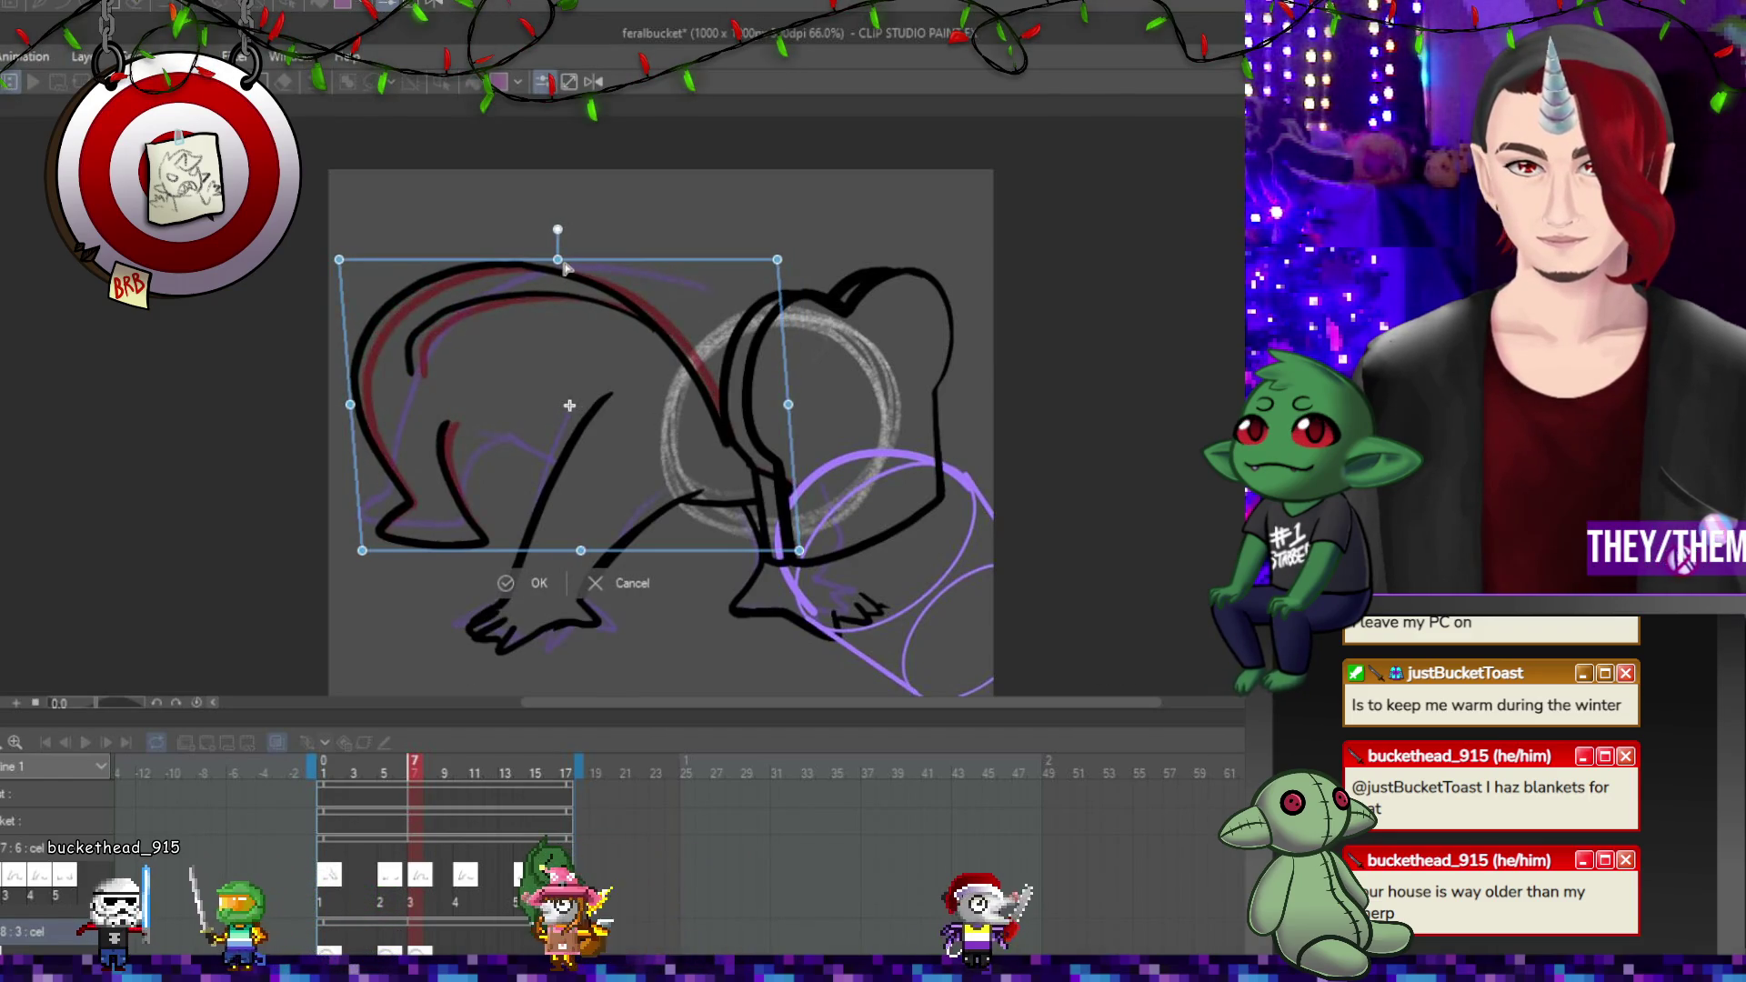
pyautogui.moveTo(792, 407); pyautogui.dragTo(815, 371)
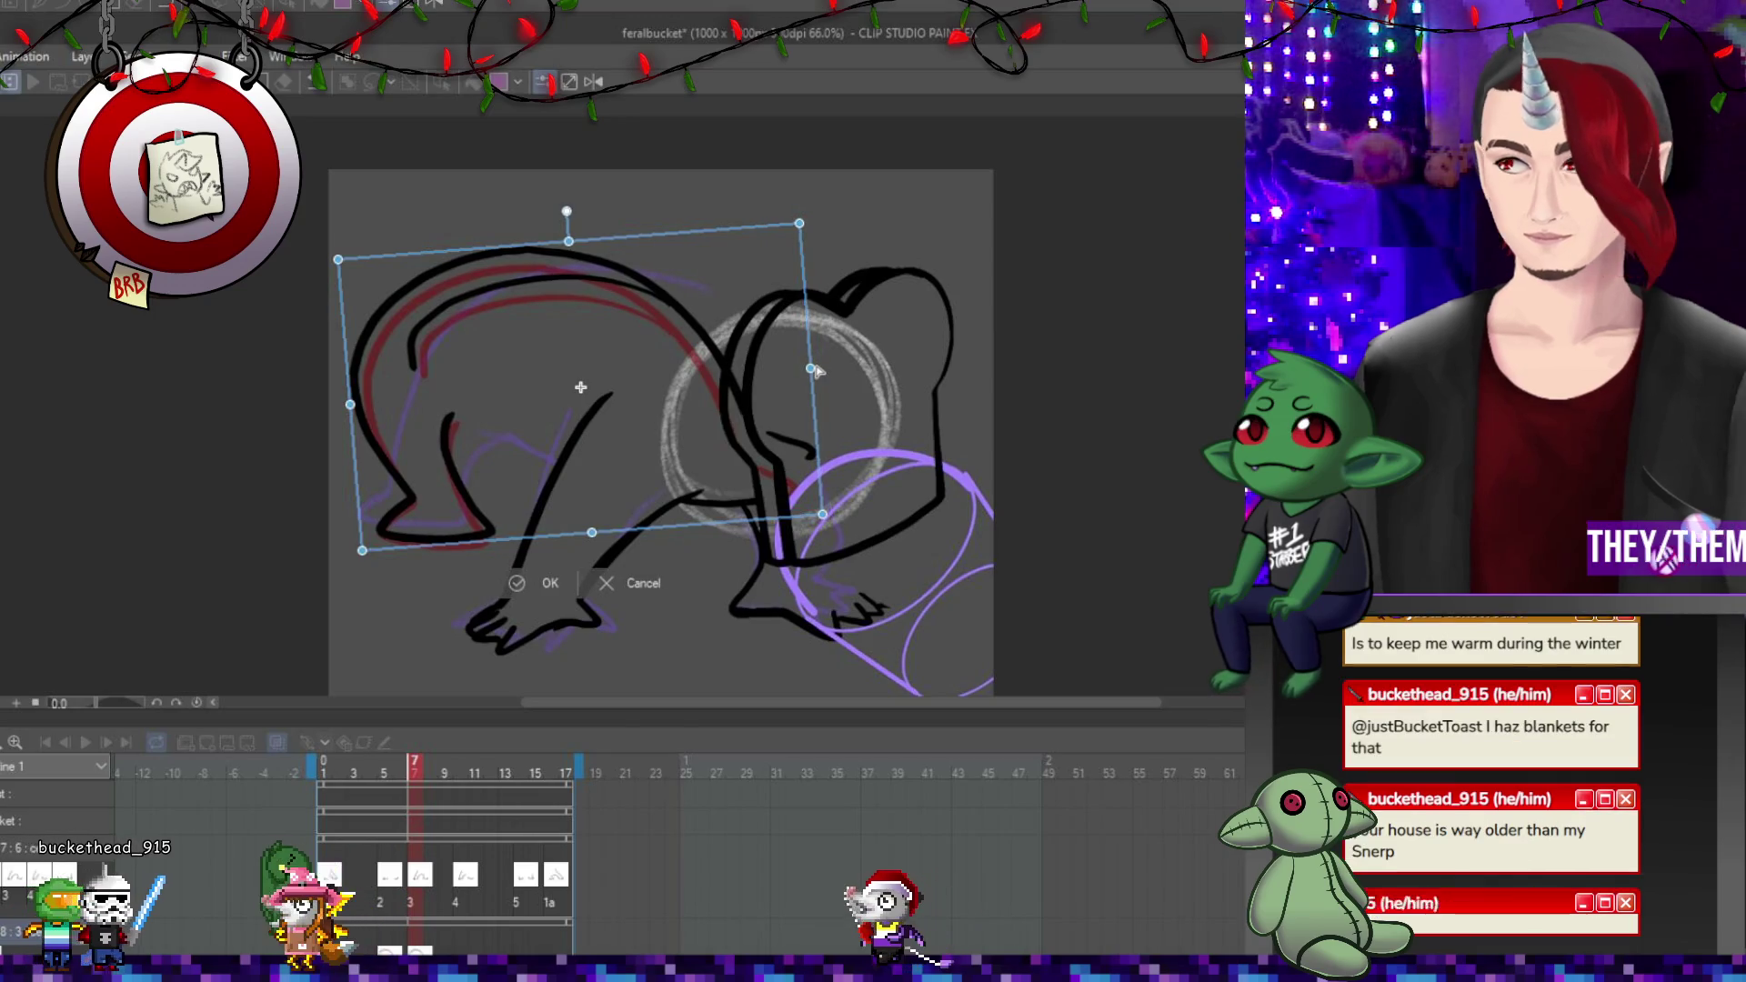
pyautogui.press('Return')
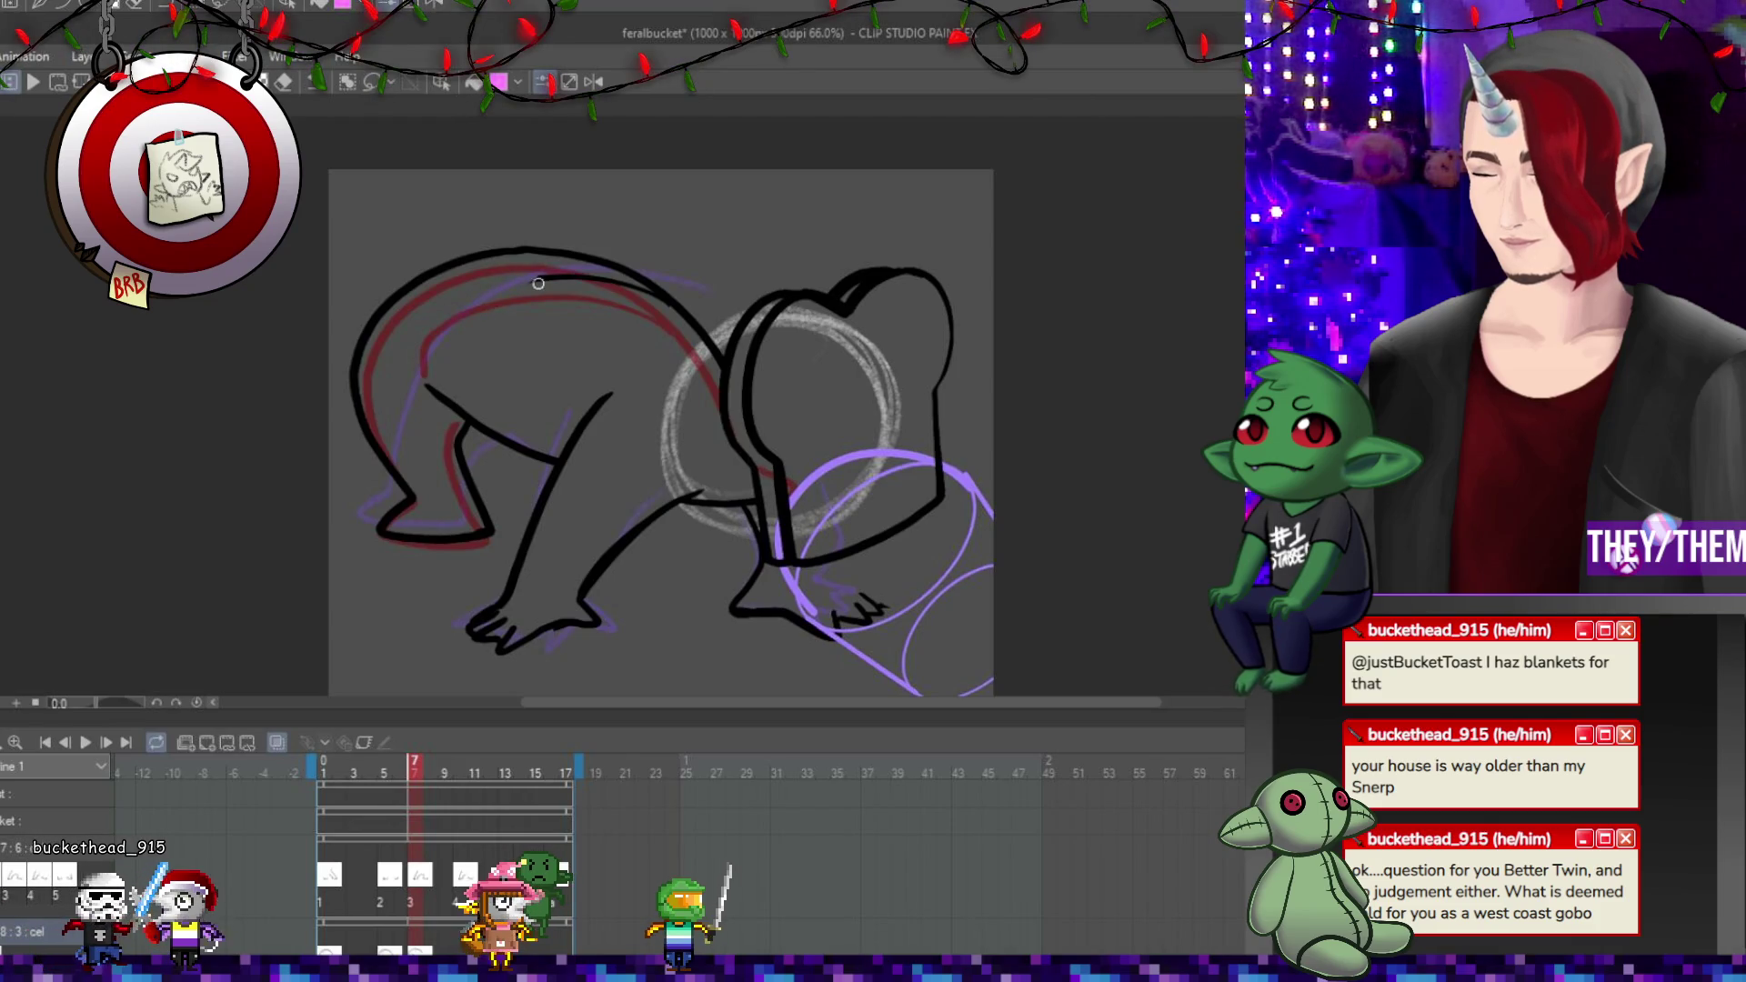
pyautogui.moveTo(595, 279); pyautogui.dragTo(456, 397)
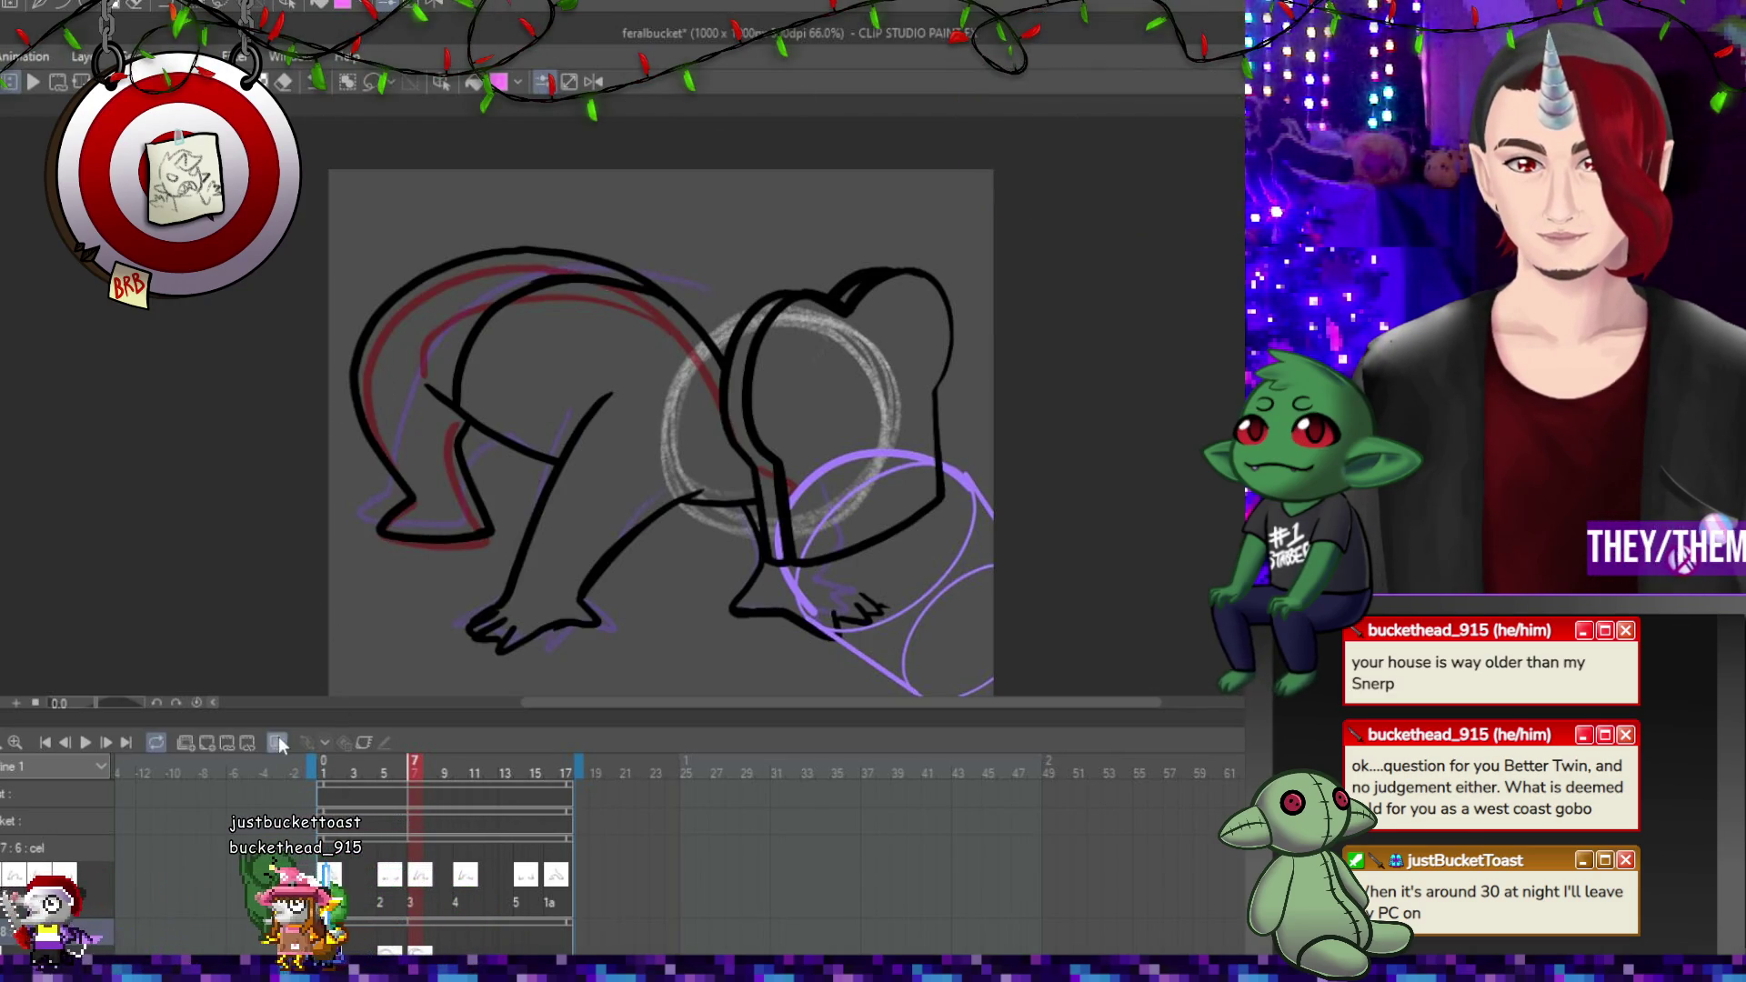
pyautogui.click(459, 925)
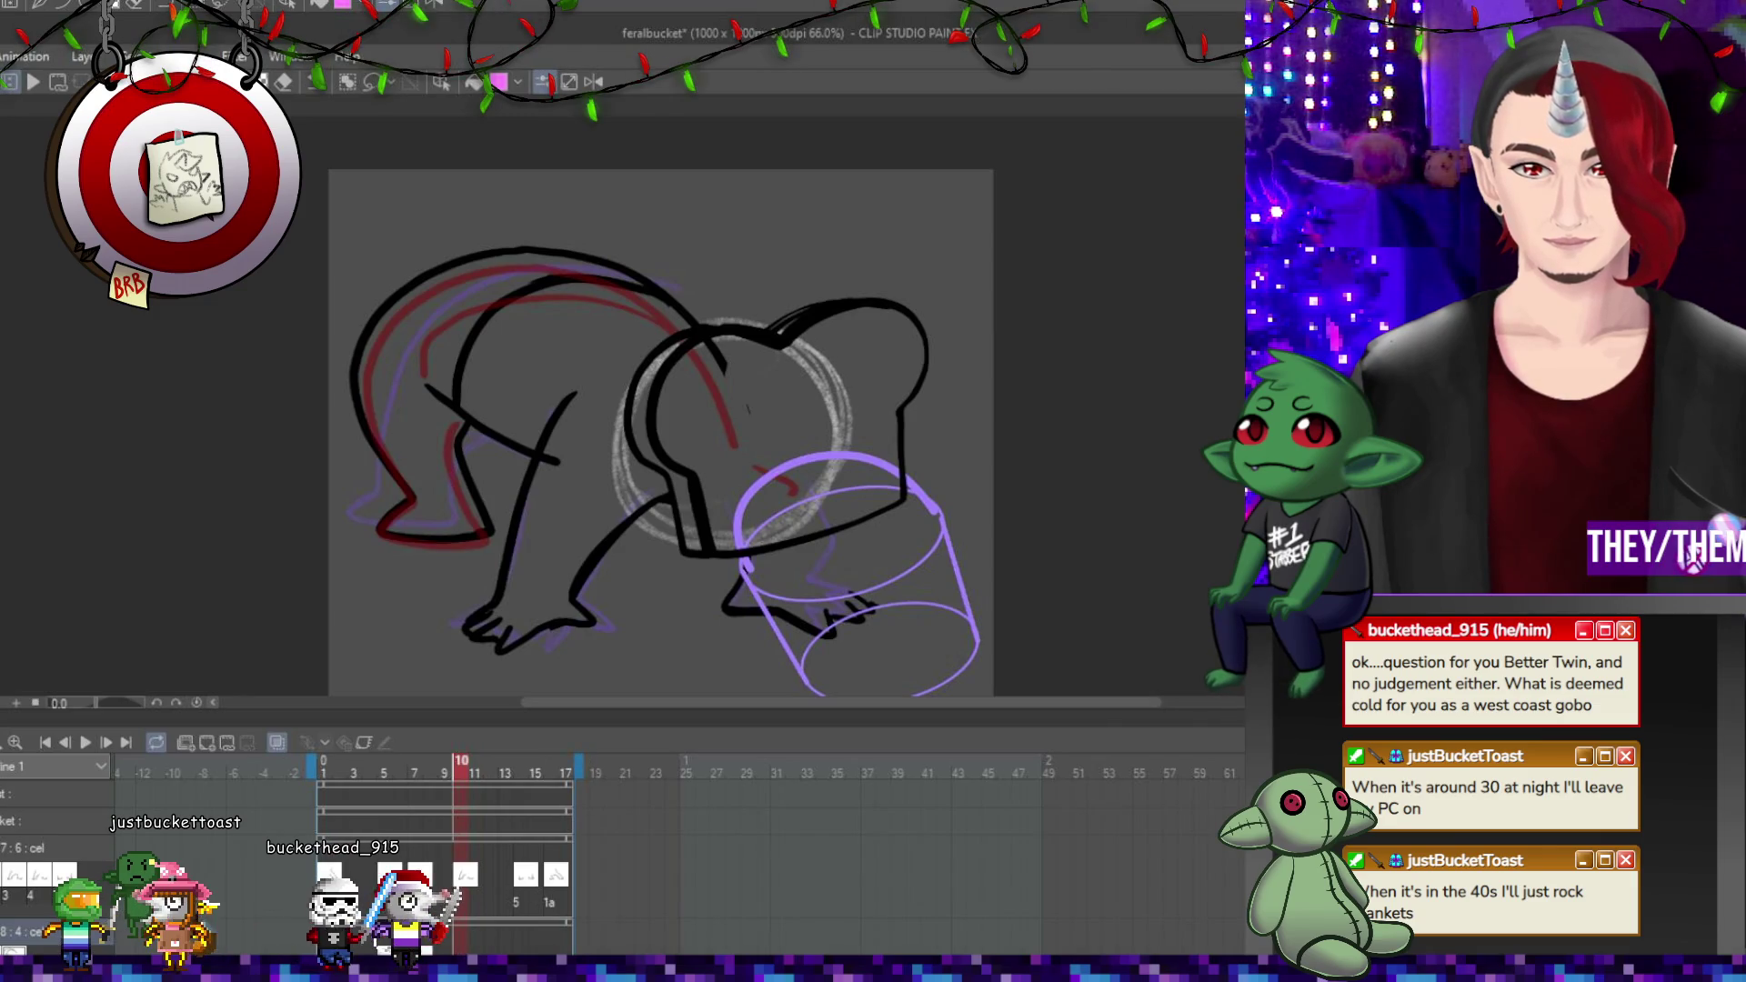
# Compare frames 14 and 1, undoing the stray strokes and drawing change on frame 14.
pyautogui.hotkey('ctrl', 'z')
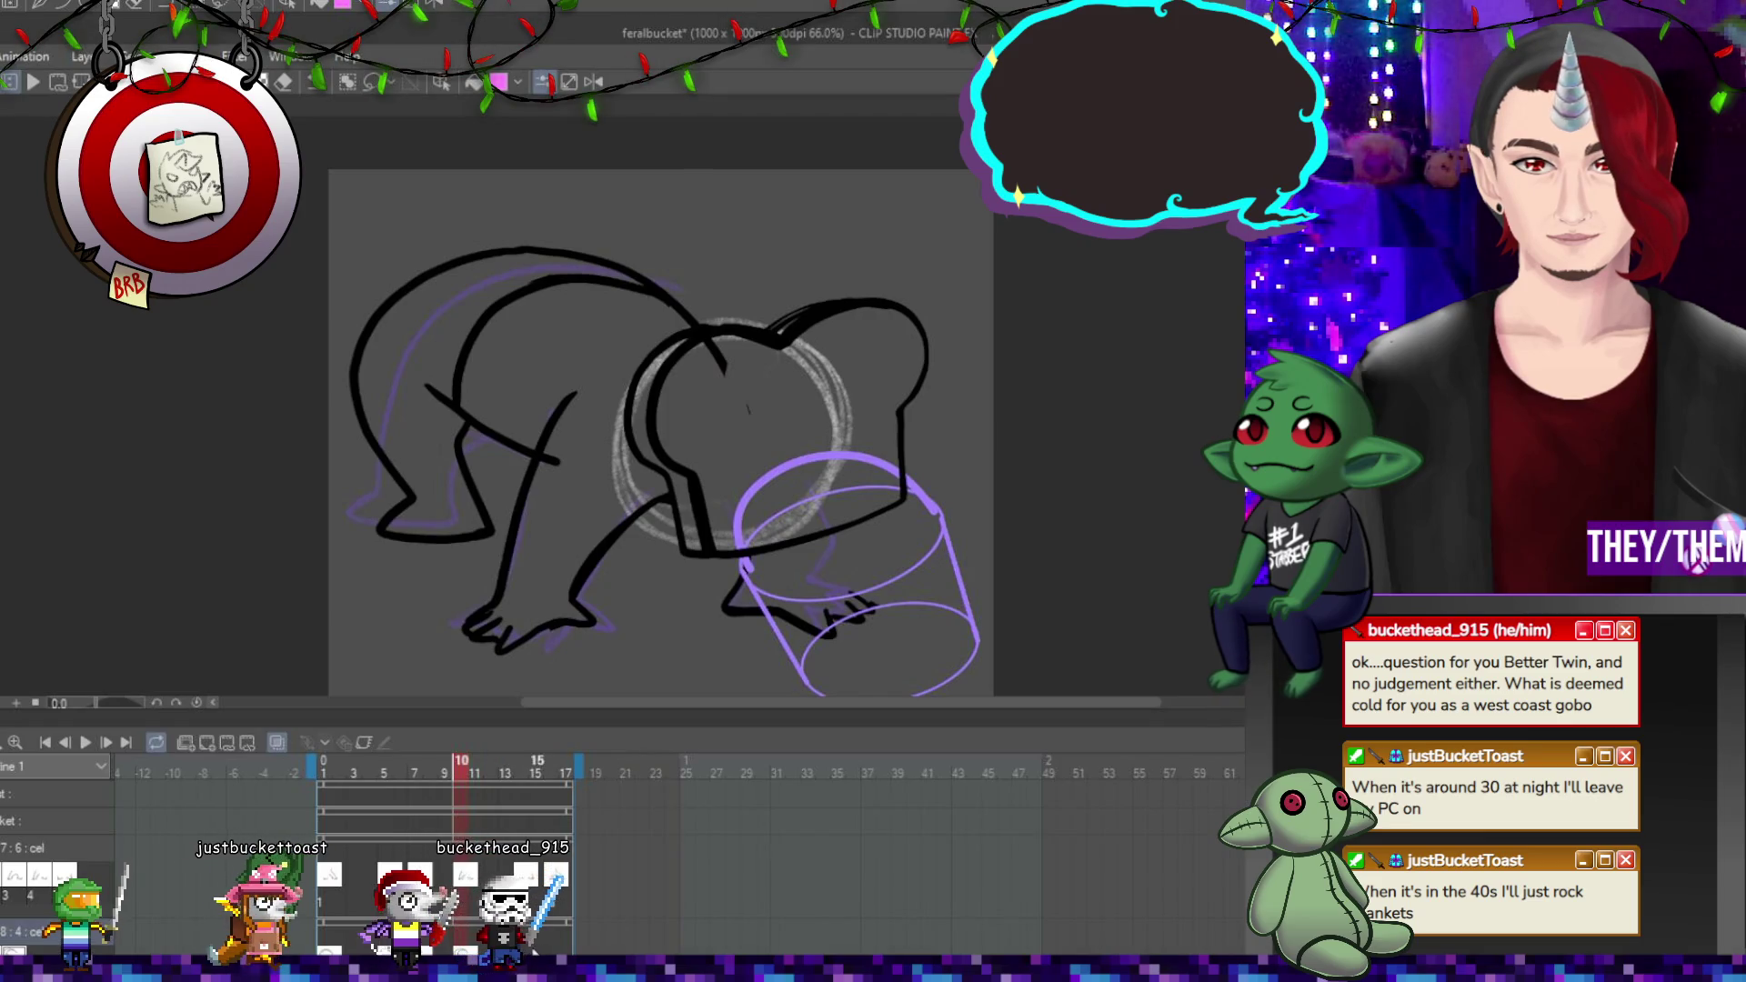
pyautogui.click(522, 768)
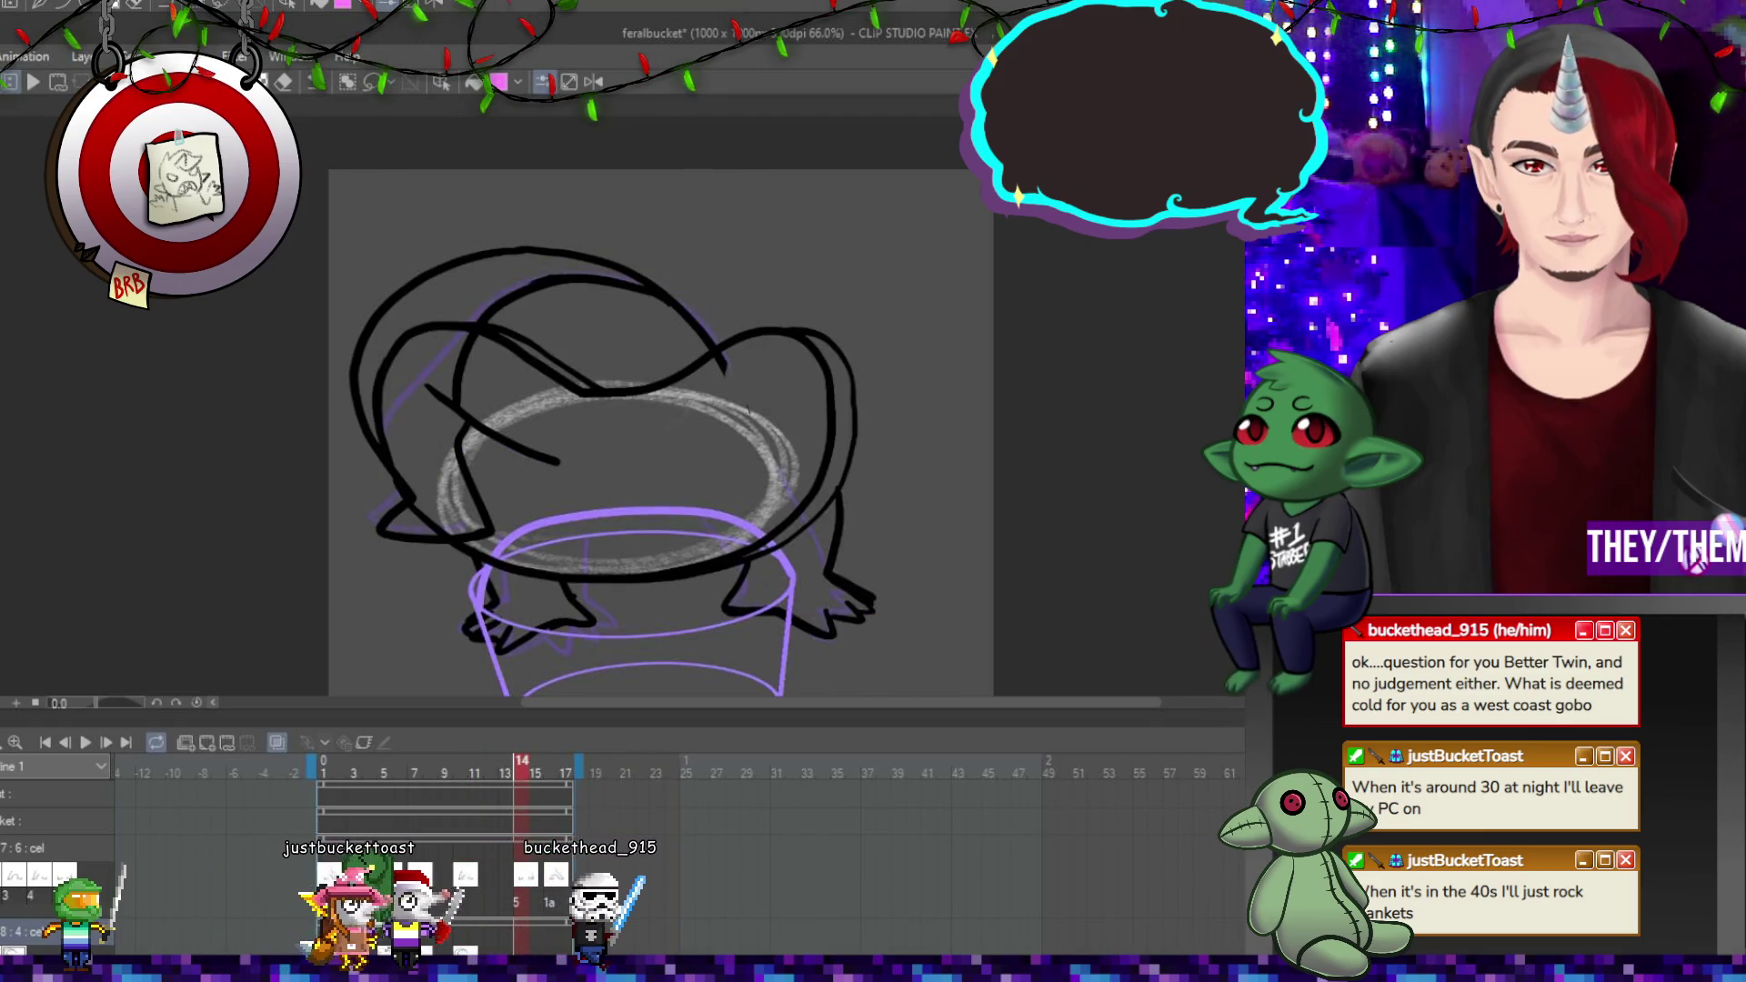
pyautogui.click(322, 768)
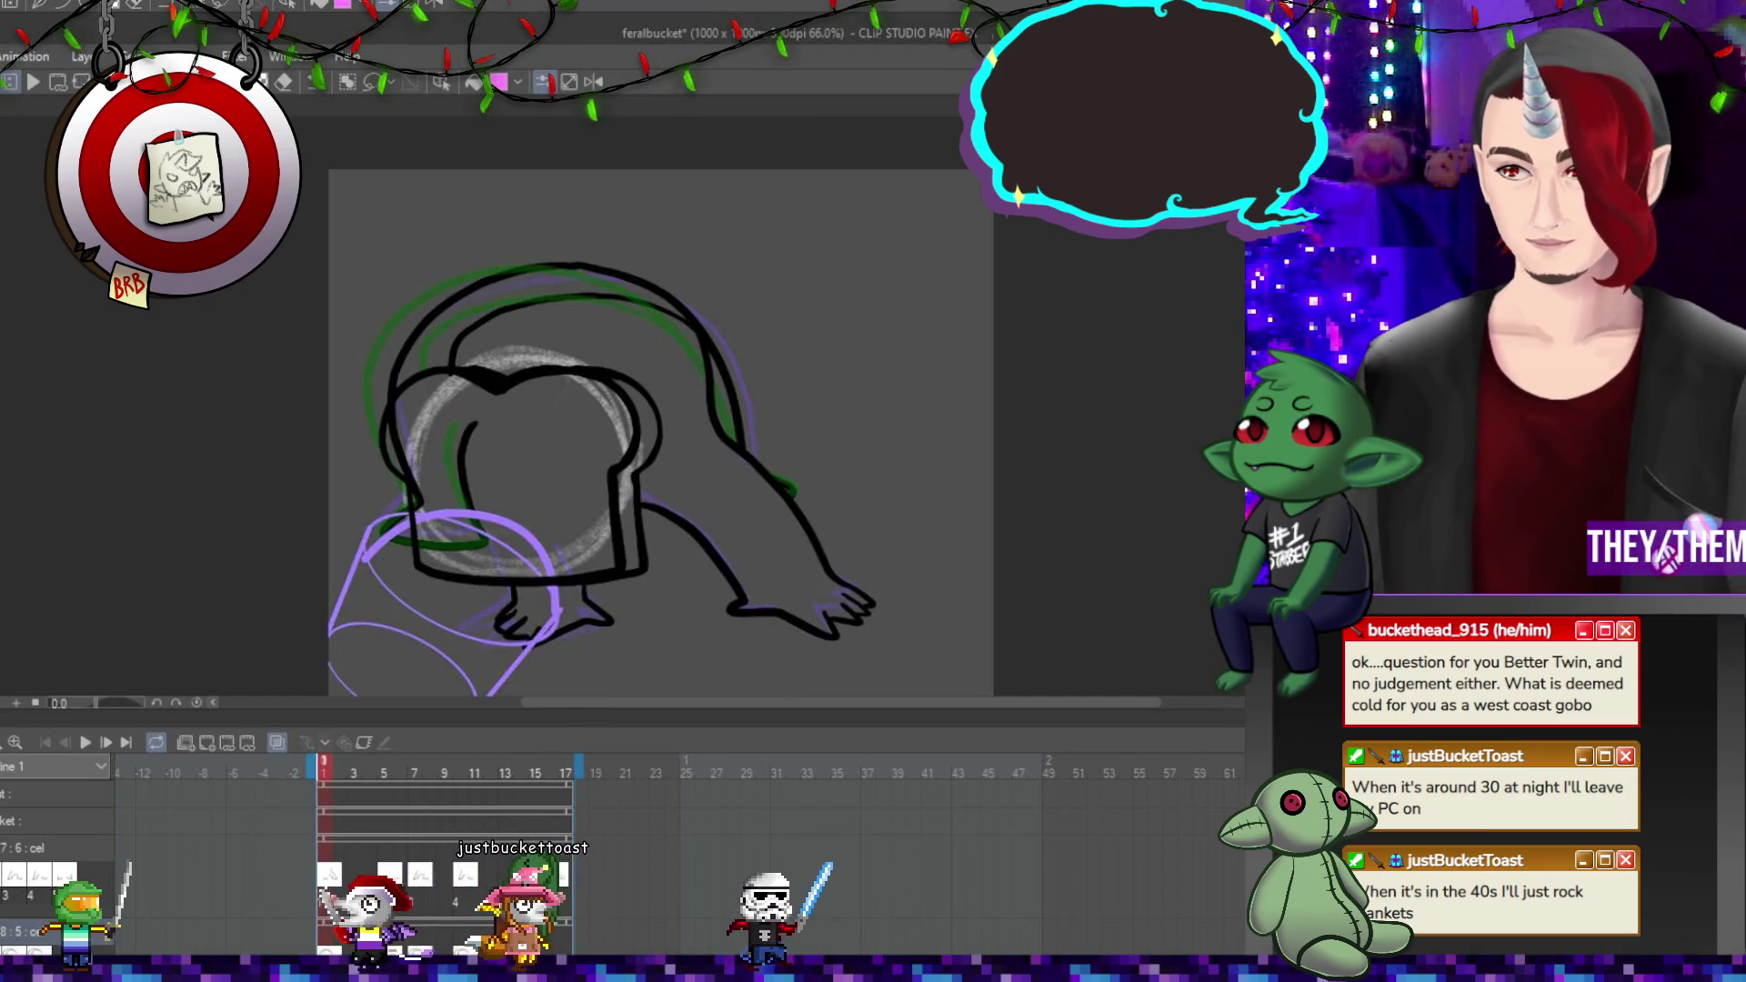
pyautogui.click(522, 768)
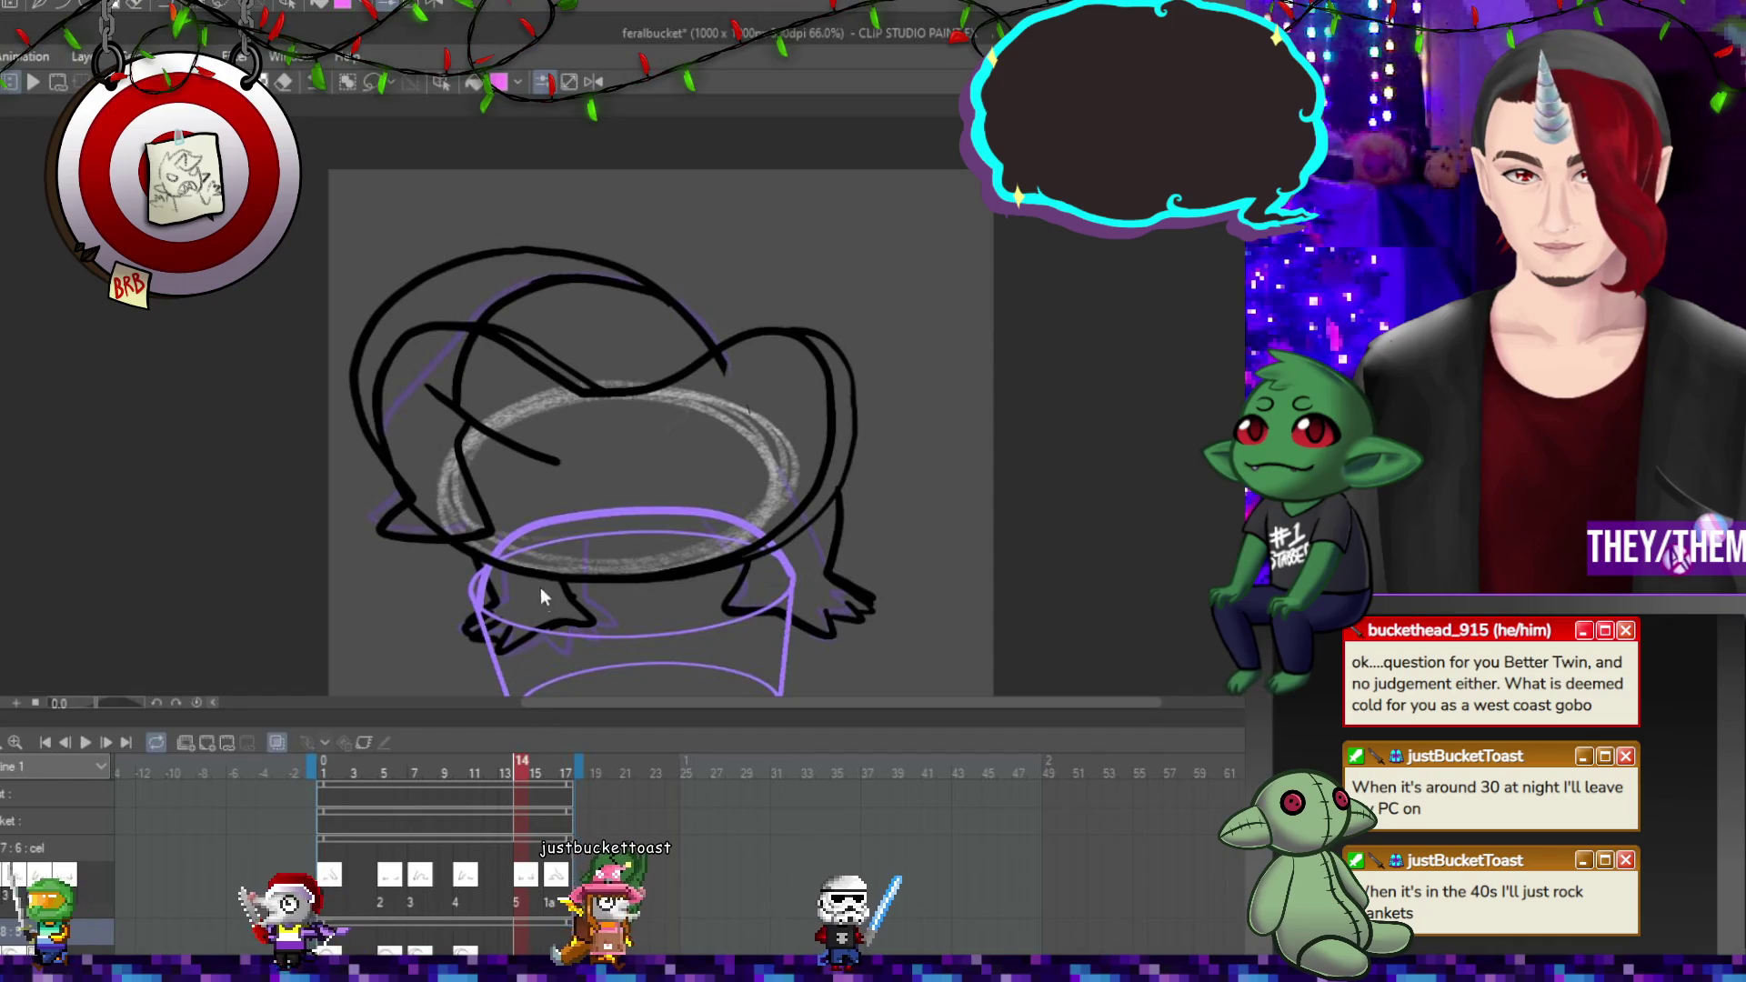
pyautogui.hotkey('ctrl', 'z')
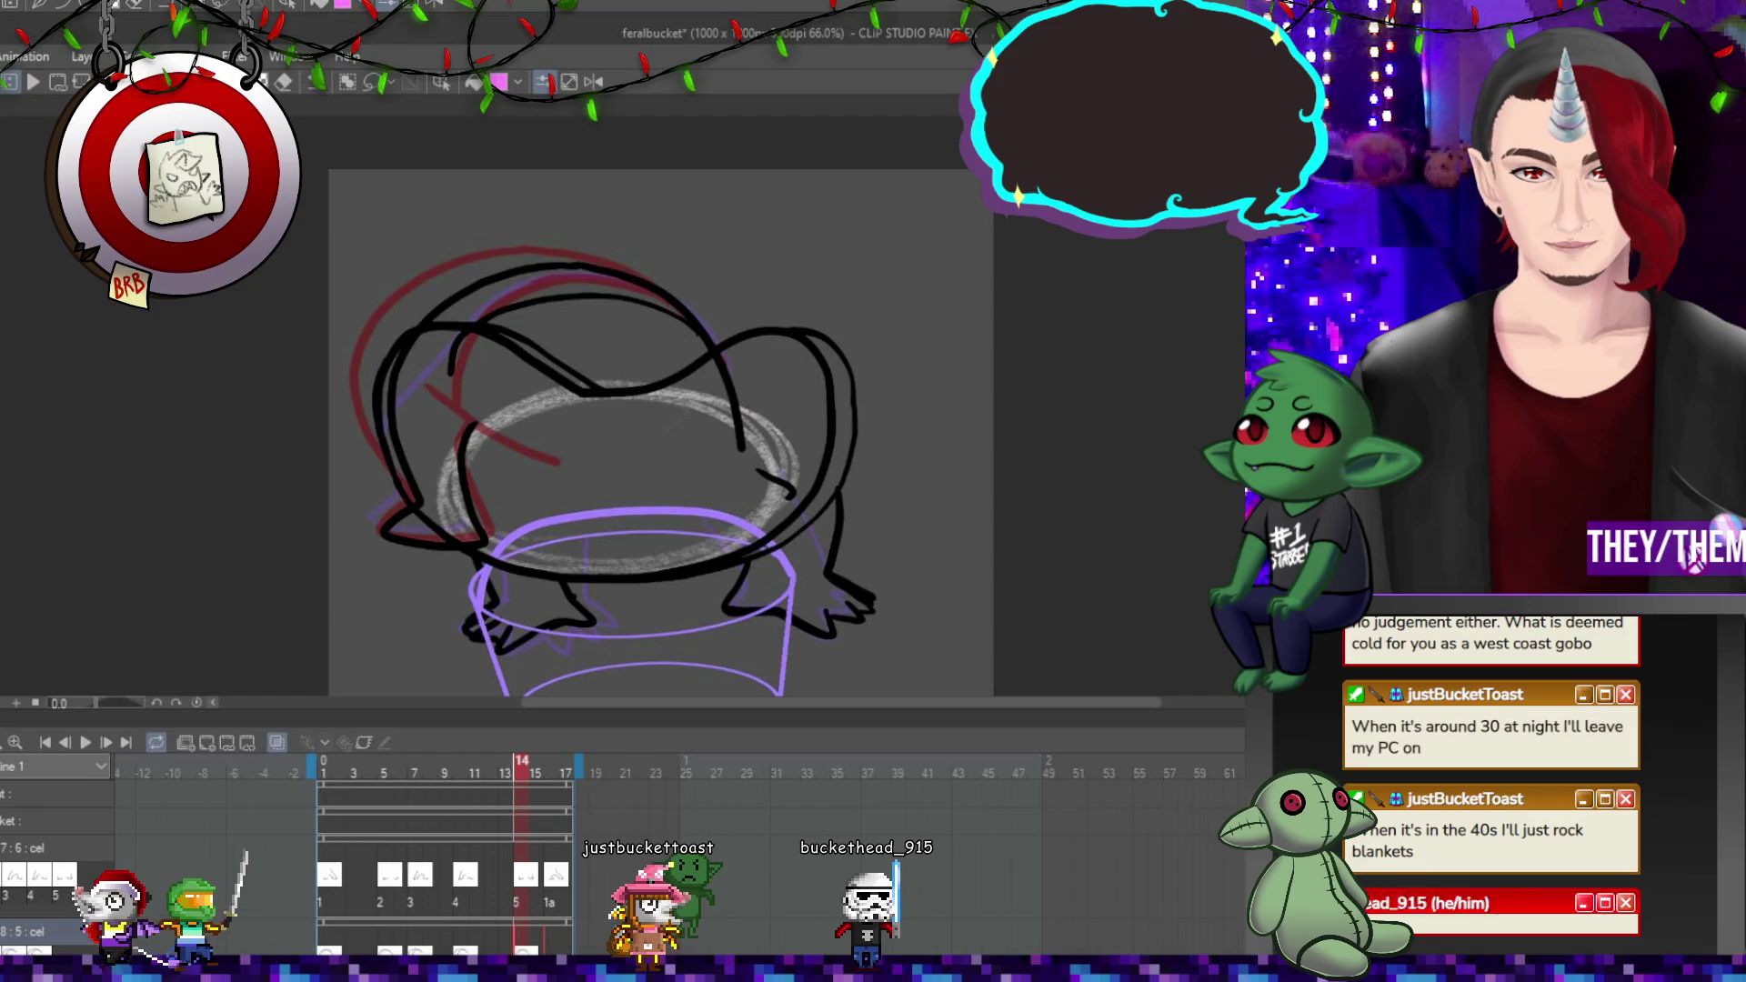
pyautogui.hotkey('ctrl', 'z')
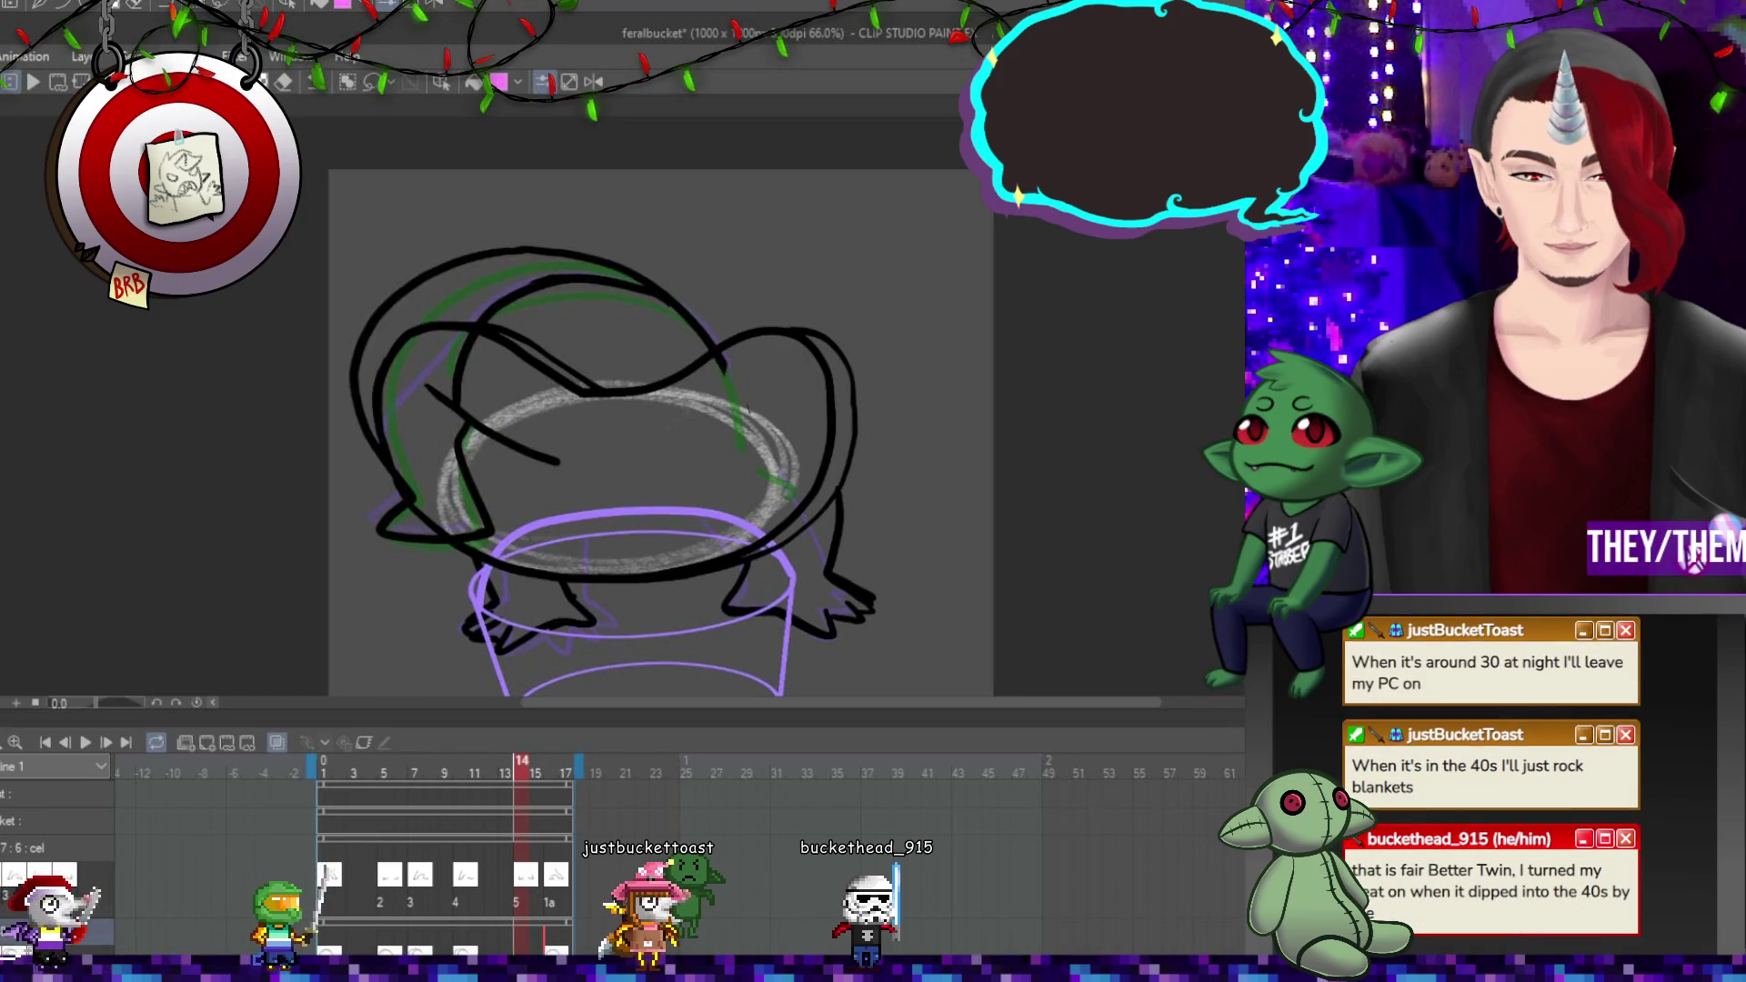
# Turn on looped playback and start a free transform of frame 10's back half.
pyautogui.click(156, 744)
pyautogui.hotkey('ctrl', 'z')
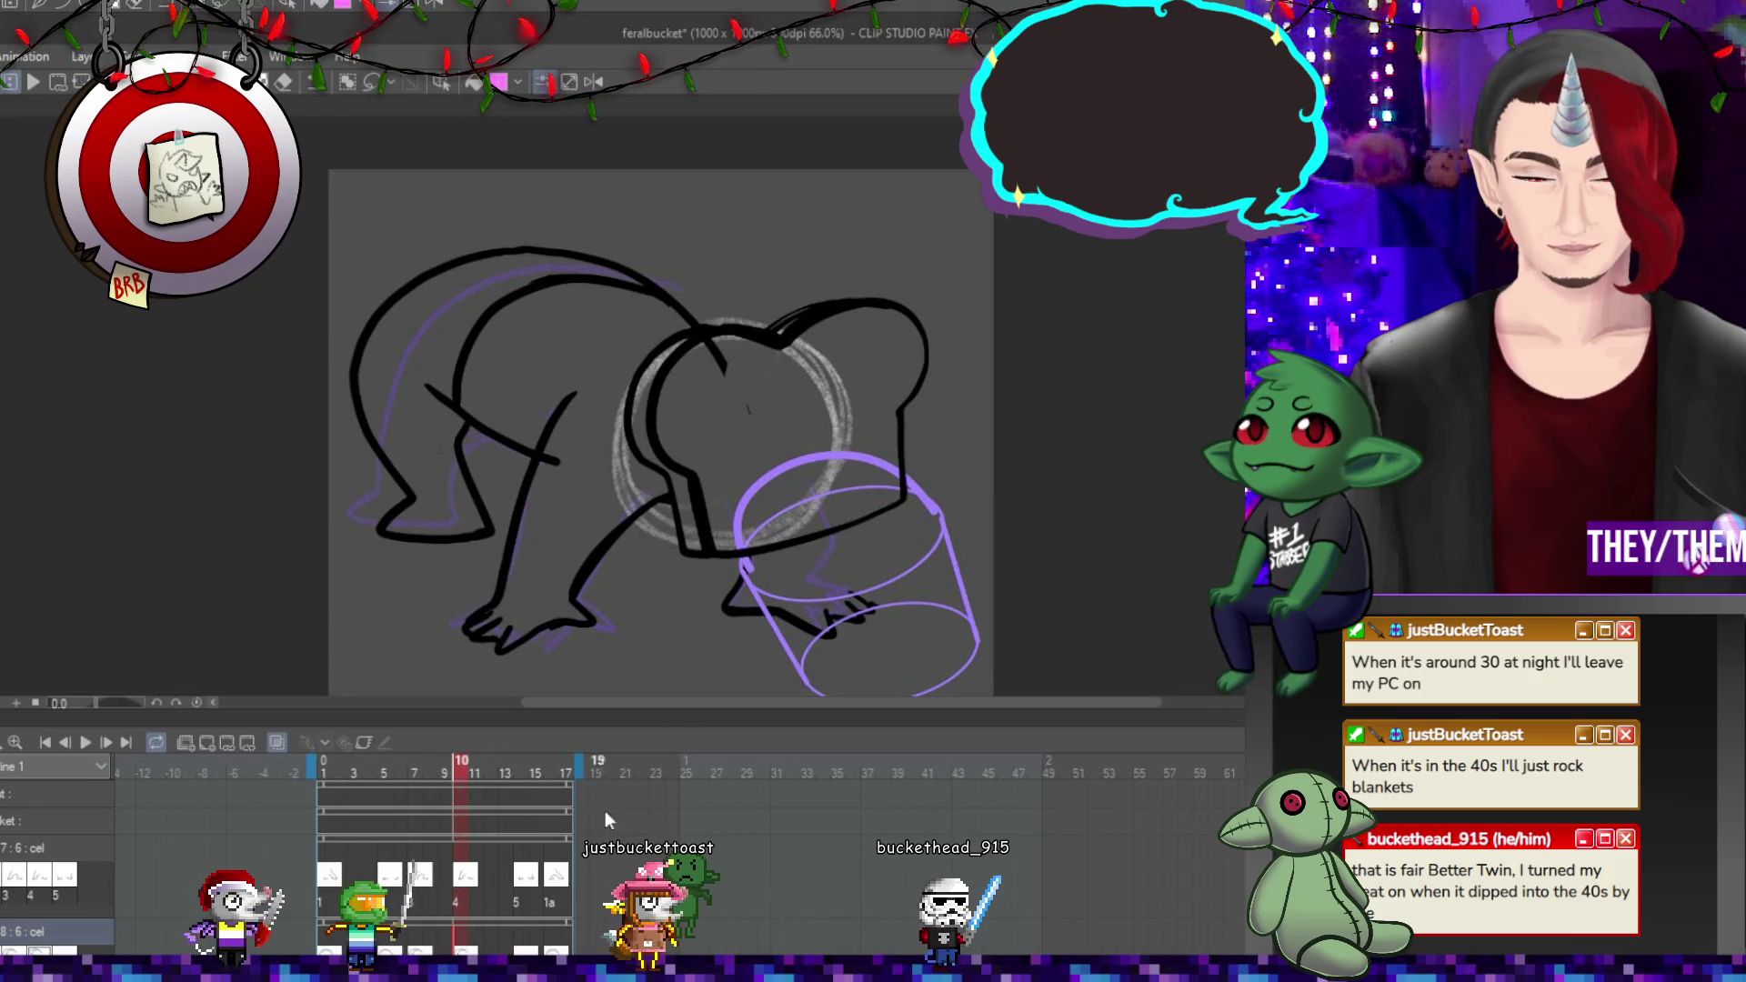
pyautogui.hotkey('ctrl', 't')
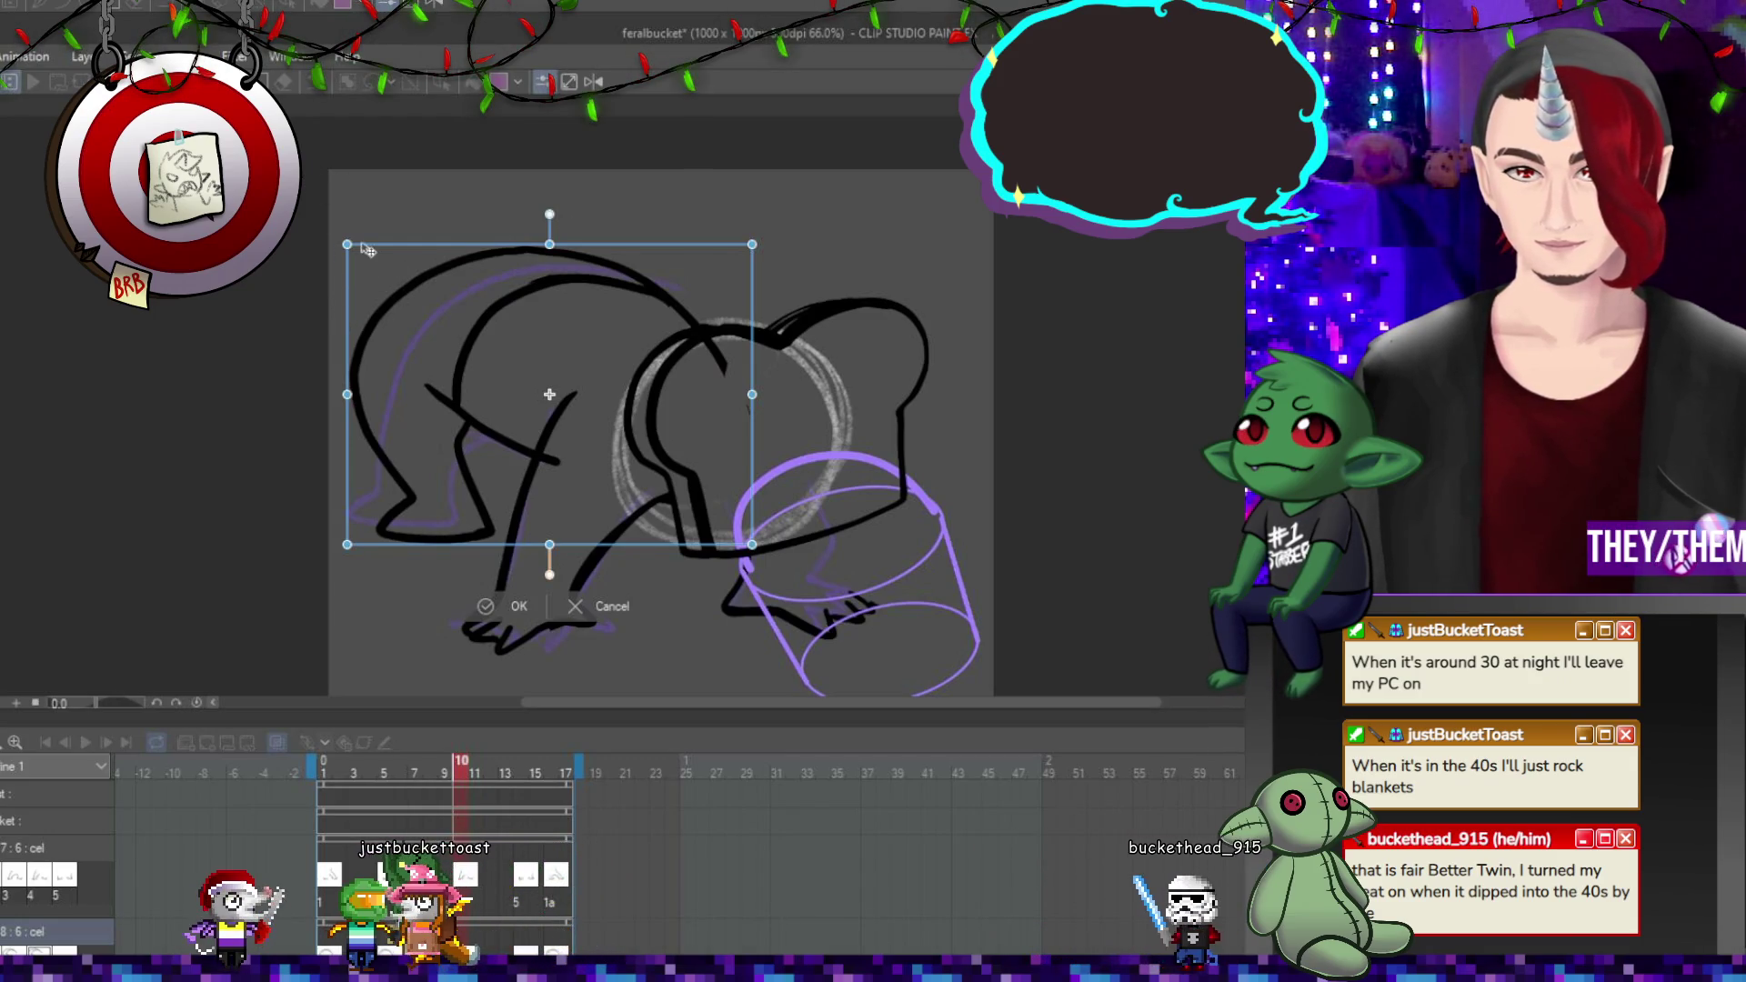
# Skew frame 10's body rightward and widen it slightly.
pyautogui.moveTo(346, 243); pyautogui.dragTo(376, 244)
pyautogui.moveTo(755, 398); pyautogui.dragTo(780, 402)
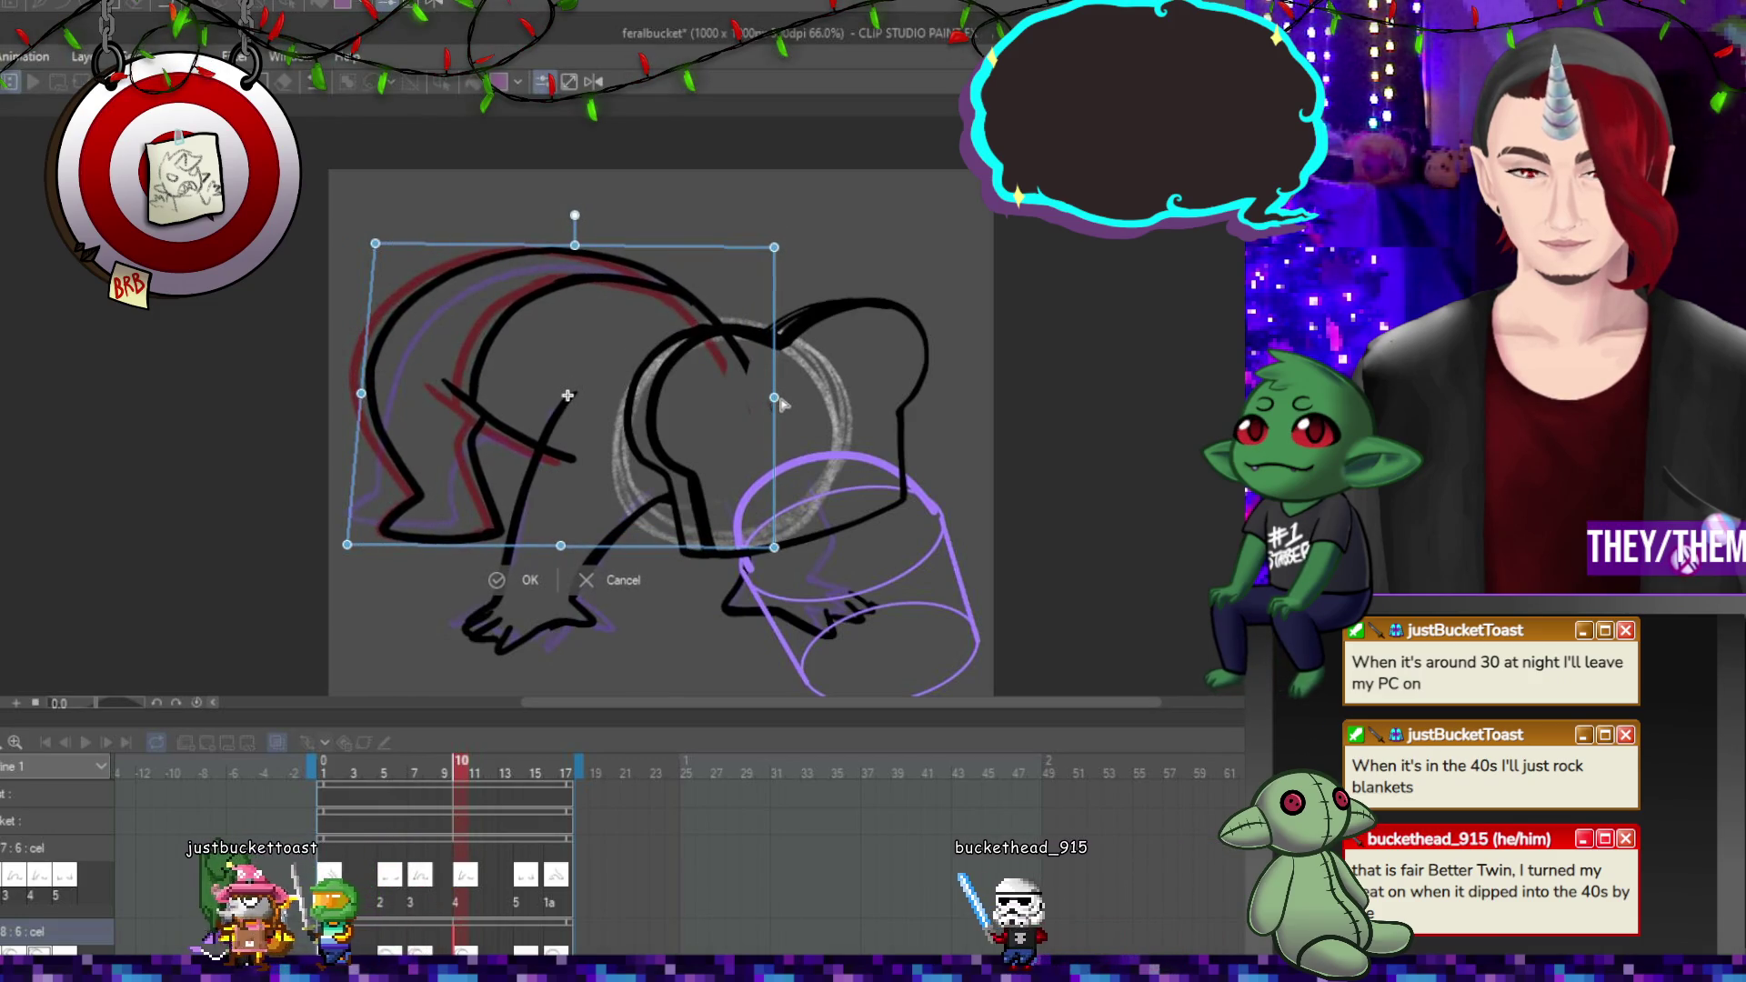
pyautogui.moveTo(788, 411); pyautogui.dragTo(772, 401)
pyautogui.press('Return')
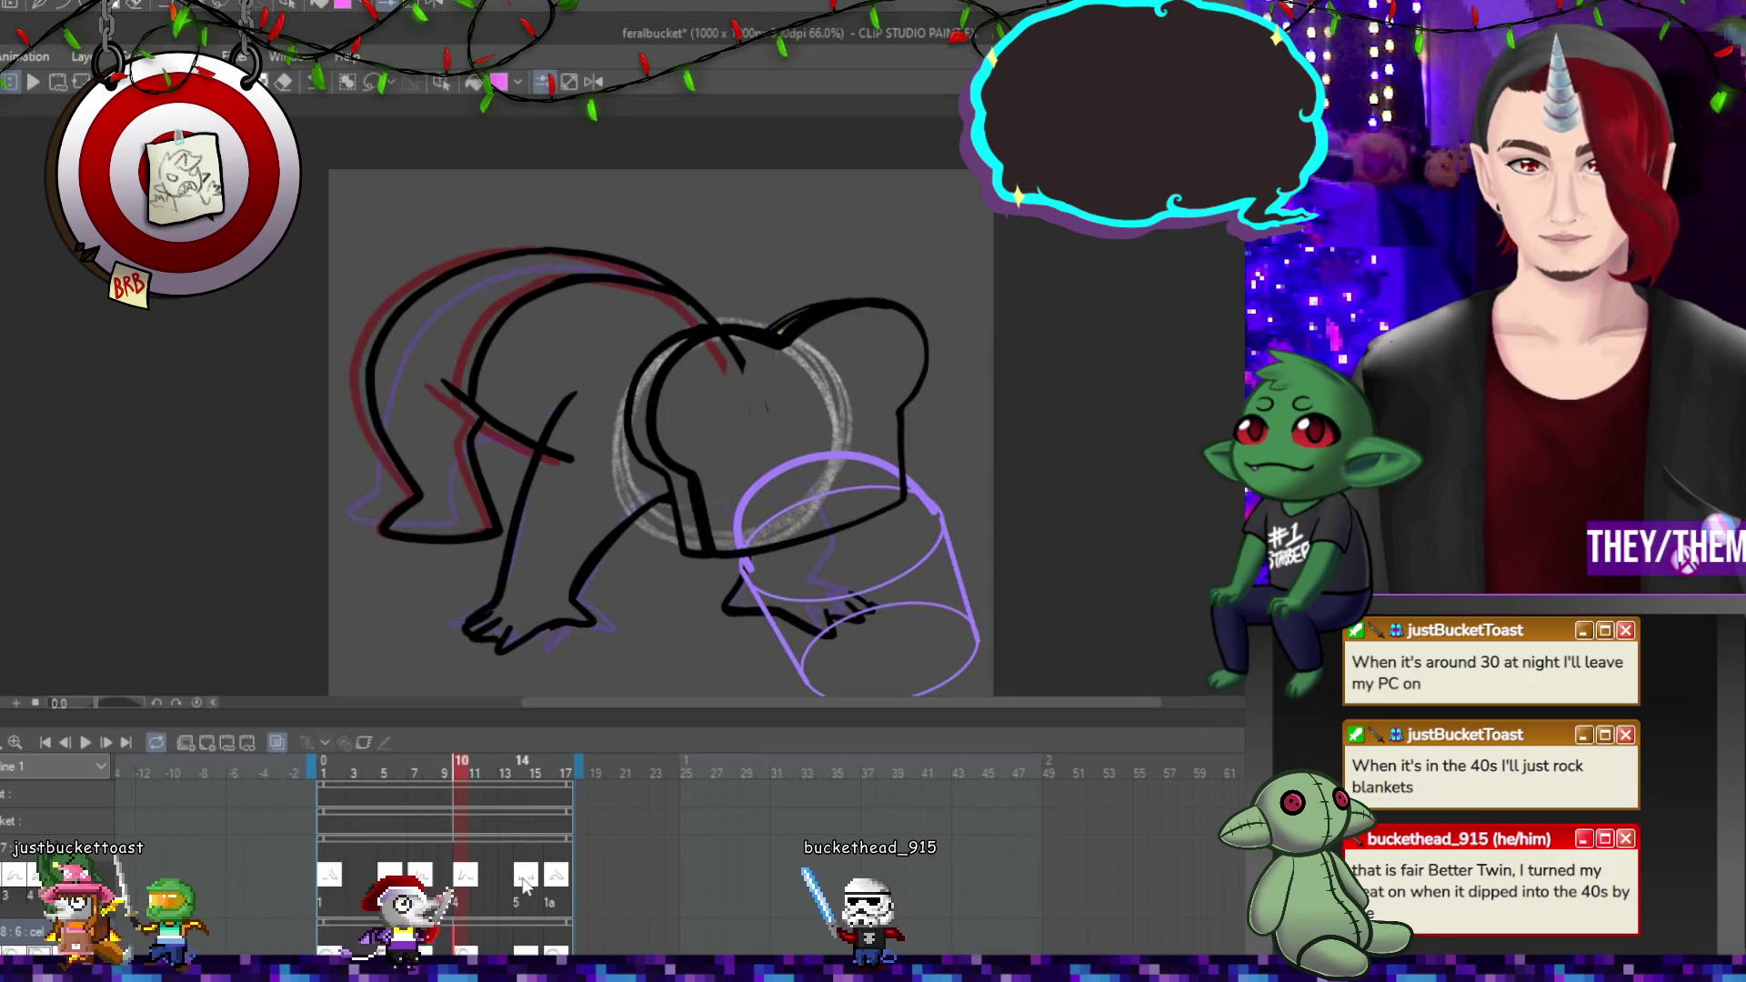
# On frame 14, ink strokes along the head, down the left side, and a new arc across the top.
pyautogui.click(524, 886)
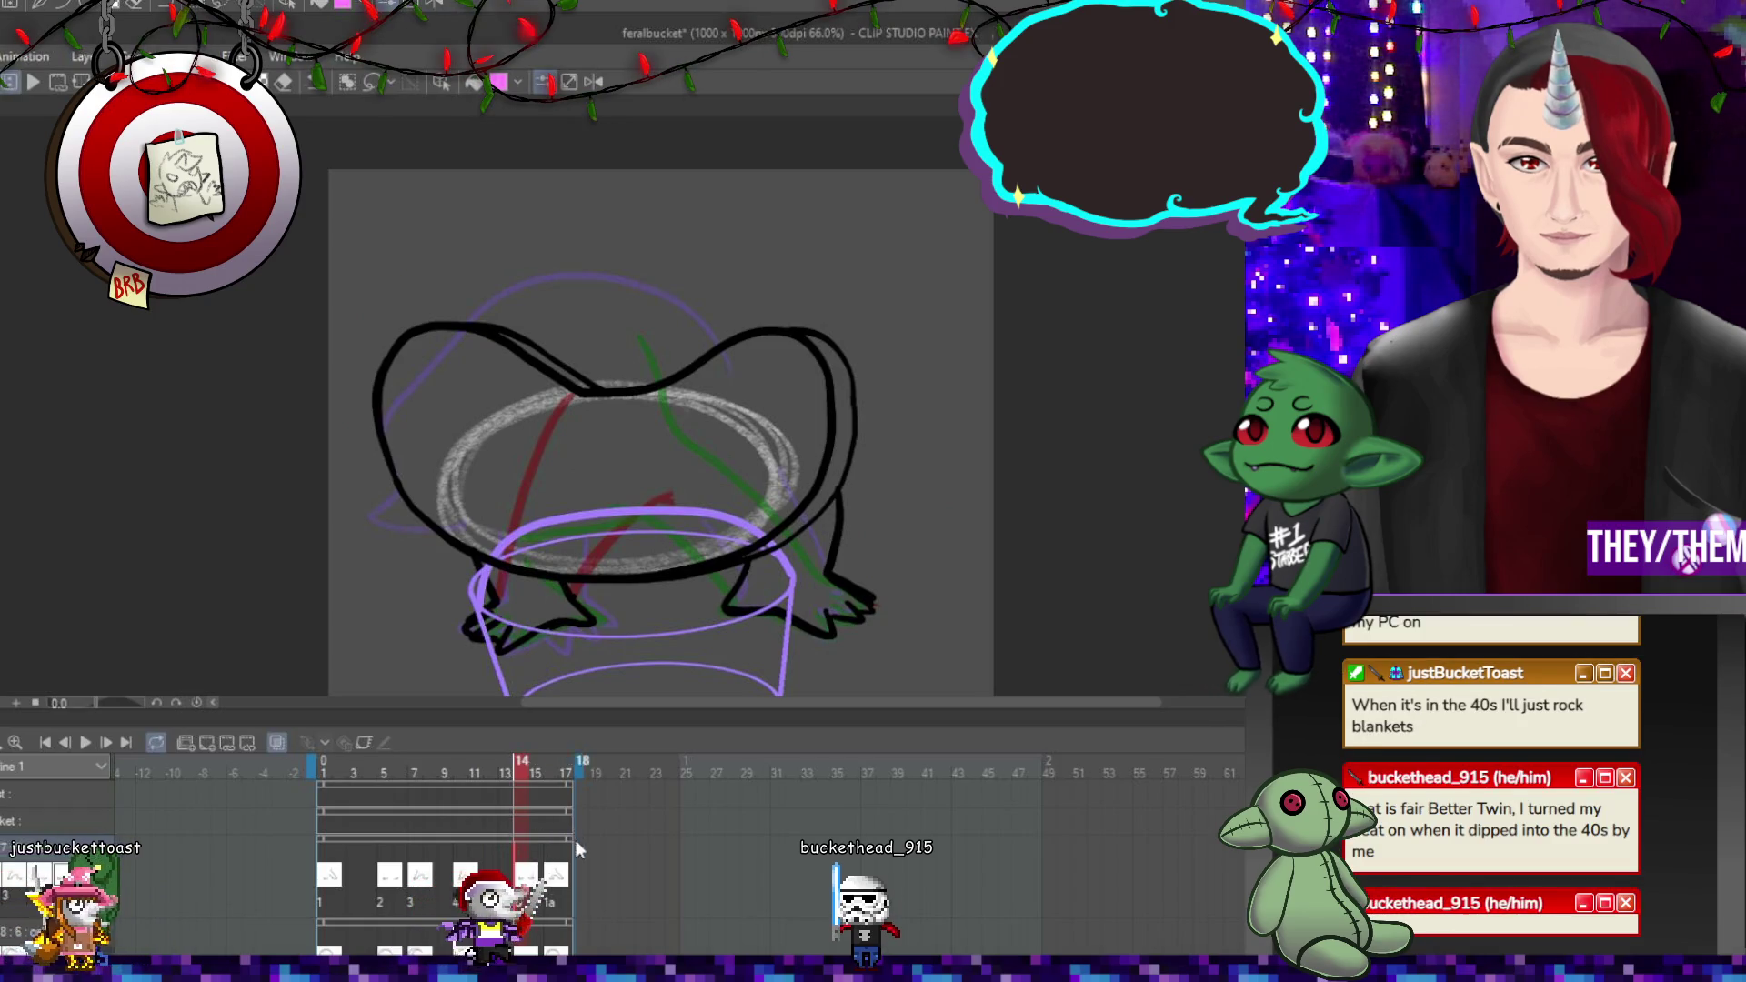
pyautogui.click(522, 871)
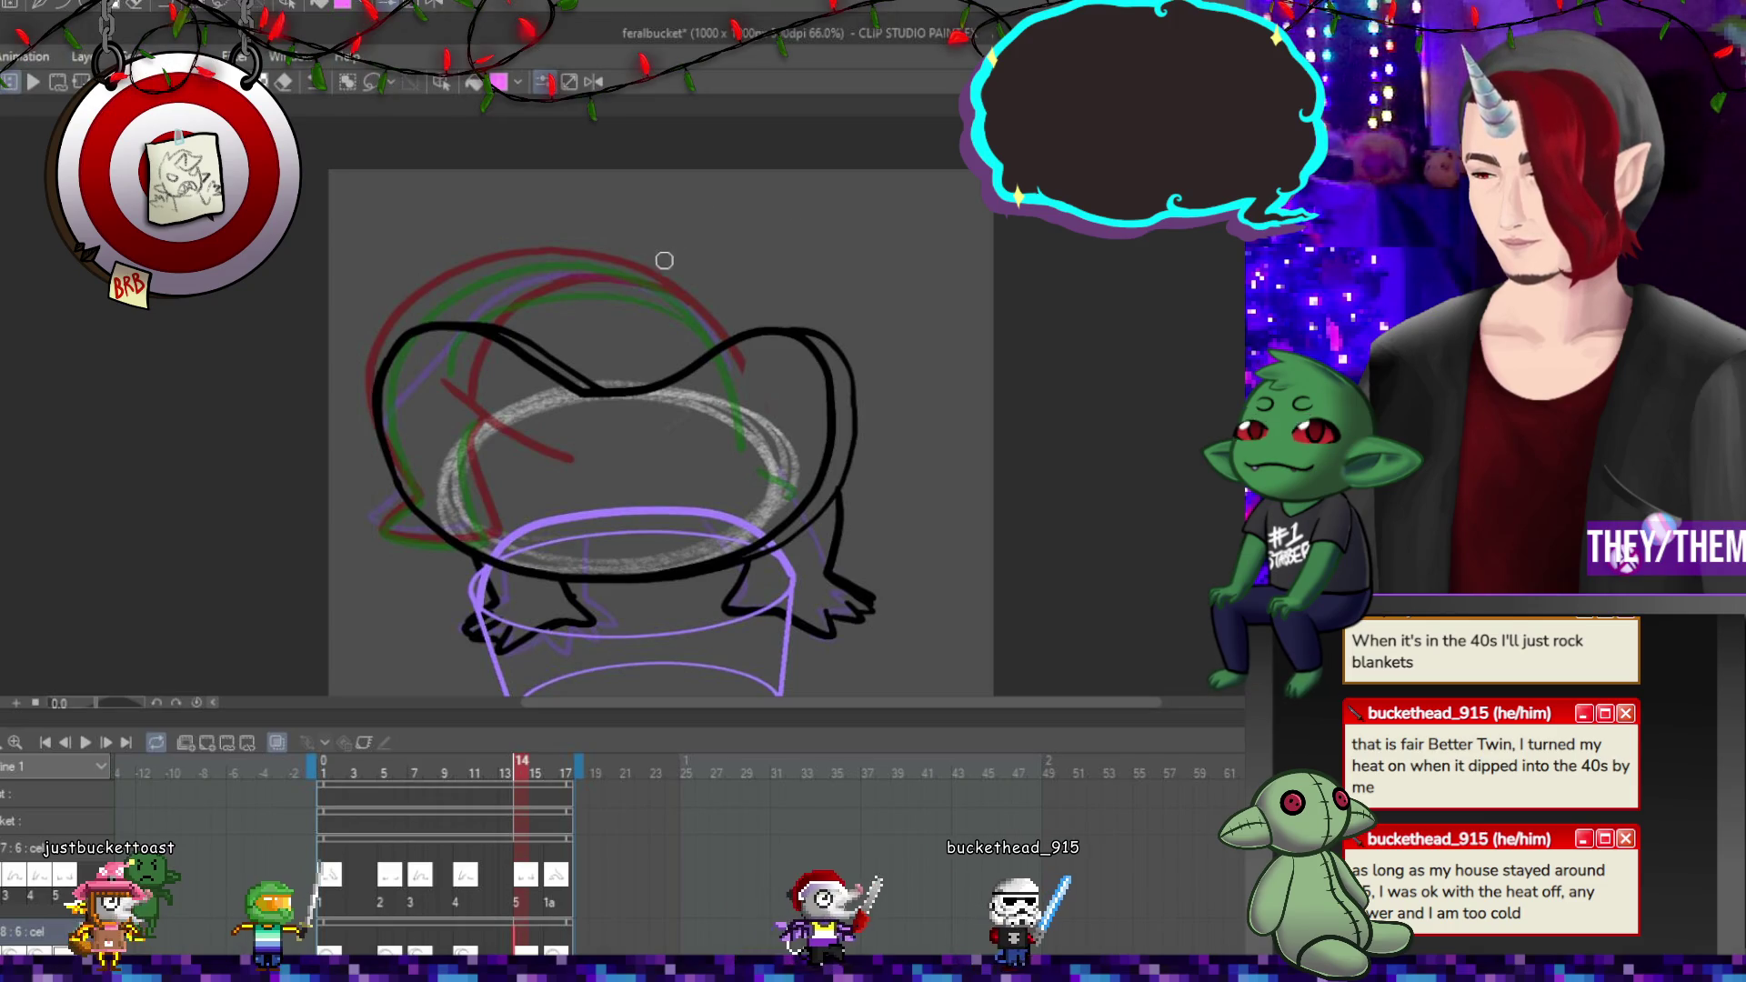
pyautogui.moveTo(678, 270)
pyautogui.mouseDown()
pyautogui.moveTo(576, 246)
pyautogui.moveTo(505, 269)
pyautogui.moveTo(428, 344)
pyautogui.mouseUp()
pyautogui.moveTo(408, 431)
pyautogui.mouseDown()
pyautogui.moveTo(392, 532)
pyautogui.moveTo(475, 556)
pyautogui.mouseUp()
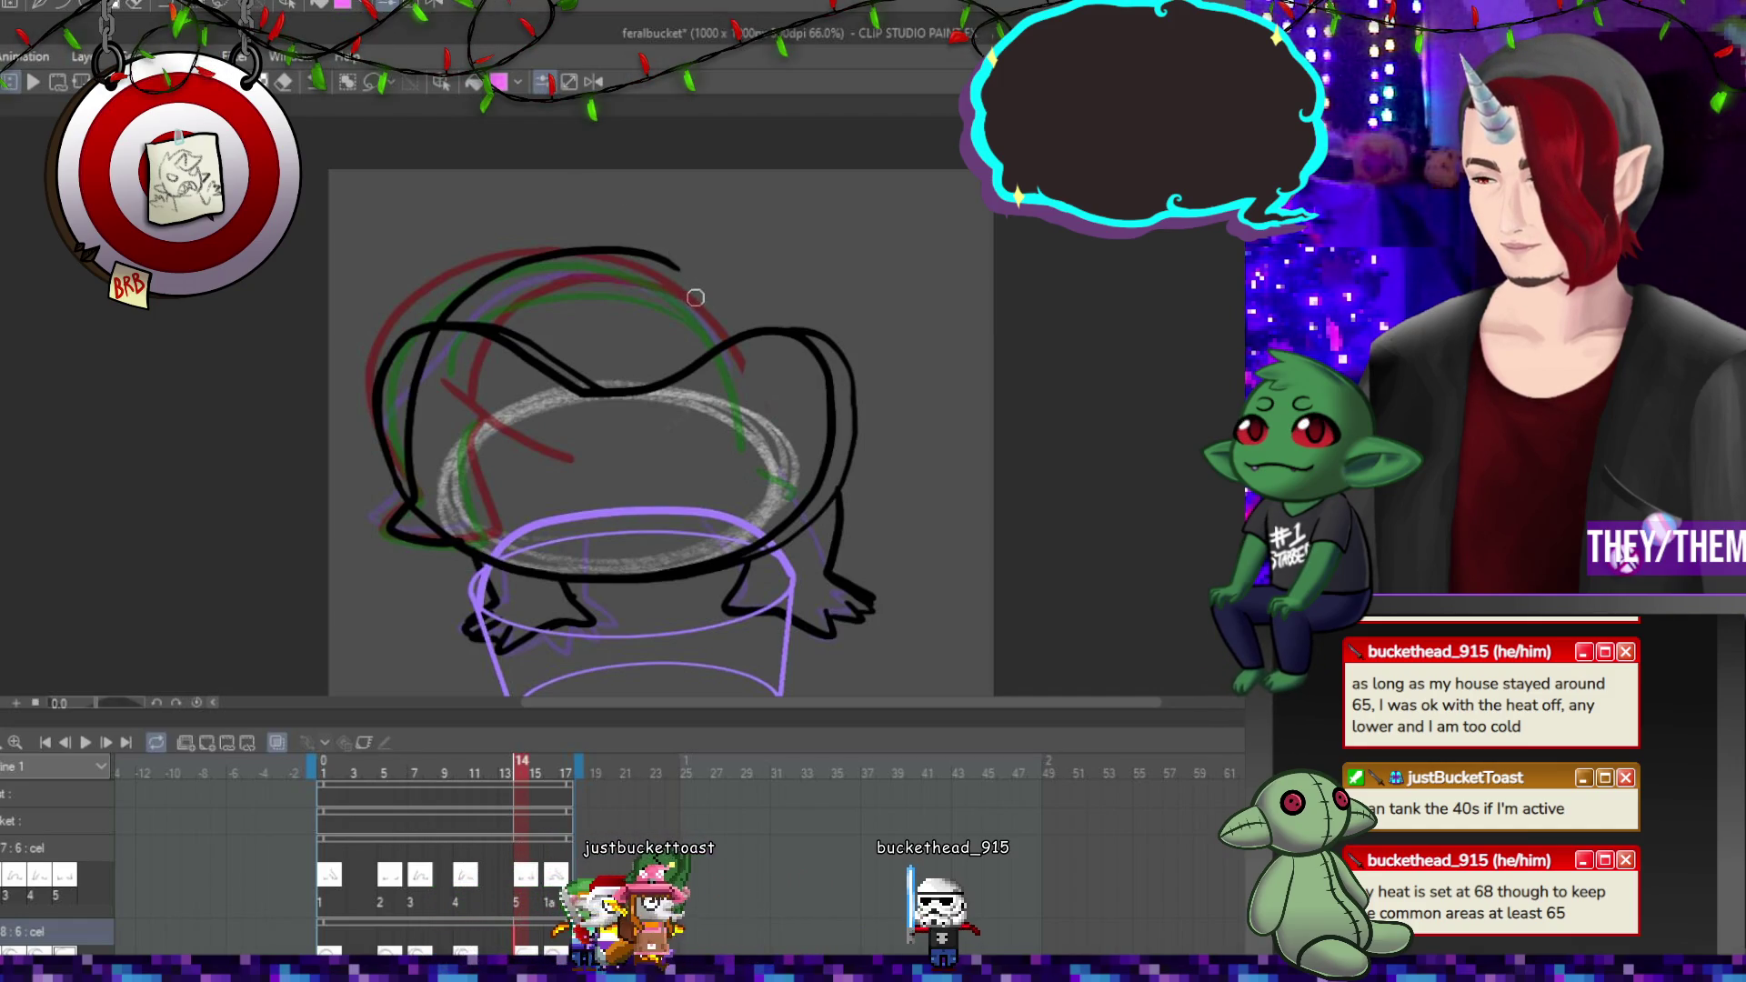
pyautogui.moveTo(696, 297)
pyautogui.mouseDown()
pyautogui.moveTo(573, 272)
pyautogui.moveTo(510, 314)
pyautogui.mouseUp()
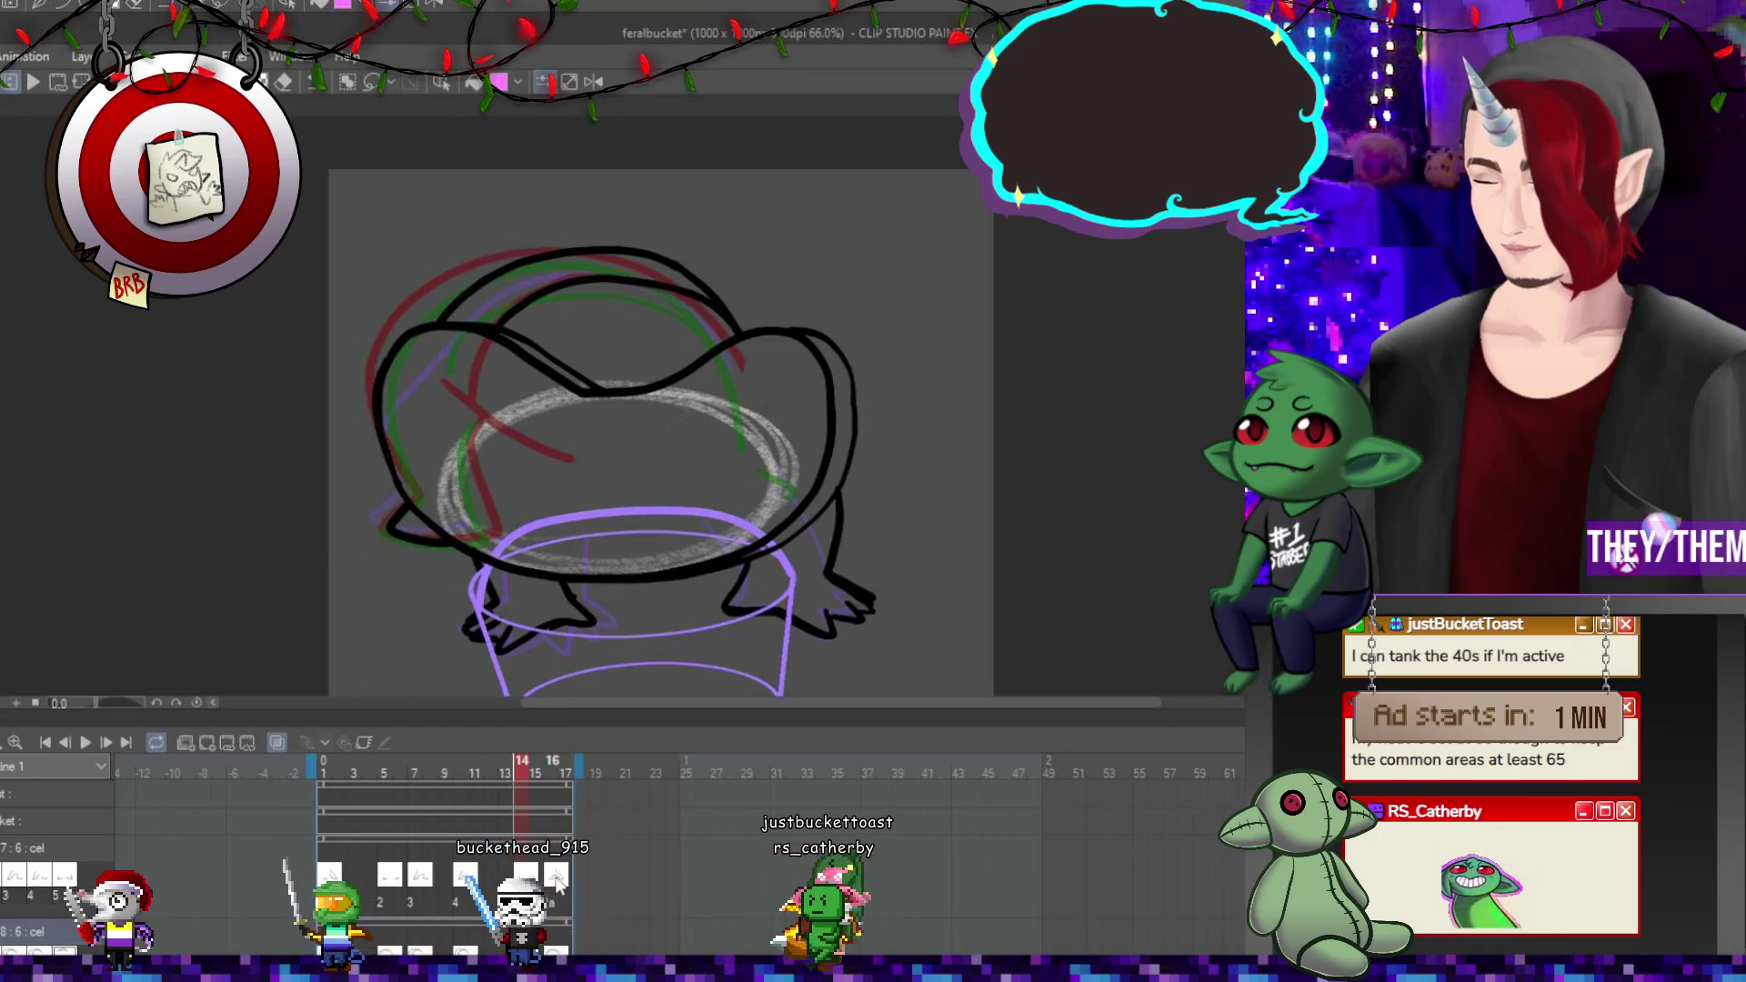
# Ink the inner left side of frame 16's head and compare the pose with frame 1 and neighbouring frames.
pyautogui.press('Right')
pyautogui.press('Right')
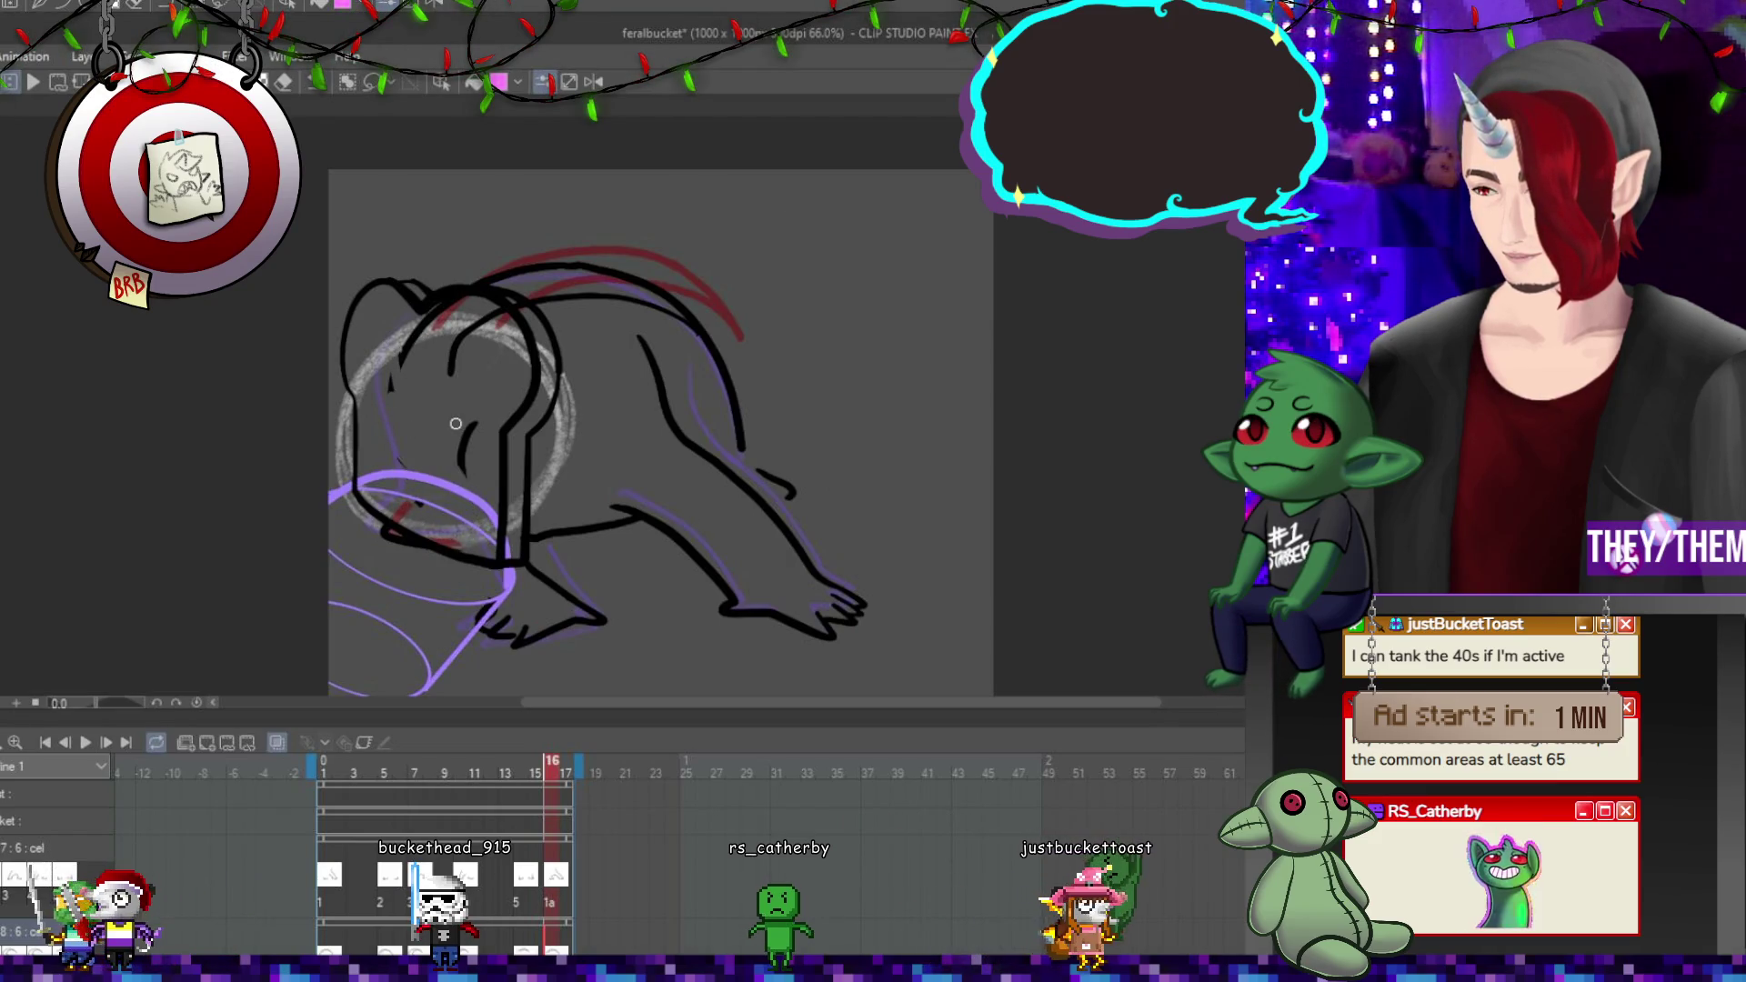
pyautogui.moveTo(433, 305); pyautogui.dragTo(411, 523)
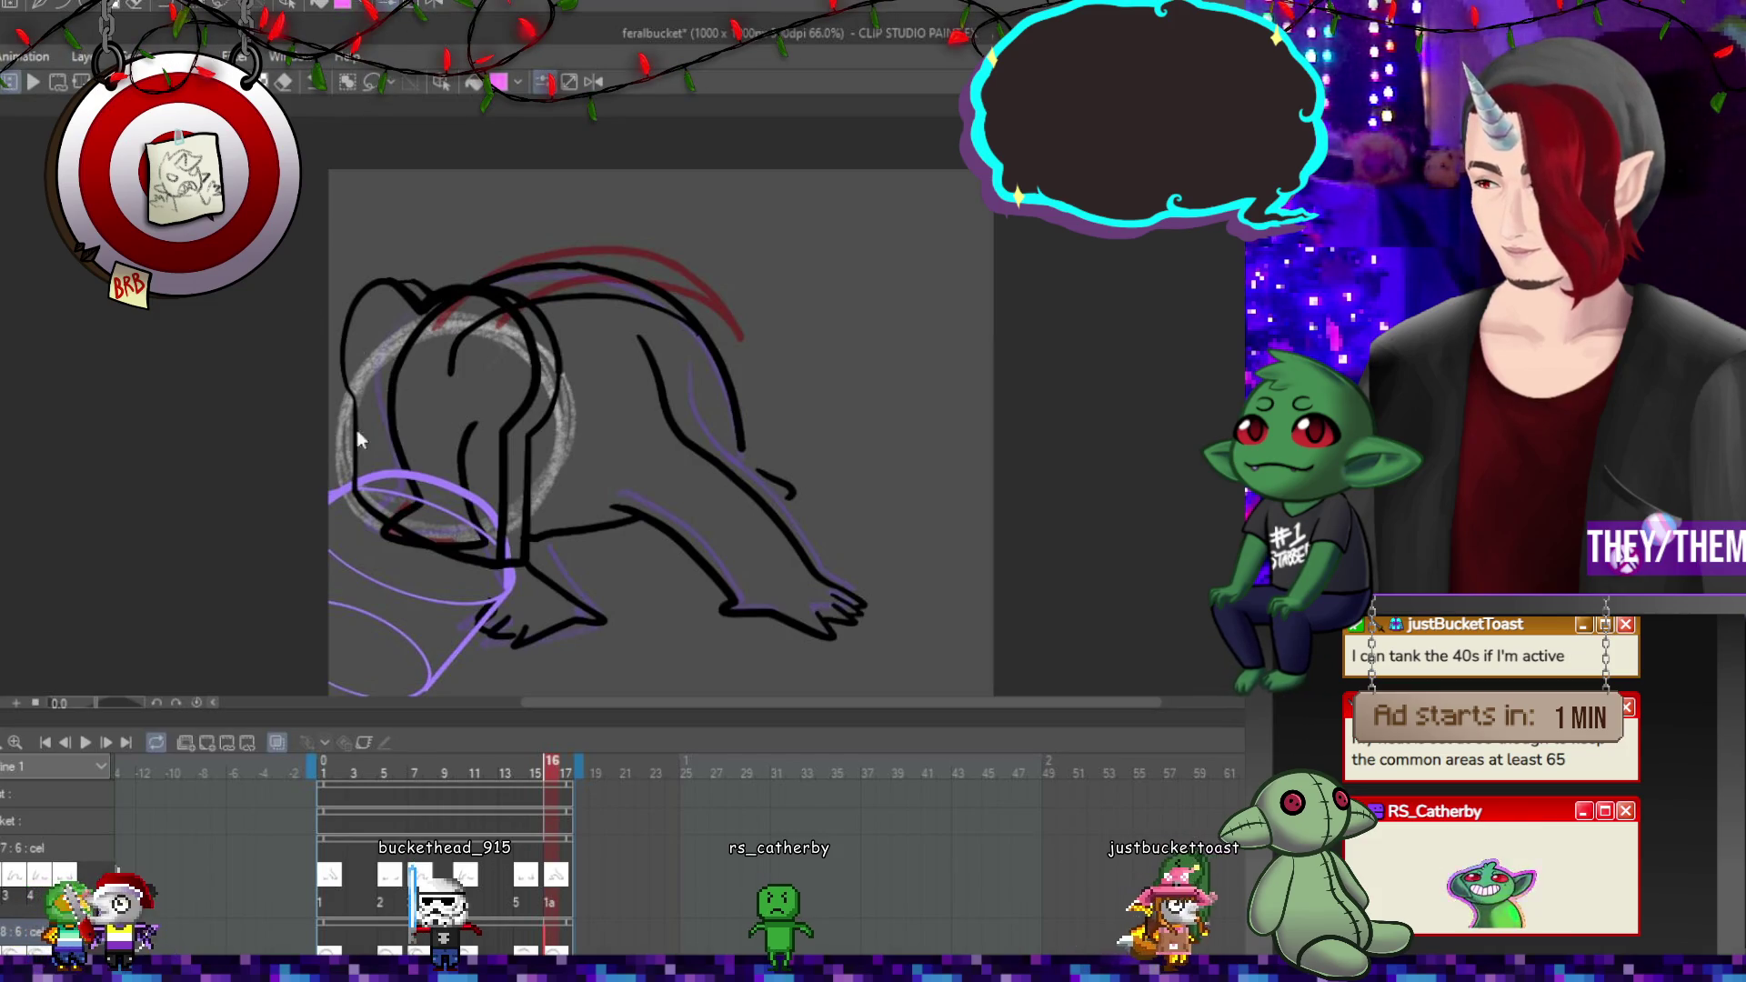
pyautogui.press('Home')
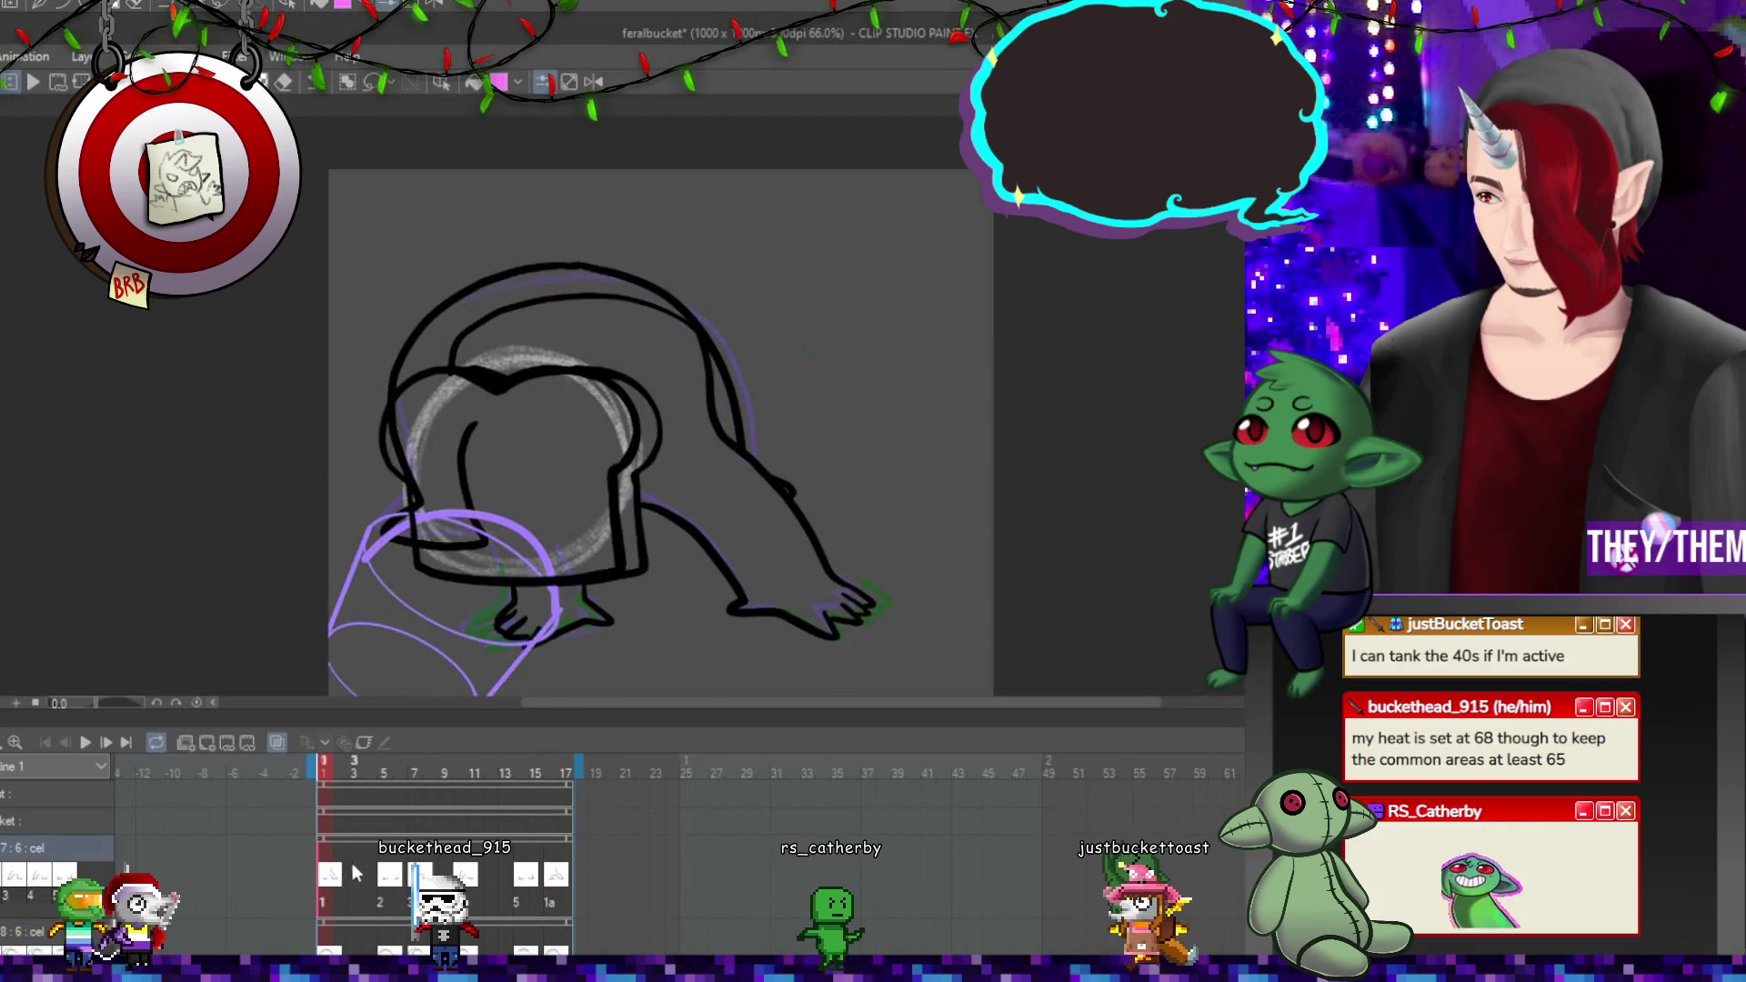
pyautogui.click(550, 895)
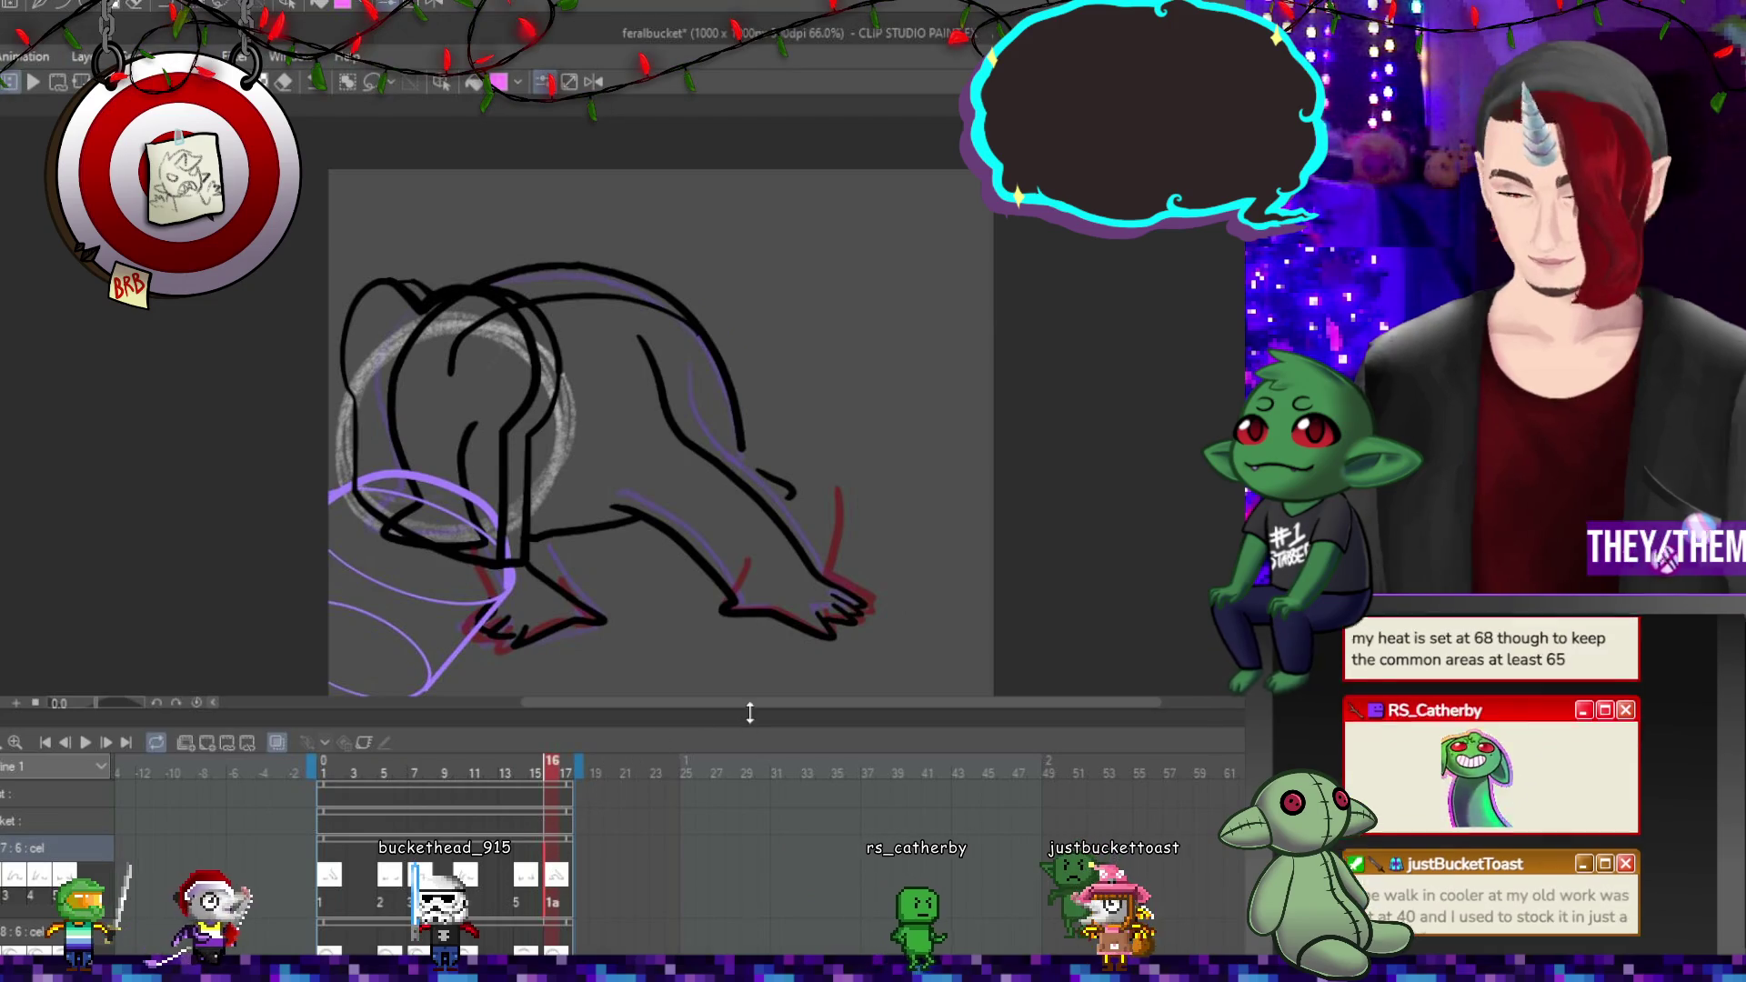
pyautogui.hotkey('ctrl', 't')
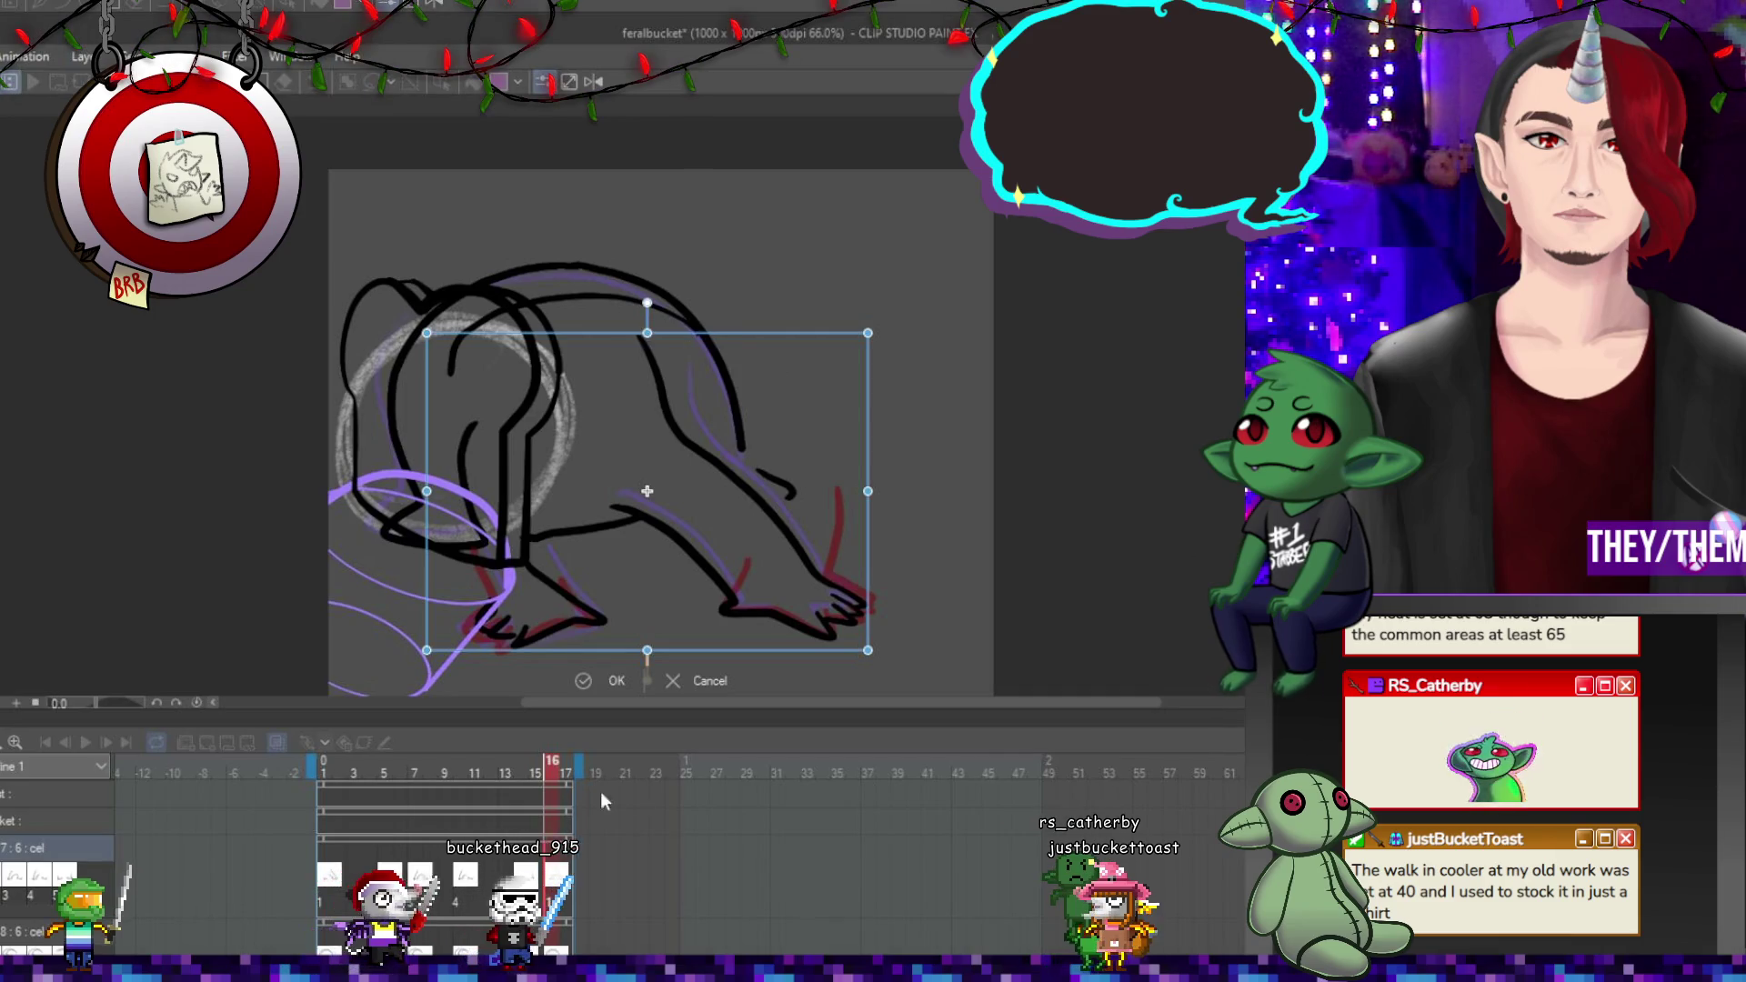
pyautogui.press('Return')
pyautogui.press('Delete')
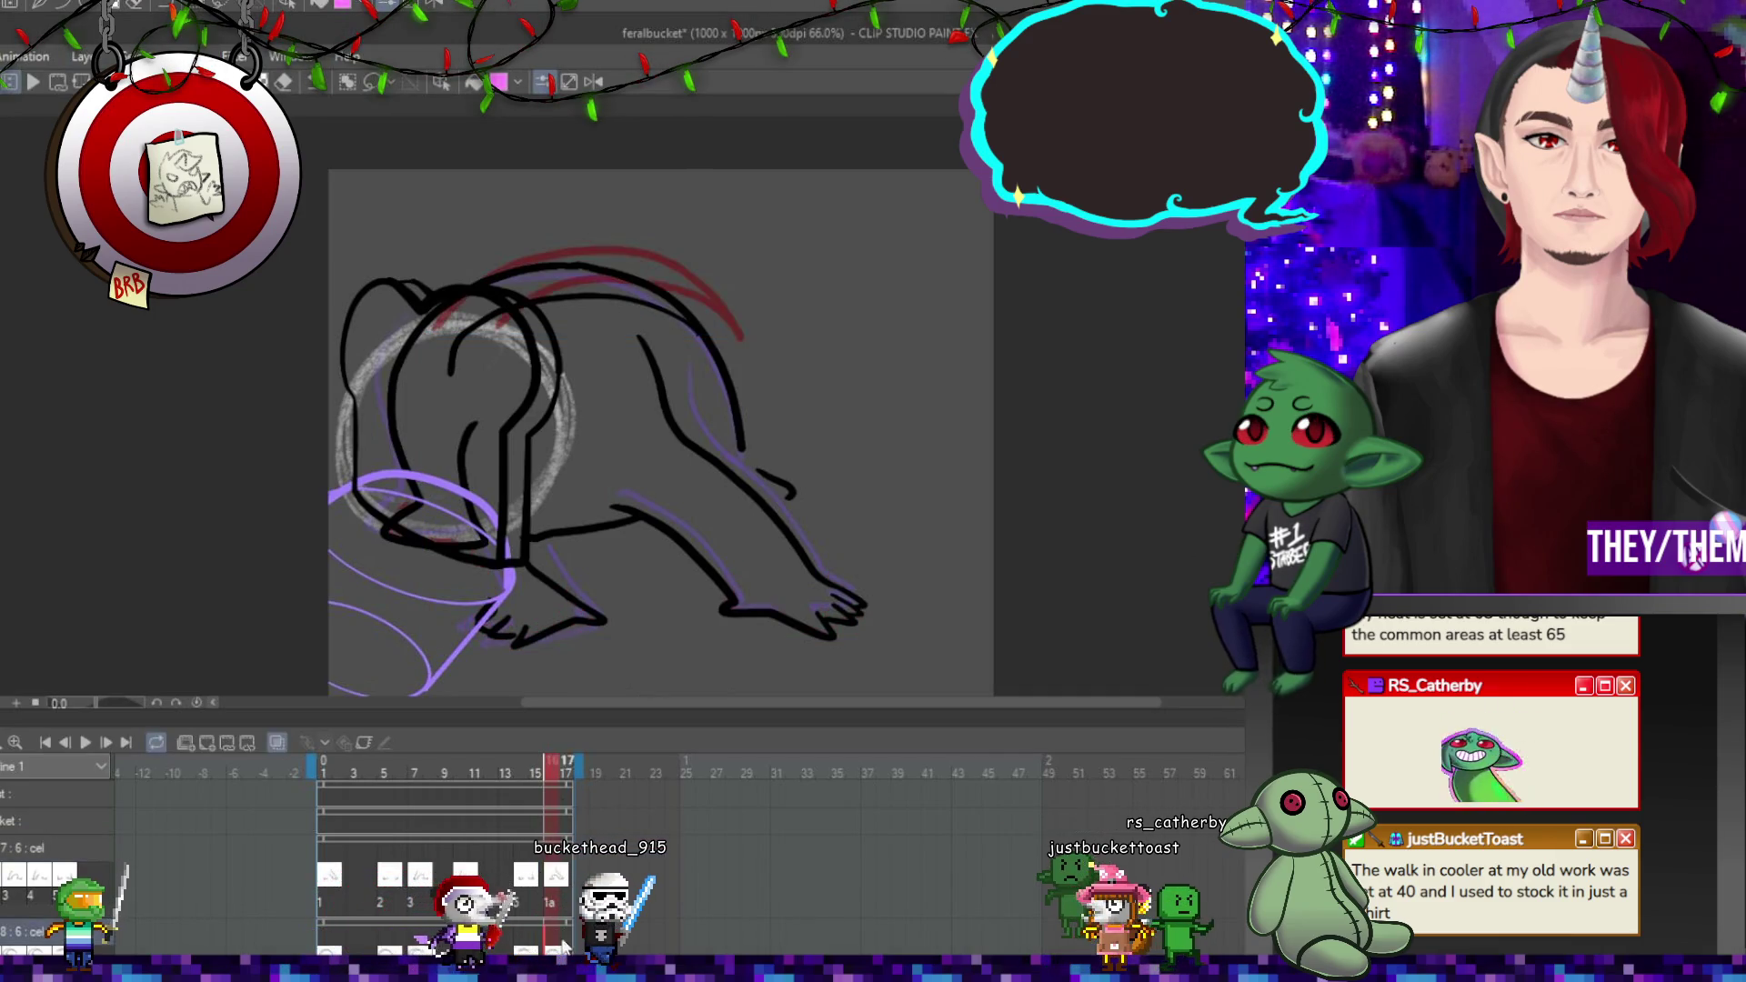
pyautogui.moveTo(437, 325); pyautogui.dragTo(741, 338)
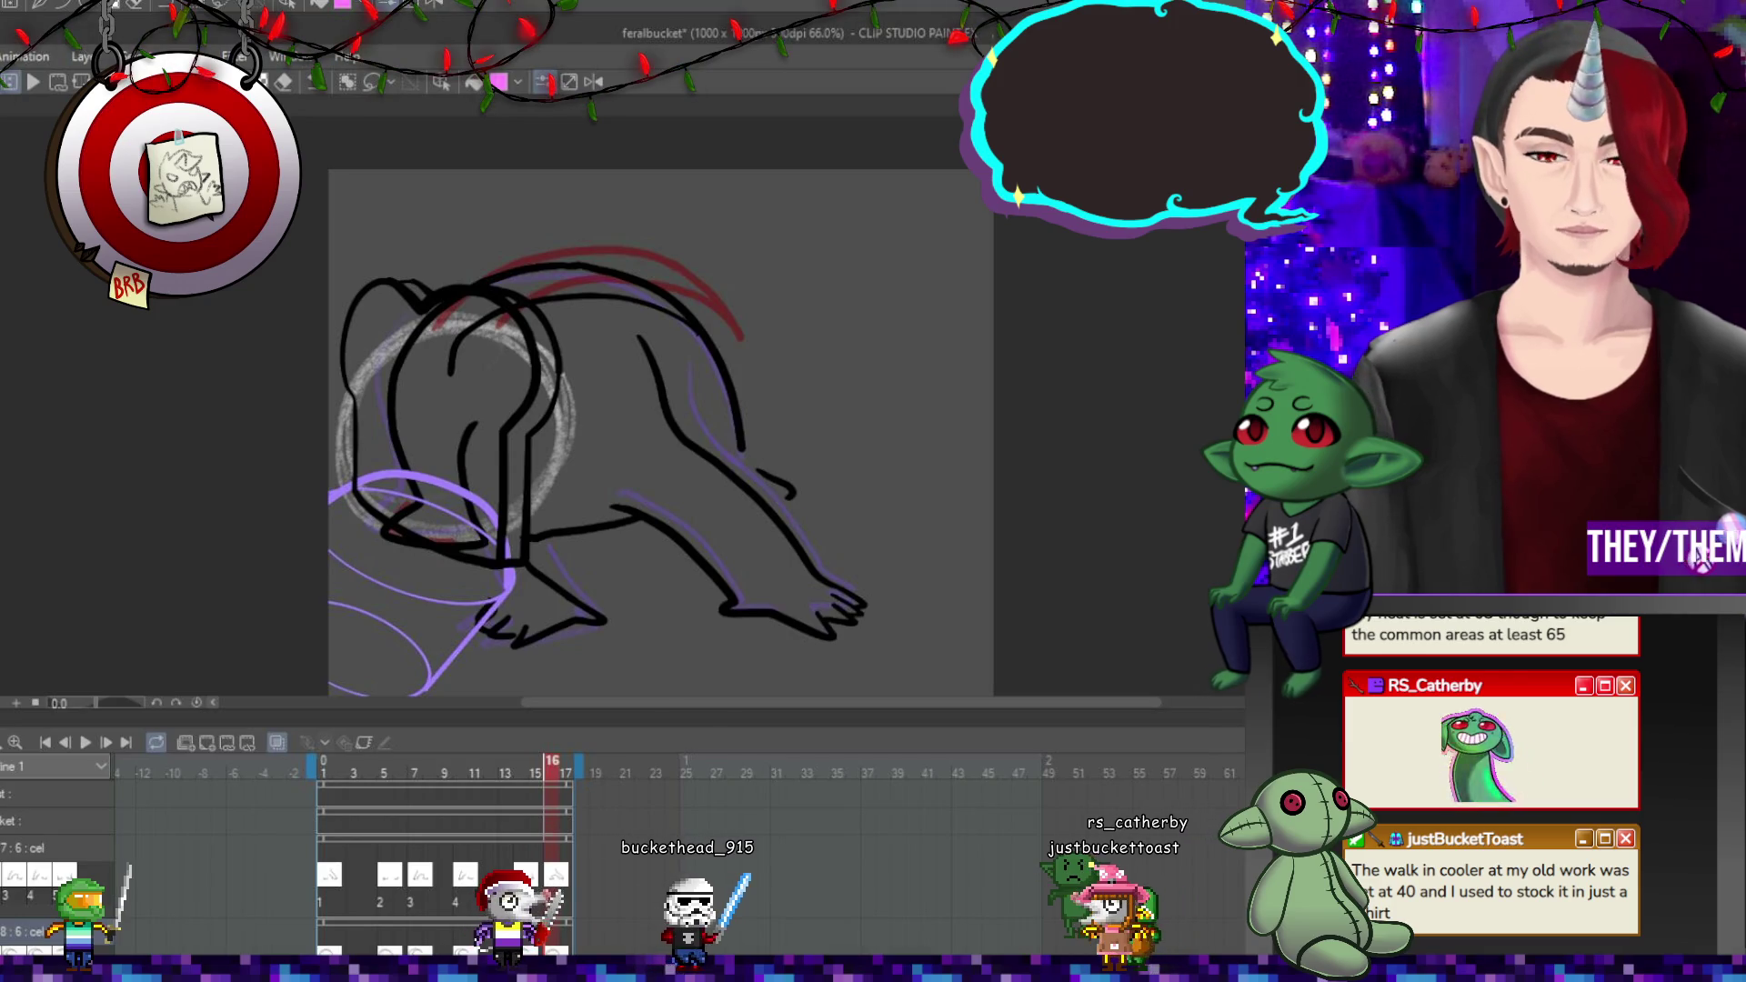
# Skew frame 16's body so the back leans right and stretch it down at the lower right.
pyautogui.hotkey('ctrl', 't')
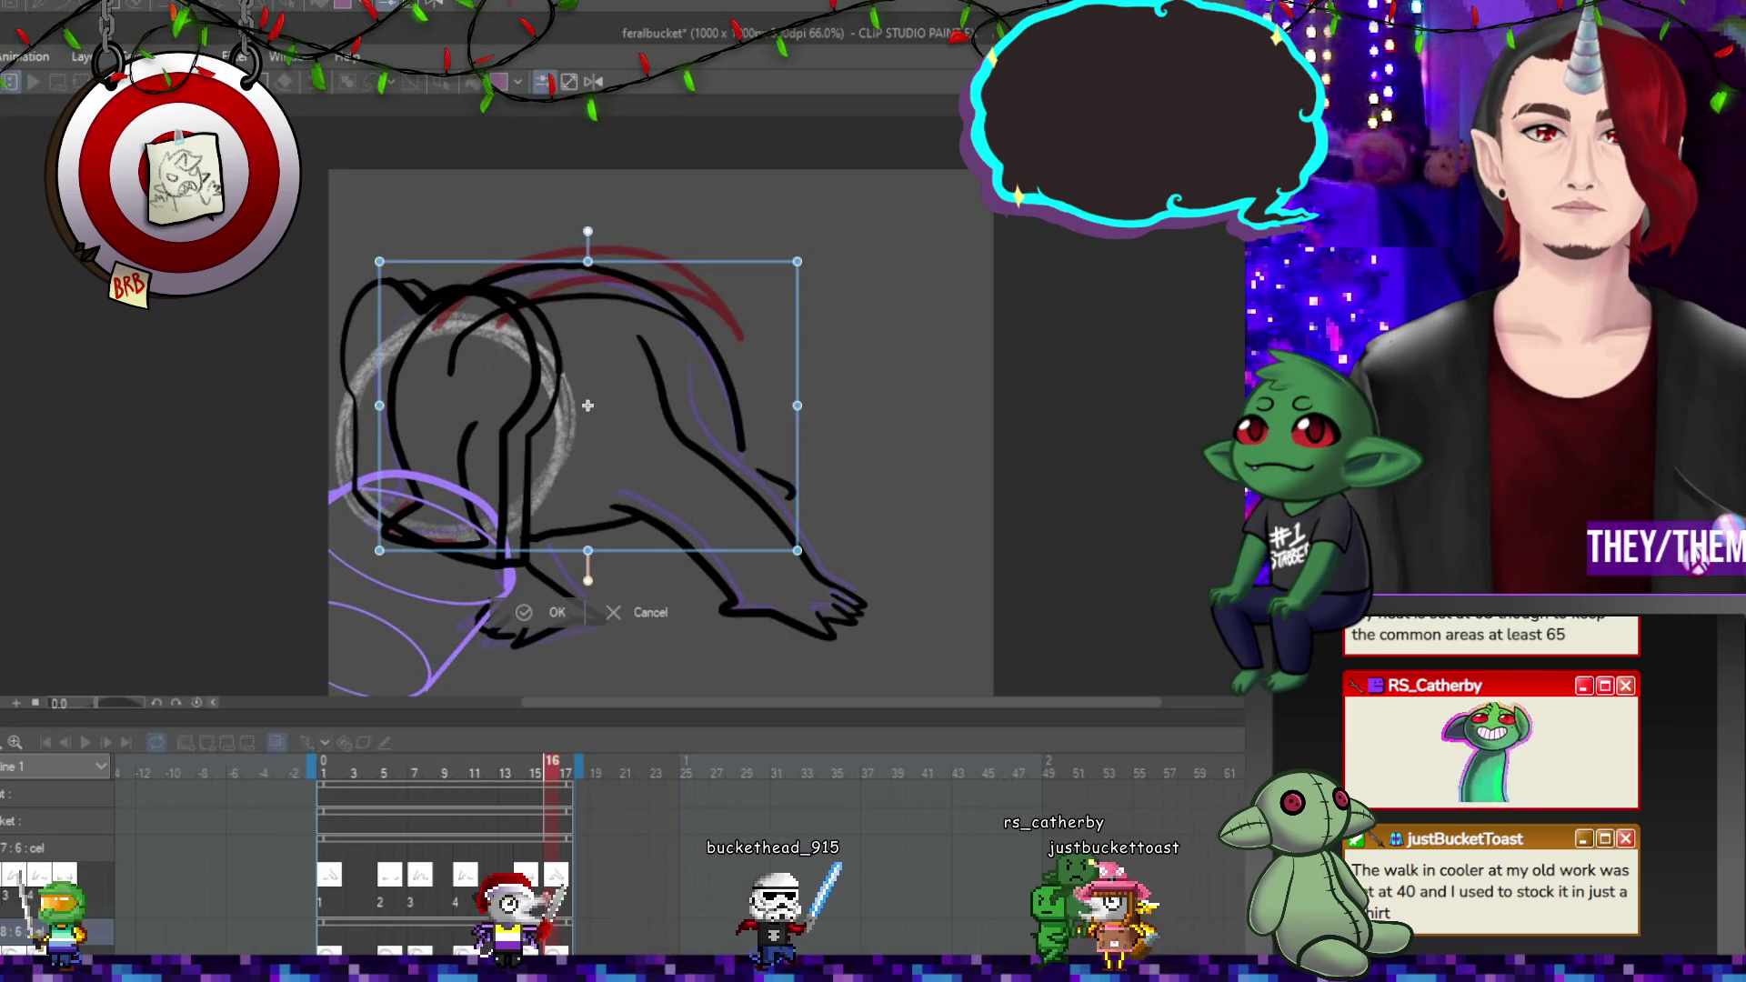
pyautogui.moveTo(587, 263); pyautogui.dragTo(653, 255)
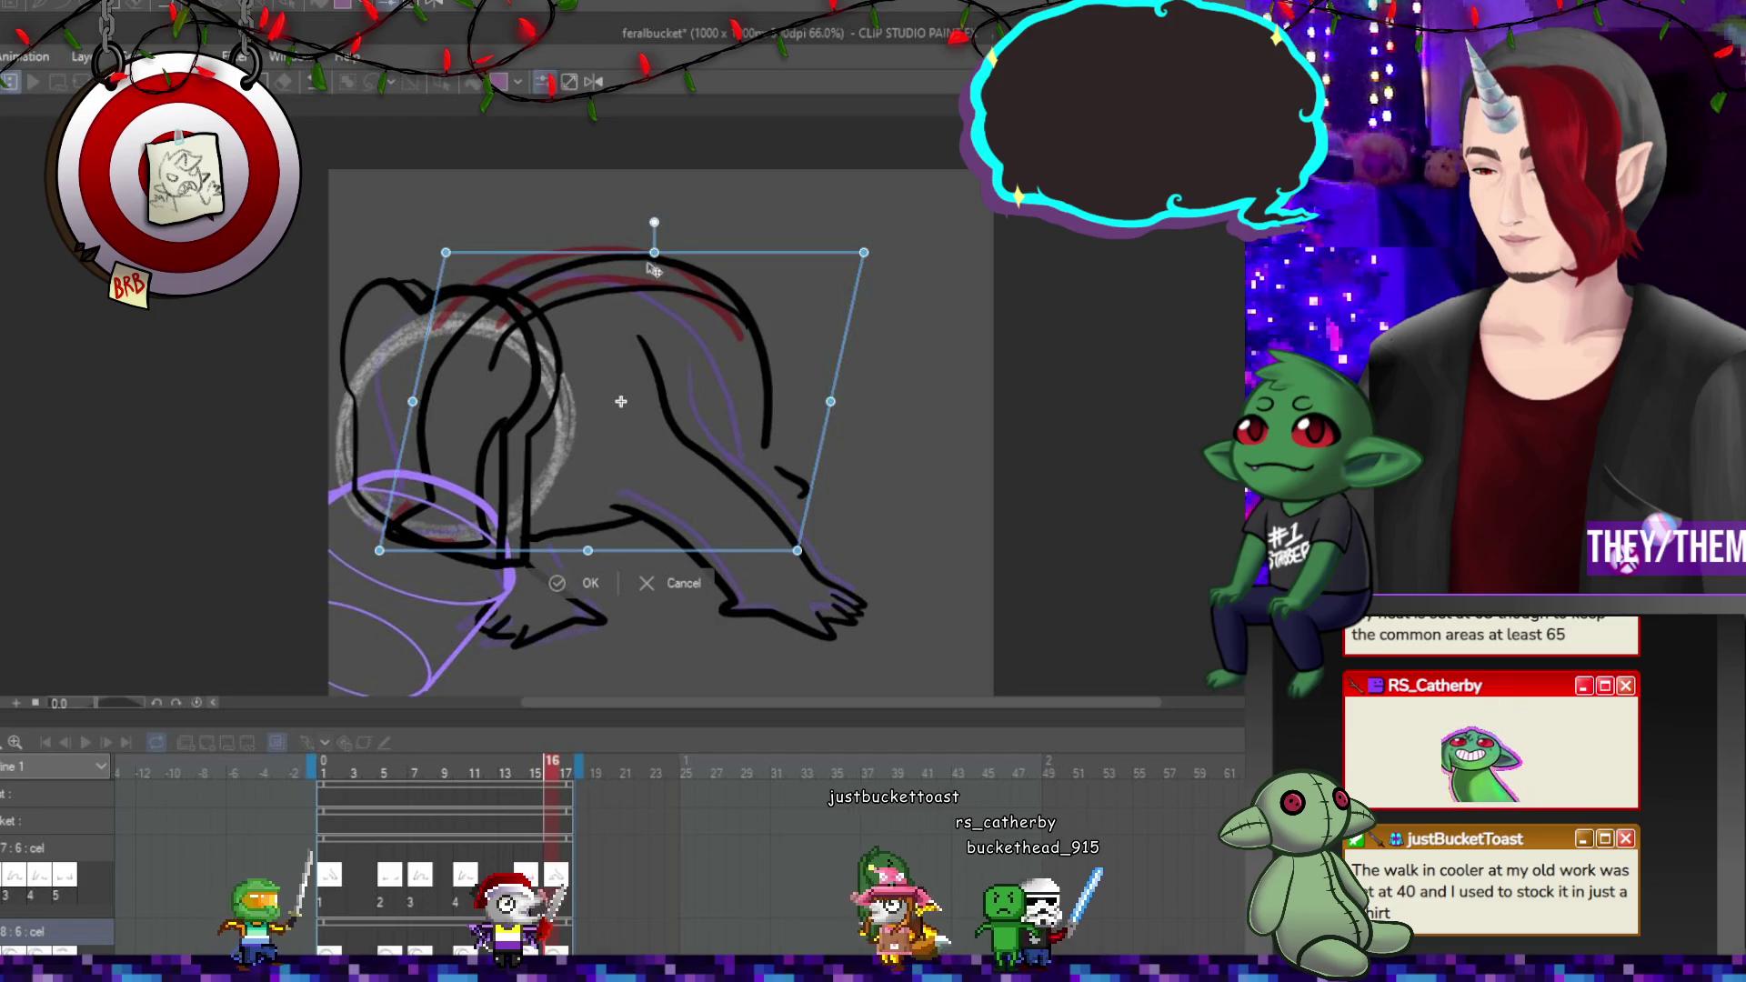
pyautogui.moveTo(797, 551); pyautogui.dragTo(797, 564)
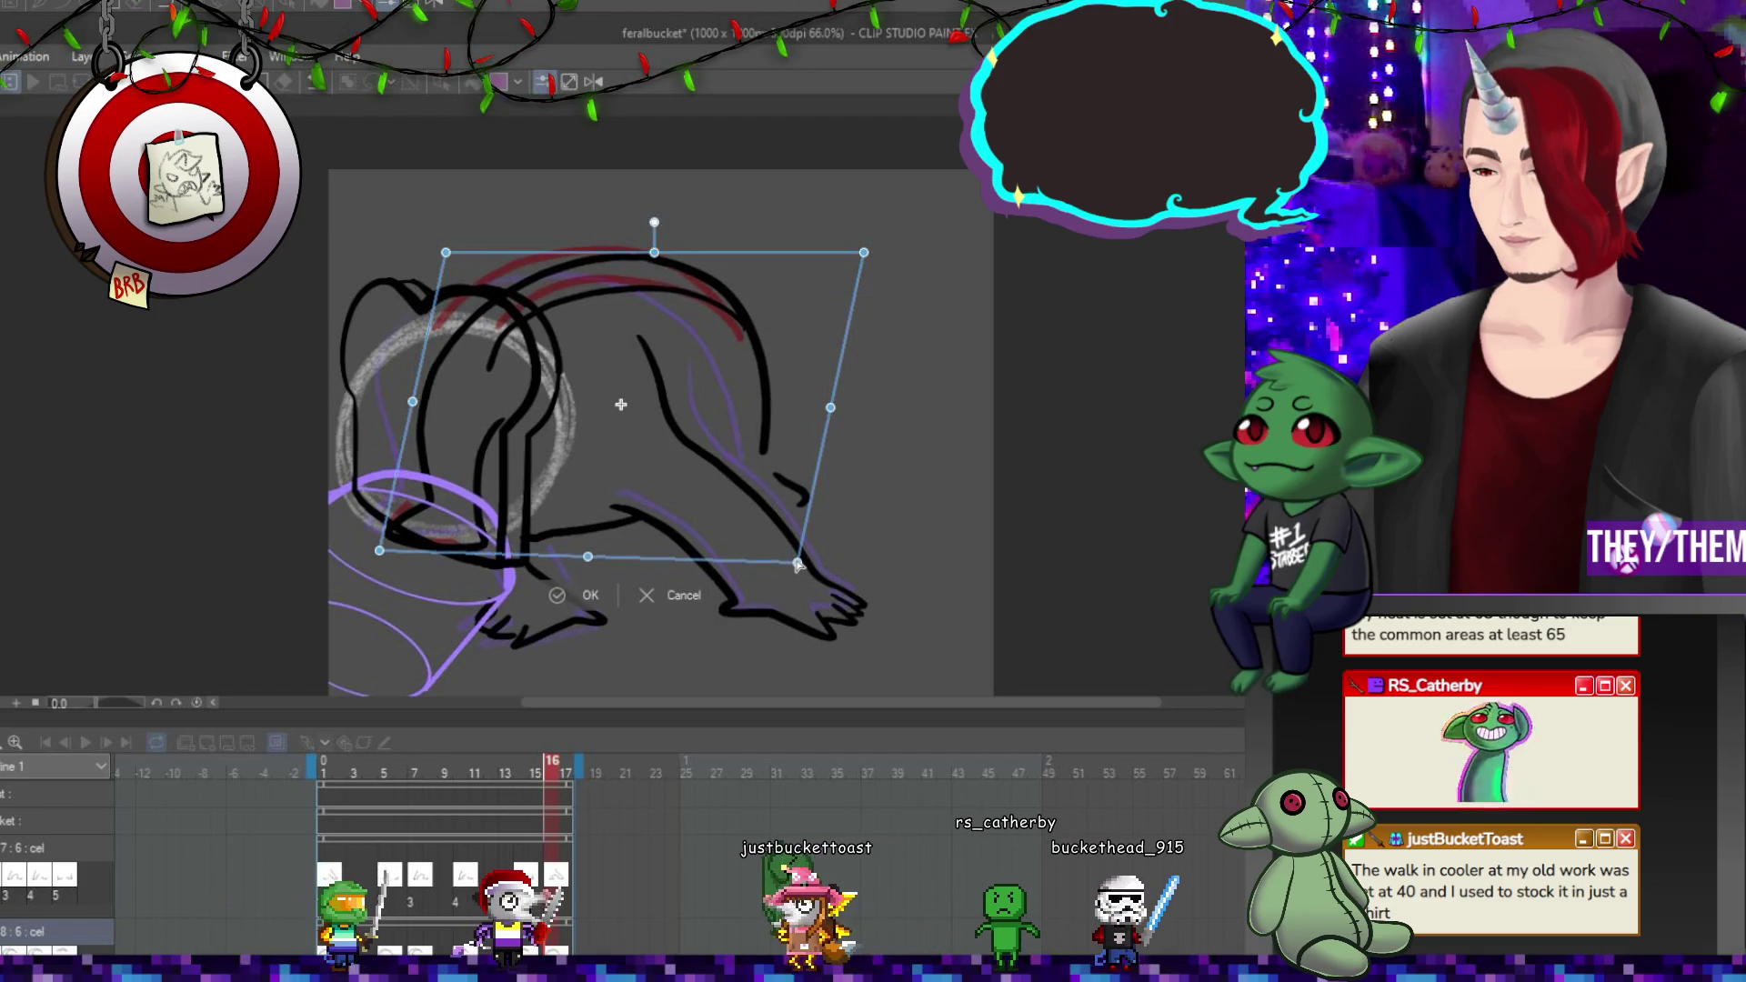
pyautogui.press('Return')
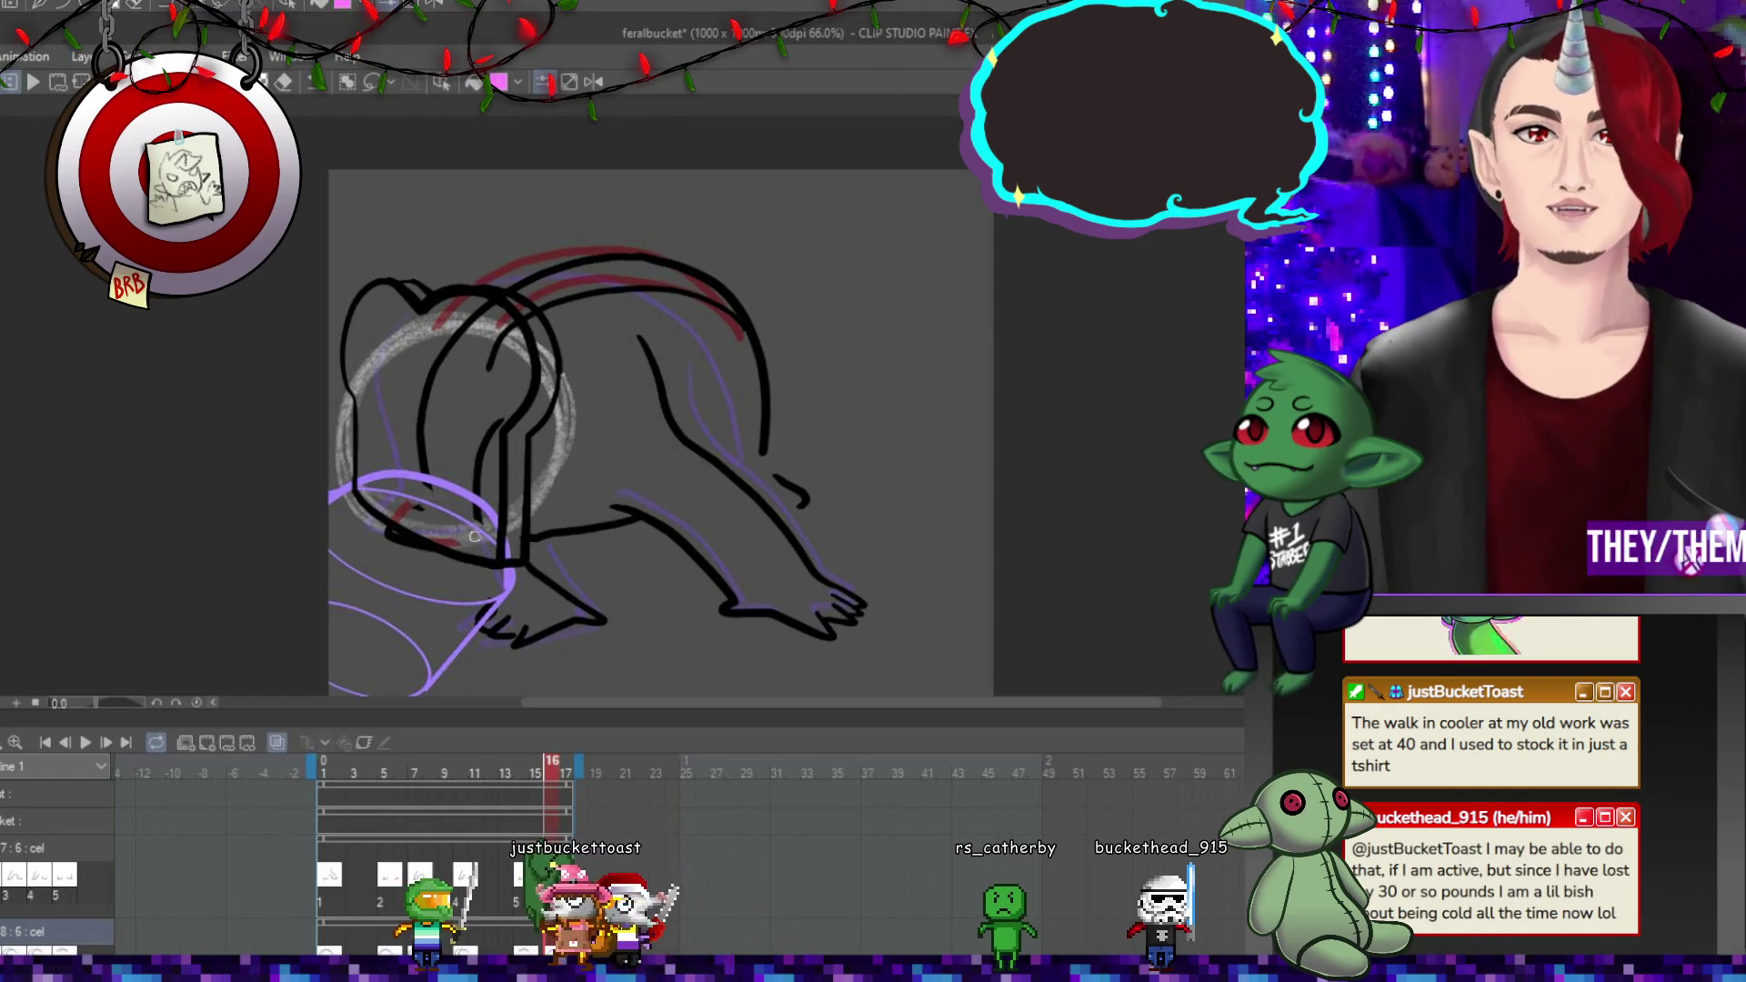
# Erase the stray inner head curve and body marks, then add a short stroke to the back line.
pyautogui.moveTo(422, 464); pyautogui.dragTo(420, 420)
pyautogui.moveTo(502, 325); pyautogui.dragTo(518, 291)
pyautogui.moveTo(421, 350); pyautogui.dragTo(482, 314)
pyautogui.moveTo(482, 437); pyautogui.dragTo(478, 495)
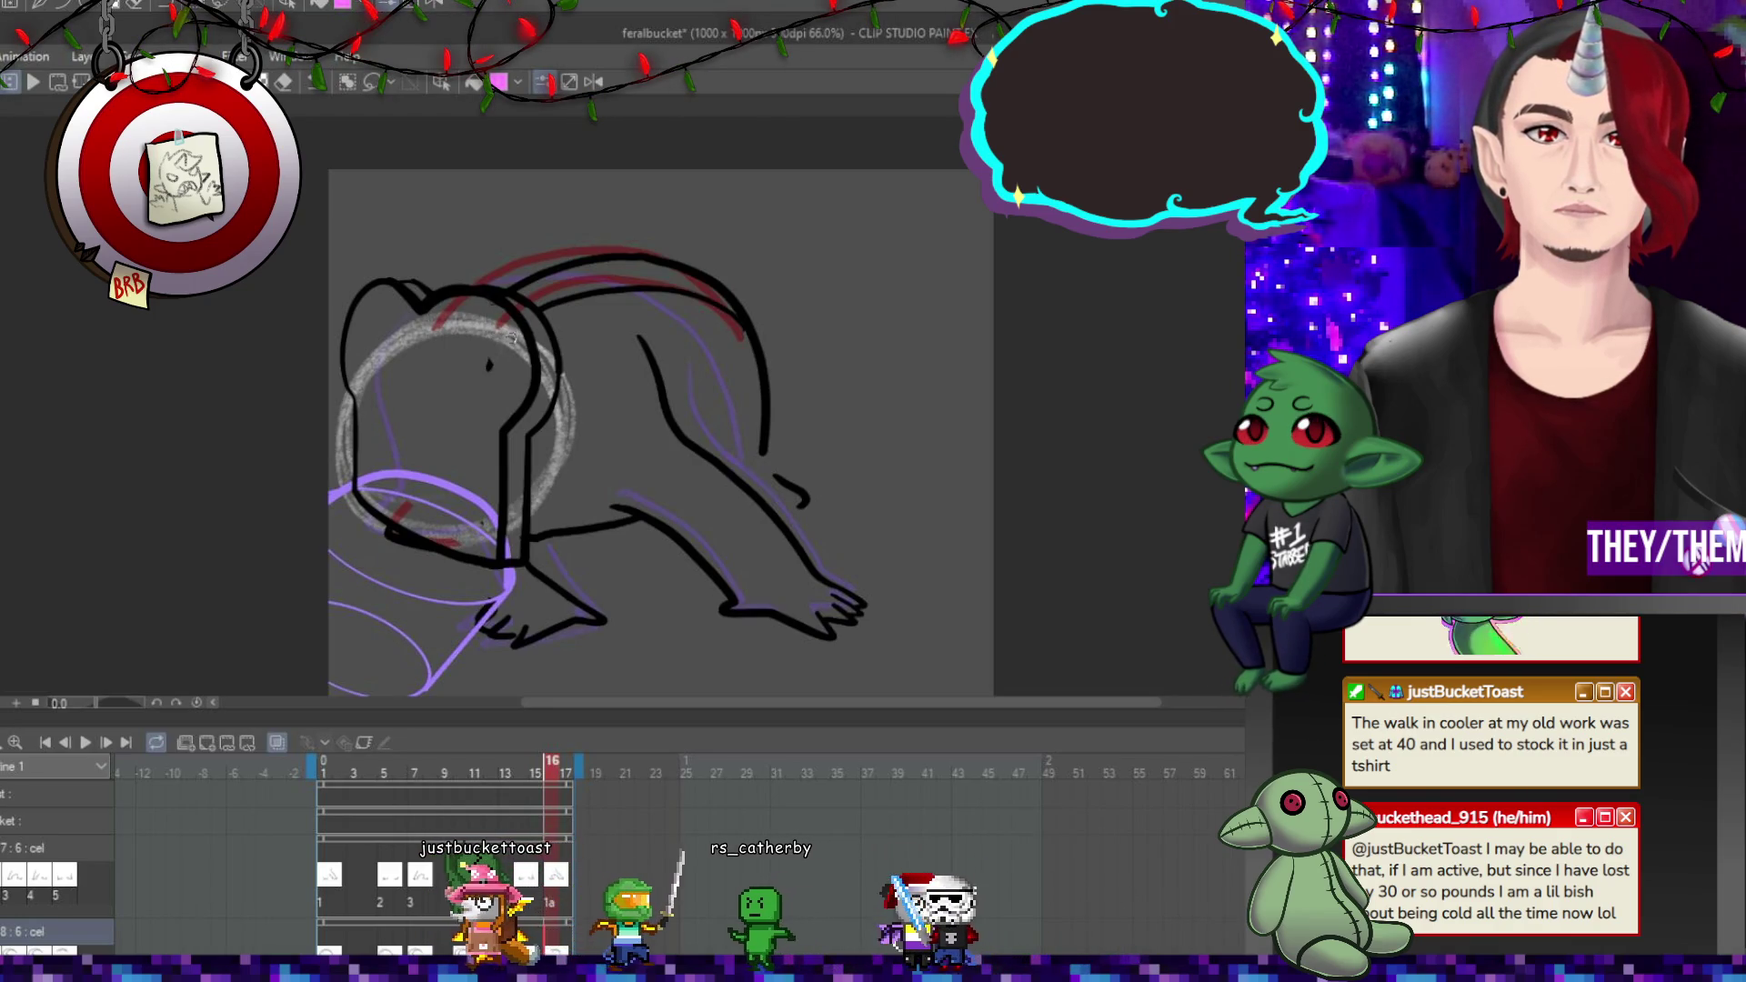
pyautogui.moveTo(496, 359); pyautogui.dragTo(482, 373)
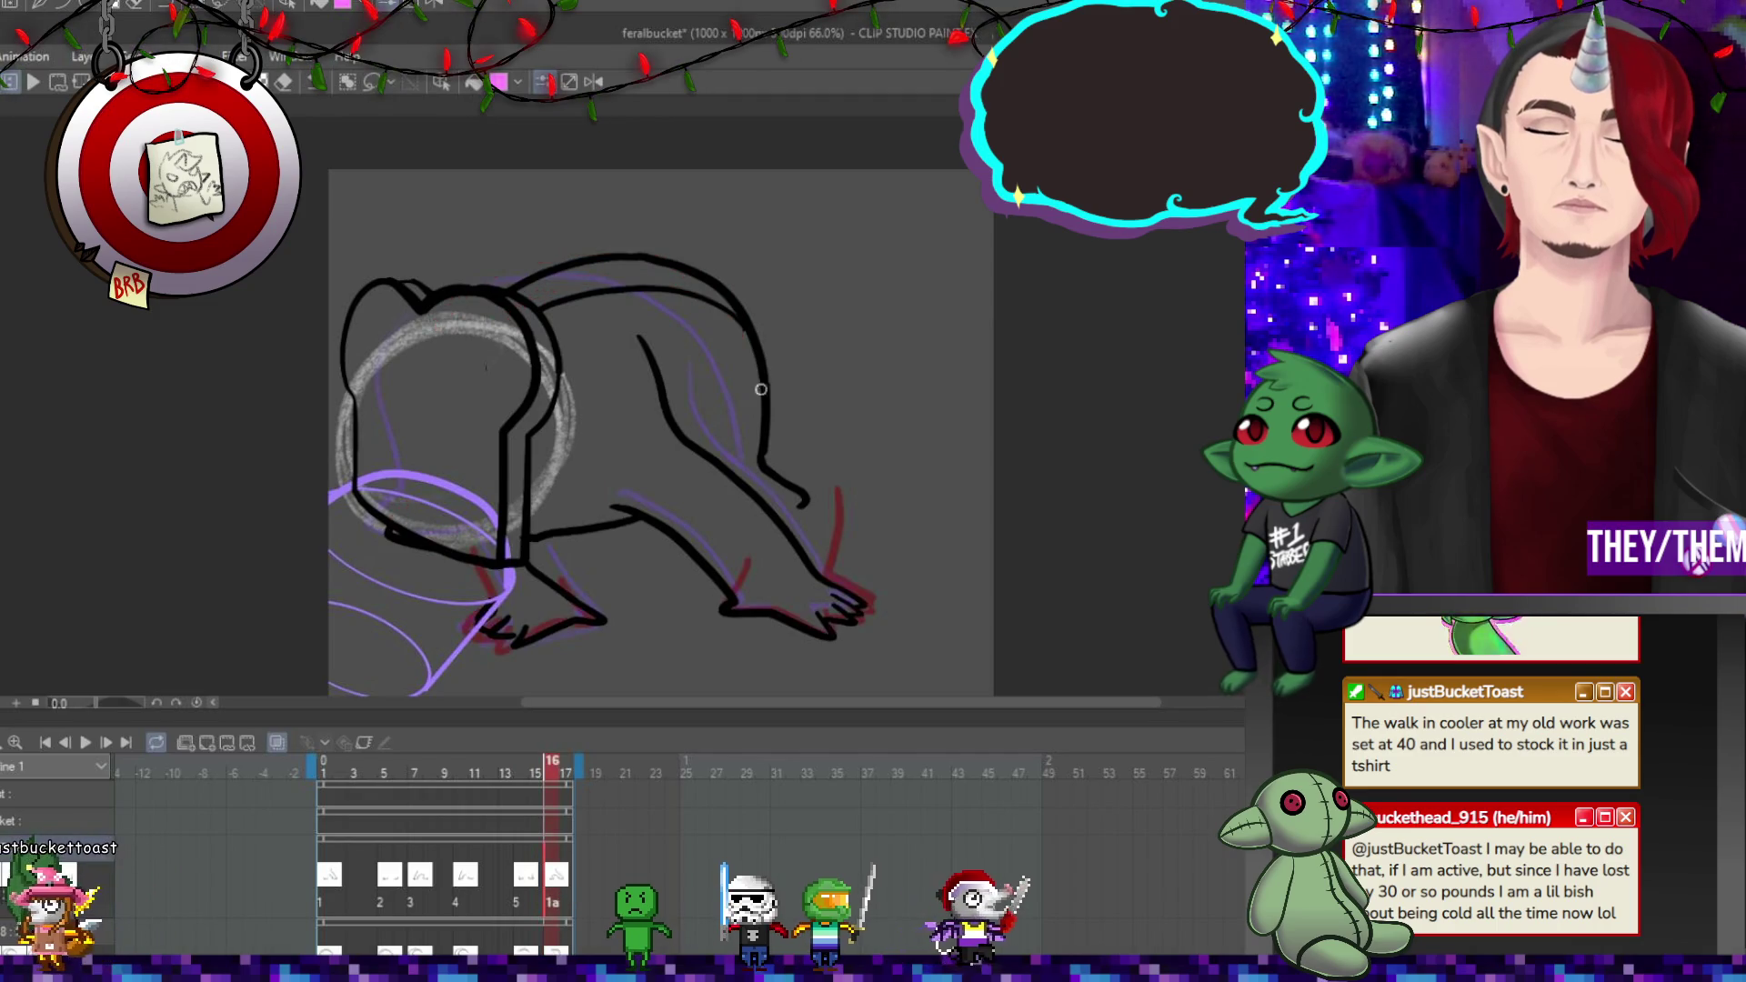
pyautogui.hotkey('ctrl', 'z')
pyautogui.hotkey('ctrl', 'z')
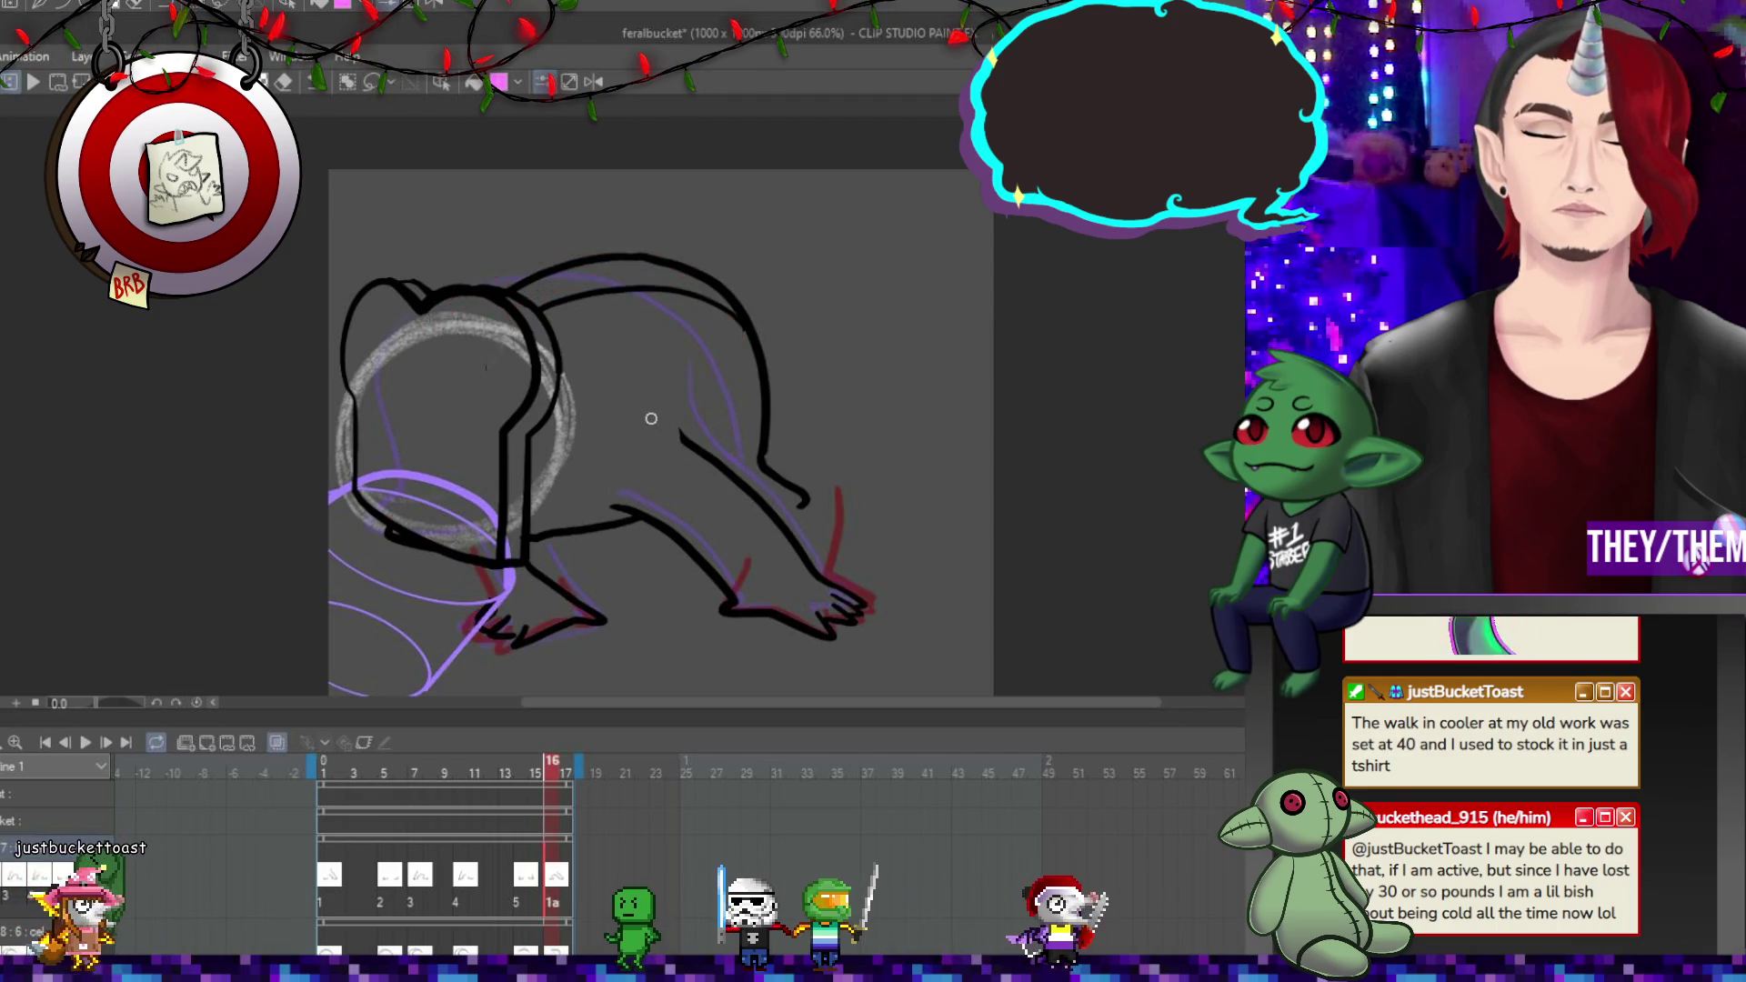
pyautogui.moveTo(708, 353); pyautogui.dragTo(694, 425)
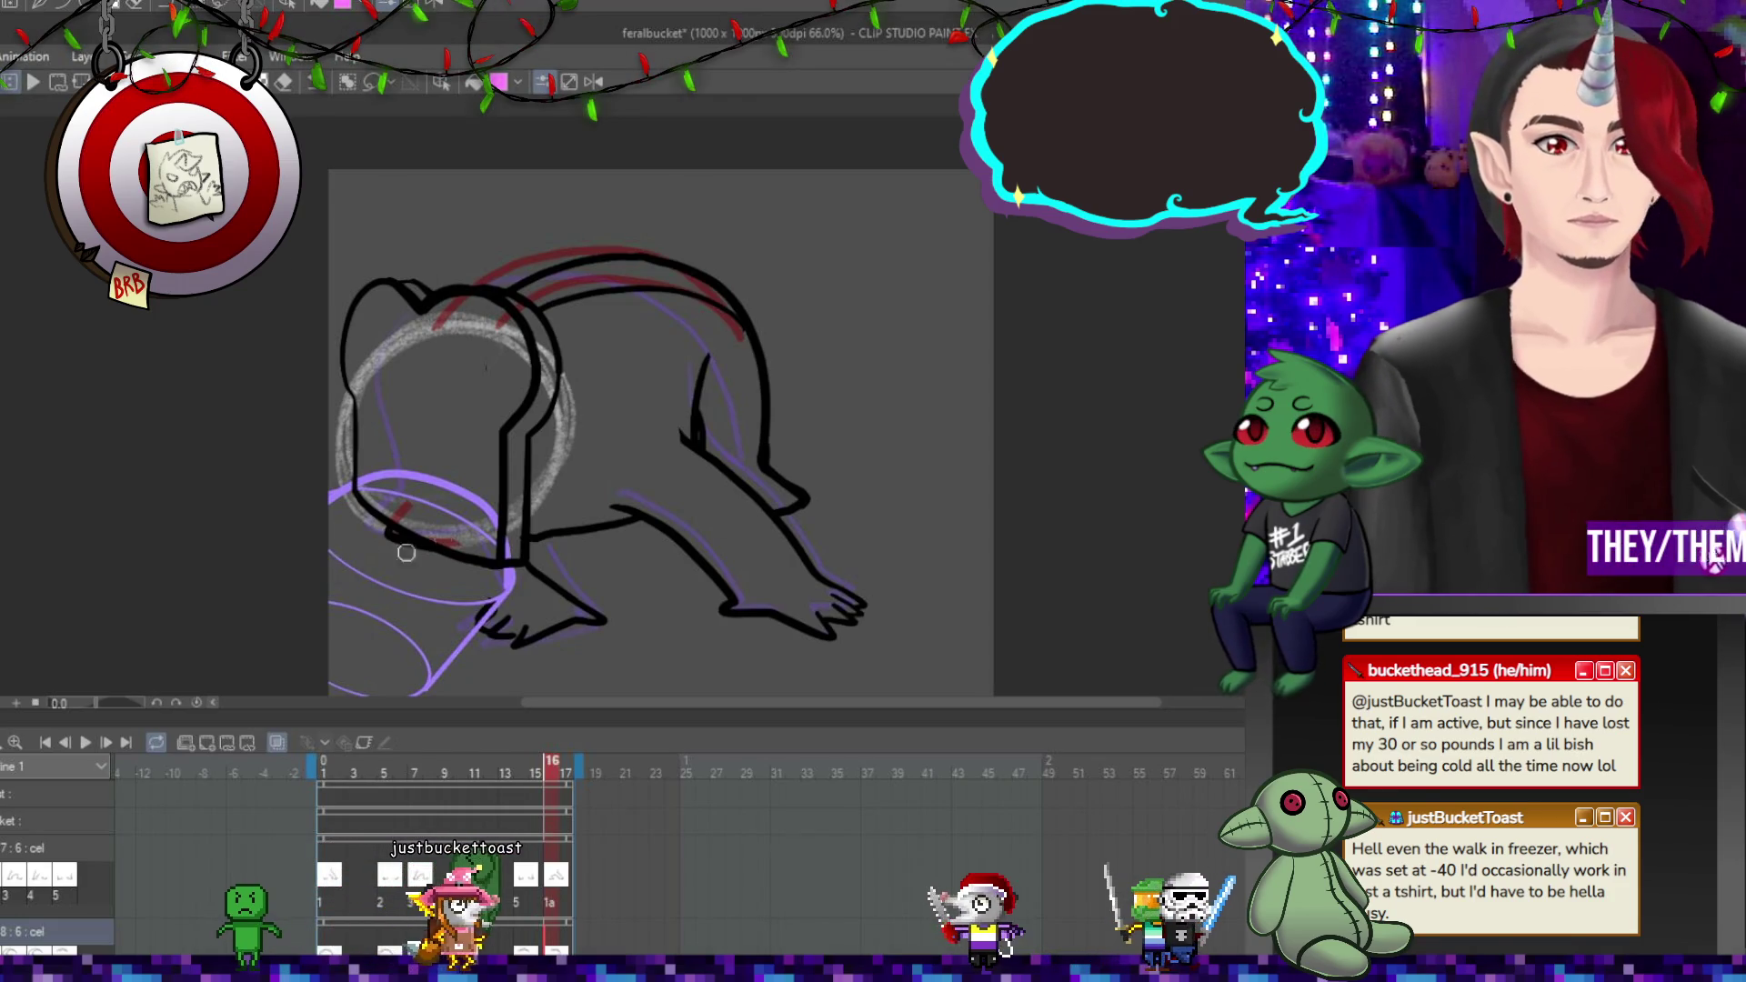
# Play the animation through to review the creature's motion, then stop playback.
pyautogui.scroll(-1, 512, 449)
pyautogui.scroll(1, 512, 448)
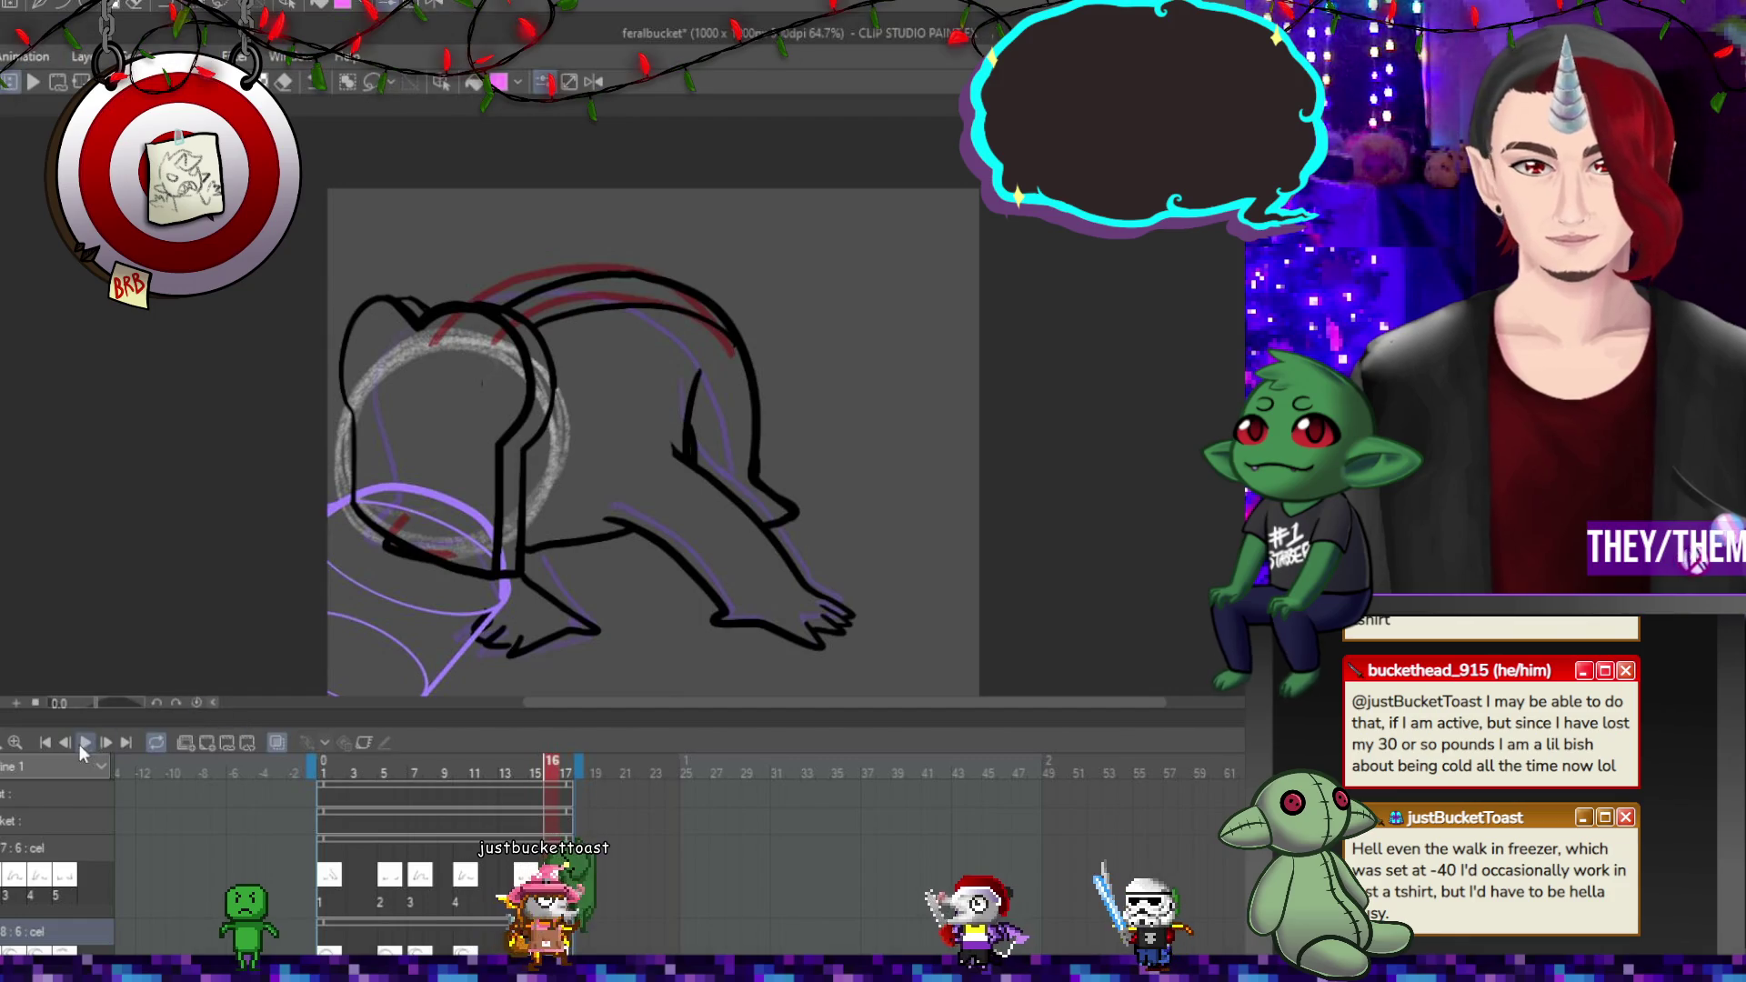
pyautogui.press('space')
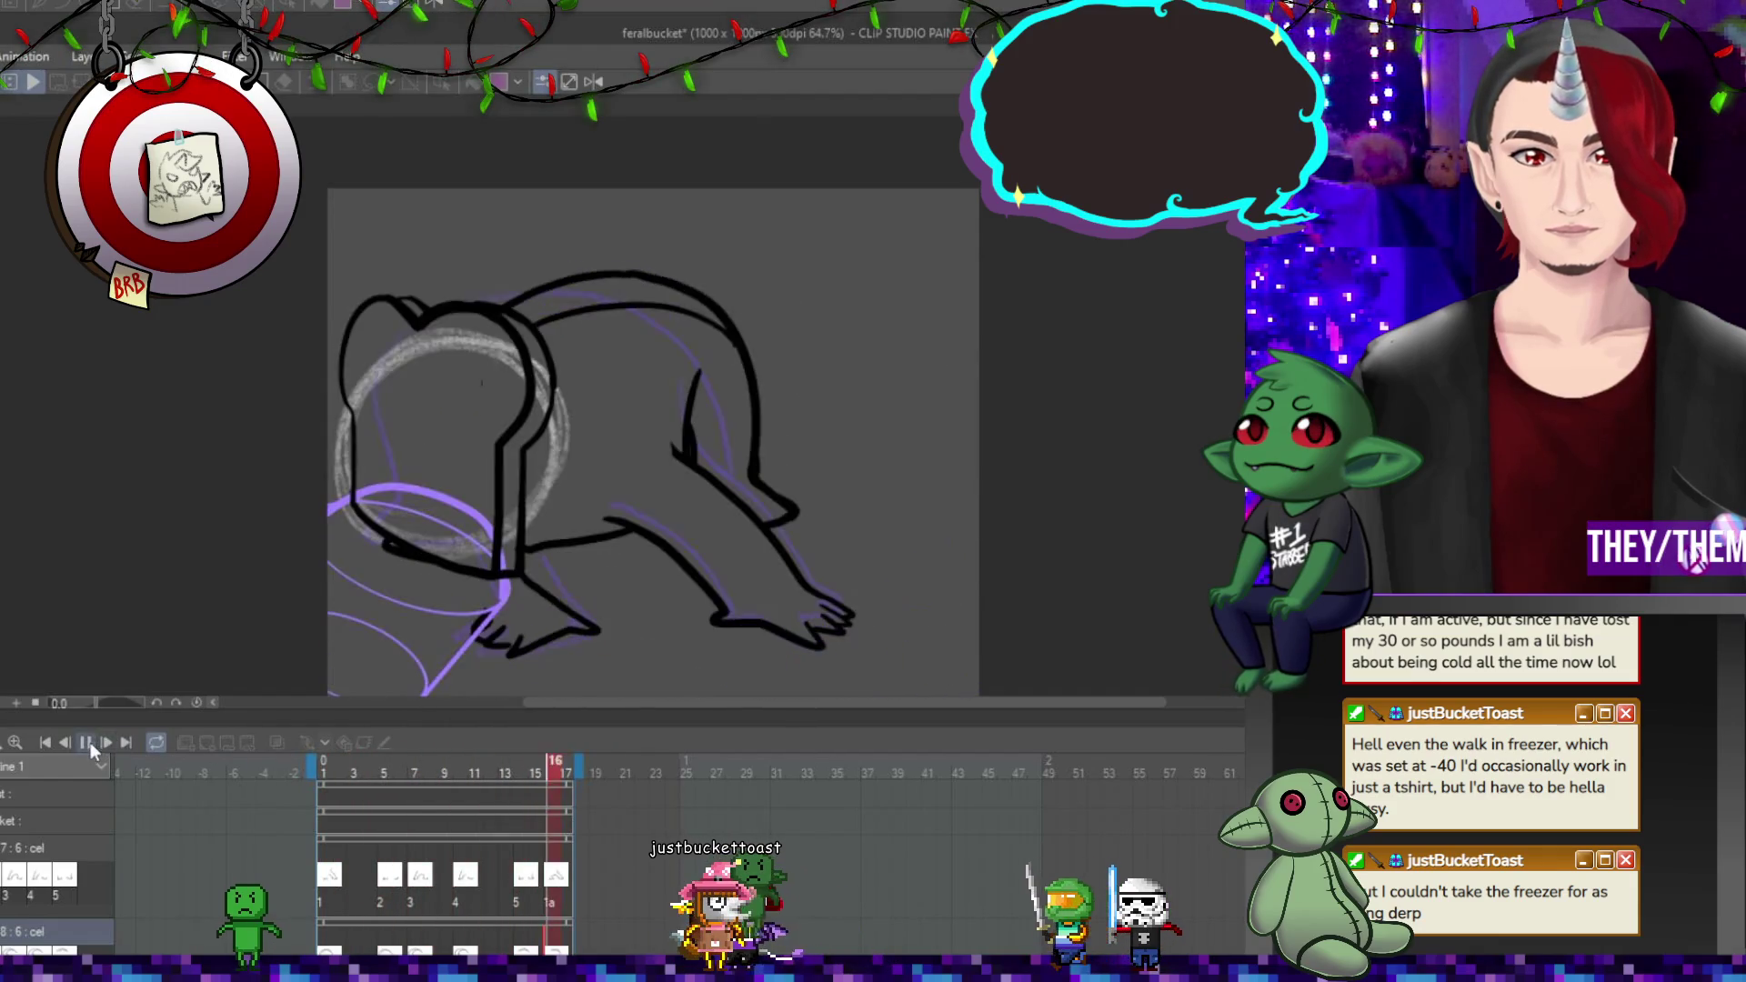
pyautogui.press('space')
# Erase part of frame 10's top-back stroke, then zoom out and replay the animation.
pyautogui.click(459, 766)
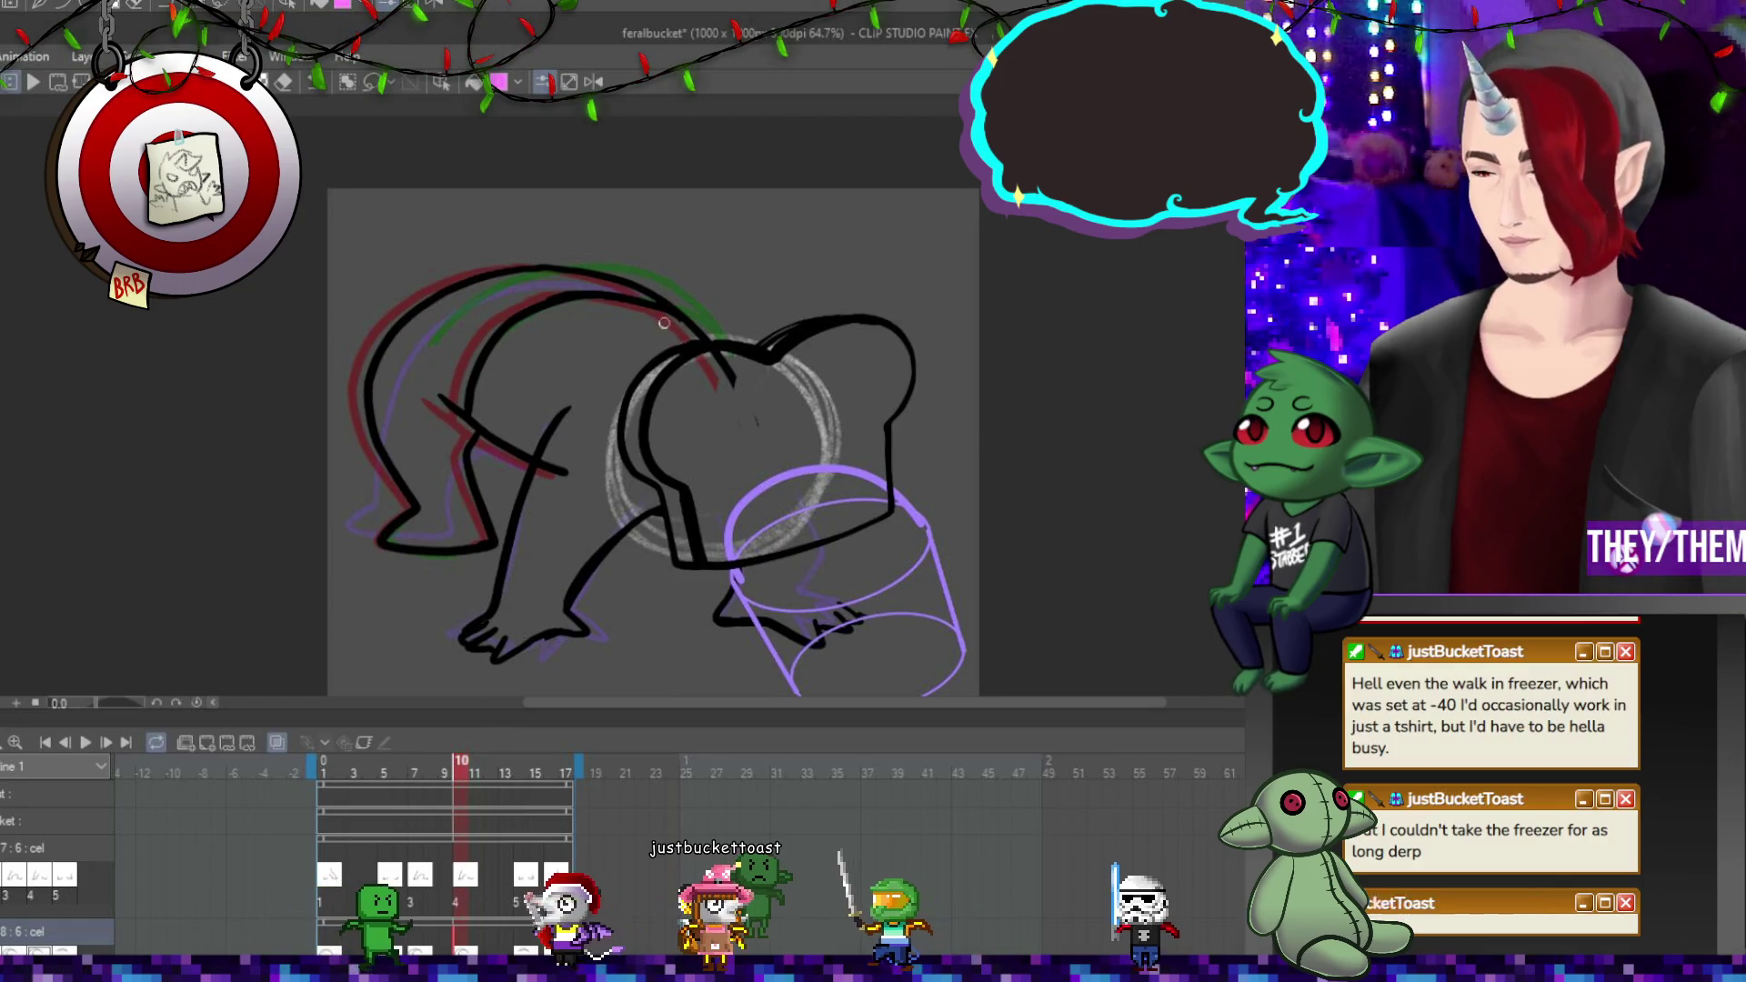
pyautogui.moveTo(677, 308); pyautogui.dragTo(596, 296)
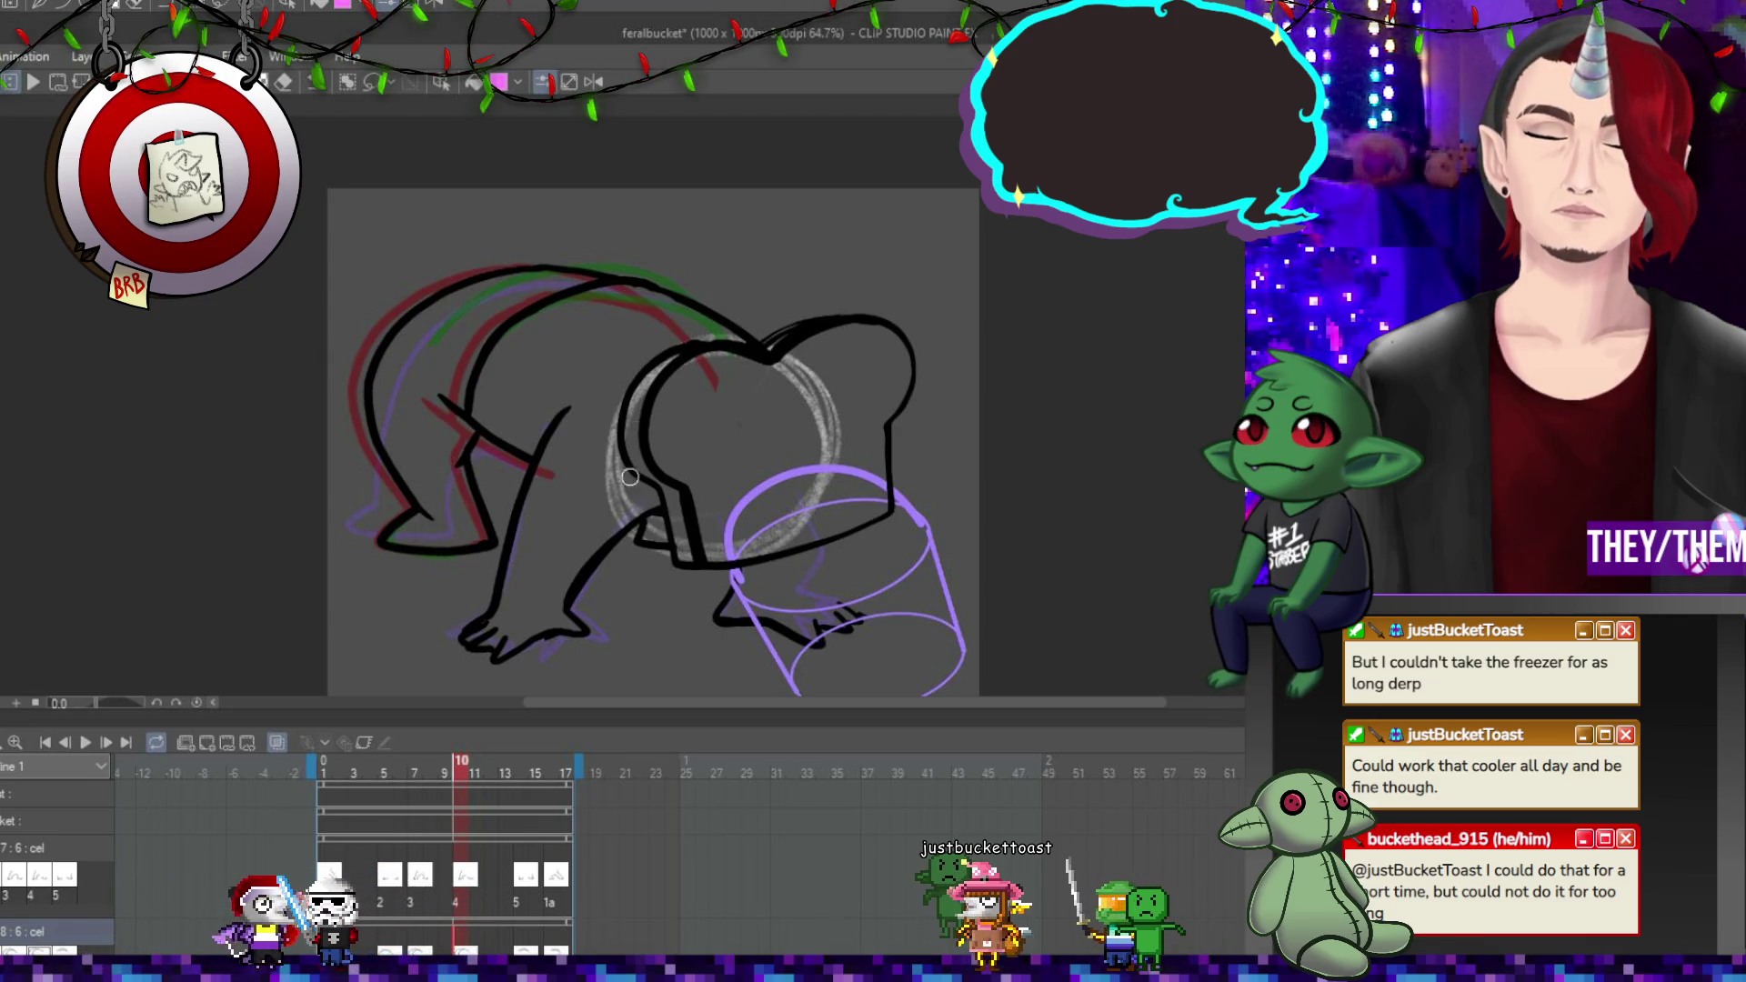
pyautogui.press('Left')
pyautogui.press('Left')
pyautogui.press('Left')
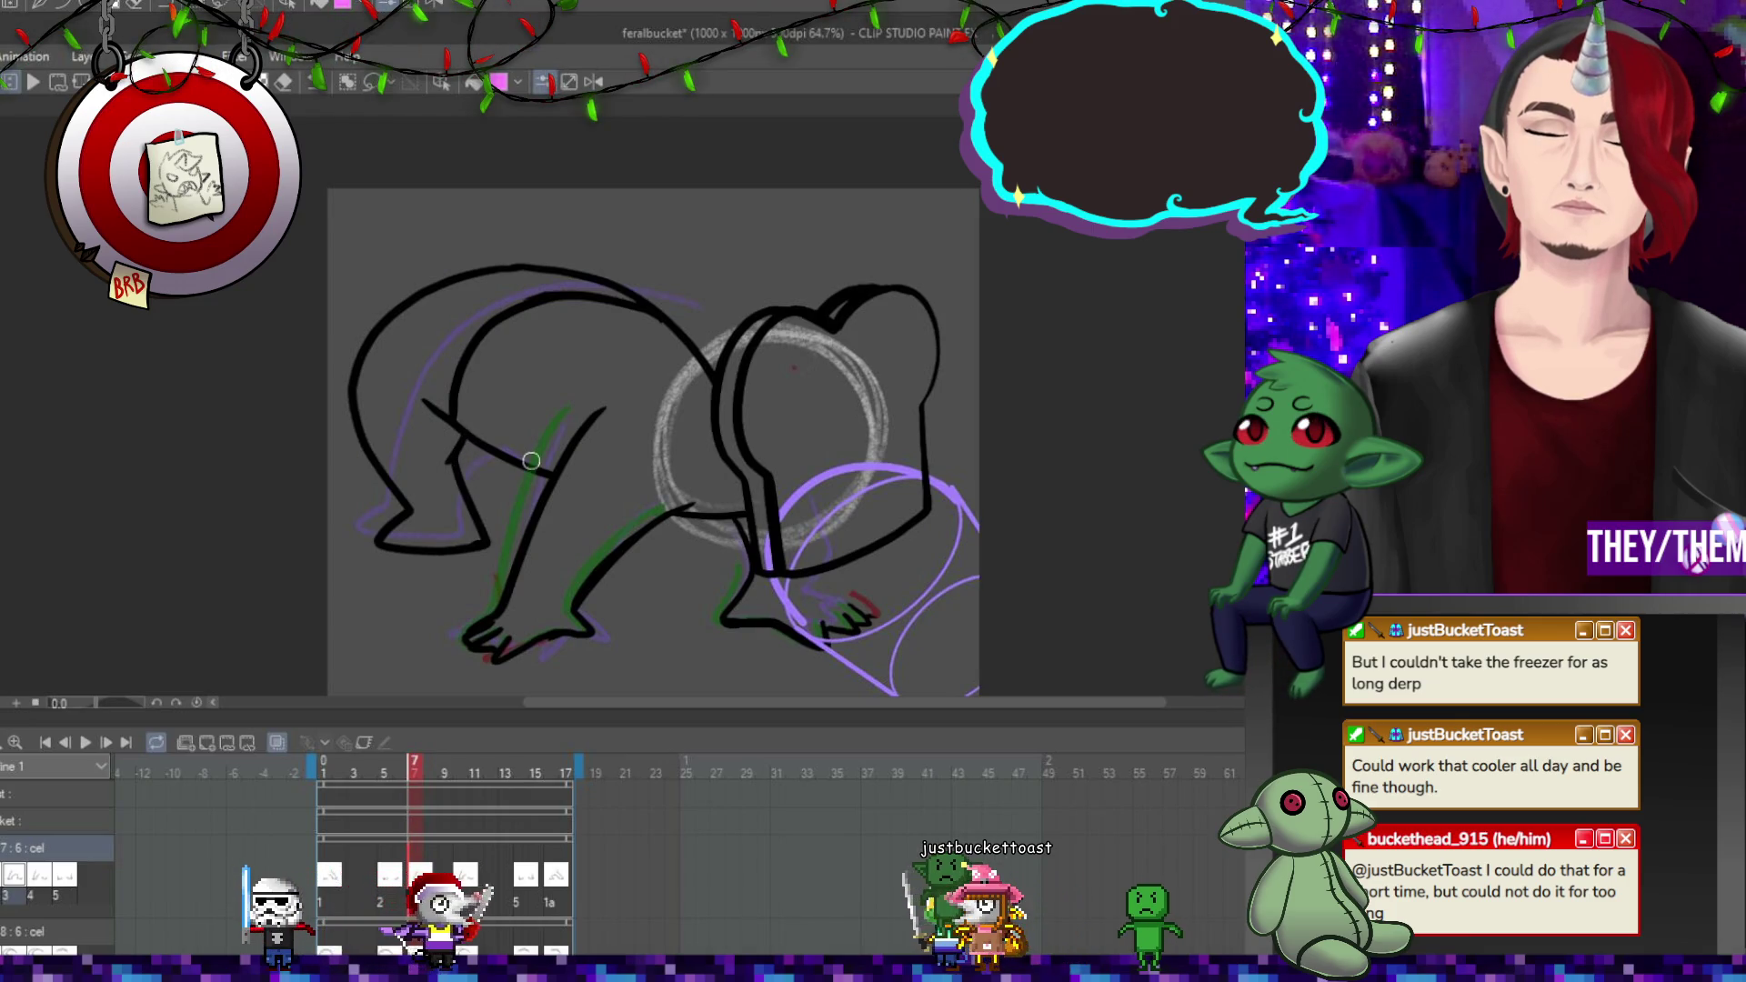
pyautogui.hotkey('ctrl', '-')
pyautogui.hotkey('ctrl', '-')
pyautogui.press('Return')
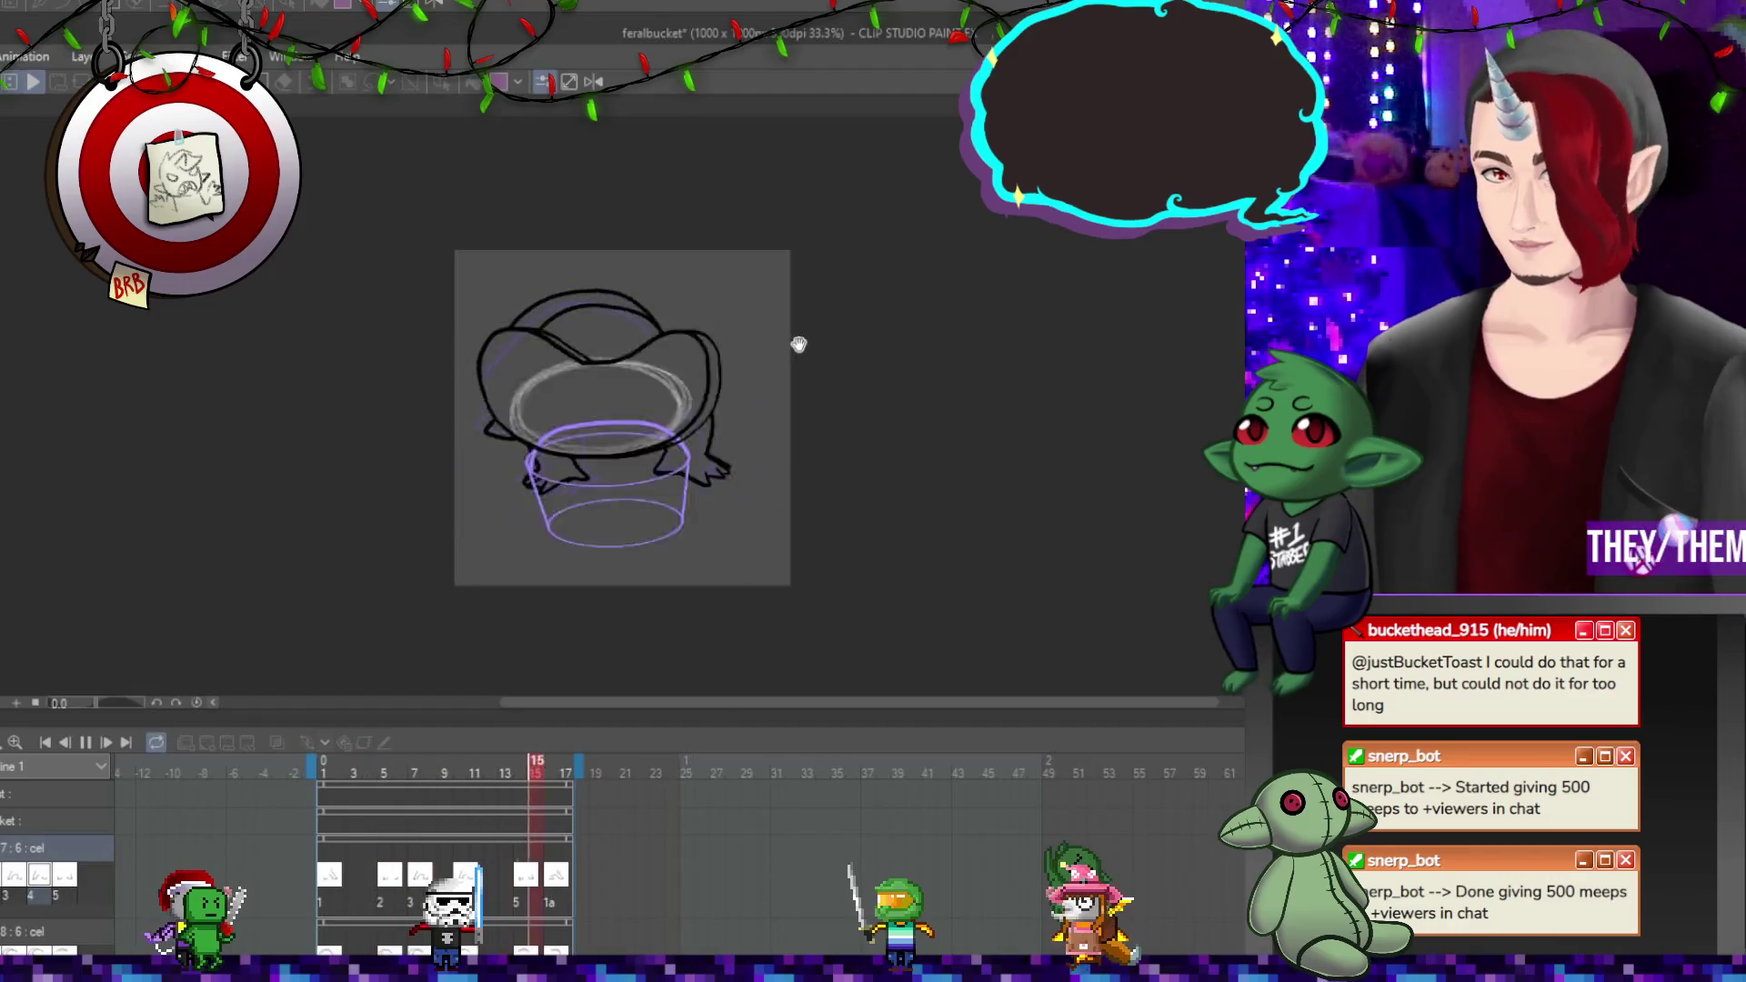
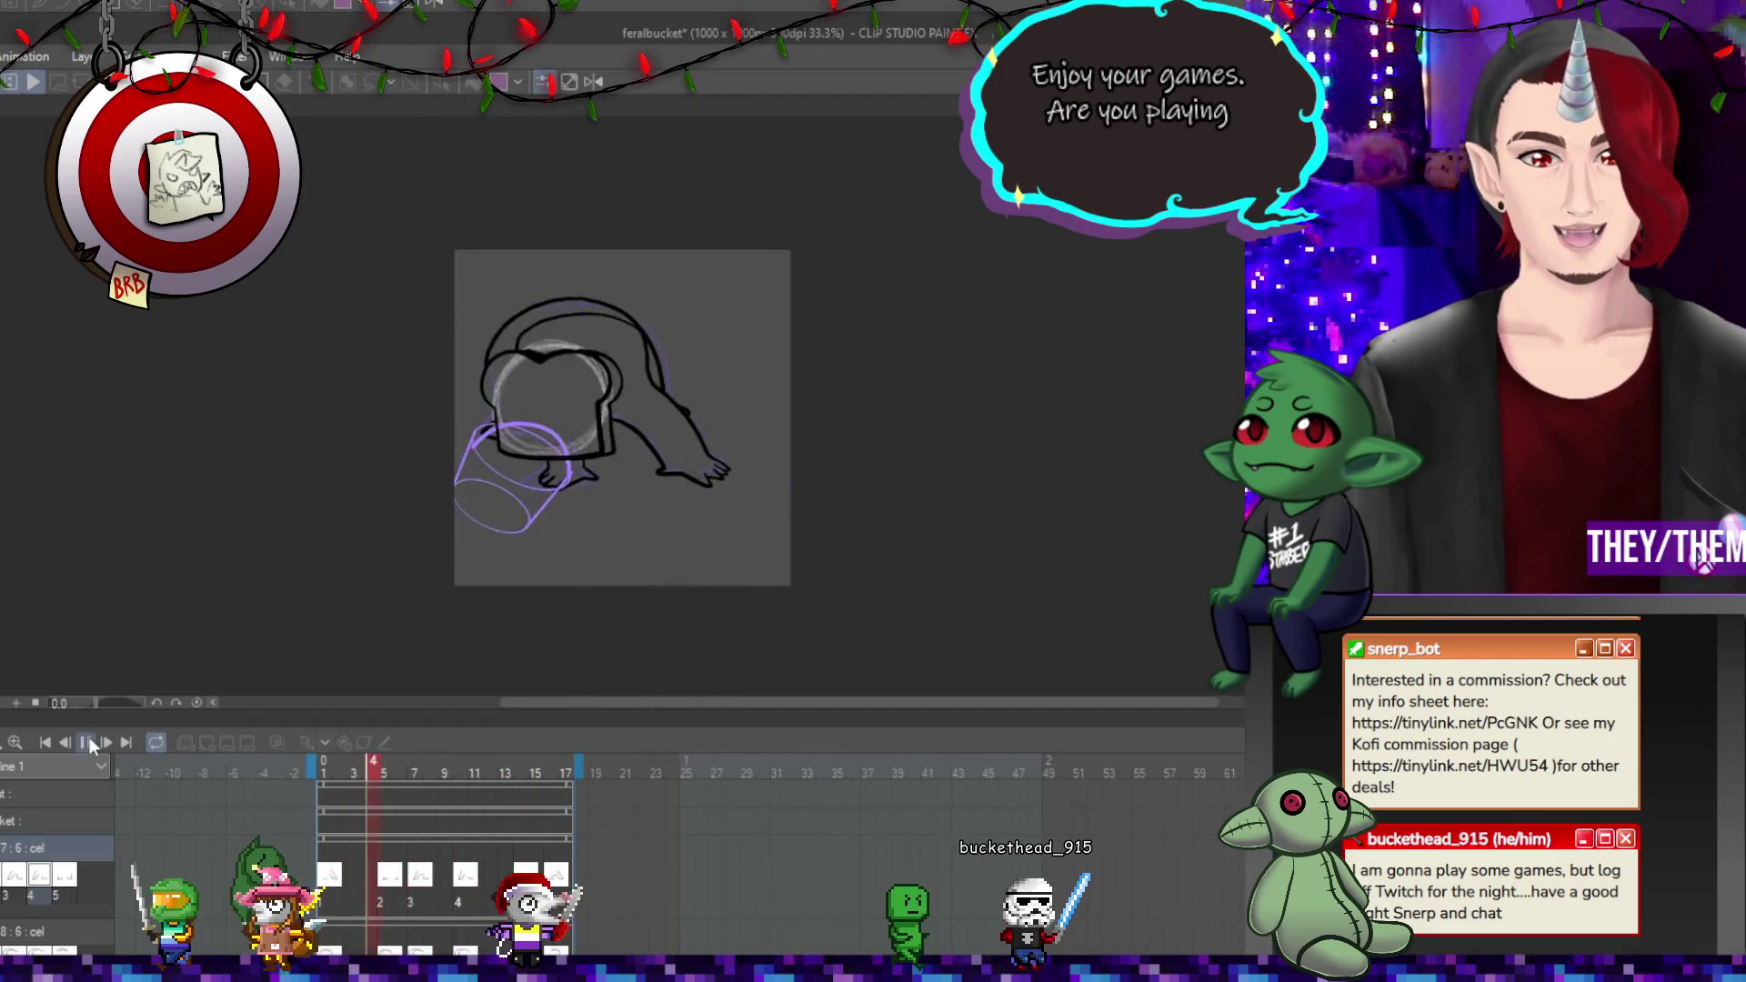
# Stop playback, save the animation, and preview it once more.
pyautogui.press('space')
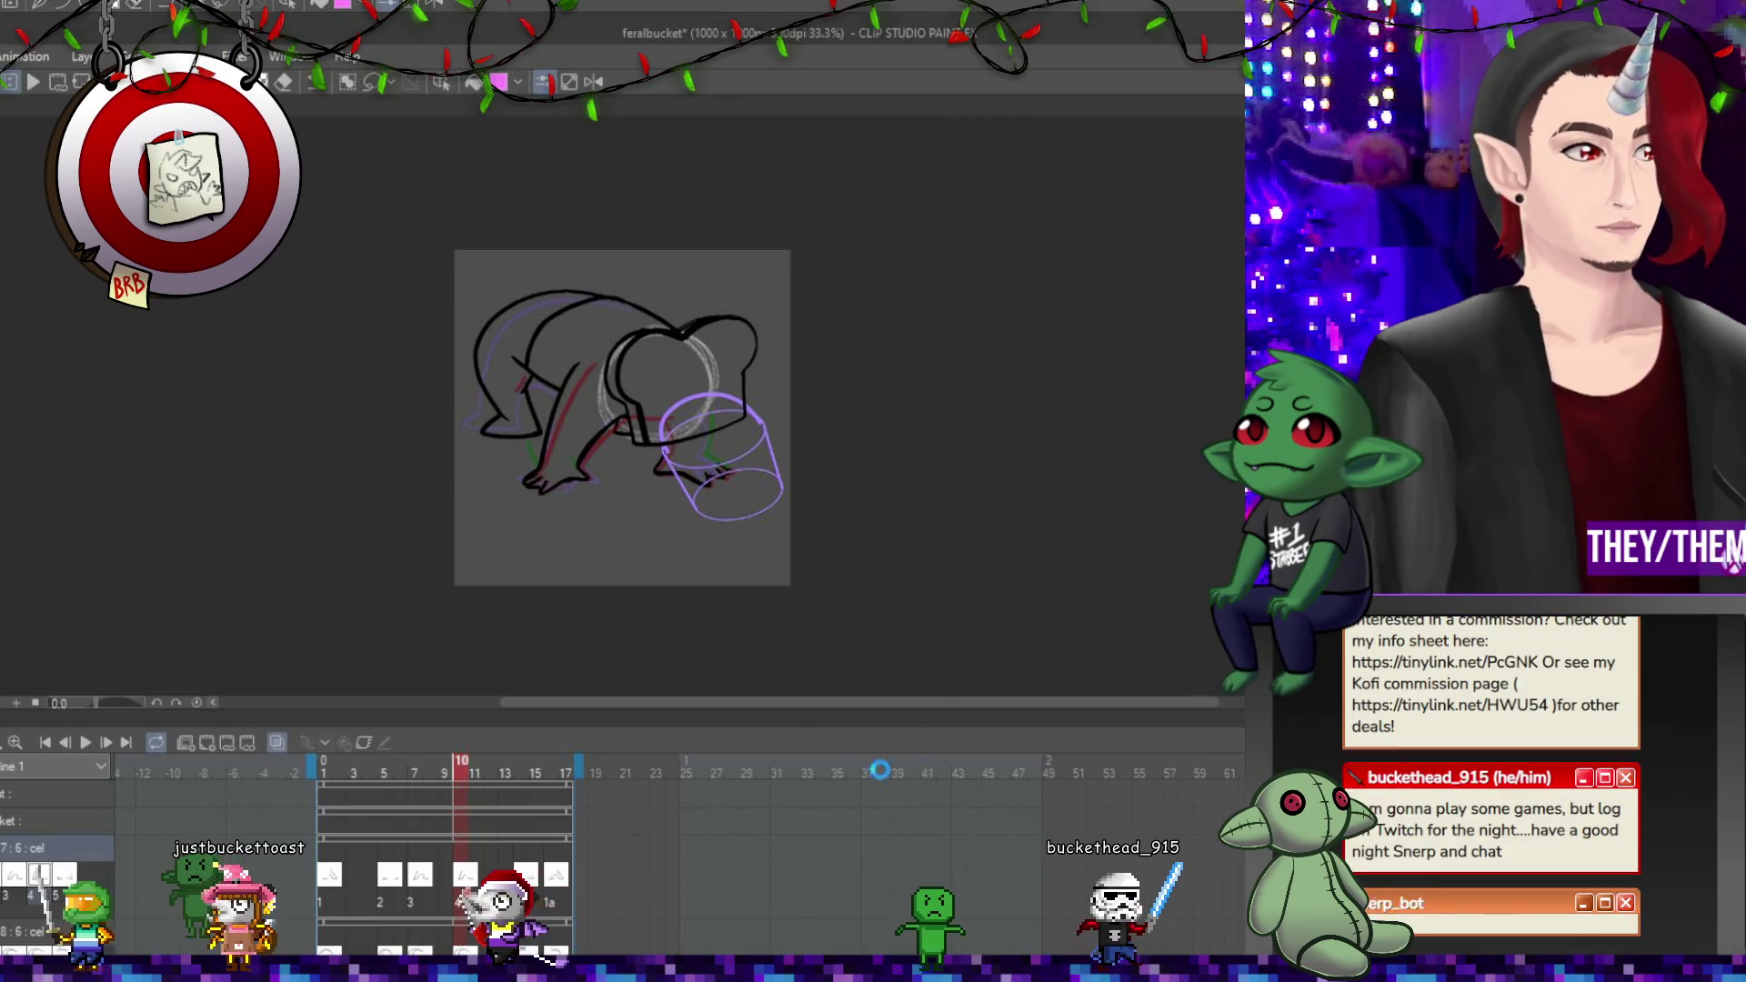
pyautogui.hotkey('ctrl', 's')
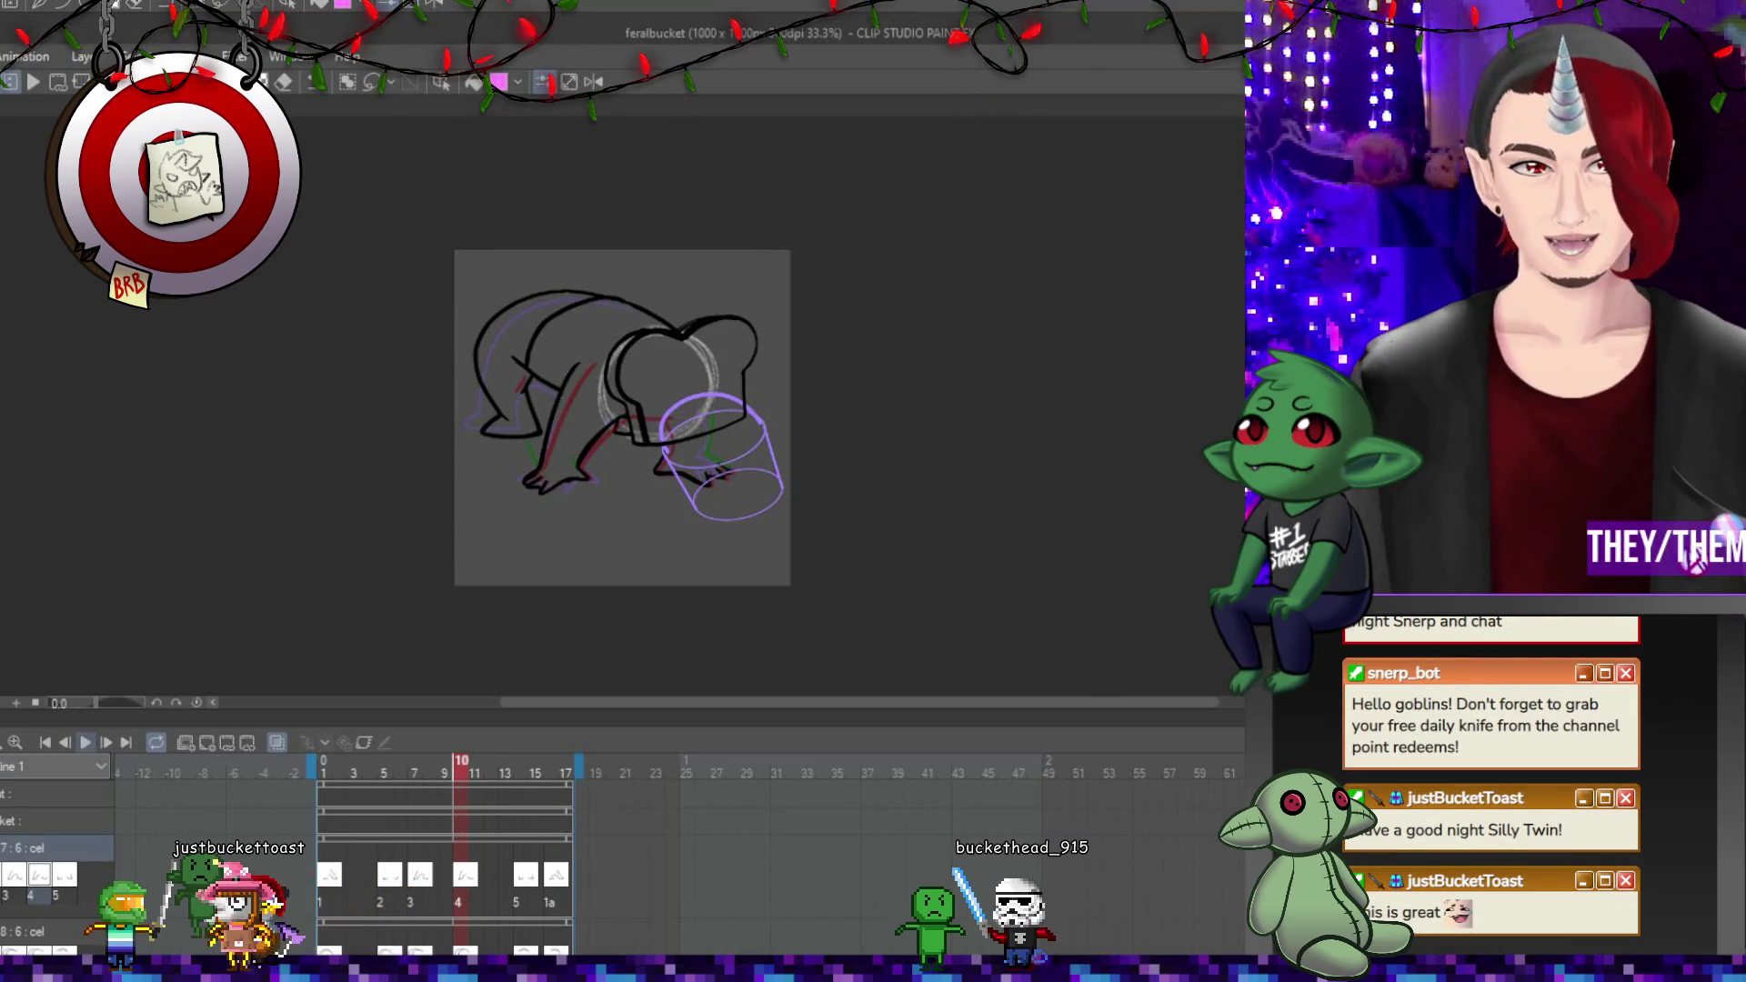
pyautogui.press('space')
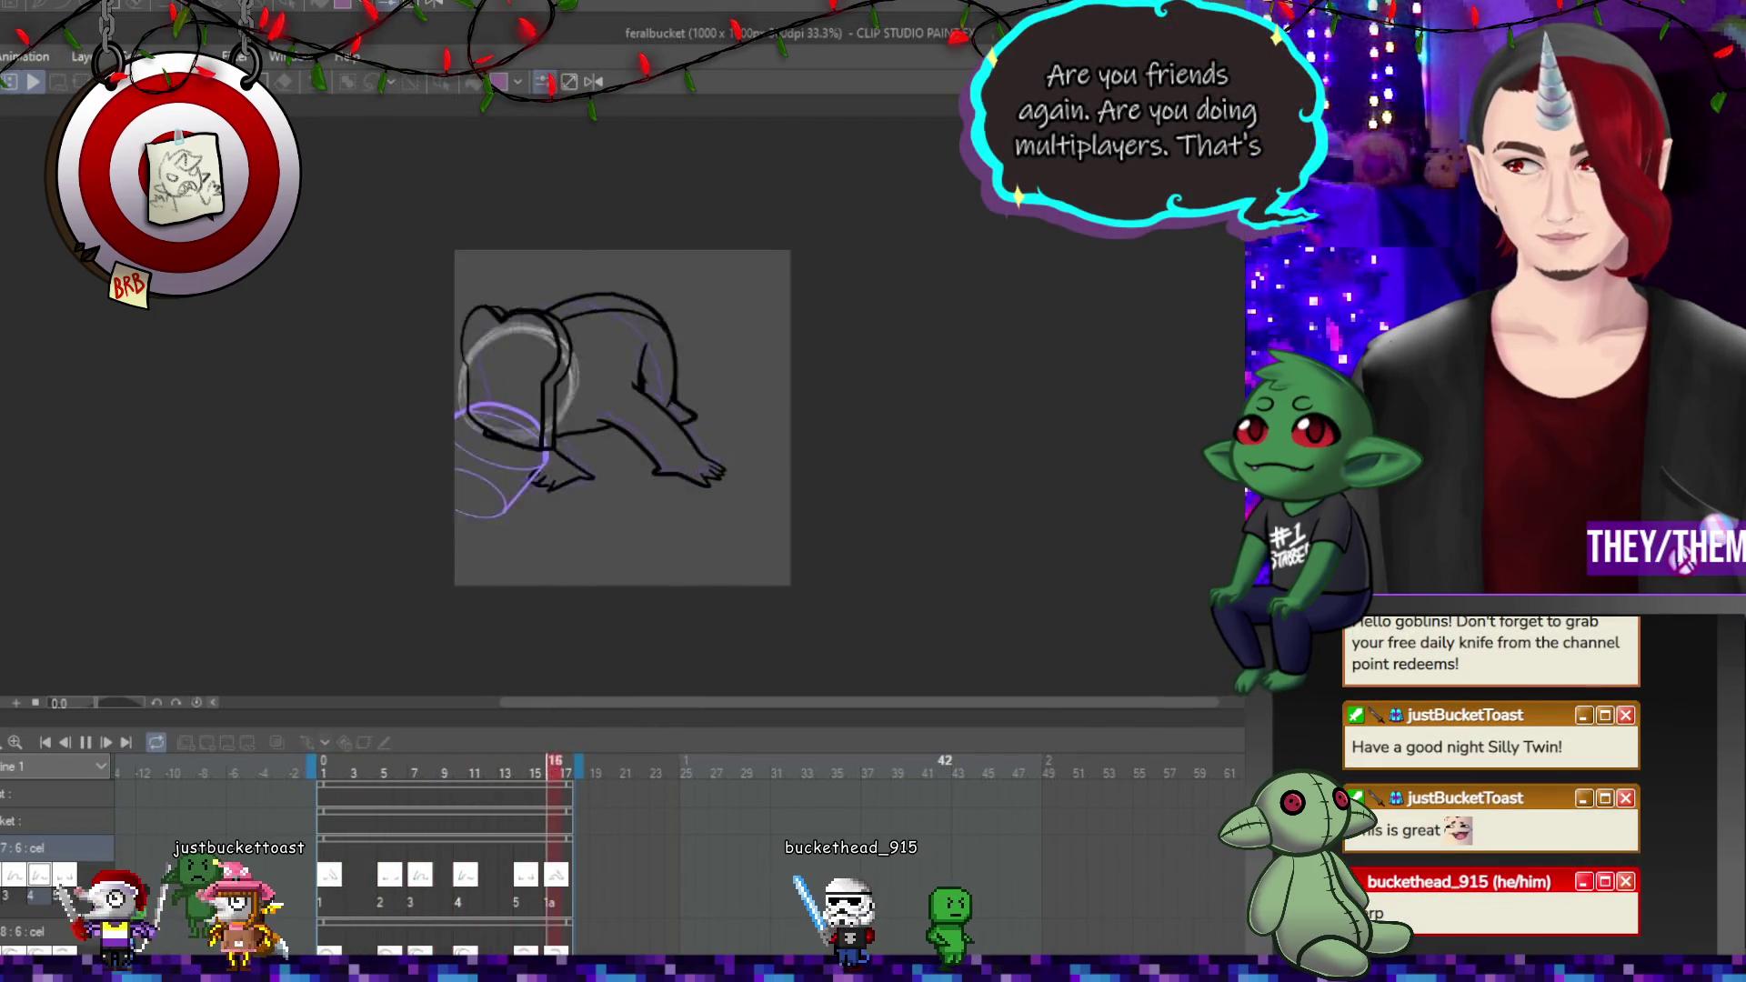
pyautogui.click(85, 743)
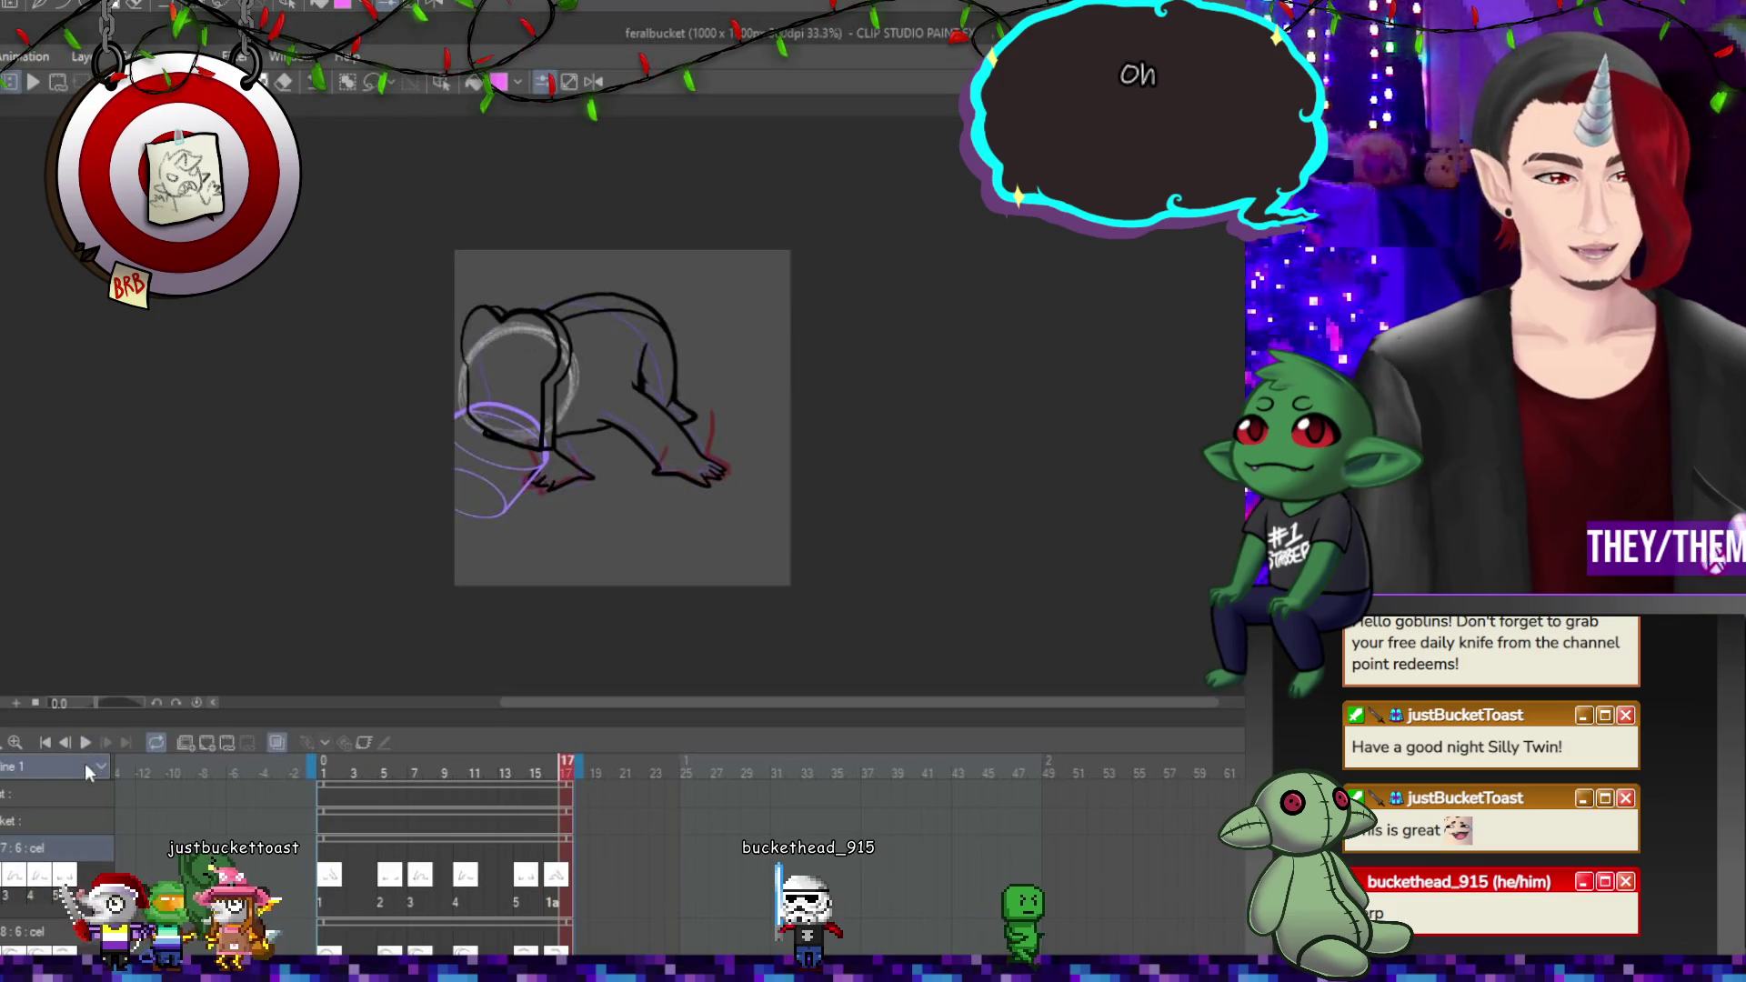
pyautogui.scroll(-1, 629, 522)
pyautogui.scroll(5, 630, 522)
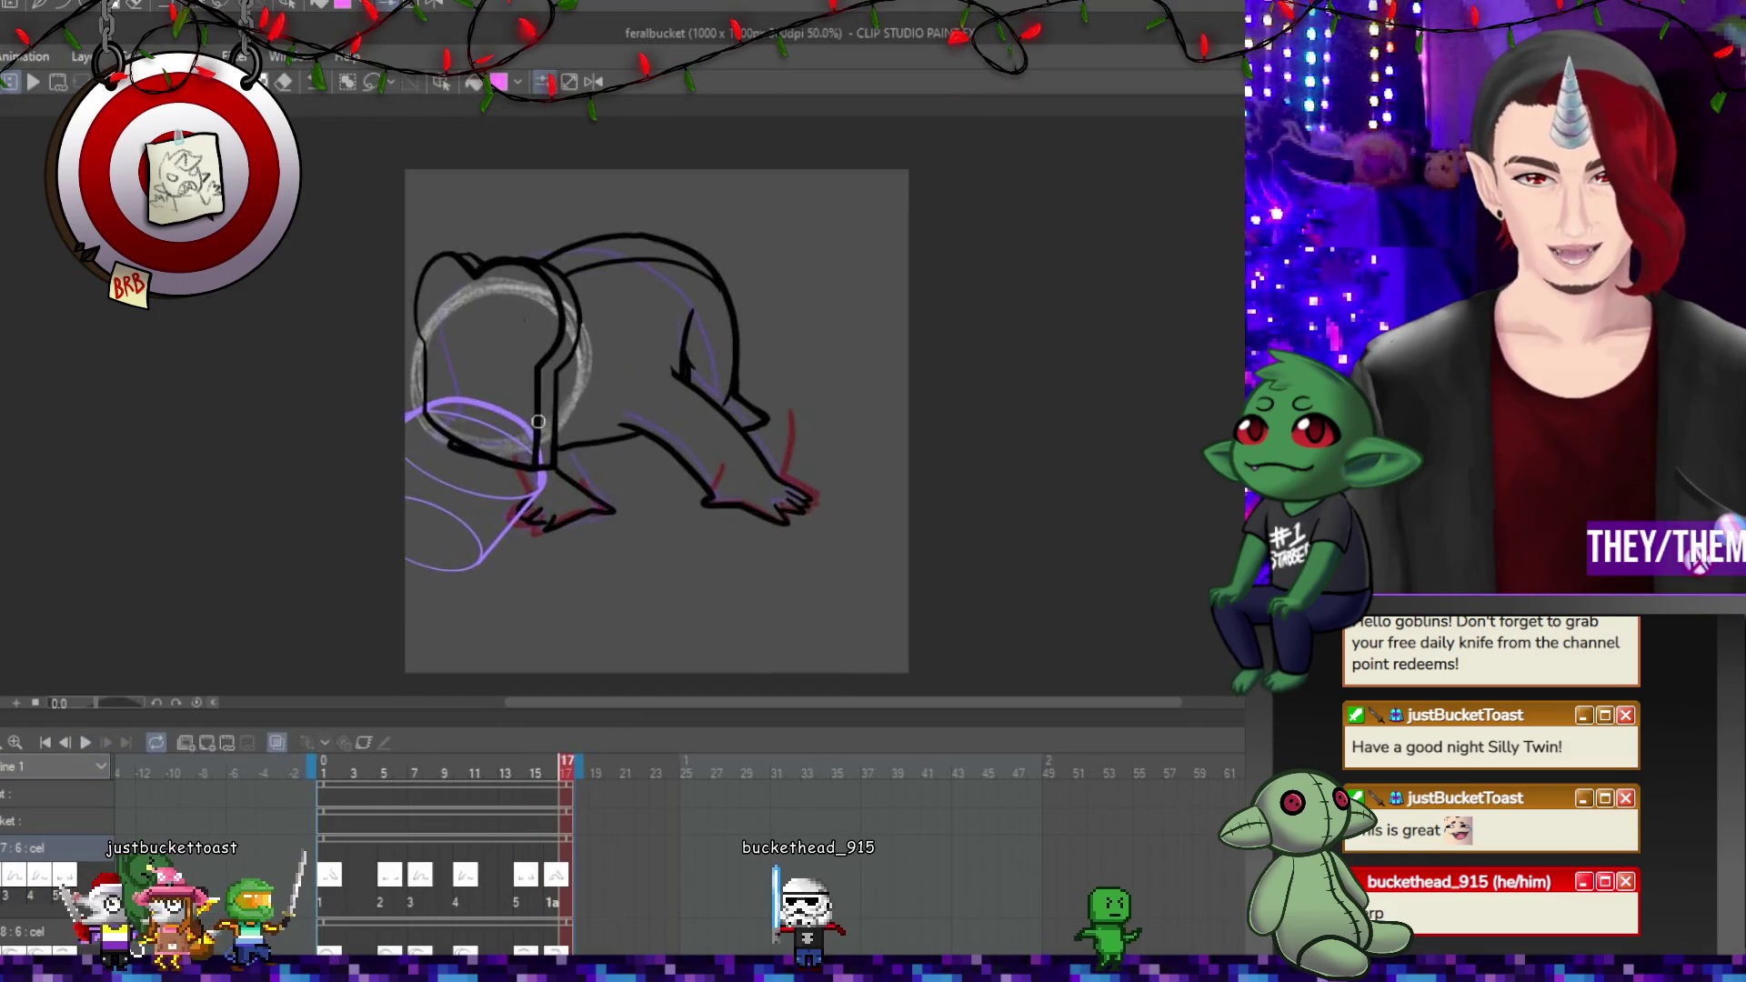
pyautogui.scroll(-3, 521, 549)
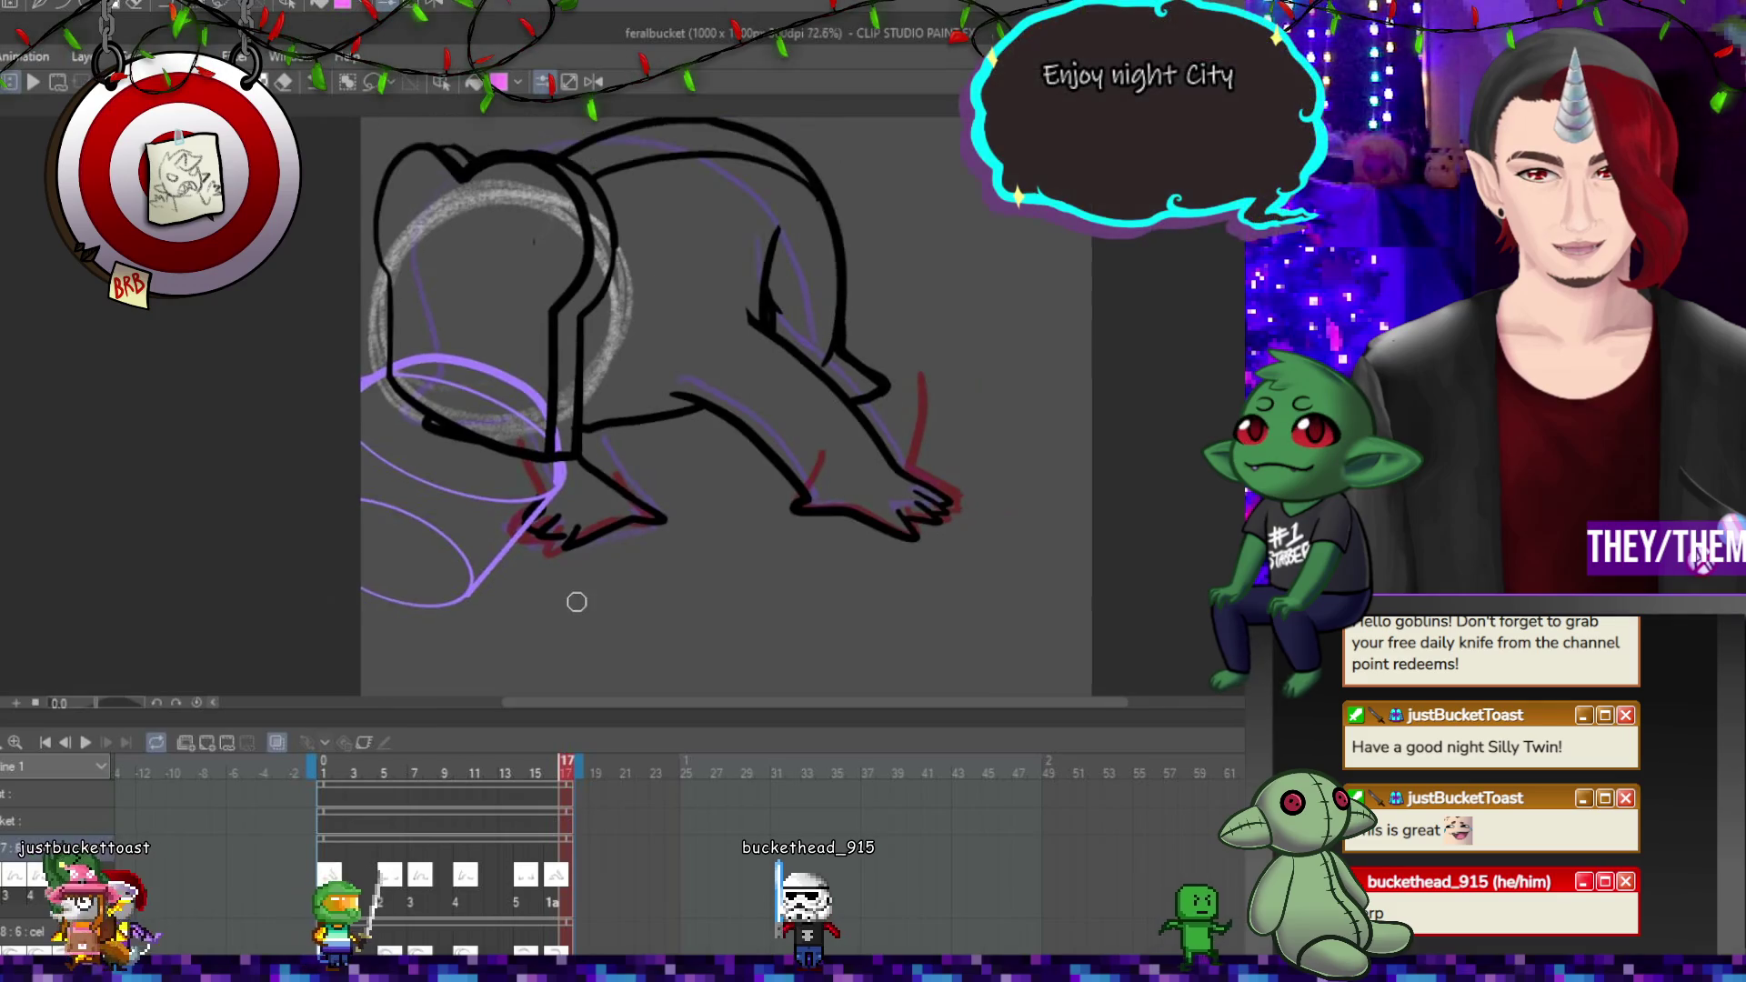
pyautogui.scroll(1, 582, 596)
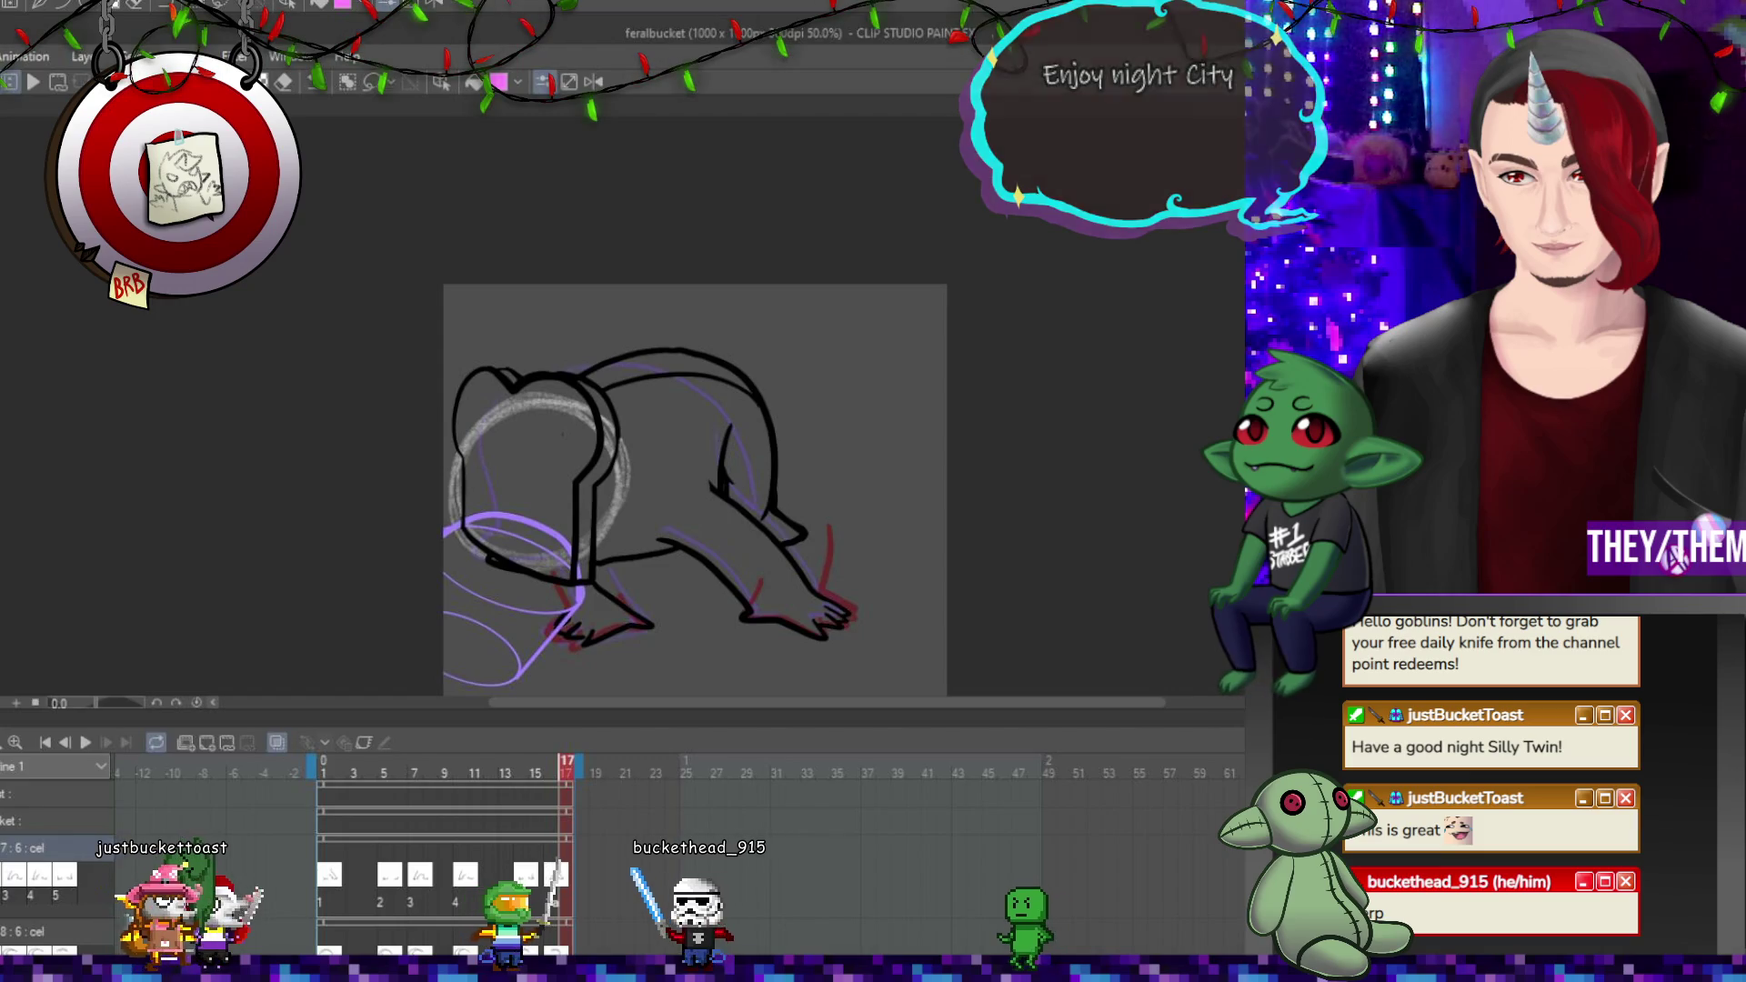
# Check frames 7, 10 and 5, return to frame 1, and add a new Layer 9.
pyautogui.press('Return')
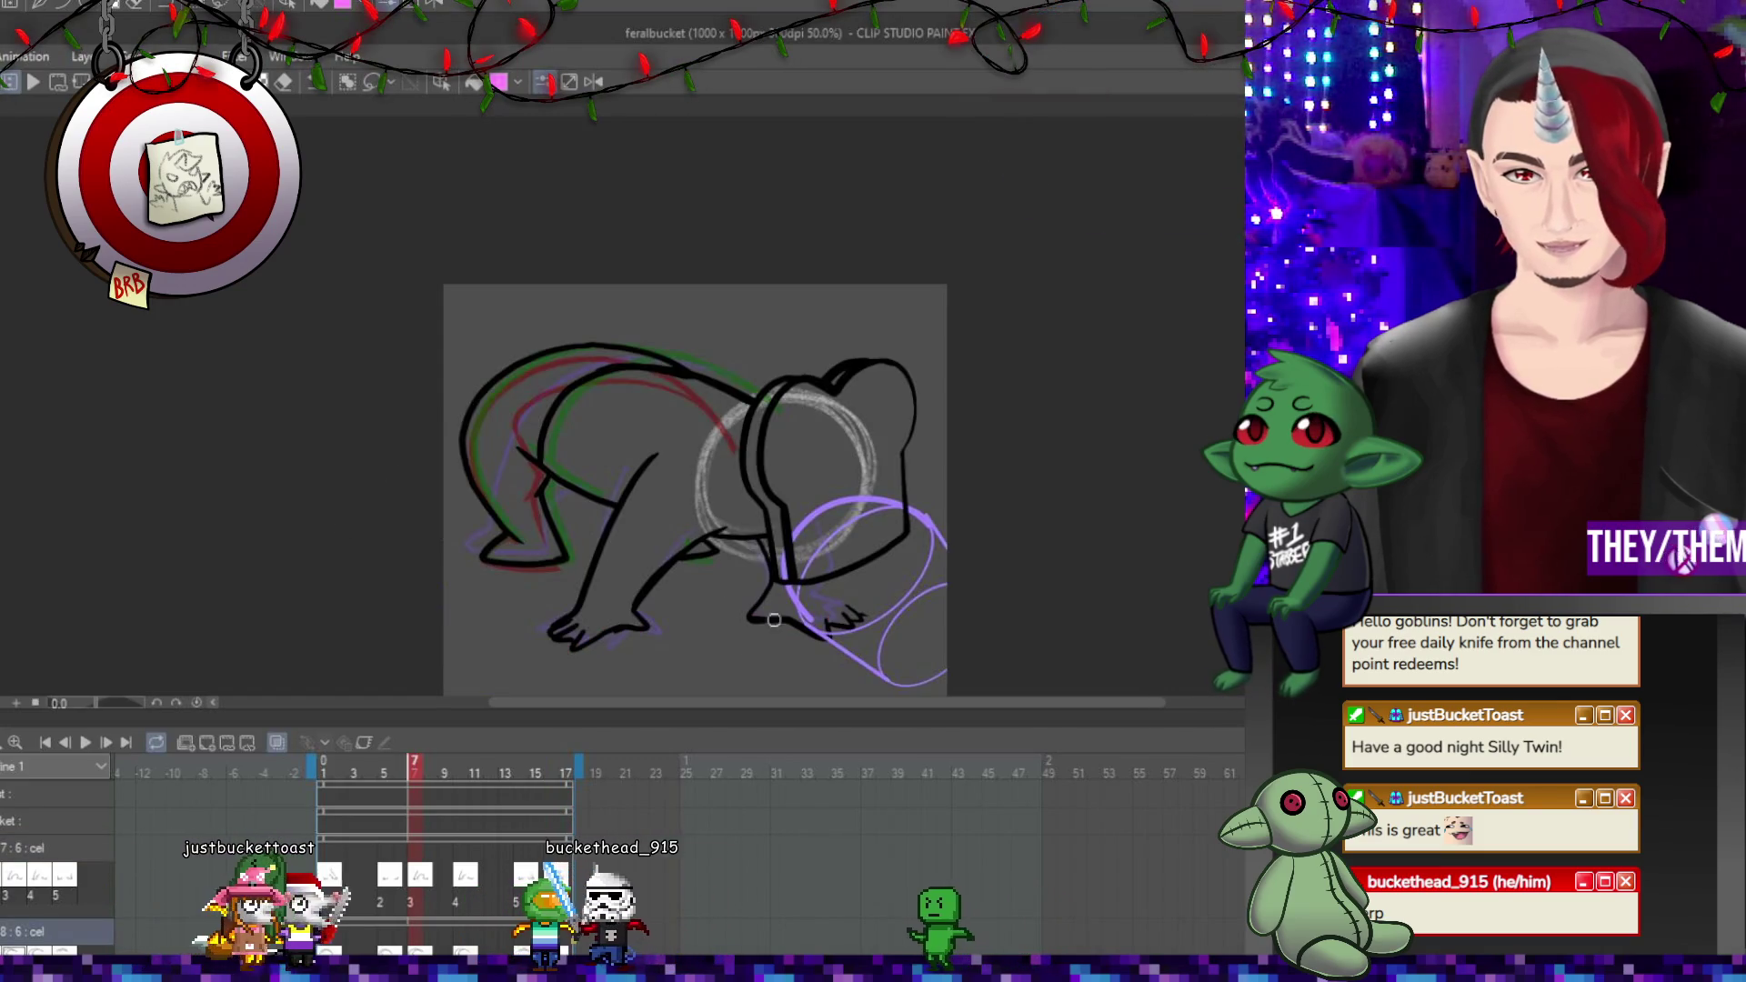
pyautogui.press('Right')
pyautogui.press('Right')
pyautogui.press('Right')
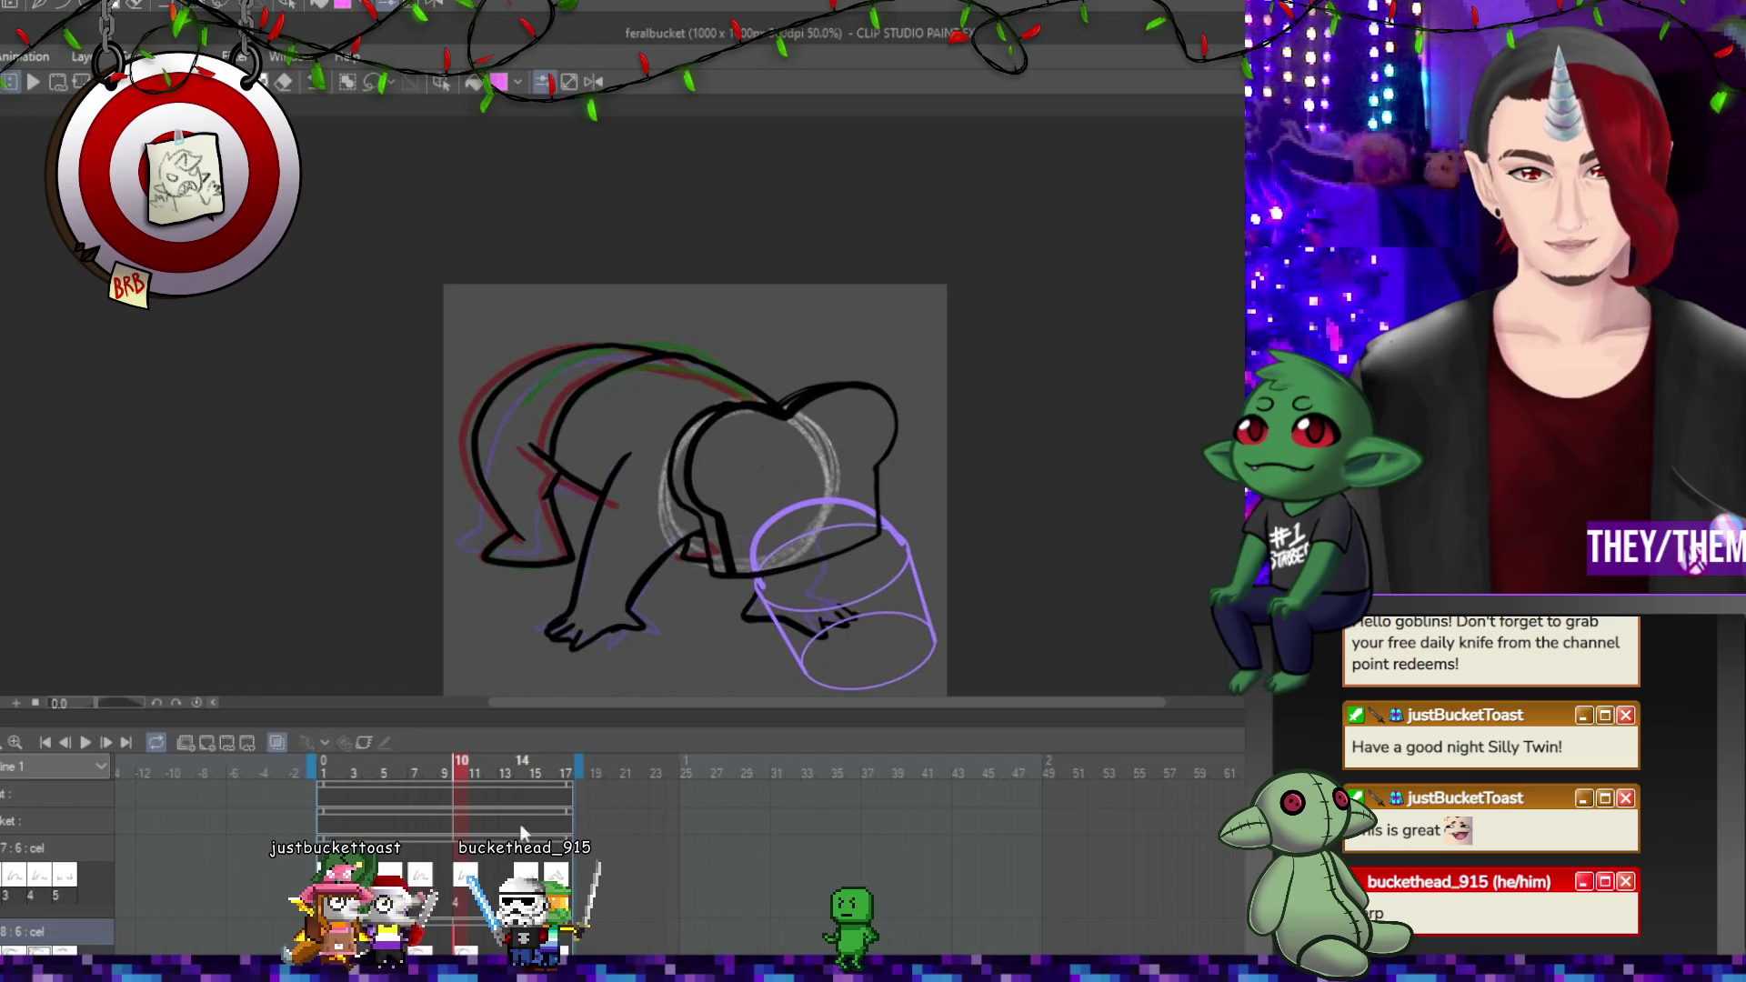
pyautogui.press('Left')
pyautogui.press('Left')
pyautogui.press('Left')
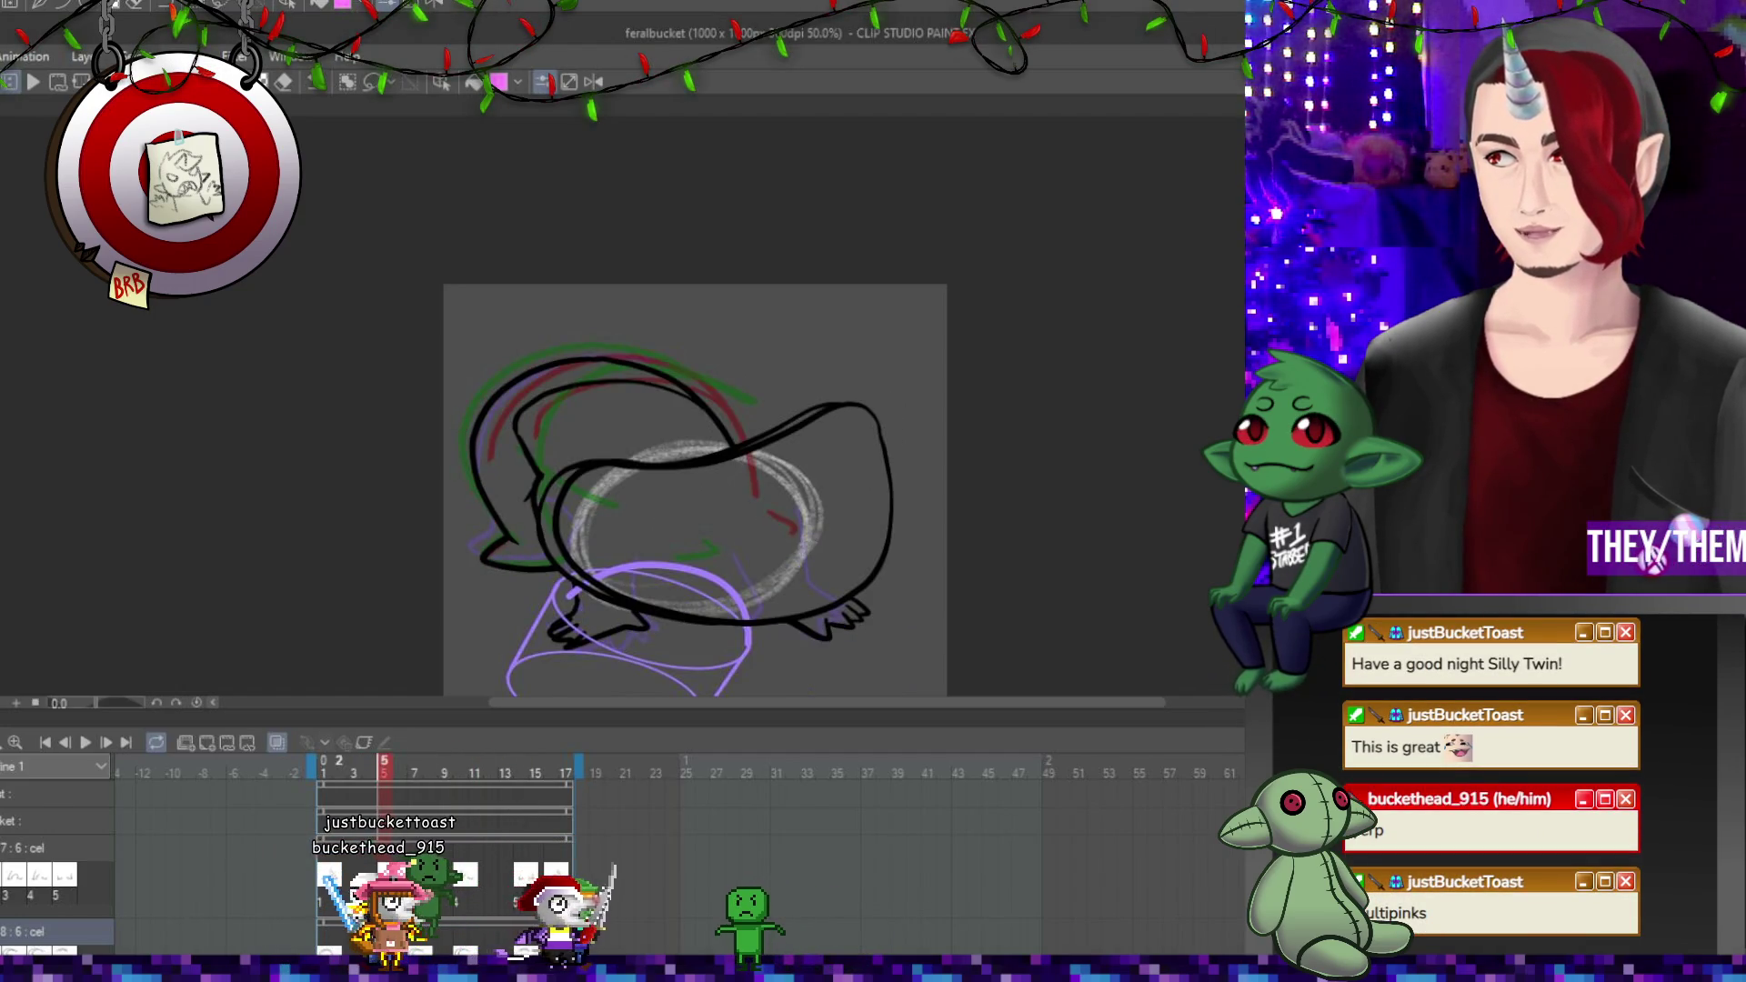
pyautogui.moveTo(582, 441); pyautogui.dragTo(574, 378)
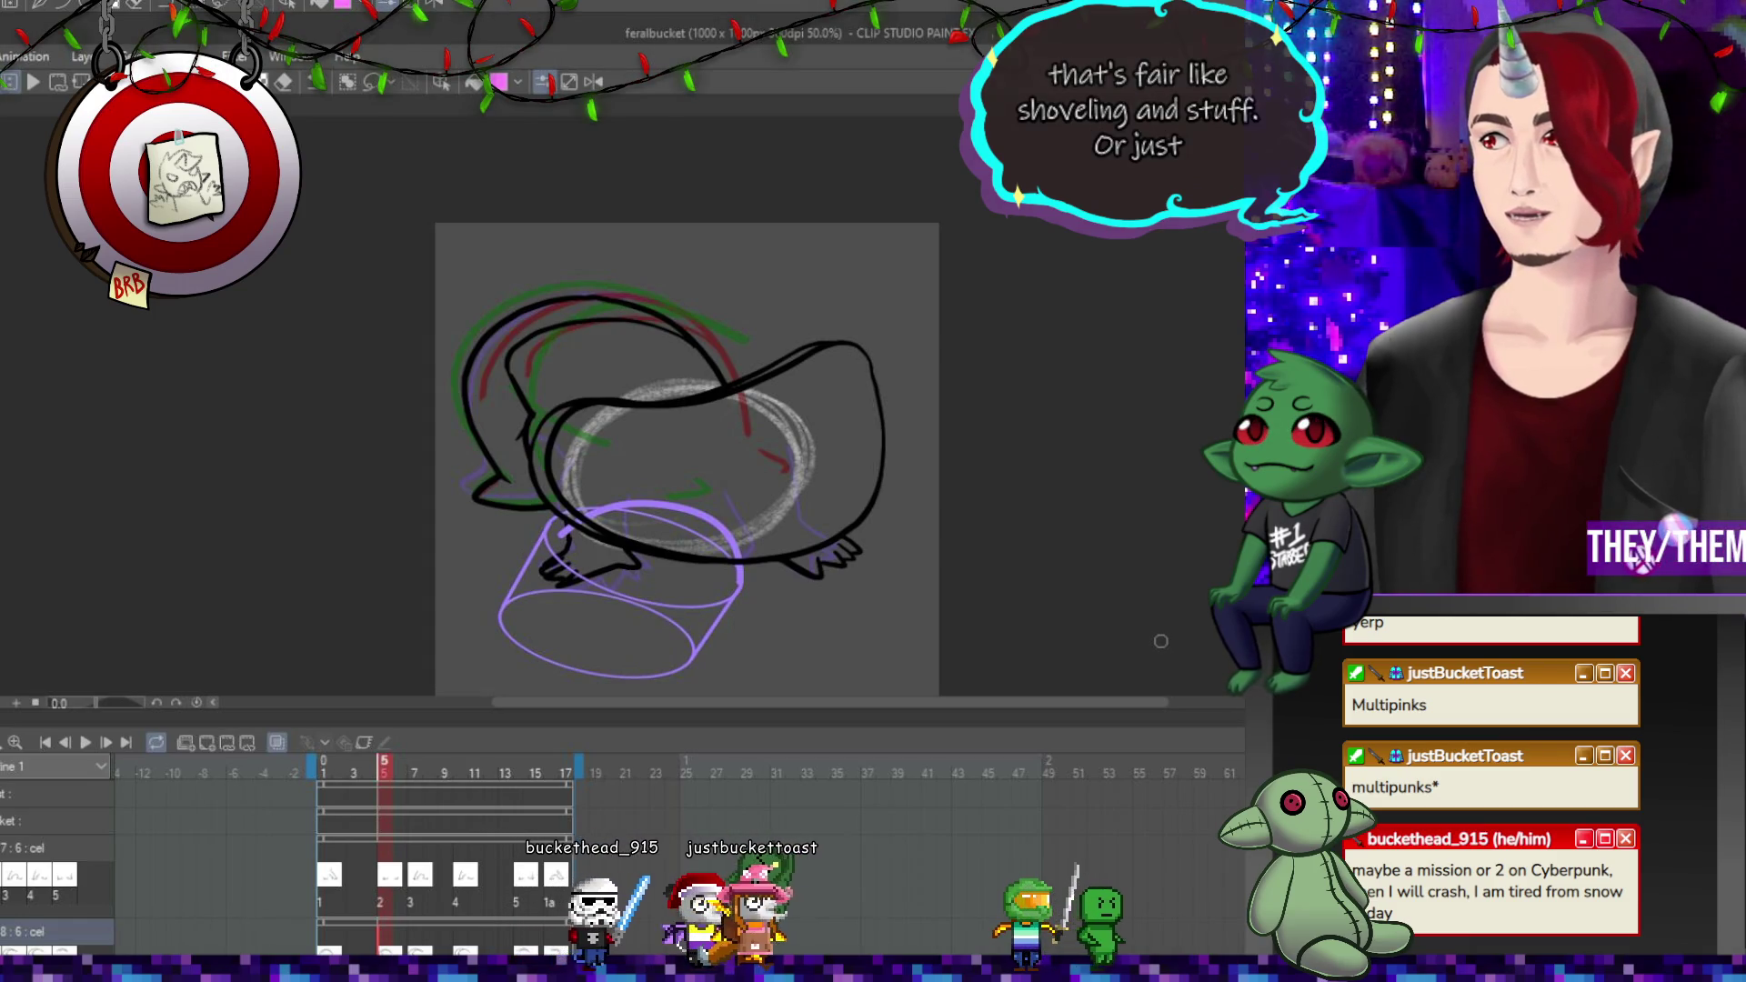
pyautogui.click(323, 876)
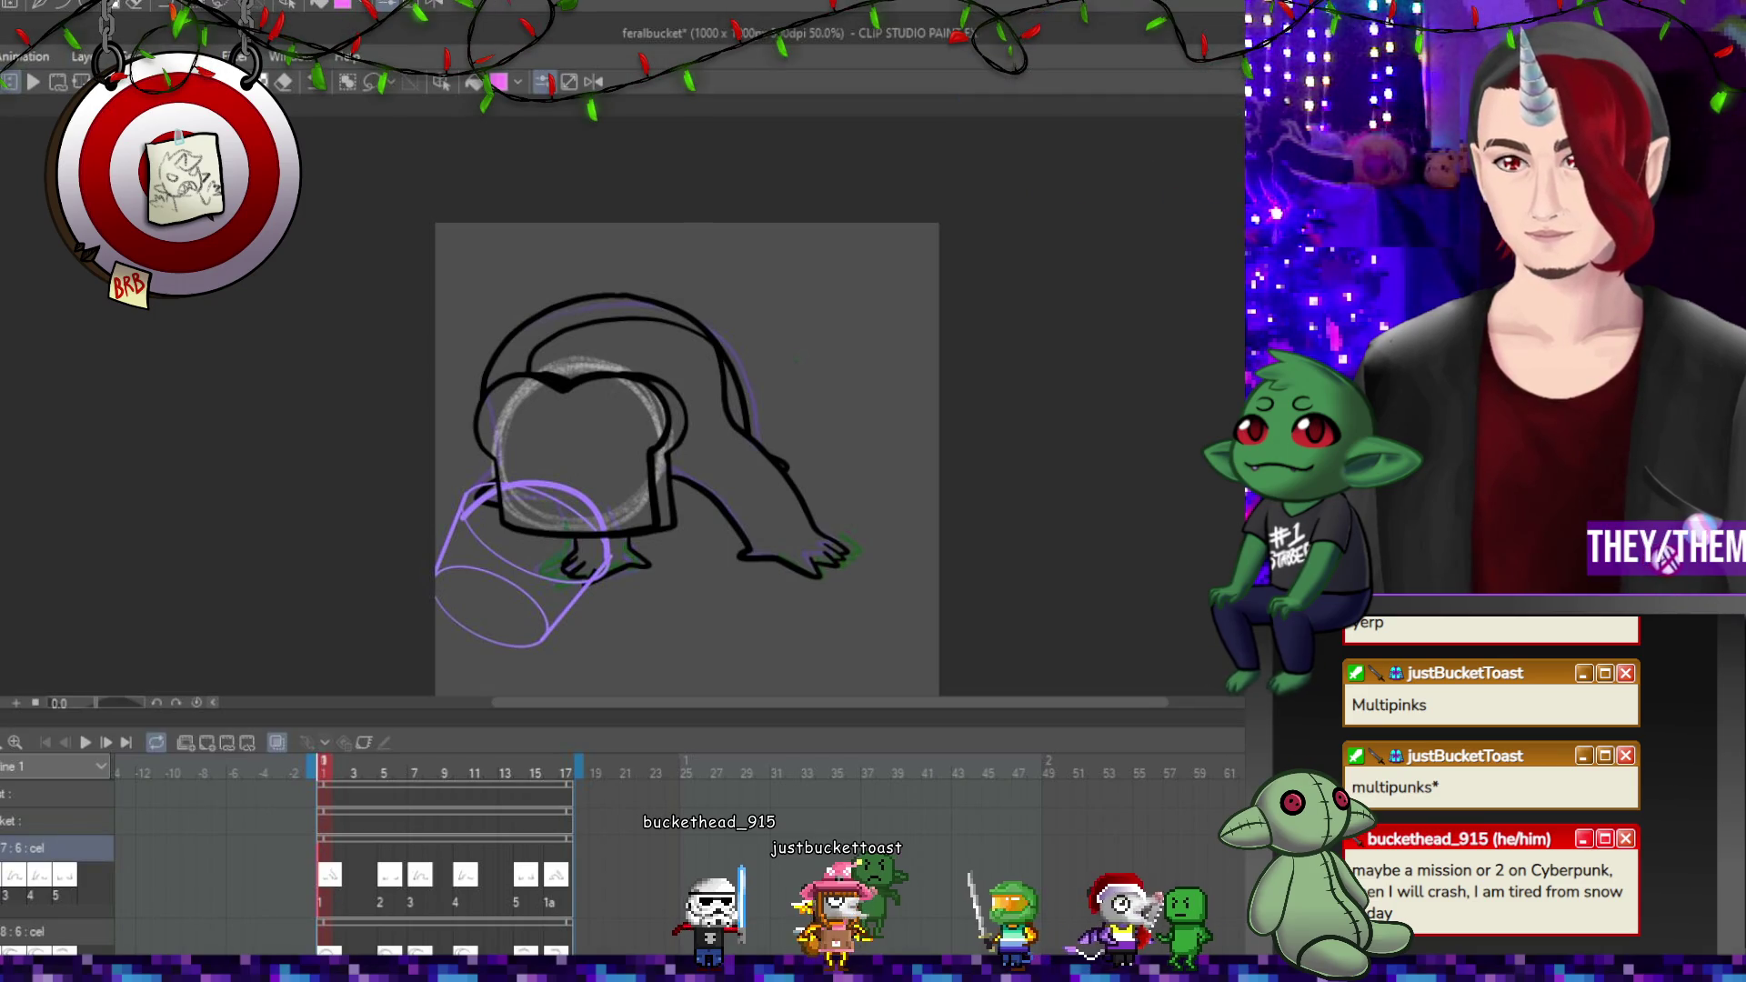
pyautogui.hotkey('ctrl', 'shift', 'n')
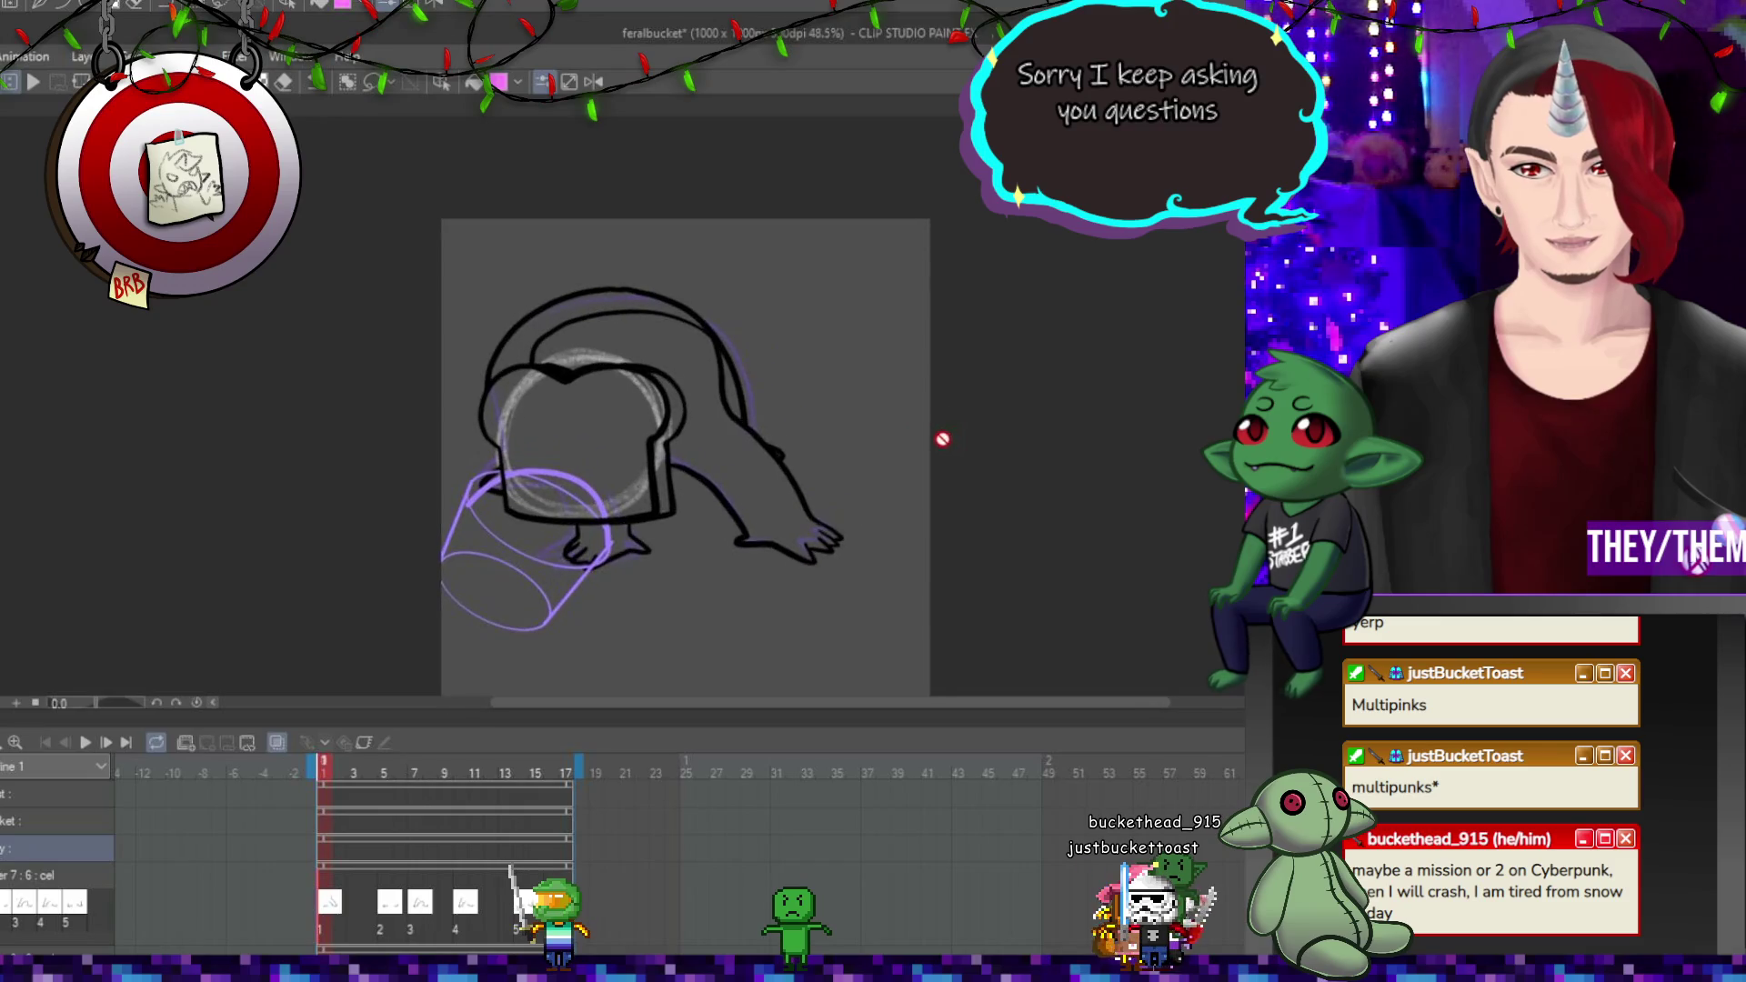
# Save the file again, select the Bucket track, then make the Layer 9 track active.
pyautogui.scroll(1, 719, 599)
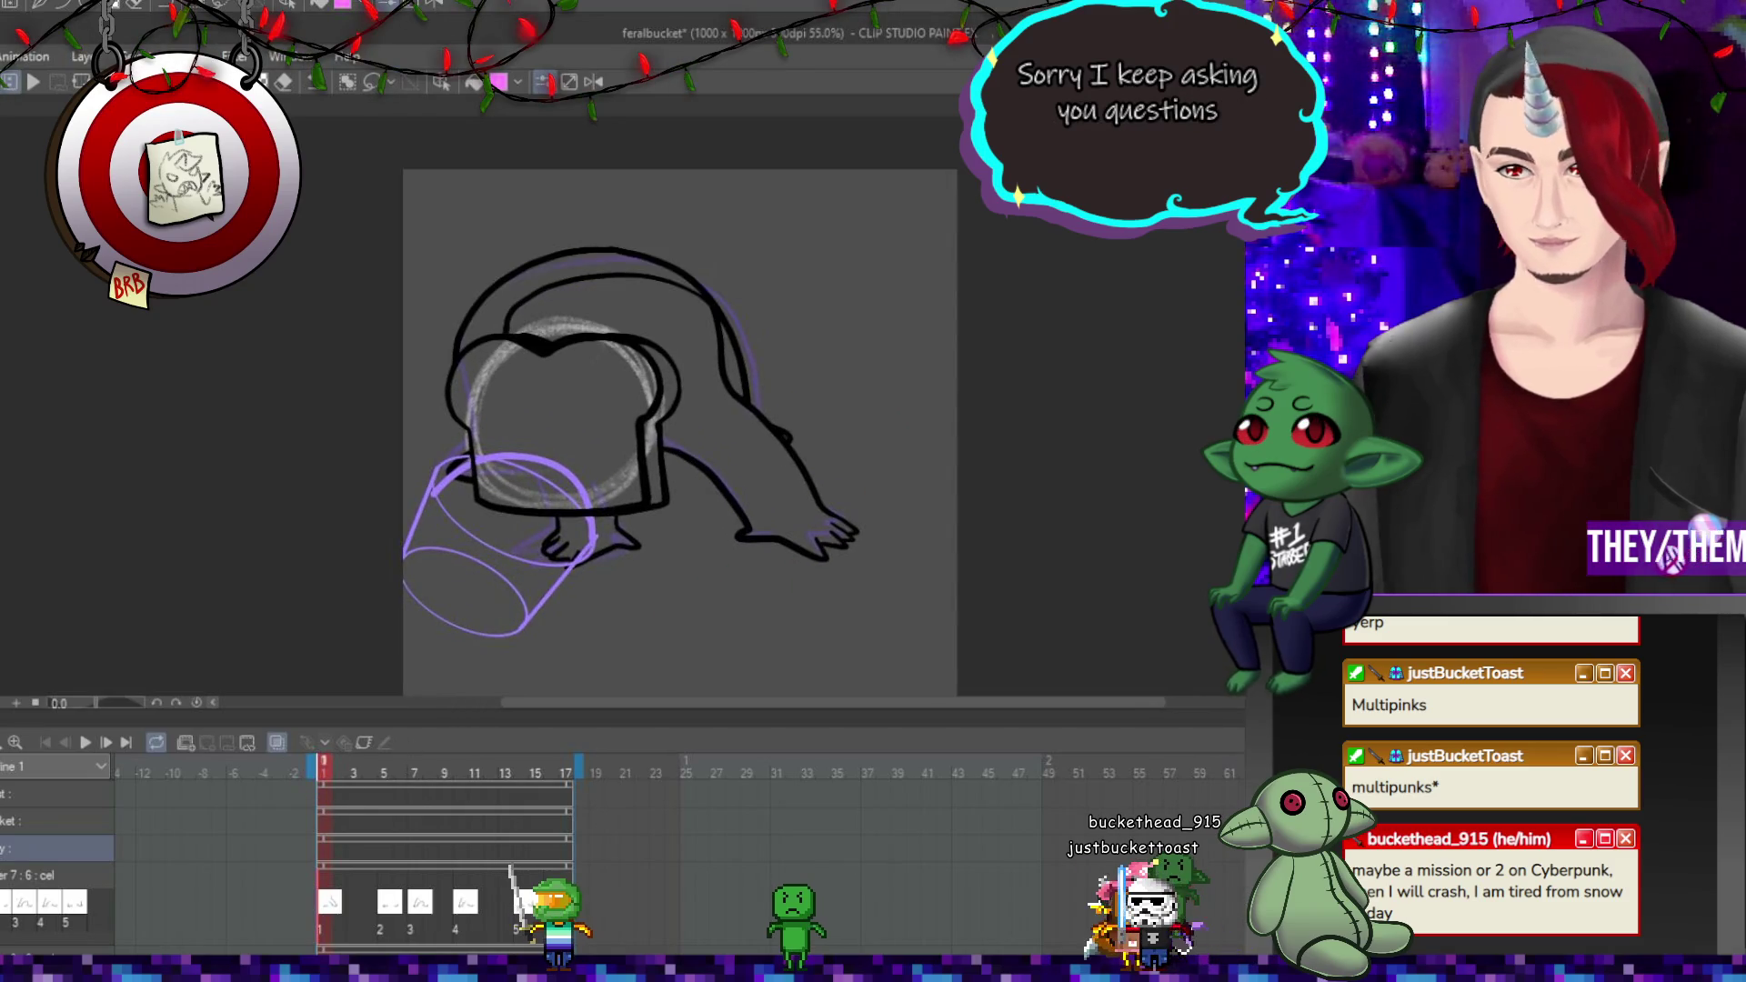
pyautogui.hotkey('ctrl', 's')
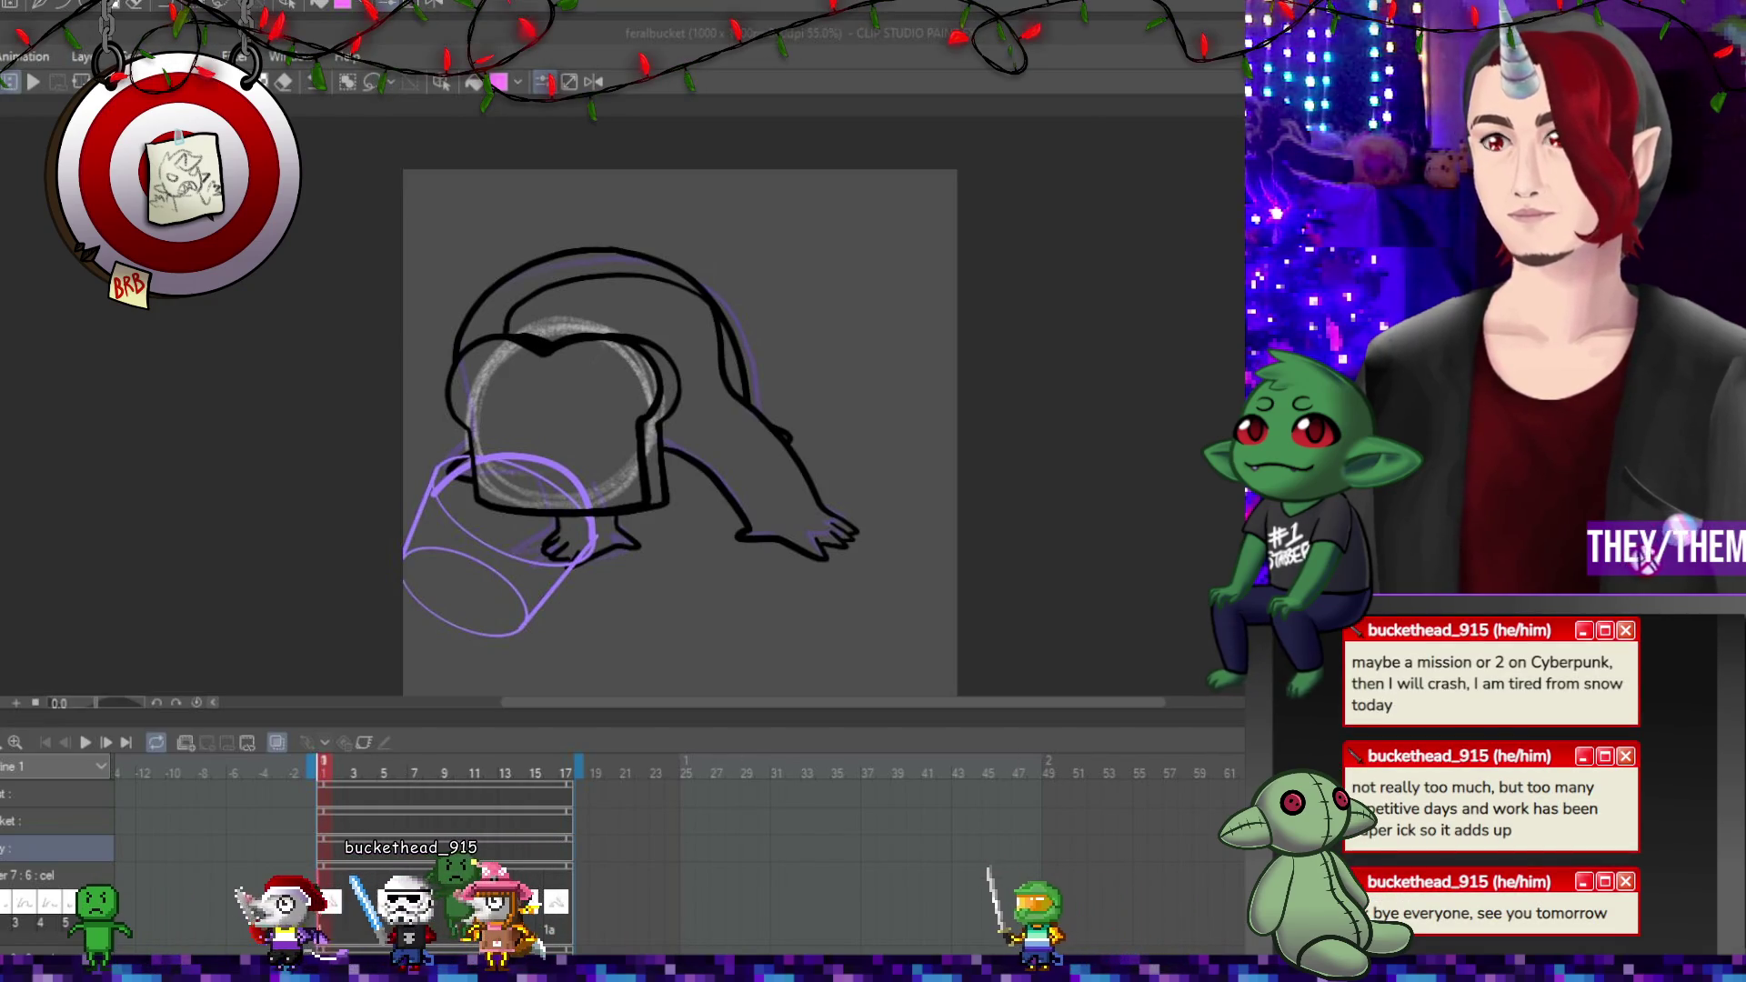
pyautogui.scroll(-2, 711, 464)
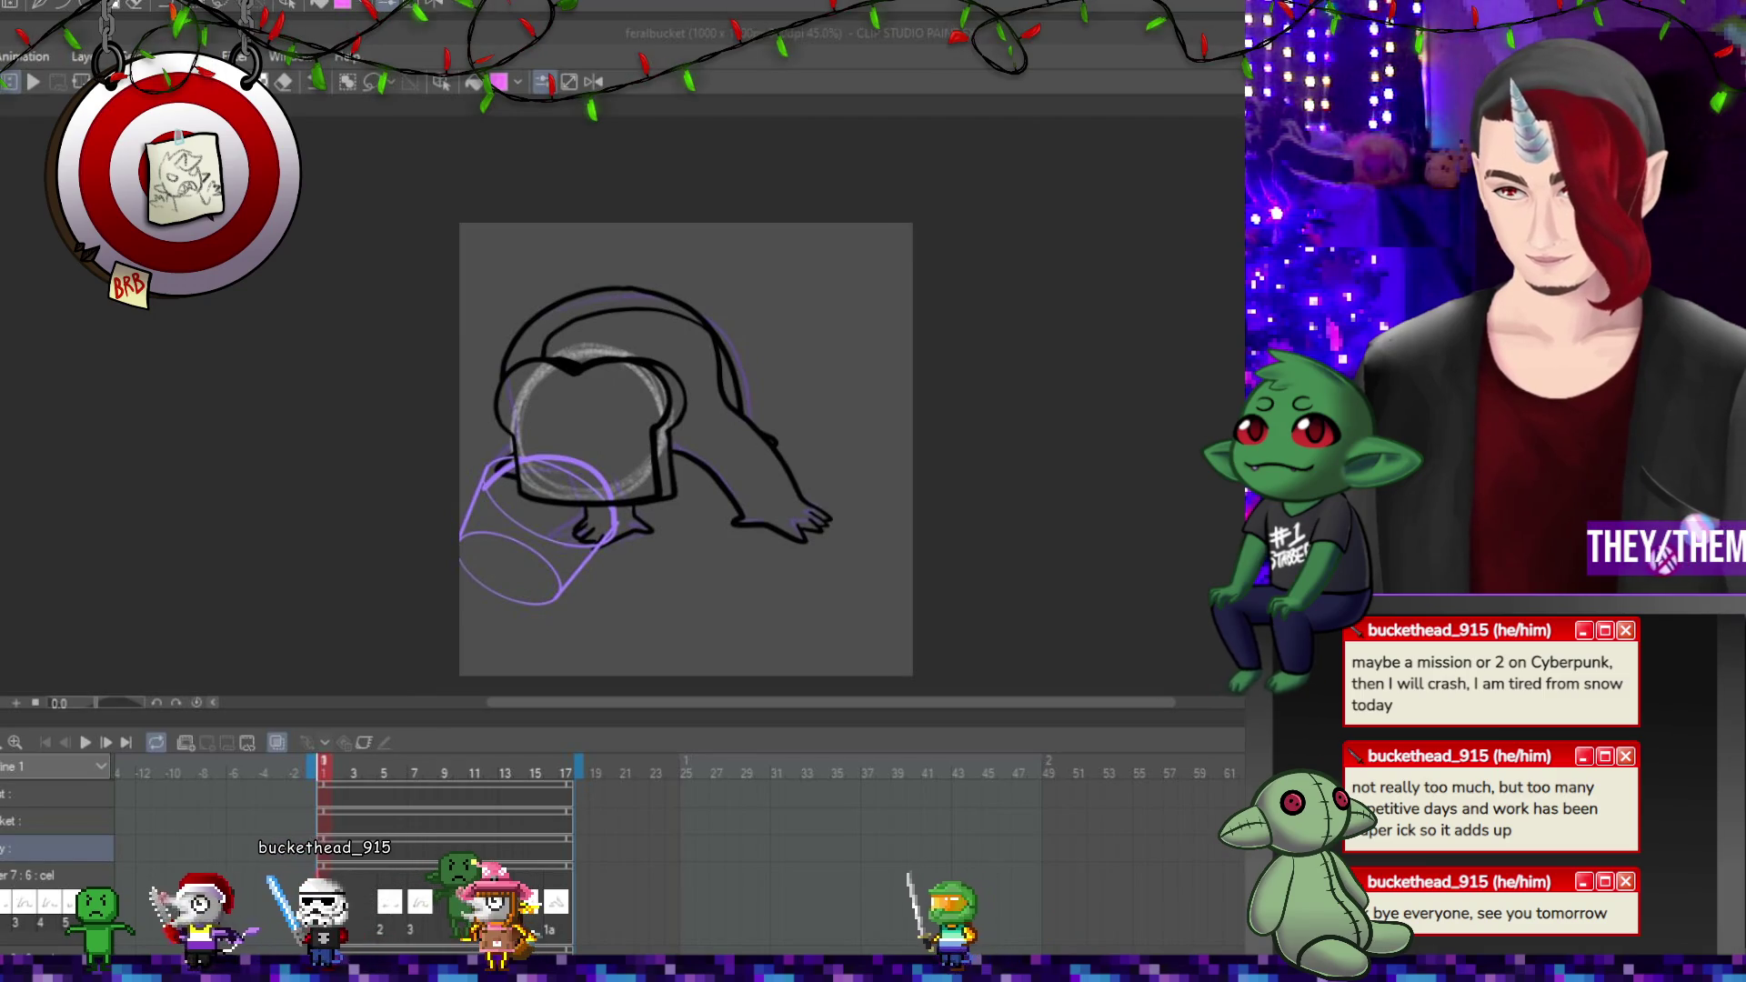
pyautogui.click(232, 821)
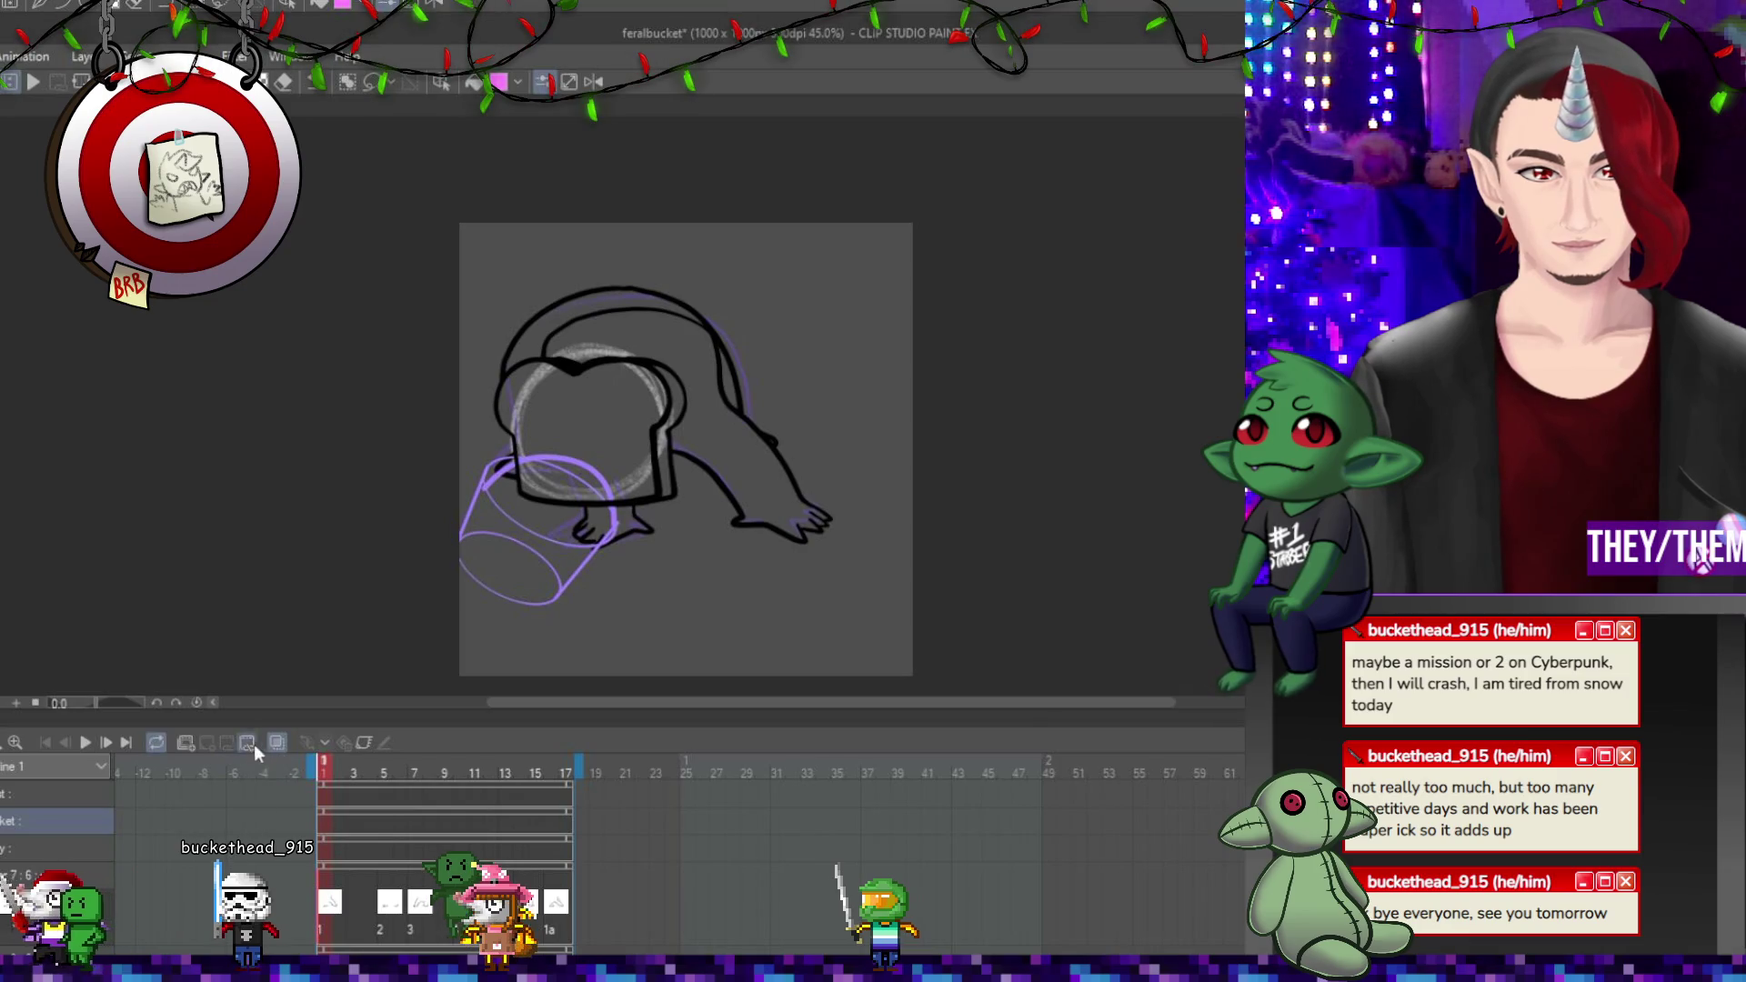
pyautogui.click(182, 744)
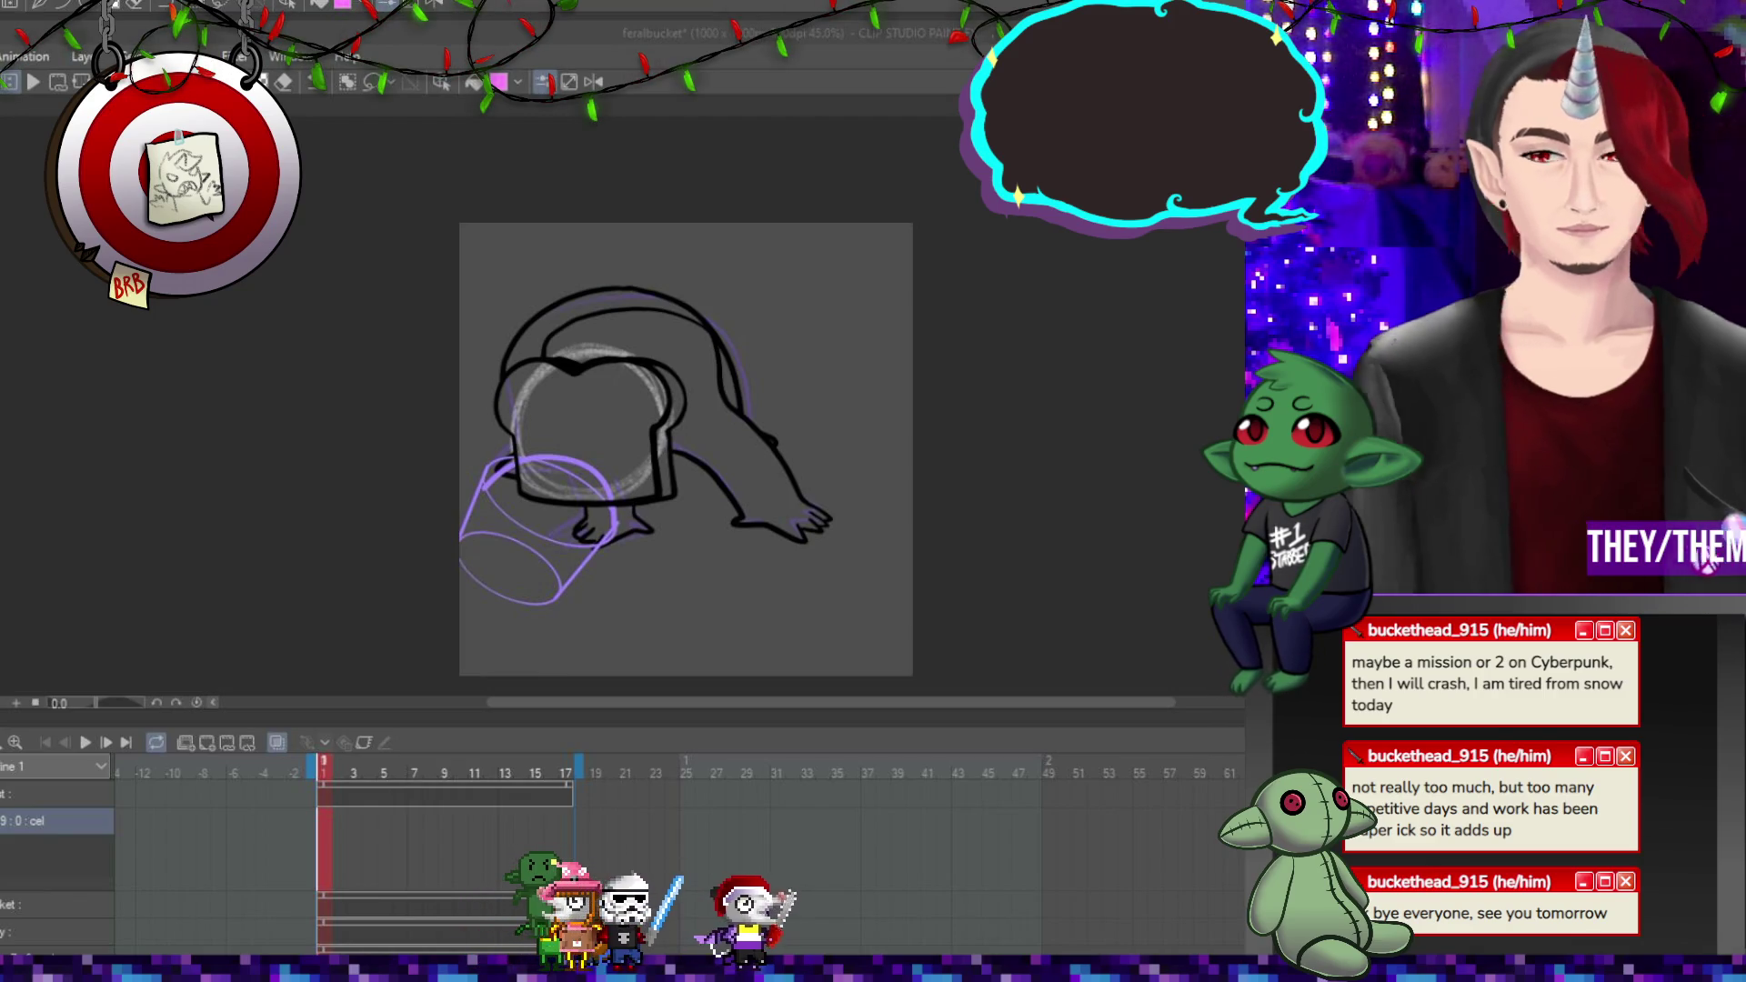
pyautogui.scroll(-1, 686, 445)
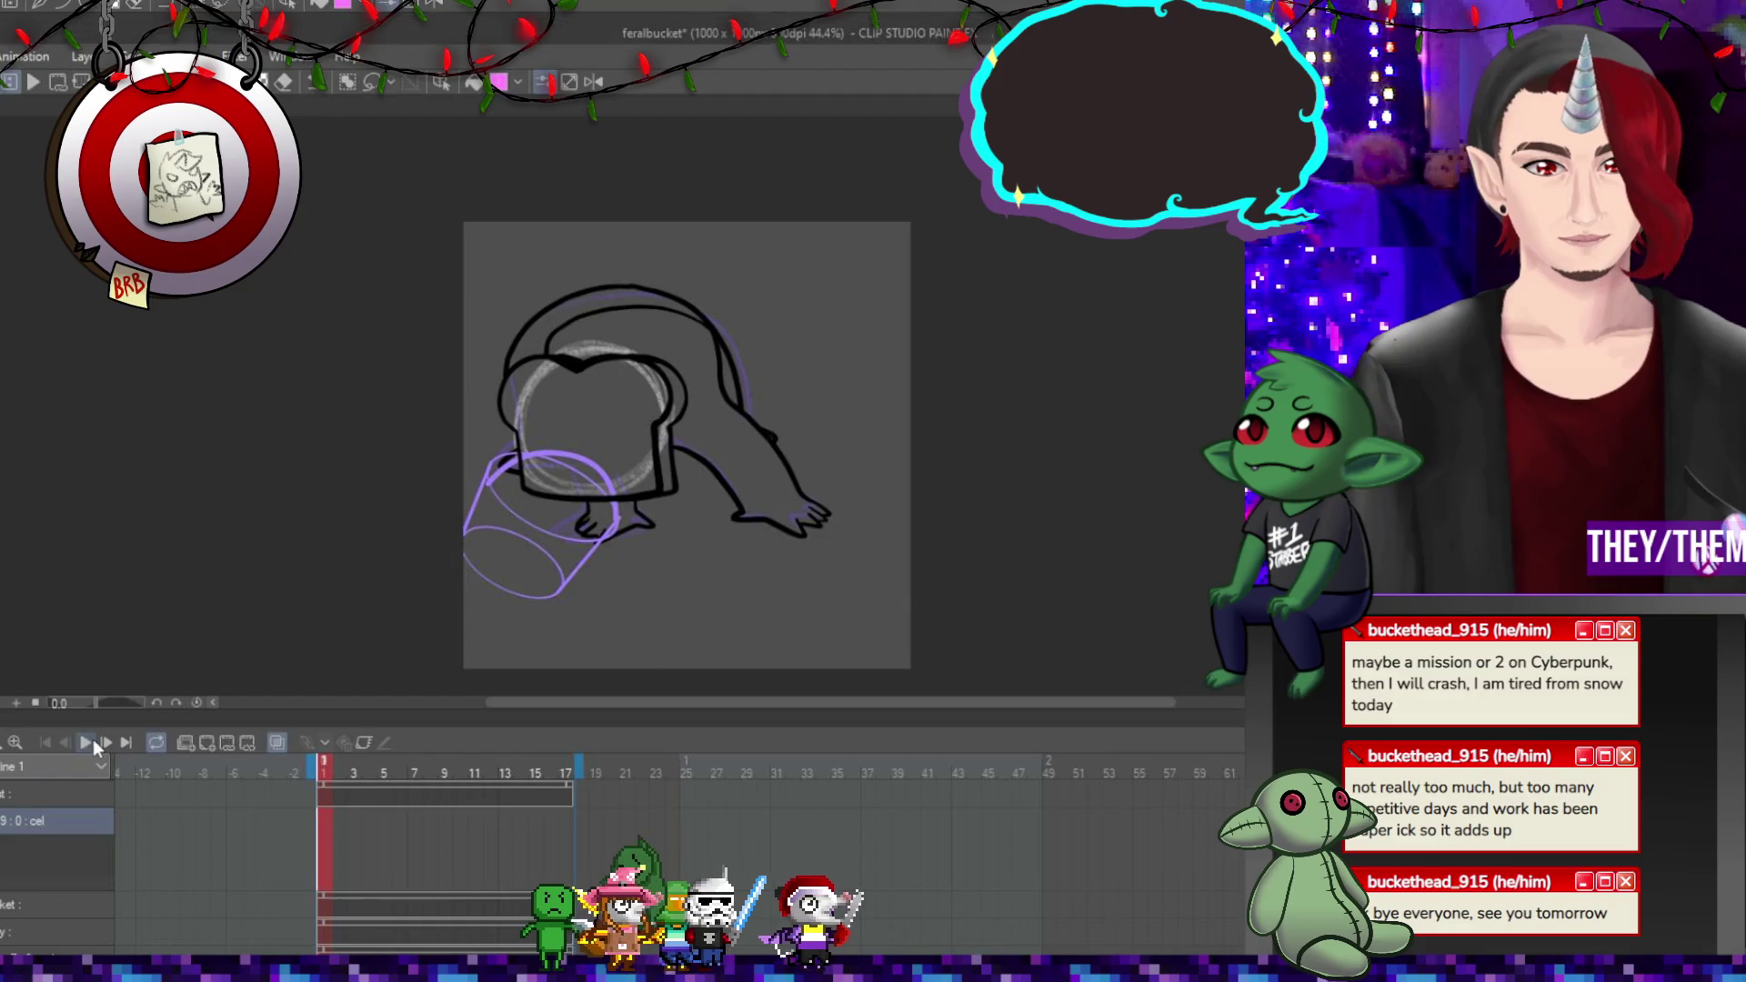
pyautogui.click(87, 742)
pyautogui.click(85, 742)
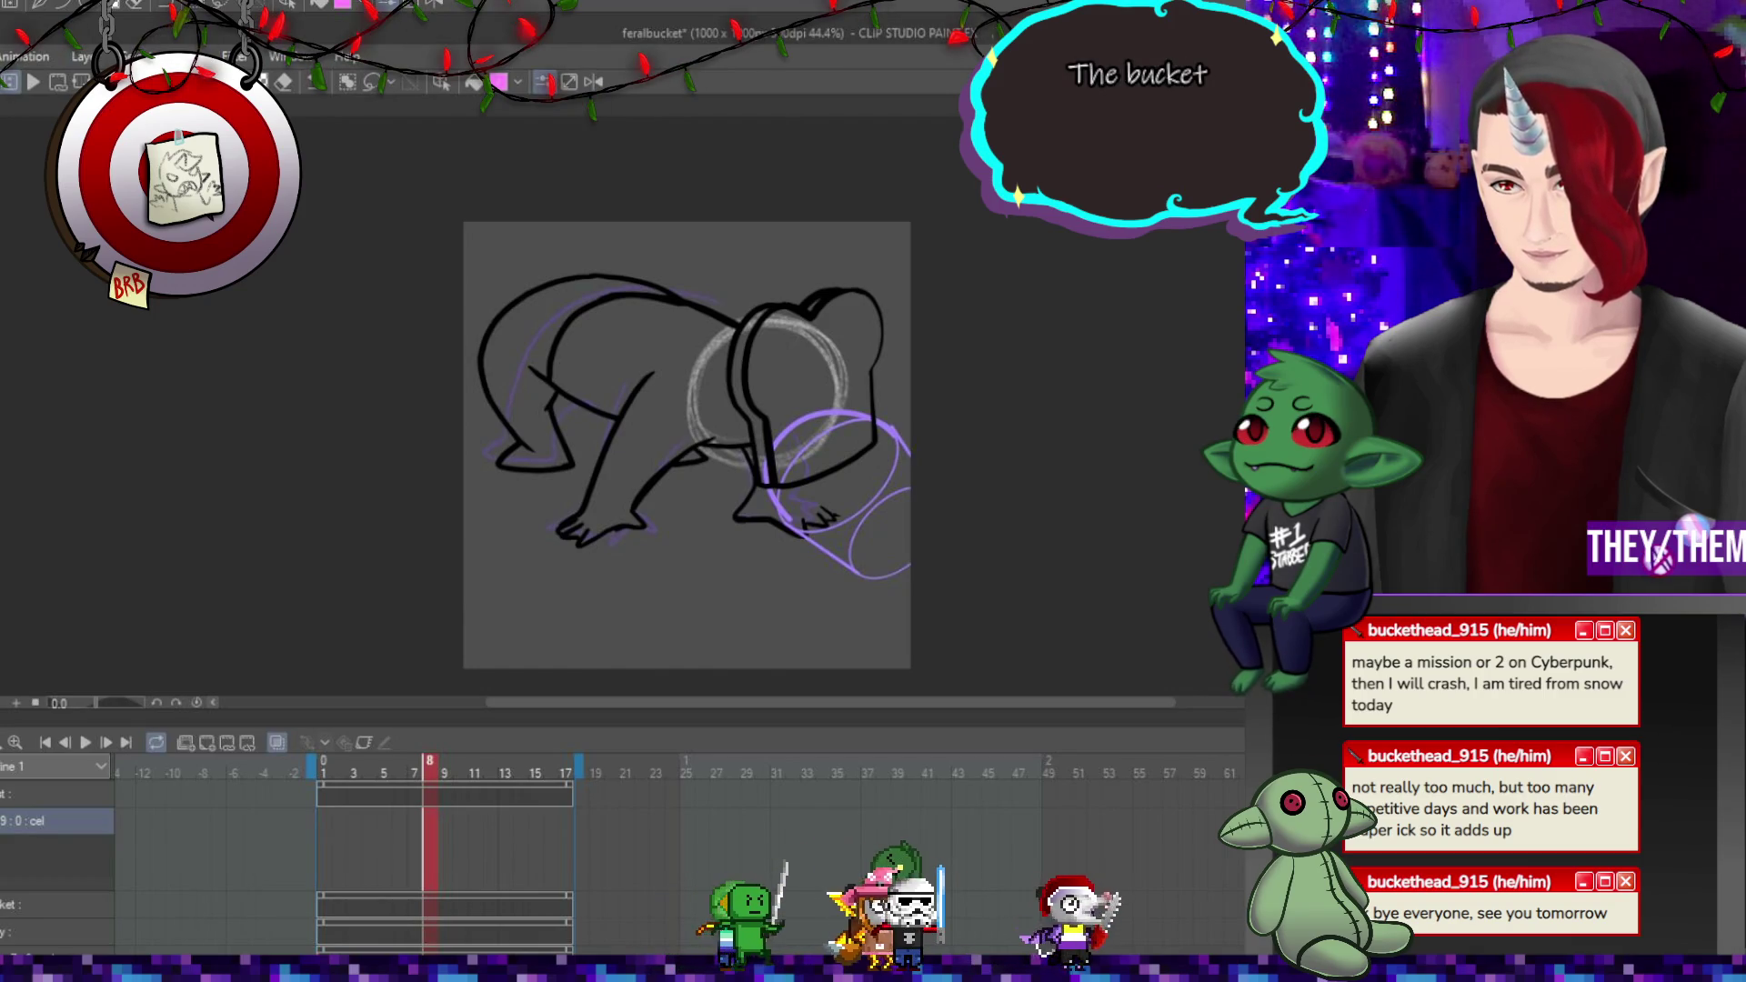
pyautogui.scroll(1, 871, 439)
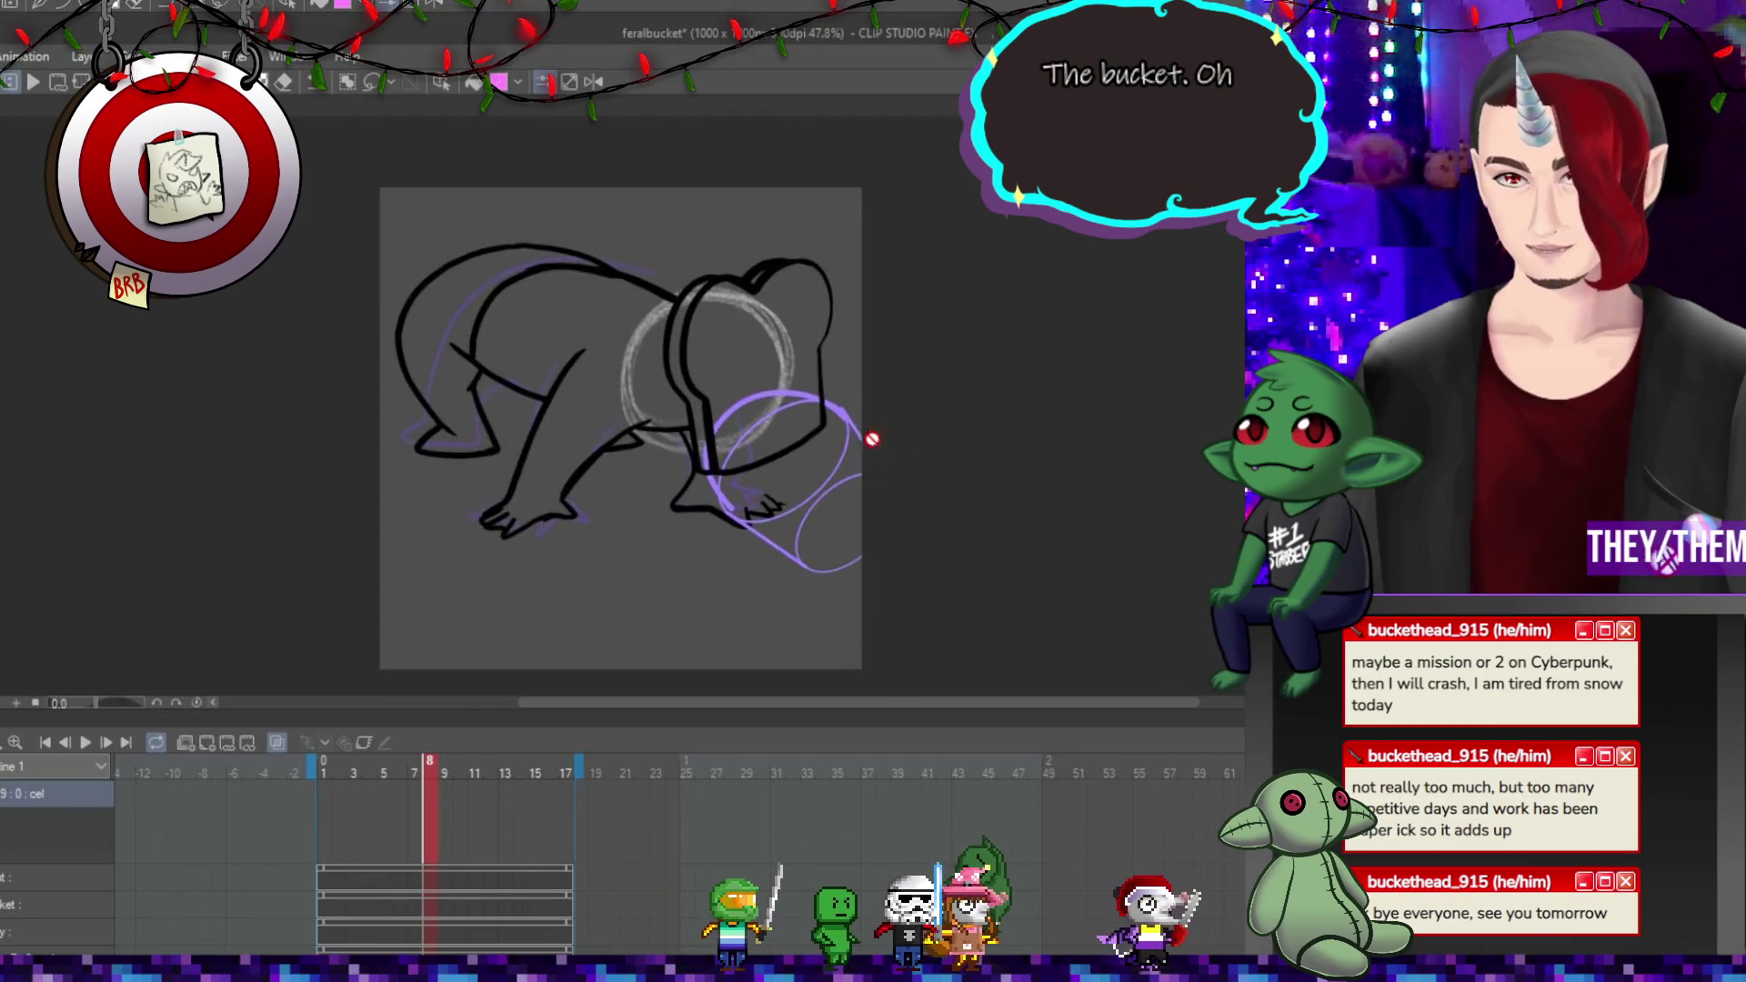
pyautogui.scroll(2, 872, 439)
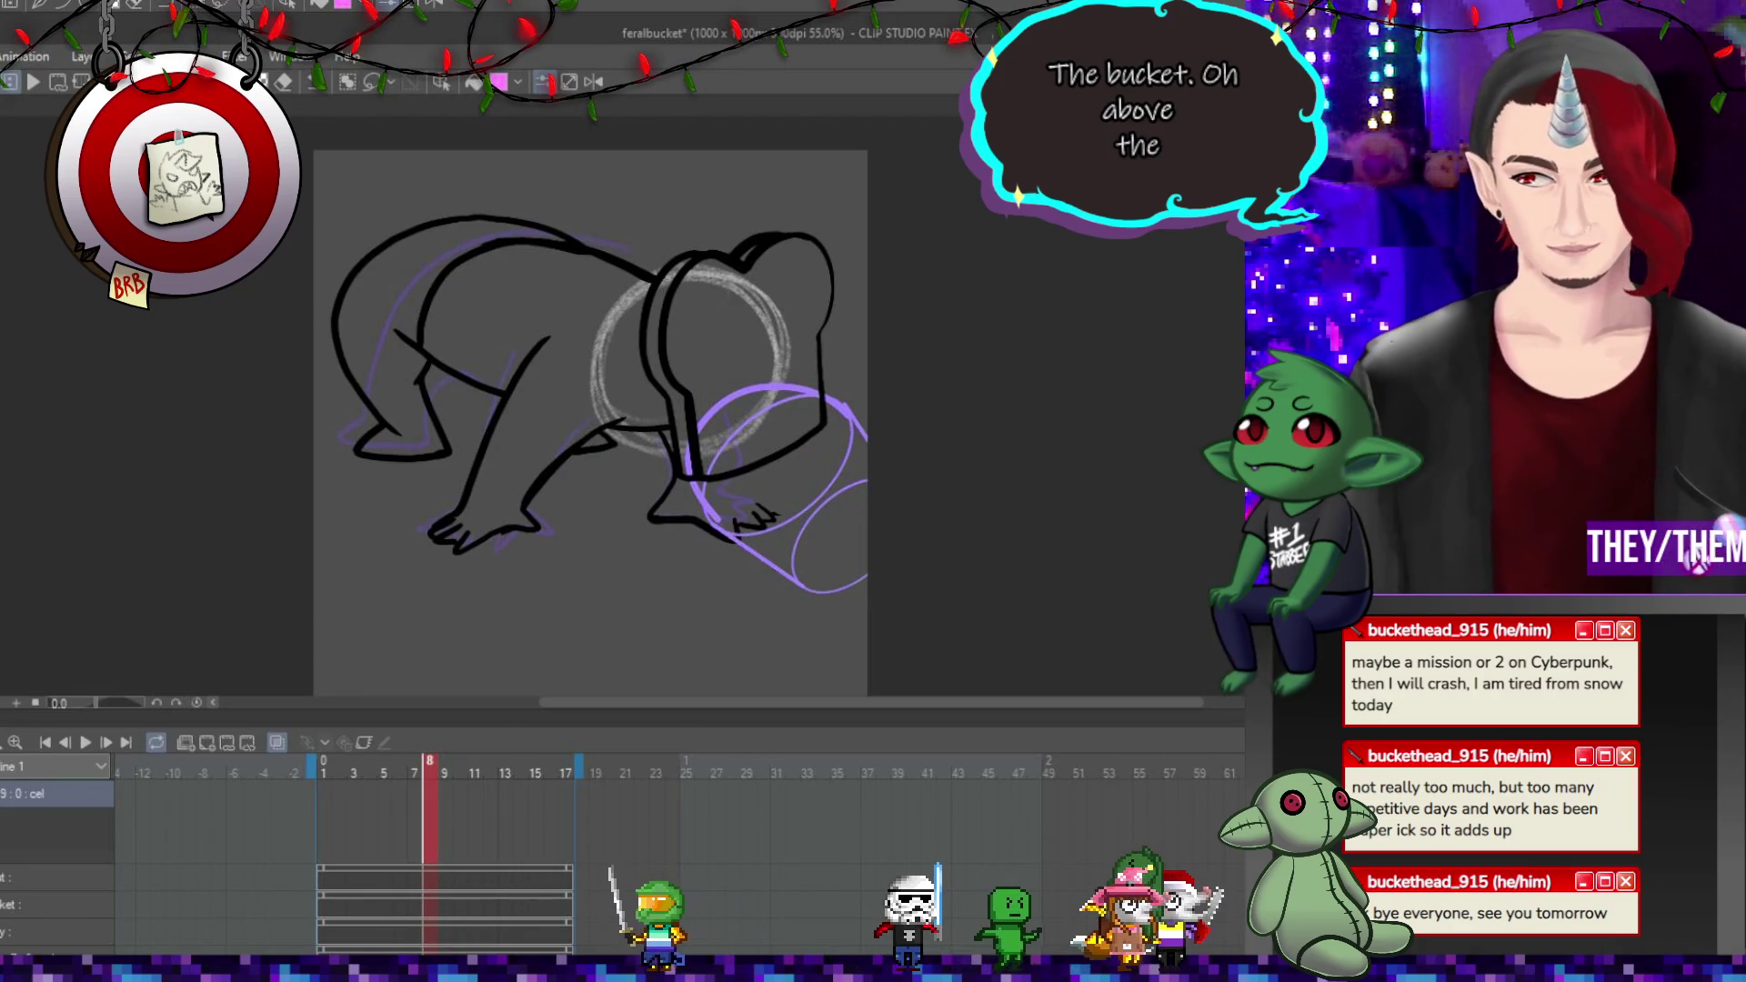
pyautogui.click(325, 814)
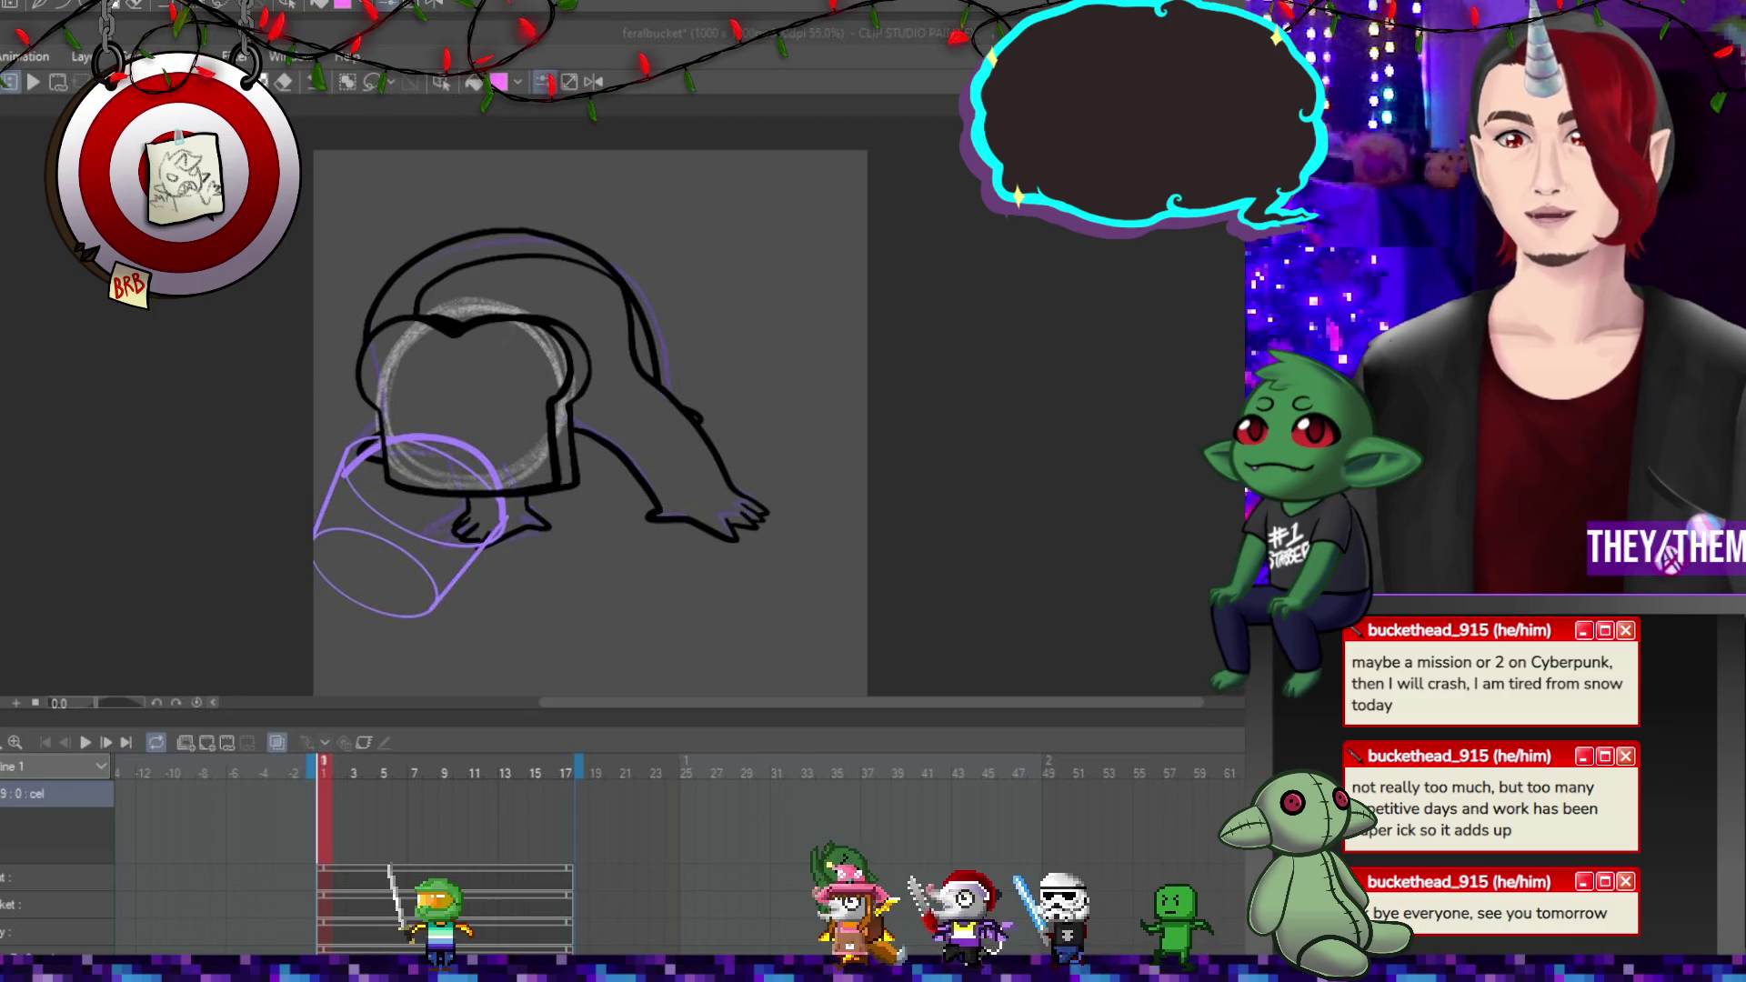
# Add a new cel at frame 1 on Layer 9, then draw and undo a trial ellipse.
pyautogui.click(990, 517)
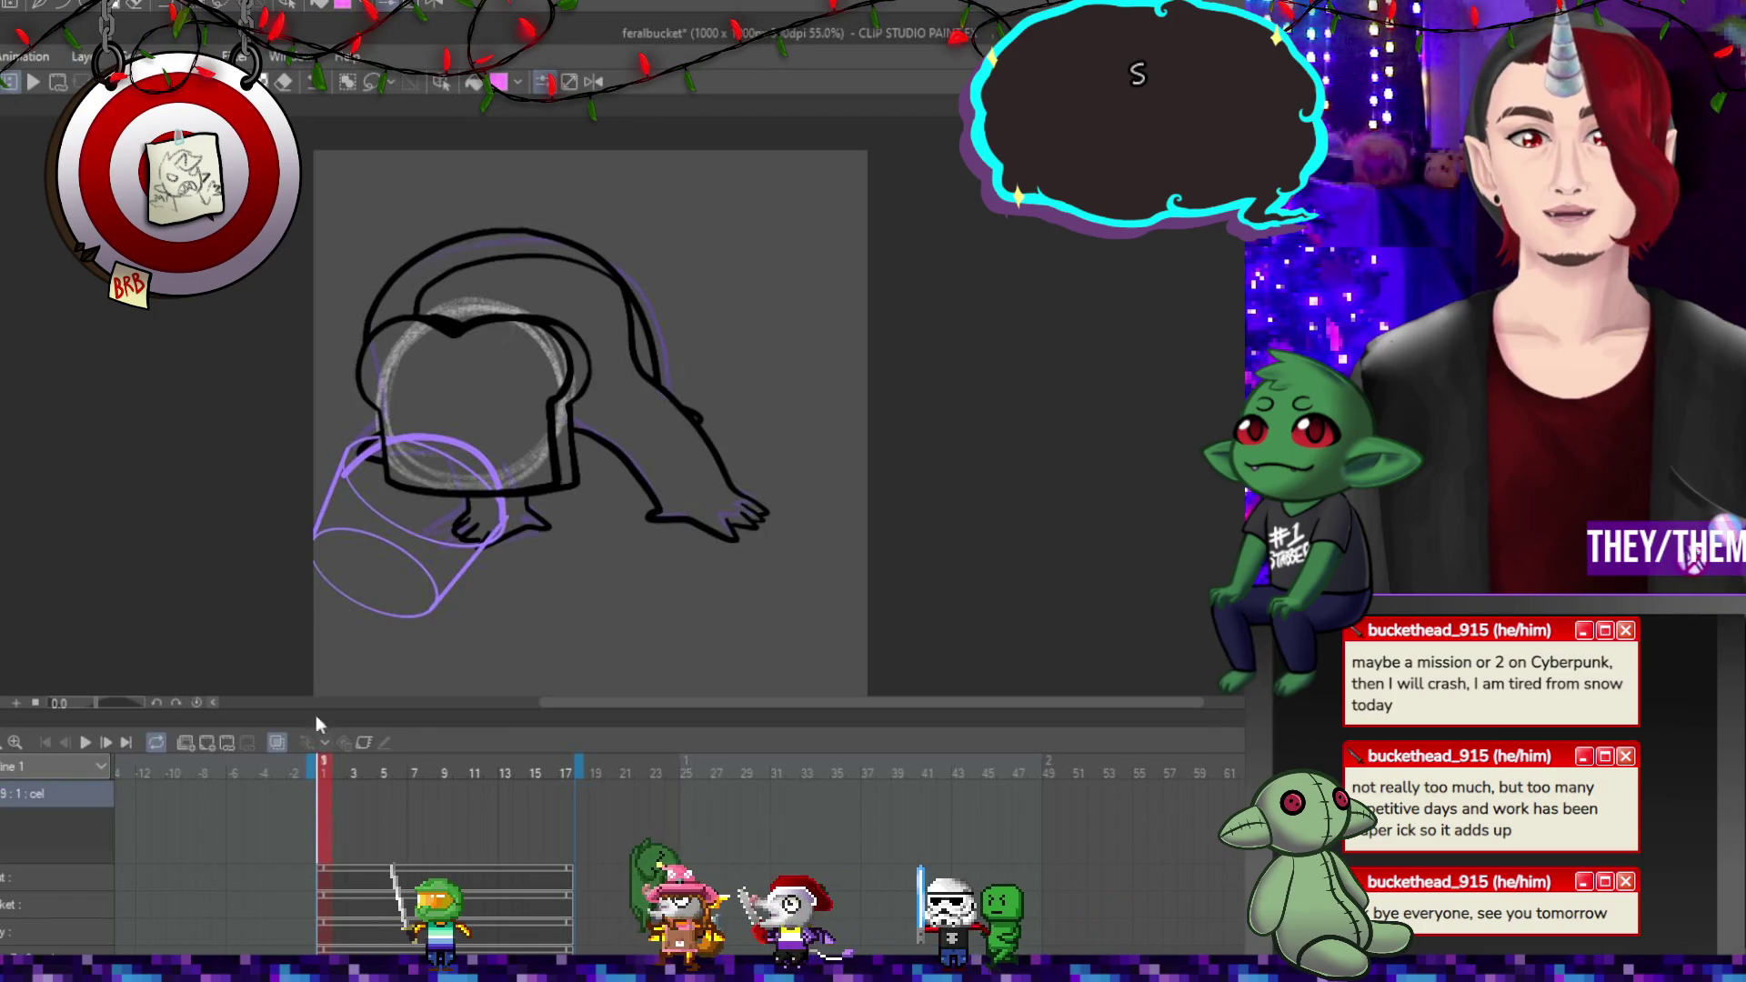
pyautogui.click(351, 417)
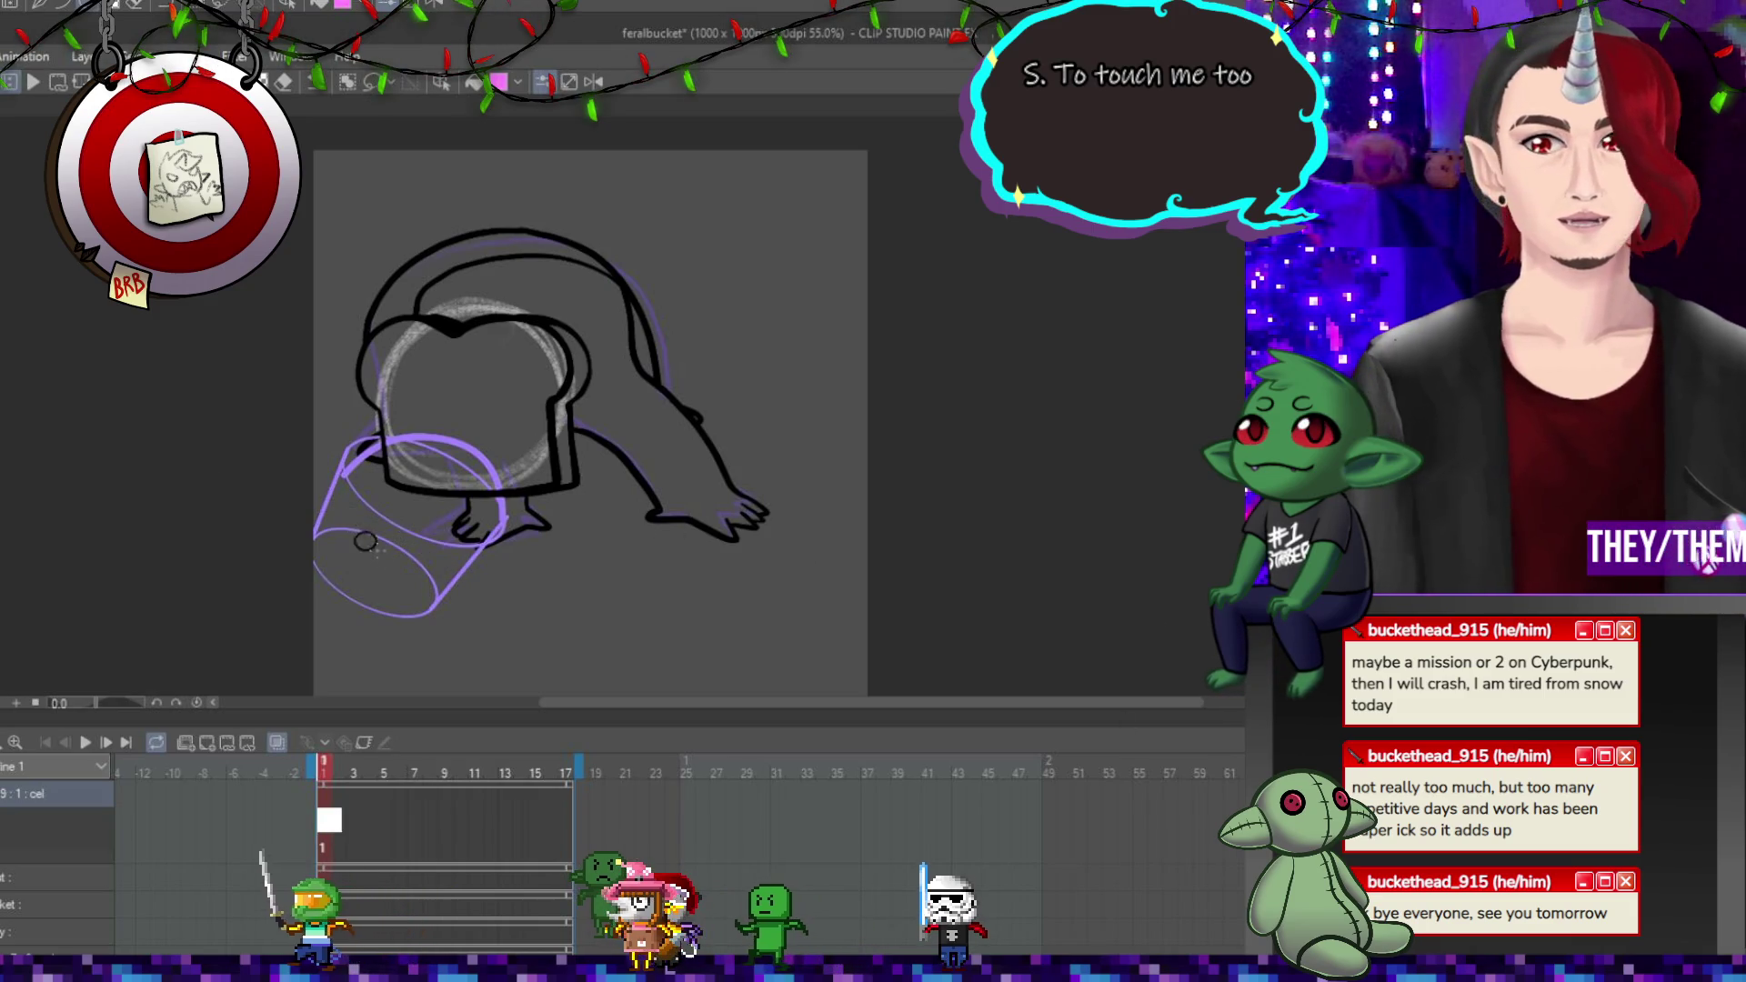
pyautogui.moveTo(354, 532); pyautogui.dragTo(492, 623)
pyautogui.hotkey('ctrl', 'z')
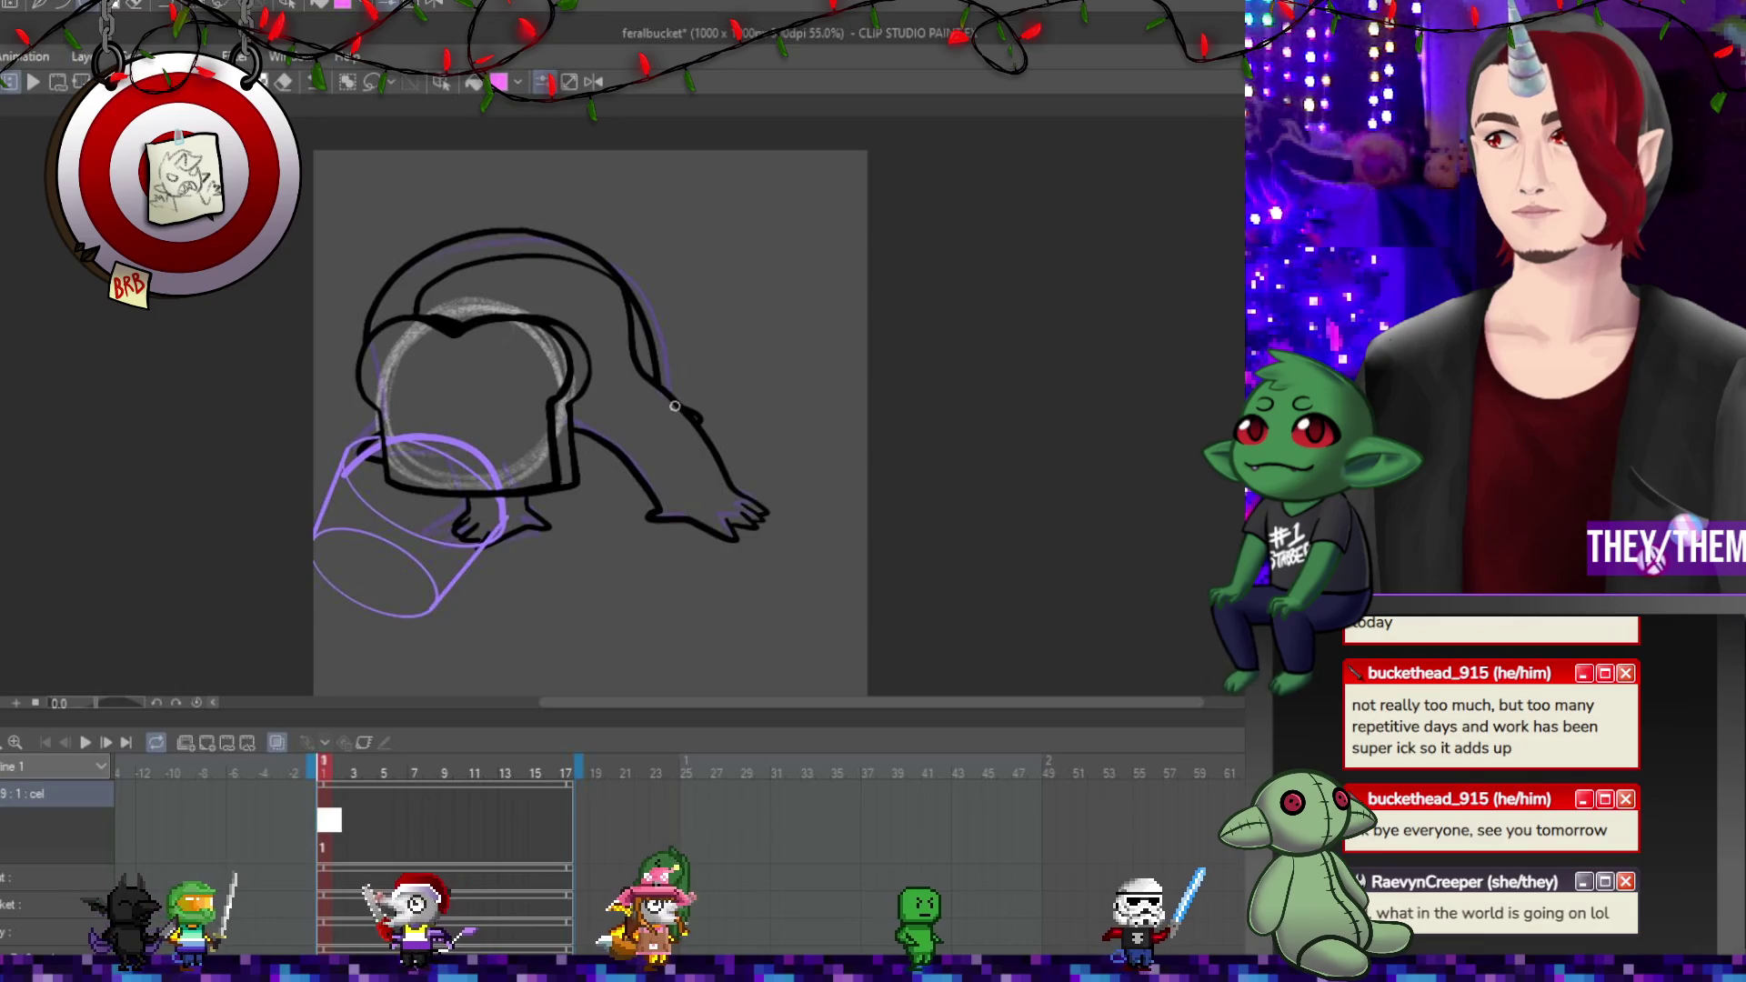
# Play the 17-frame animation loop and stop it on frame 17.
pyautogui.click(84, 742)
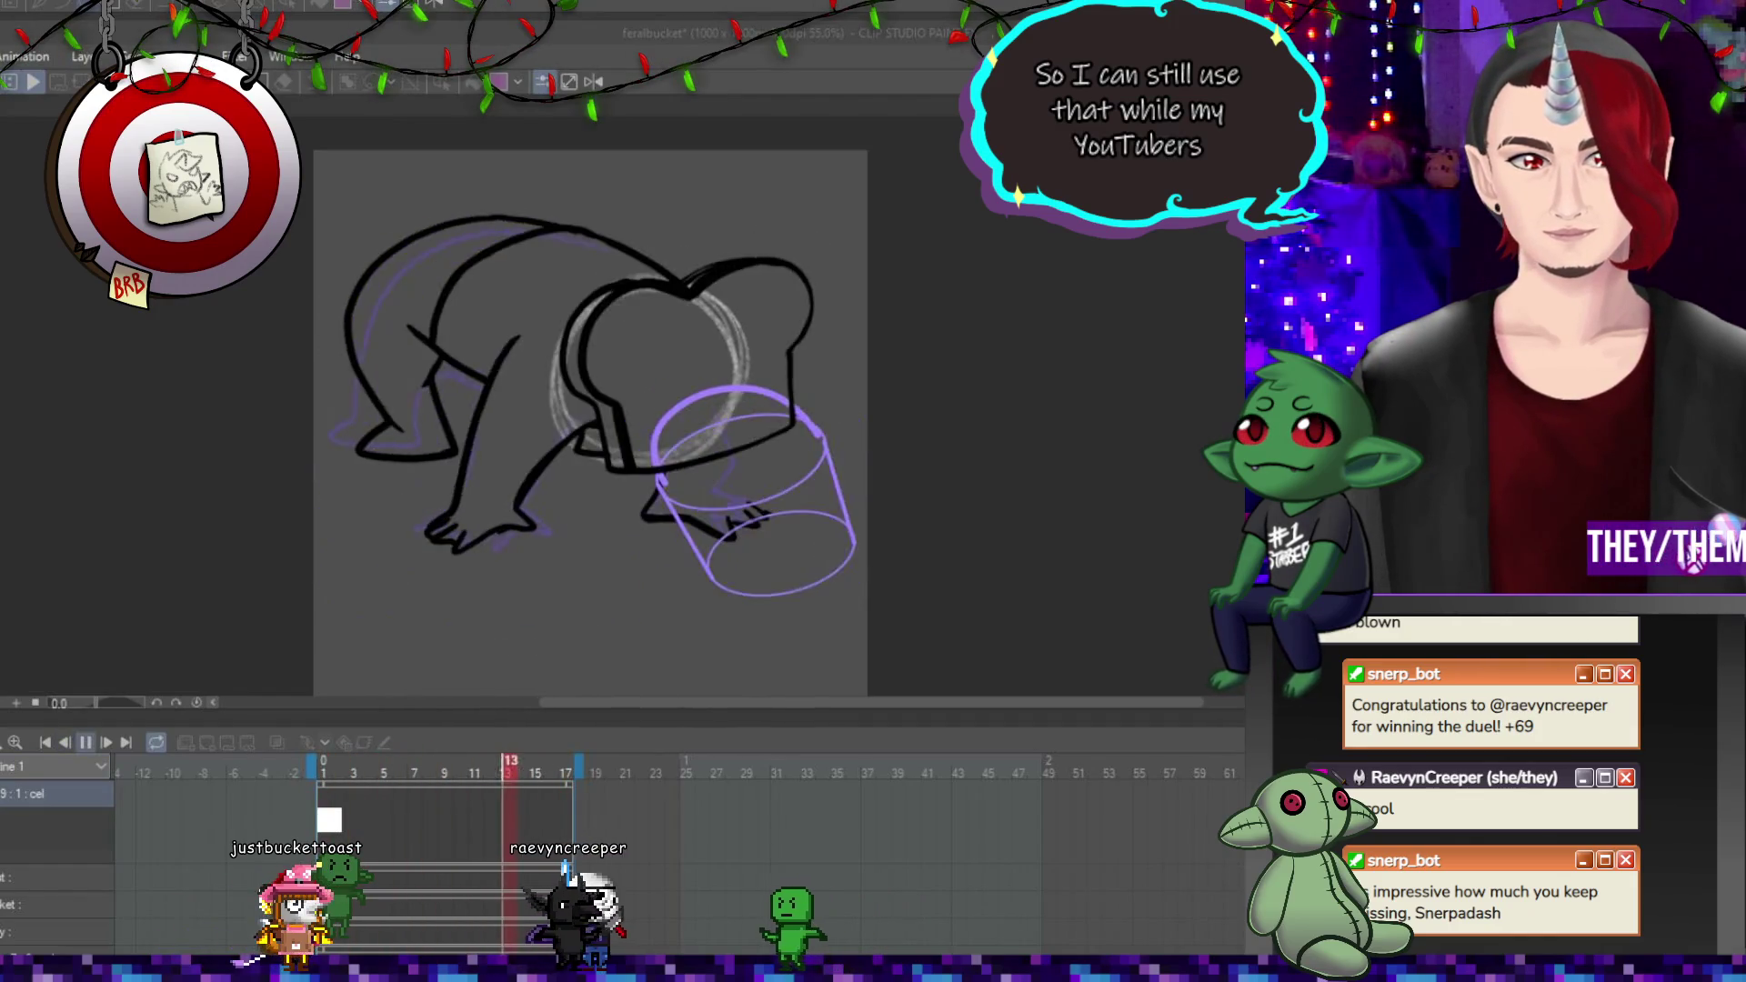
pyautogui.click(184, 710)
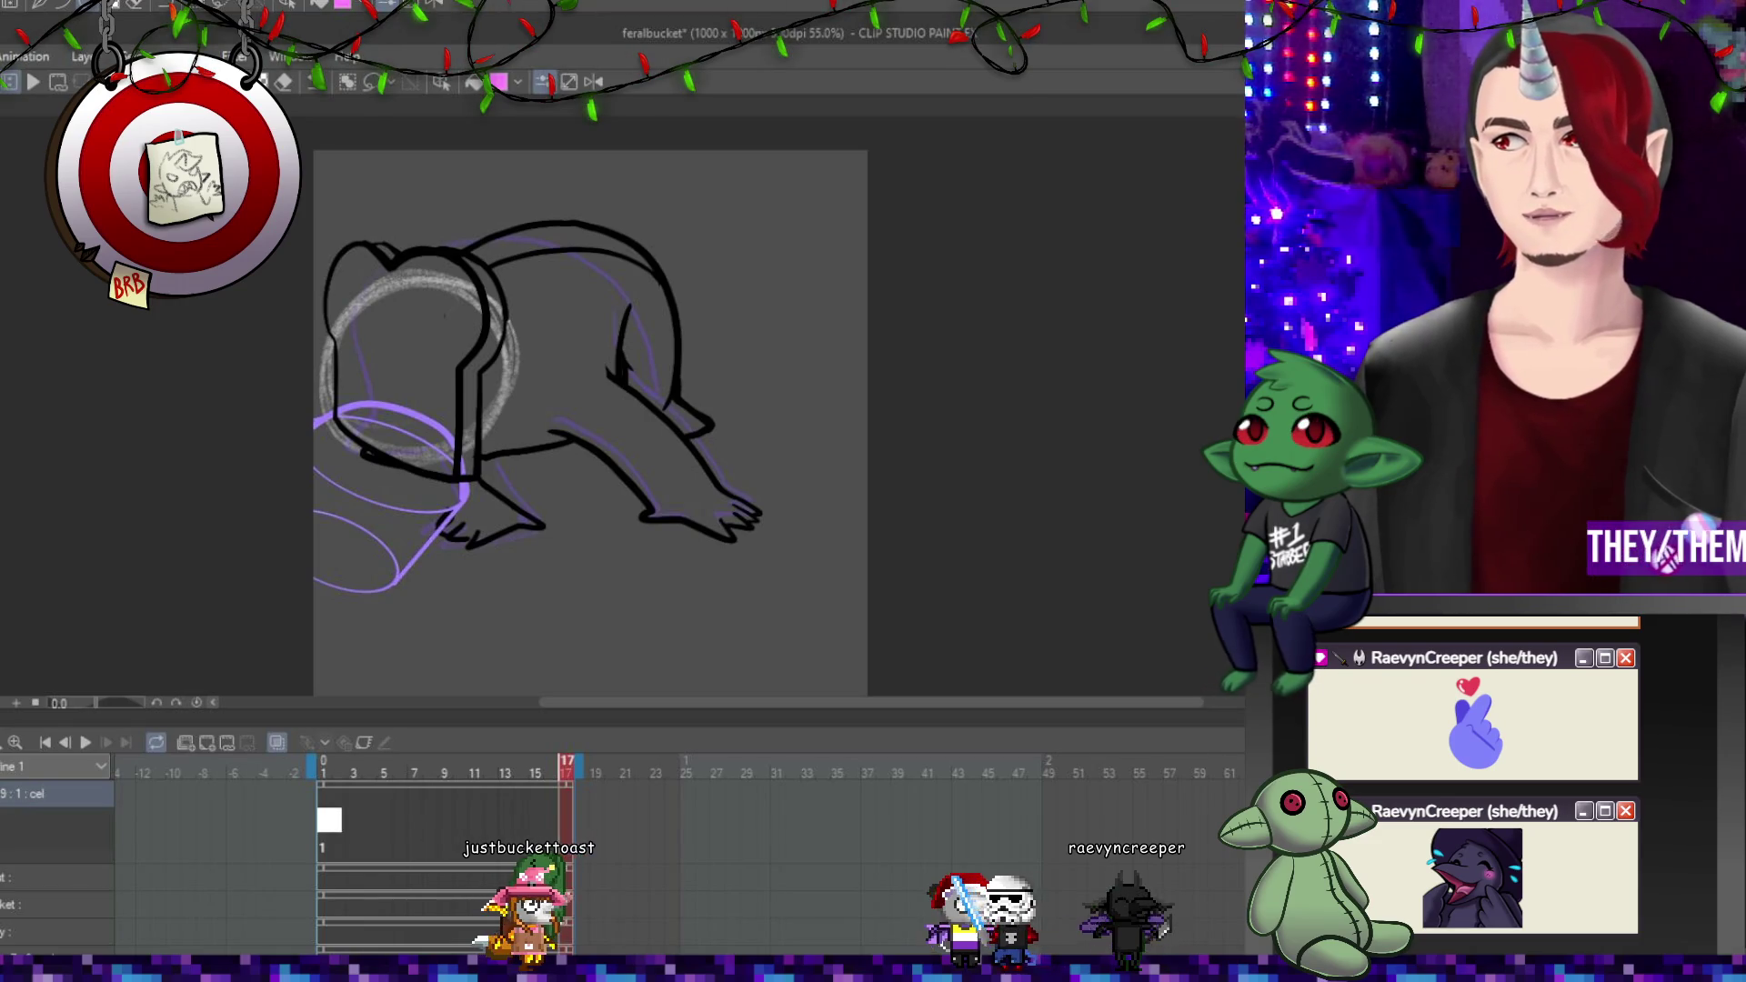
# Draw a black bucket-rim ellipse at lower left on frame 1, scale it to fit, then go to frame 5.
pyautogui.click(333, 821)
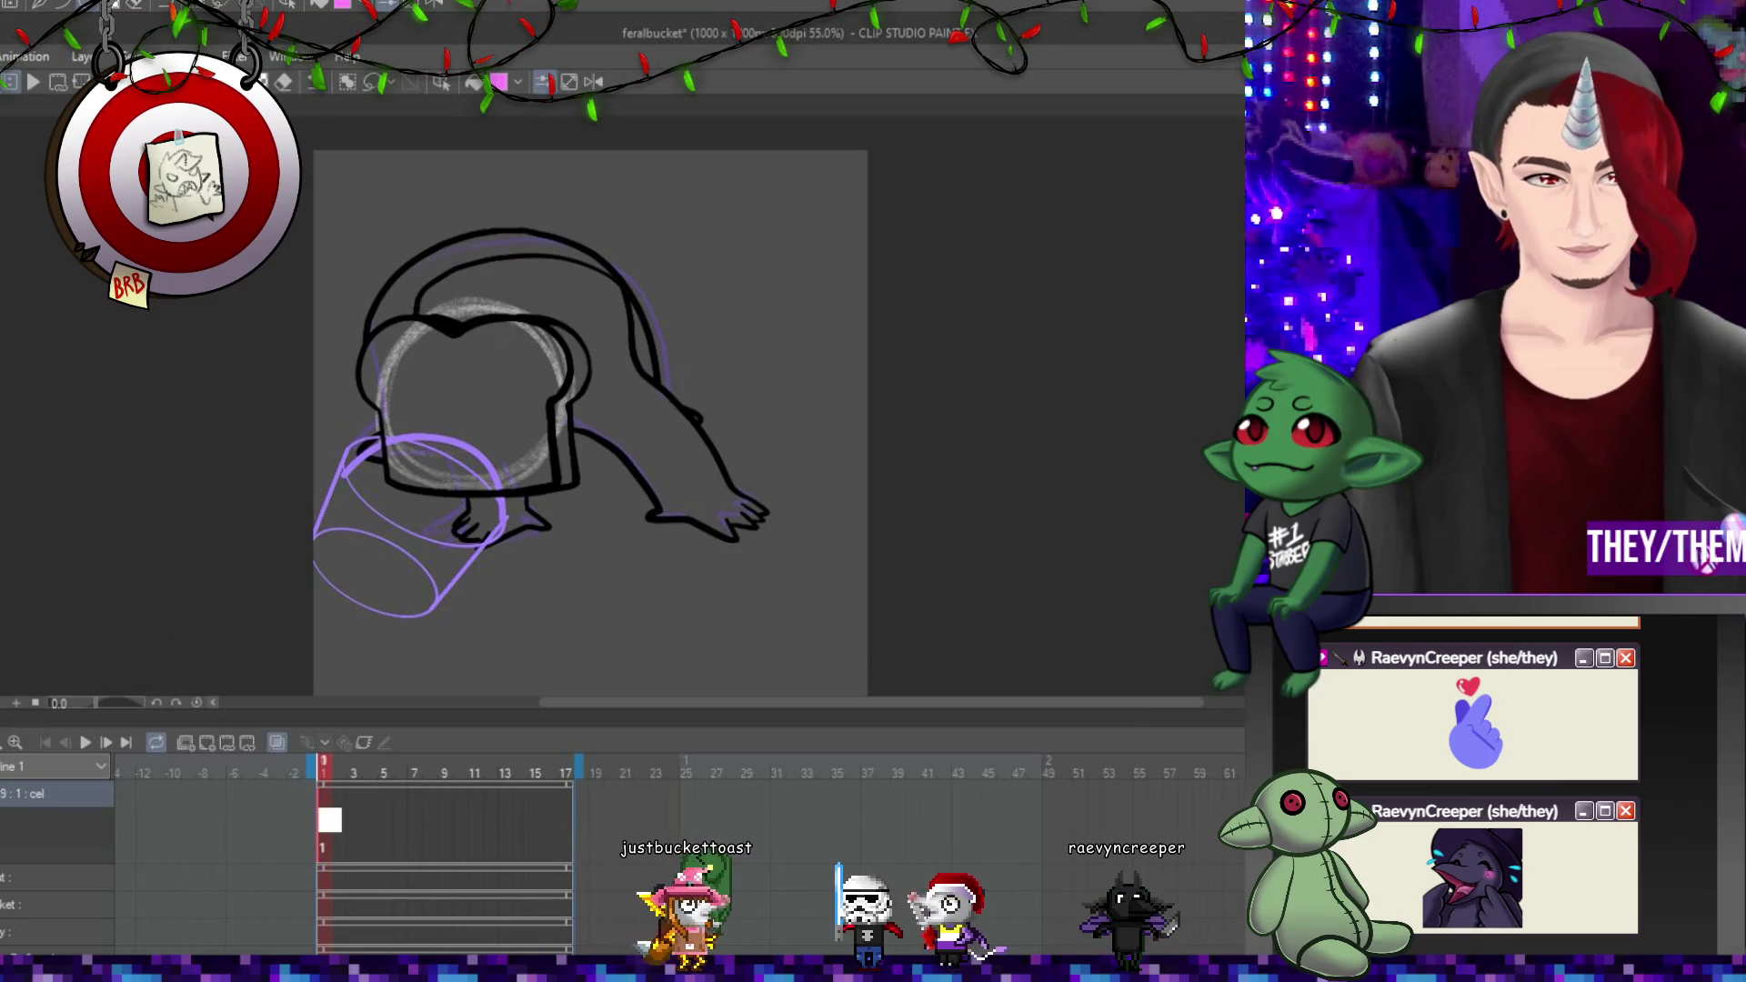
pyautogui.moveTo(400, 512); pyautogui.dragTo(461, 582)
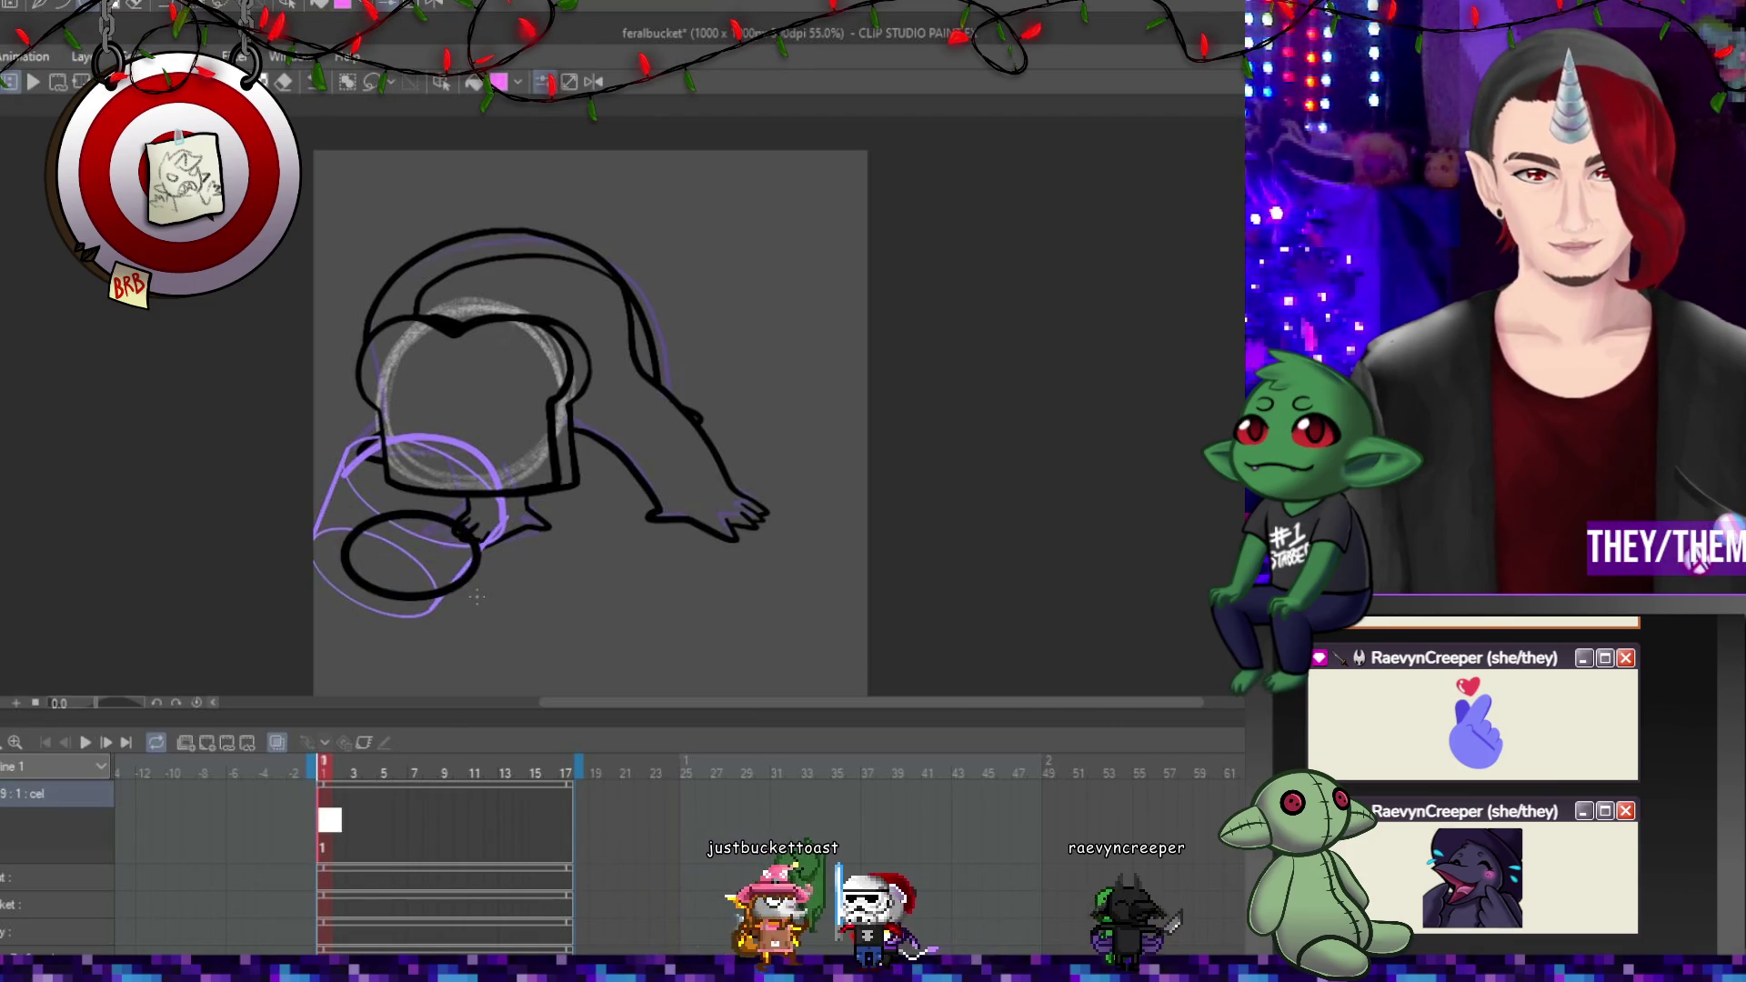
pyautogui.hotkey('ctrl', 'z')
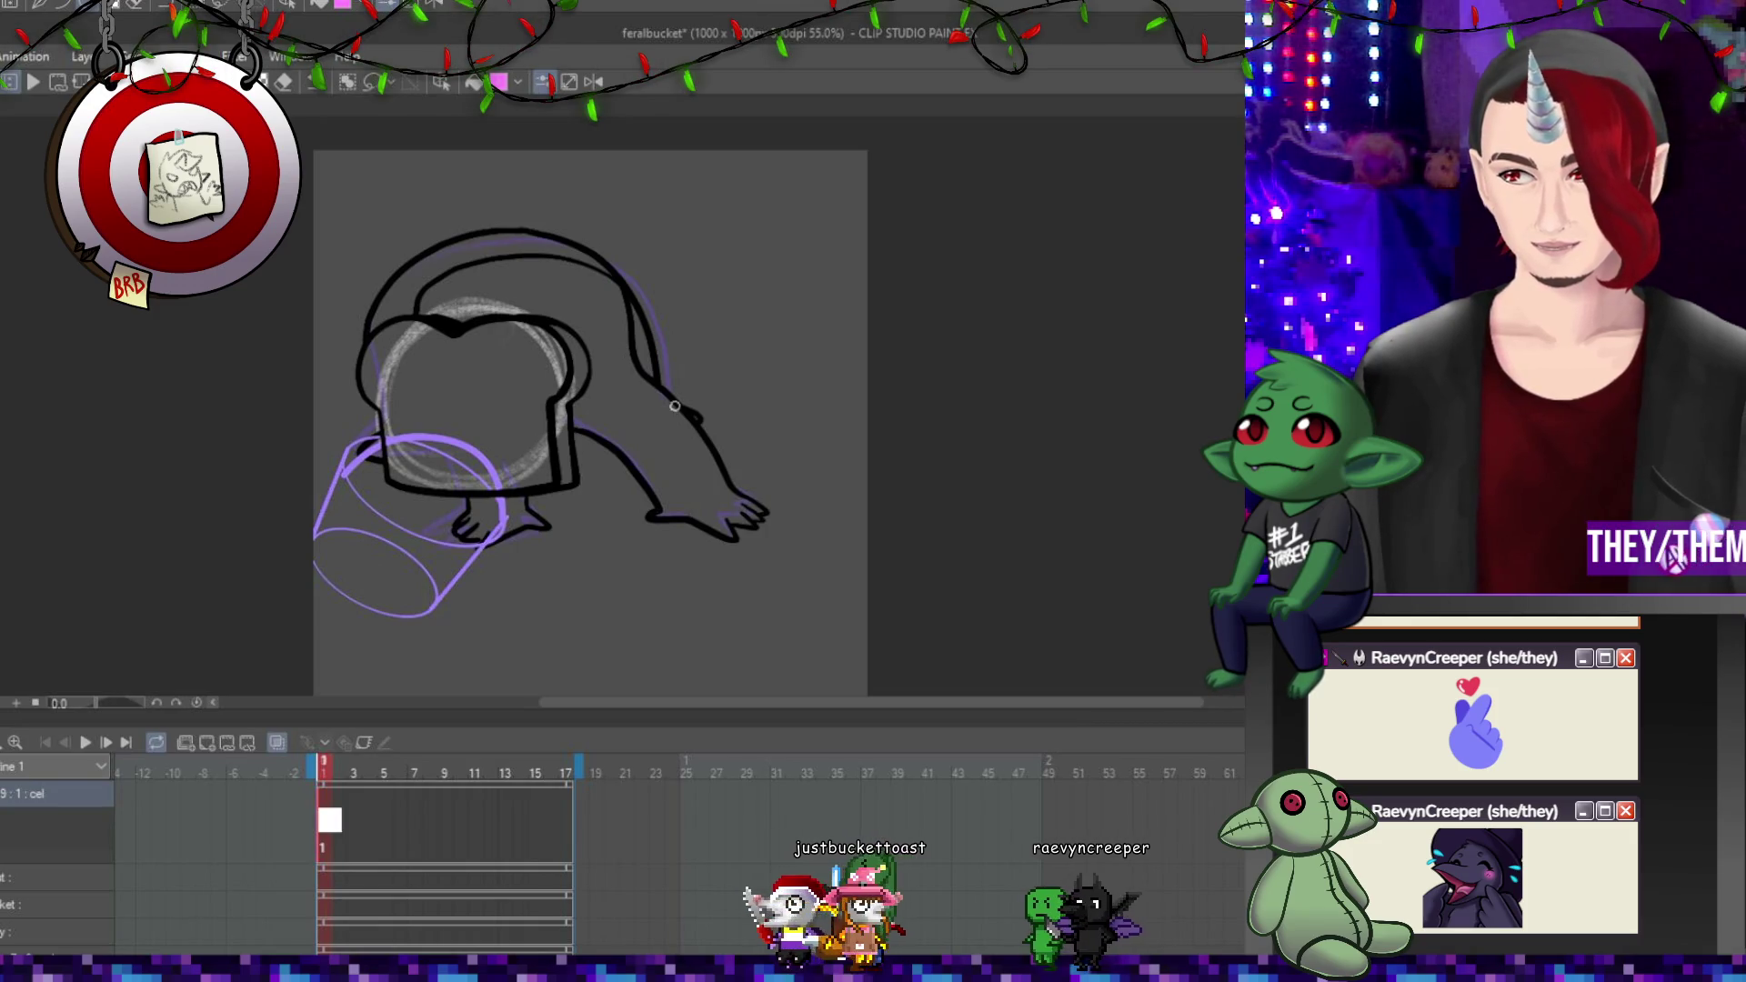
pyautogui.moveTo(396, 501); pyautogui.dragTo(536, 602)
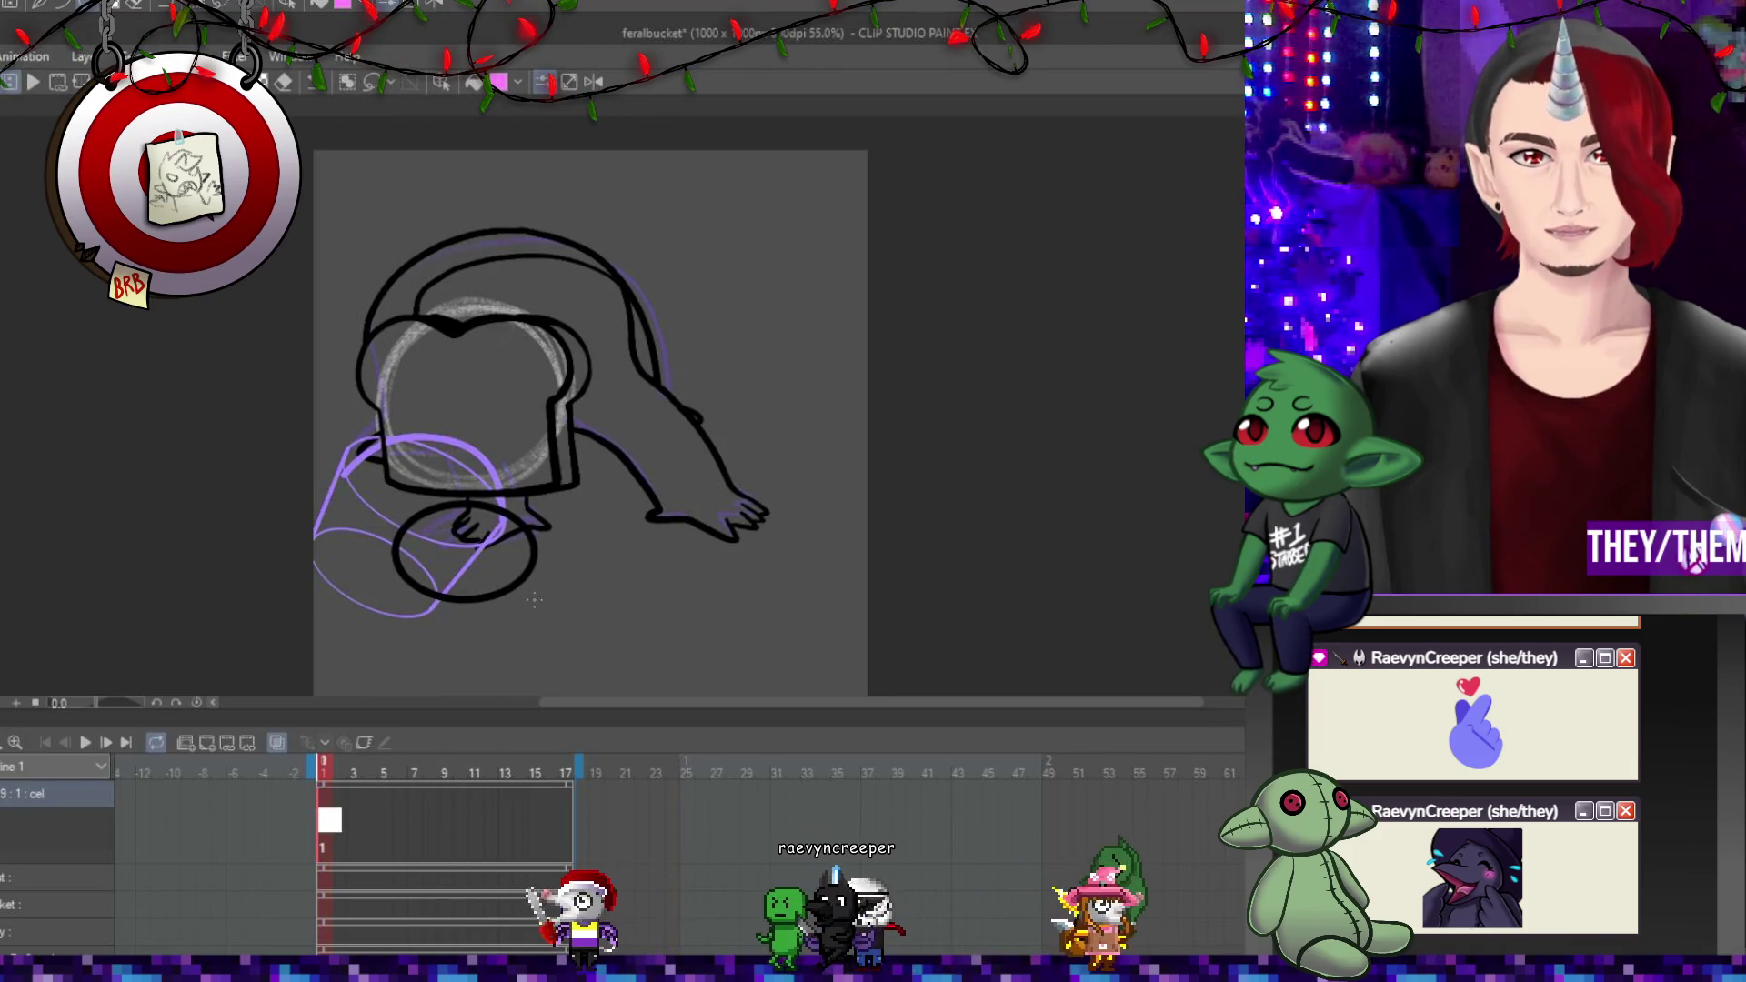
pyautogui.hotkey('ctrl', 'z')
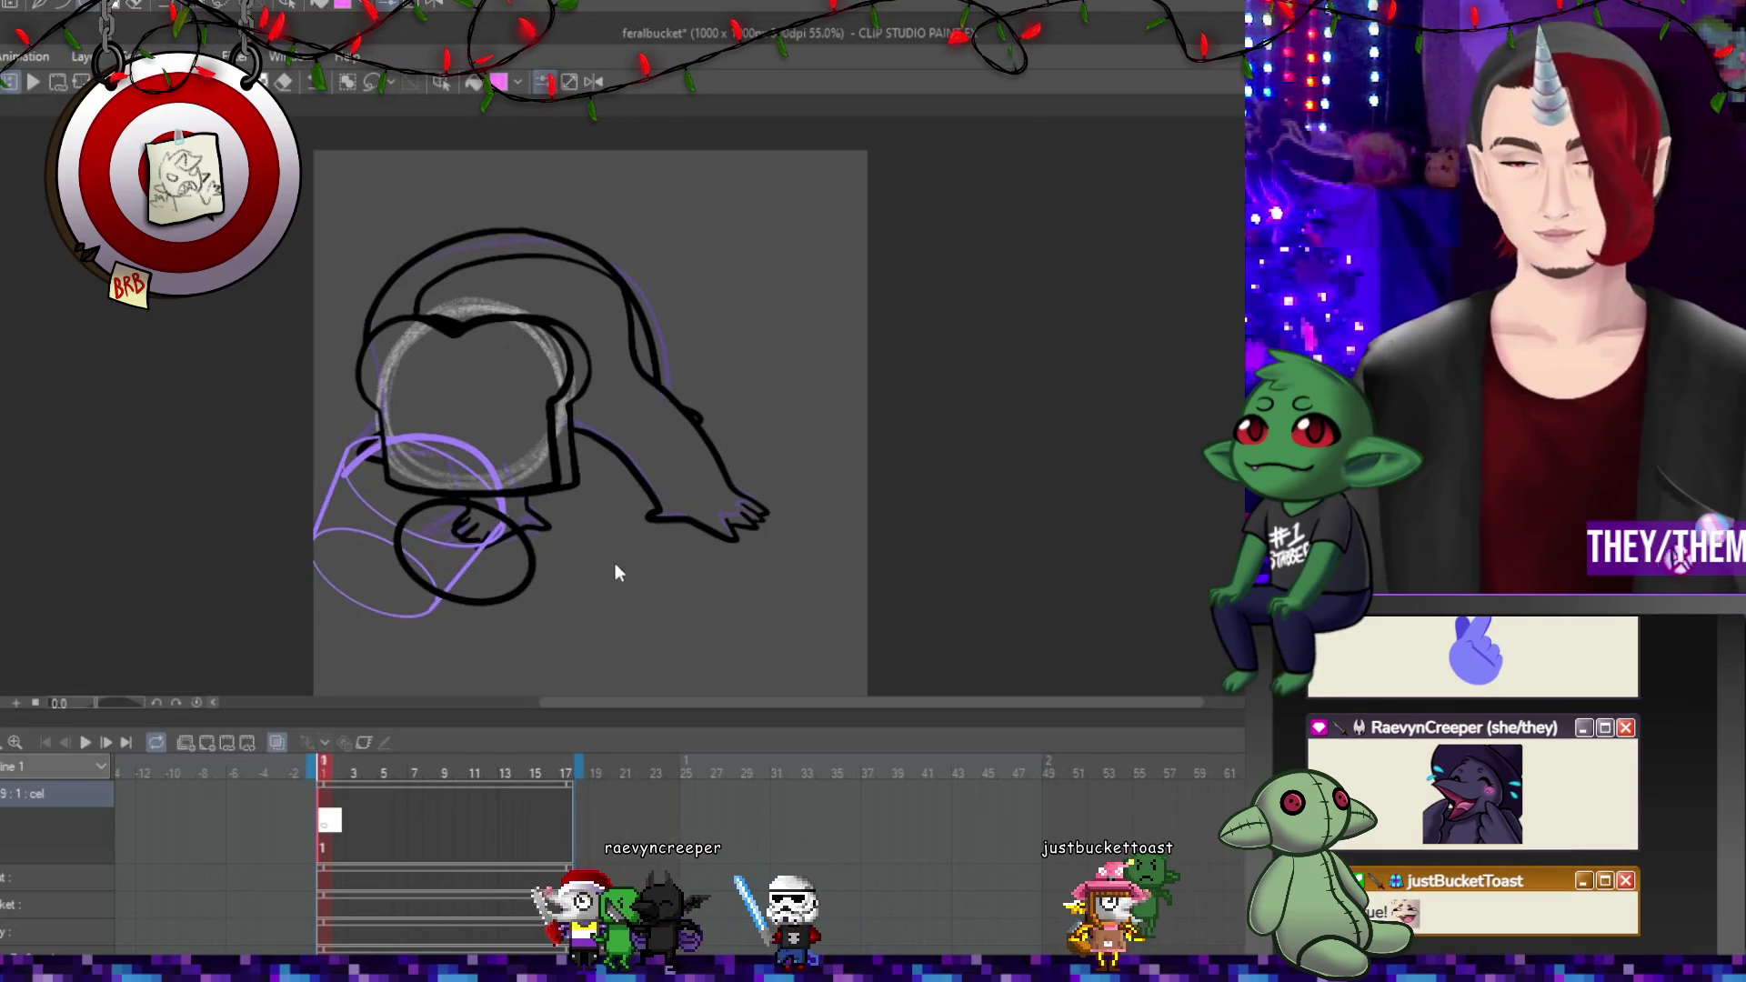
pyautogui.hotkey('ctrl', 't')
pyautogui.moveTo(526, 460)
pyautogui.mouseDown()
pyautogui.moveTo(487, 459)
pyautogui.moveTo(413, 560)
pyautogui.mouseUp()
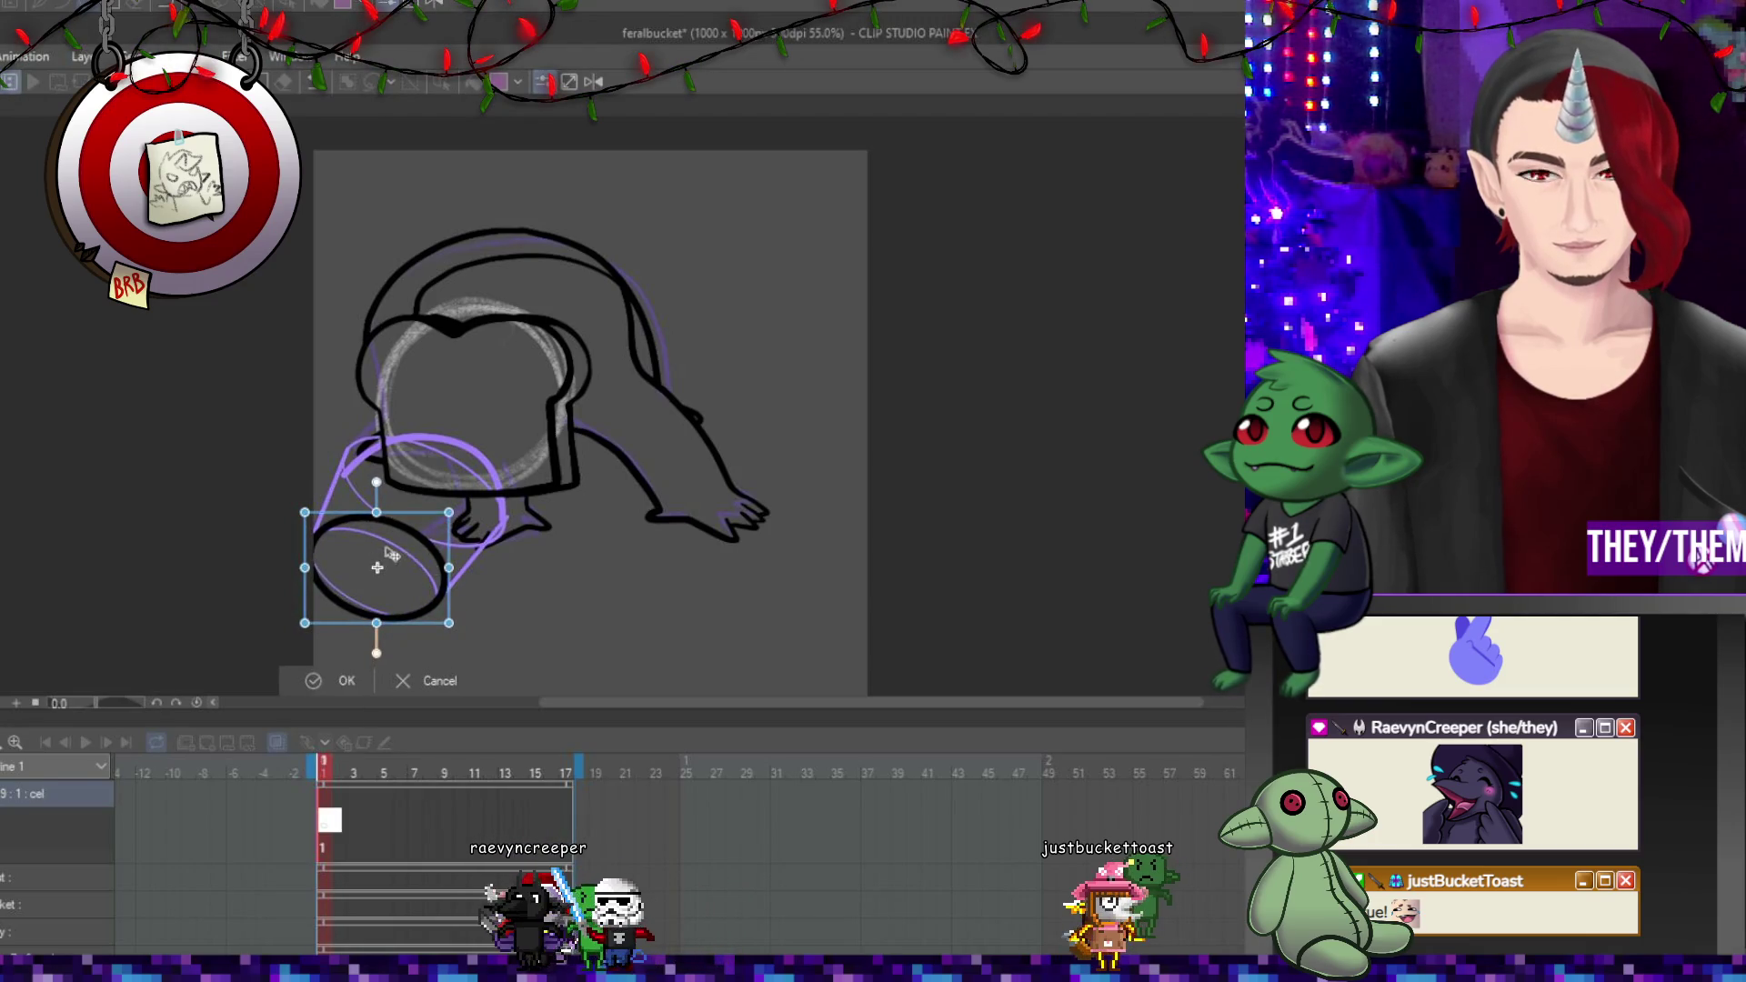
pyautogui.press('Return')
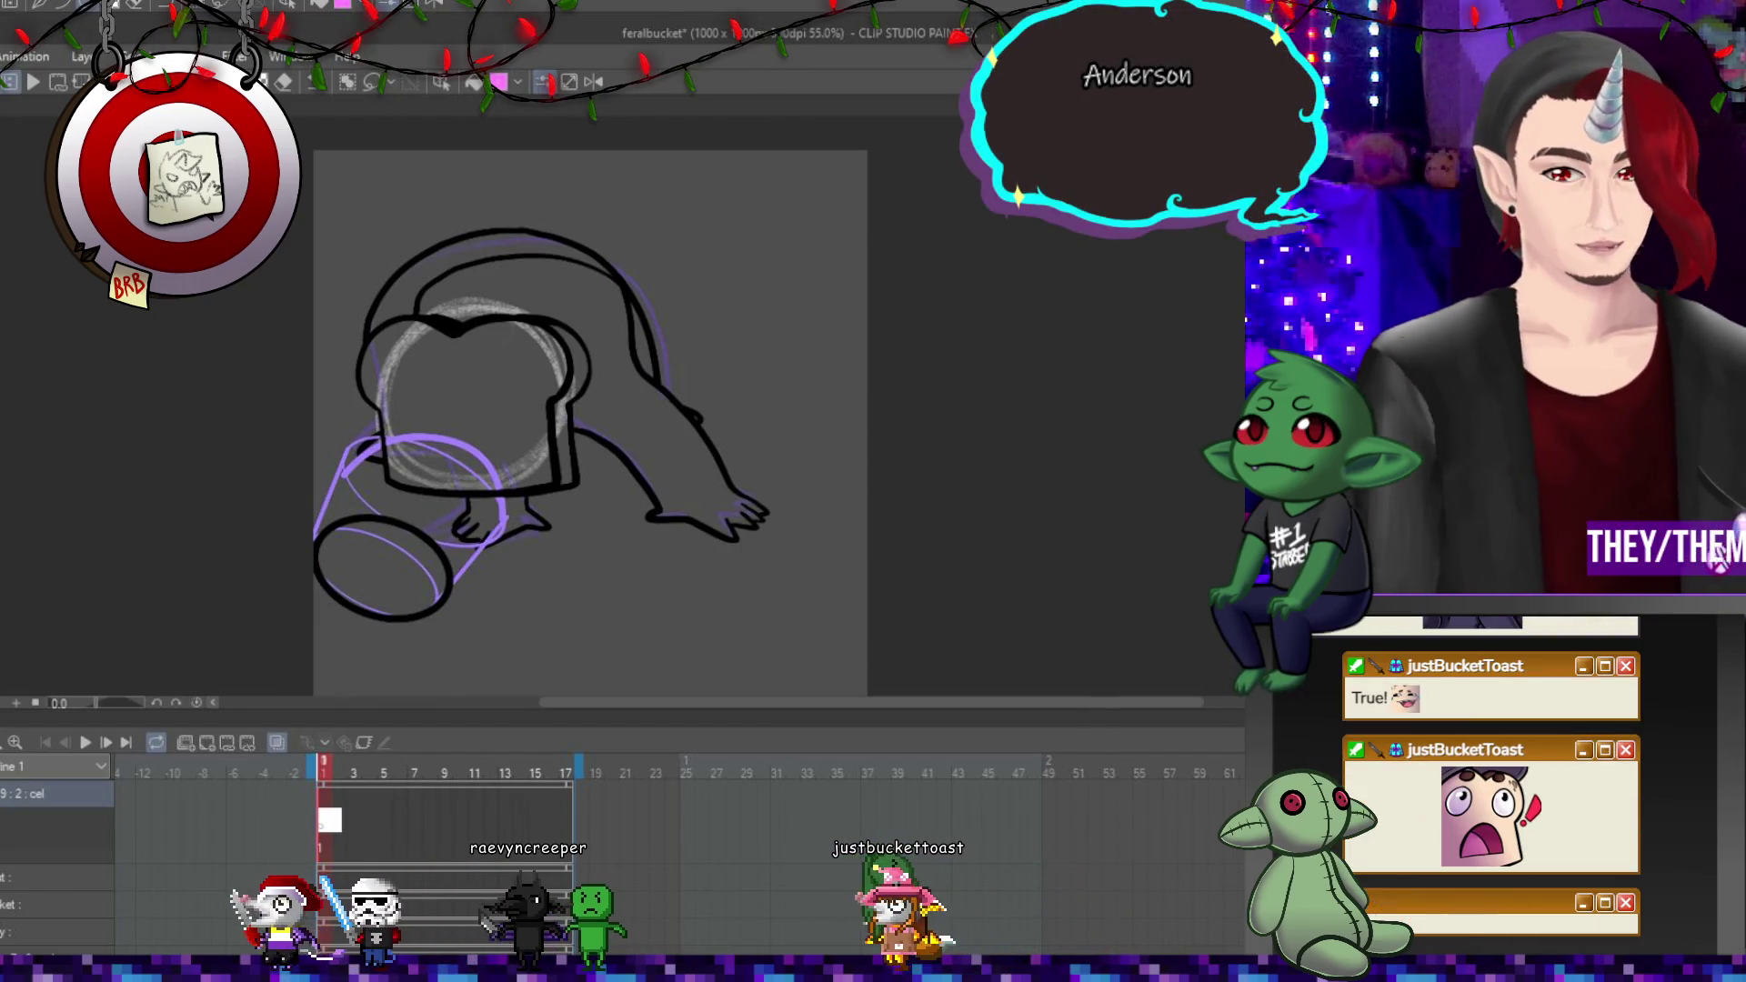
pyautogui.hotkey('ctrl', 'v')
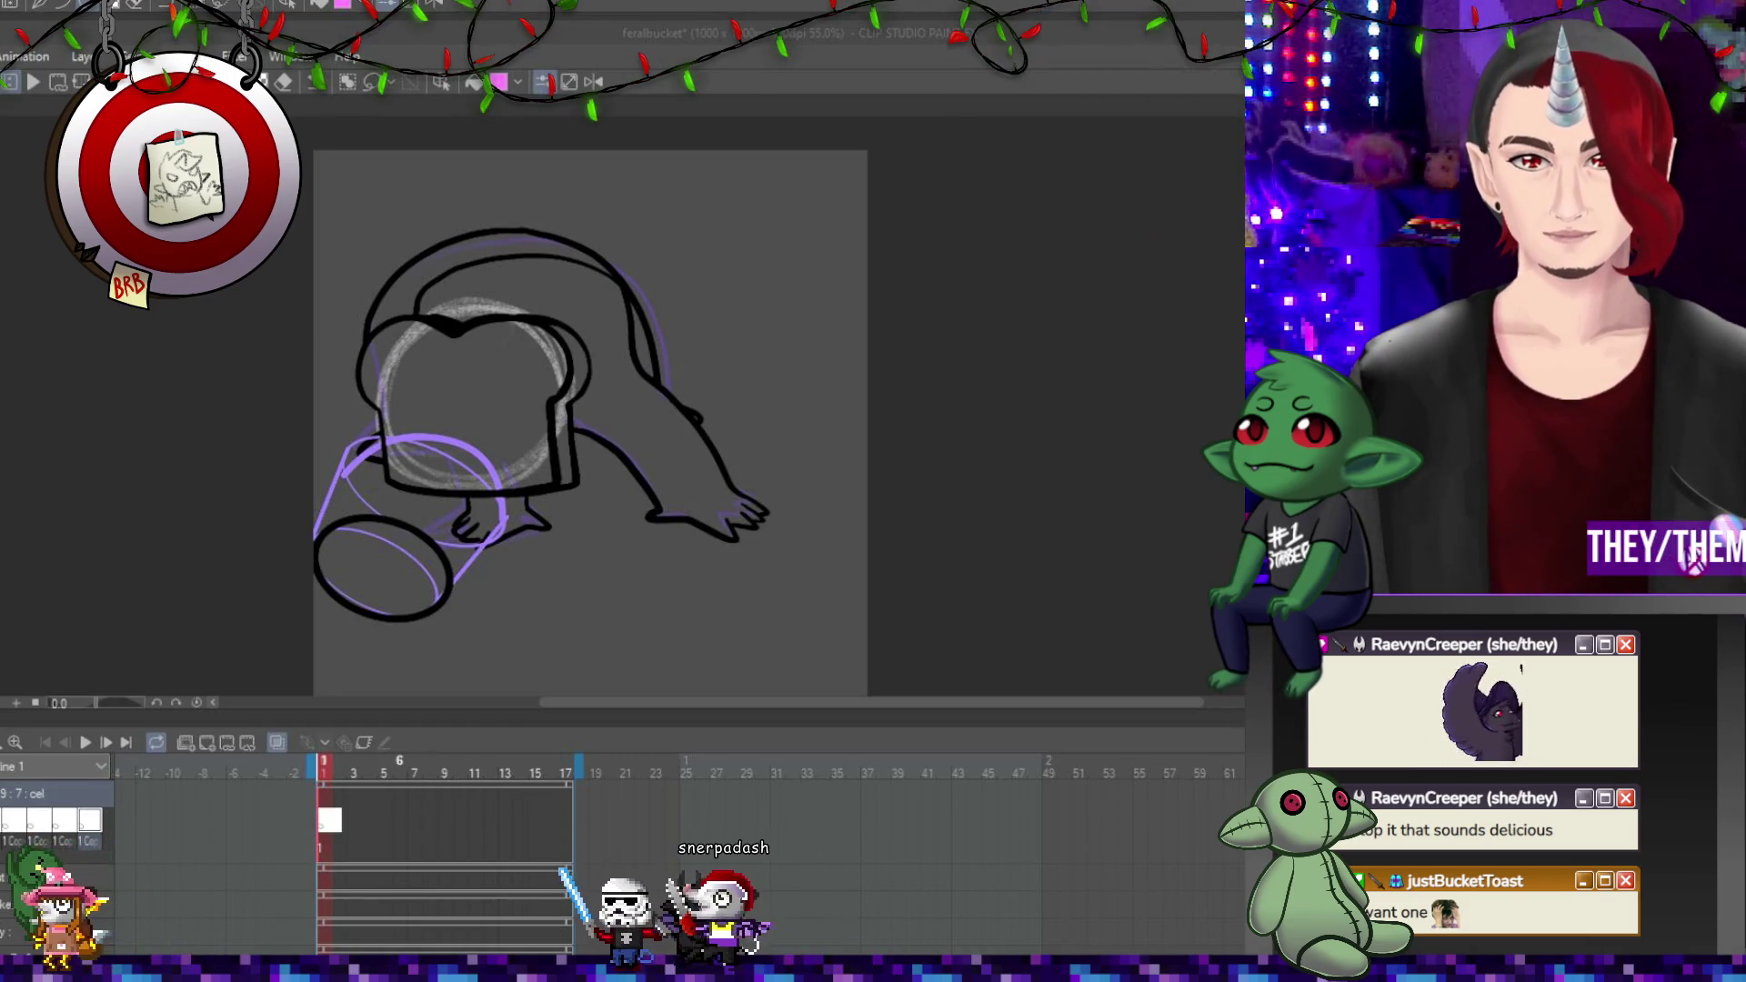
pyautogui.click(387, 821)
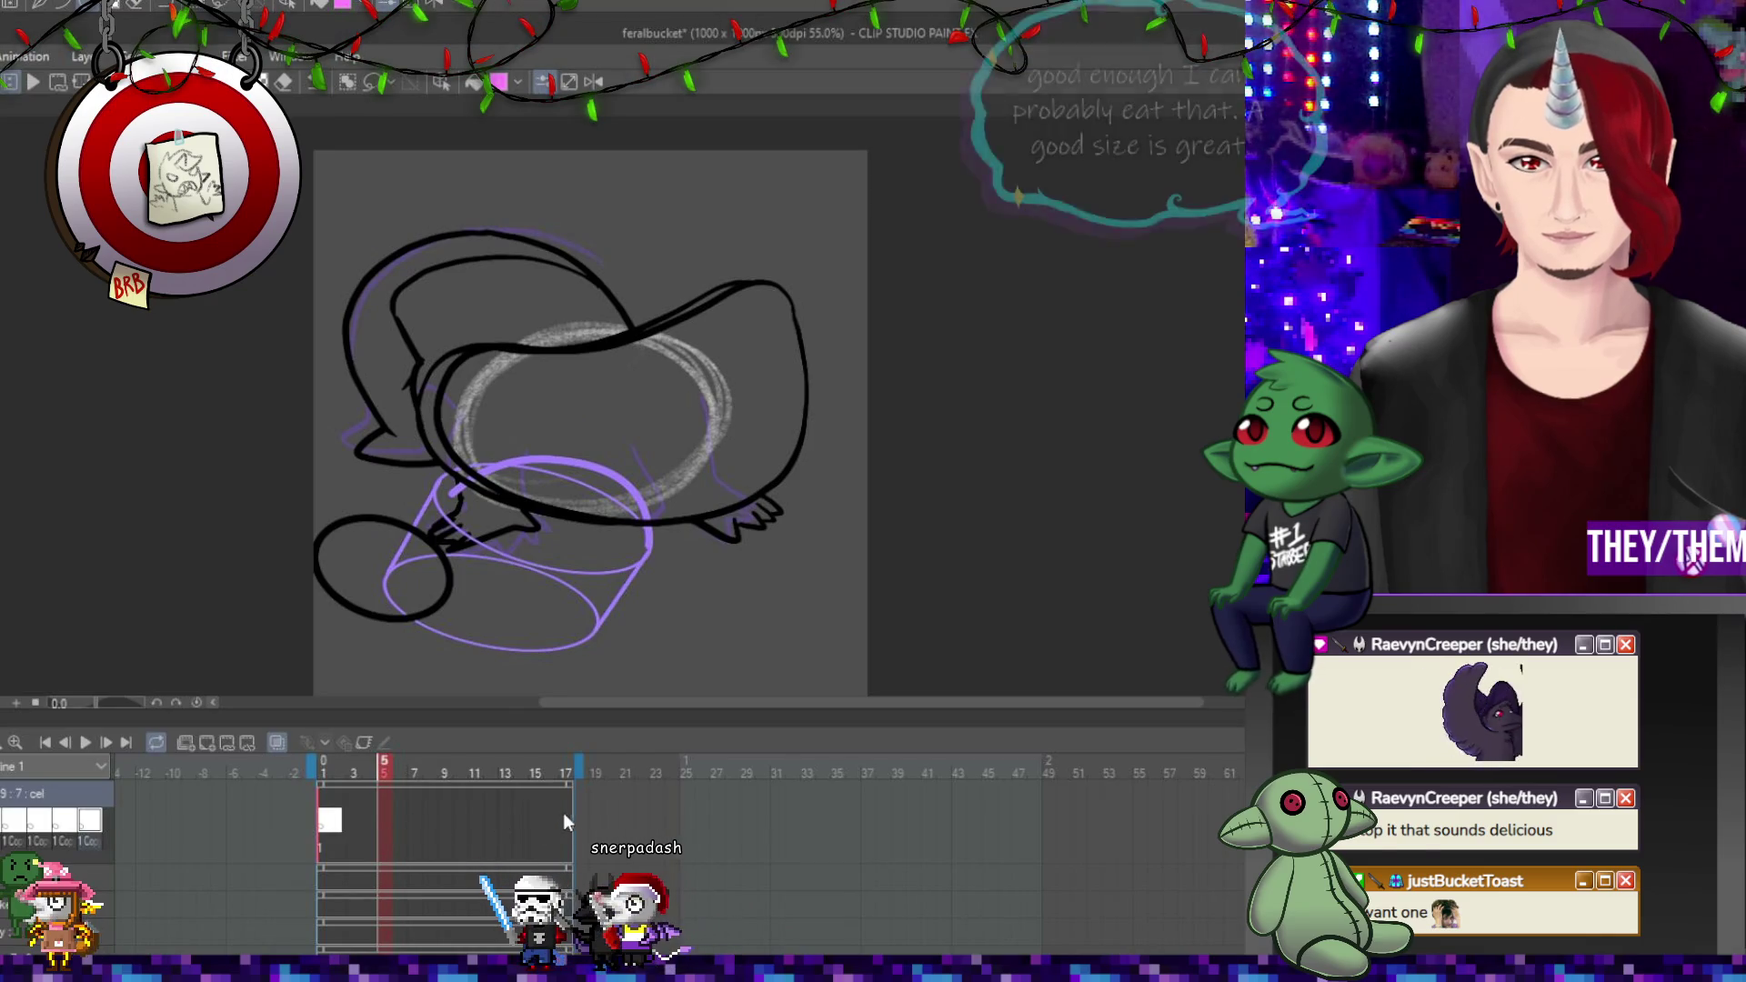
# Check the drawings on frames 17, 5 and 7.
pyautogui.click(559, 822)
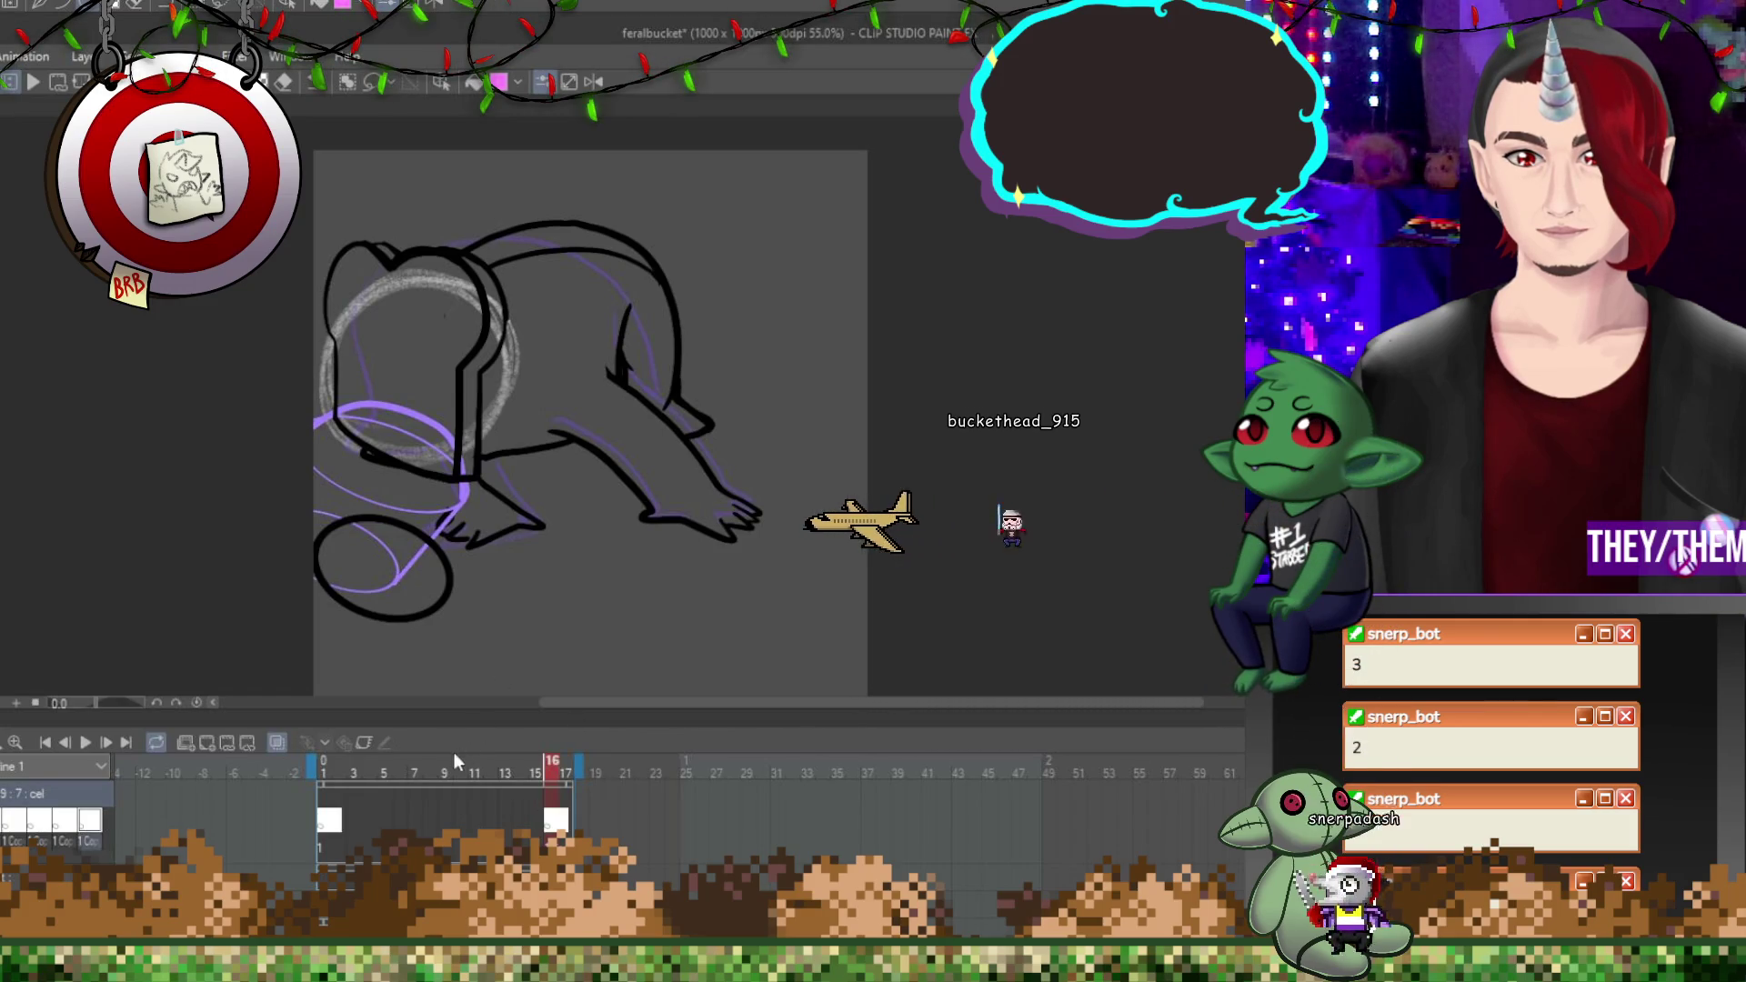
pyautogui.click(382, 823)
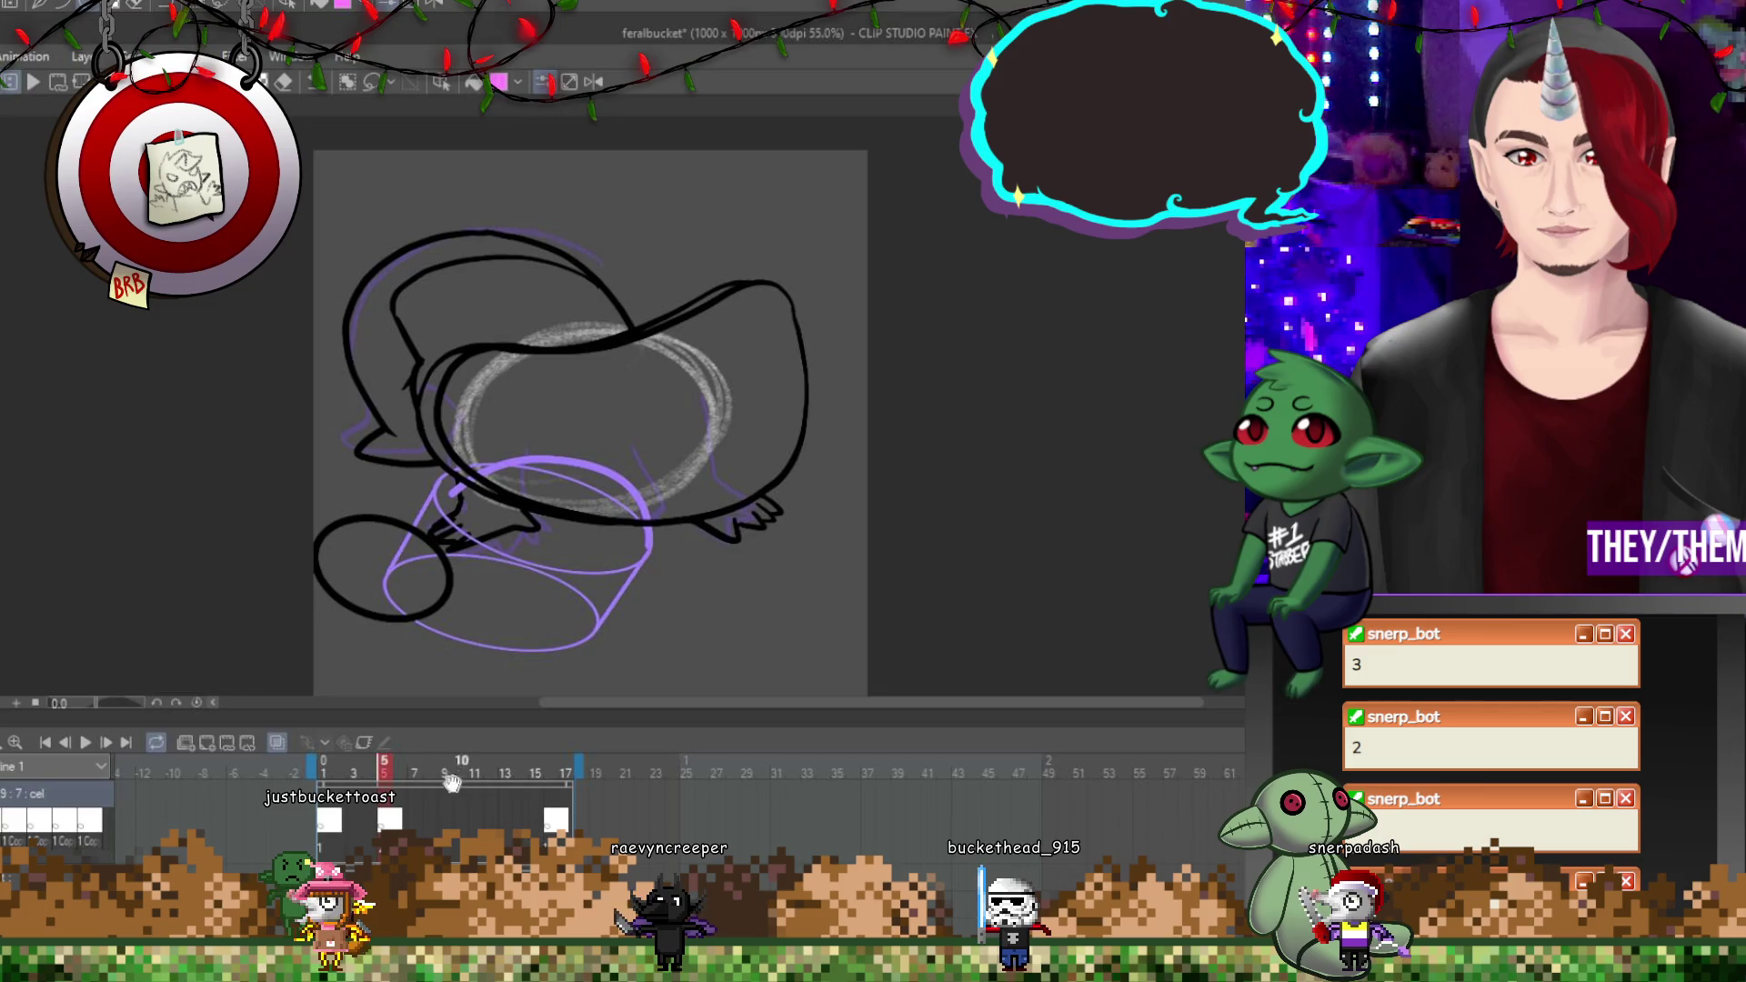
pyautogui.click(419, 832)
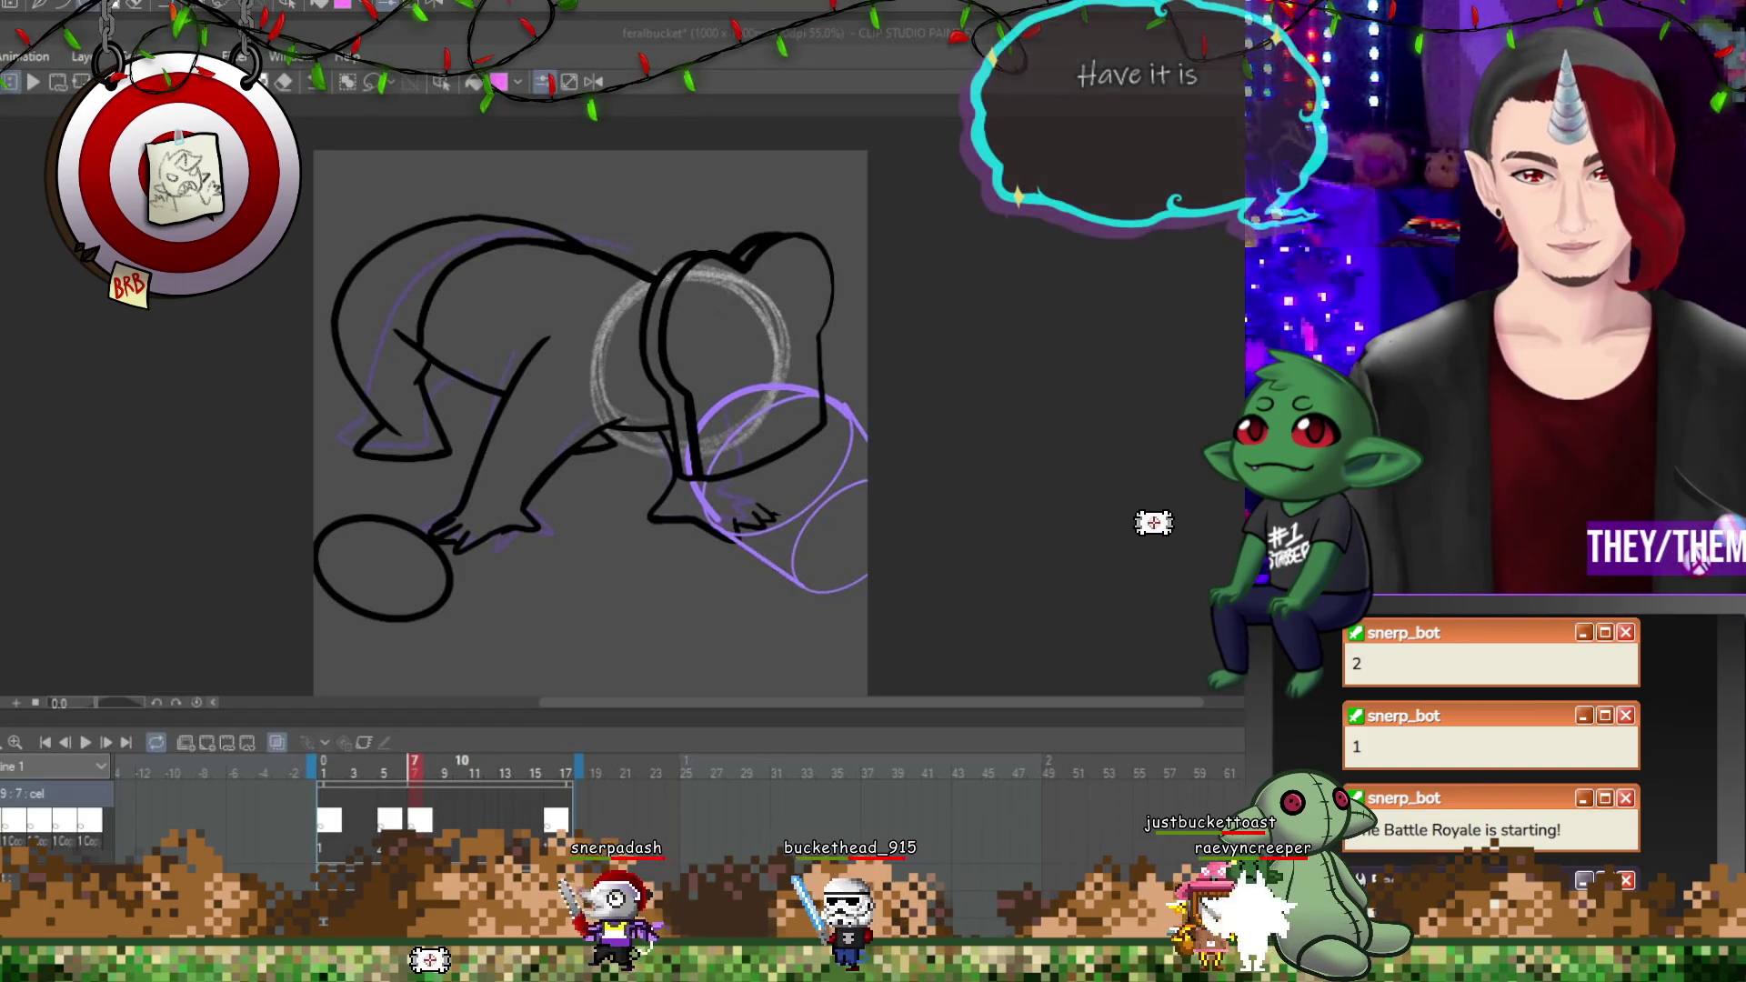
# Paste marker cels at frames 10 and 14, then start transforming frame 5's ellipse.
pyautogui.click(461, 830)
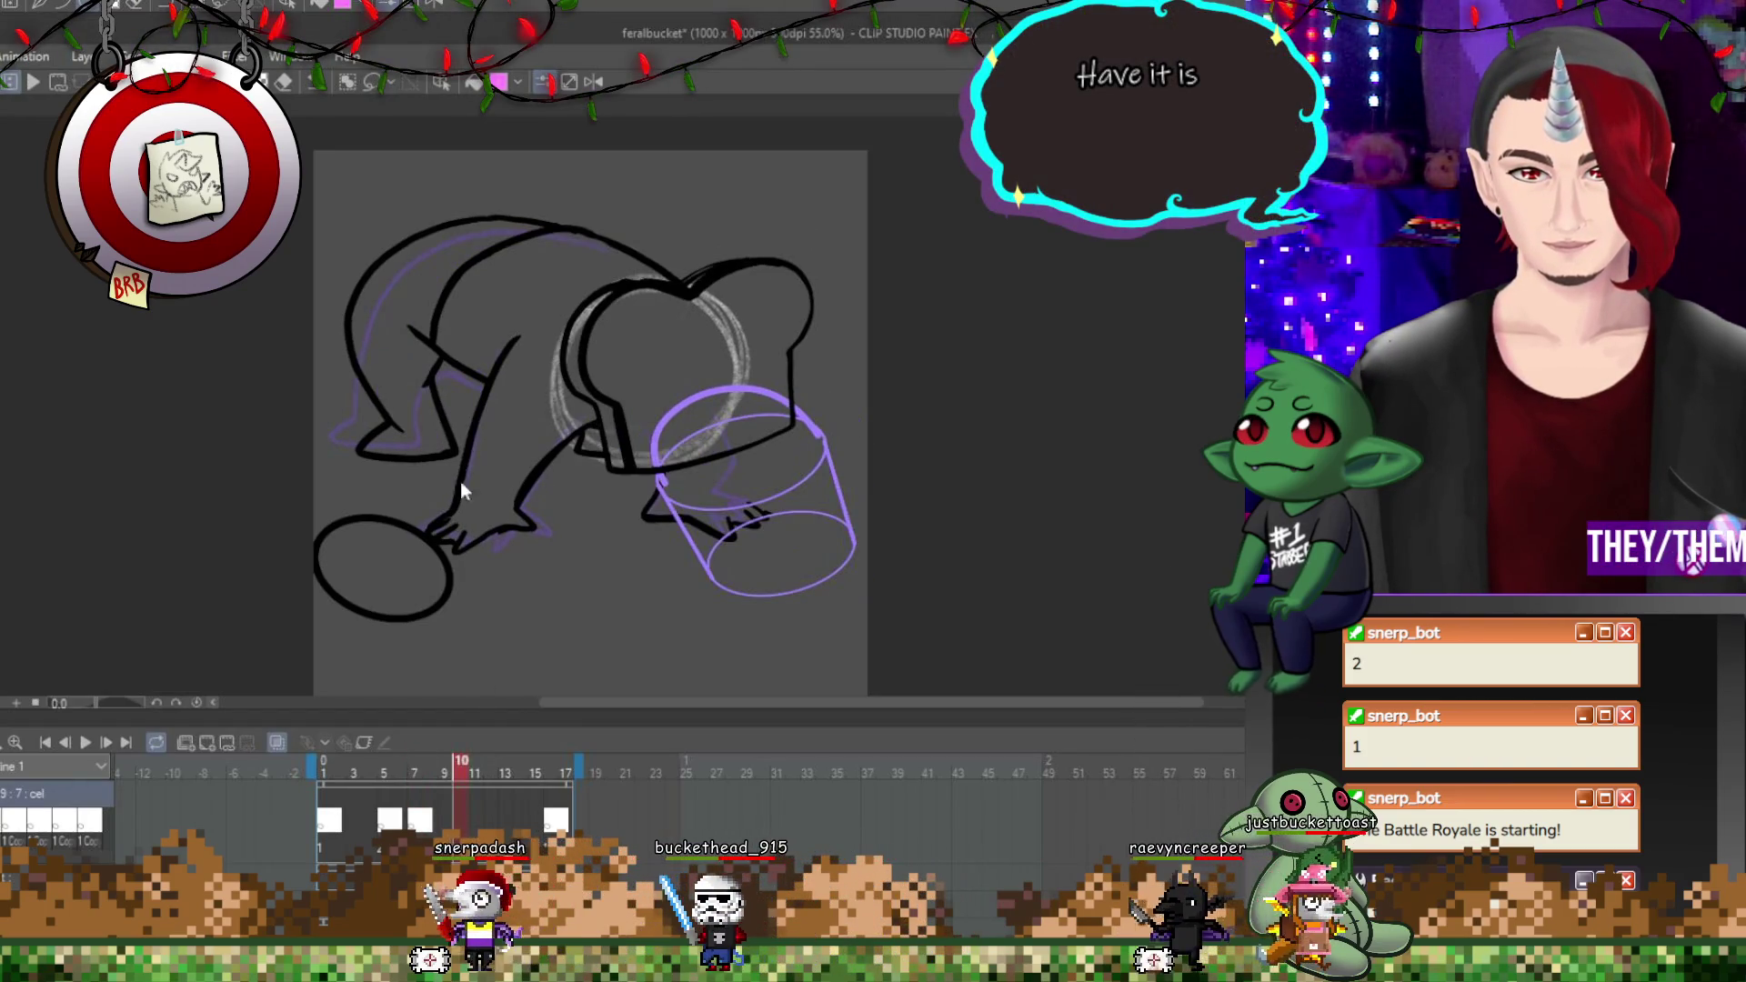
pyautogui.hotkey('ctrl', 'v')
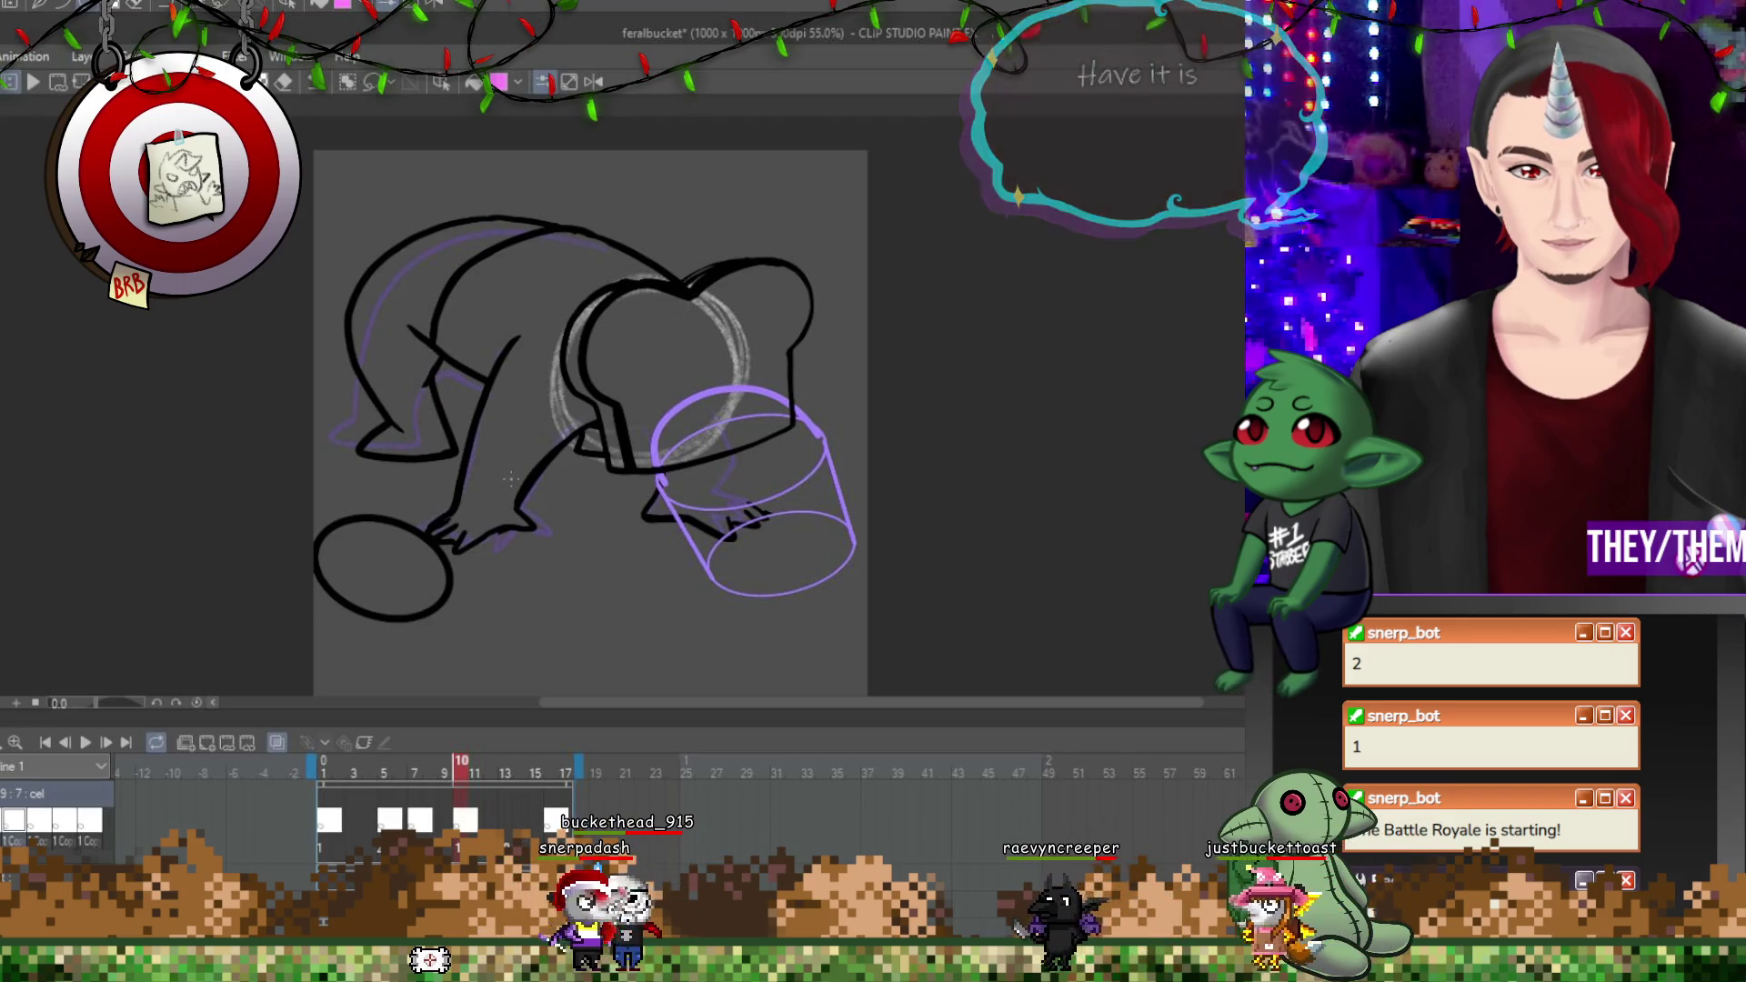
pyautogui.click(525, 830)
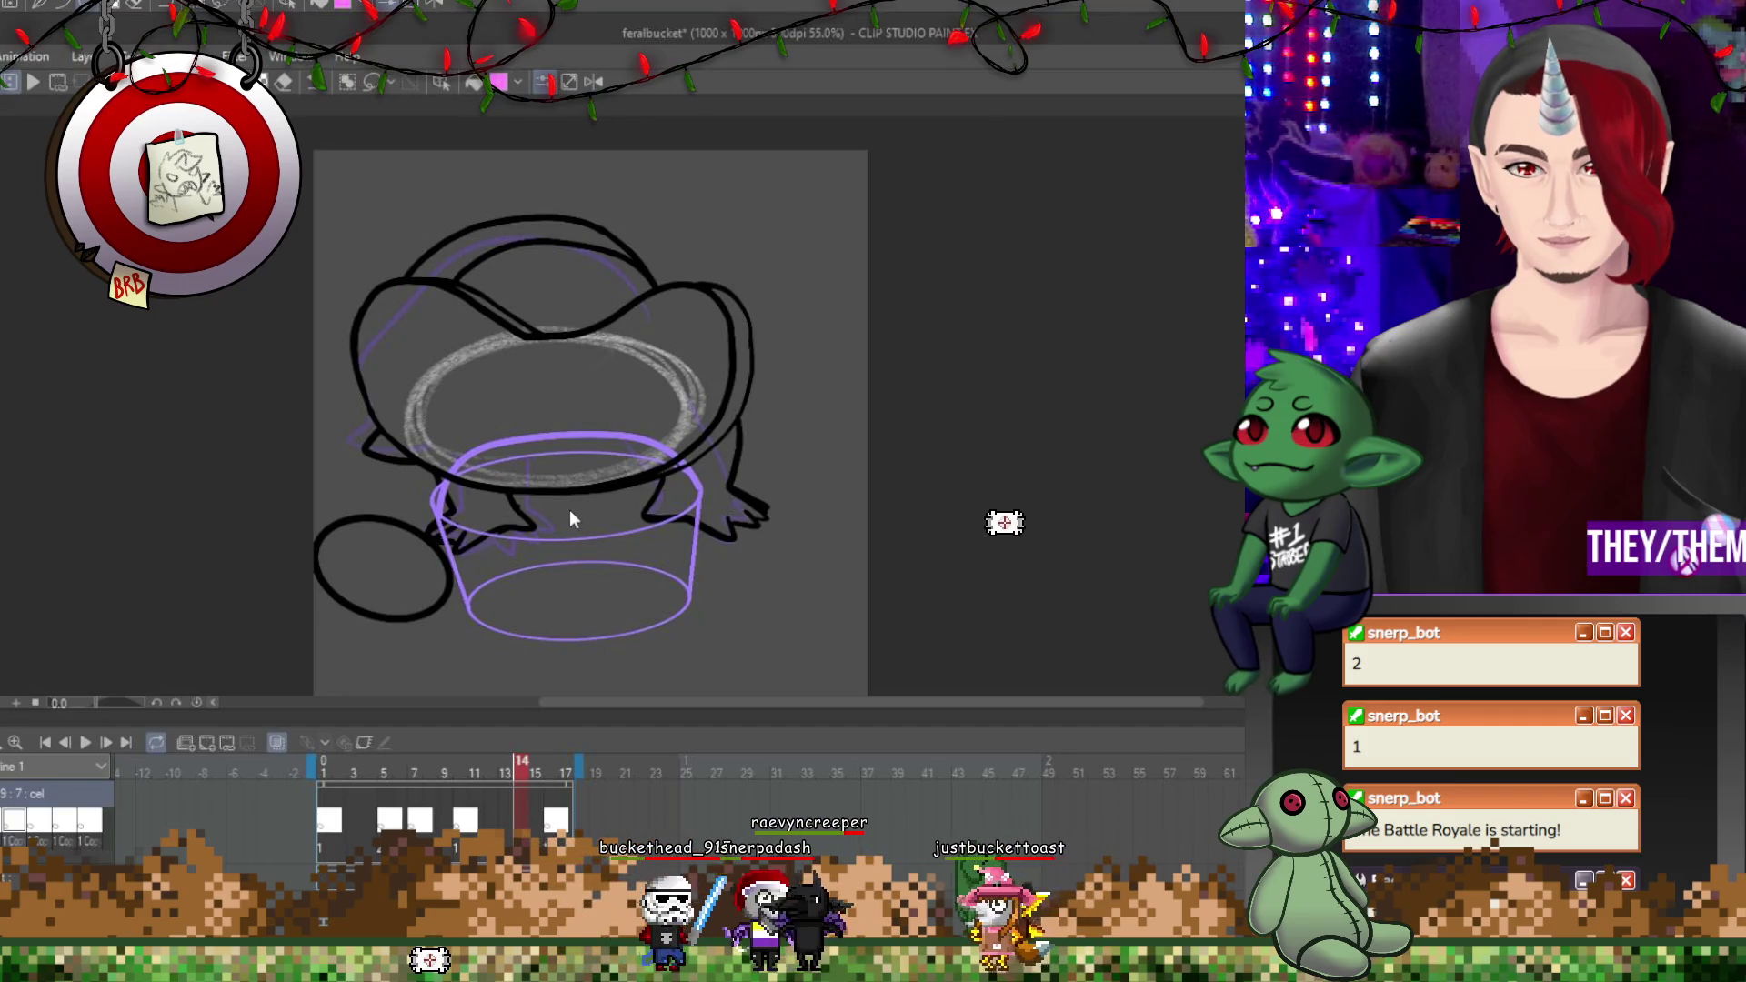
pyautogui.hotkey('ctrl', 'v')
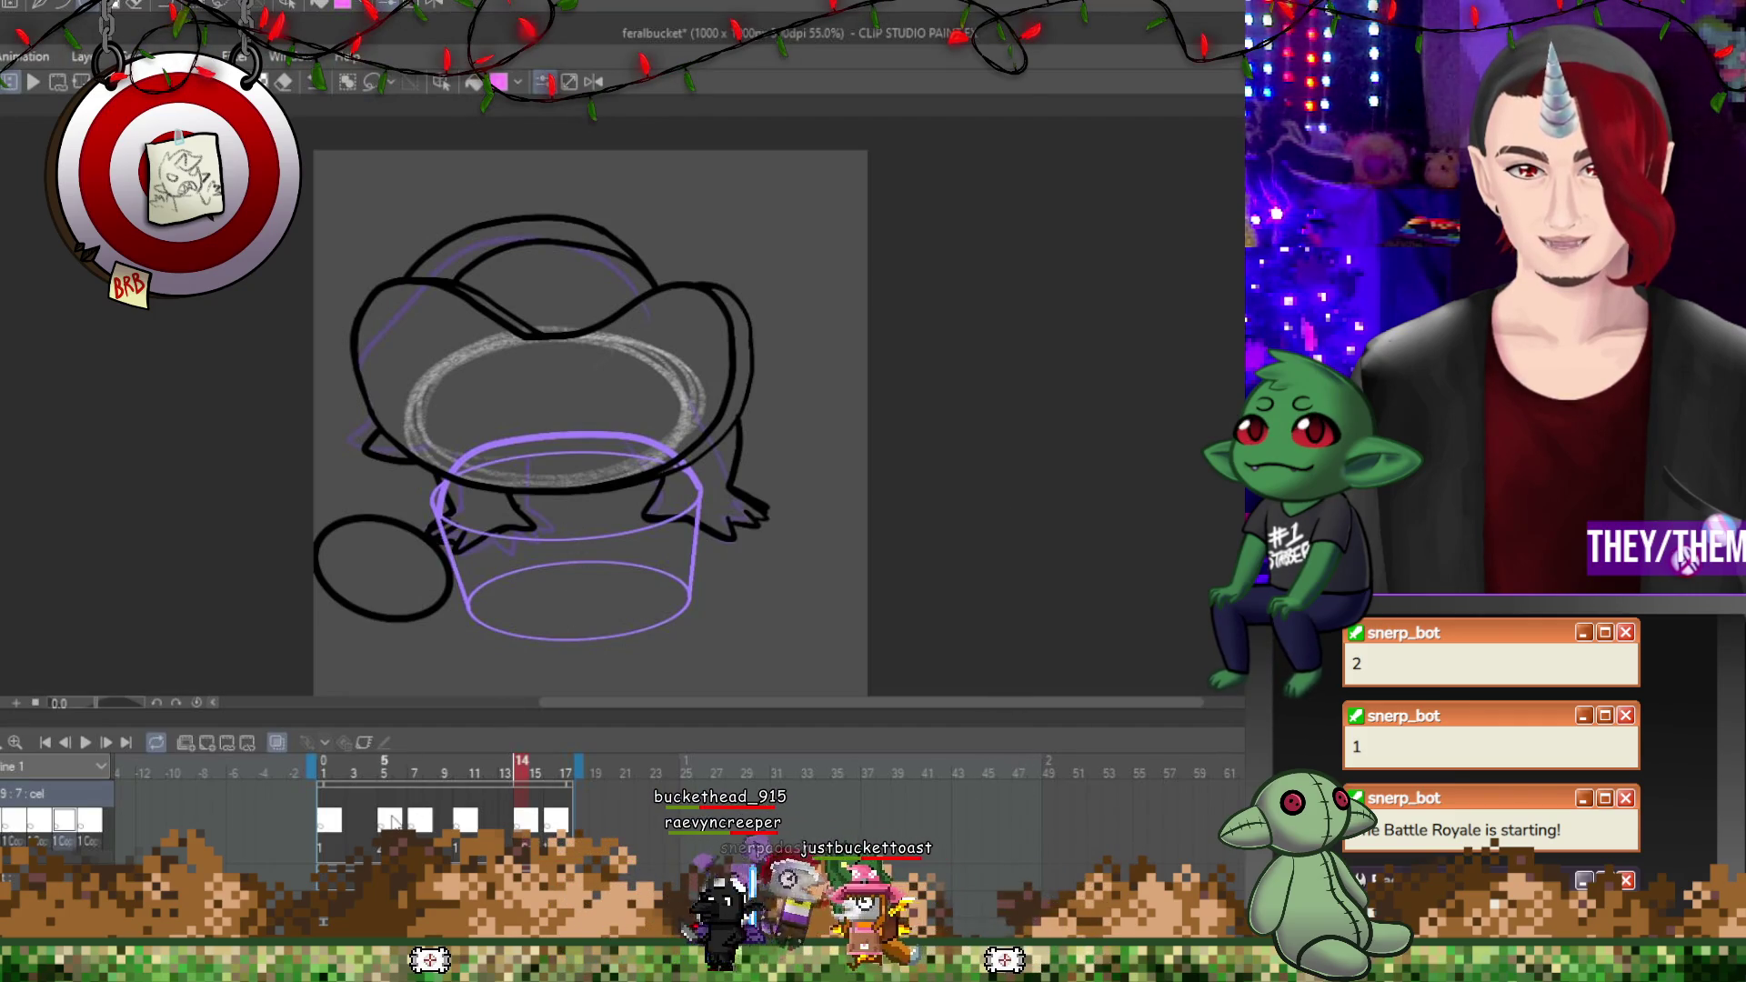
pyautogui.click(384, 763)
pyautogui.hotkey('ctrl', 't')
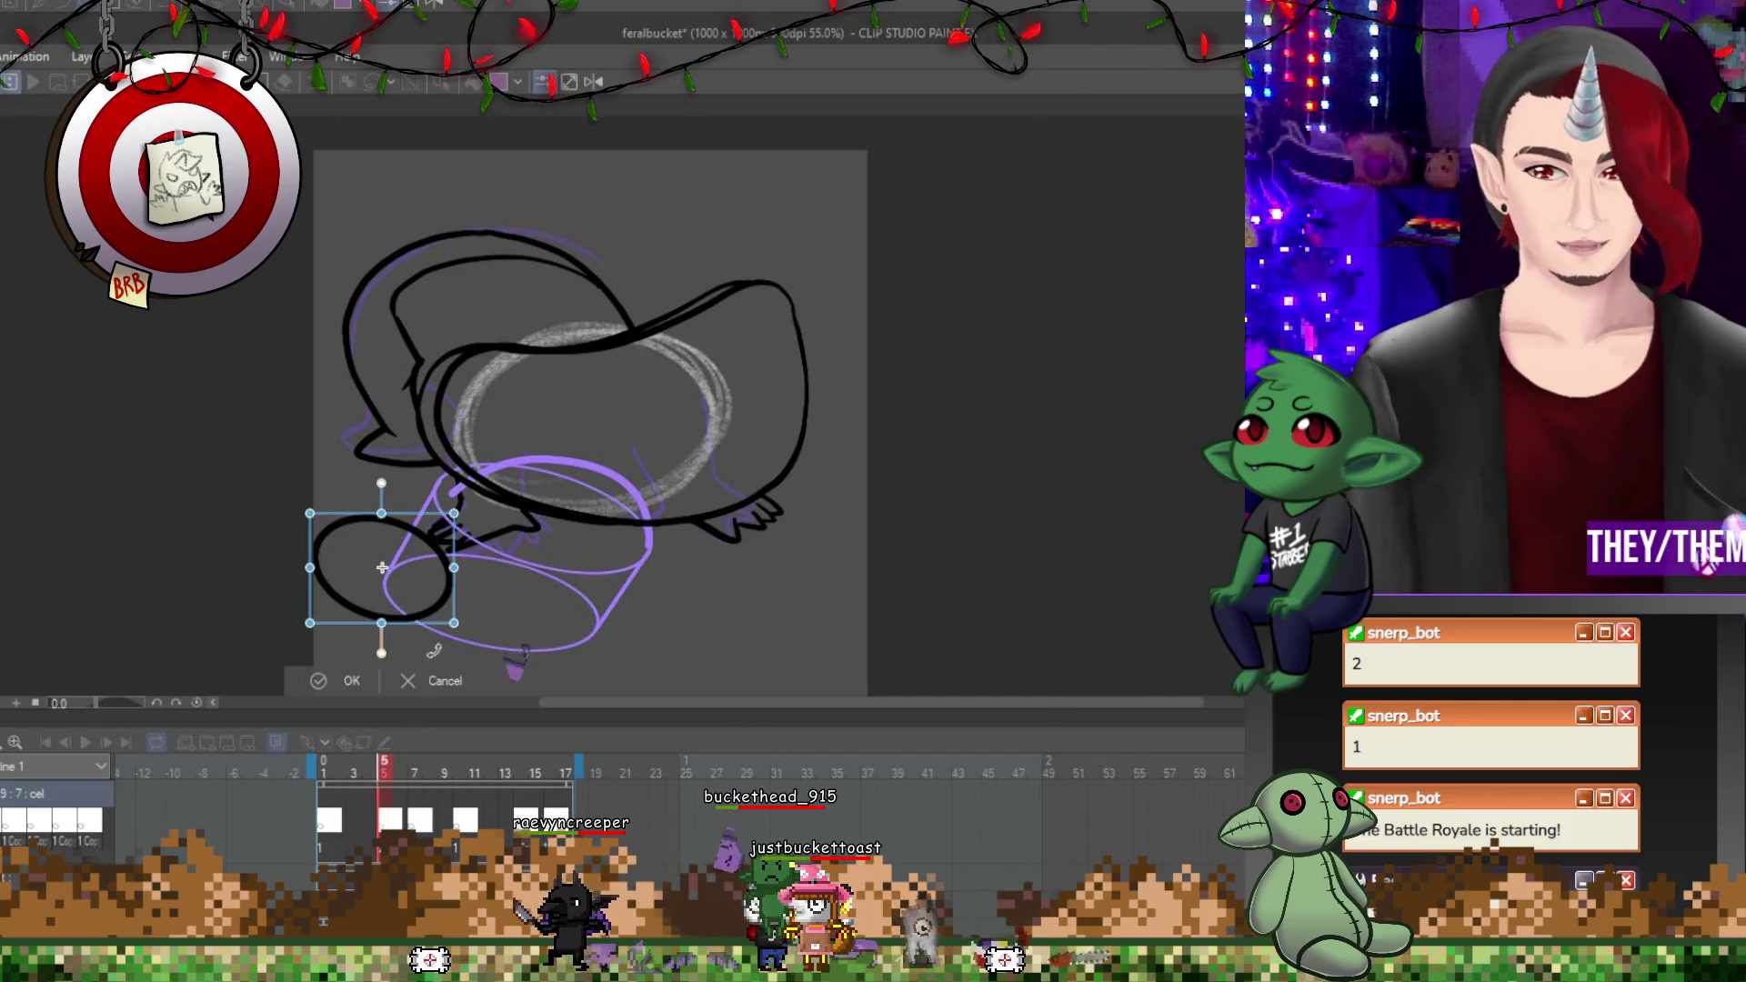
# Stretch, flatten and tilt frame 5's black ellipse into a wider oval and commit it.
pyautogui.moveTo(456, 617); pyautogui.dragTo(459, 584)
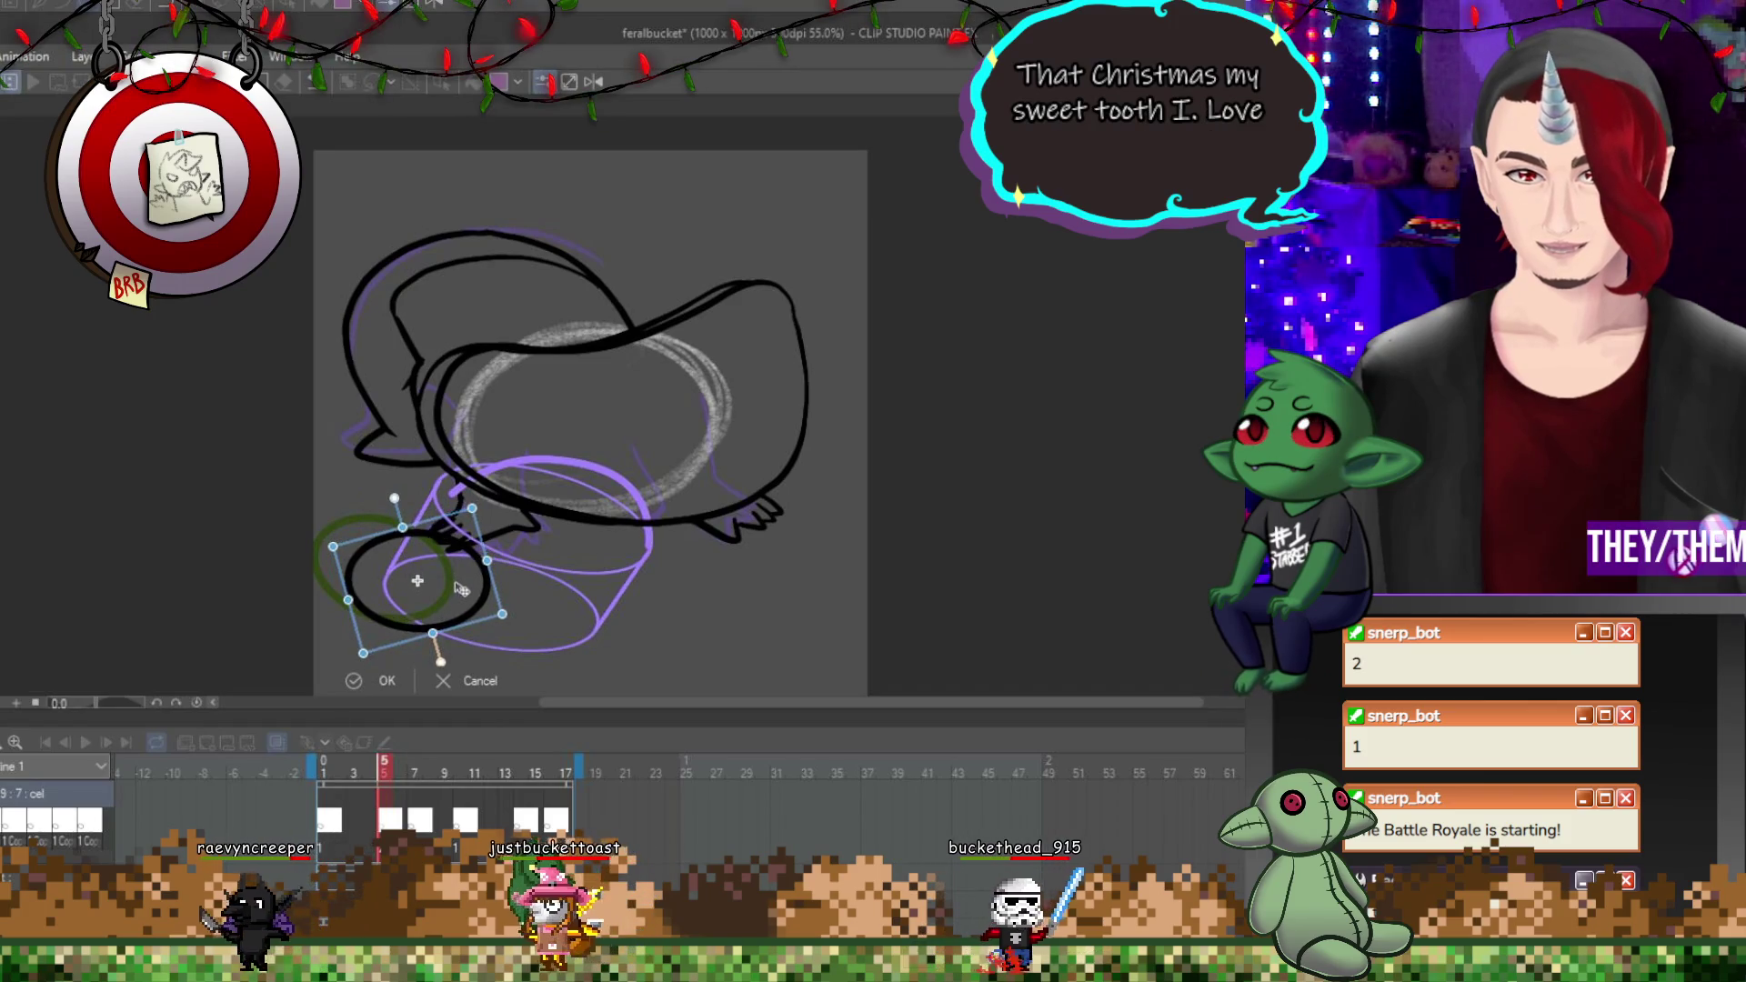
pyautogui.hotkey('ctrl', 'z')
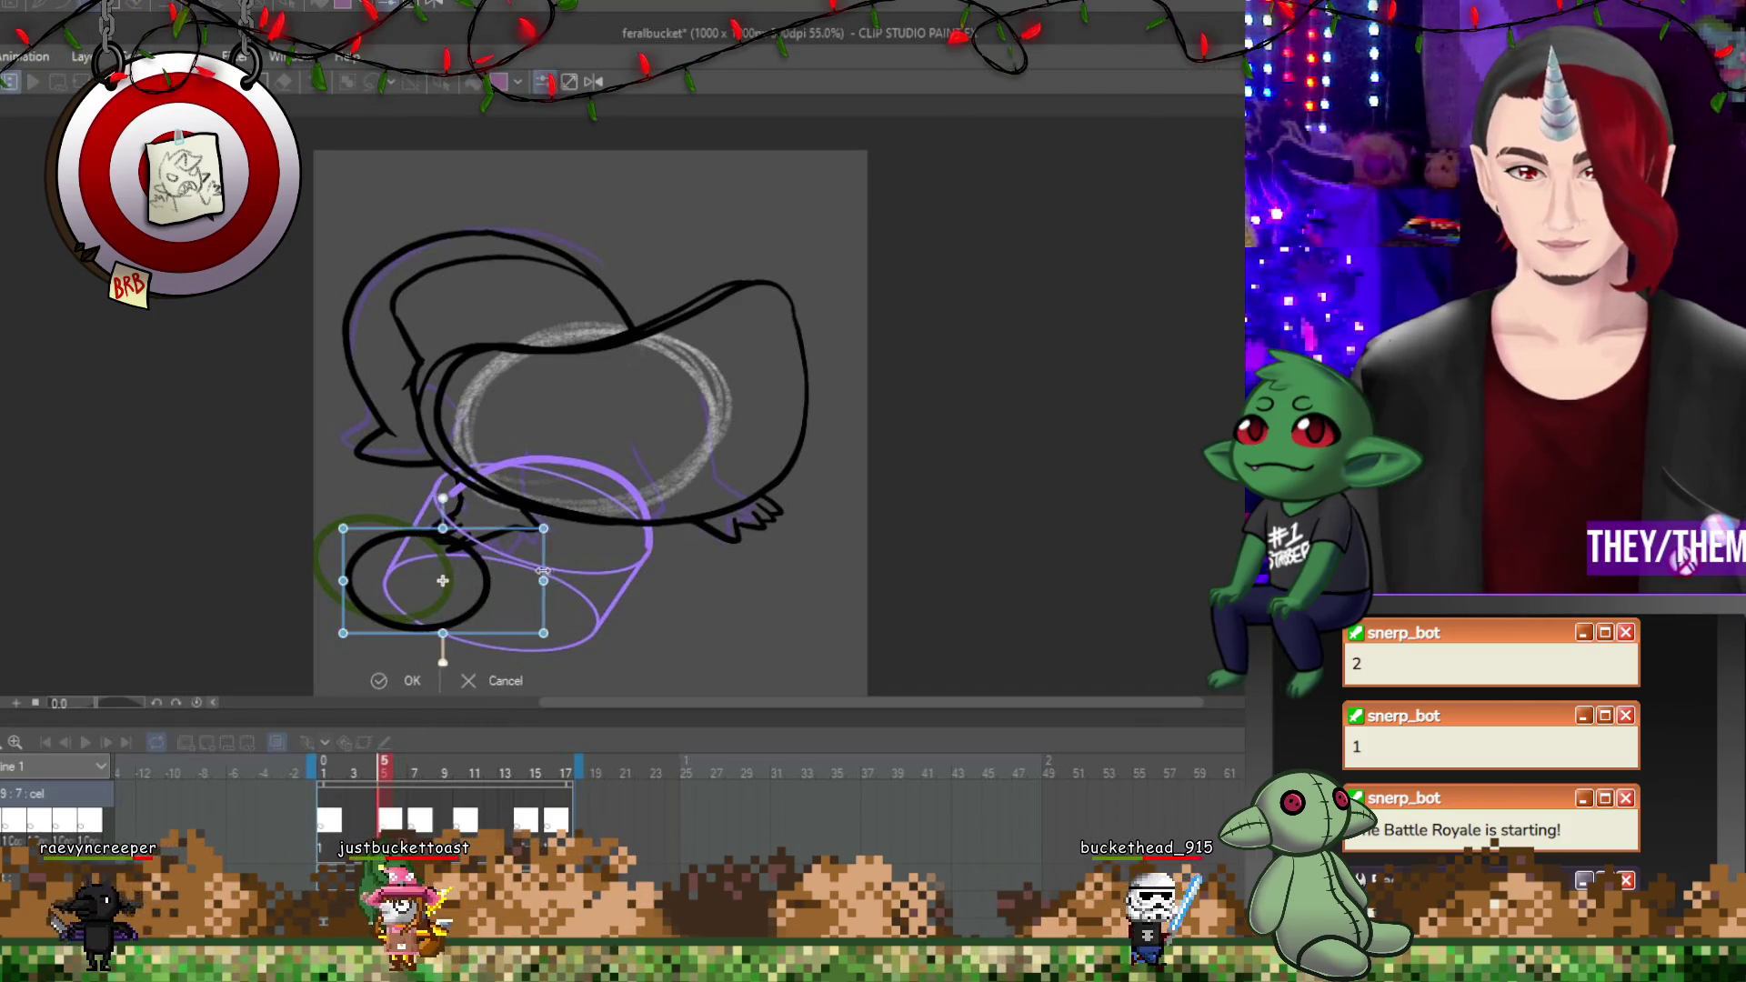
pyautogui.moveTo(499, 586); pyautogui.dragTo(578, 587)
pyautogui.moveTo(459, 529); pyautogui.dragTo(458, 543)
pyautogui.moveTo(582, 637); pyautogui.dragTo(558, 616)
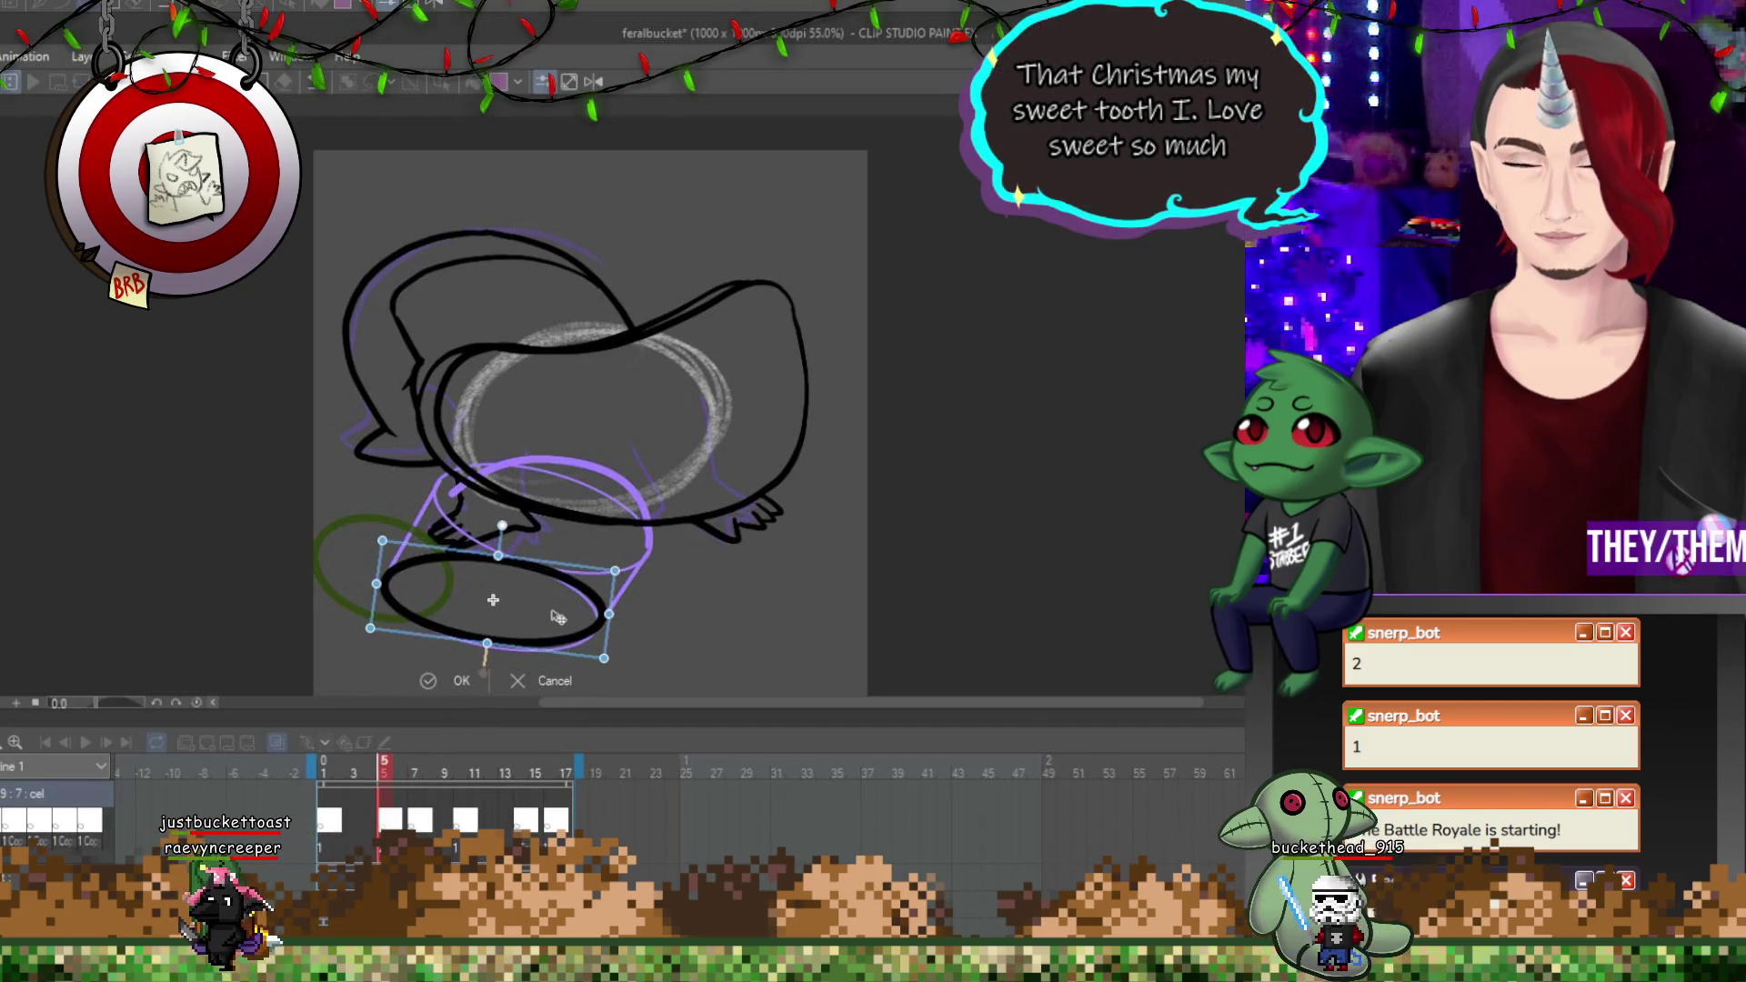
pyautogui.press('Return')
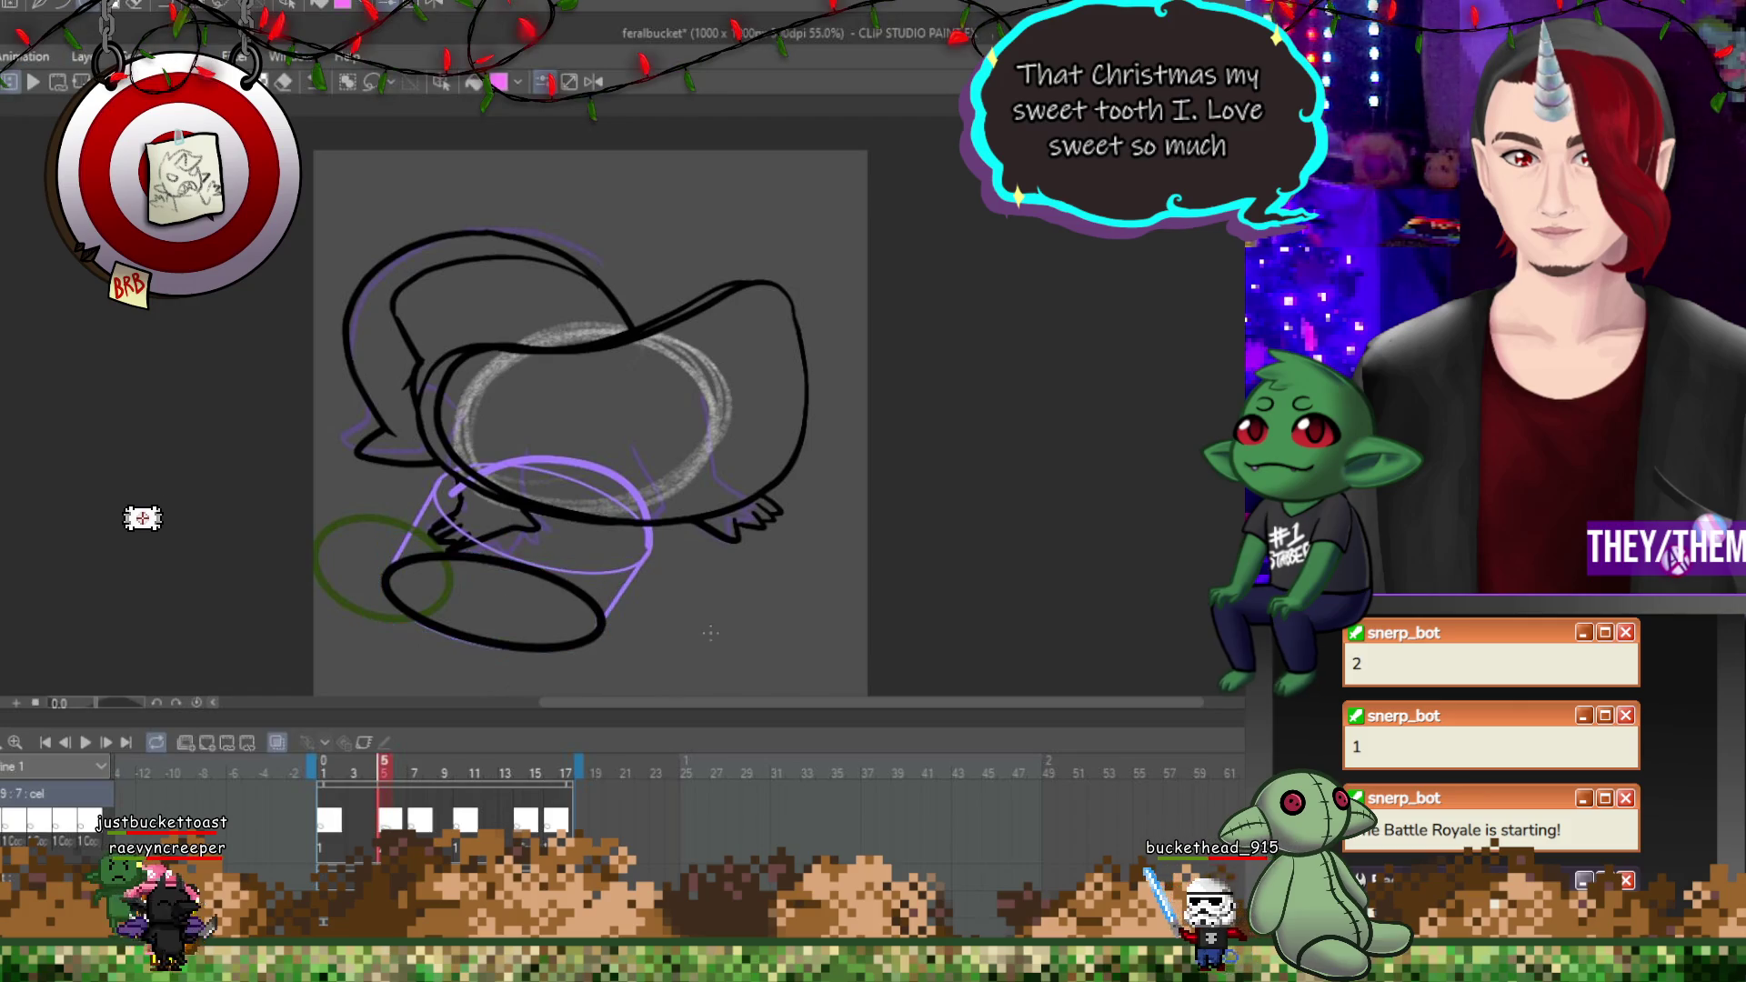
# On frame 8, move and tilt the ellipse beneath the bucket, then advance to frame 10.
pyautogui.press('Right')
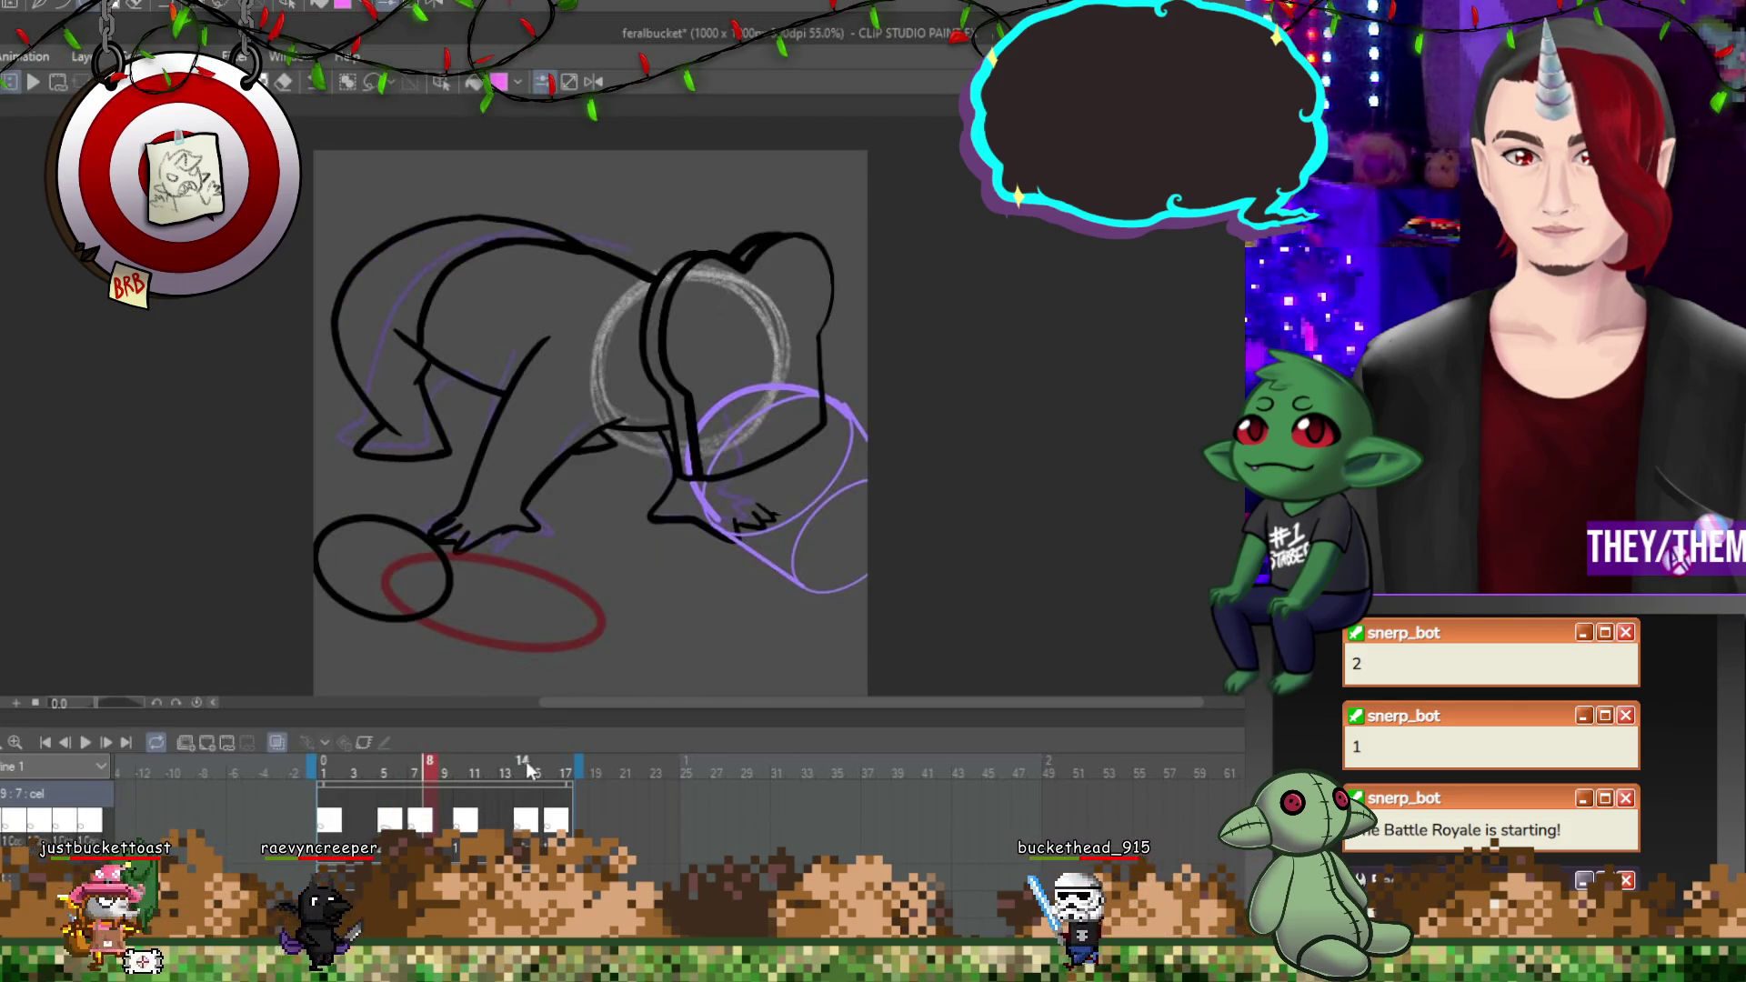
pyautogui.hotkey('ctrl', 't')
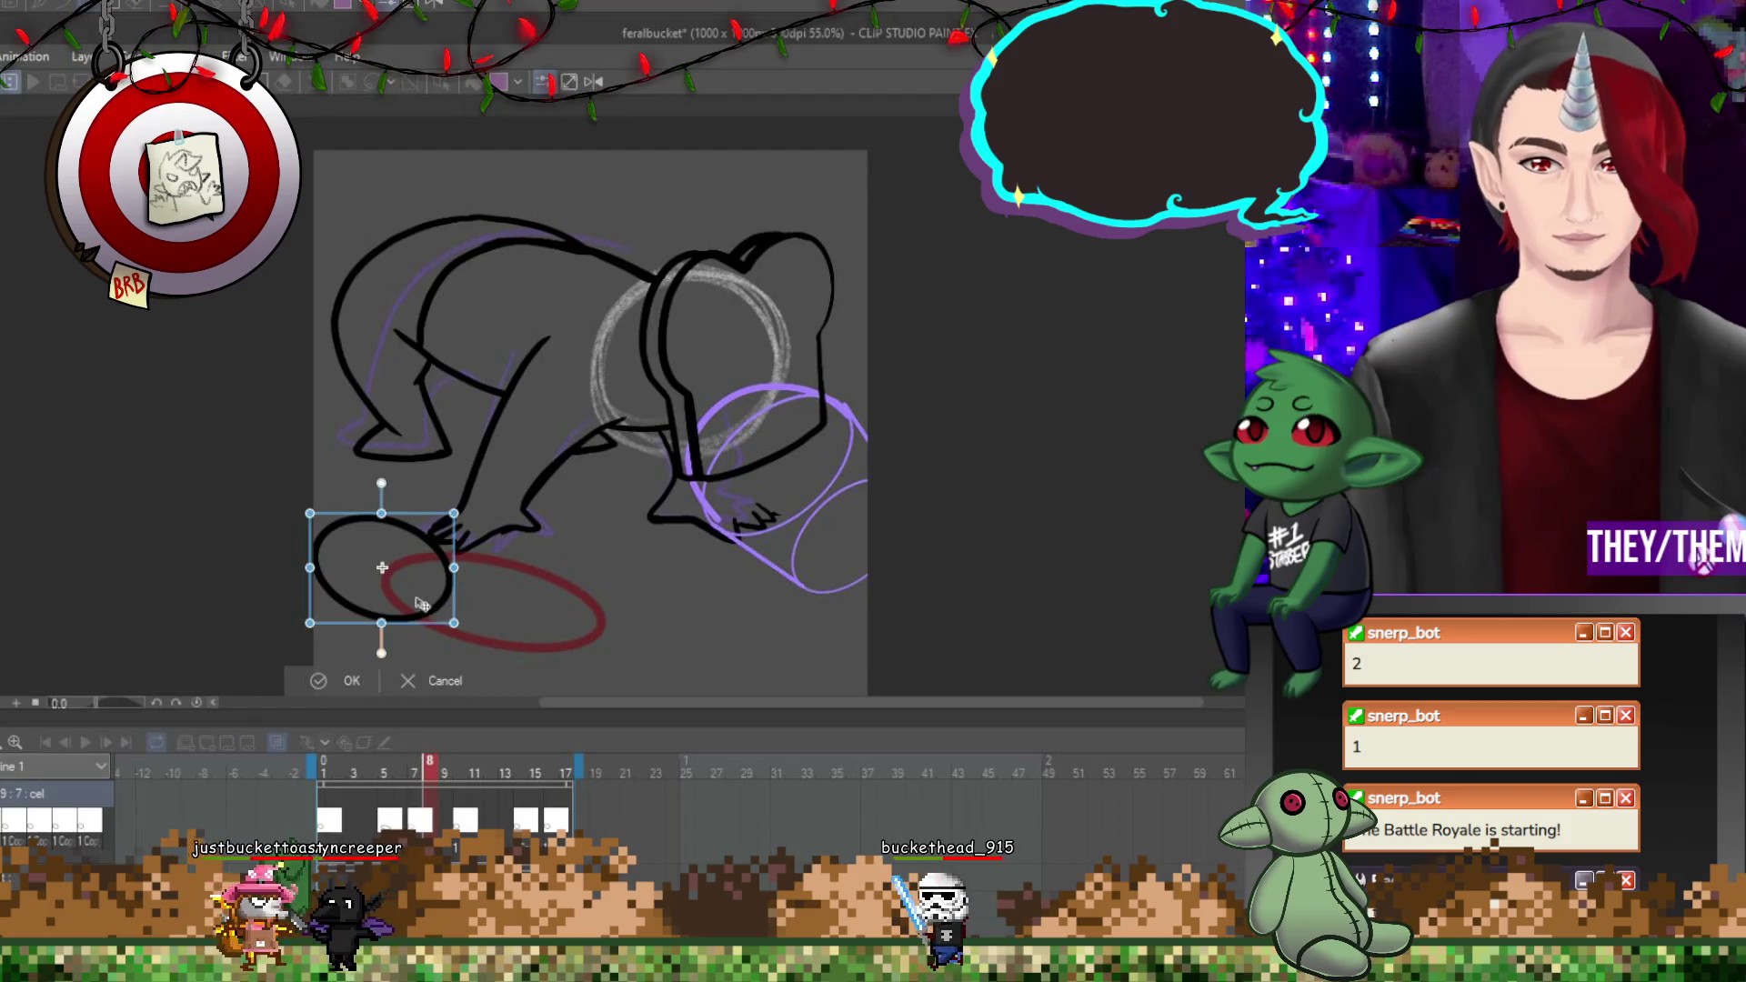
pyautogui.moveTo(384, 568); pyautogui.dragTo(696, 526)
pyautogui.moveTo(801, 629); pyautogui.dragTo(824, 517)
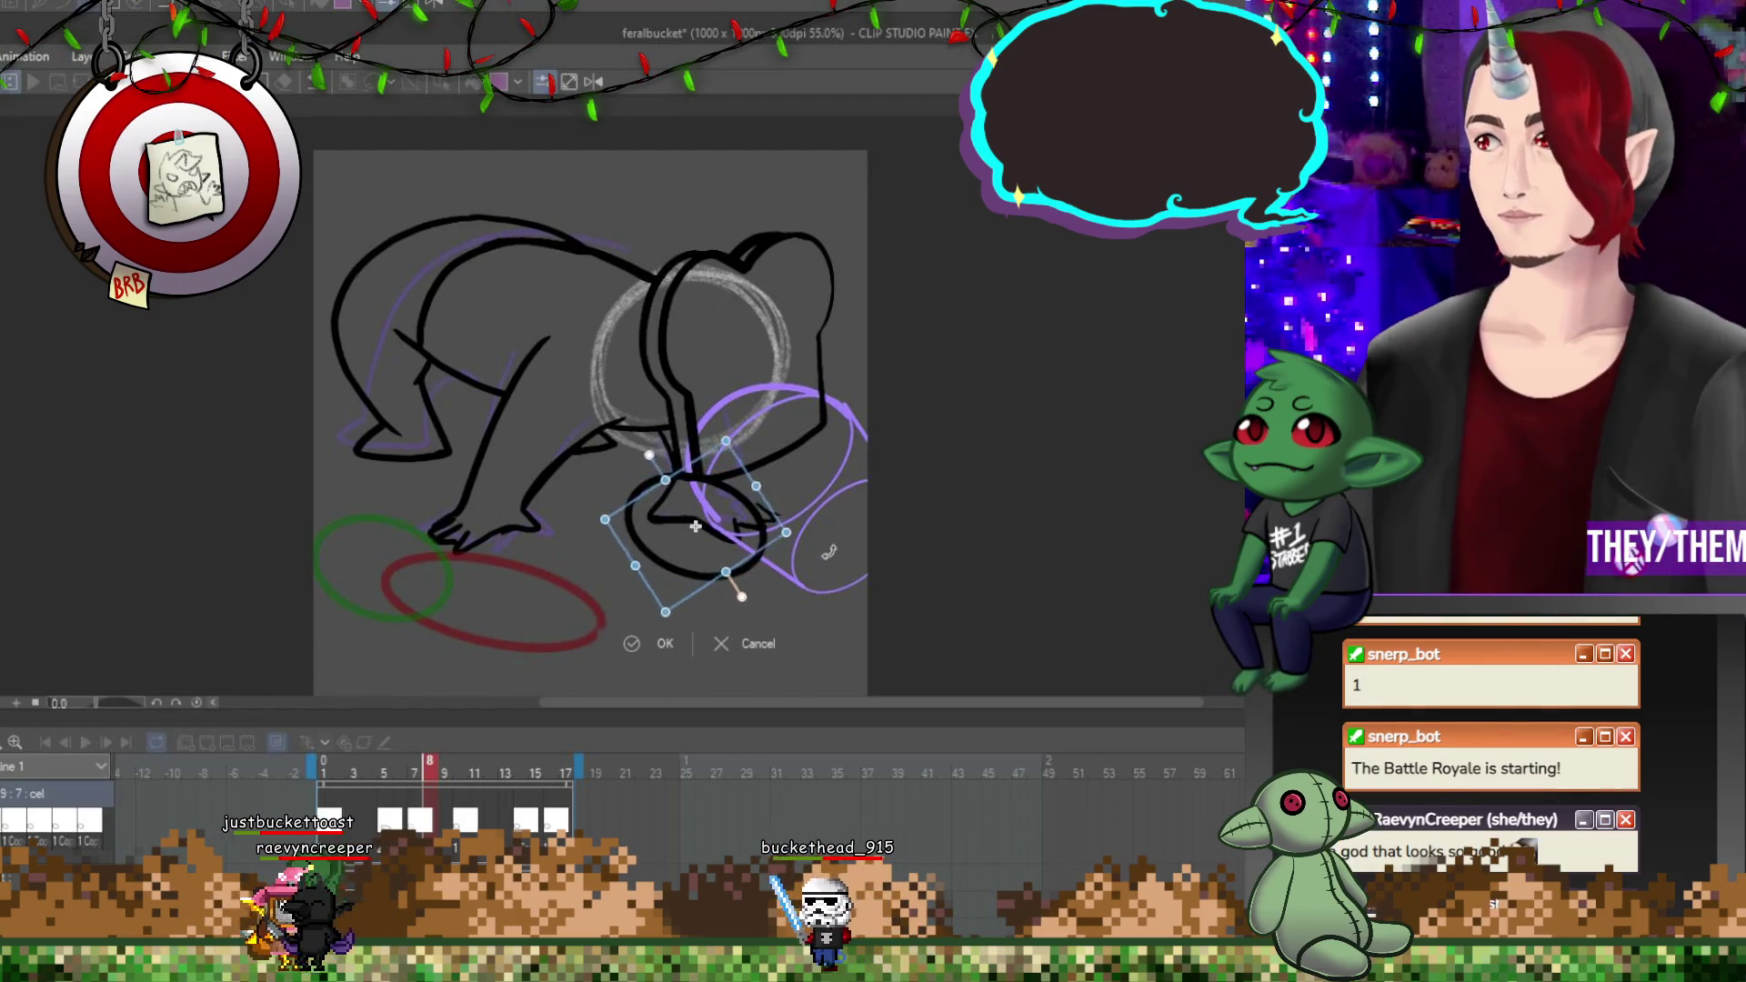
pyautogui.moveTo(712, 536); pyautogui.dragTo(871, 549)
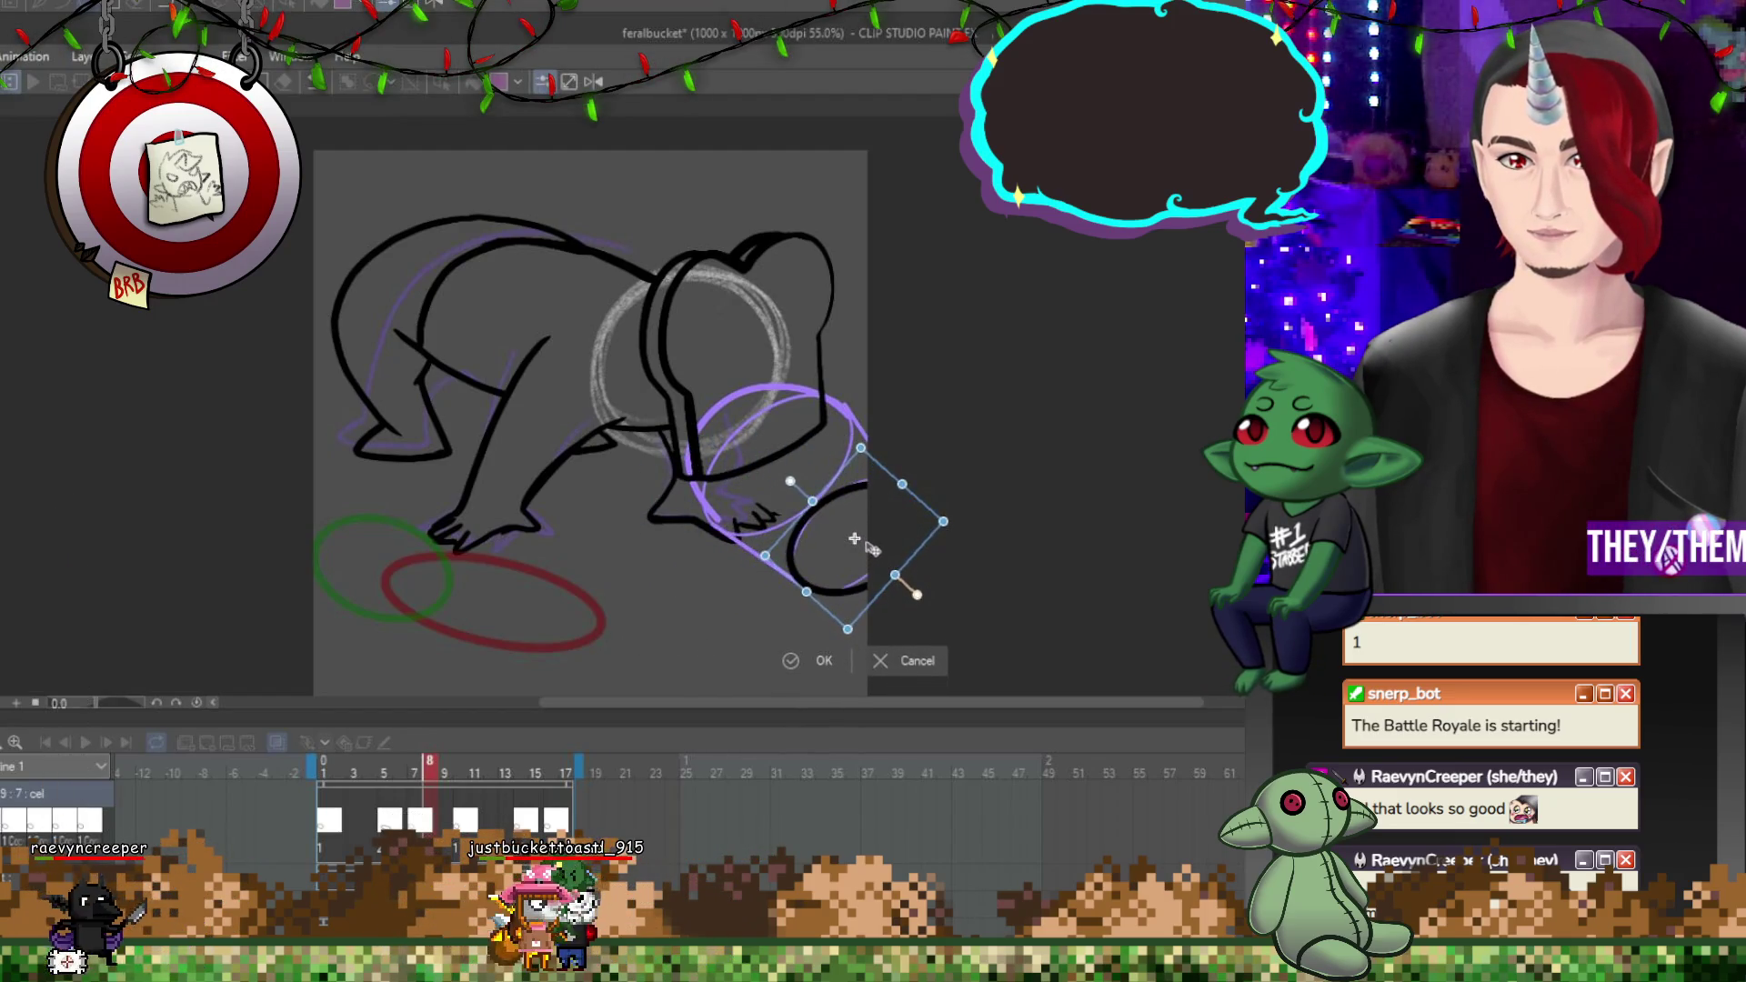
pyautogui.moveTo(905, 475); pyautogui.dragTo(933, 556)
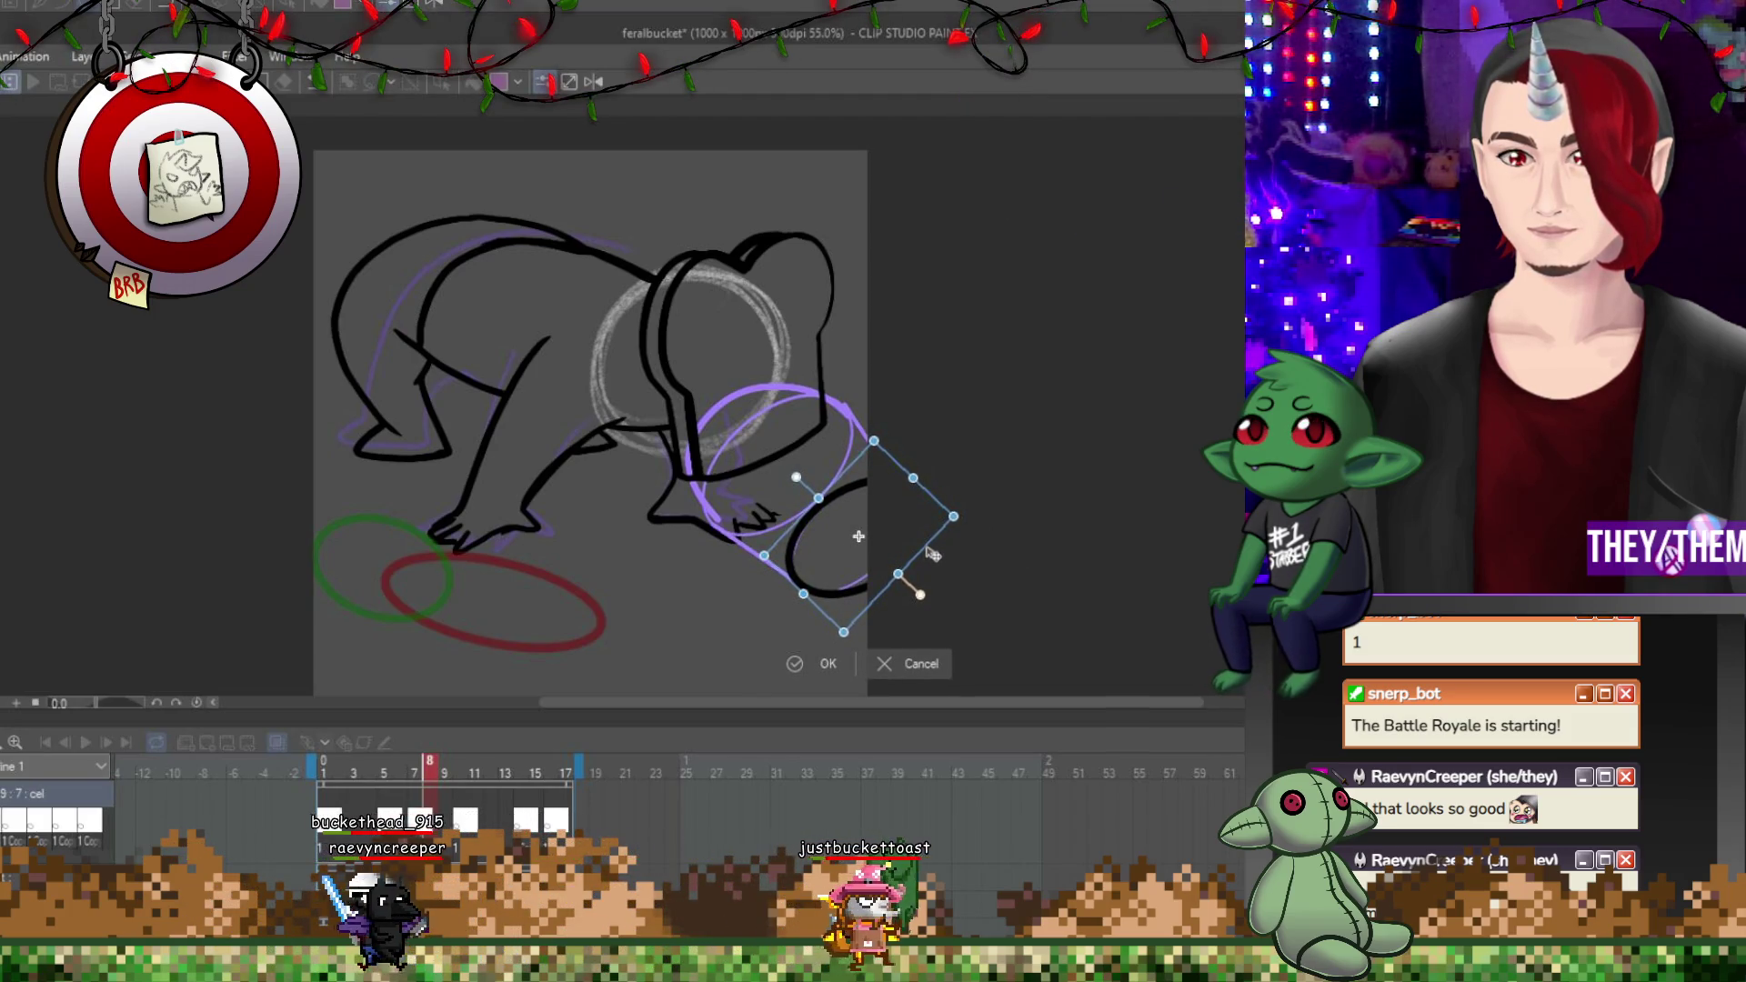
pyautogui.press('Return')
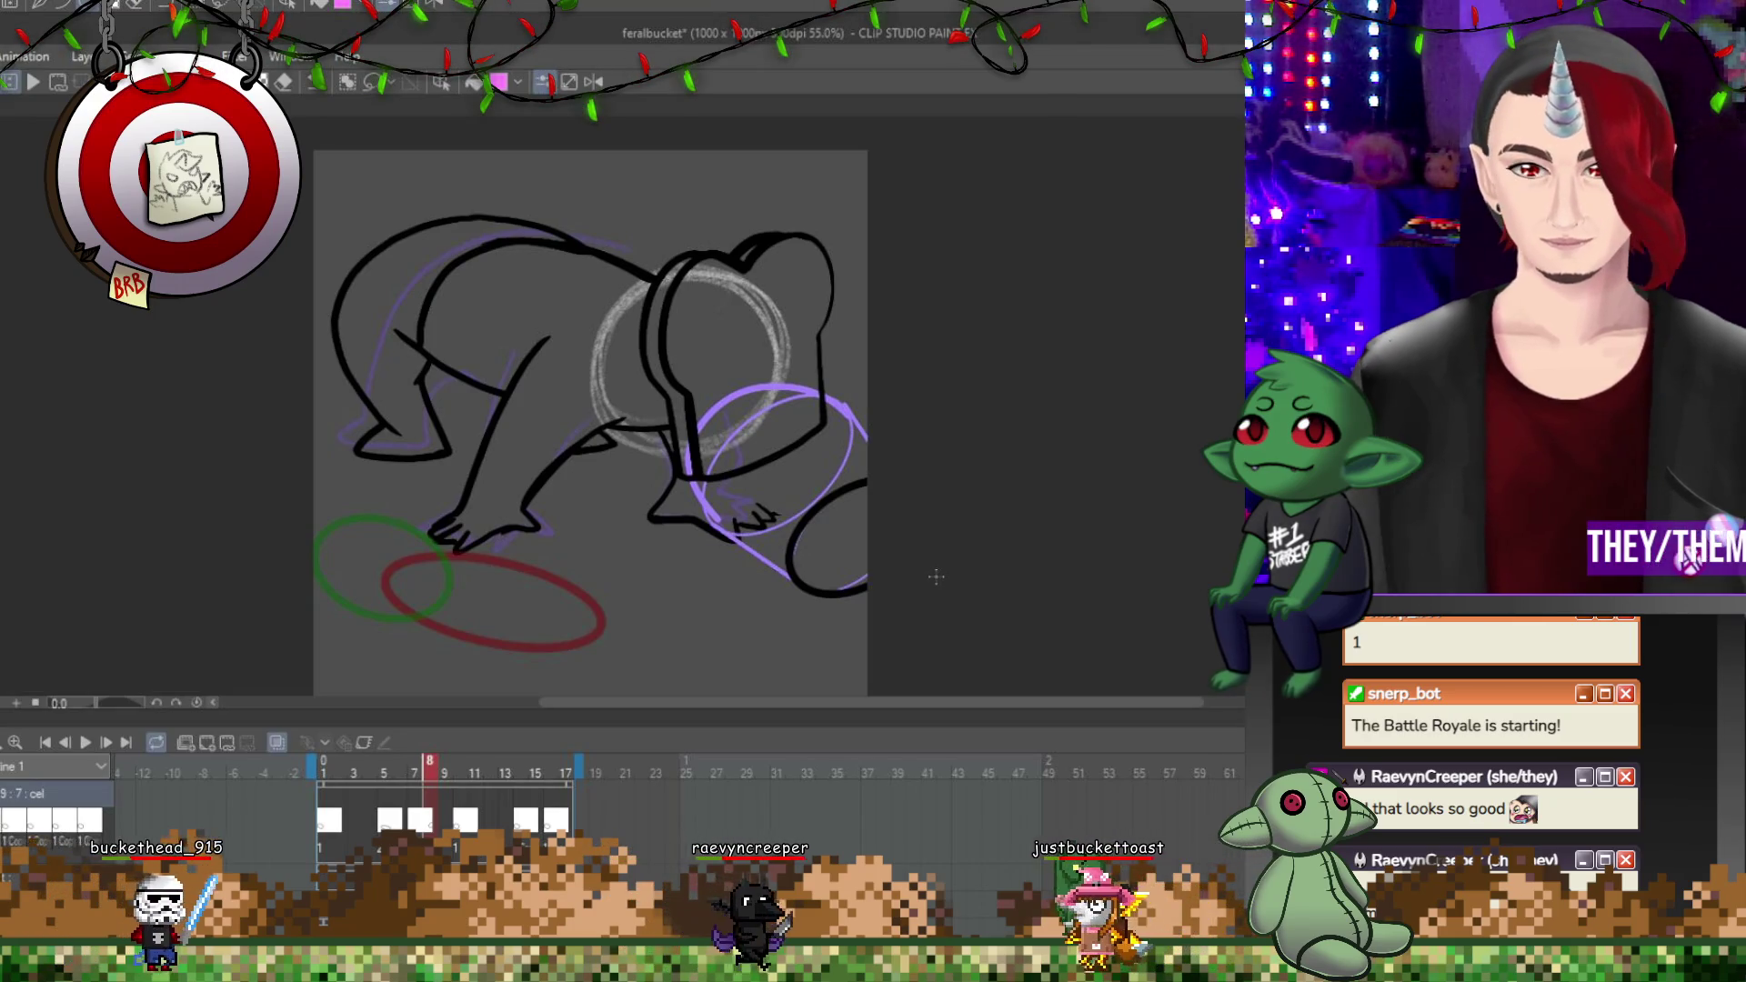
pyautogui.press('Right')
pyautogui.press('Right')
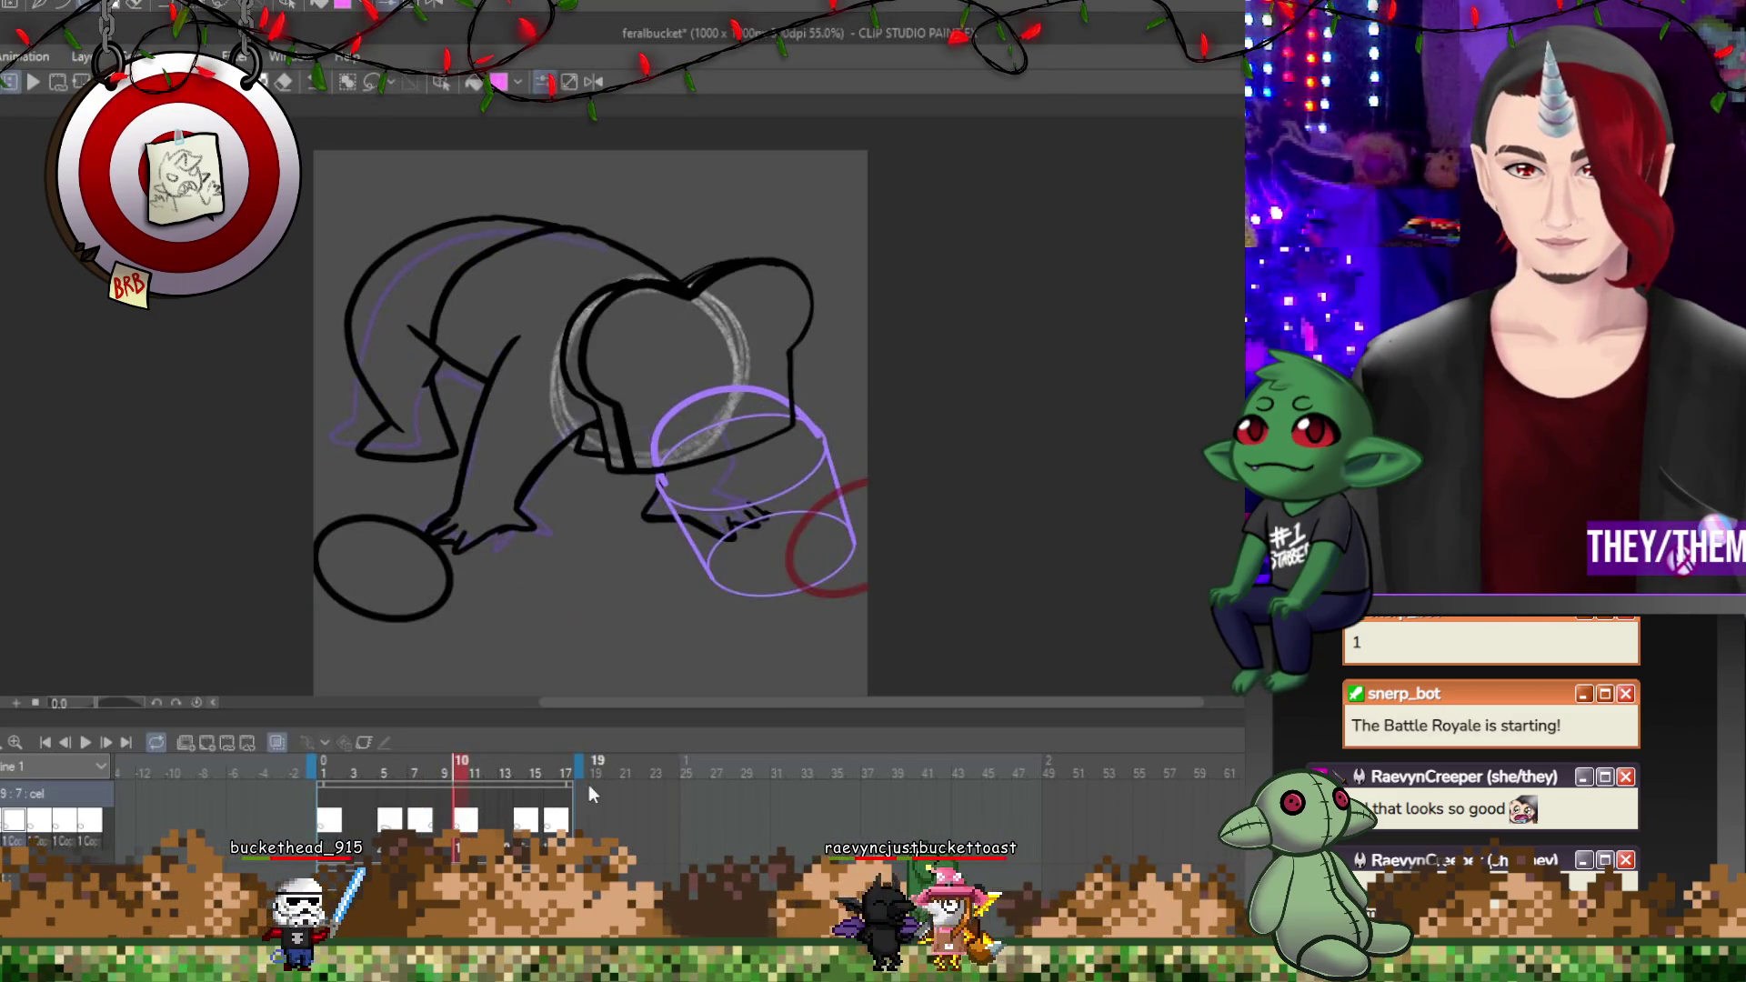
# On frame 10, move the black ellipse under the bucket's bottom and widen it.
pyautogui.hotkey('ctrl', 't')
pyautogui.moveTo(381, 568); pyautogui.dragTo(783, 548)
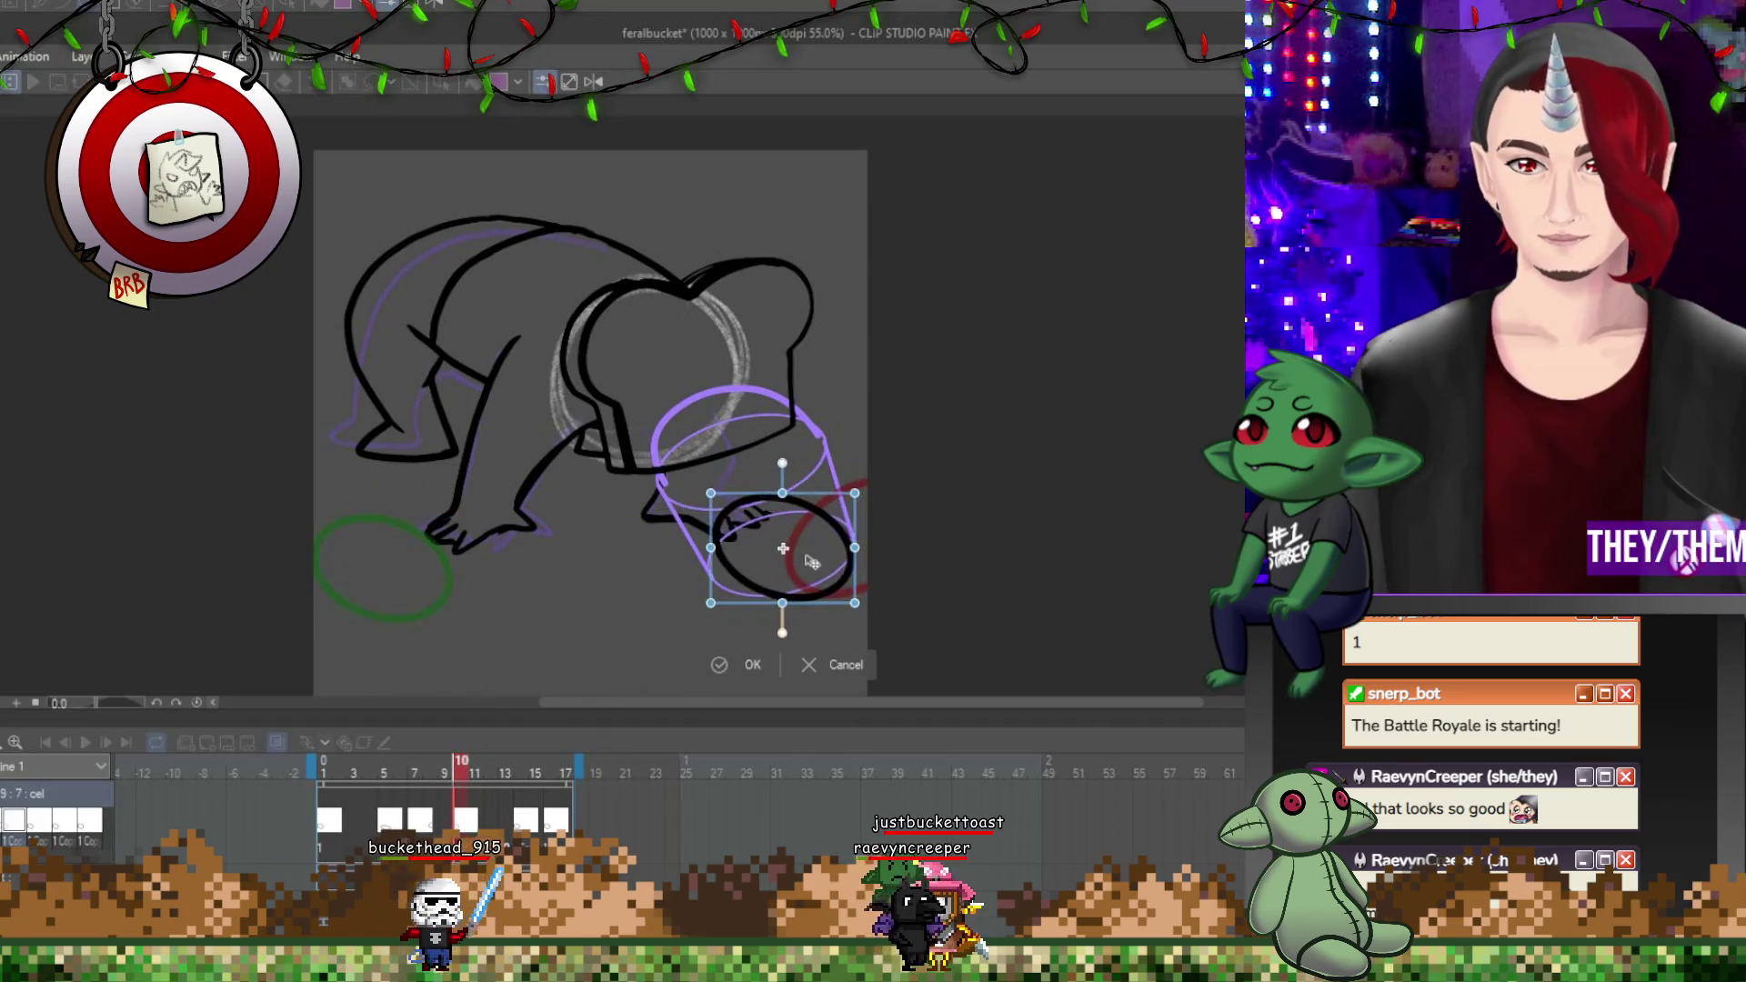
pyautogui.moveTo(910, 551); pyautogui.dragTo(852, 521)
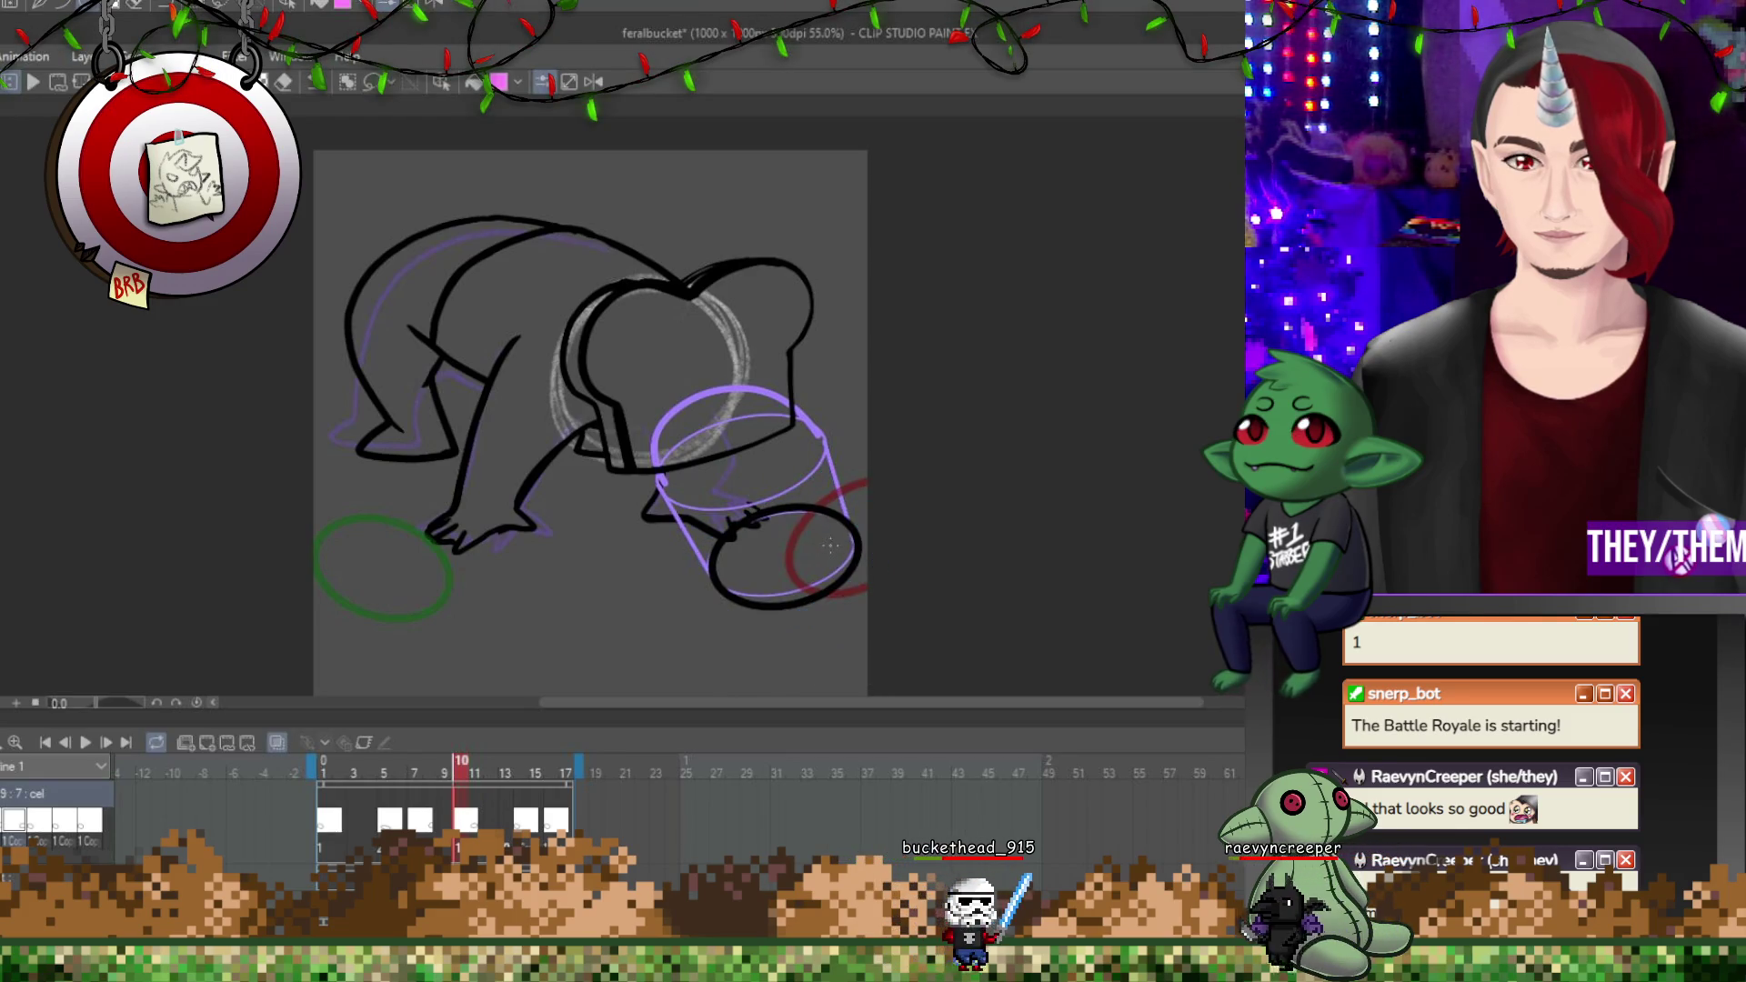
pyautogui.press('Return')
pyautogui.hotkey('ctrl', 't')
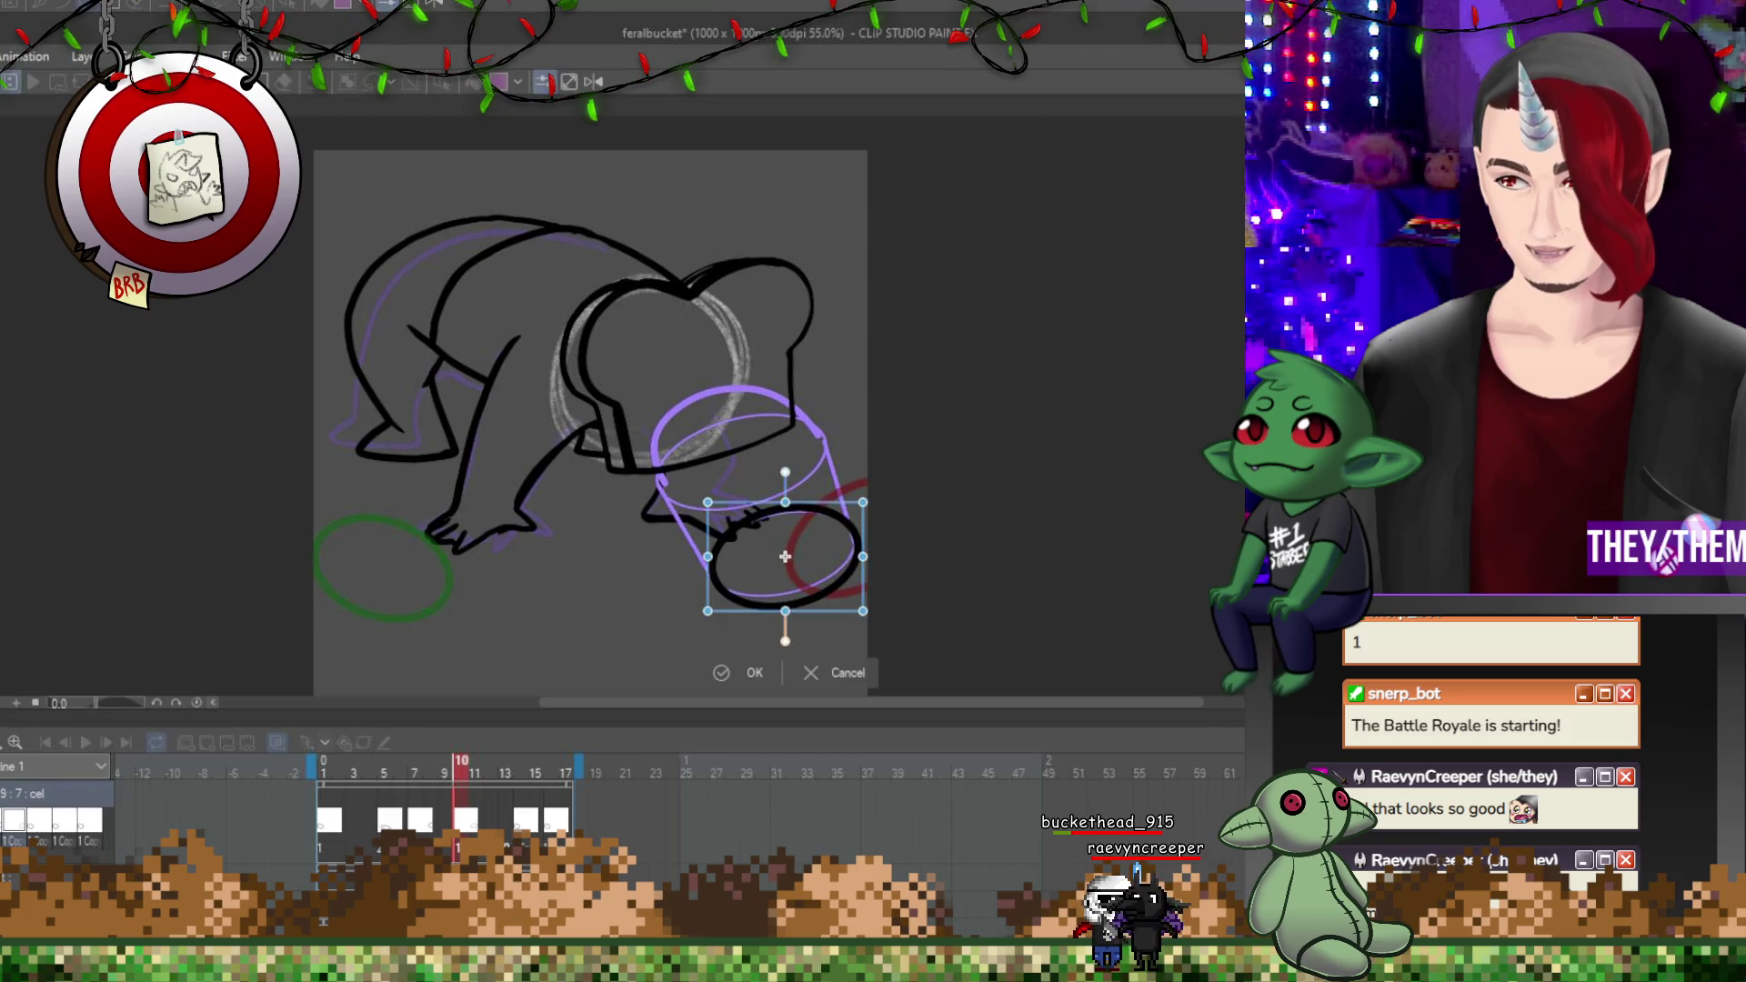
pyautogui.moveTo(714, 508); pyautogui.dragTo(700, 514)
pyautogui.moveTo(864, 506); pyautogui.dragTo(878, 508)
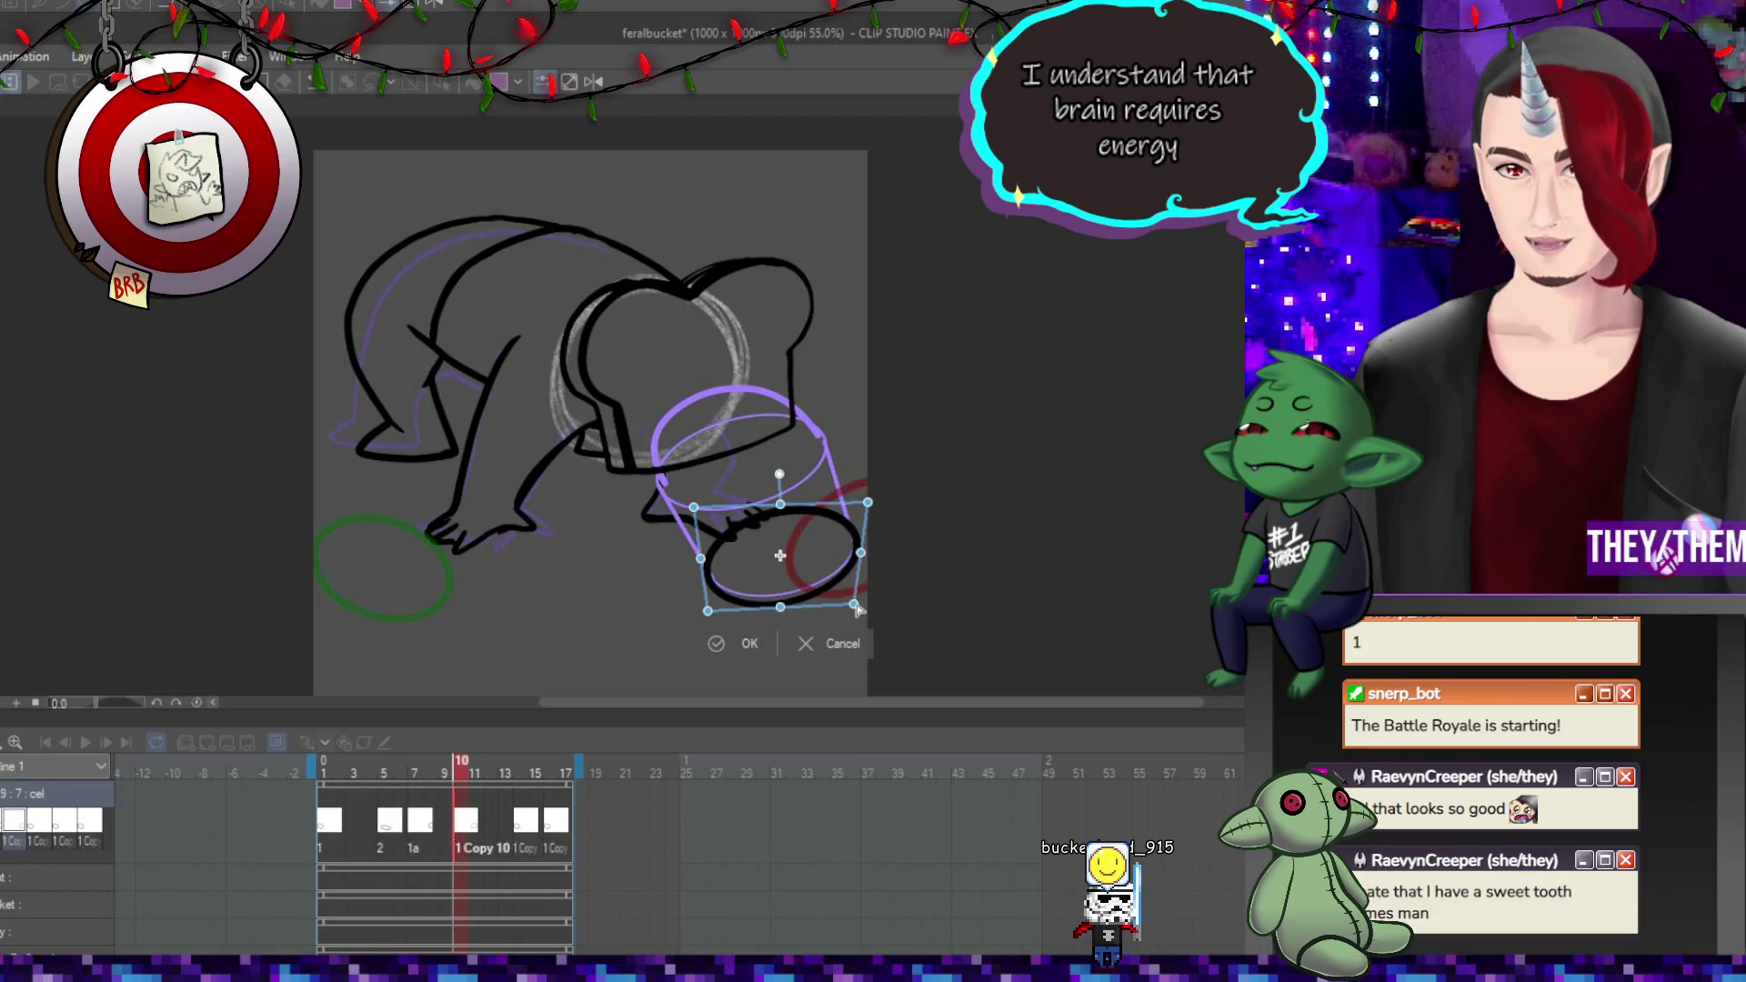
pyautogui.moveTo(712, 613); pyautogui.dragTo(719, 615)
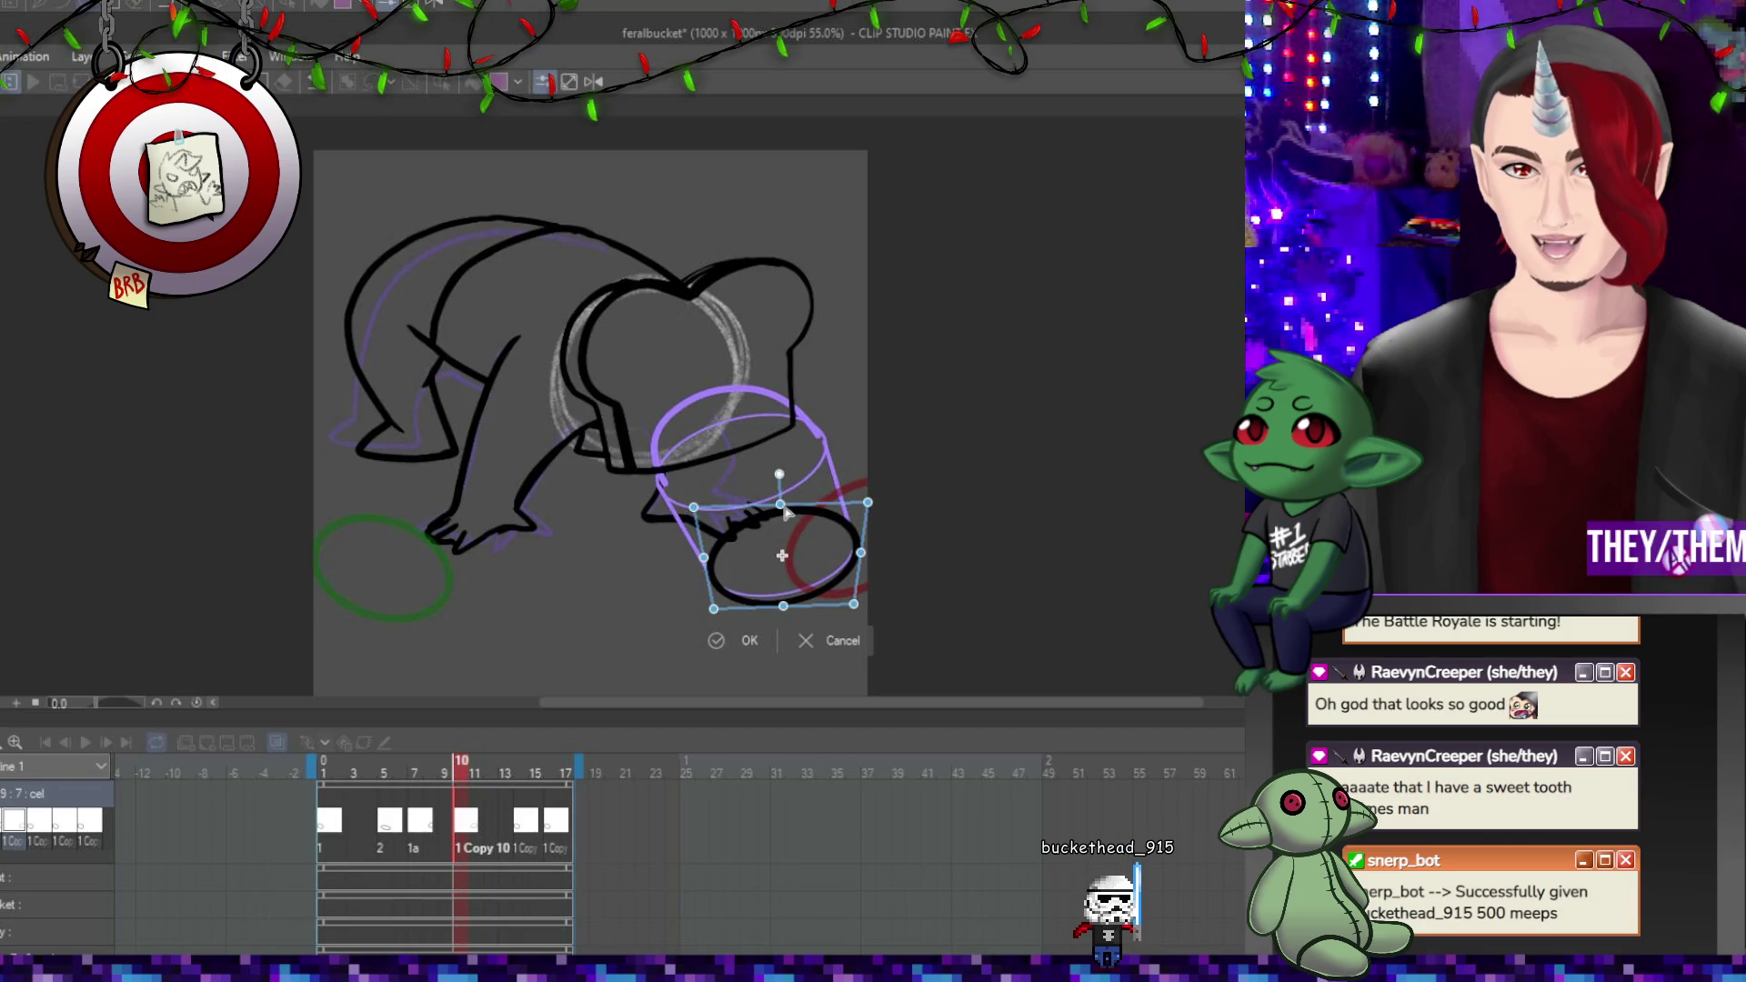
pyautogui.moveTo(785, 518); pyautogui.dragTo(798, 537)
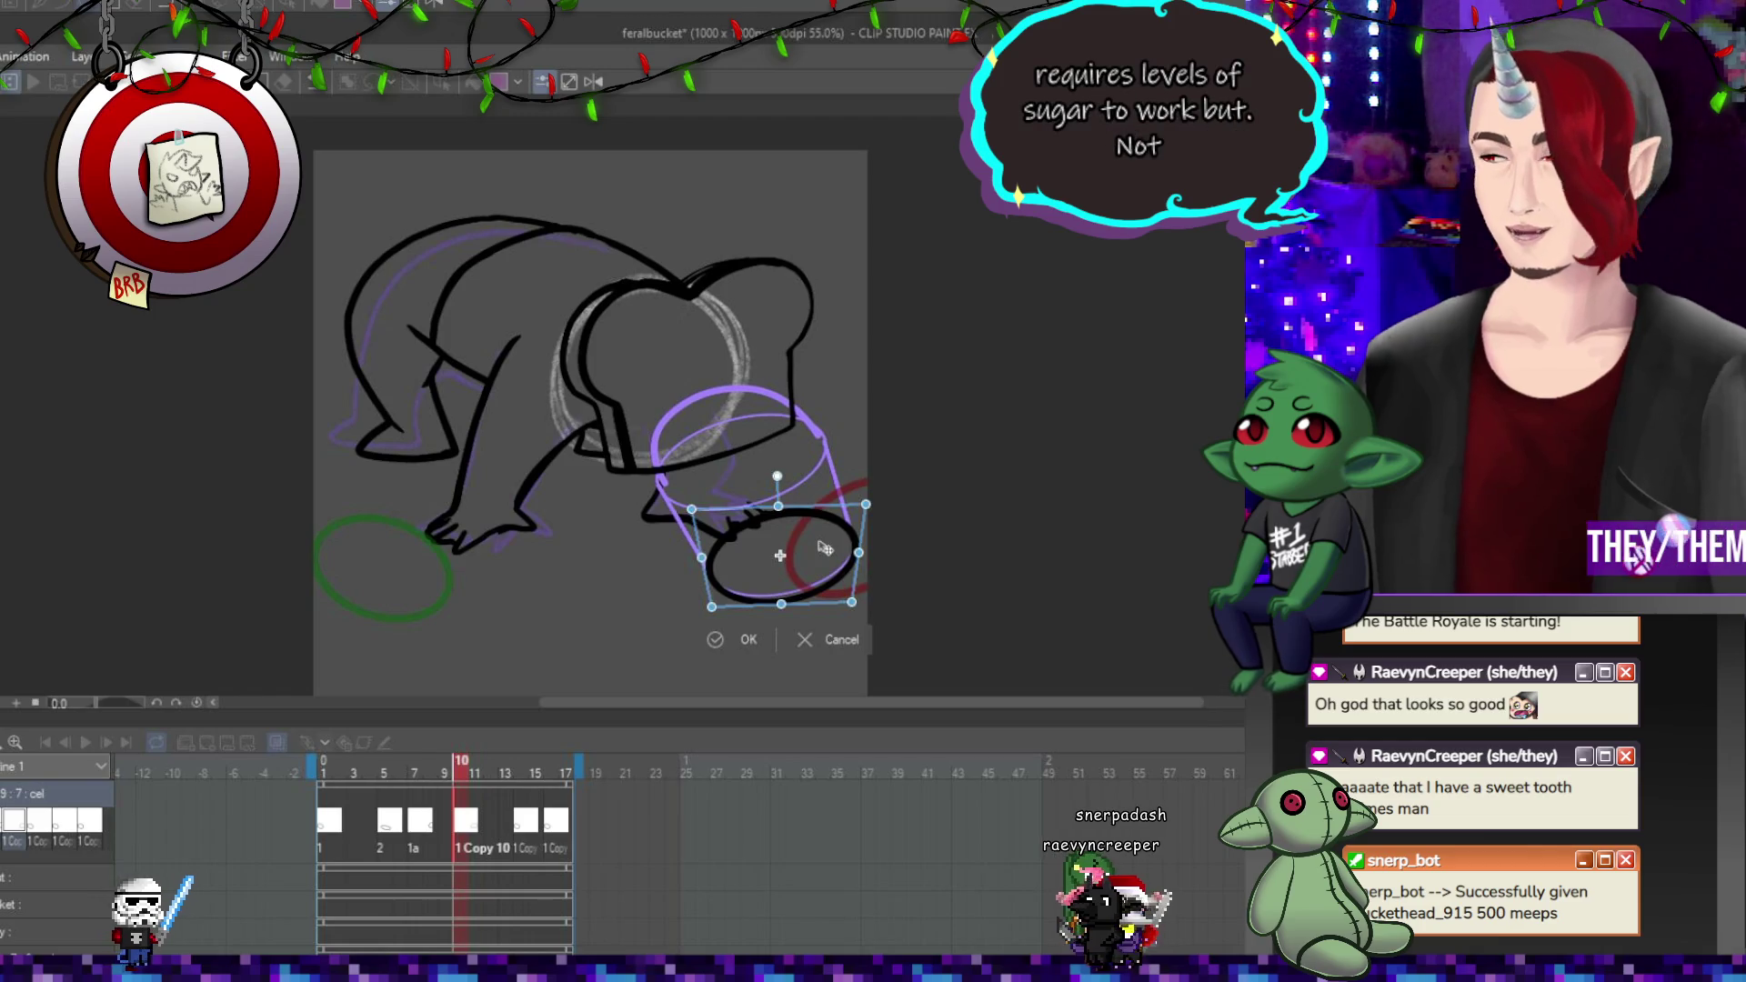
pyautogui.press('Return')
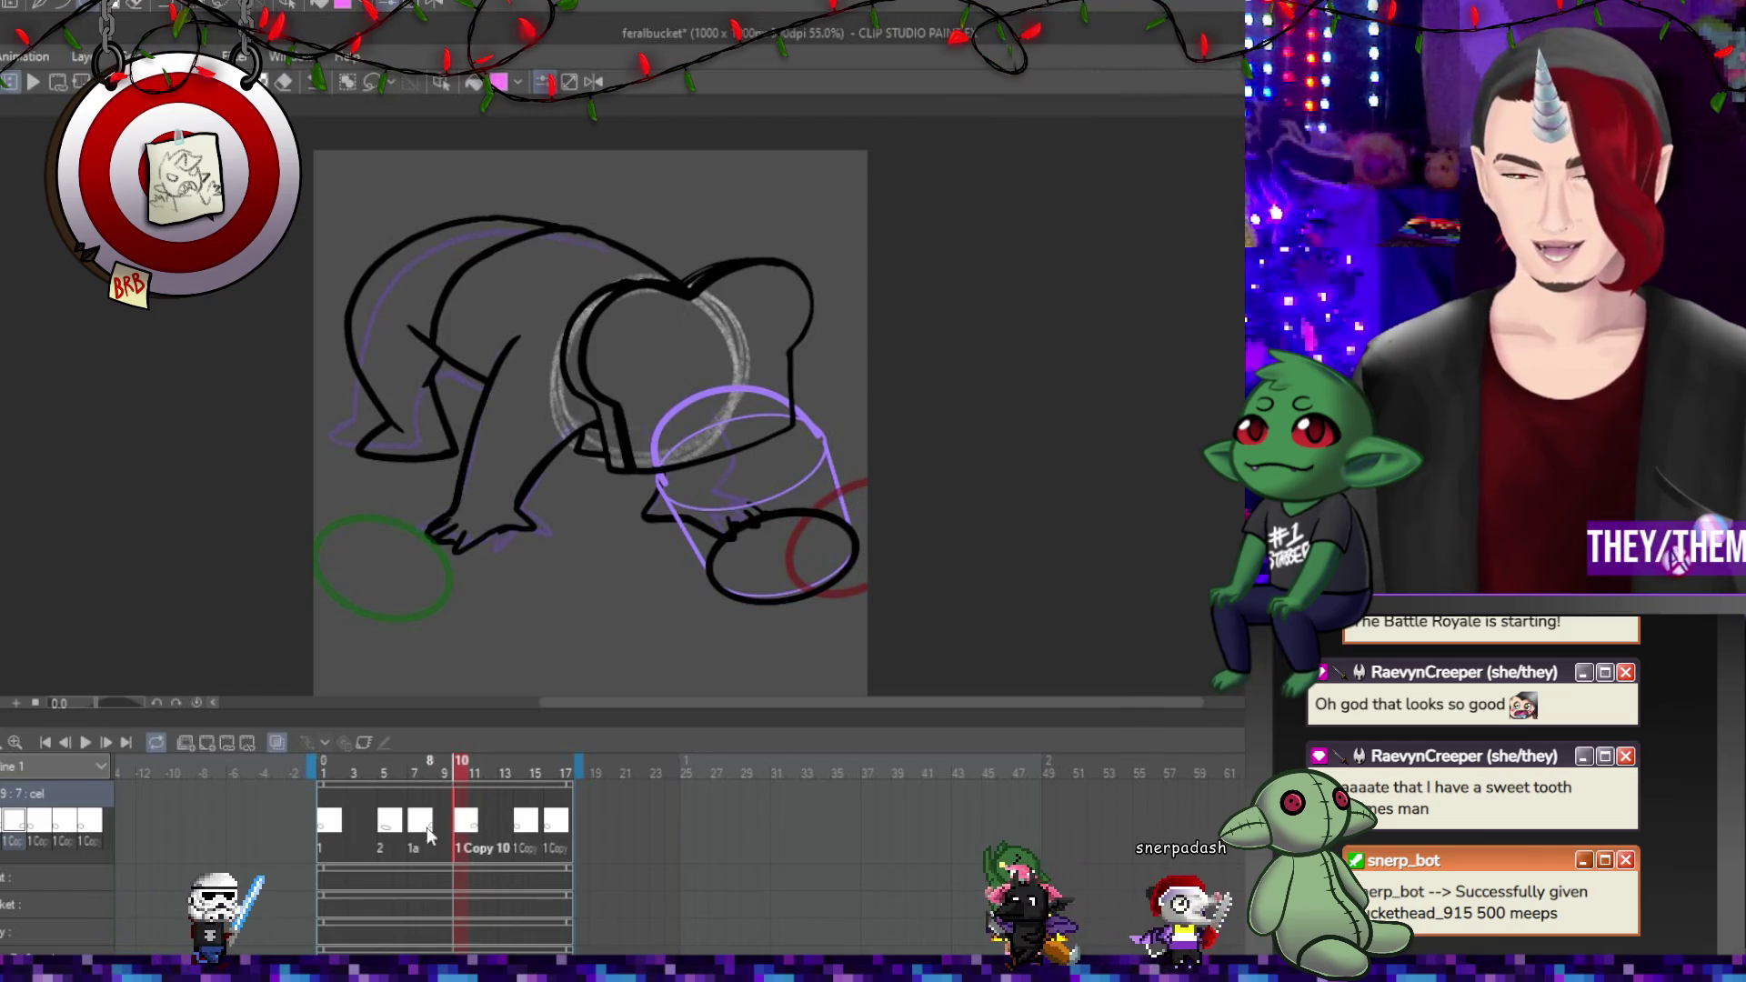
pyautogui.hotkey('ctrl', 't')
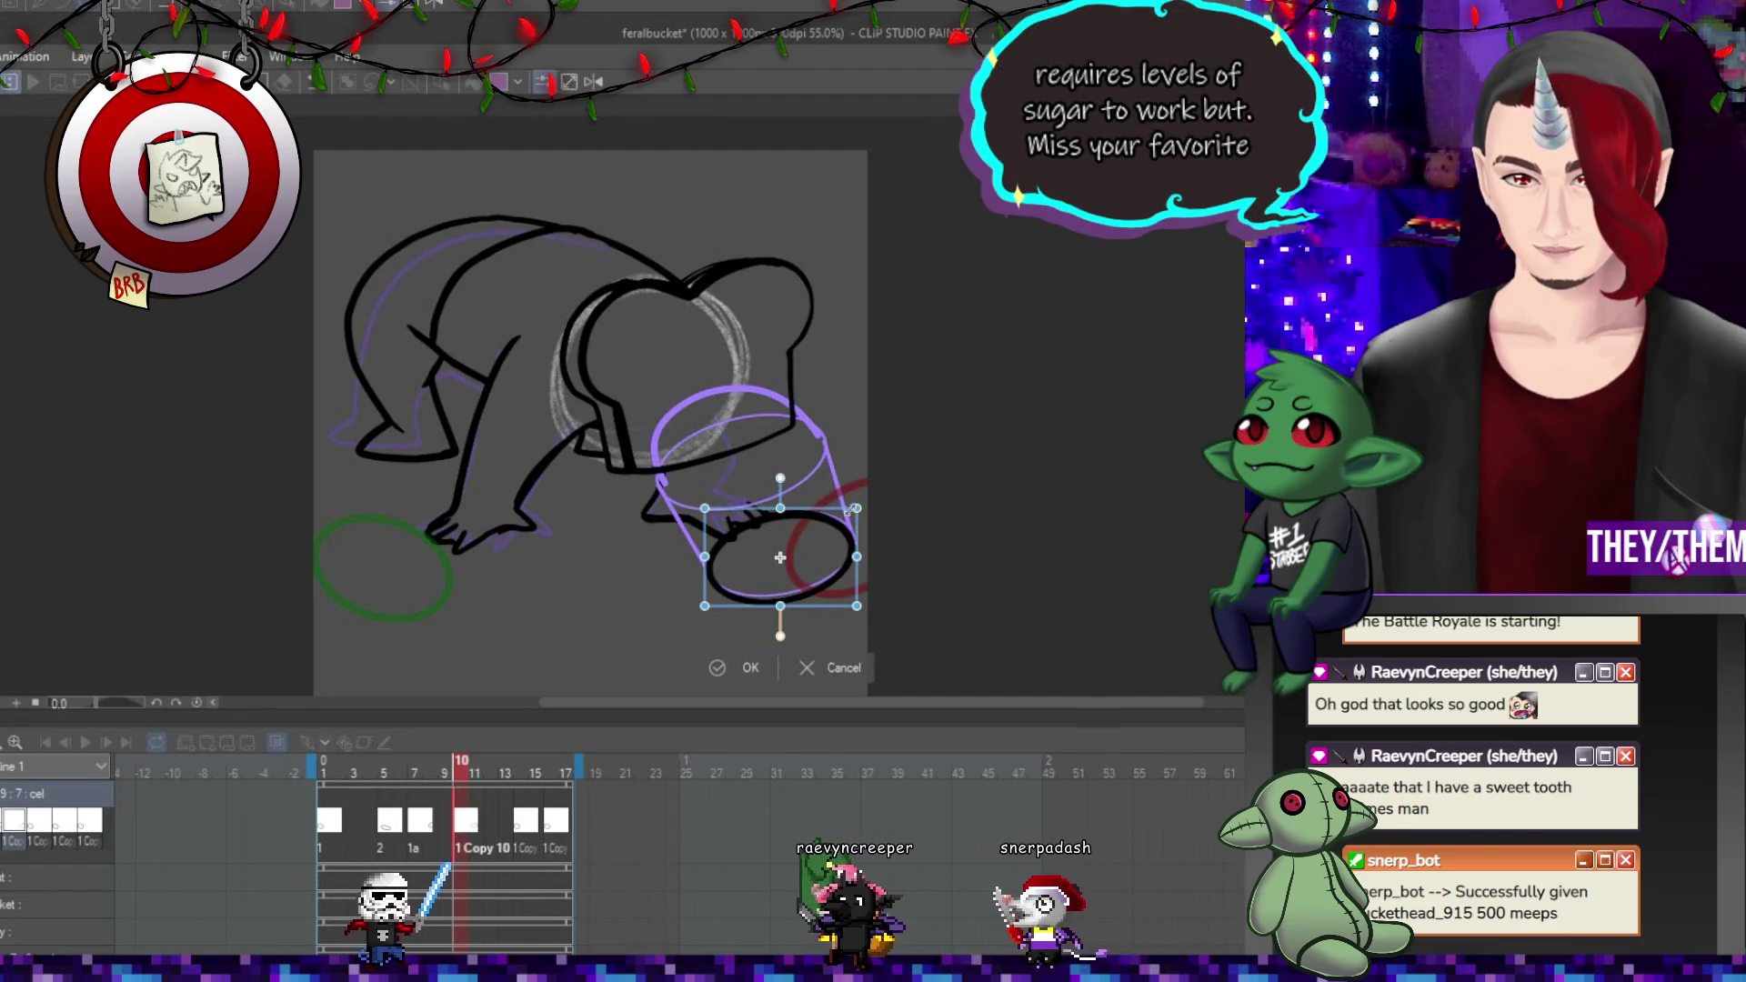
pyautogui.press('Return')
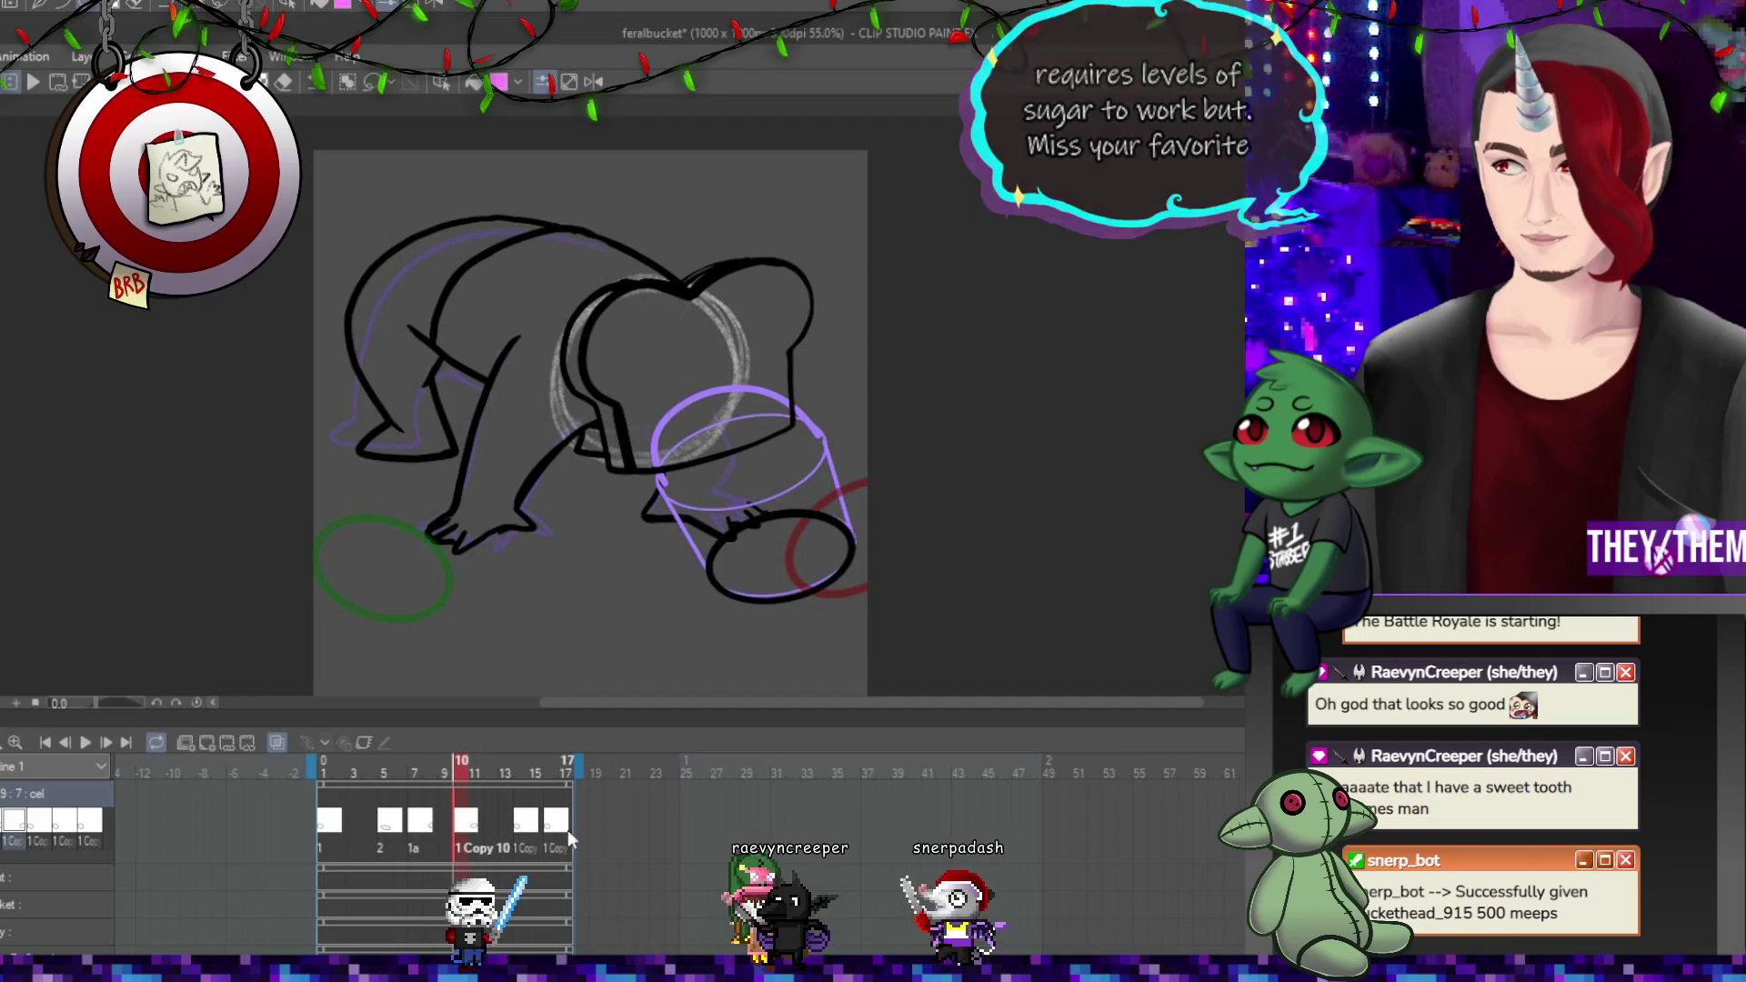
# On frame 14, move the black ellipse onto the cylinder's base.
pyautogui.click(525, 822)
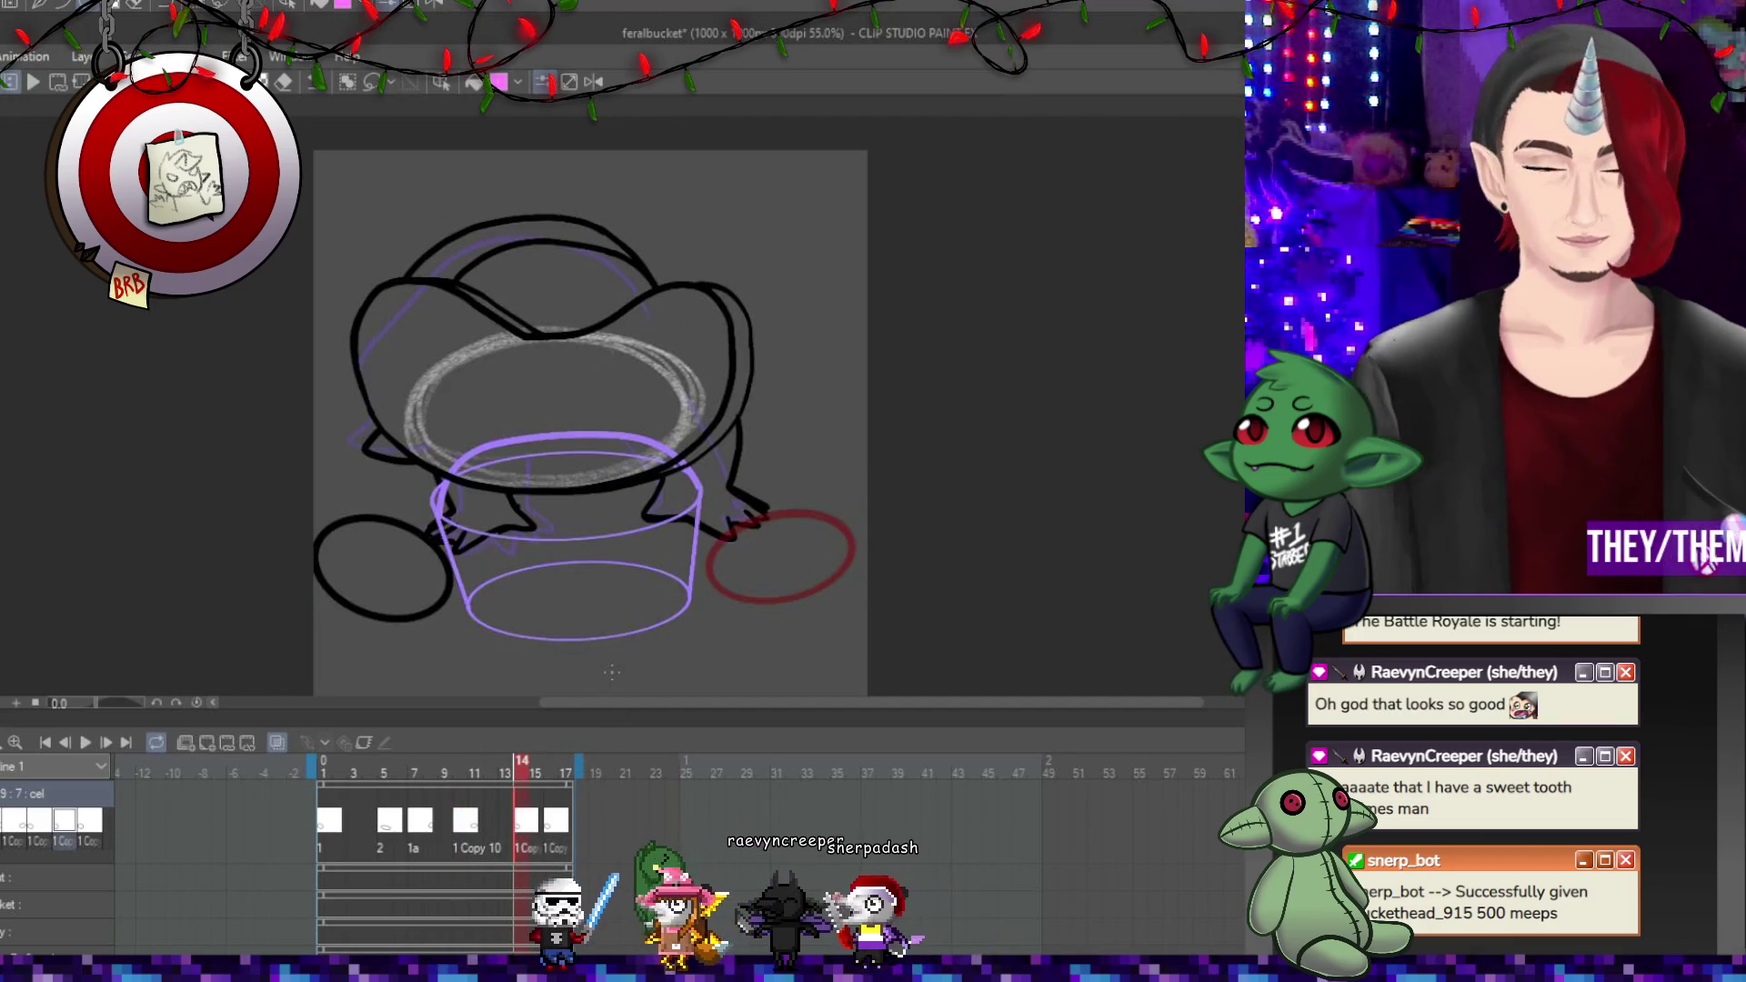
pyautogui.hotkey('ctrl', 't')
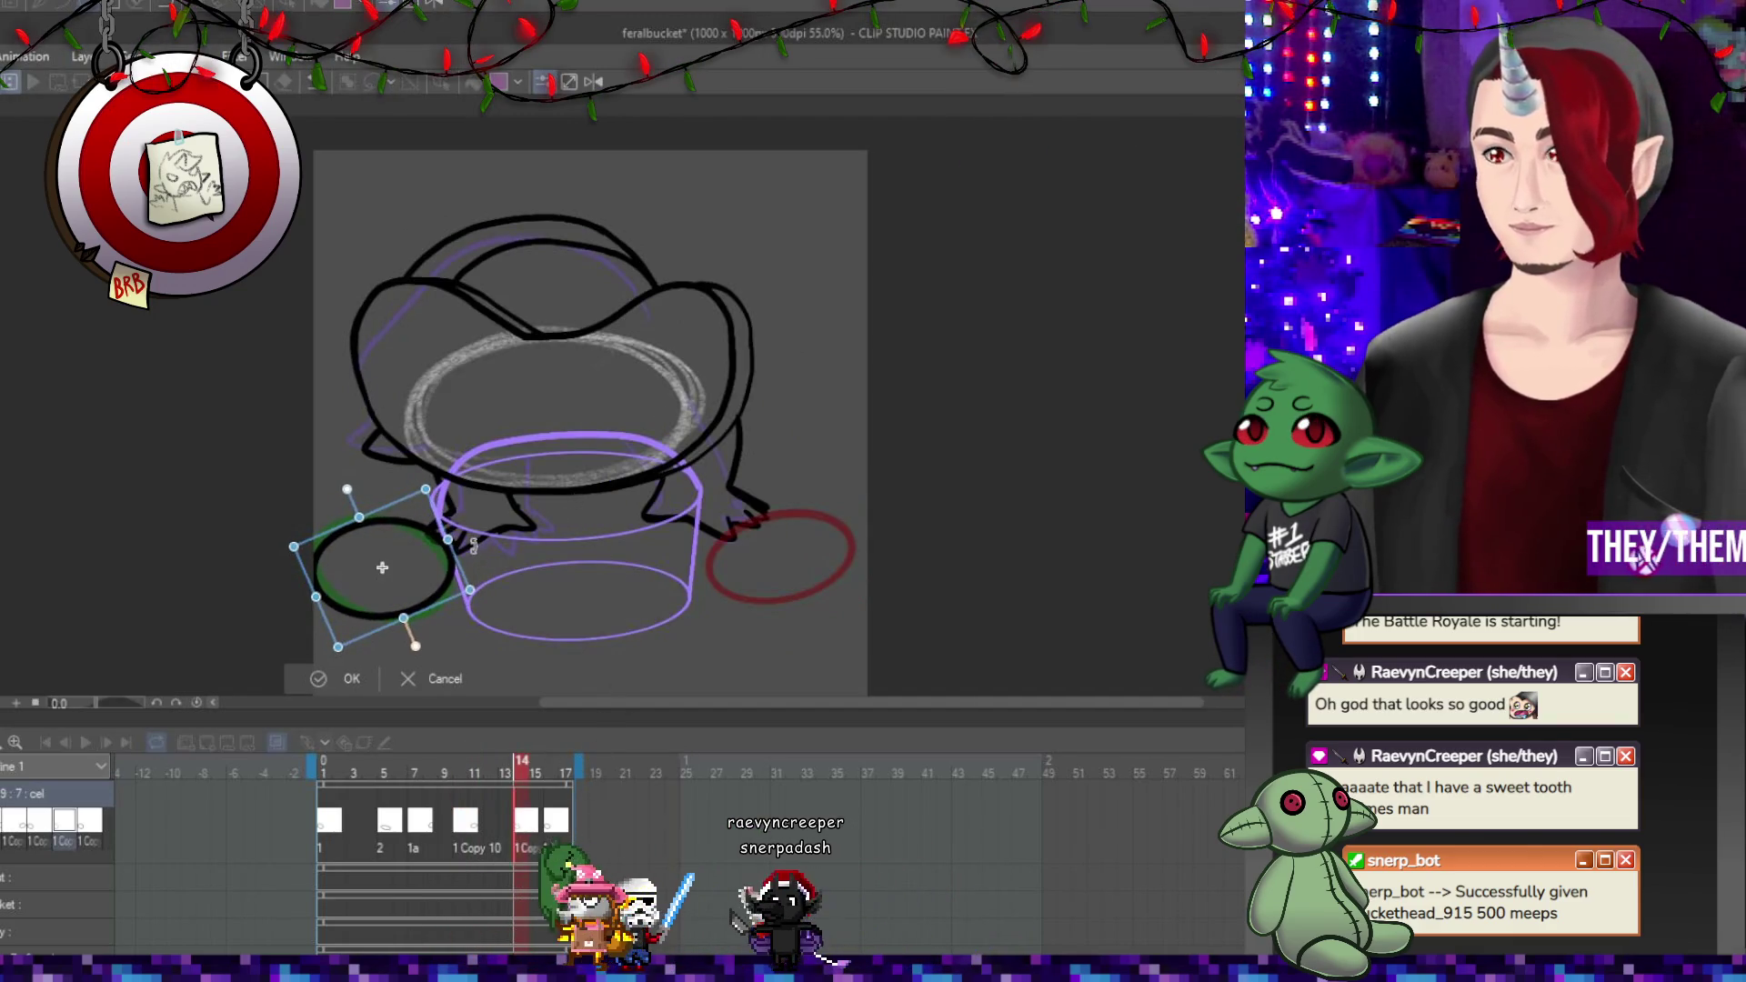
pyautogui.moveTo(382, 563); pyautogui.dragTo(683, 597)
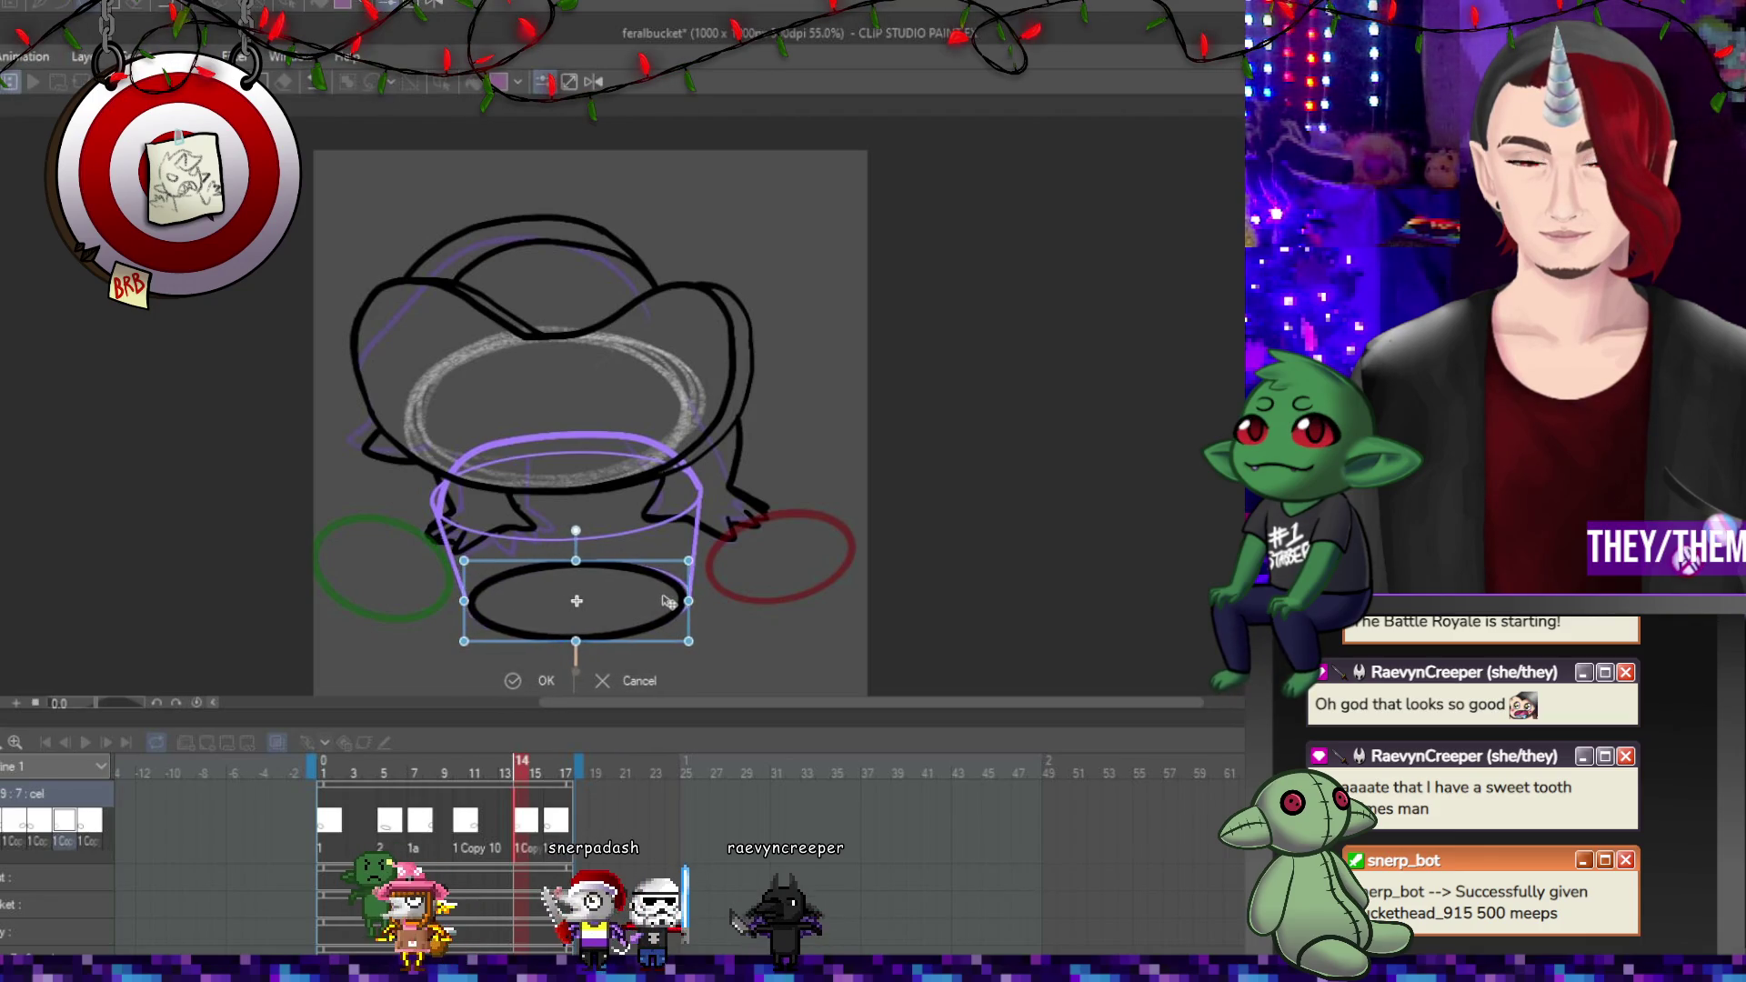
pyautogui.moveTo(680, 602); pyautogui.dragTo(678, 602)
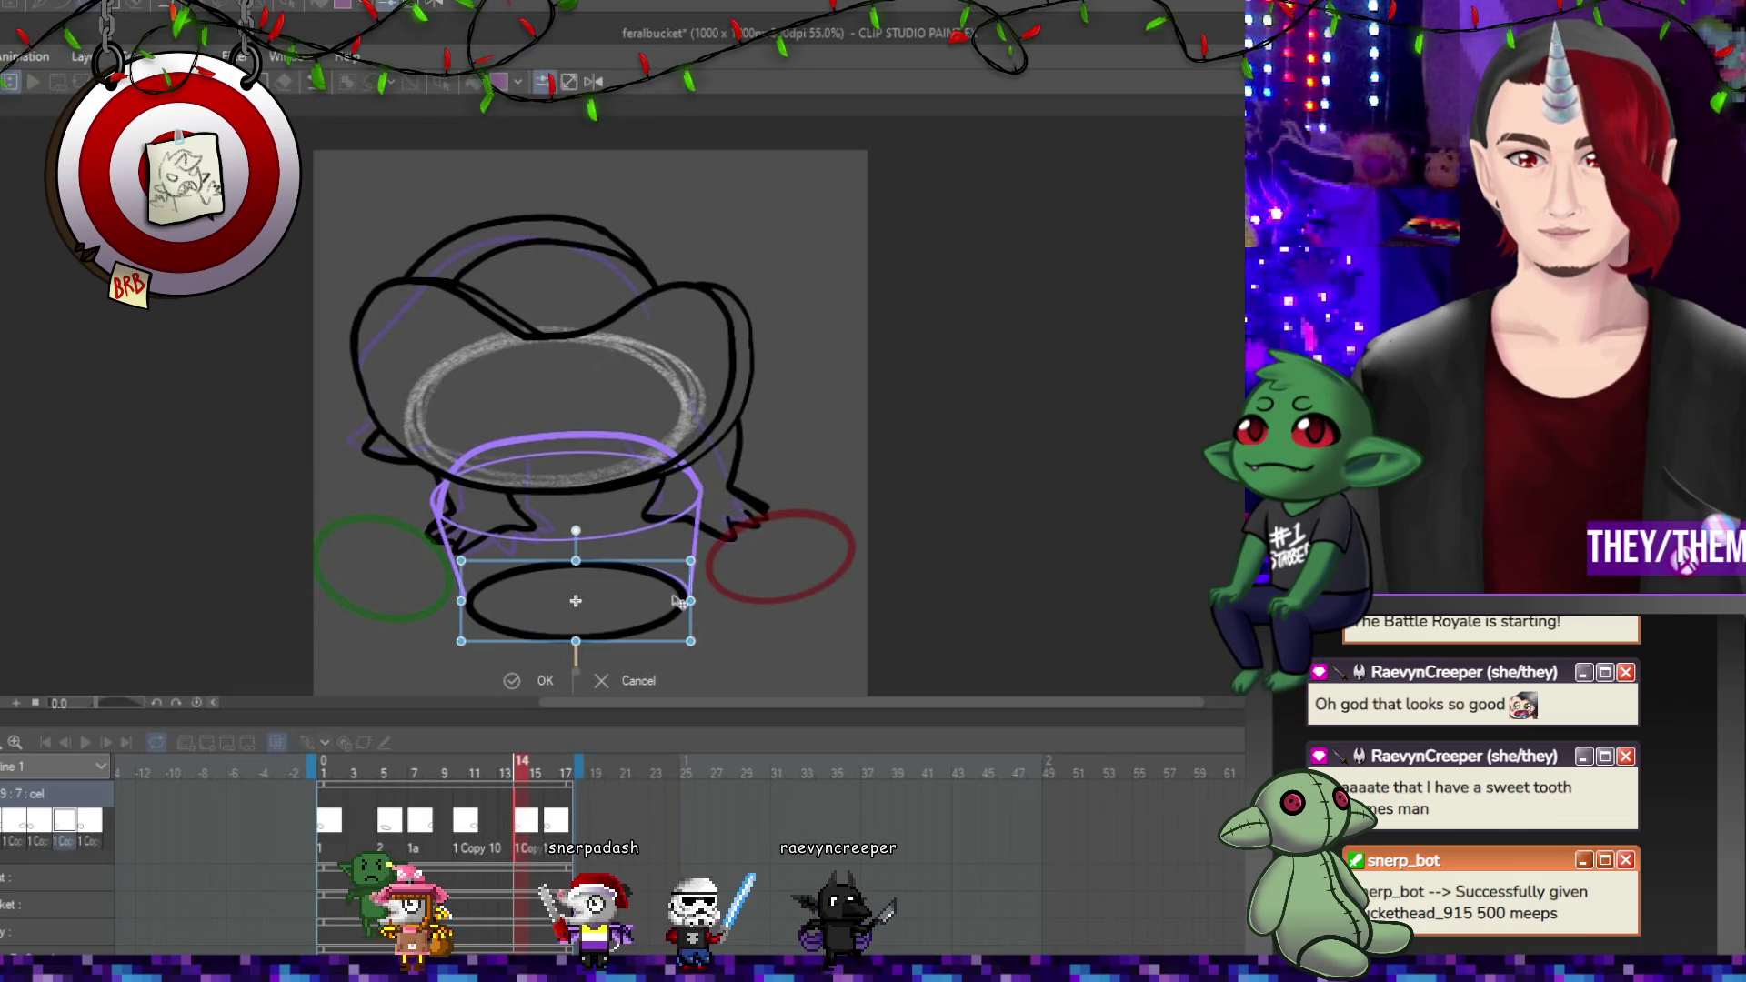
# On frame 16, rotate and shift the ellipse left under the bucket rim.
pyautogui.click(552, 826)
pyautogui.hotkey('ctrl', 't')
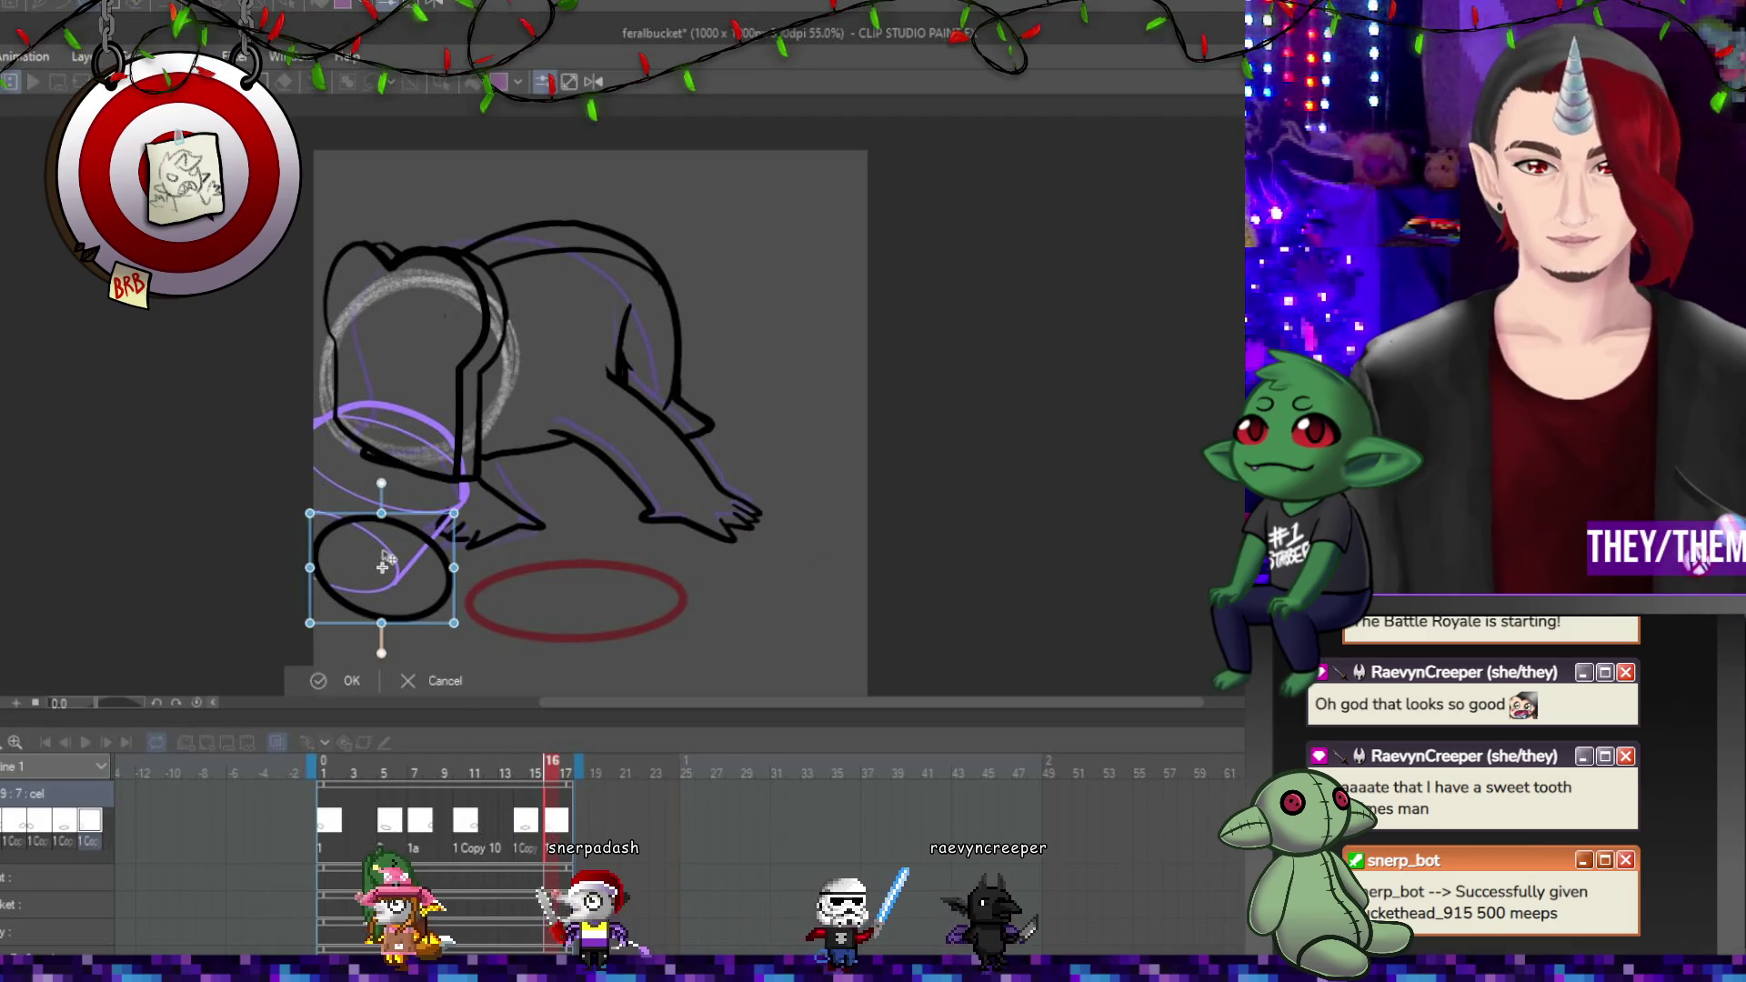
pyautogui.moveTo(473, 573)
pyautogui.mouseDown()
pyautogui.moveTo(474, 543)
pyautogui.moveTo(460, 575)
pyautogui.mouseUp()
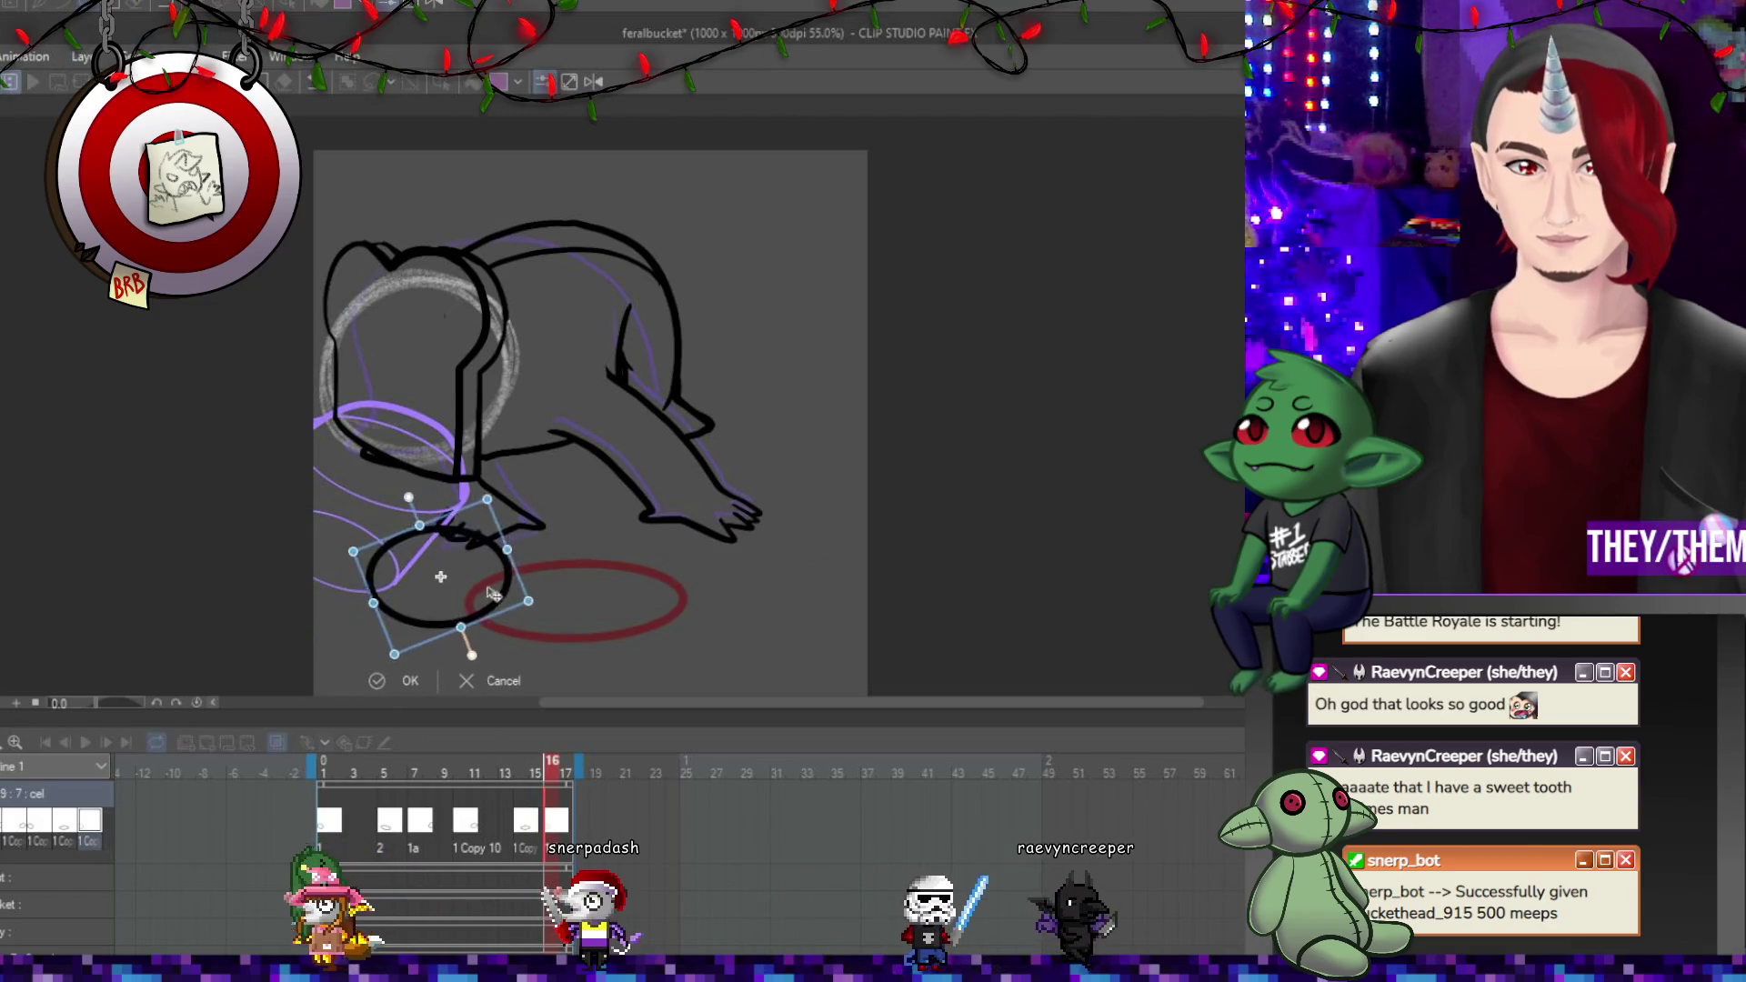
pyautogui.press('Return')
pyautogui.hotkey('ctrl', 't')
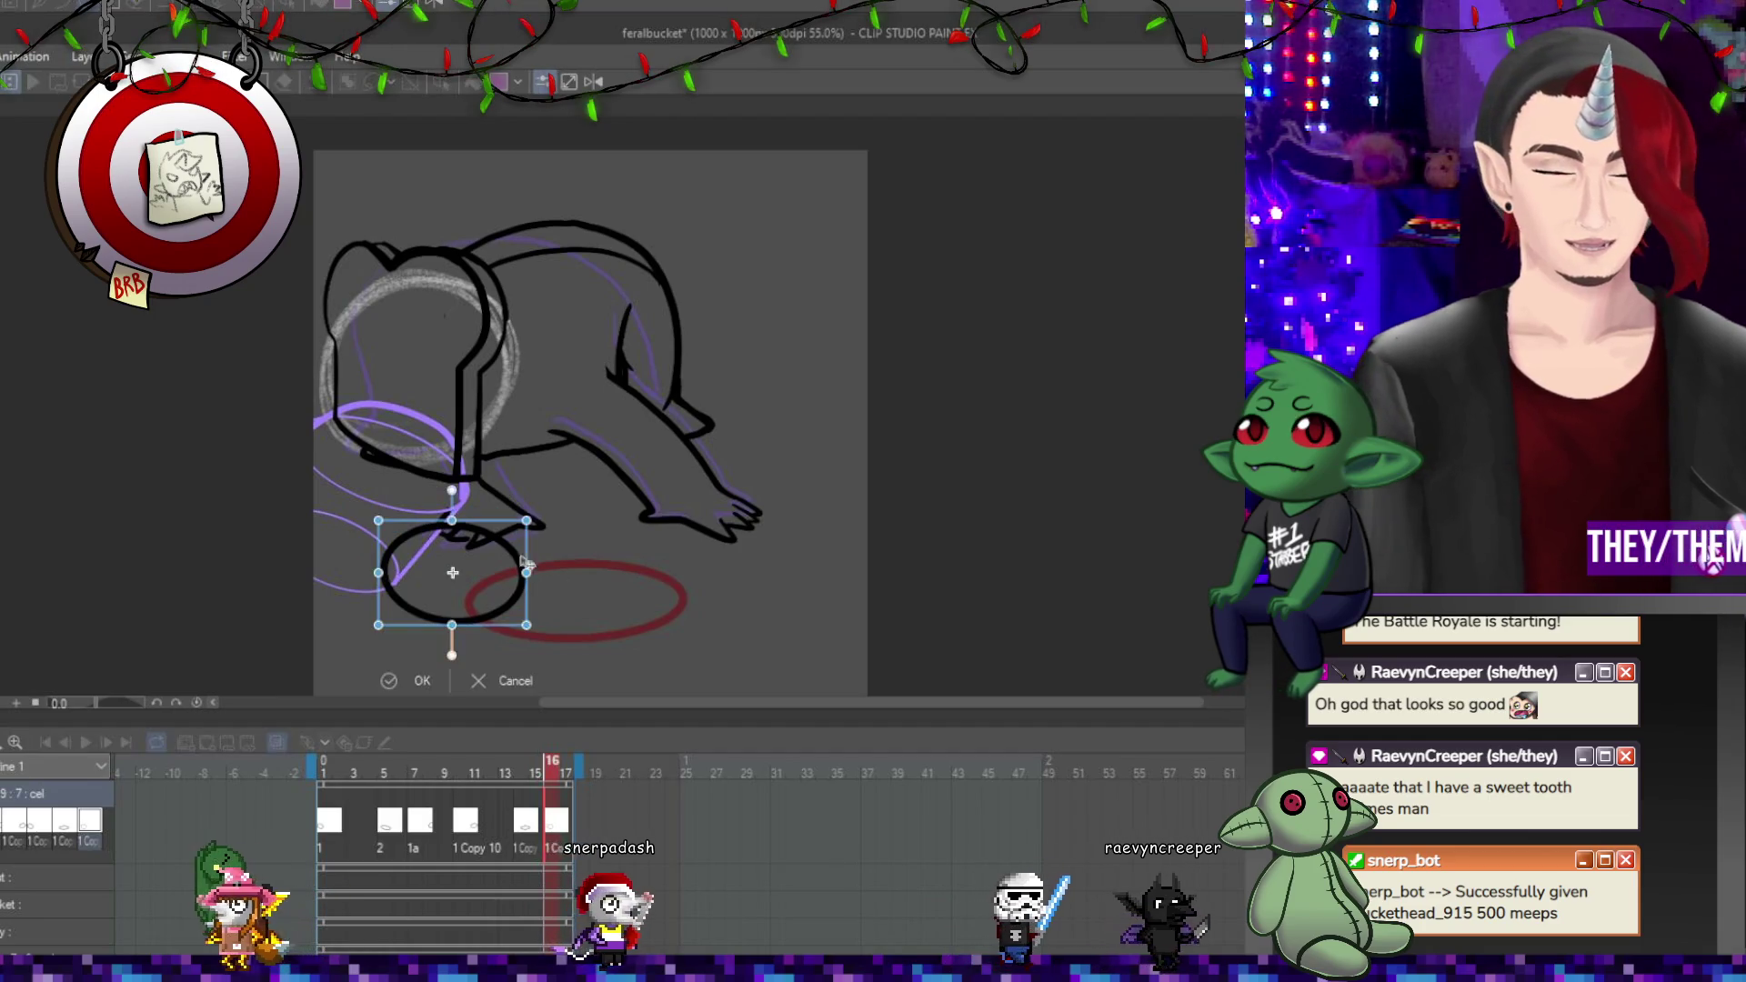
pyautogui.moveTo(489, 609); pyautogui.dragTo(375, 542)
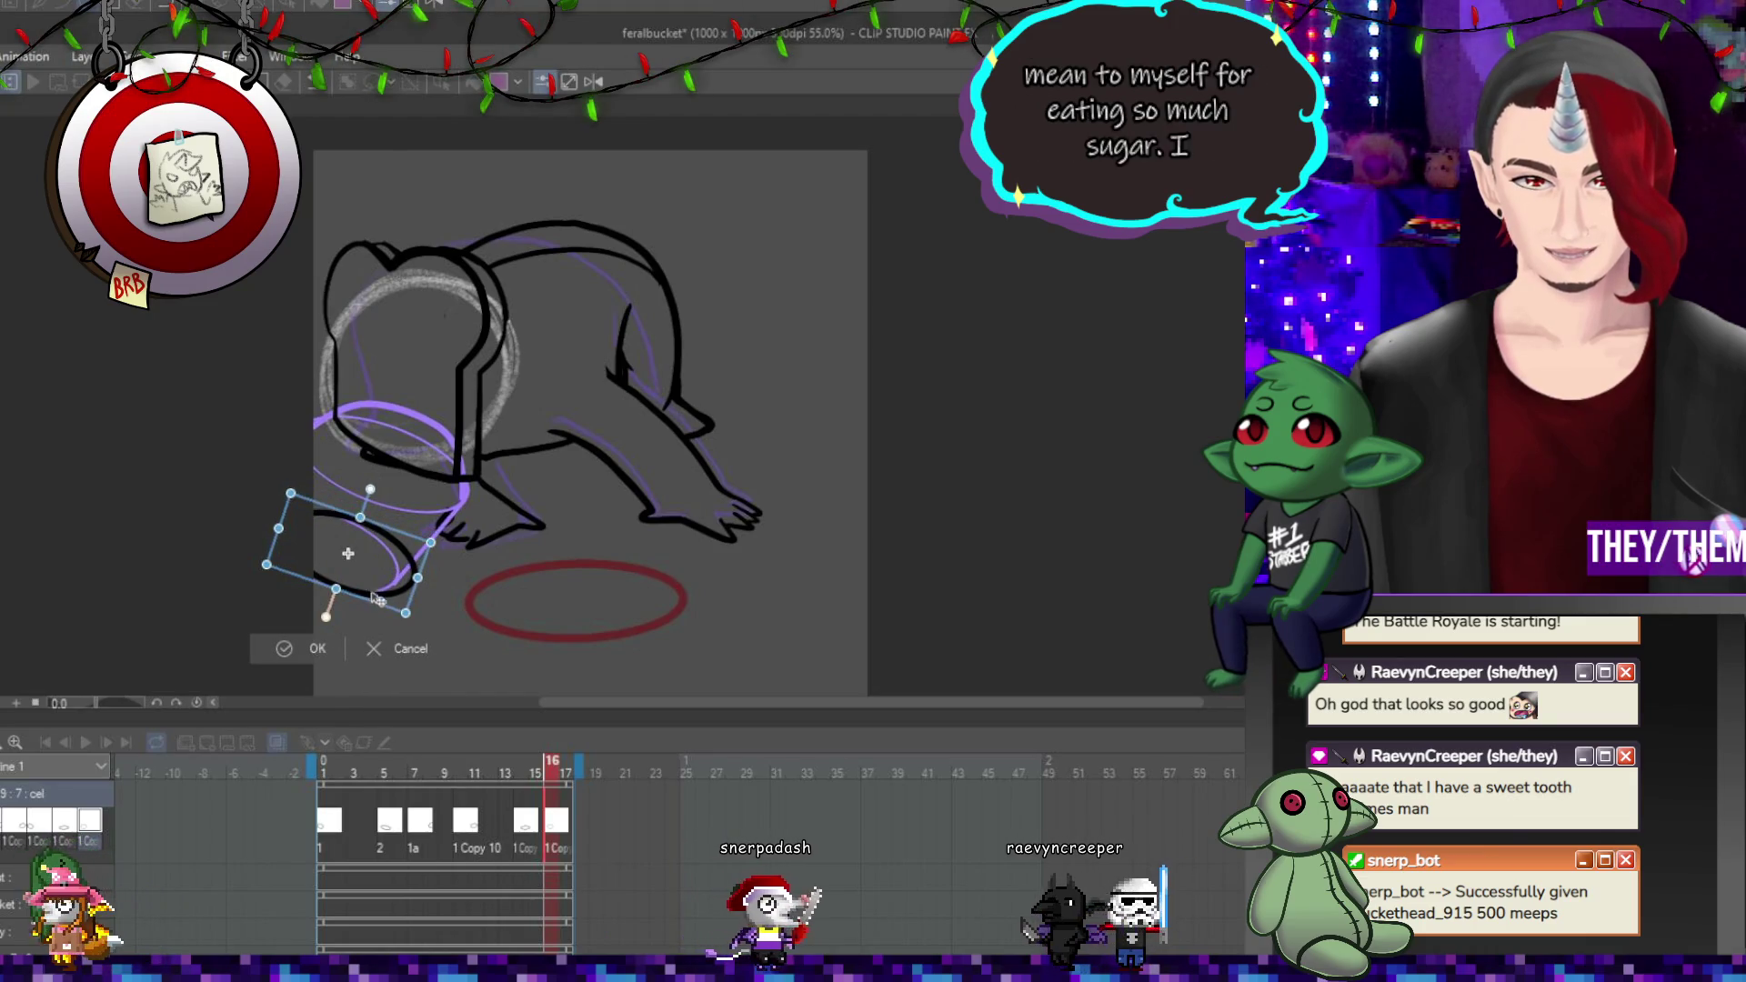
pyautogui.moveTo(374, 571); pyautogui.dragTo(377, 555)
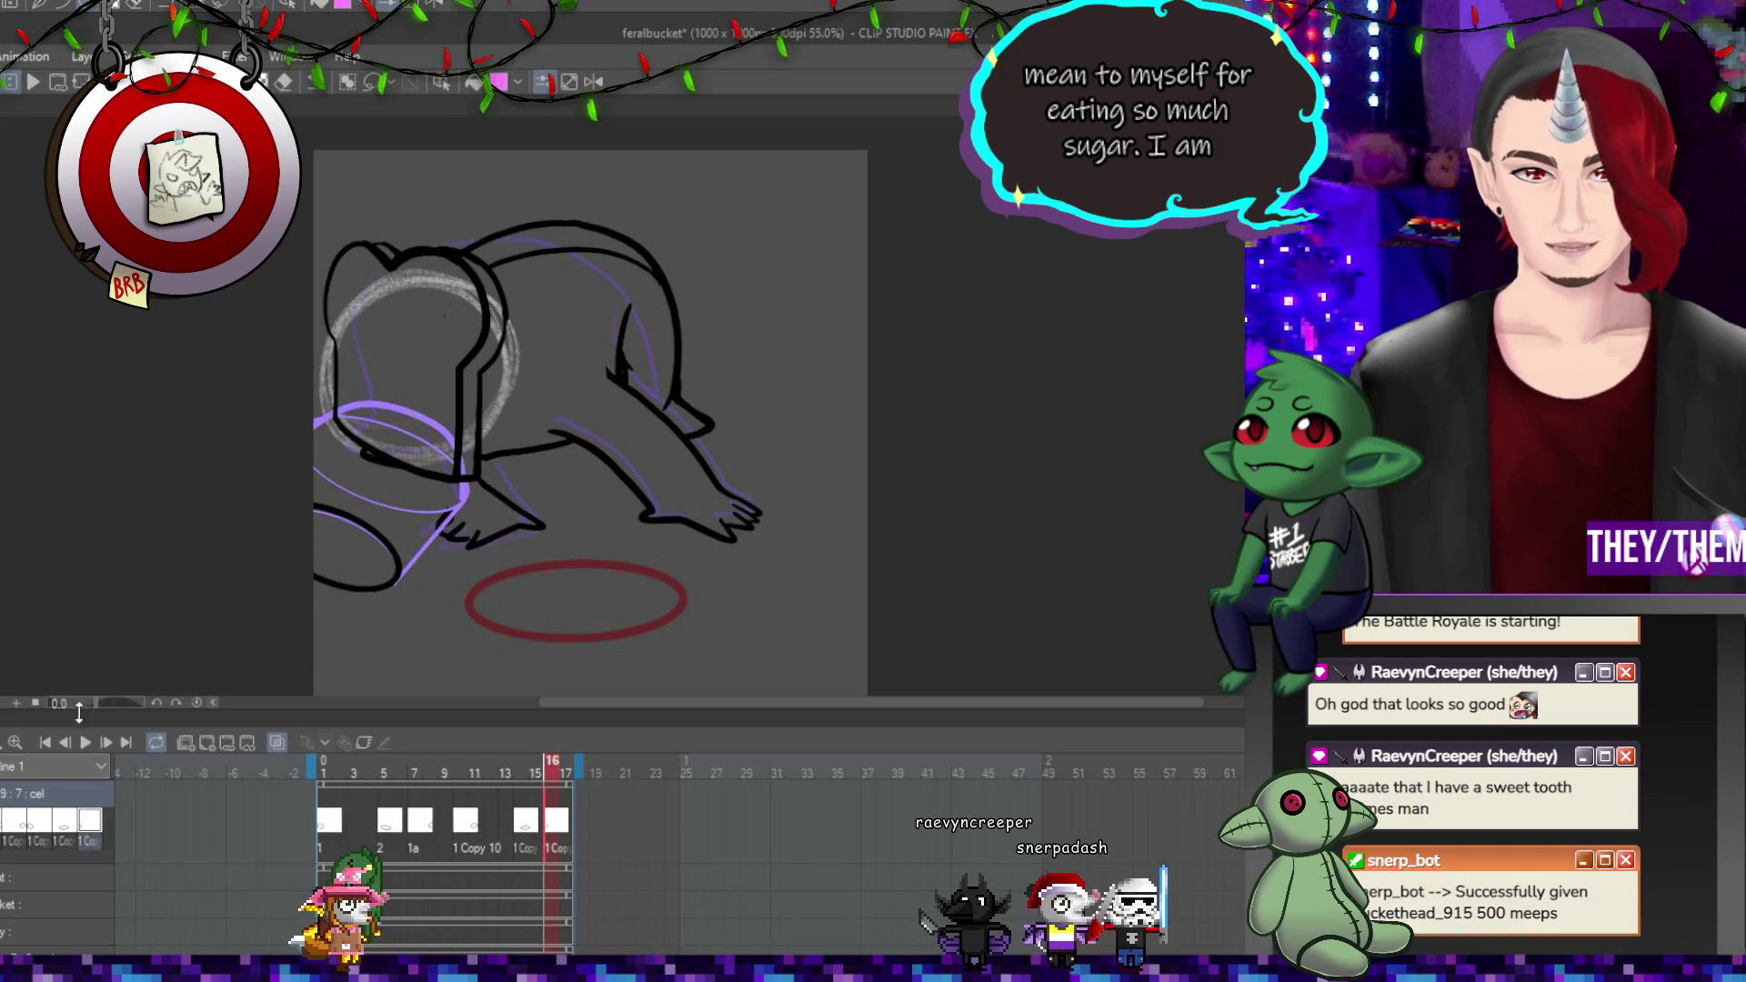
# Preview the animation, then duplicate the layer as '9 Copy'.
pyautogui.click(85, 742)
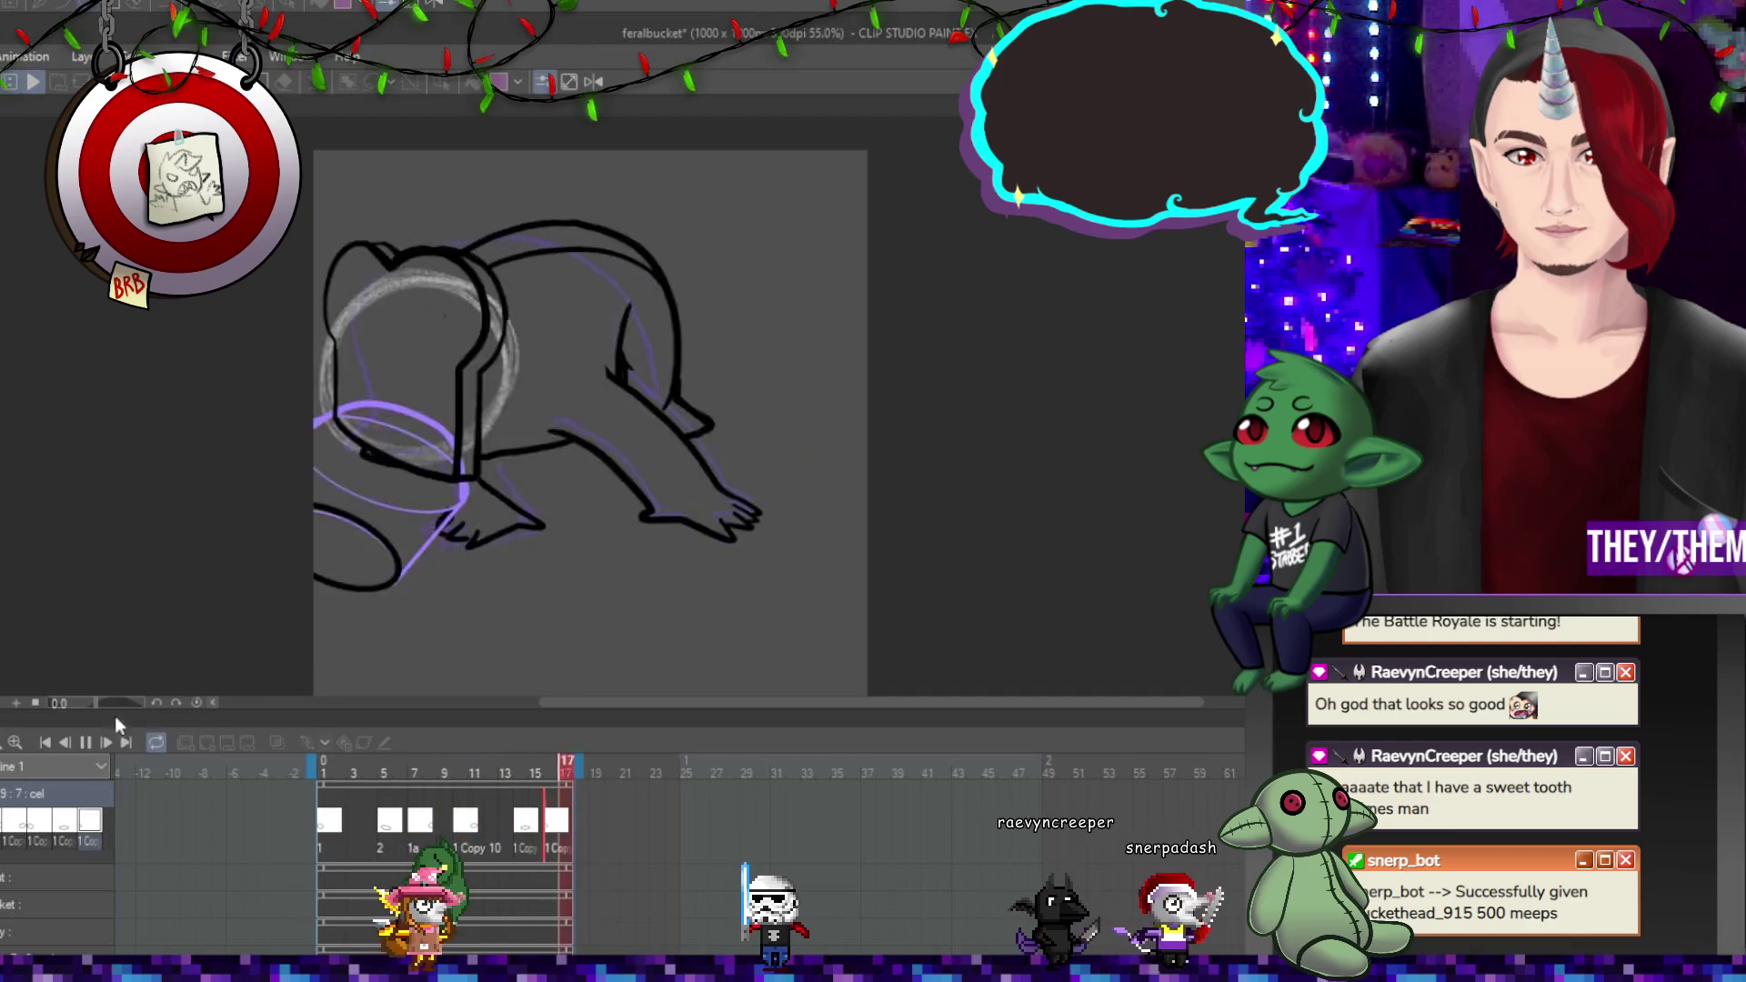
pyautogui.click(87, 742)
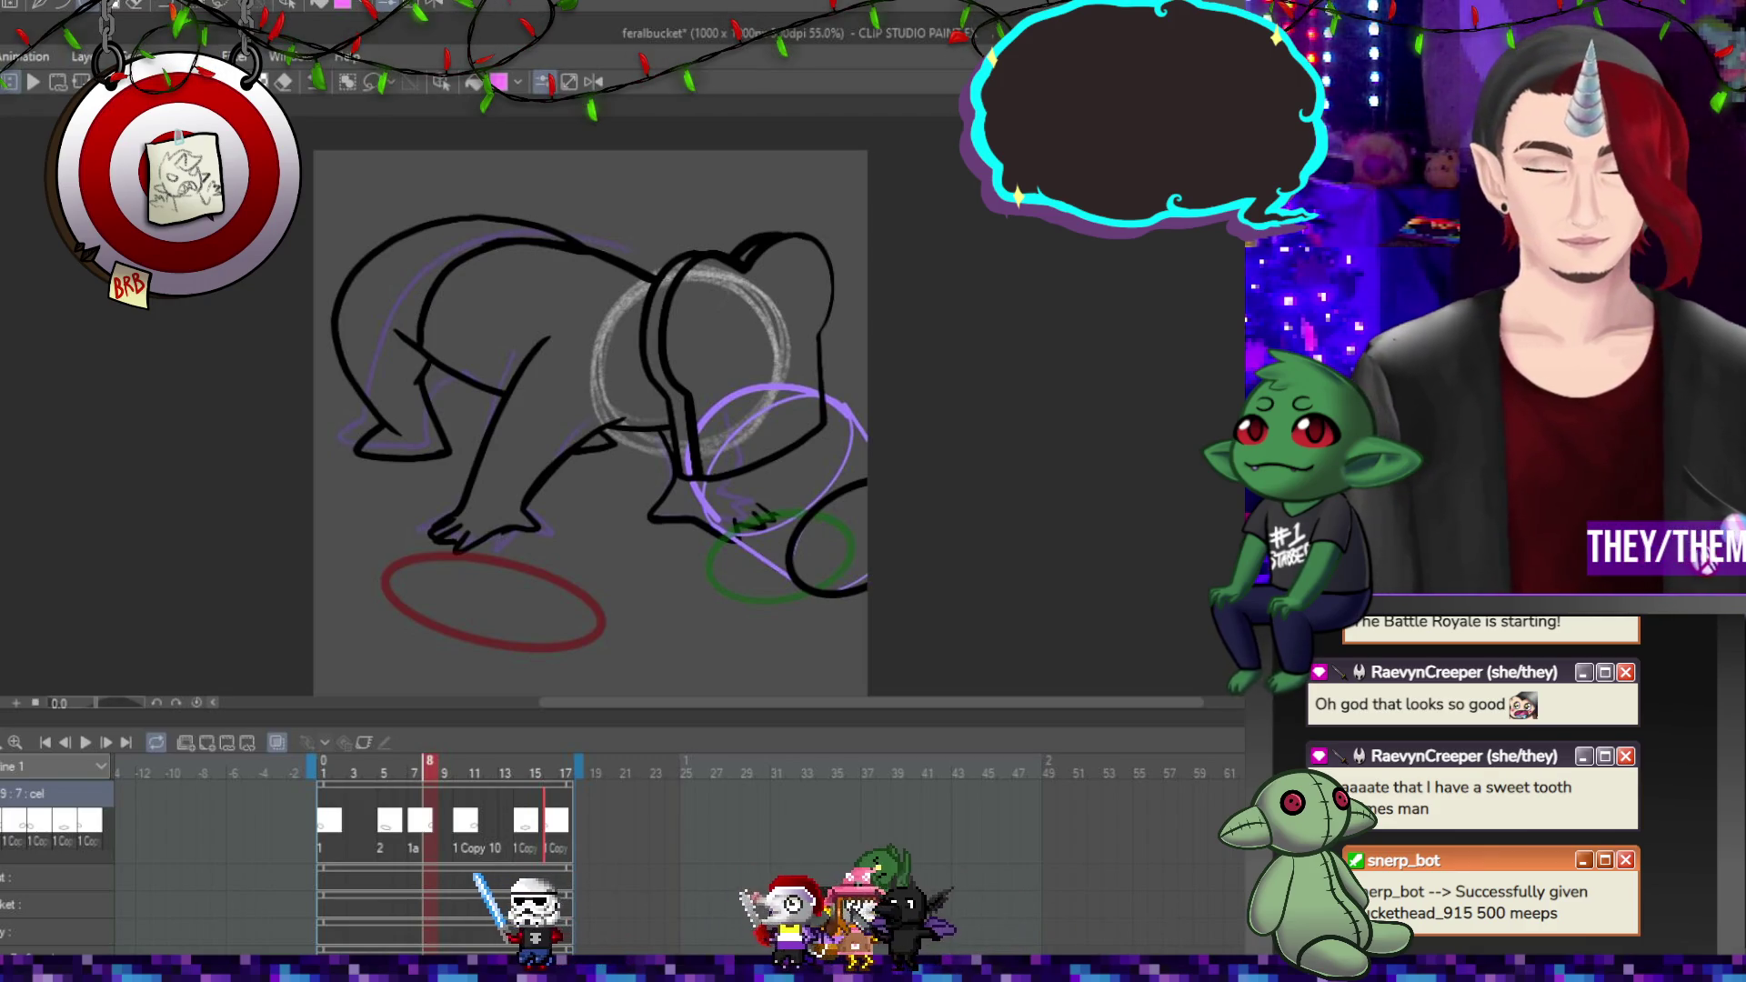
pyautogui.hotkey('ctrl', 'j')
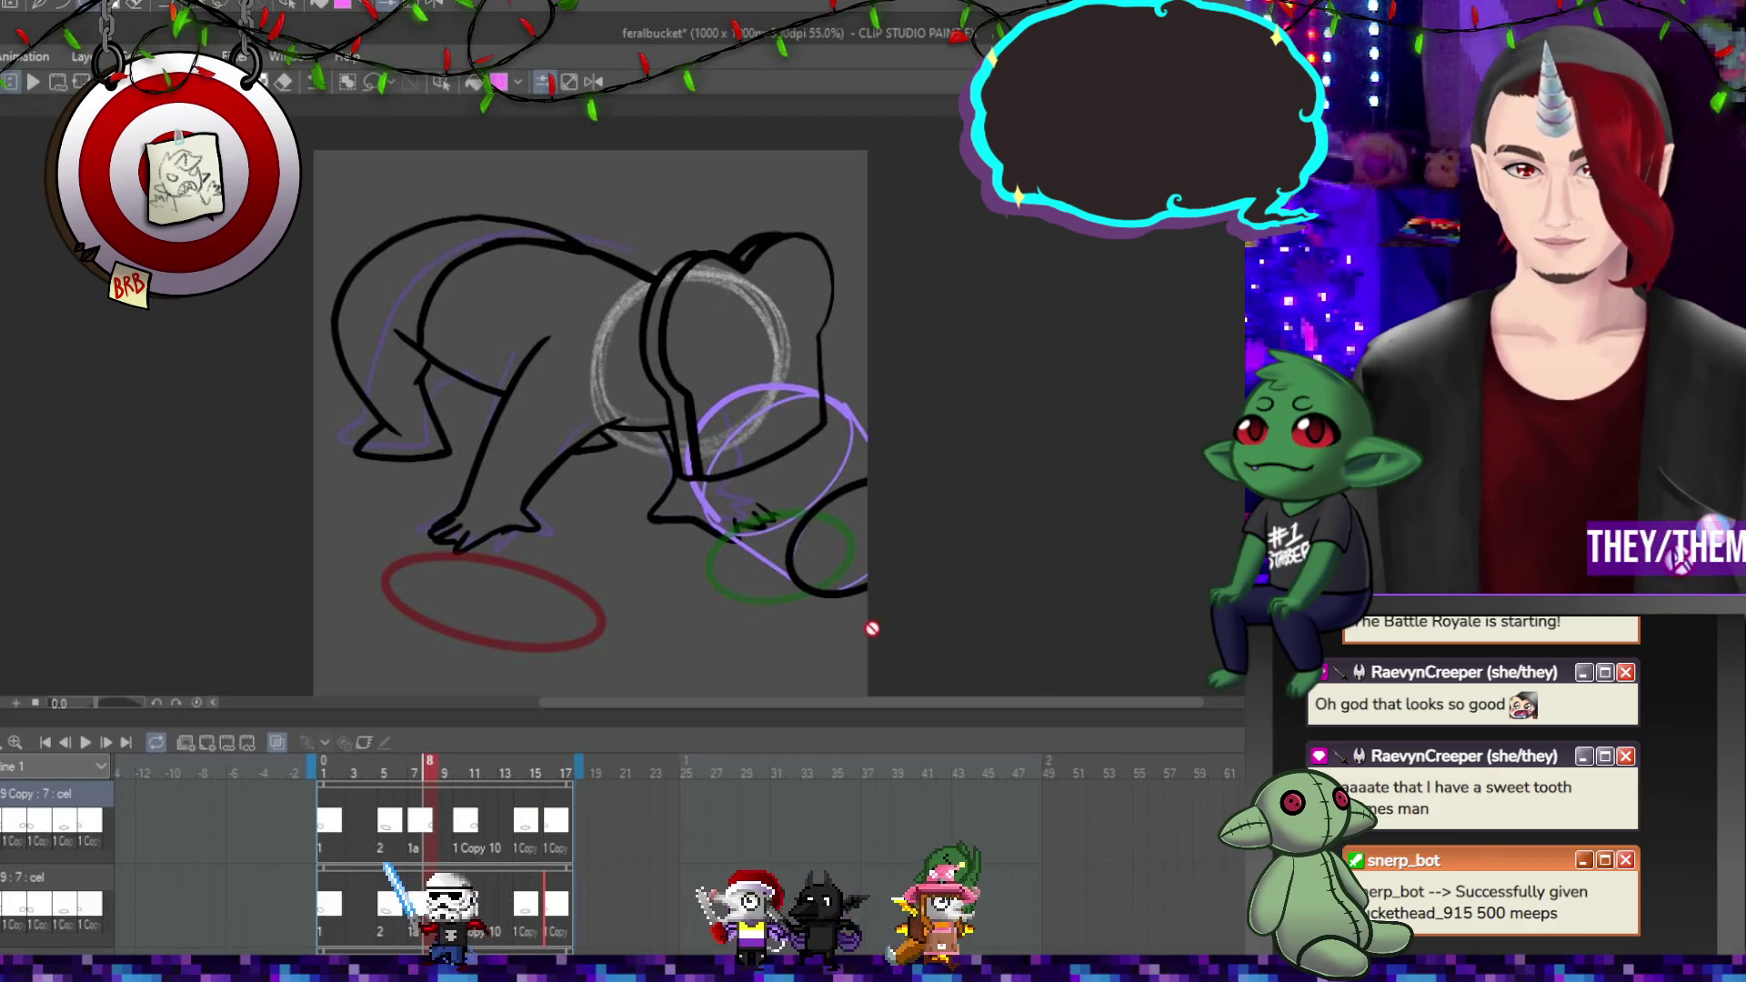
# Move and resize the ellipses on frames 1 and 2 up toward the bucket rim.
pyautogui.click(325, 821)
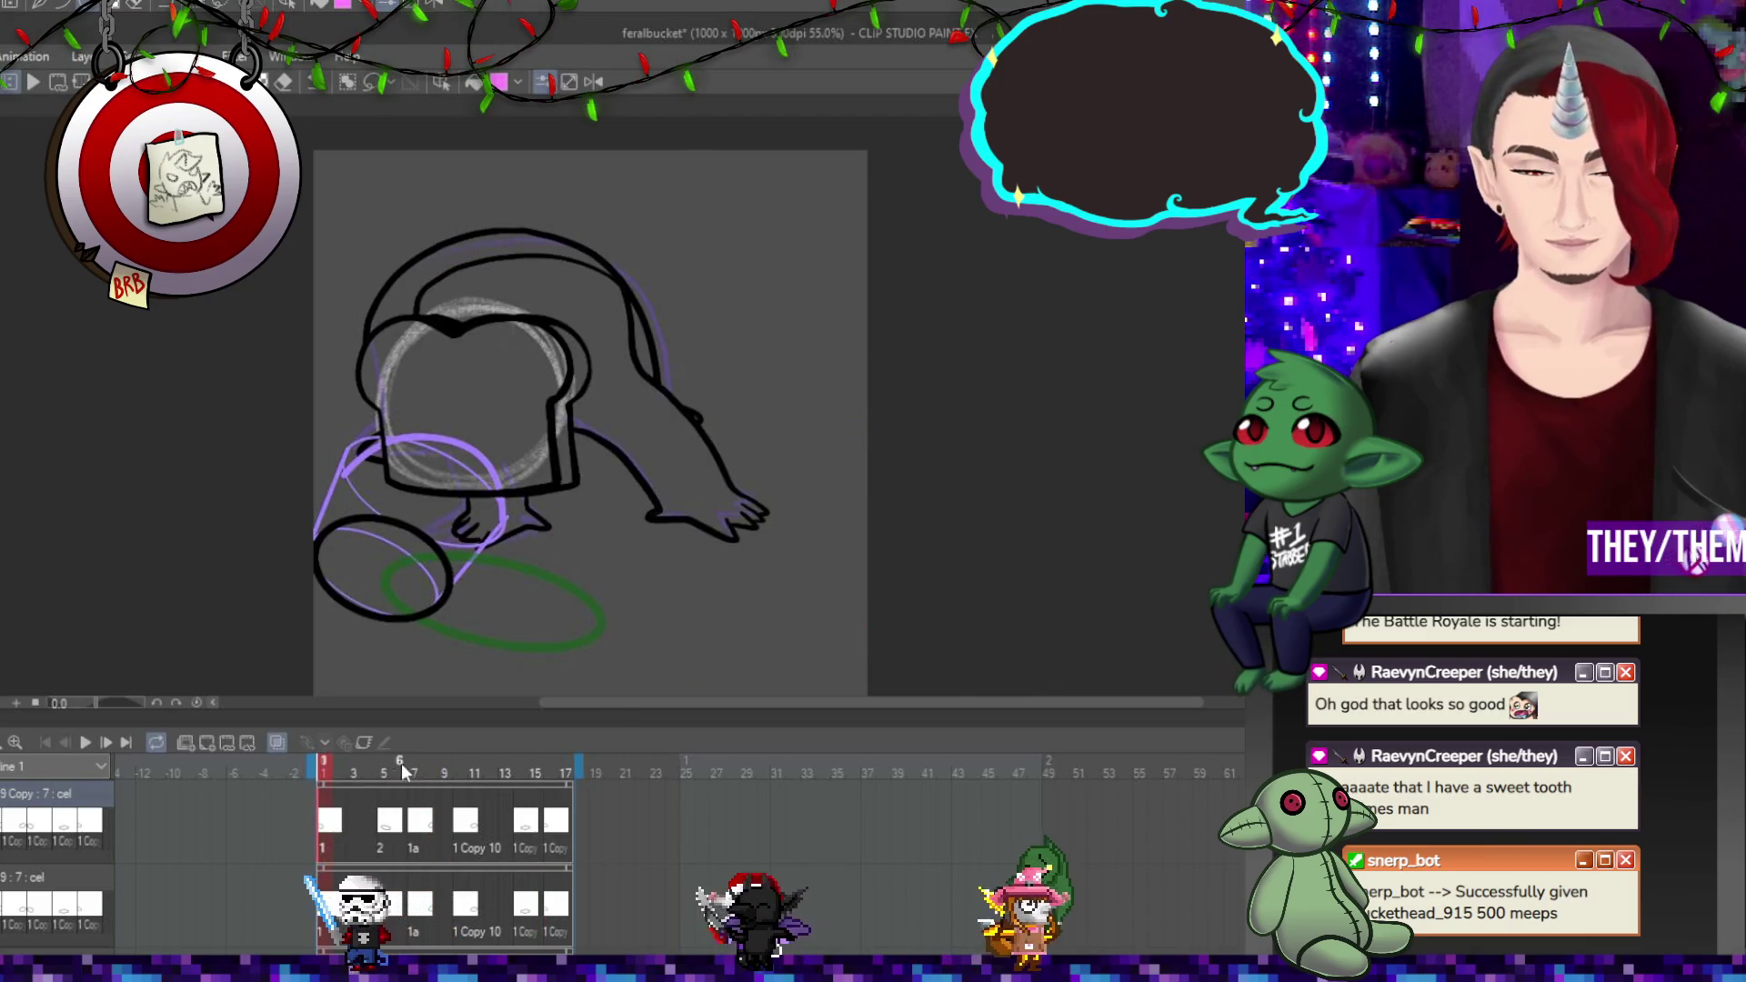
pyautogui.moveTo(479, 479); pyautogui.dragTo(507, 447)
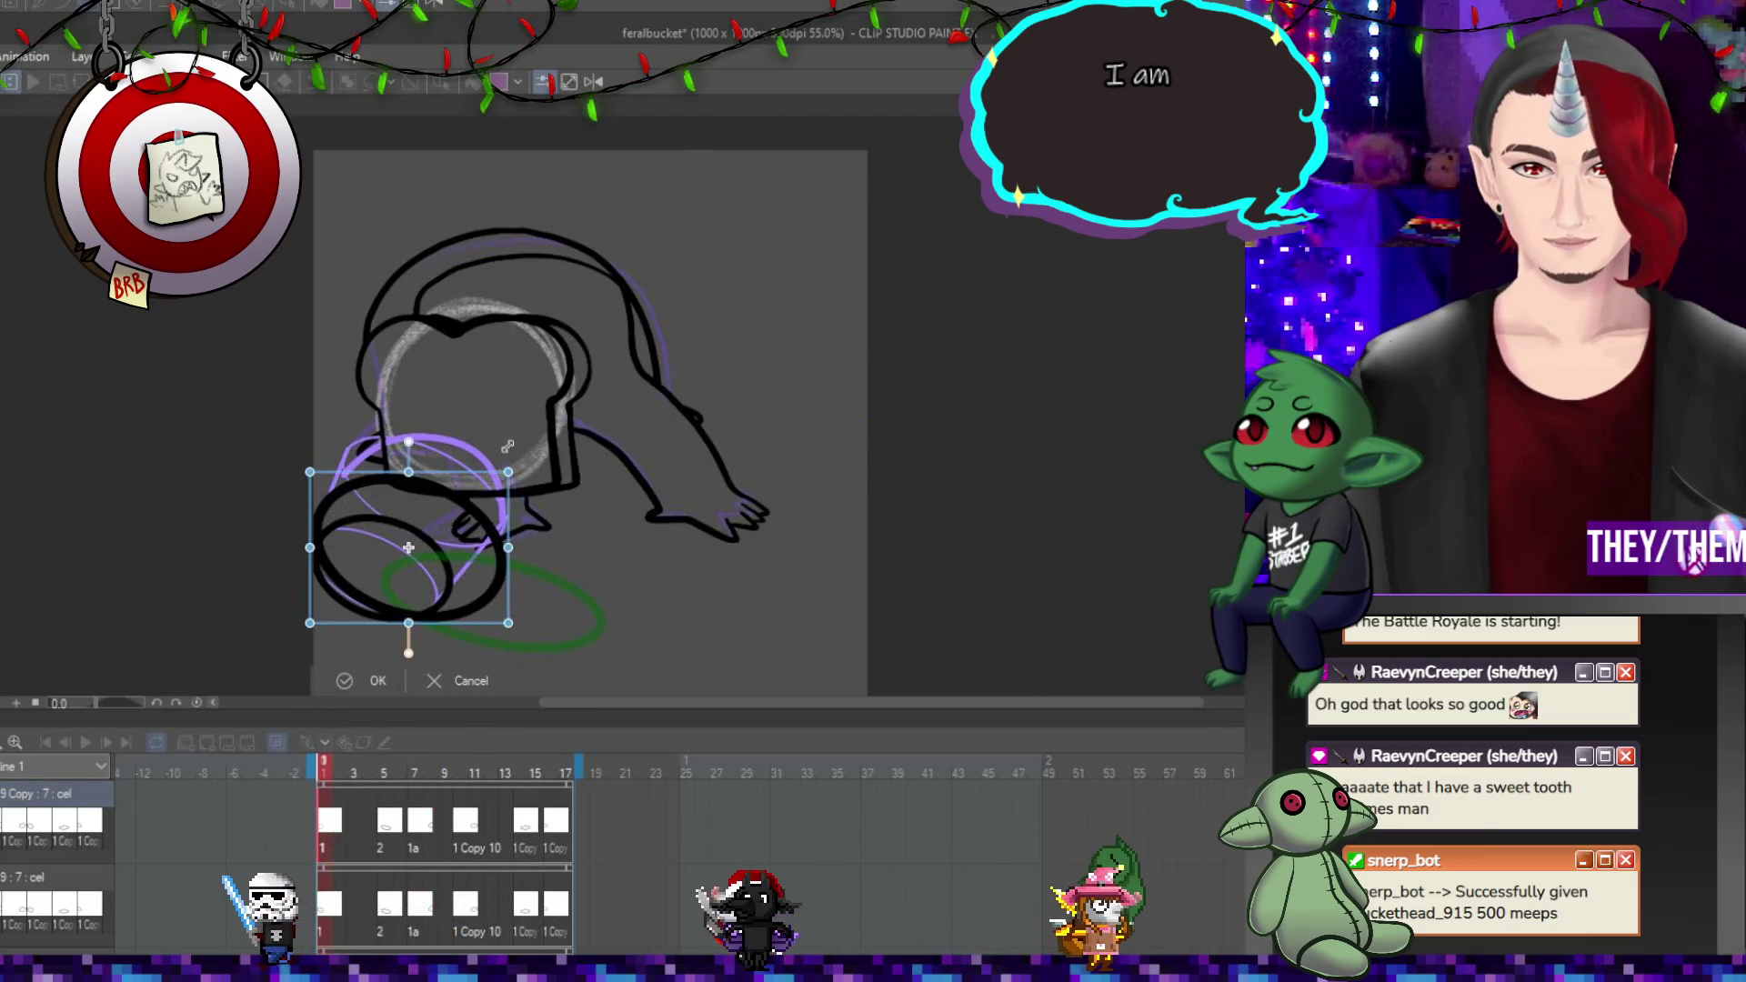
pyautogui.moveTo(462, 538); pyautogui.dragTo(472, 496)
pyautogui.moveTo(520, 577); pyautogui.dragTo(472, 542)
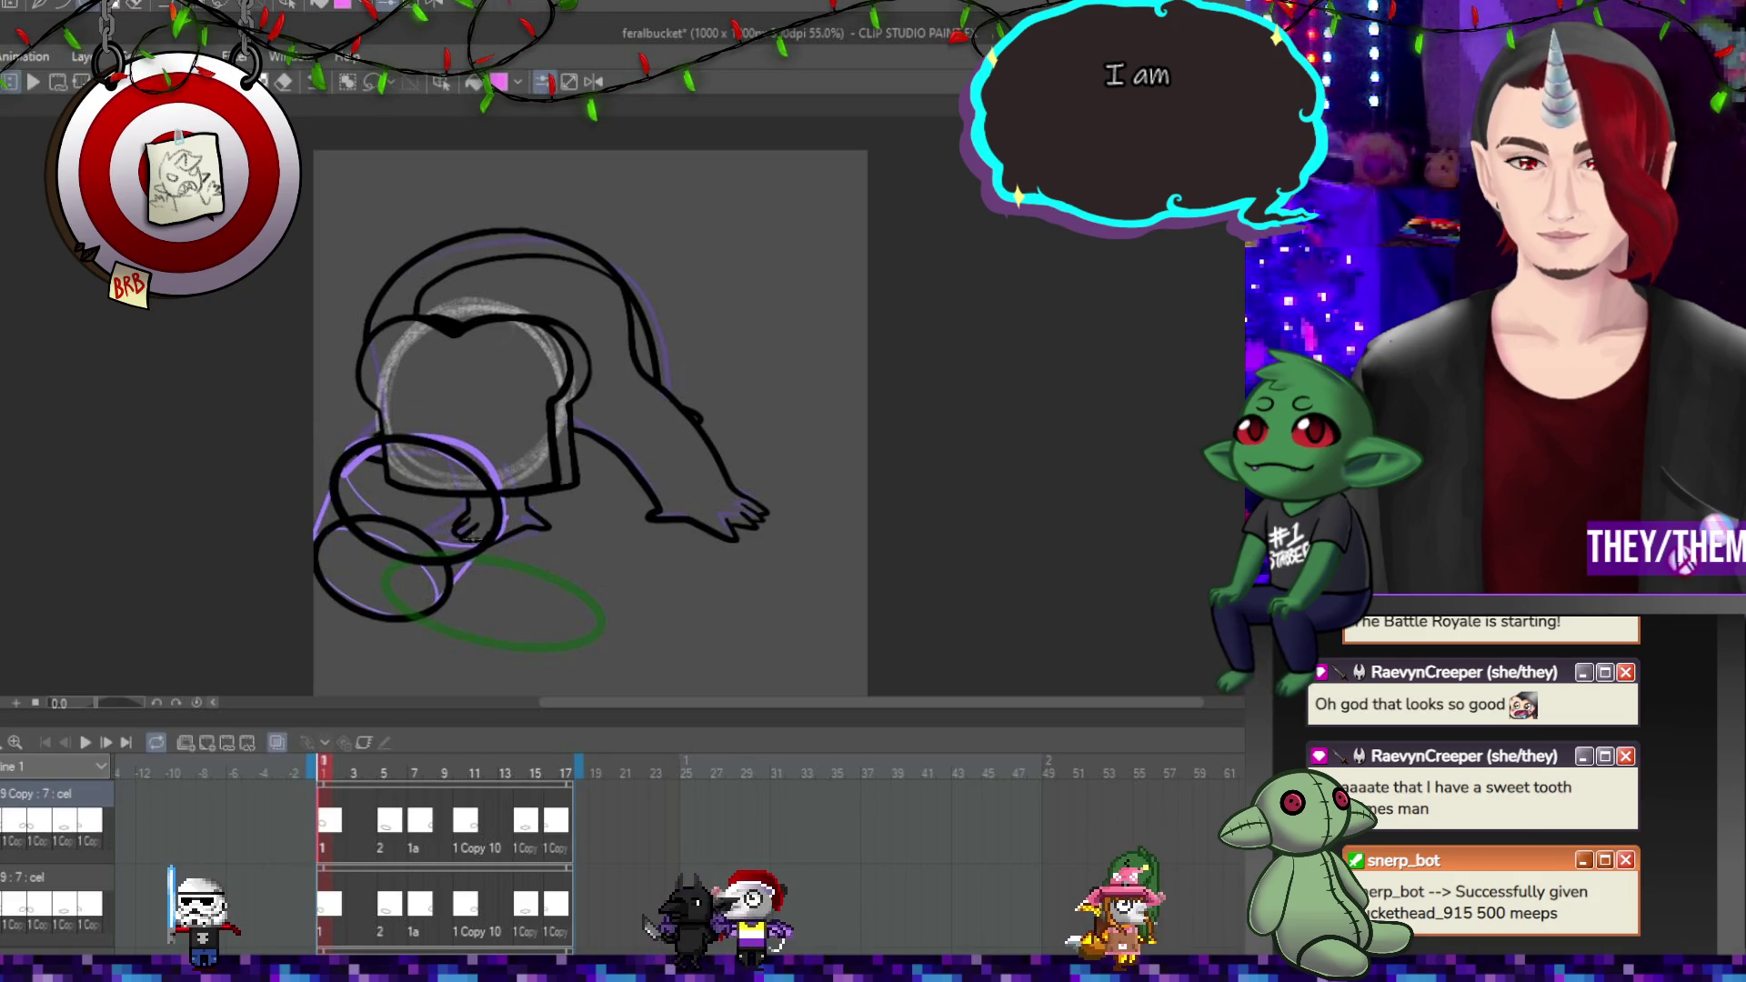
pyautogui.click(387, 823)
pyautogui.hotkey('ctrl', 't')
pyautogui.moveTo(549, 607); pyautogui.dragTo(609, 512)
pyautogui.moveTo(600, 514); pyautogui.dragTo(642, 490)
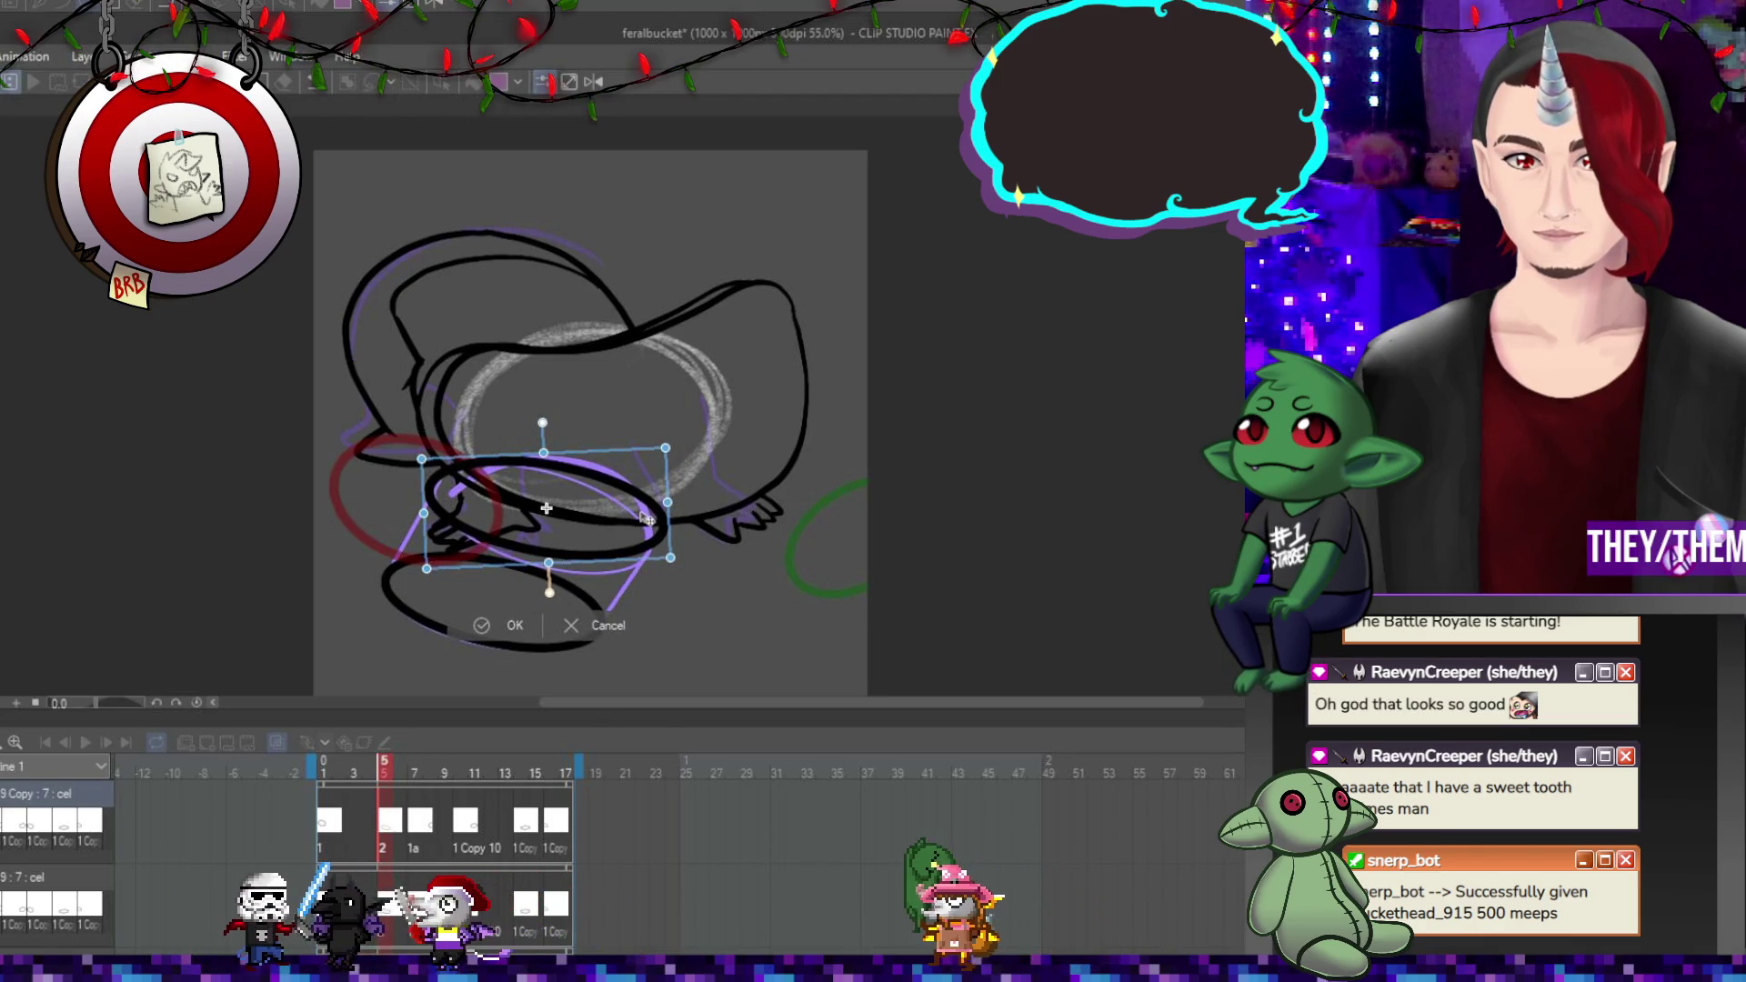
pyautogui.press('Return')
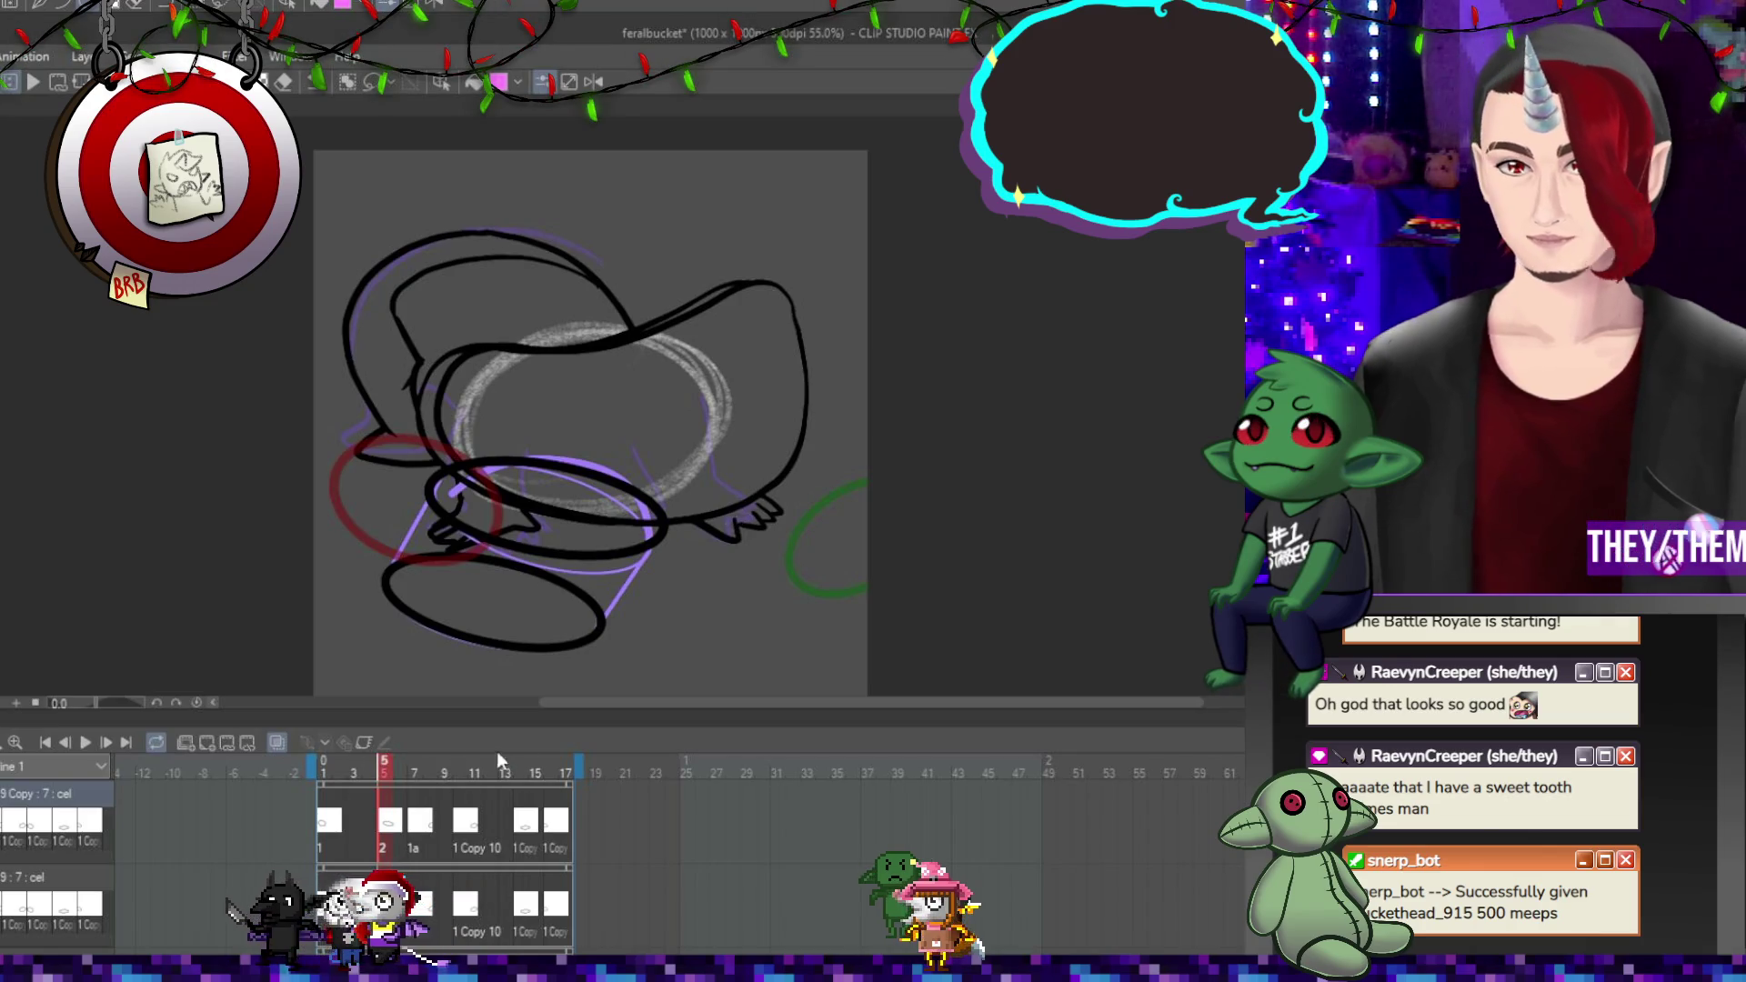
# Move the black ellipses on frames 8 and 10 up over the purple guide.
pyautogui.click(429, 769)
pyautogui.hotkey('ctrl', 't')
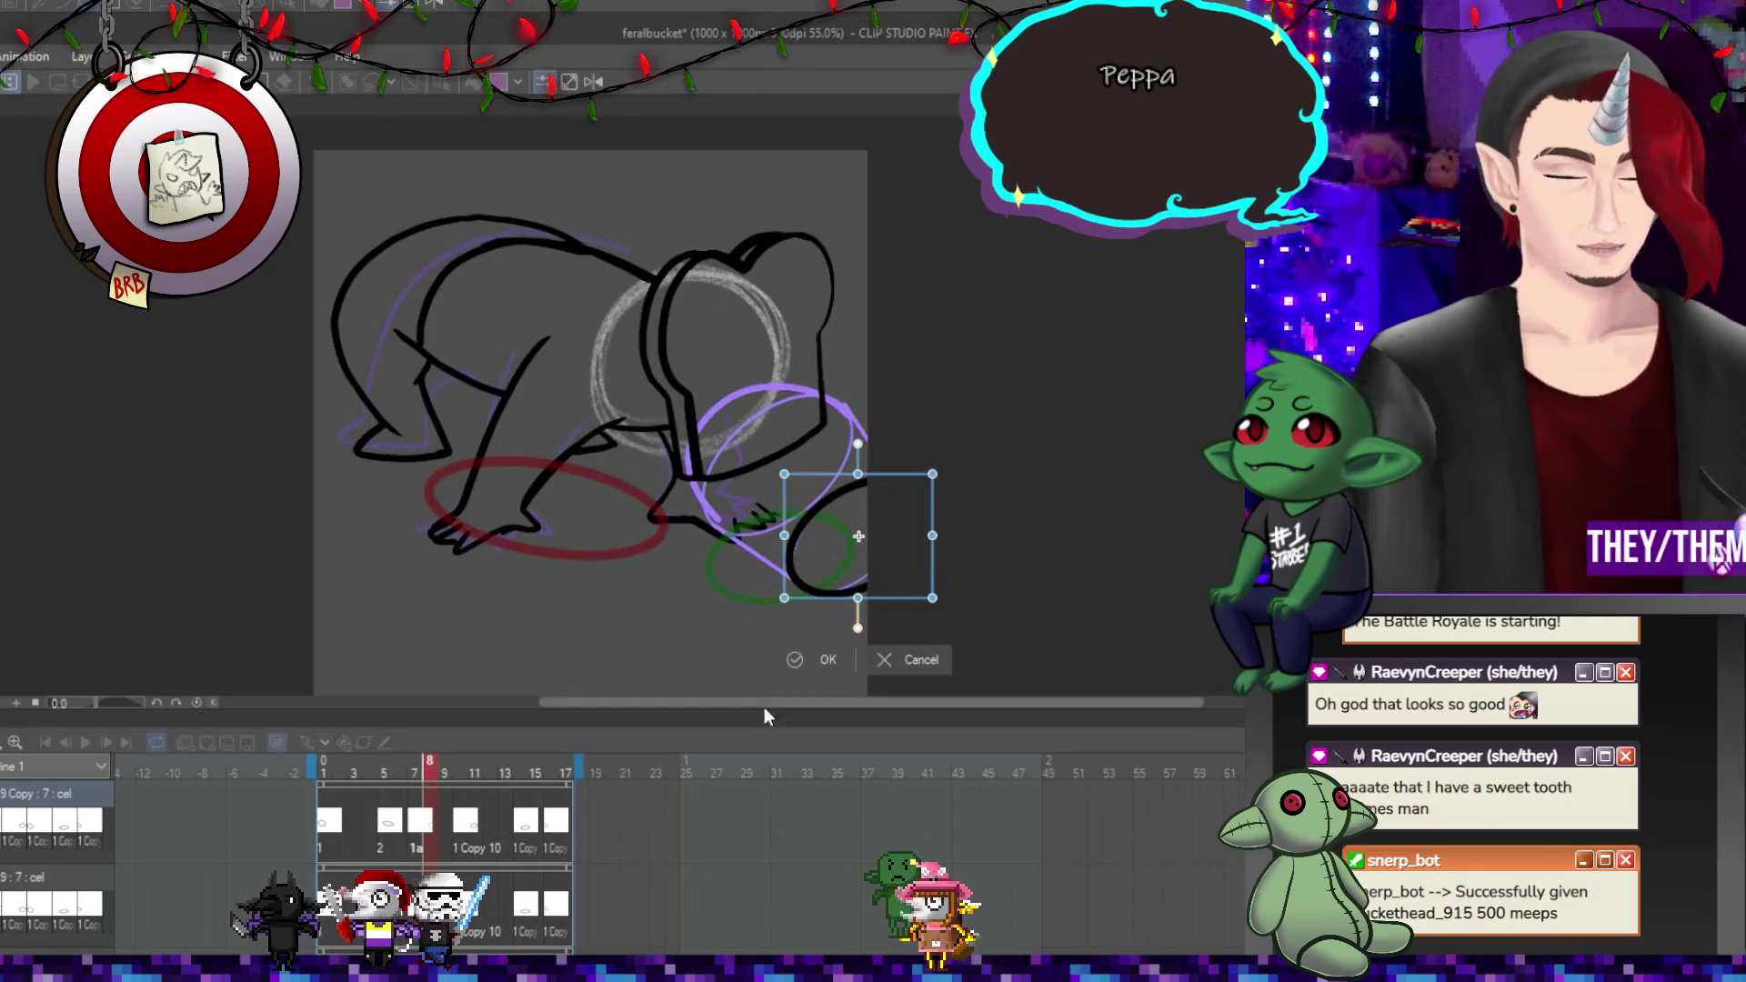
pyautogui.moveTo(882, 523)
pyautogui.mouseDown()
pyautogui.moveTo(810, 450)
pyautogui.moveTo(841, 433)
pyautogui.mouseUp()
pyautogui.press('Return')
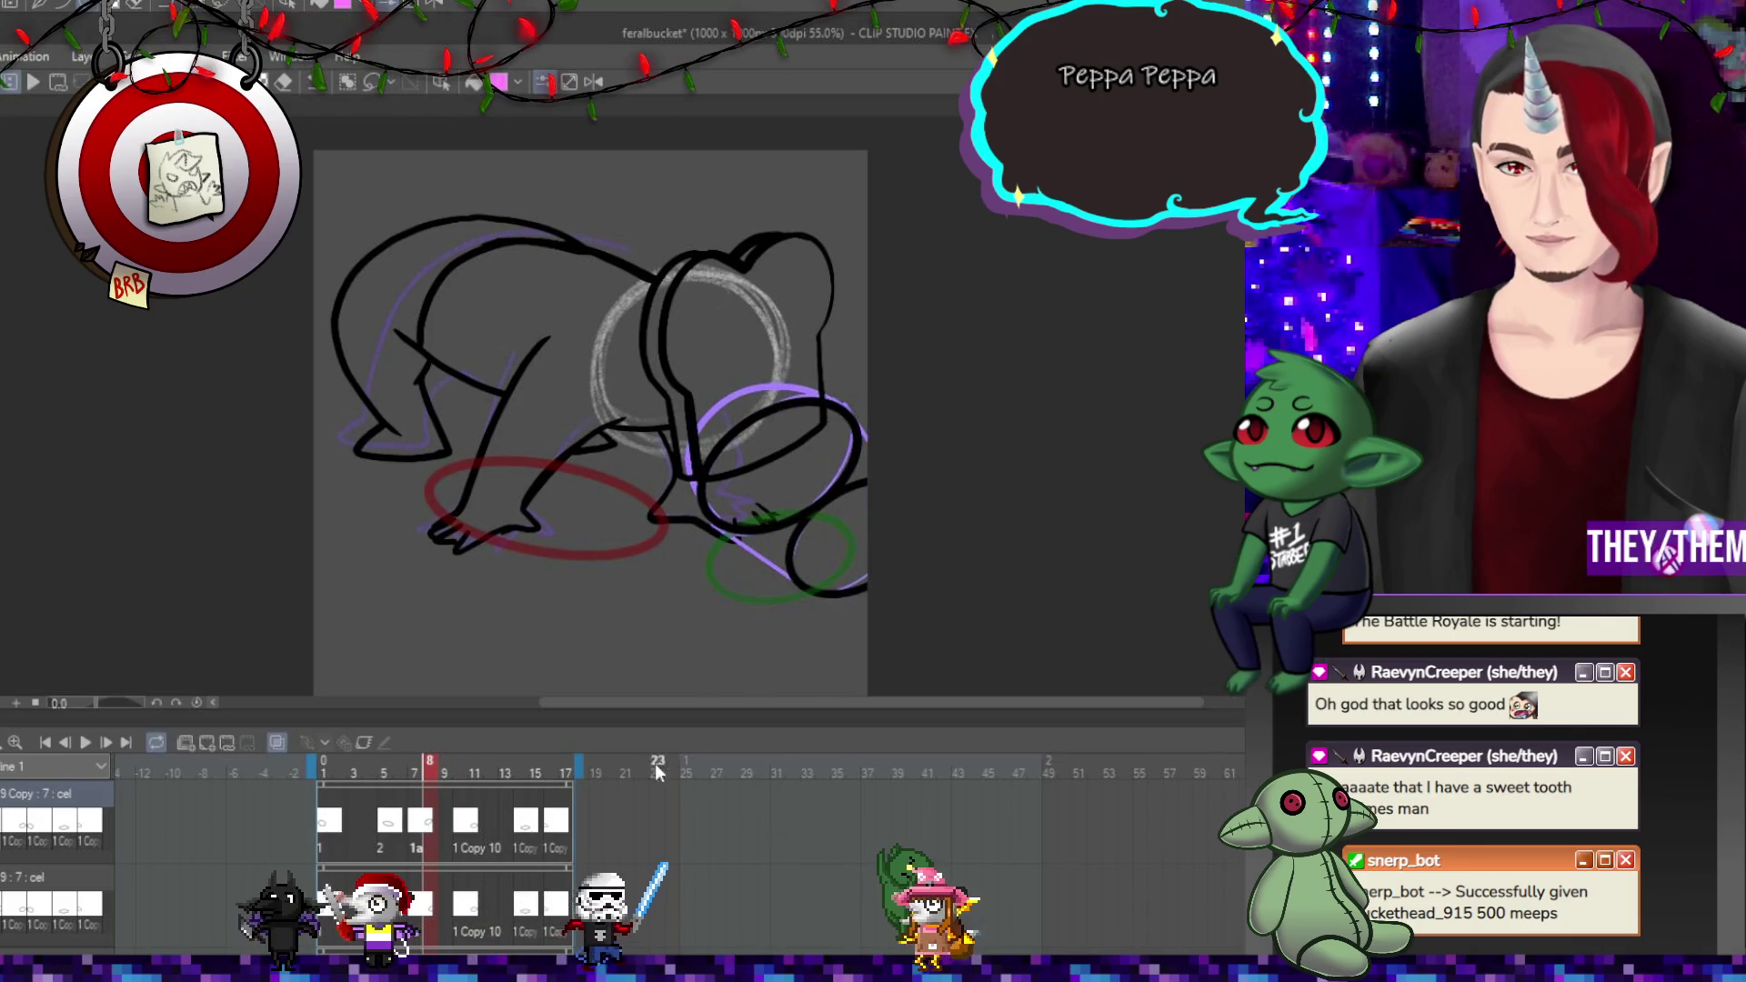
pyautogui.click(489, 853)
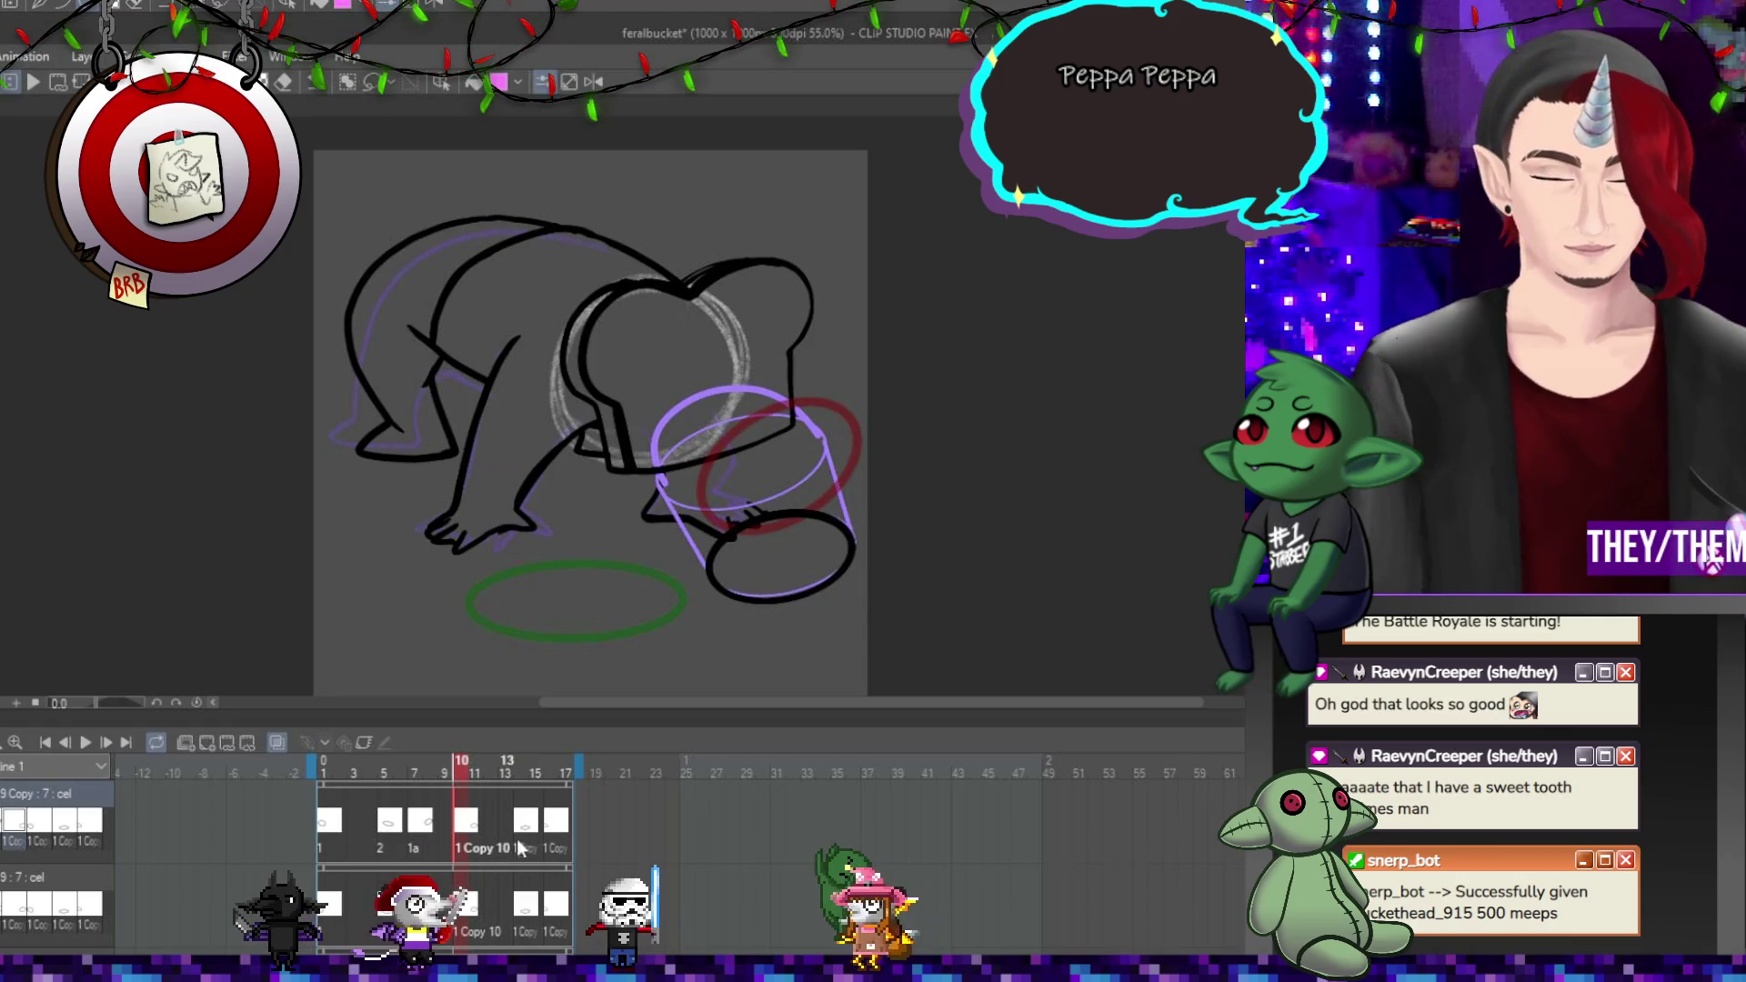
pyautogui.hotkey('ctrl', 't')
pyautogui.moveTo(805, 568)
pyautogui.mouseDown()
pyautogui.moveTo(746, 483)
pyautogui.moveTo(805, 447)
pyautogui.mouseUp()
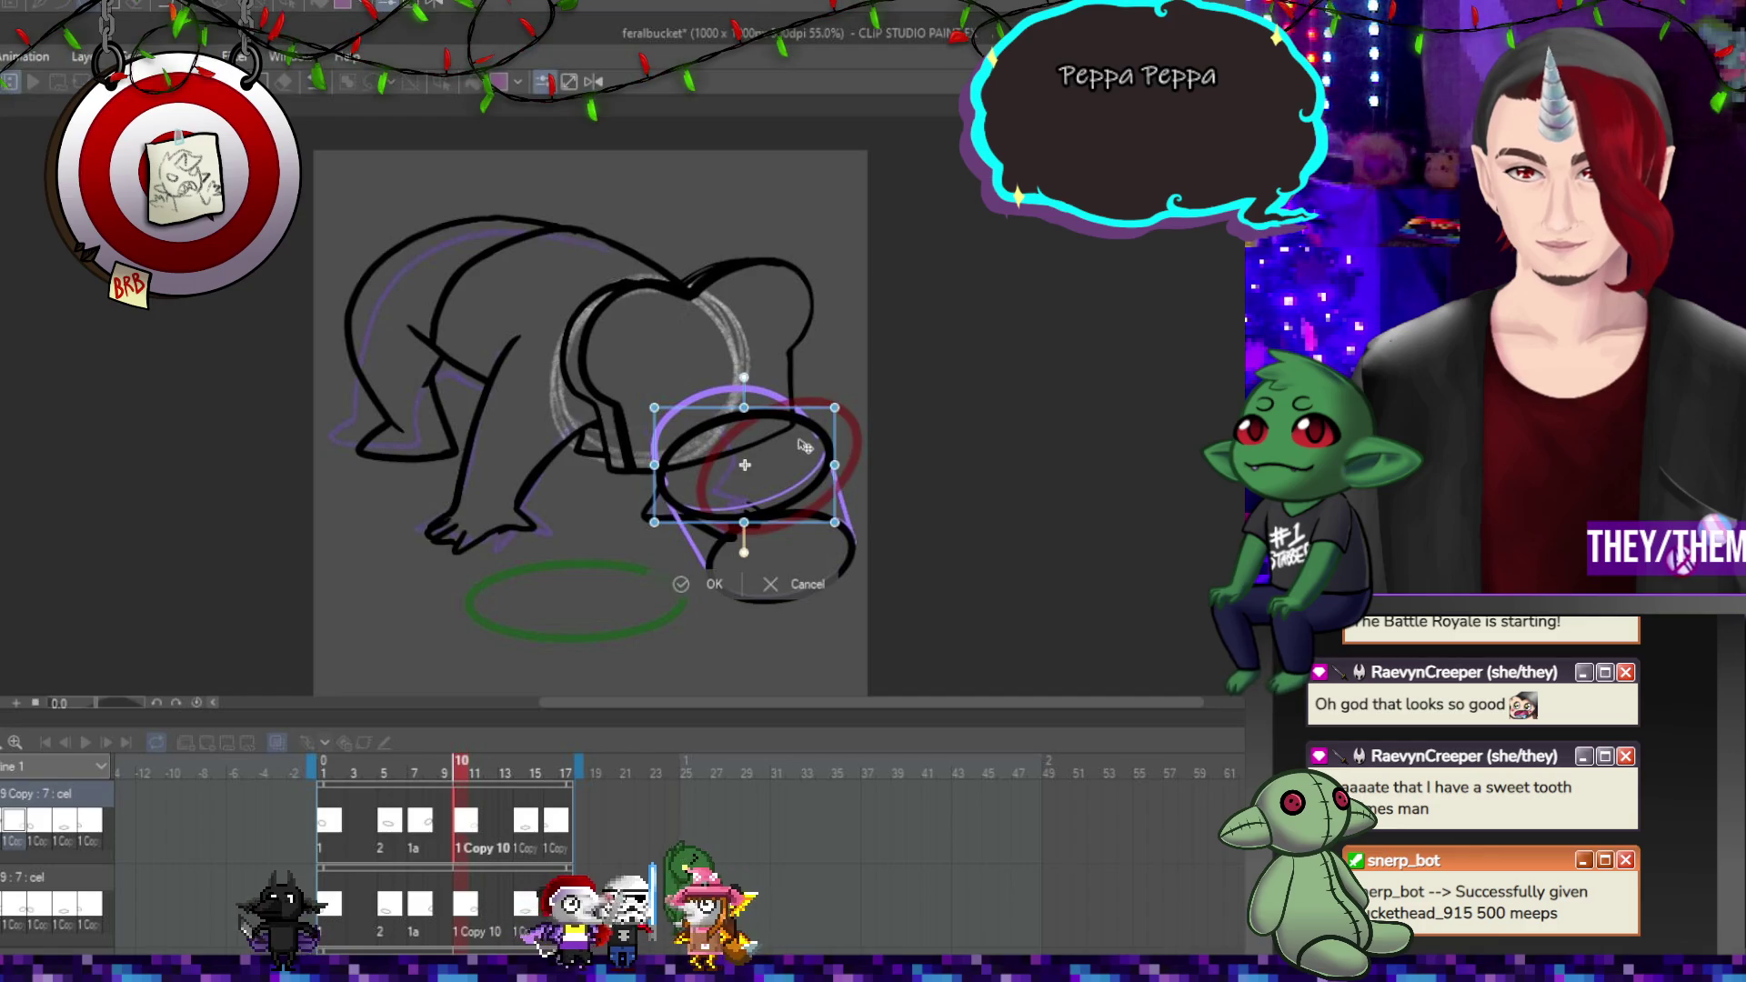
pyautogui.press('Return')
# Place the ellipses on frames 14 and 16 along the purple rim, then play the animation.
pyautogui.click(522, 800)
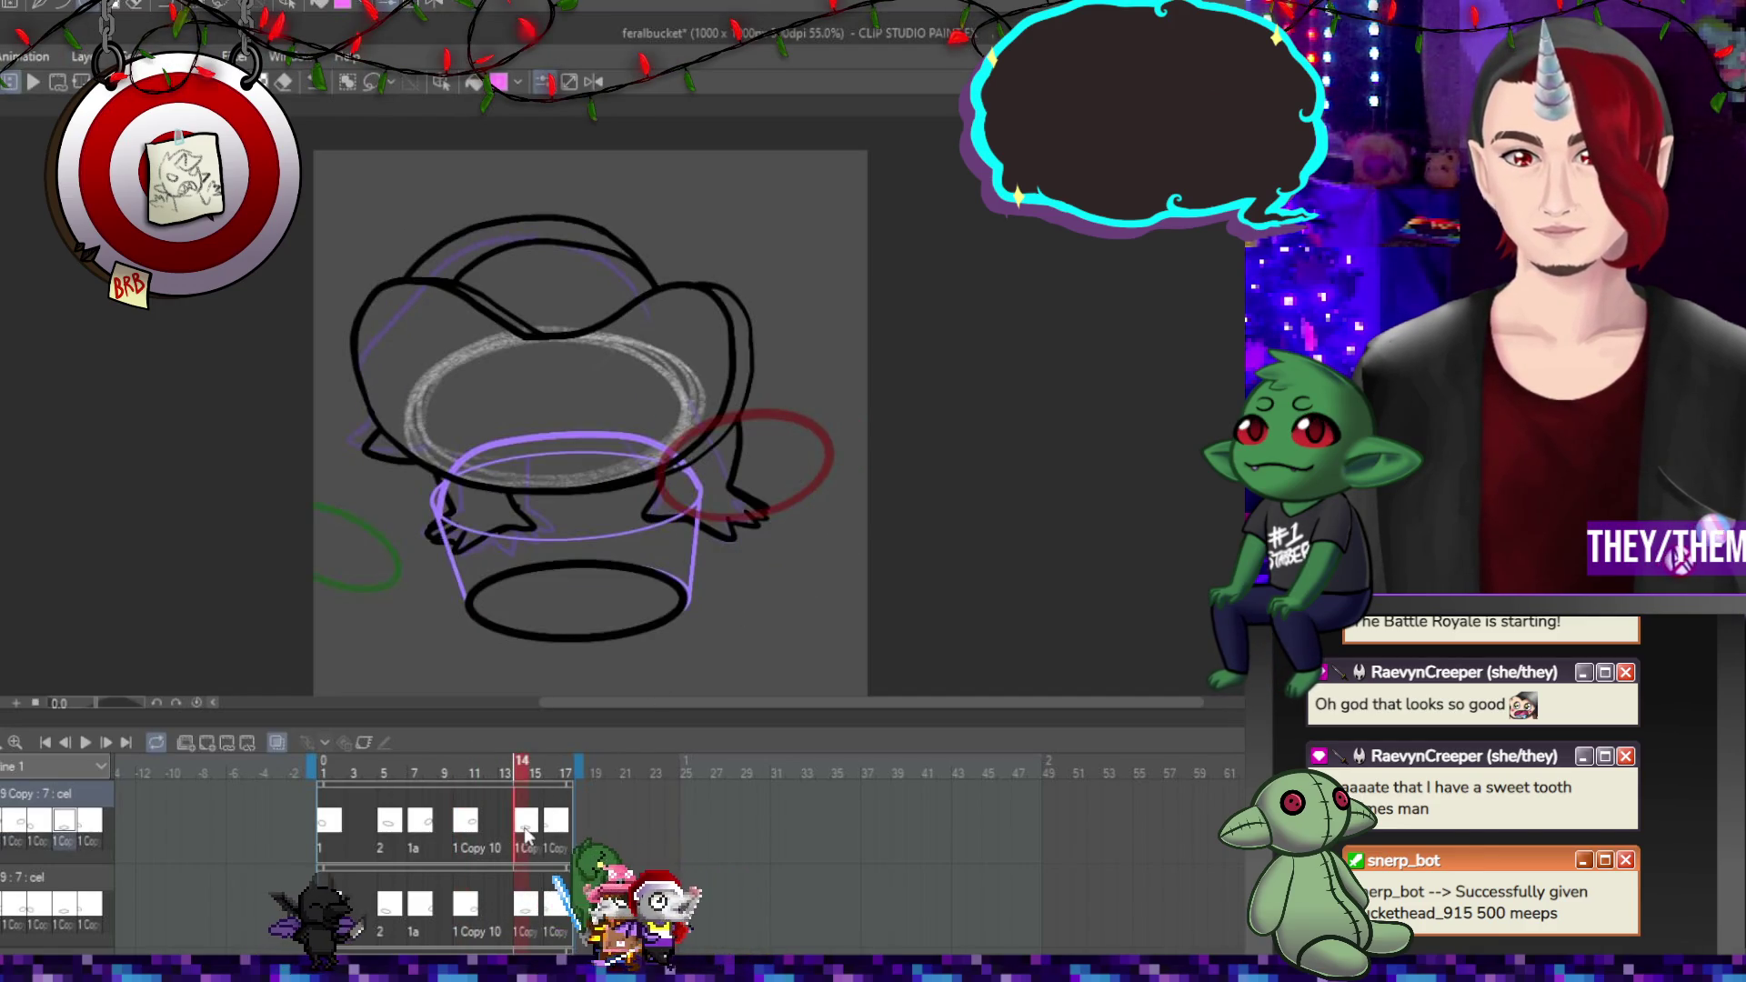
pyautogui.hotkey('ctrl', 't')
pyautogui.moveTo(628, 593)
pyautogui.mouseDown()
pyautogui.moveTo(600, 500)
pyautogui.moveTo(684, 468)
pyautogui.moveTo(664, 486)
pyautogui.mouseUp()
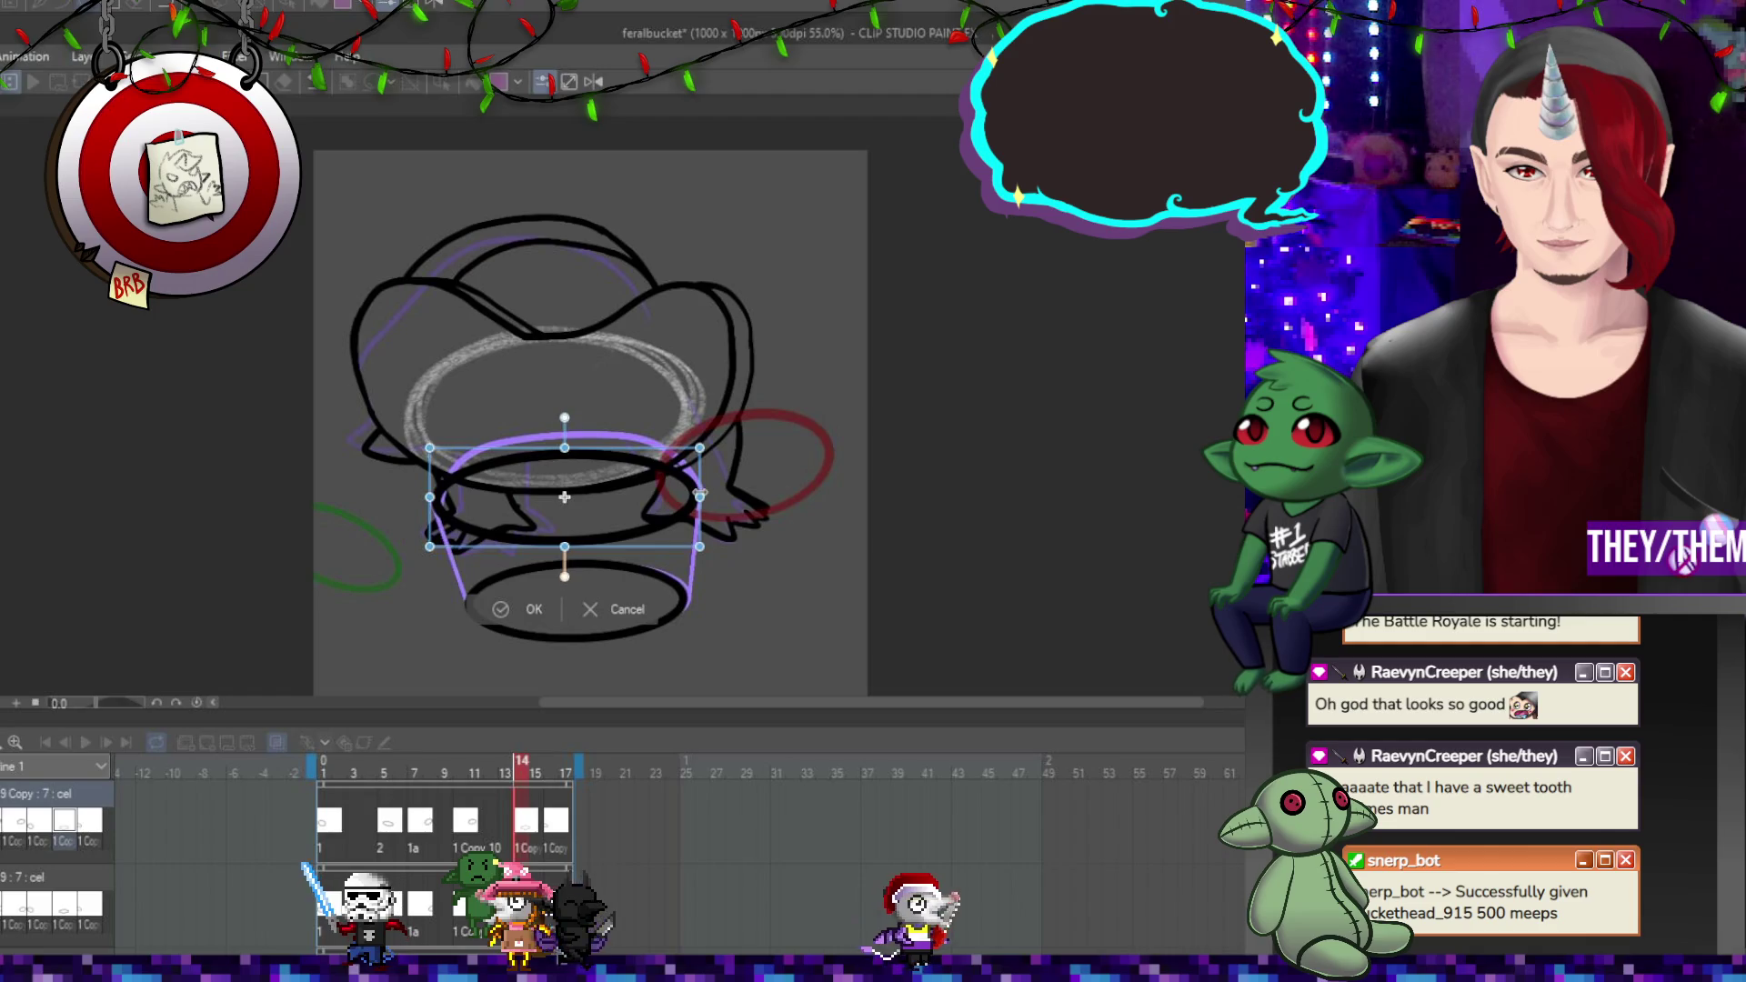
pyautogui.press('Return')
pyautogui.click(553, 821)
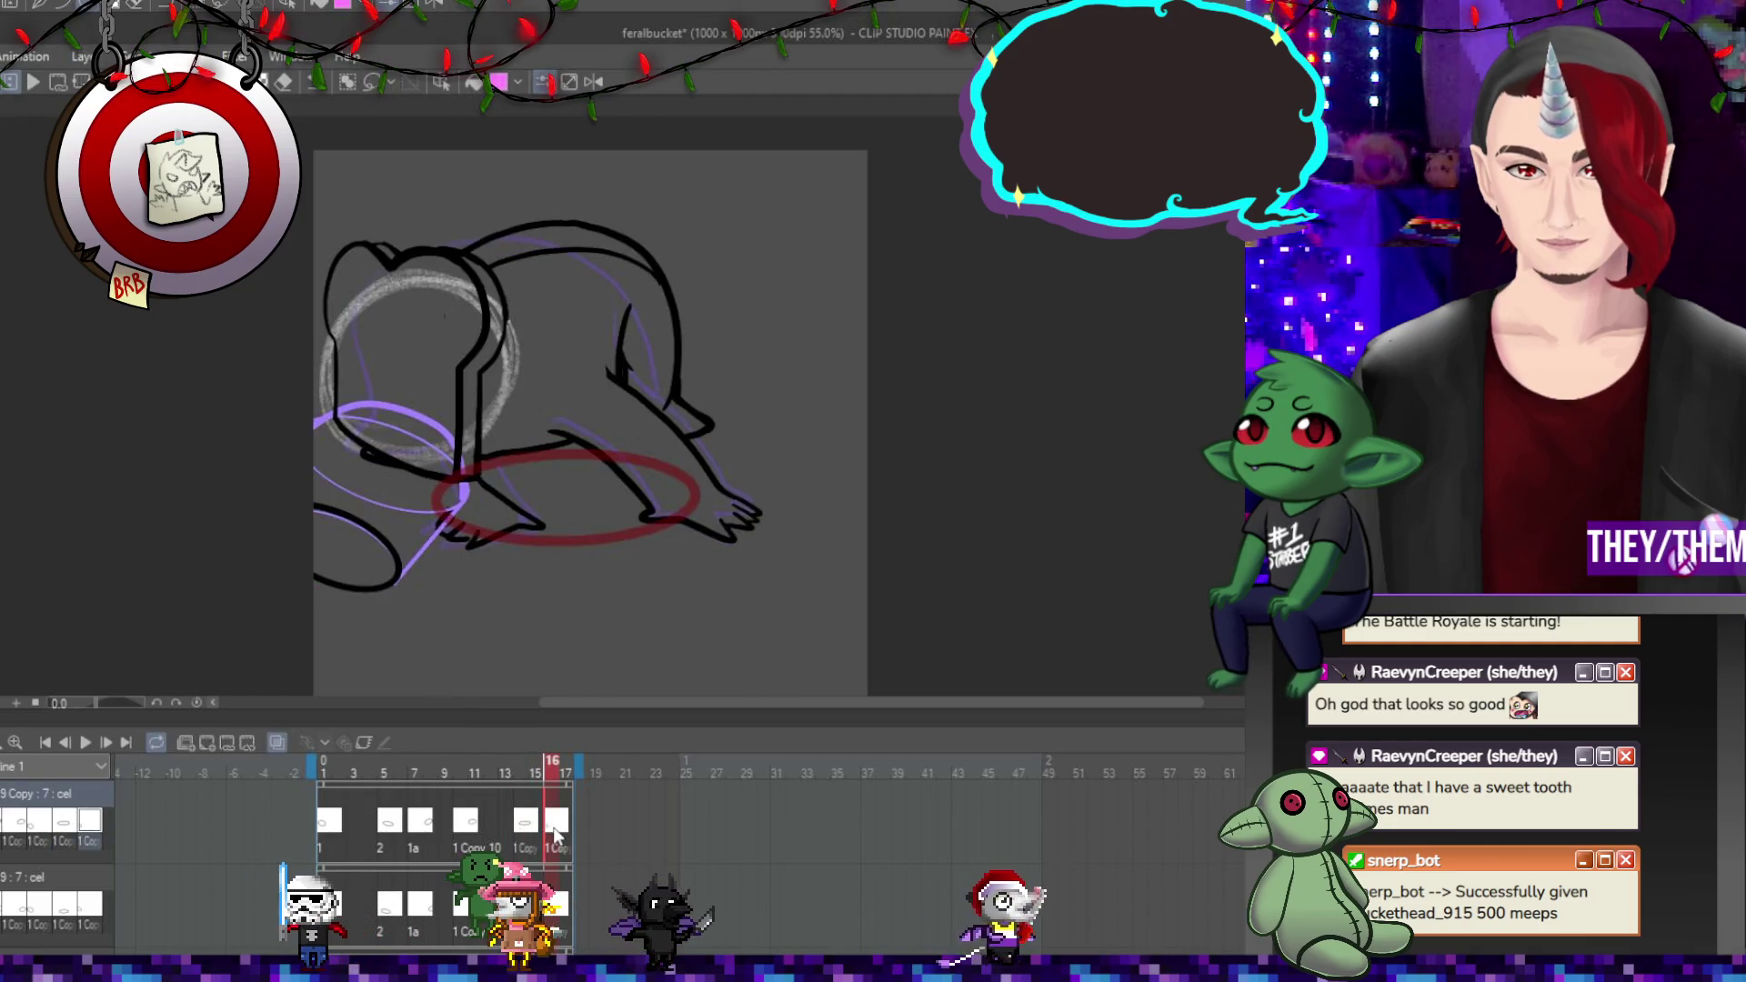
pyautogui.hotkey('ctrl', 't')
pyautogui.moveTo(408, 501)
pyautogui.mouseDown()
pyautogui.moveTo(458, 452)
pyautogui.moveTo(571, 509)
pyautogui.mouseUp()
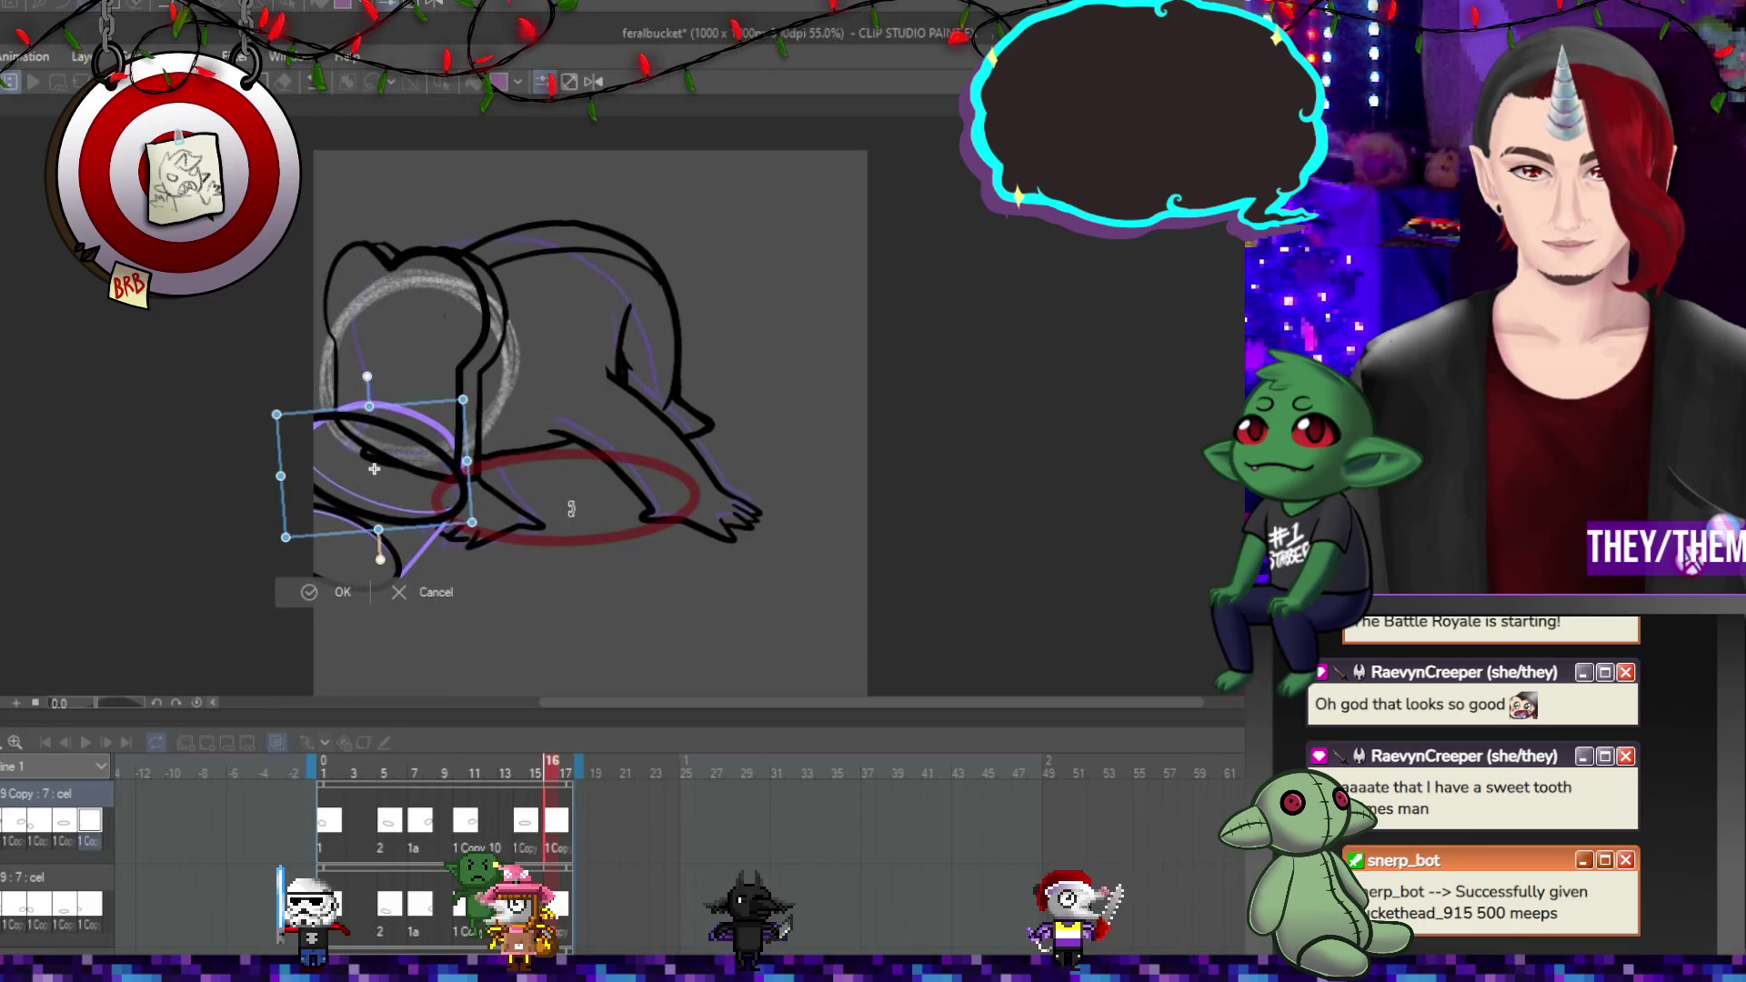
pyautogui.moveTo(432, 486); pyautogui.dragTo(429, 486)
pyautogui.click(86, 742)
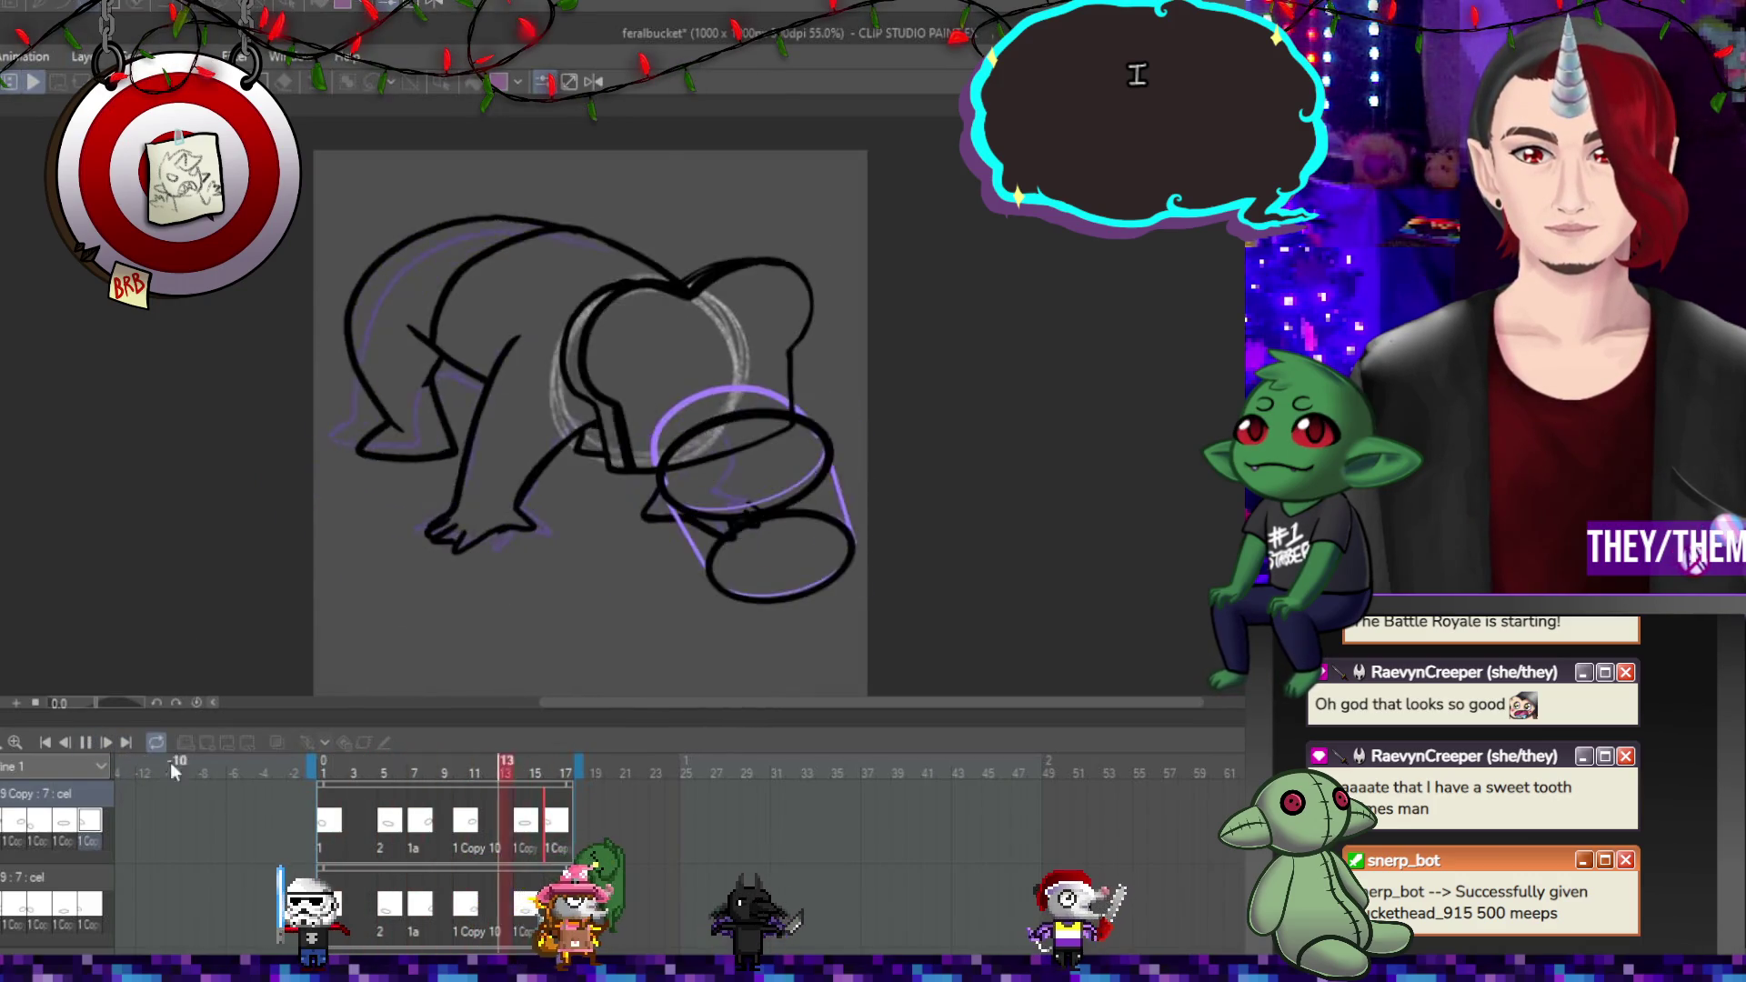
pyautogui.scroll(-2, 558, 499)
pyautogui.scroll(-1, 680, 550)
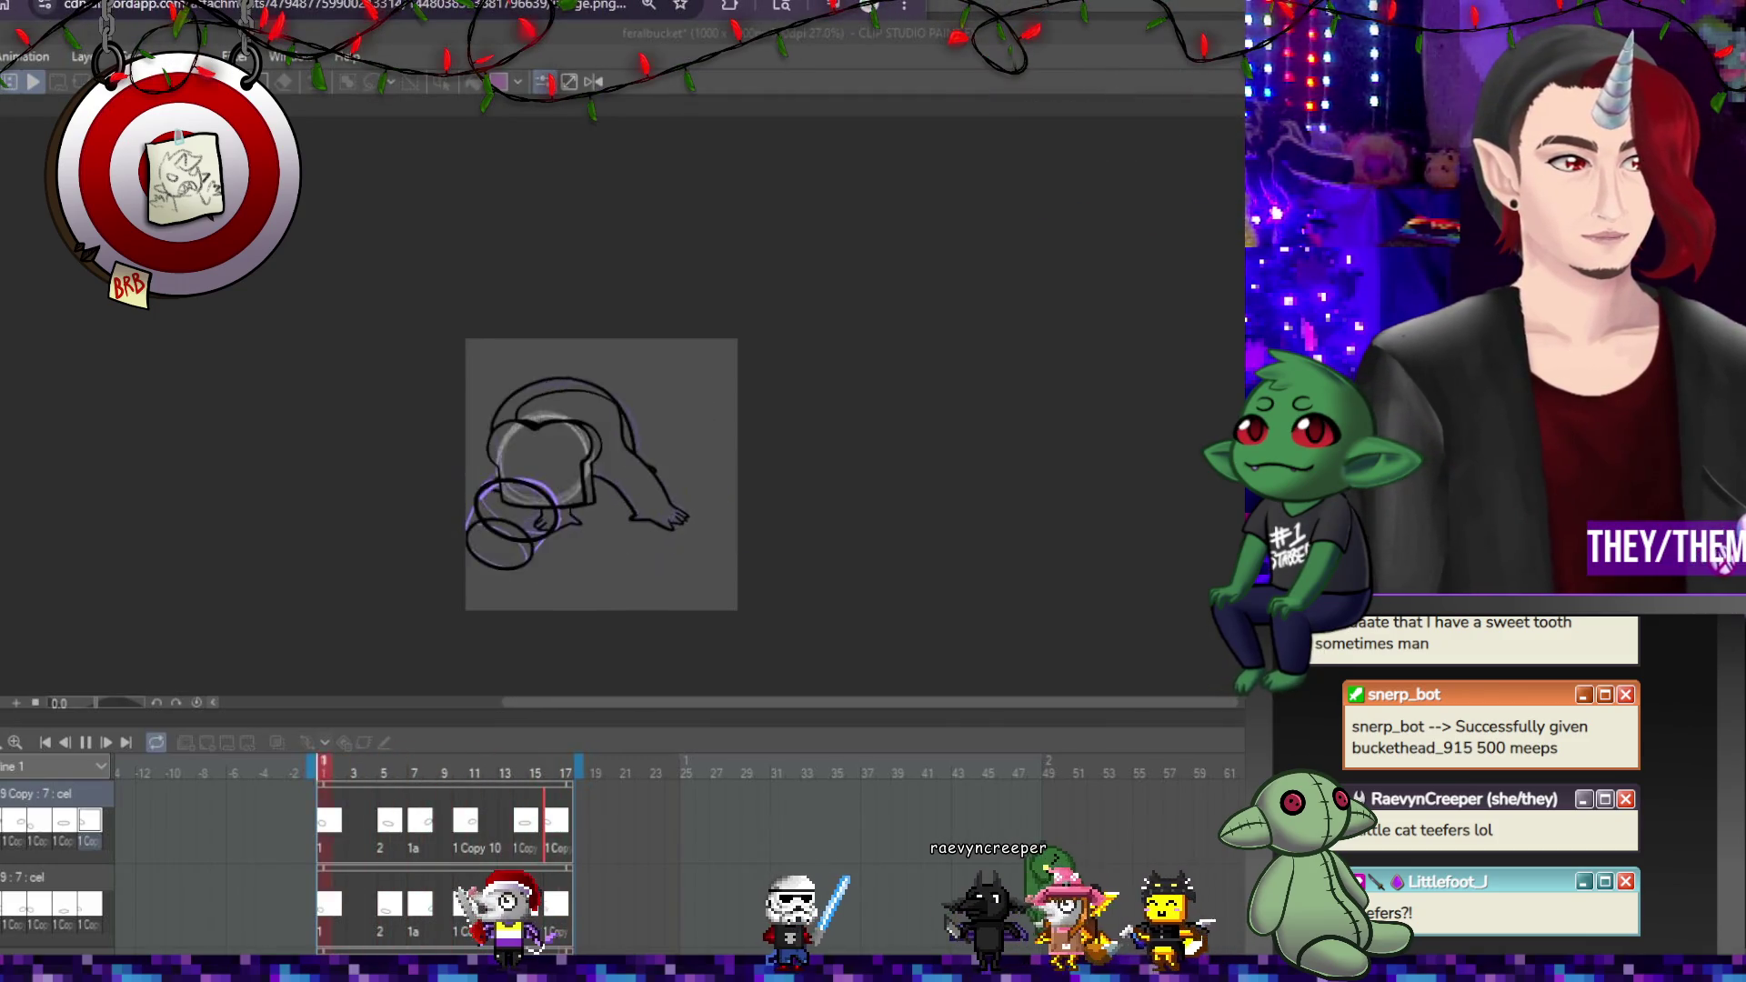
pyautogui.hotkey('alt', 'Tab')
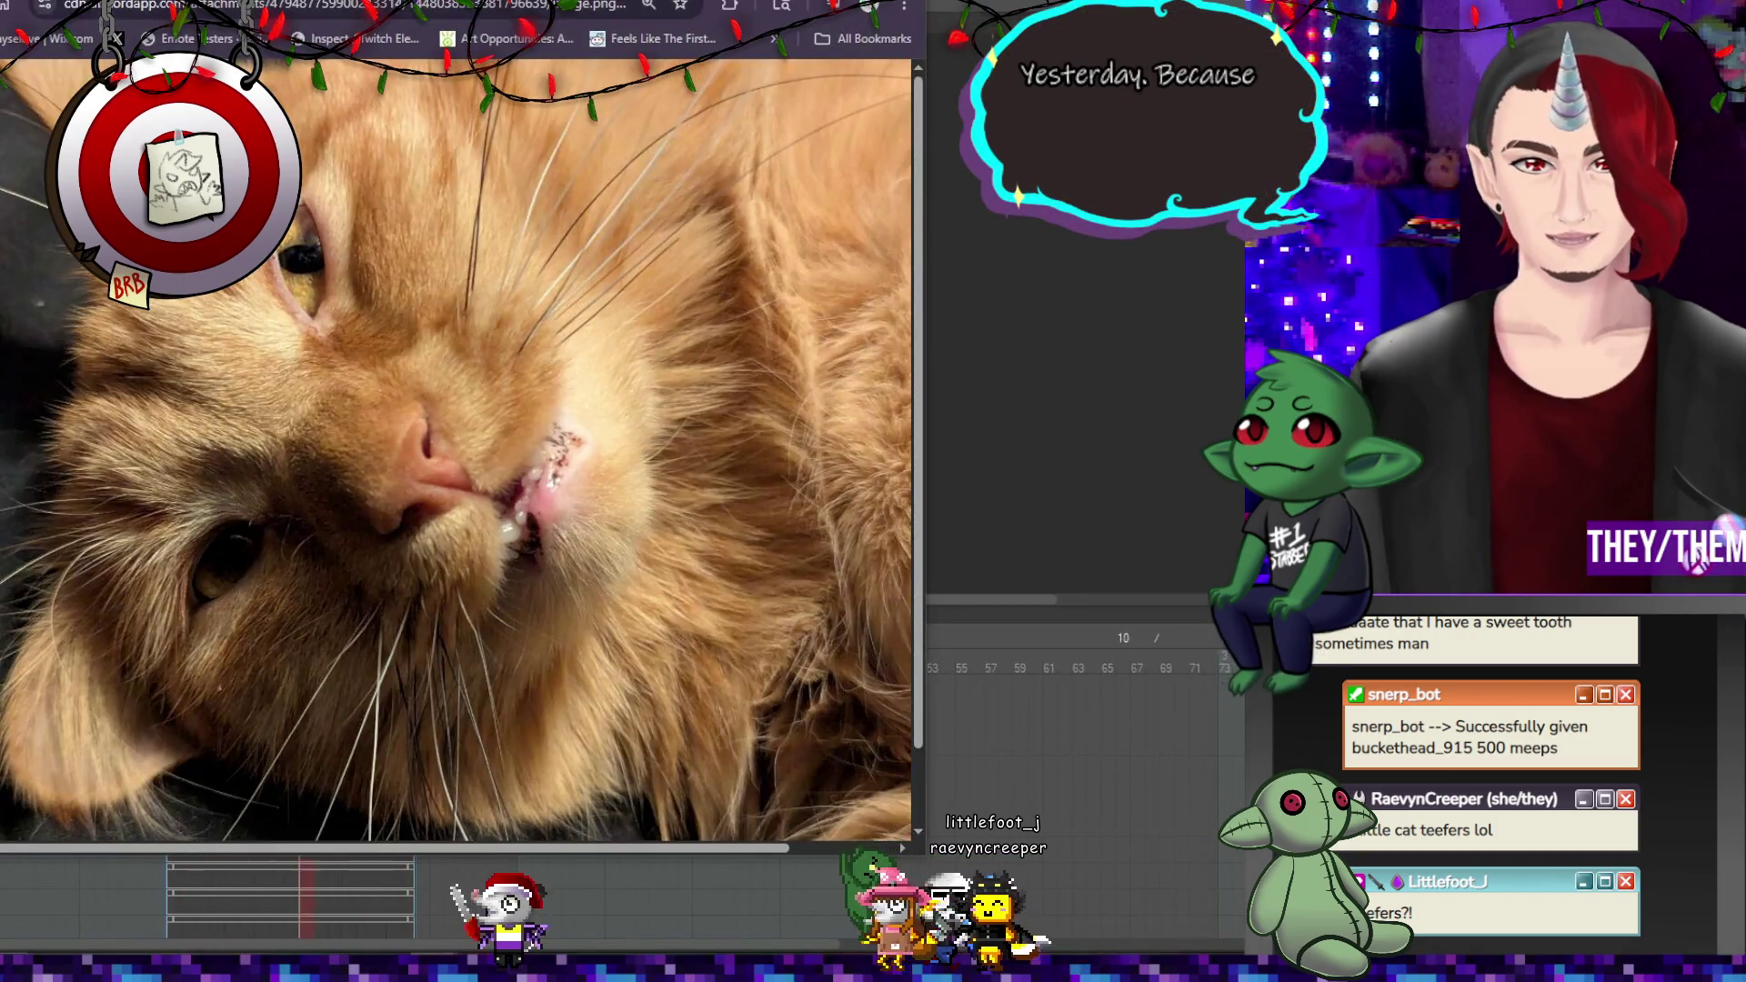
pyautogui.scroll(-1, 382, 289)
pyautogui.scroll(1, 382, 289)
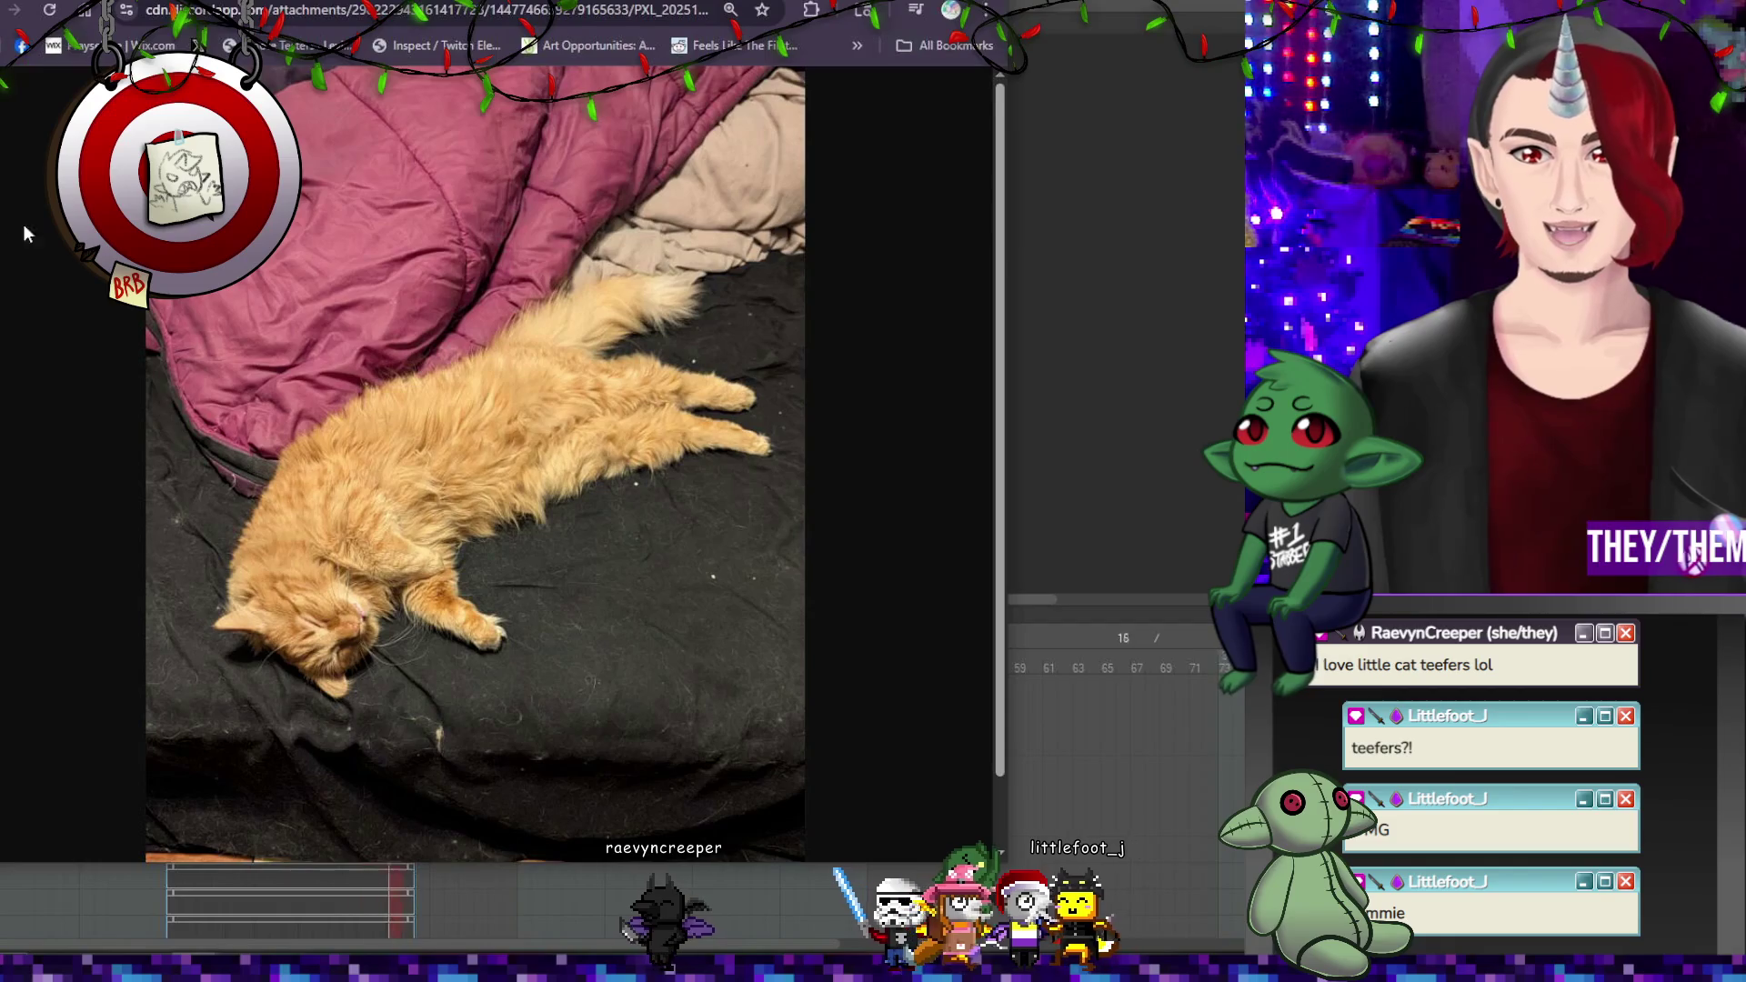
pyautogui.click(459, 490)
pyautogui.click(395, 531)
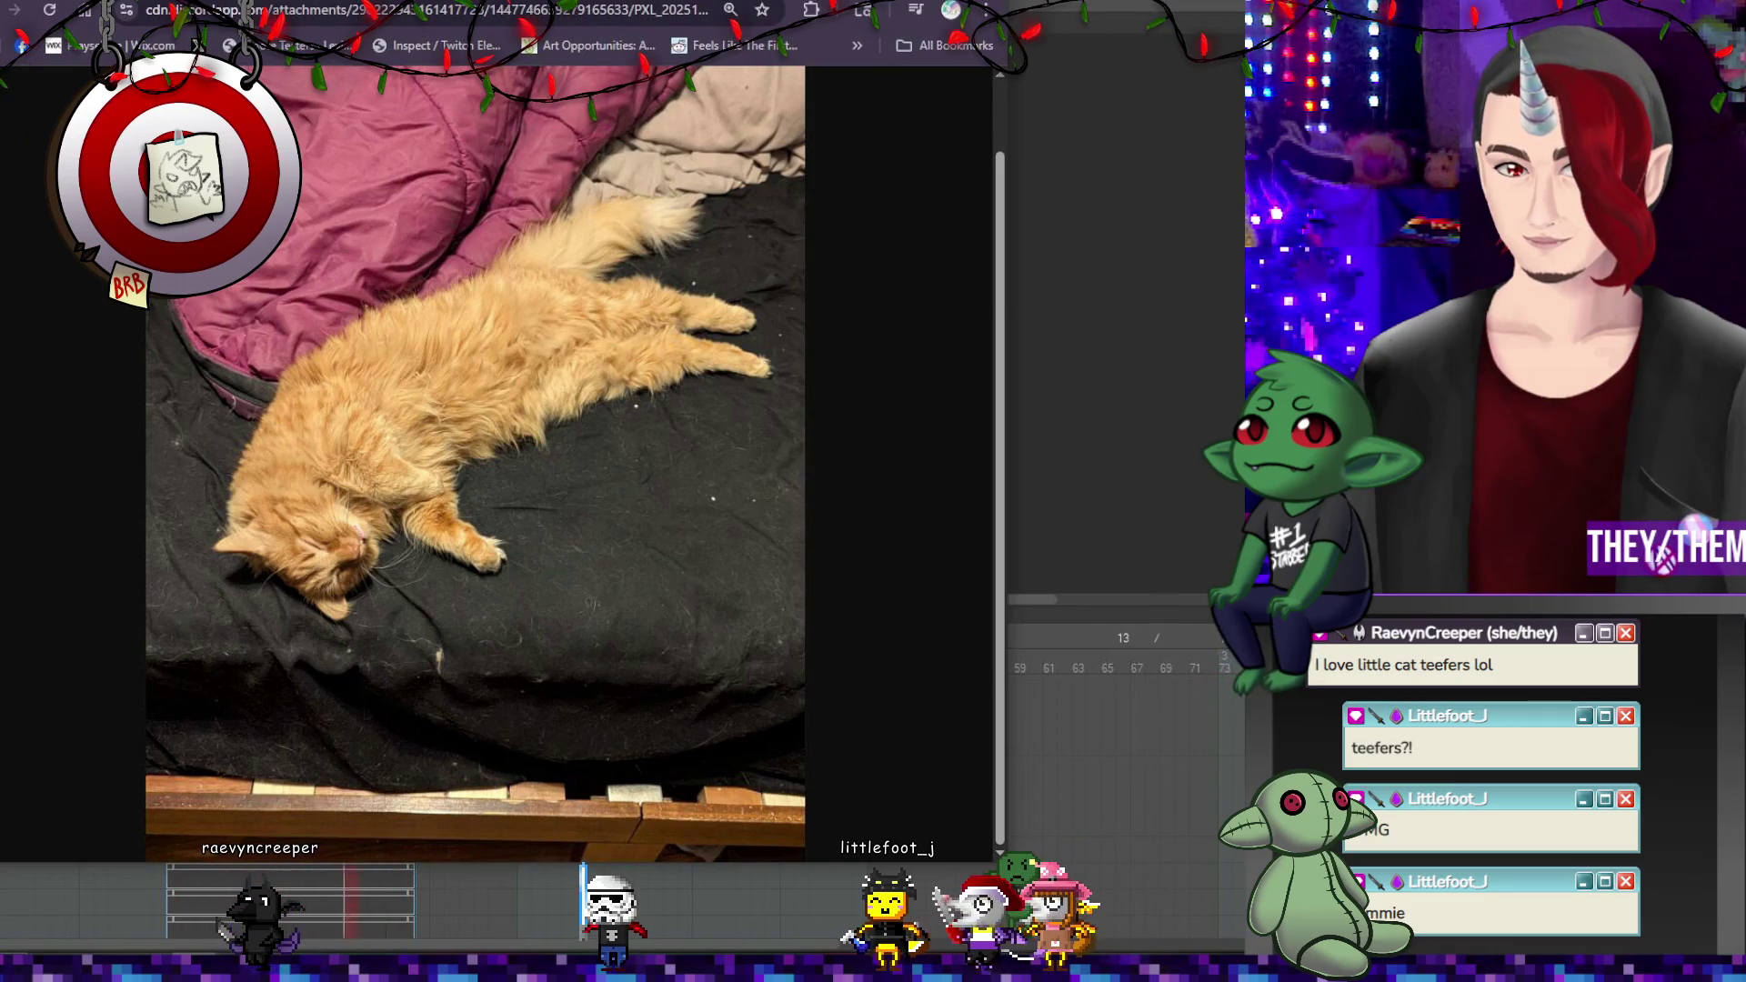
pyautogui.hotkey('ctrl', 'Tab')
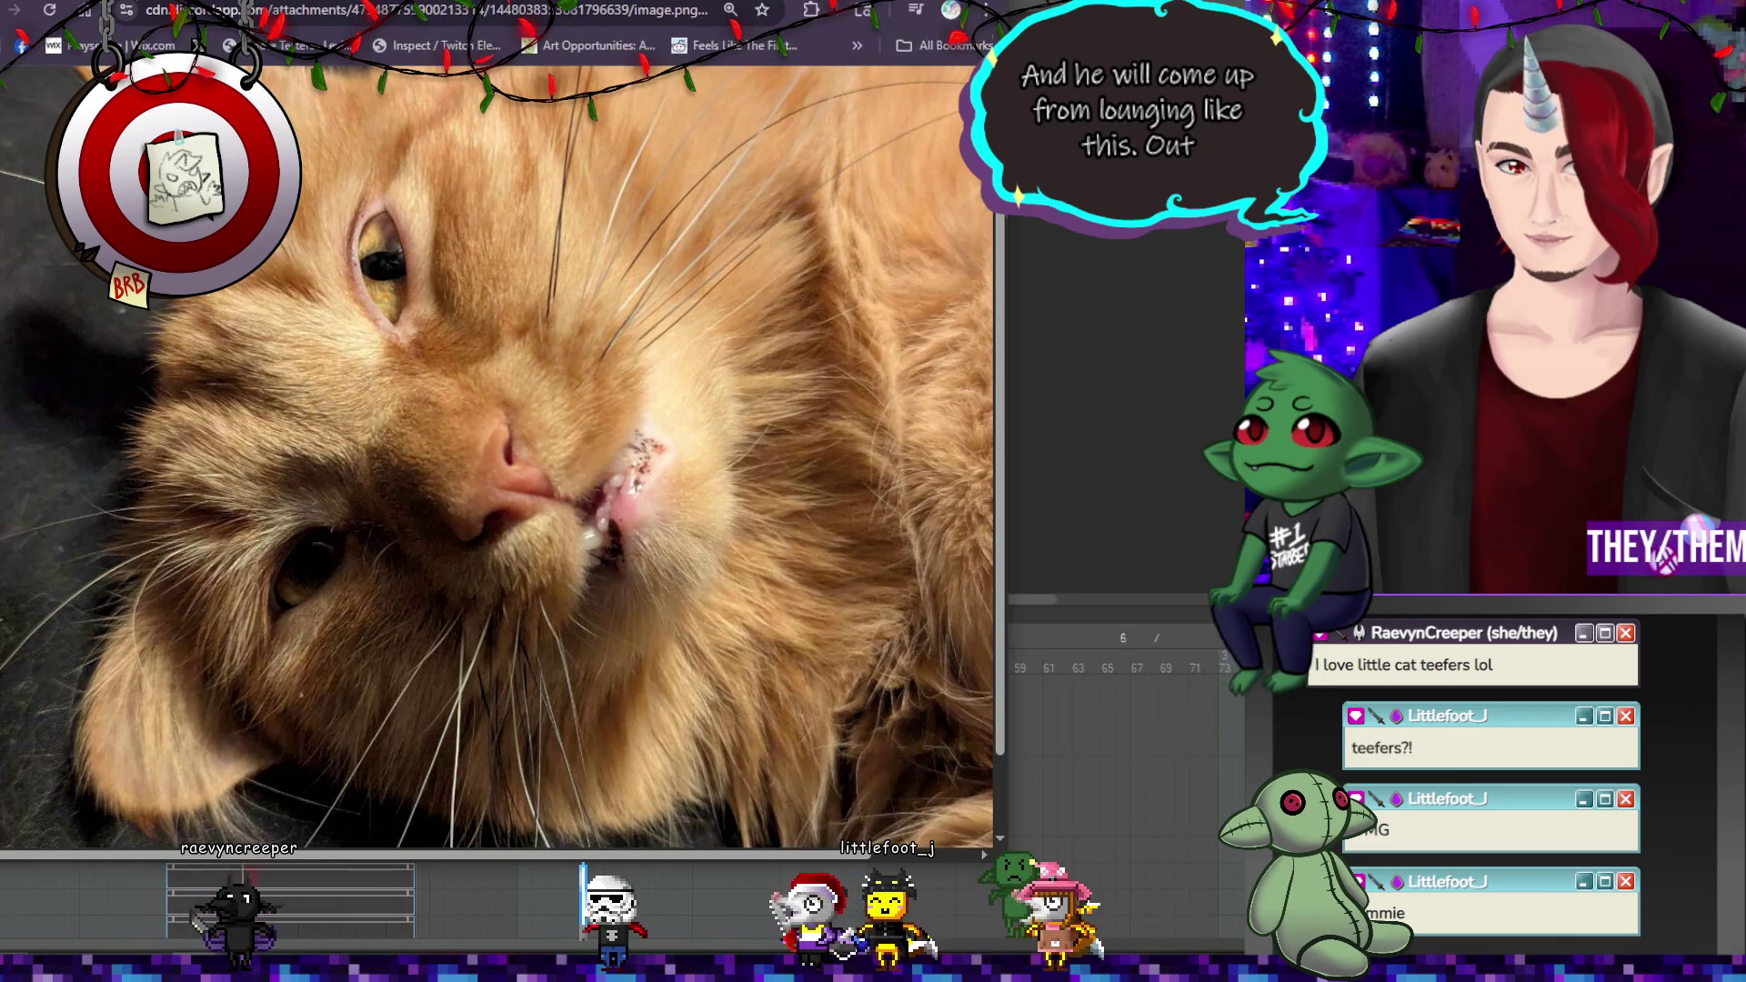
pyautogui.press('super+Down')
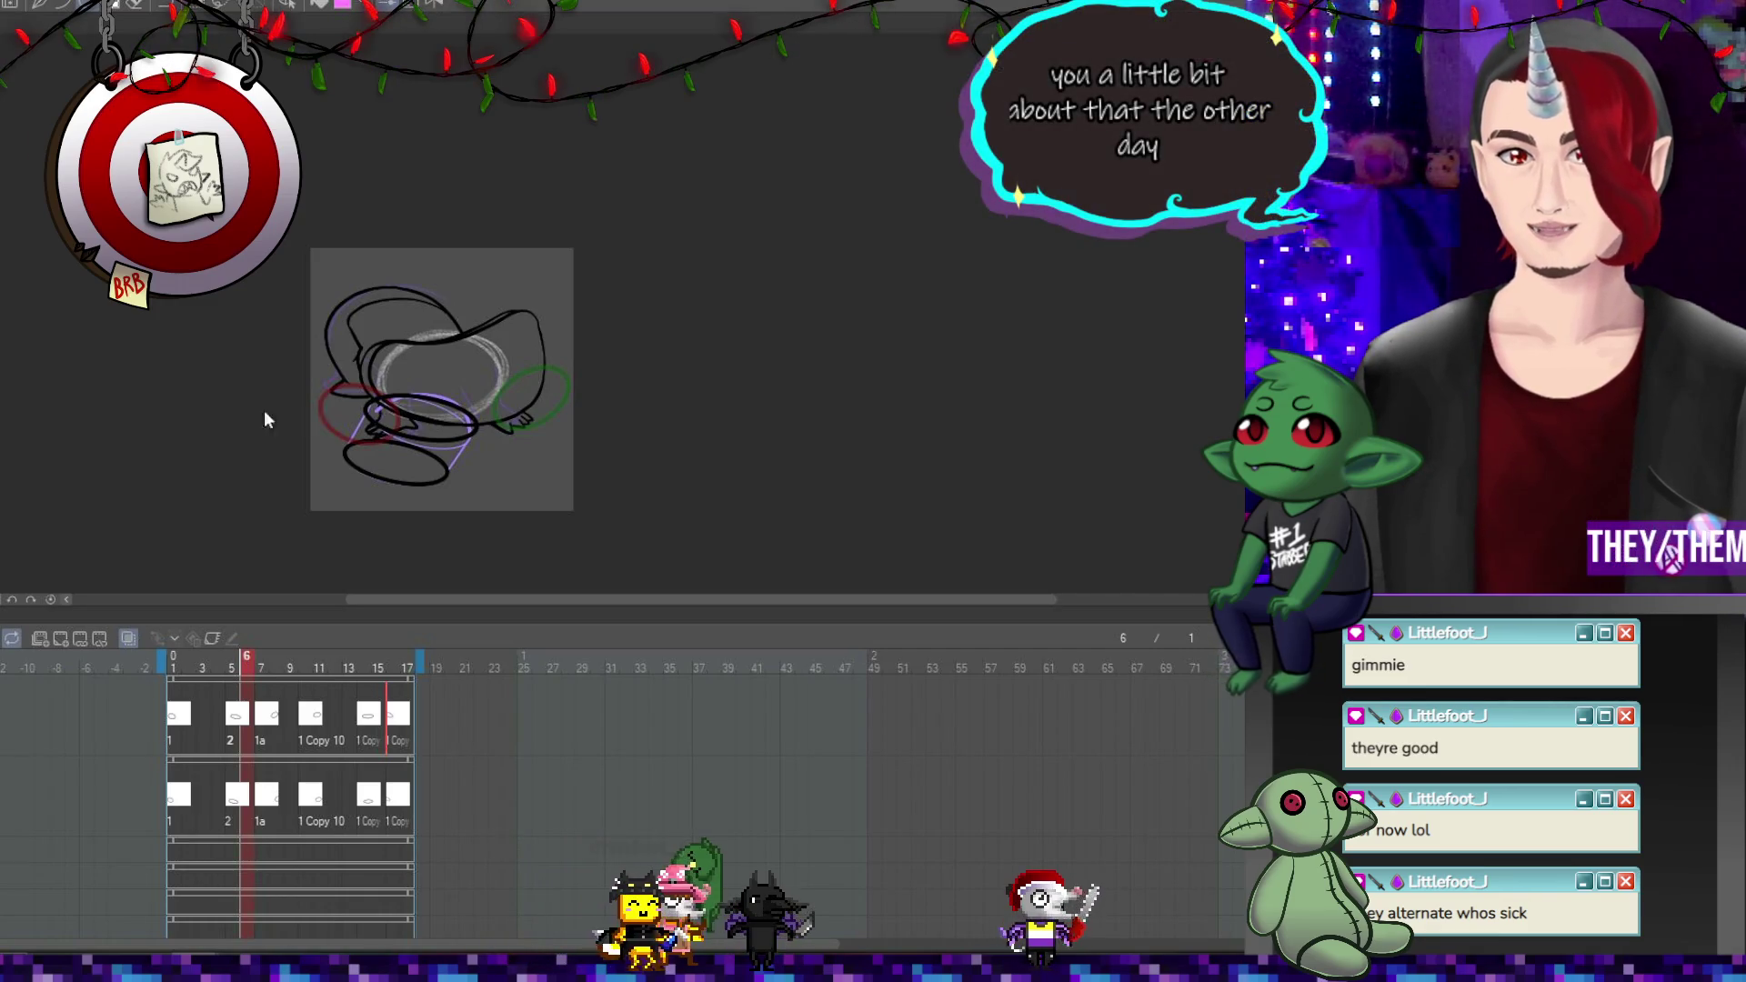
pyautogui.click(280, 796)
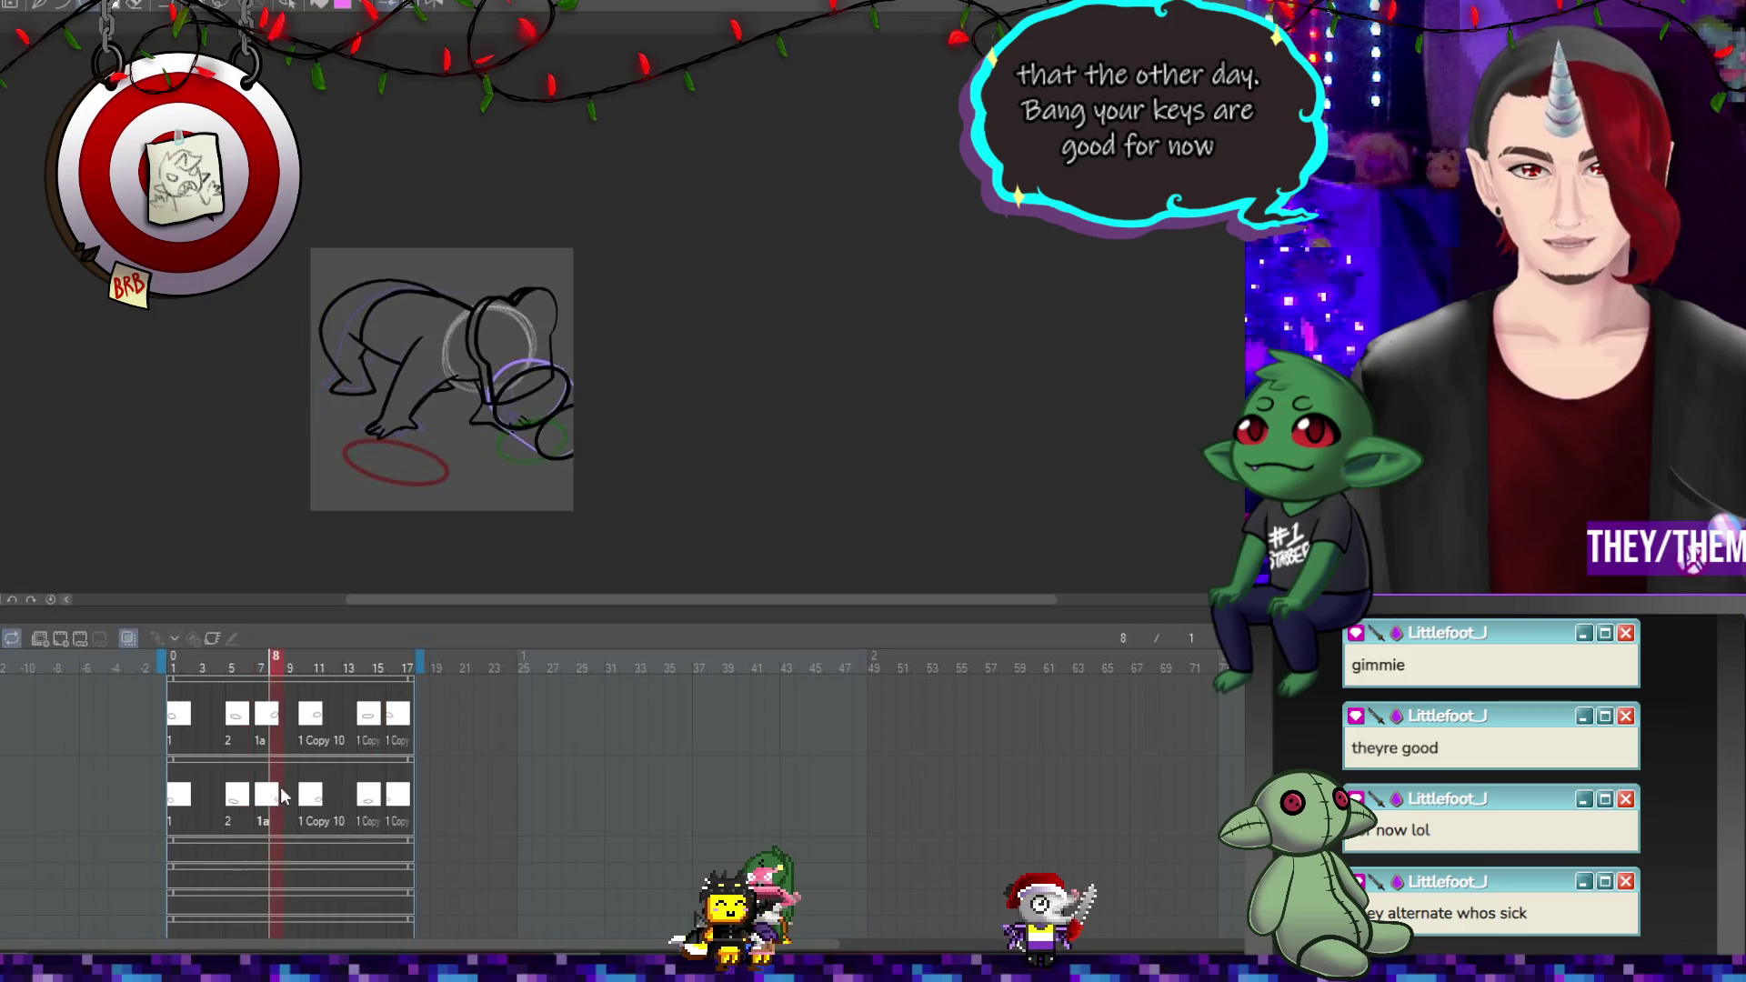
# Preview the loop and draw purple strokes down the bucket's left side, including on frame 5.
pyautogui.click(34, 634)
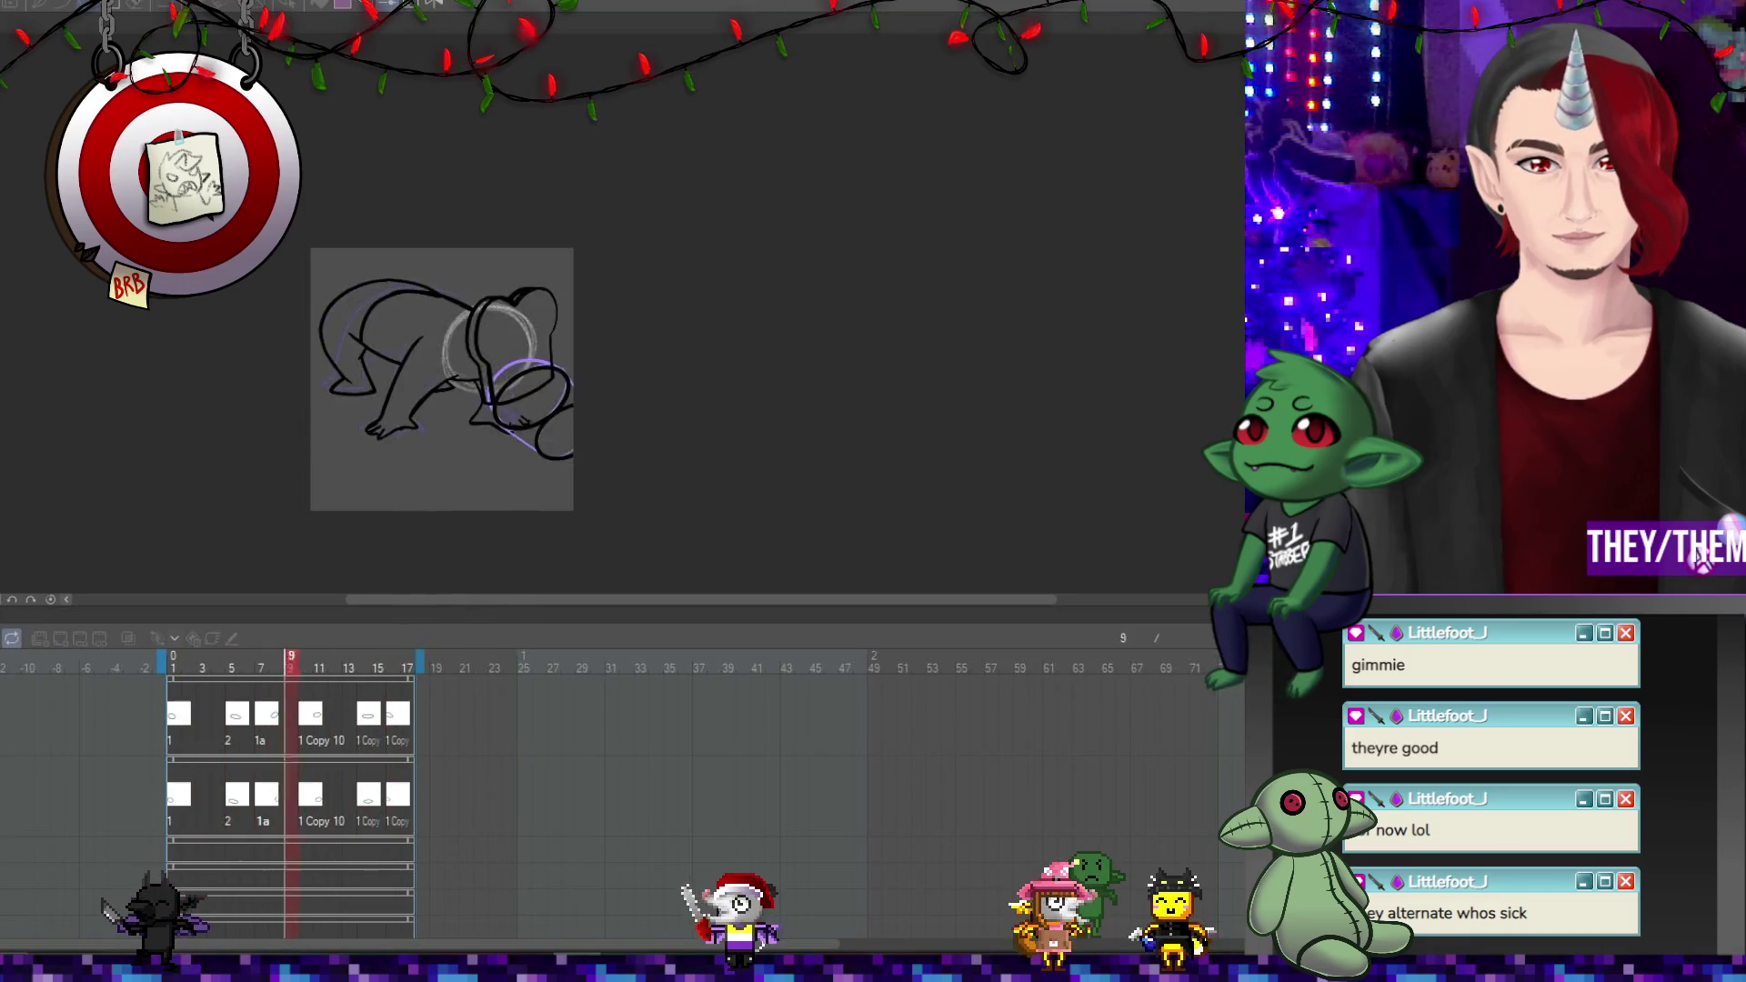
pyautogui.scroll(3, 556, 428)
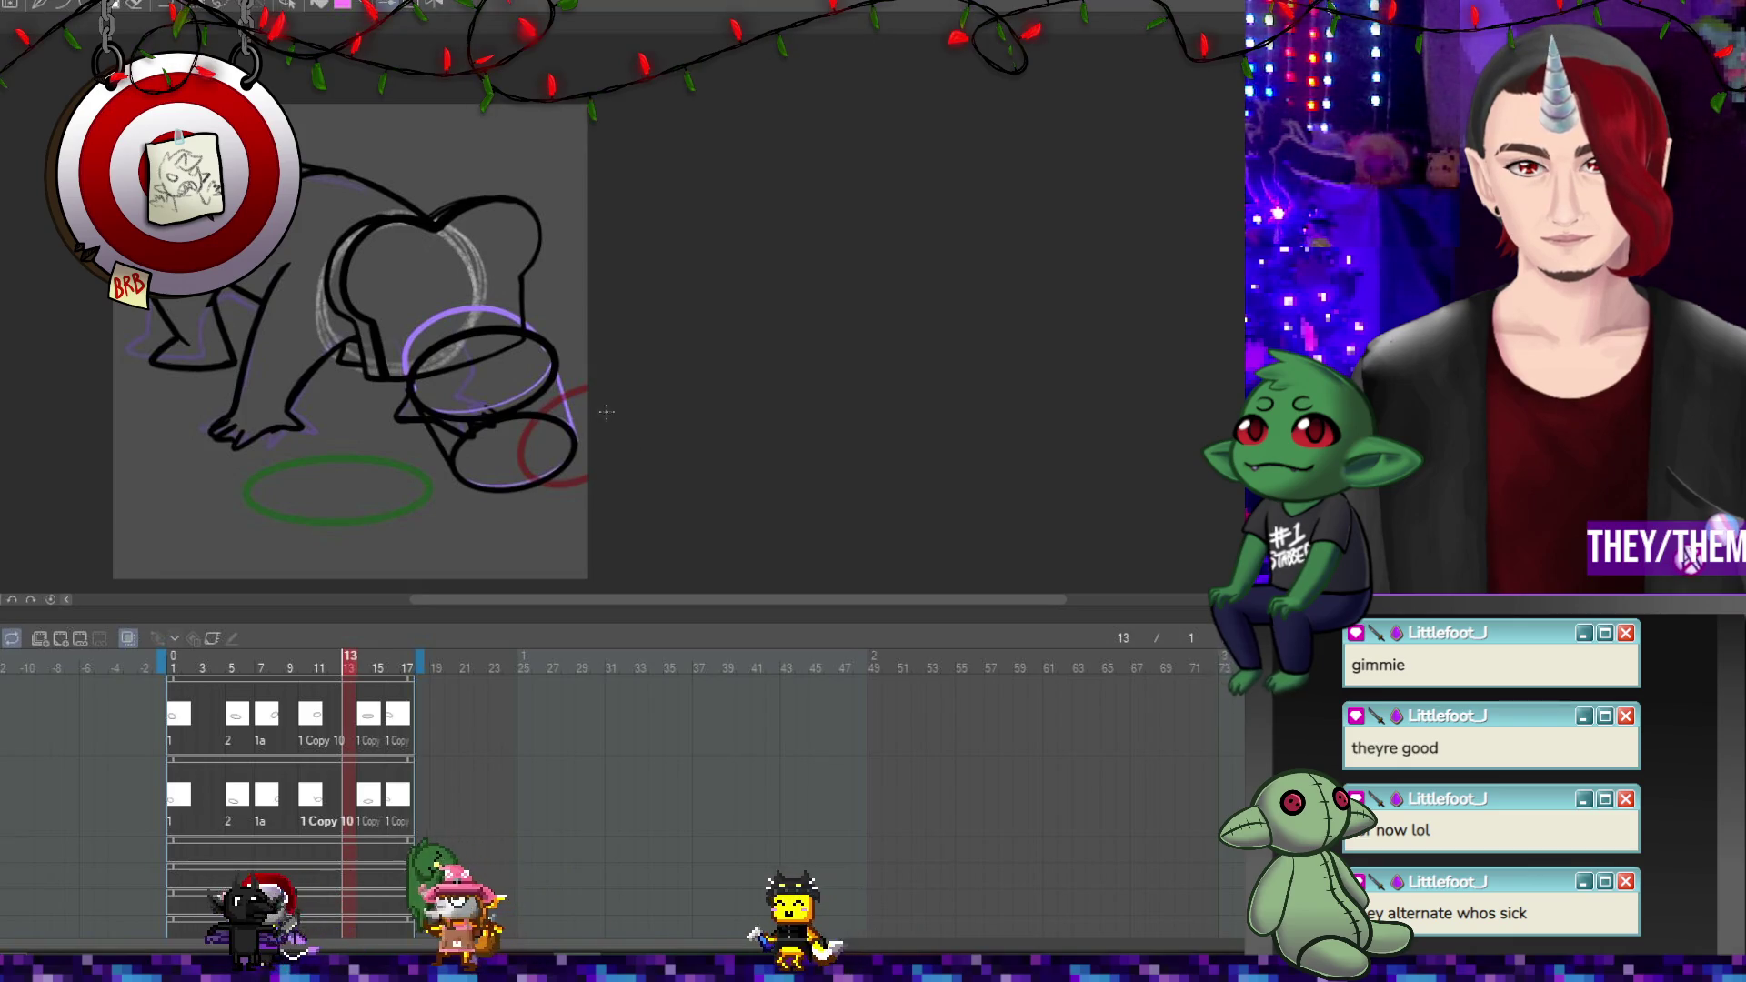
pyautogui.moveTo(450, 465); pyautogui.dragTo(410, 394)
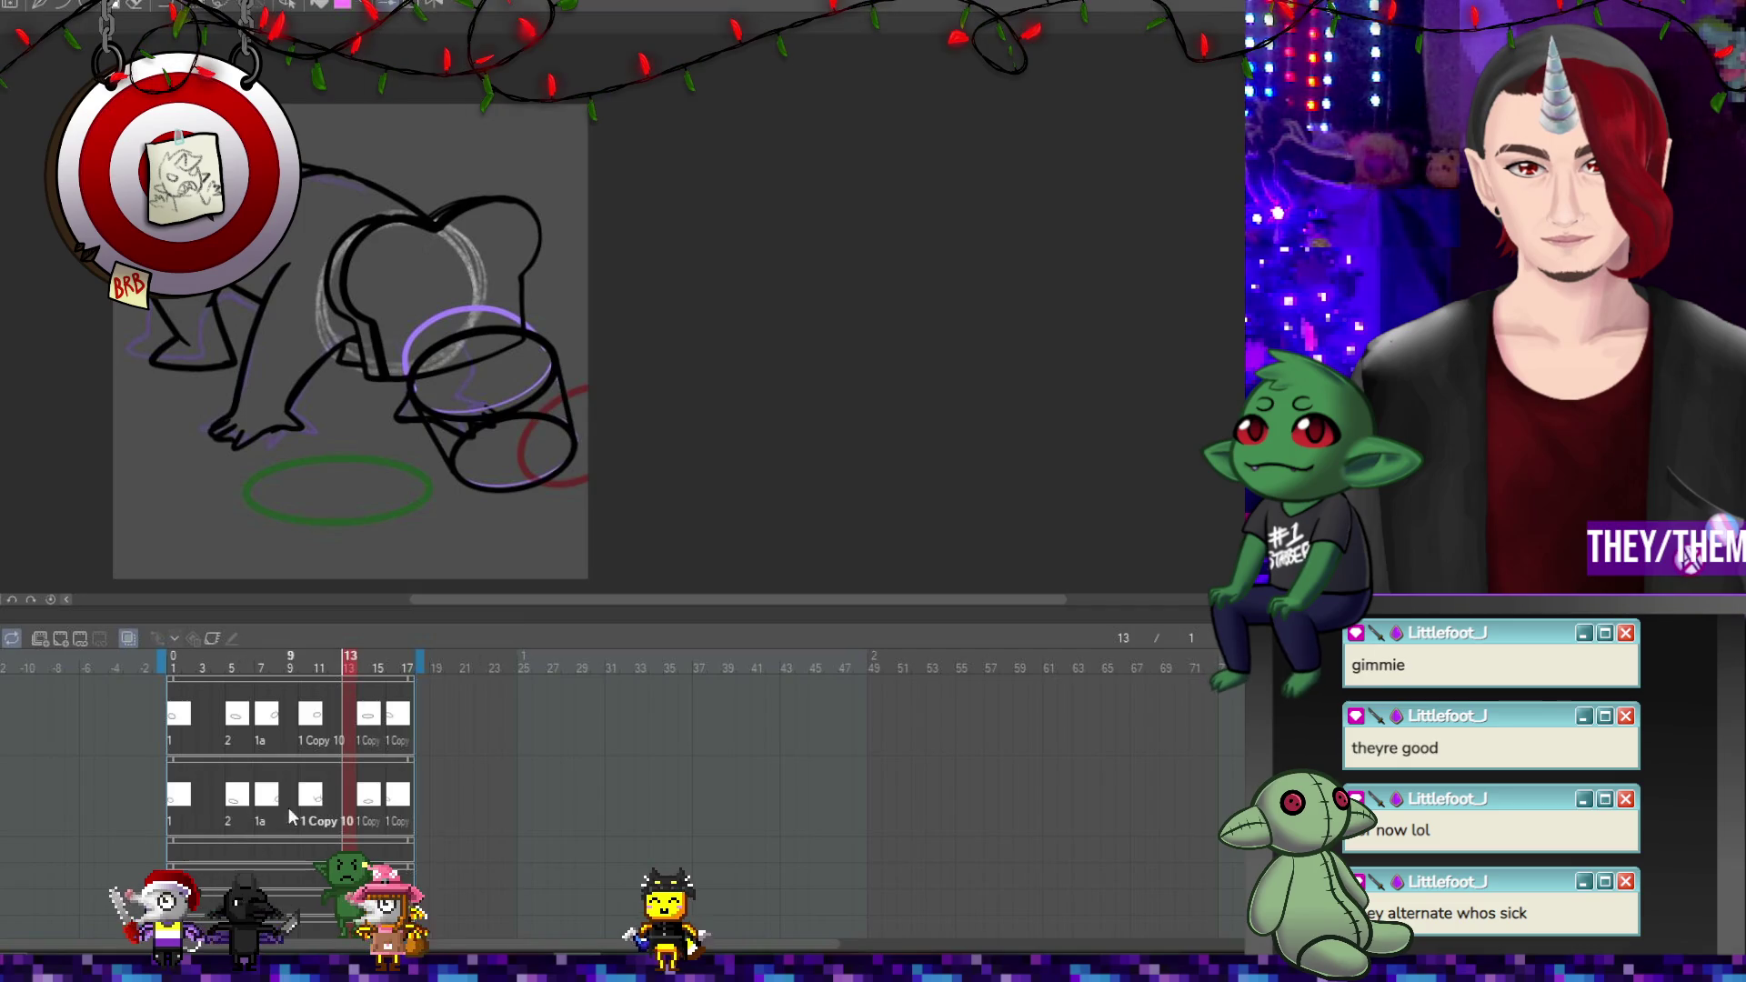
pyautogui.click(260, 668)
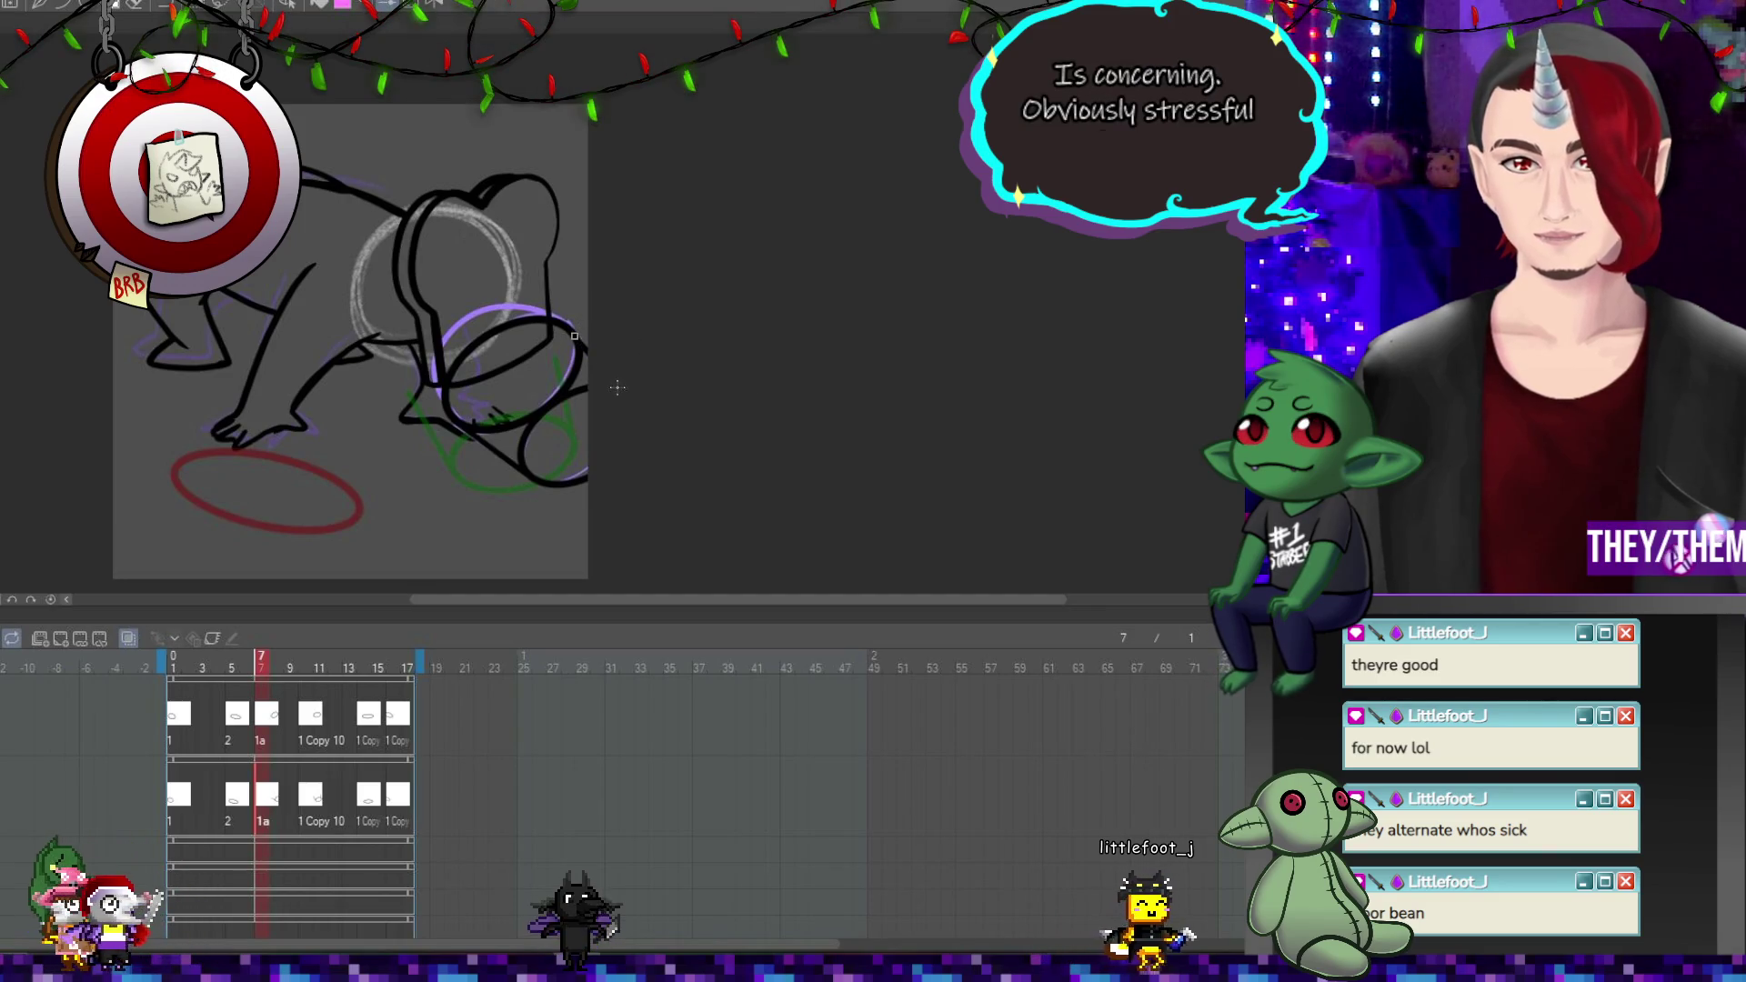
pyautogui.click(234, 718)
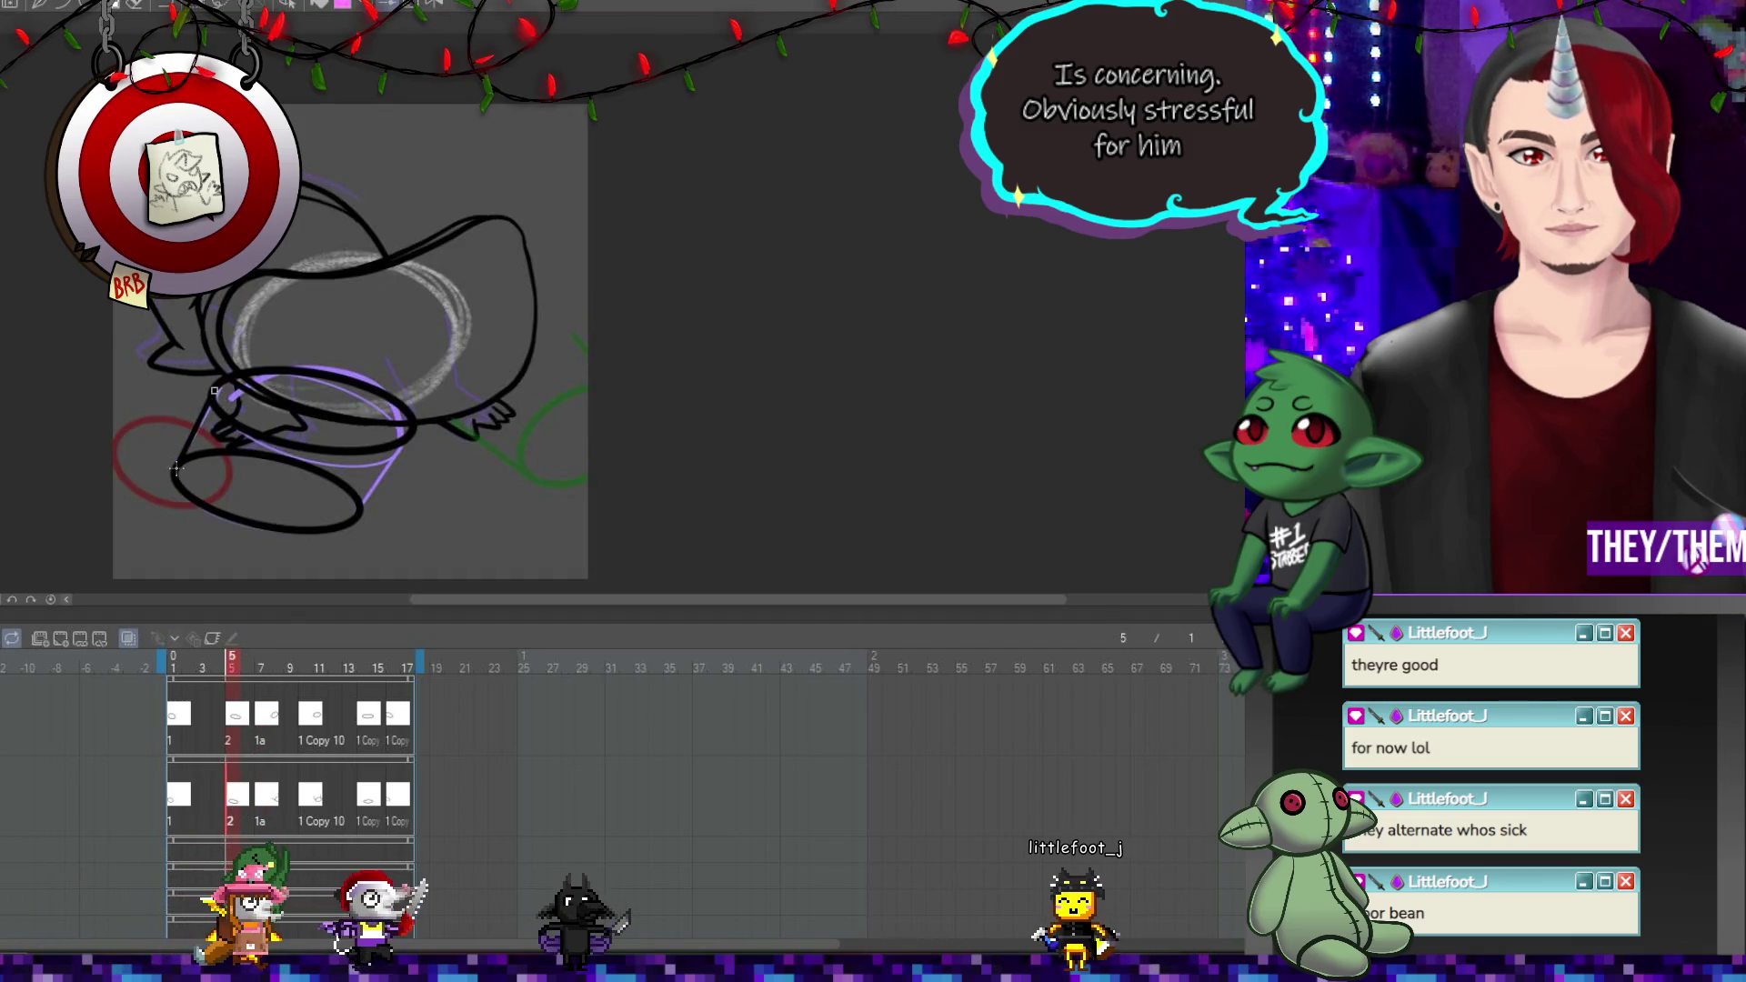
pyautogui.moveTo(408, 437); pyautogui.dragTo(359, 505)
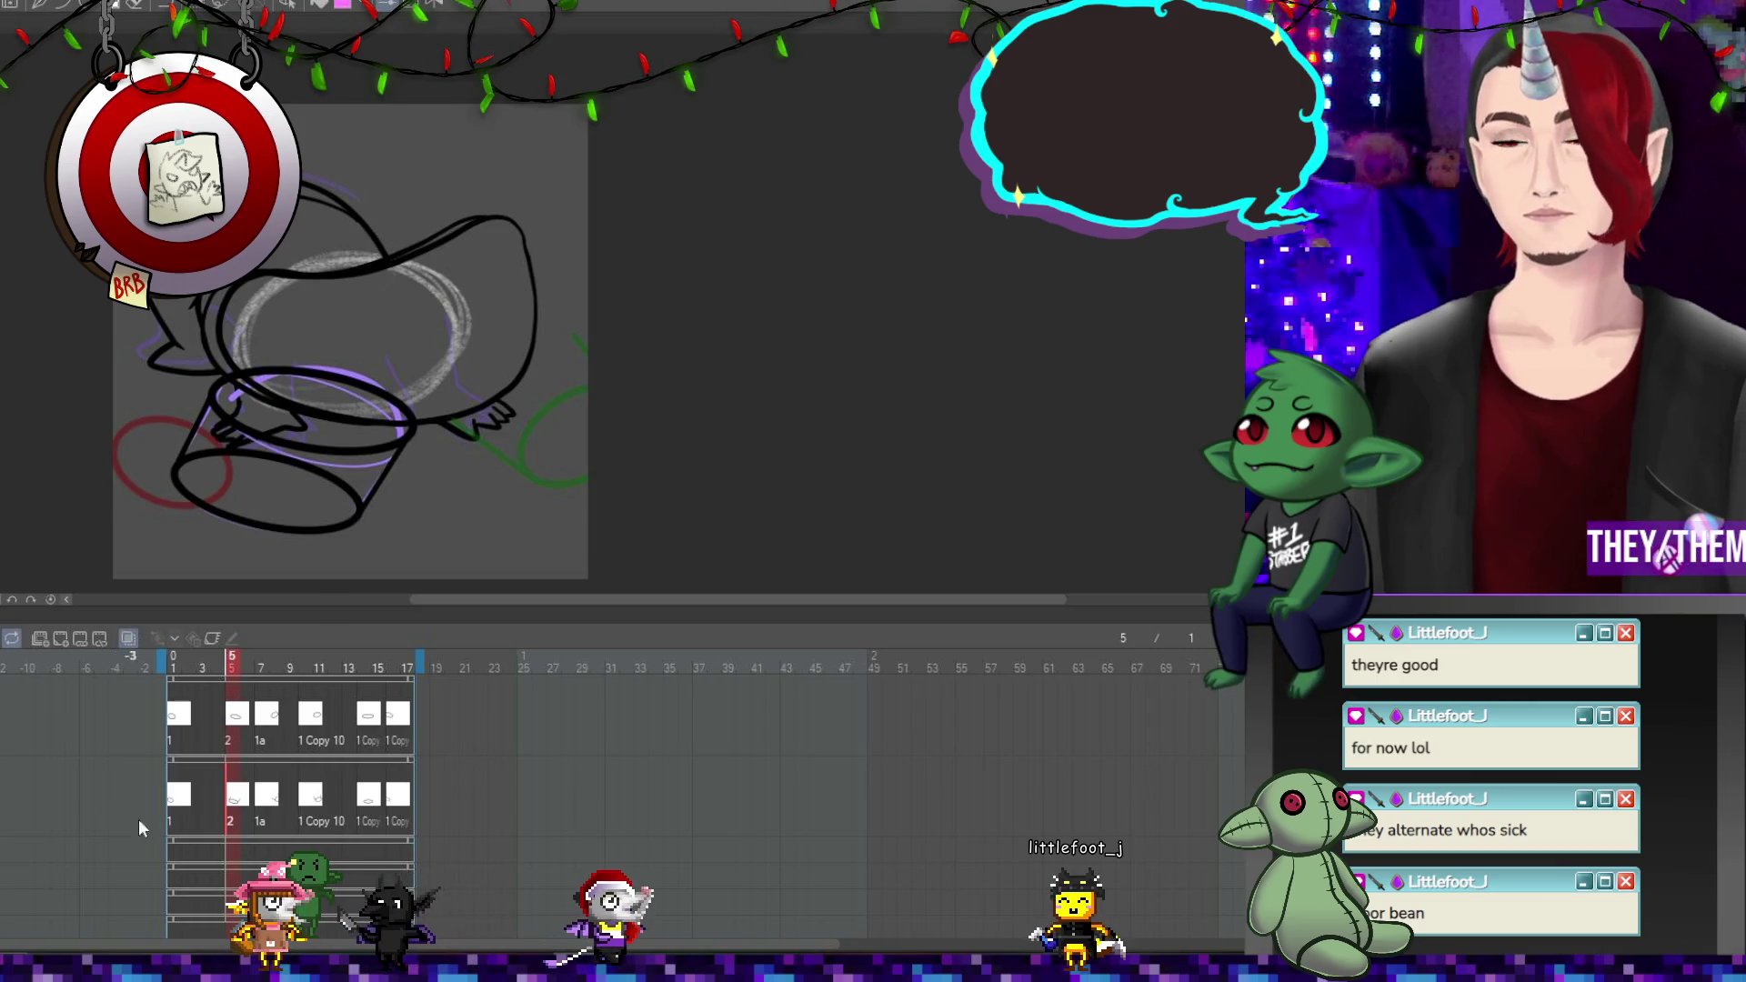
# Trace a line along the purple shape's right edge on frame 14, checking frames 1, 10 and 16.
pyautogui.click(171, 814)
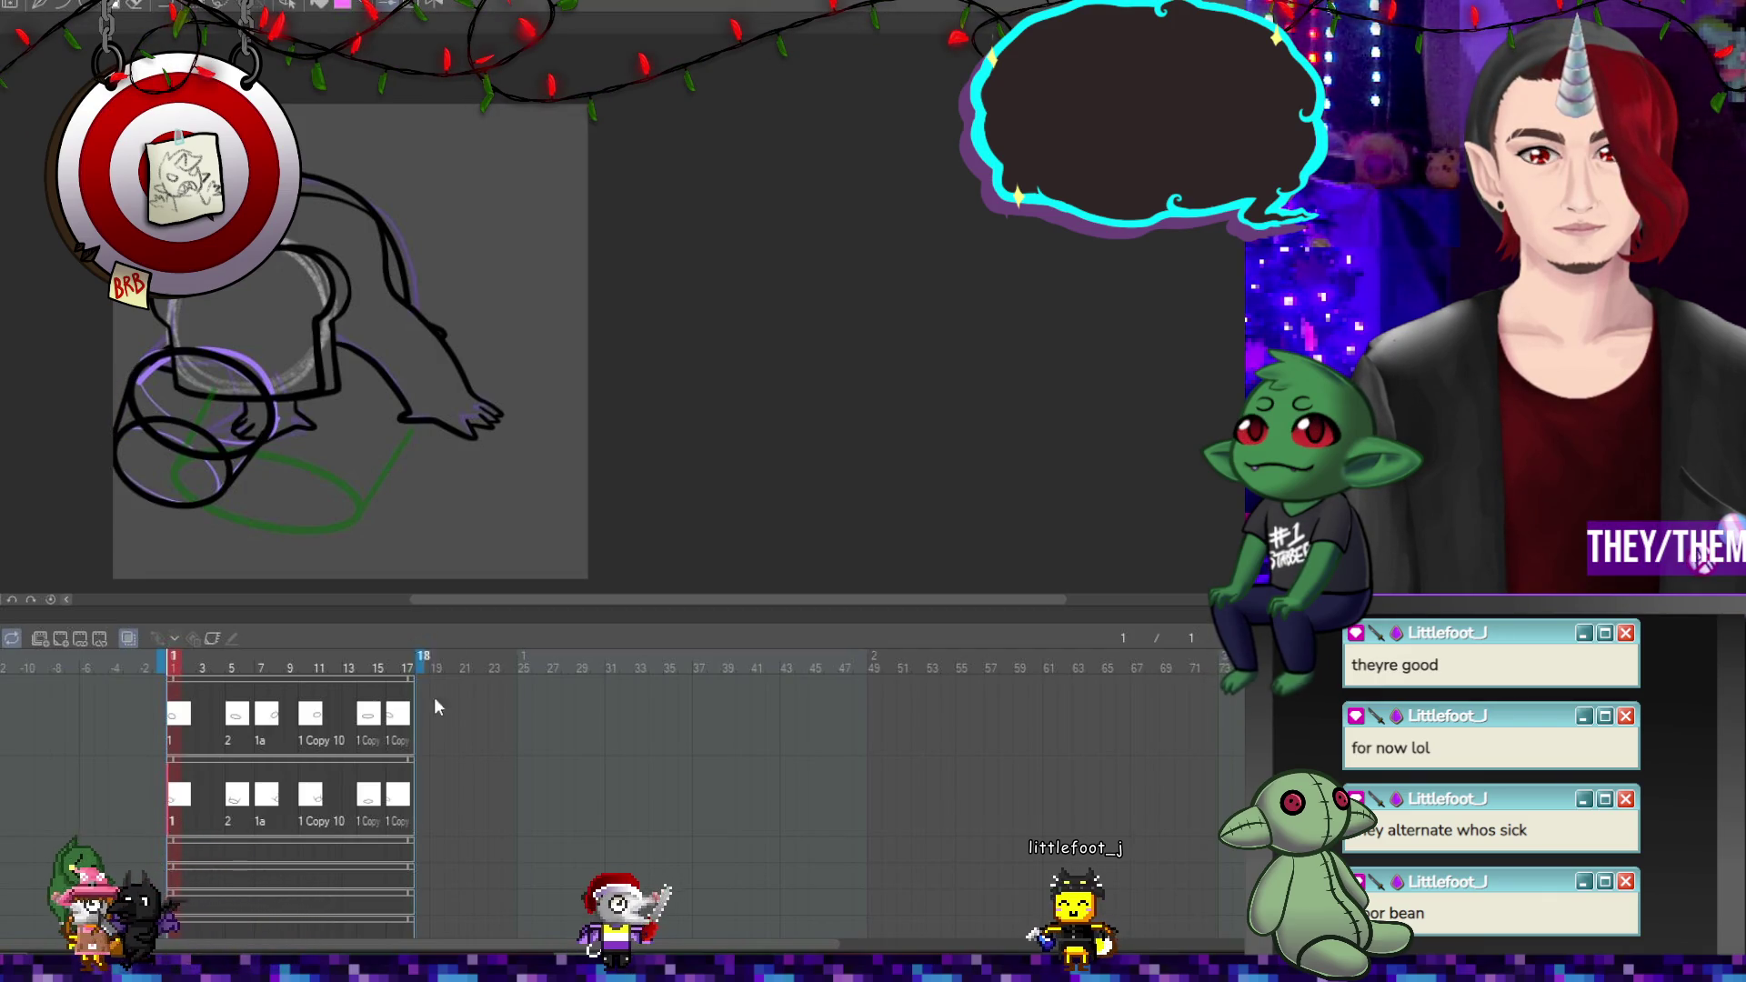
pyautogui.click(311, 800)
pyautogui.click(367, 807)
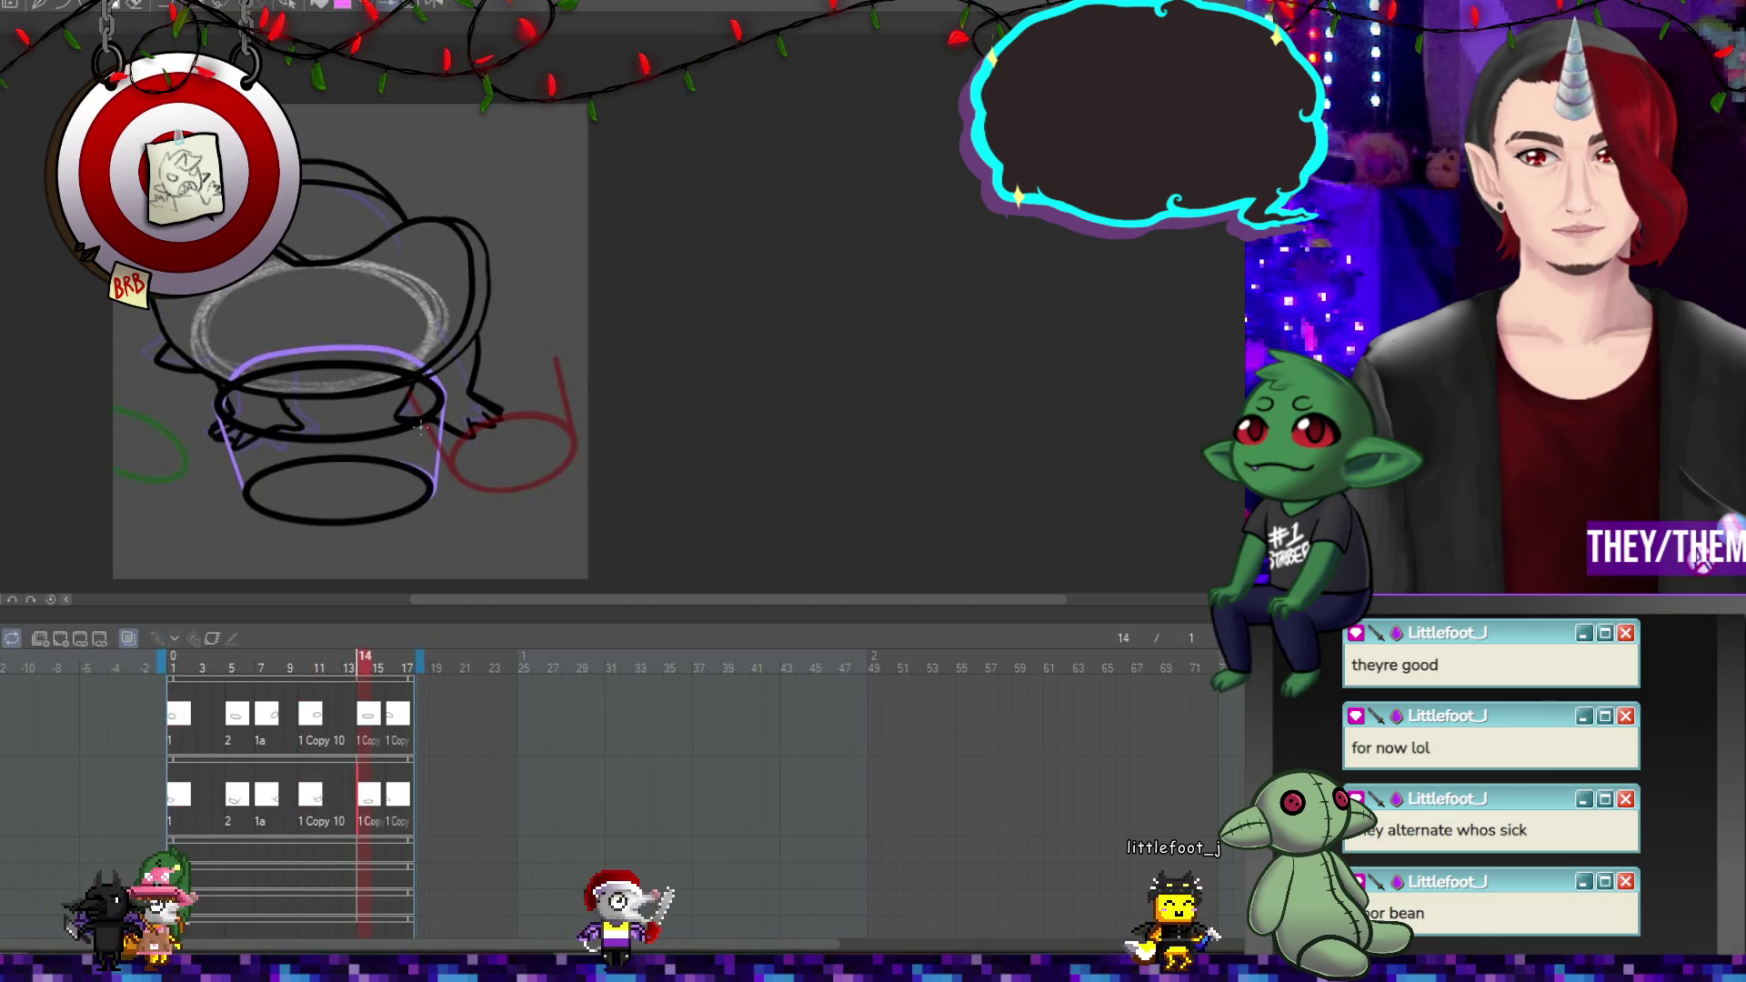
pyautogui.moveTo(435, 473); pyautogui.dragTo(441, 400)
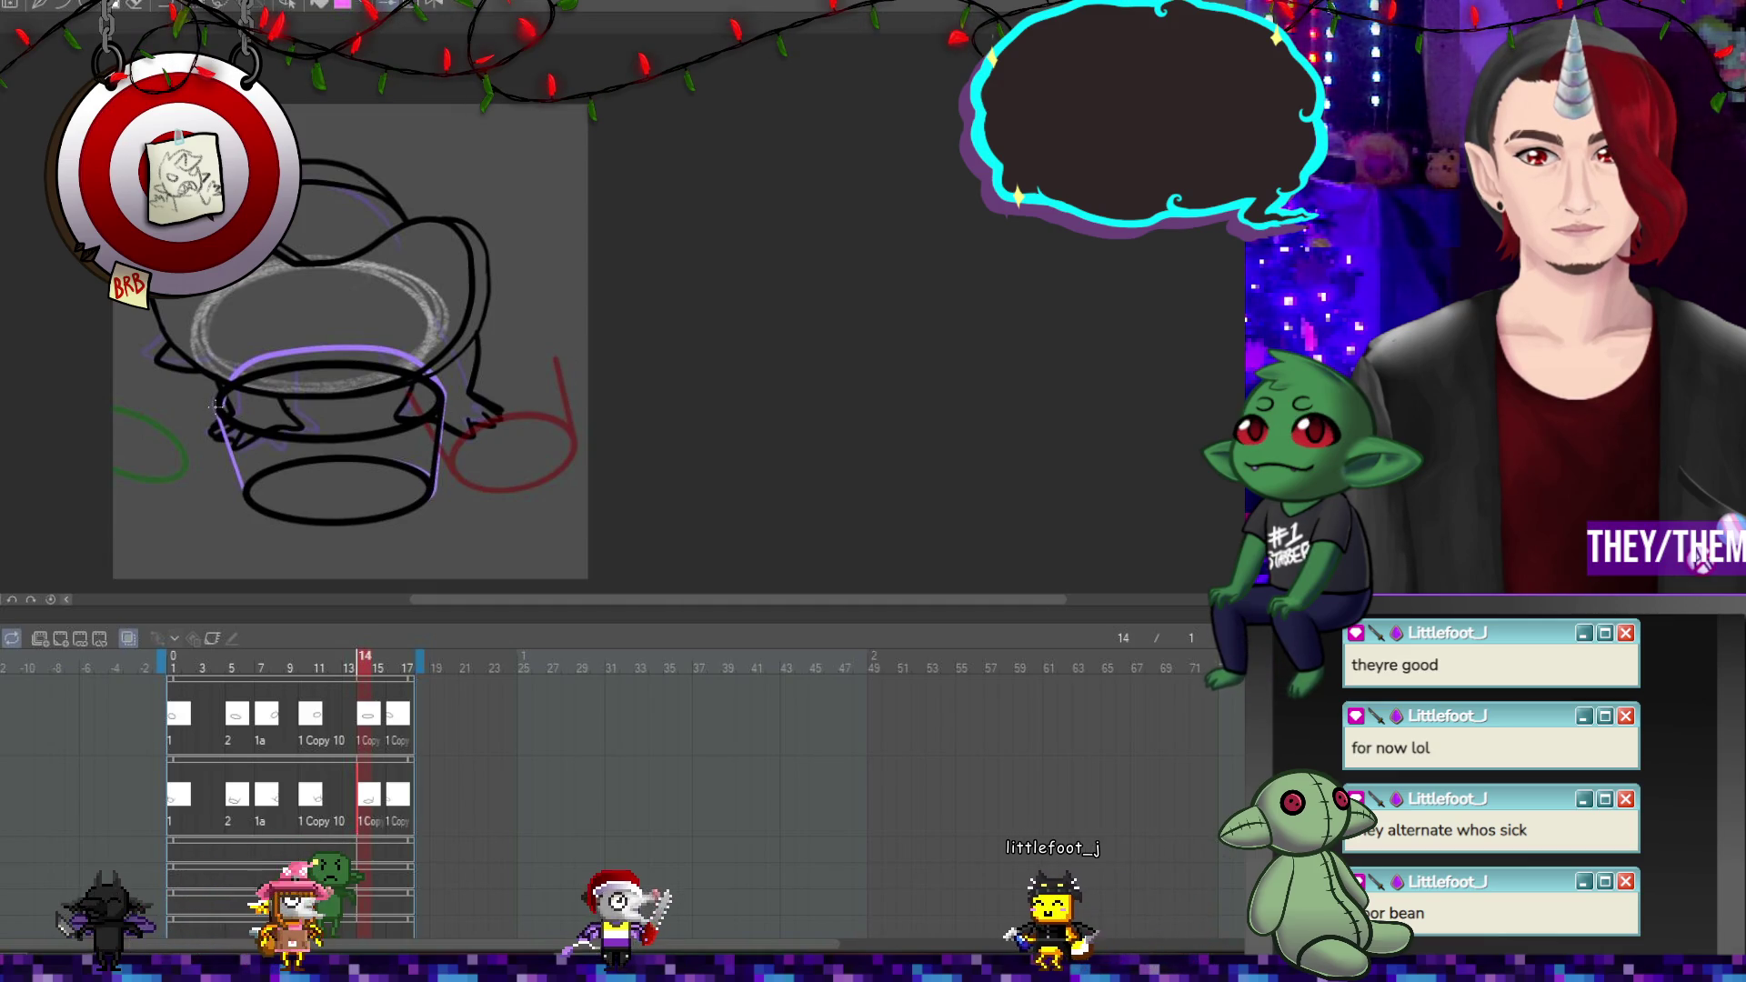
pyautogui.click(400, 787)
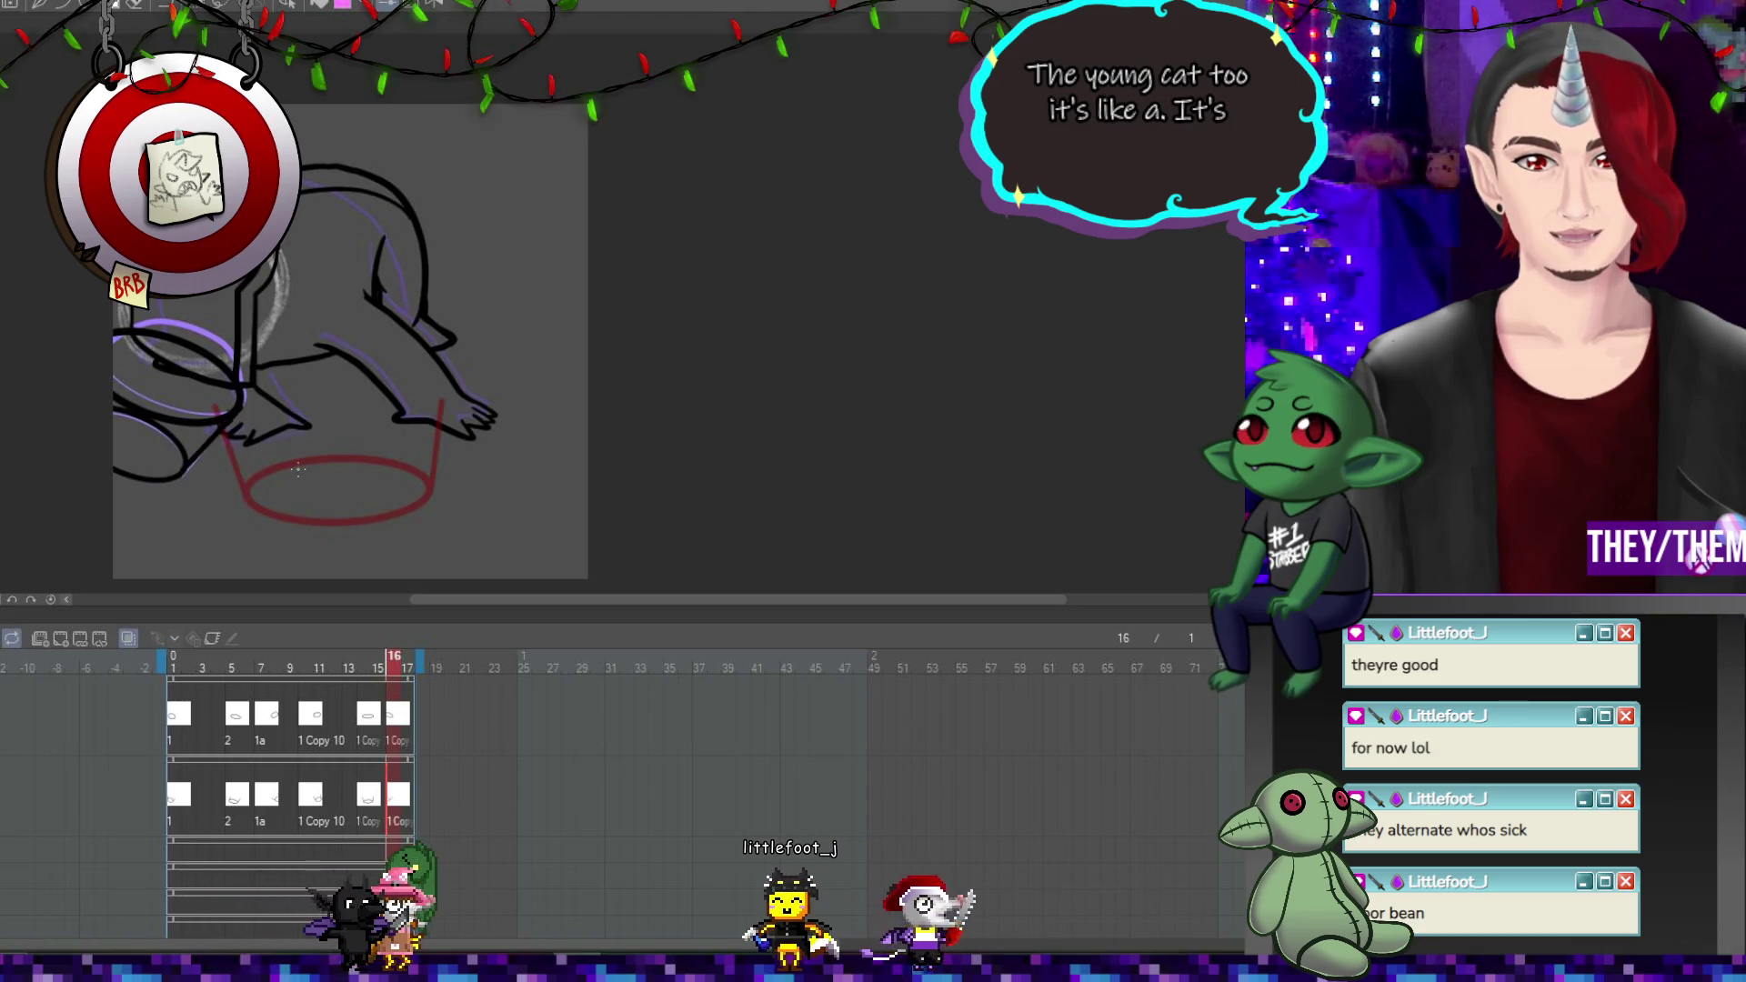
# Preview playback again, then return to frame 14 and start transforming its bucket drawing.
pyautogui.press('space')
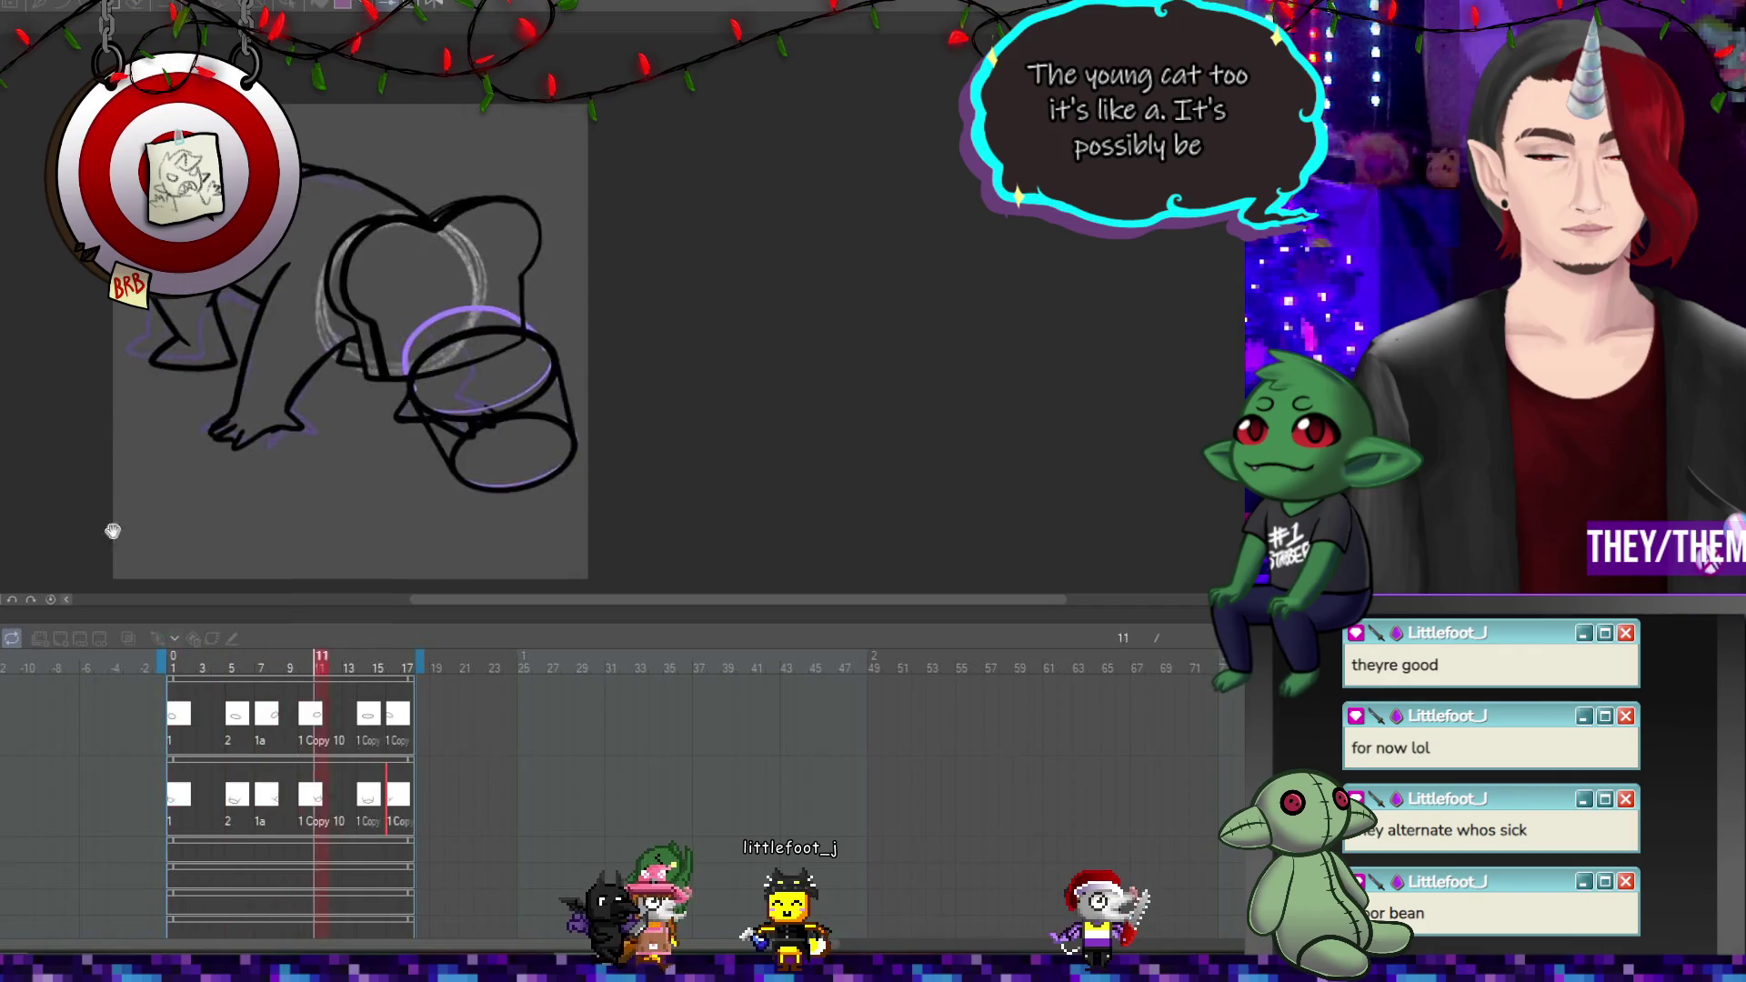
pyautogui.press('space')
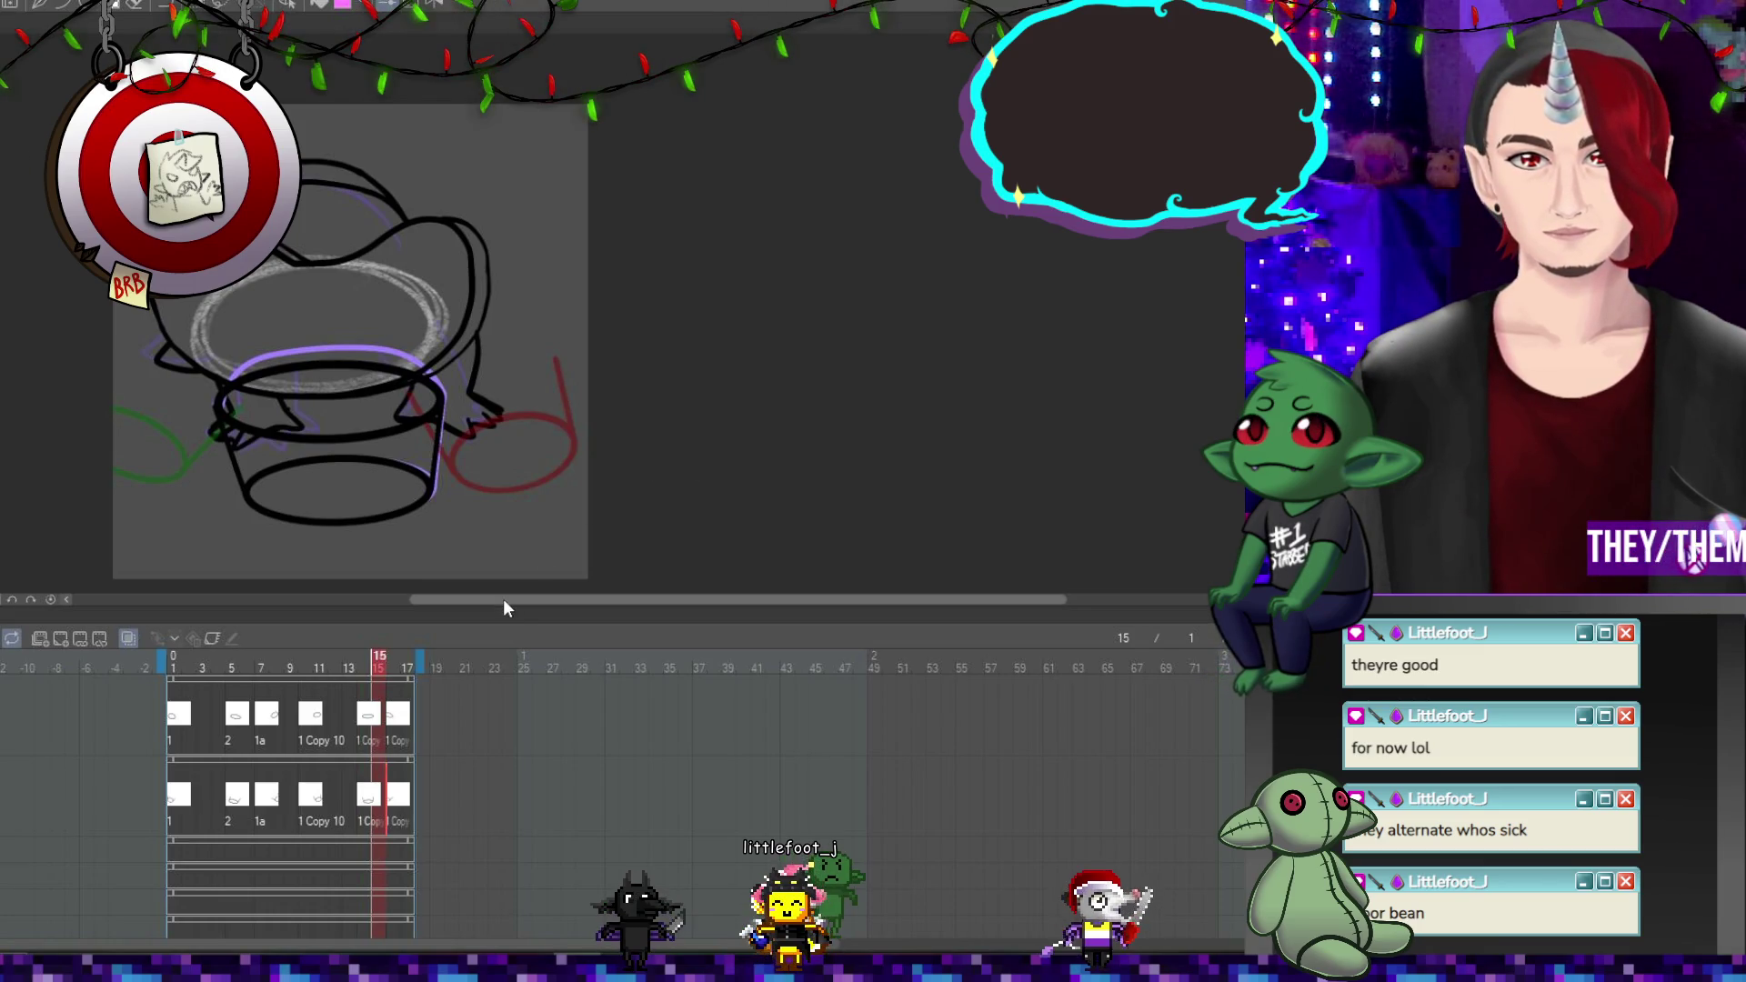
pyautogui.click(367, 718)
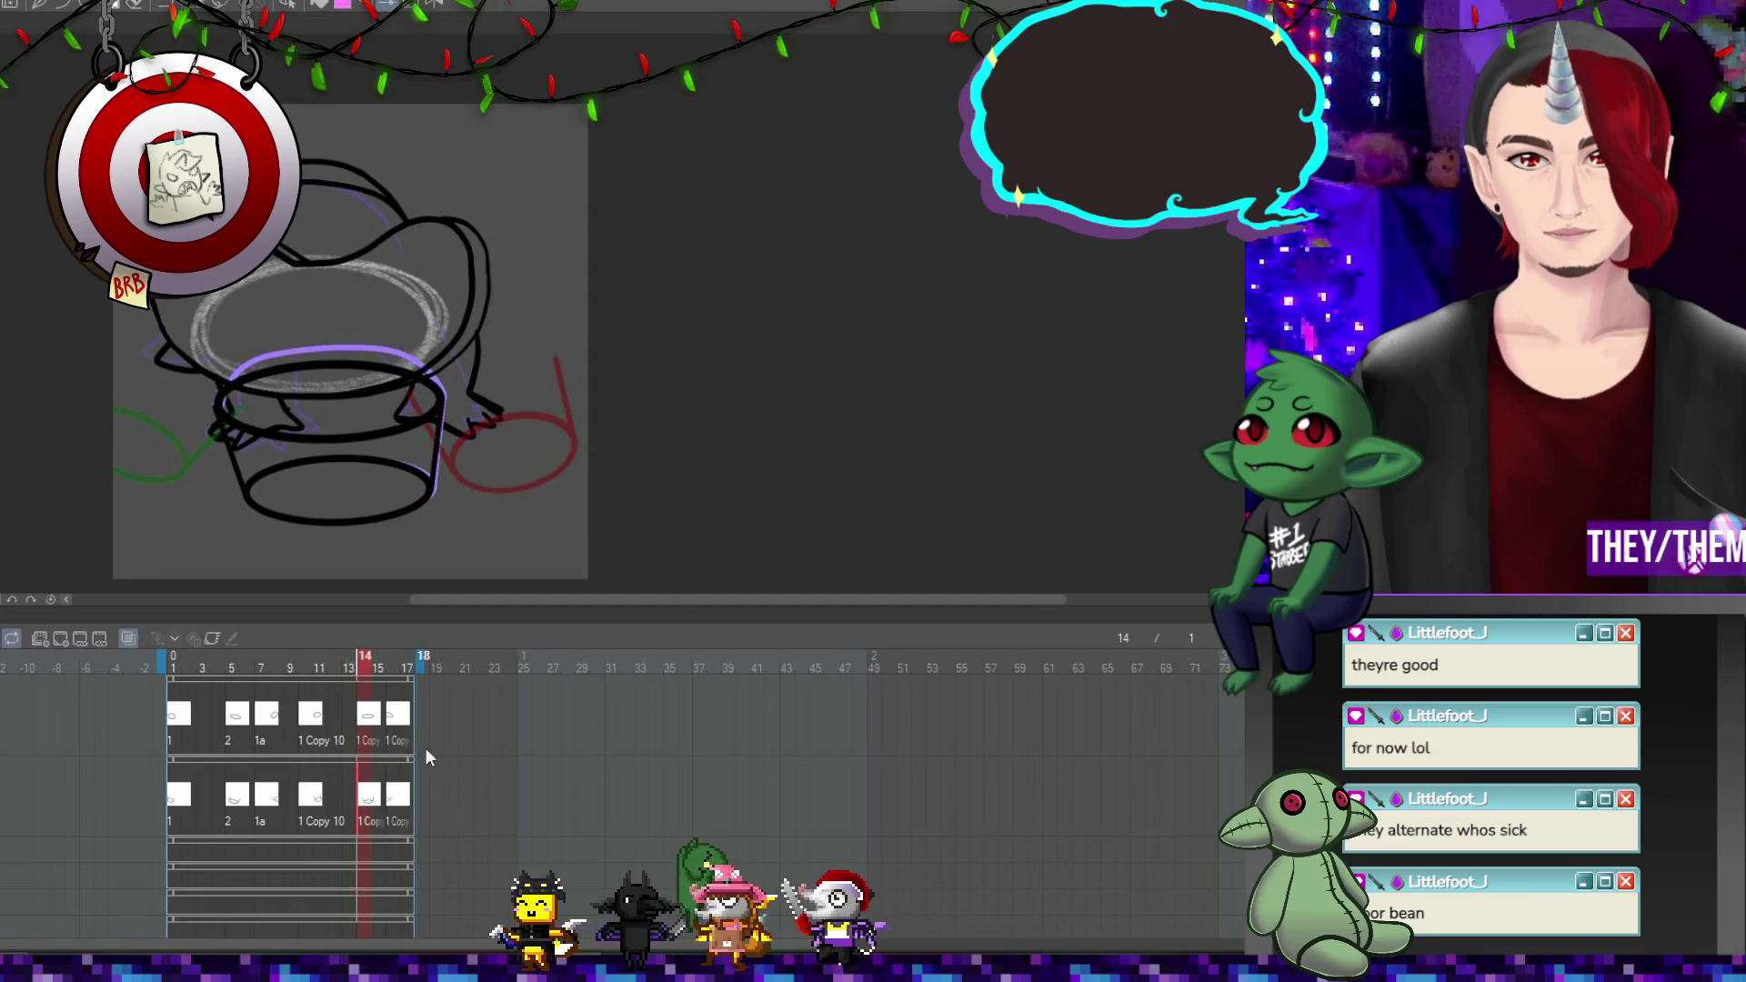
pyautogui.hotkey('ctrl', 't')
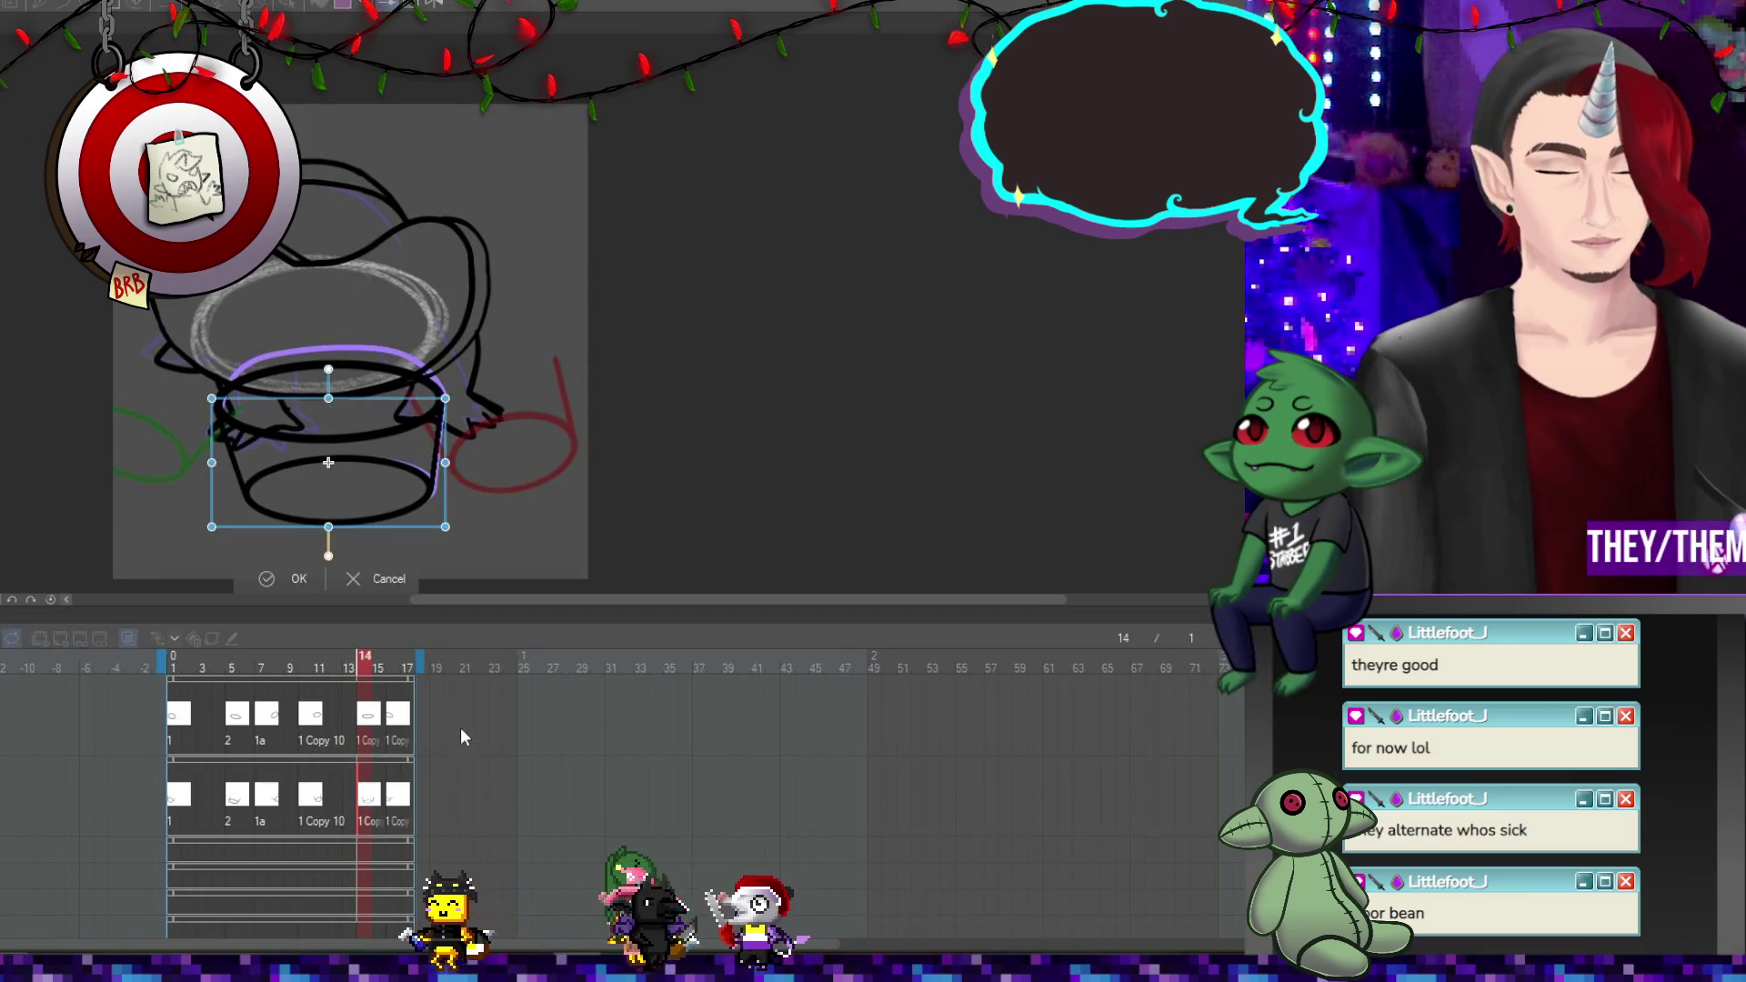
# Drop a trial rotation, then skew frame 14's bucket, widen it rightward and slant its base left.
pyautogui.moveTo(514, 477); pyautogui.dragTo(524, 520)
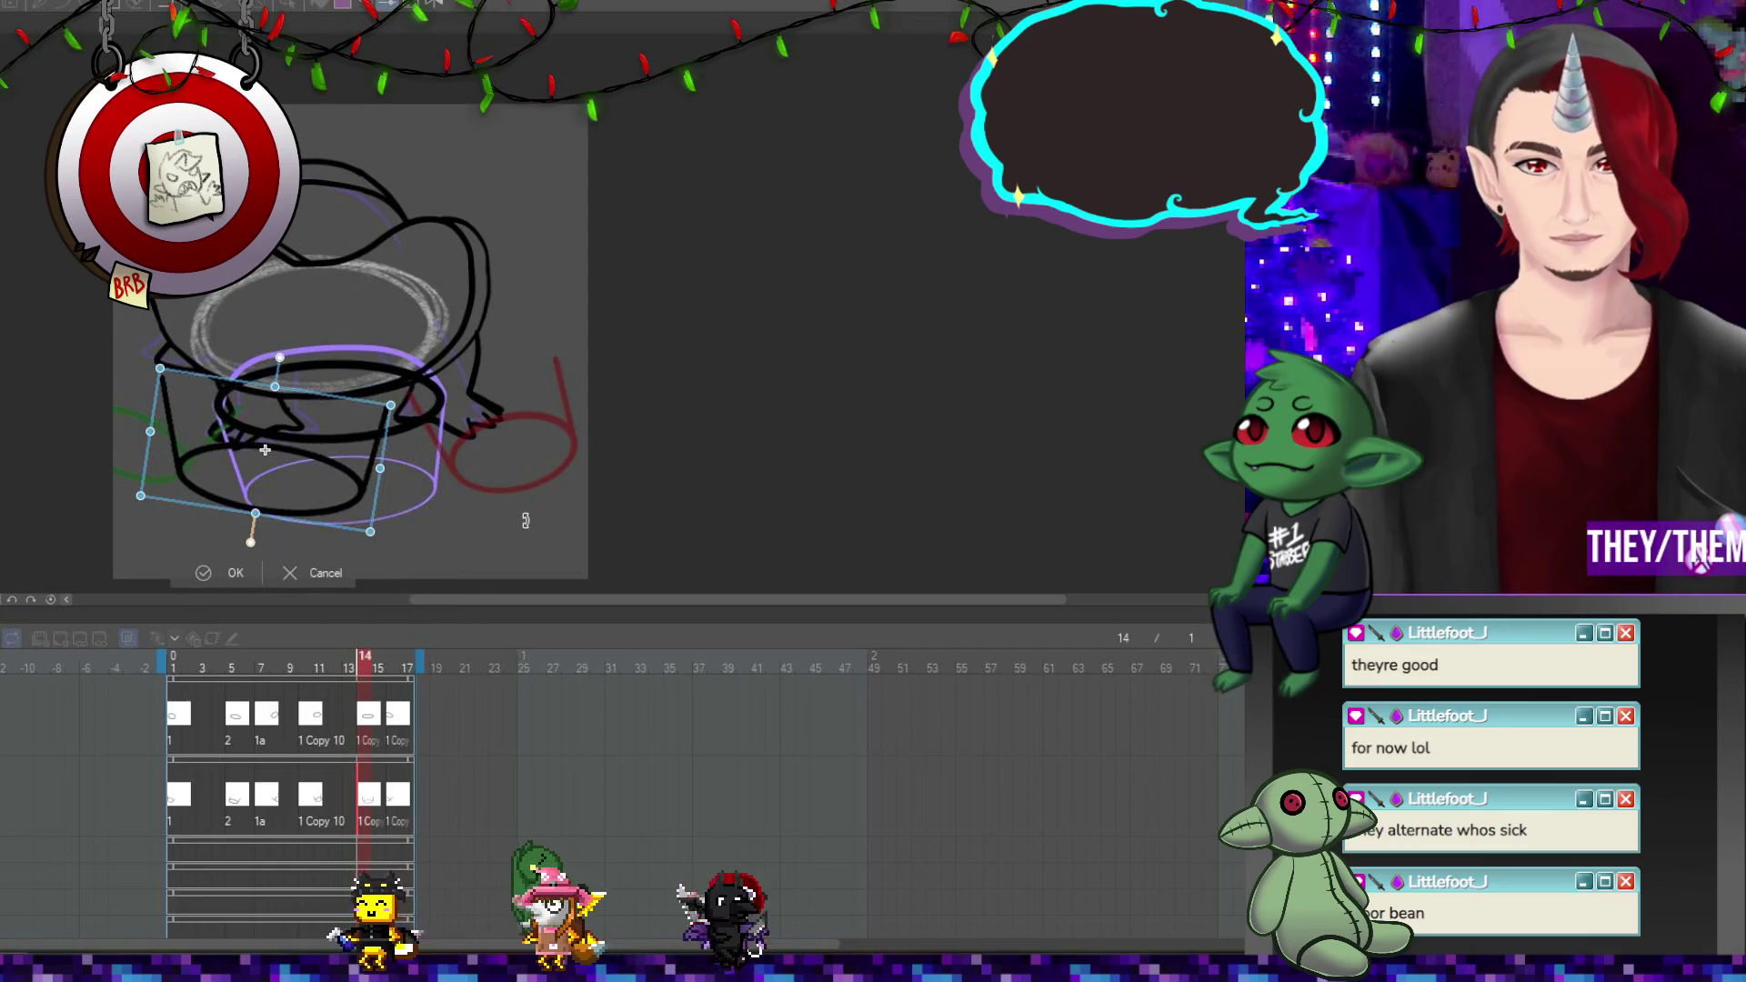
pyautogui.hotkey('ctrl', 'z')
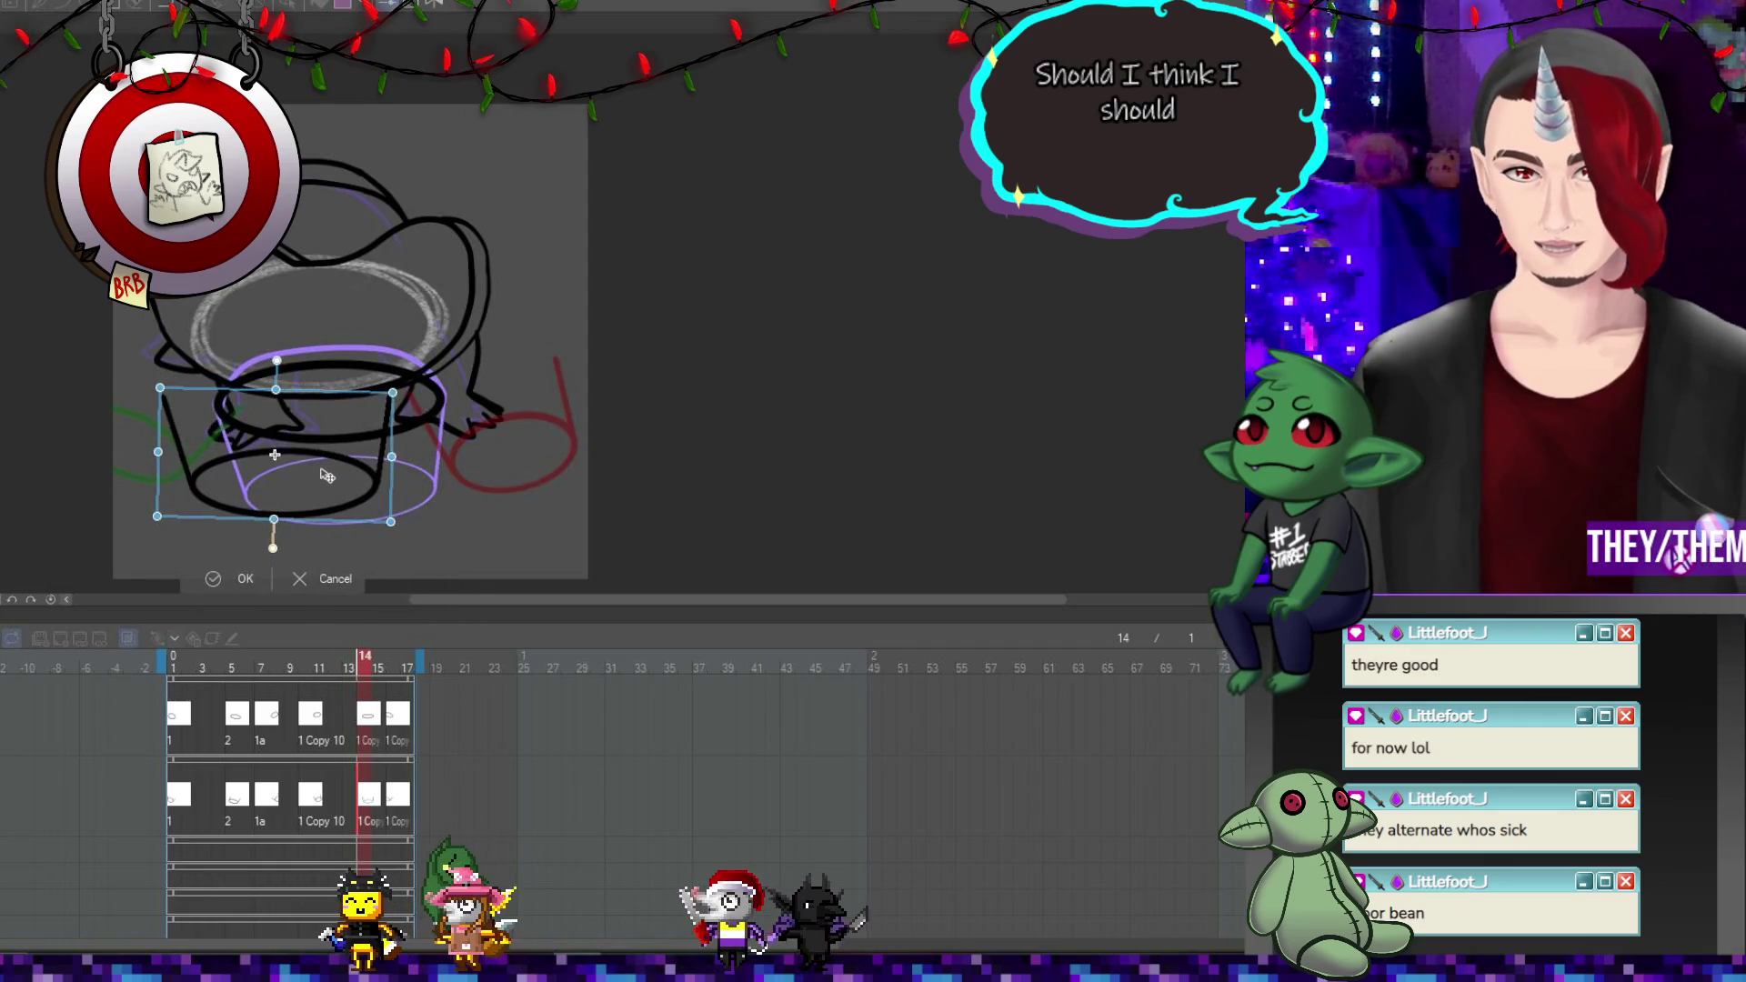
pyautogui.hotkey('ctrl', 'z')
pyautogui.hotkey('ctrl', 't')
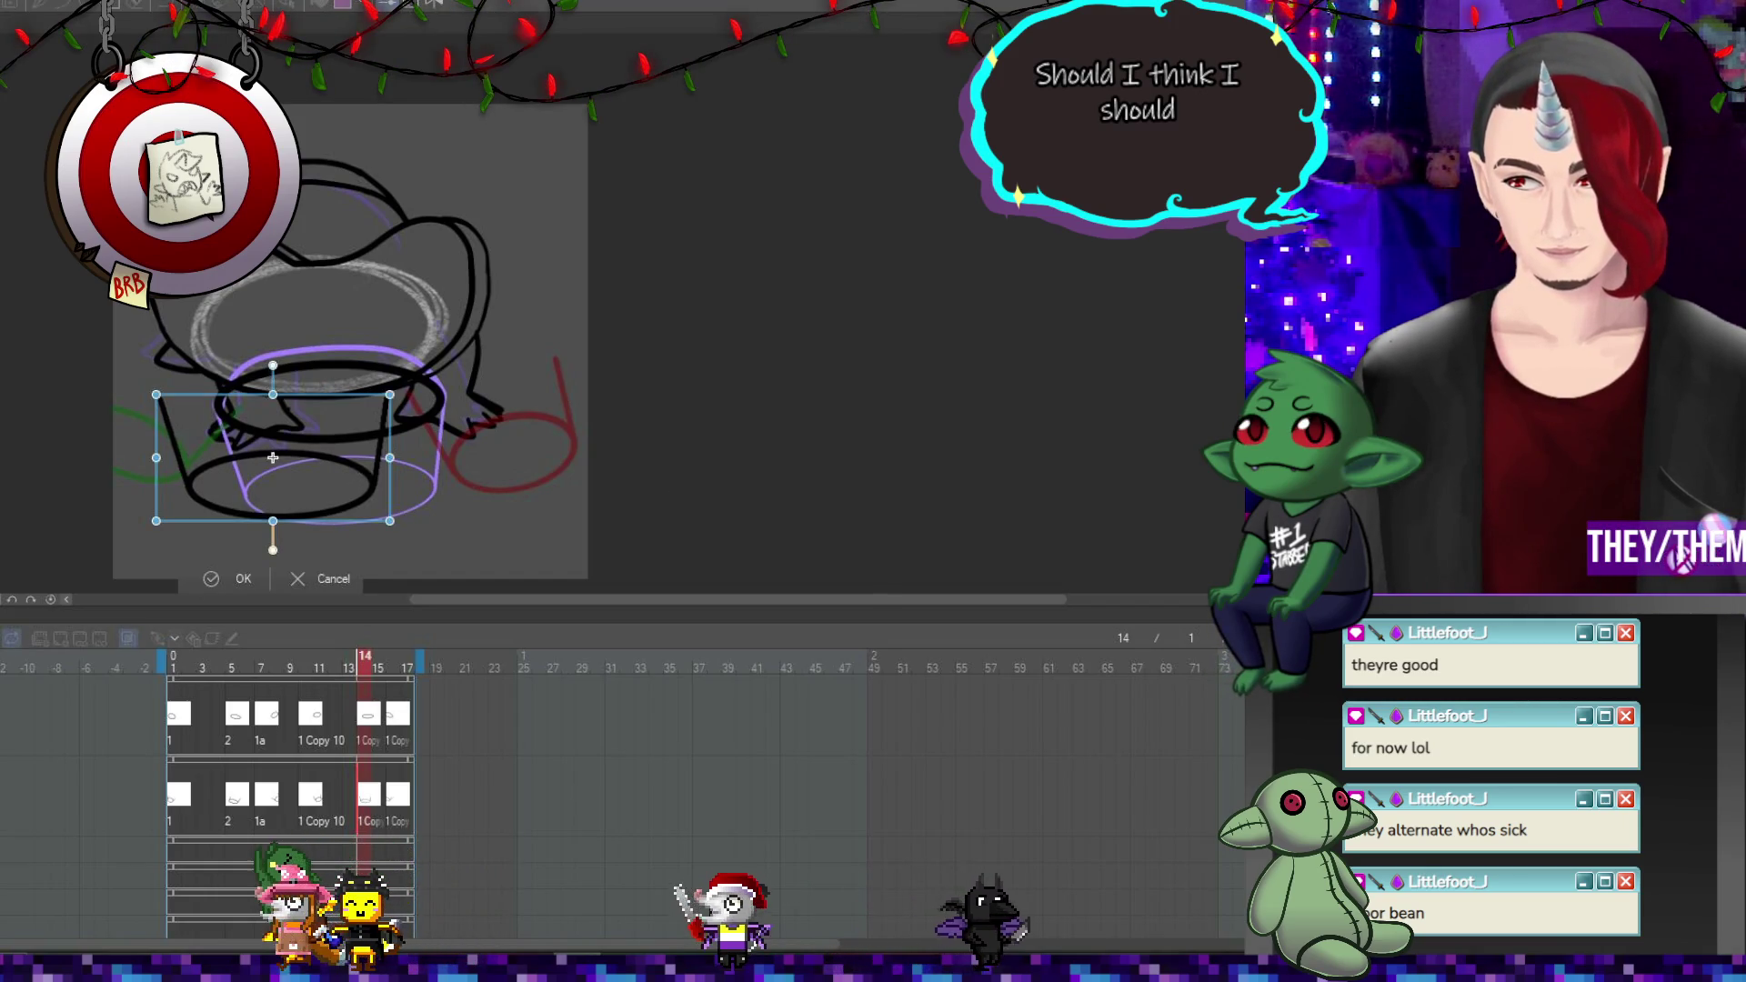
pyautogui.moveTo(156, 397); pyautogui.dragTo(219, 411)
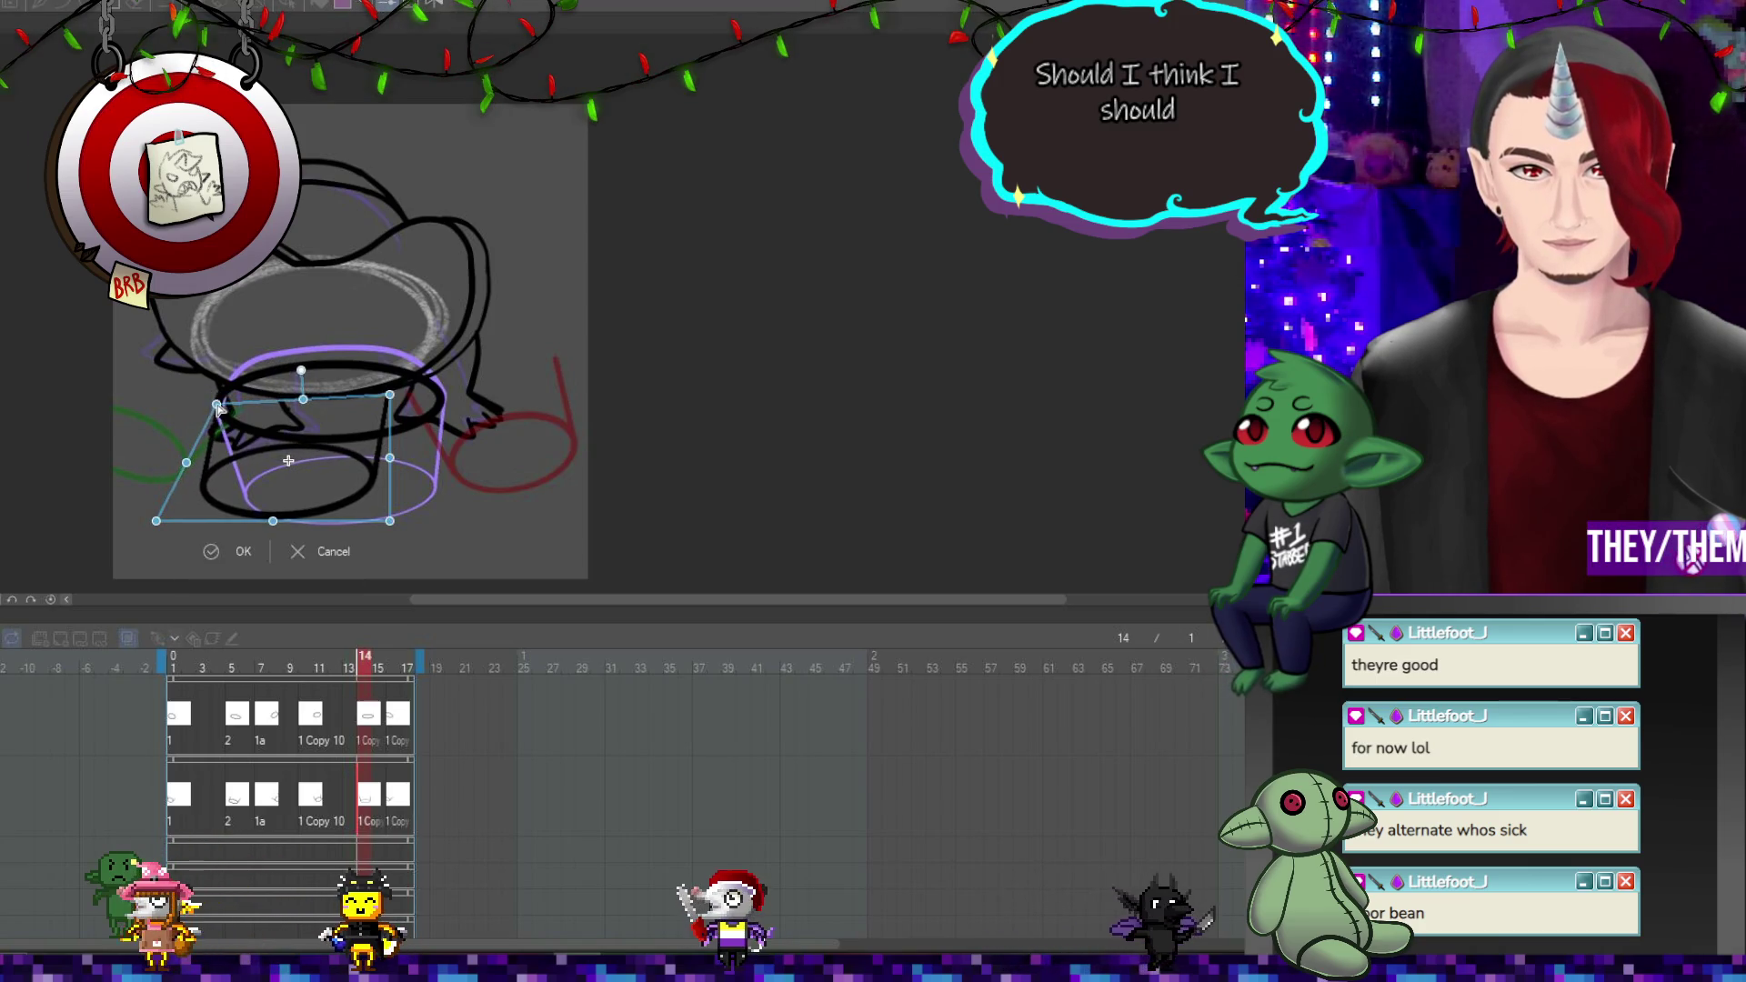
pyautogui.moveTo(389, 458); pyautogui.dragTo(446, 460)
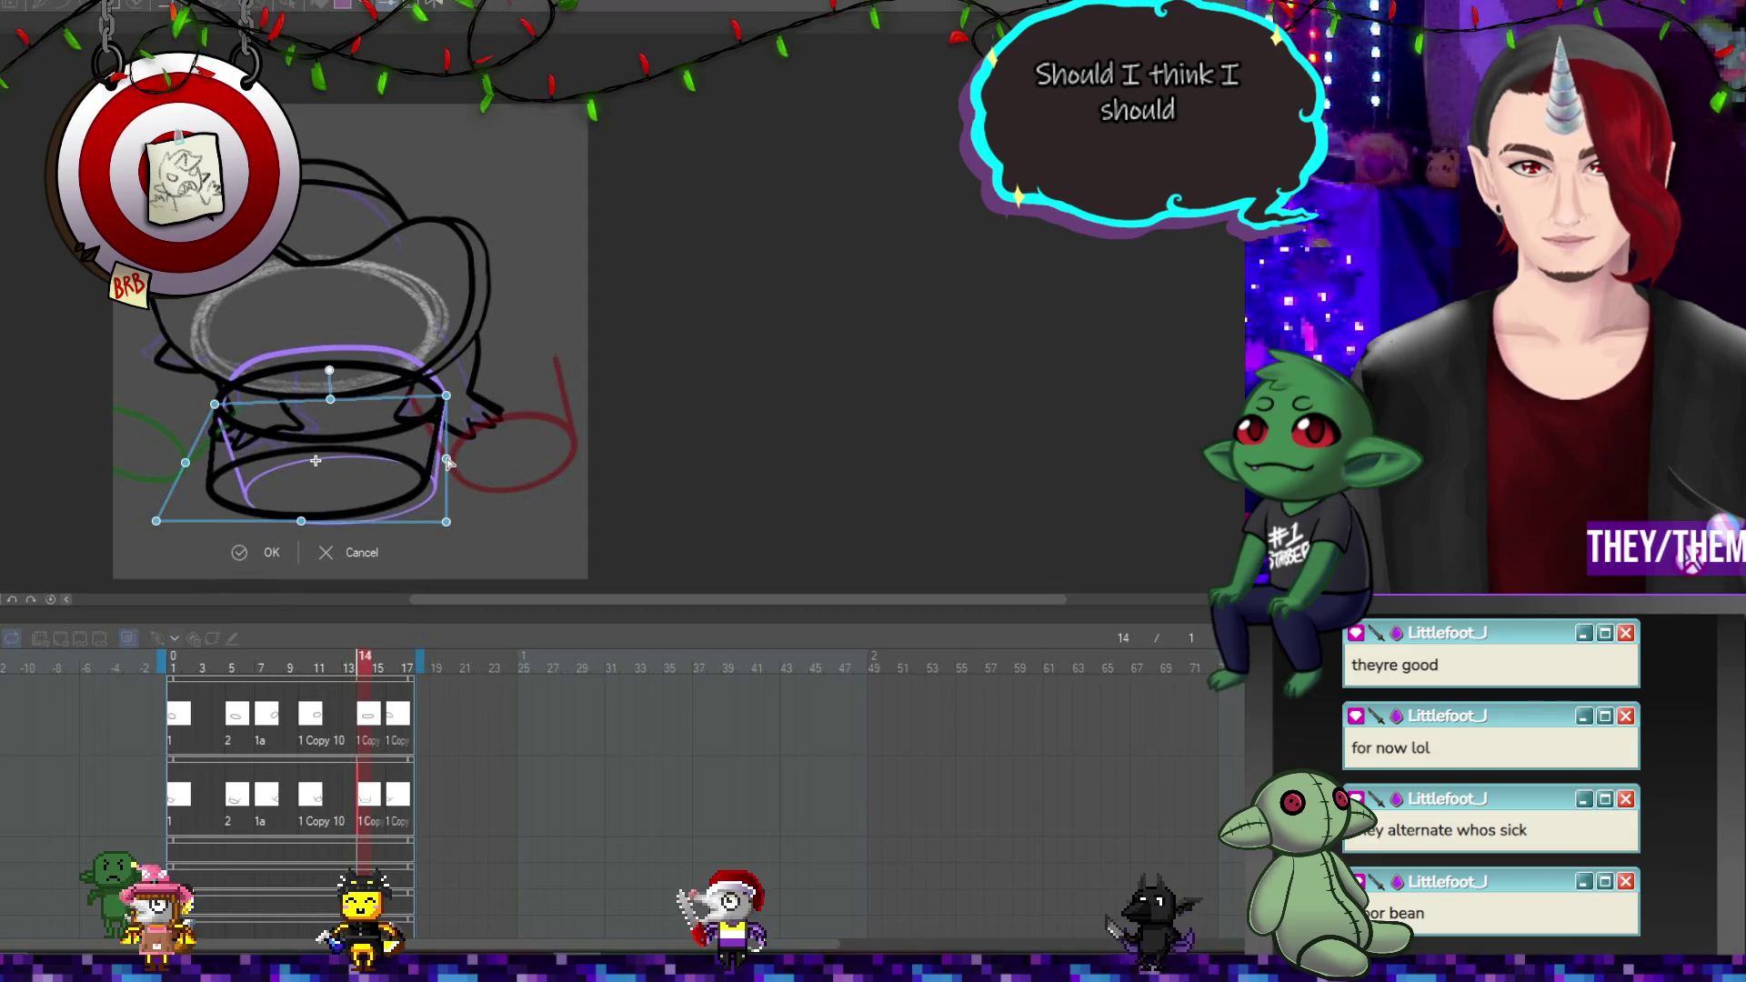
pyautogui.moveTo(299, 525); pyautogui.dragTo(267, 529)
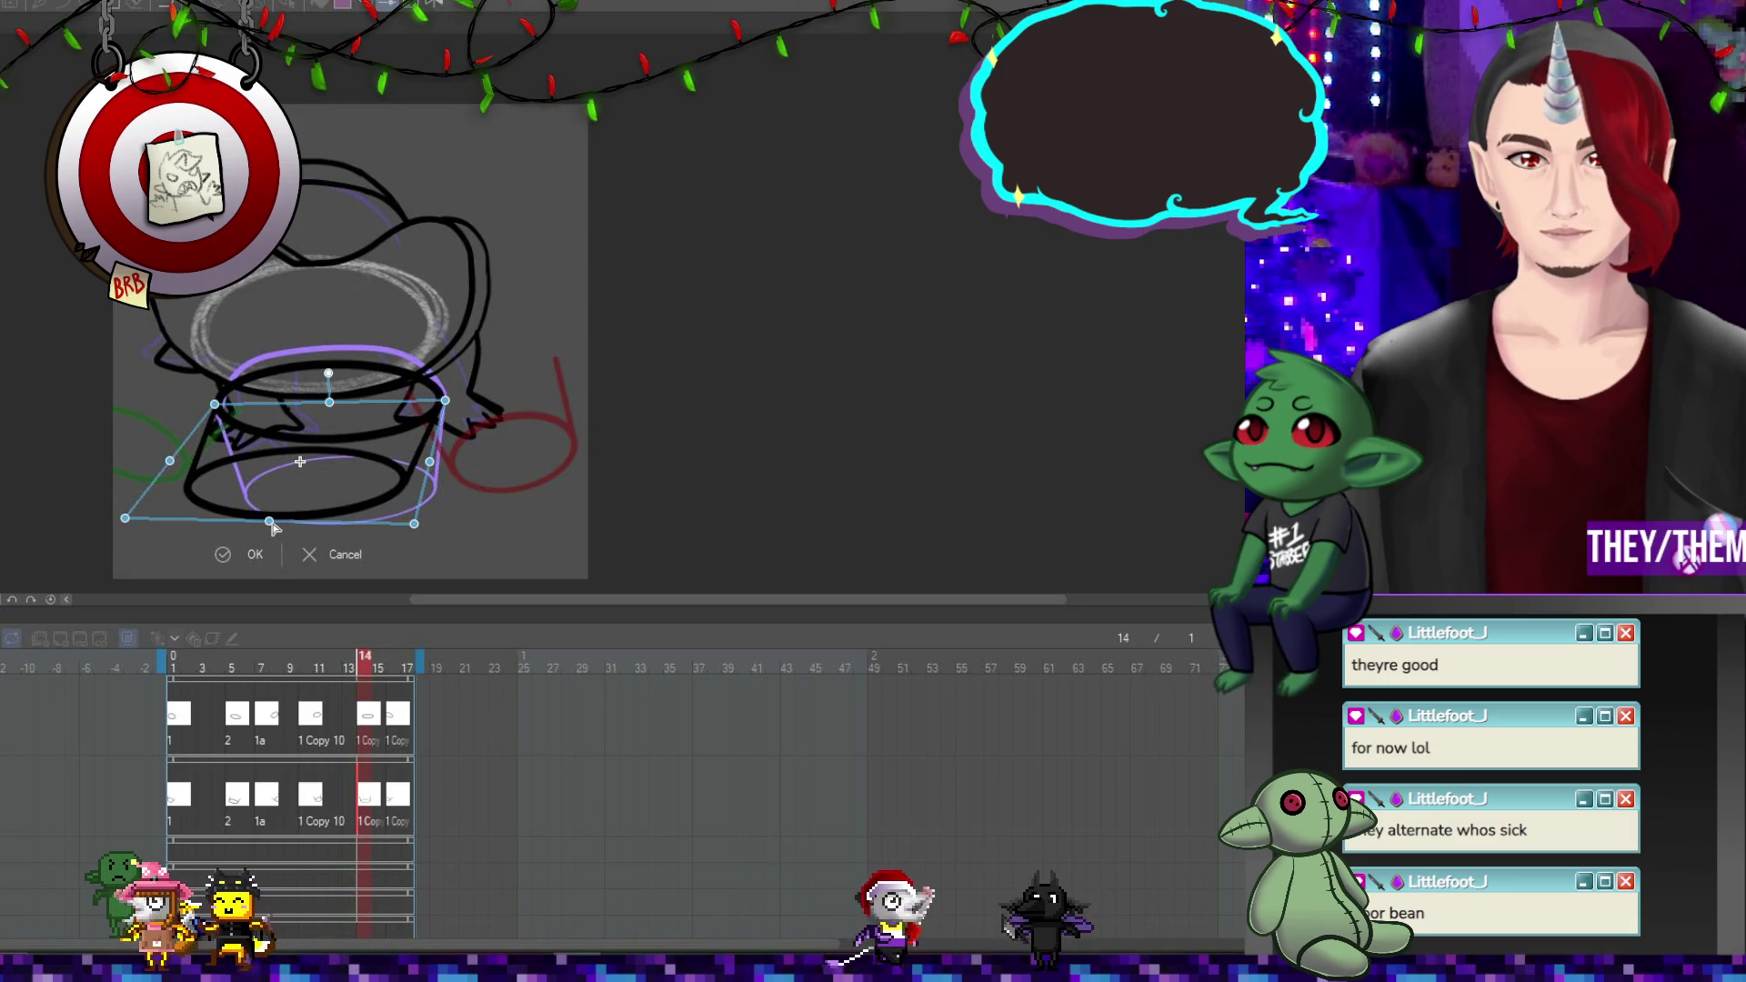
pyautogui.press('Return')
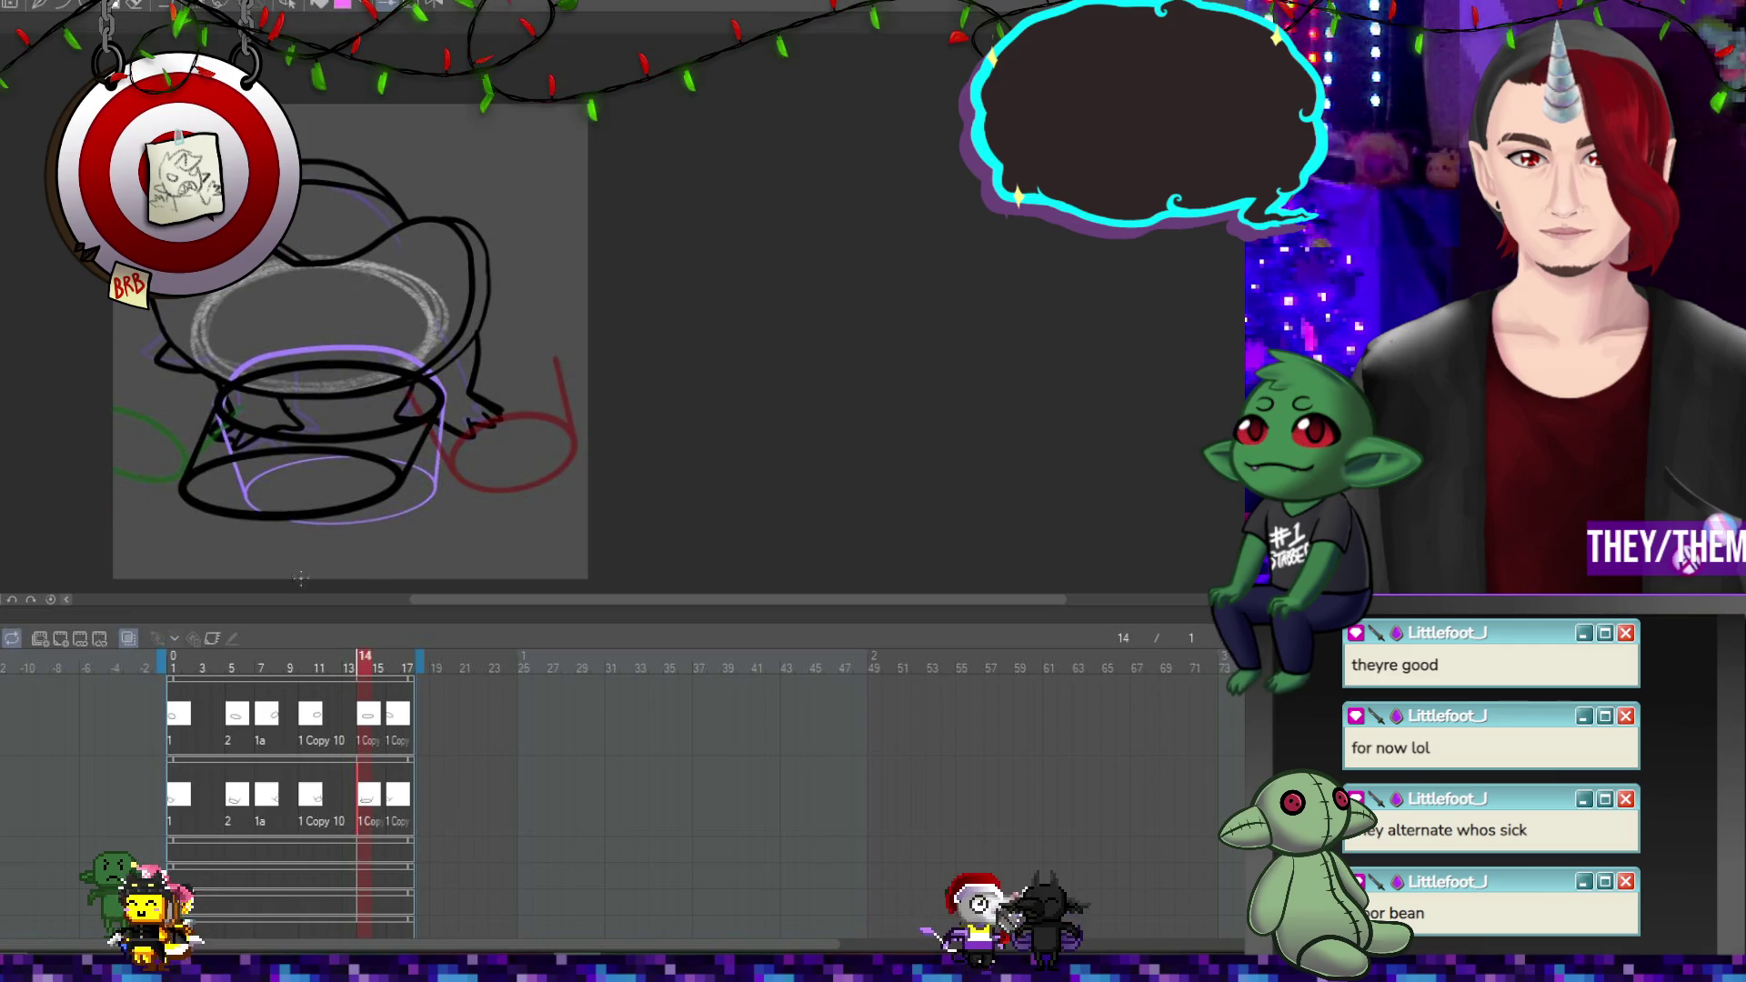
# Play back the animation to check the bucket, reset the canvas rotation, and stop on frame 1.
pyautogui.press('space')
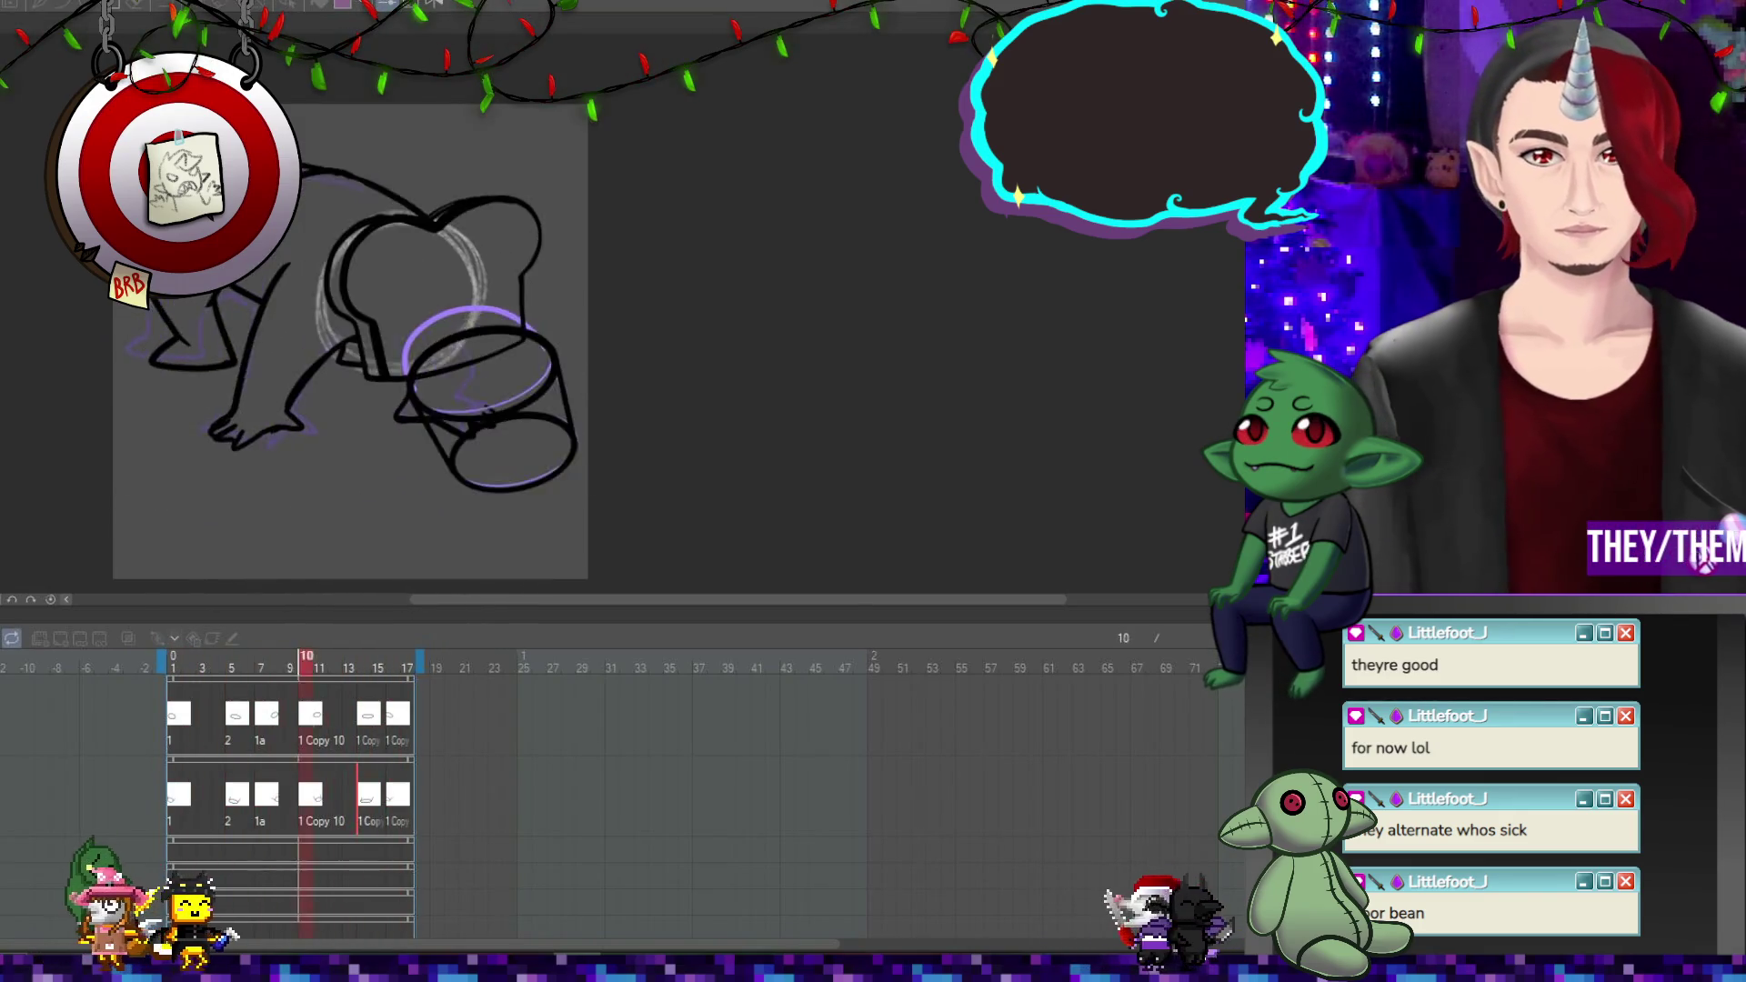
pyautogui.press('space')
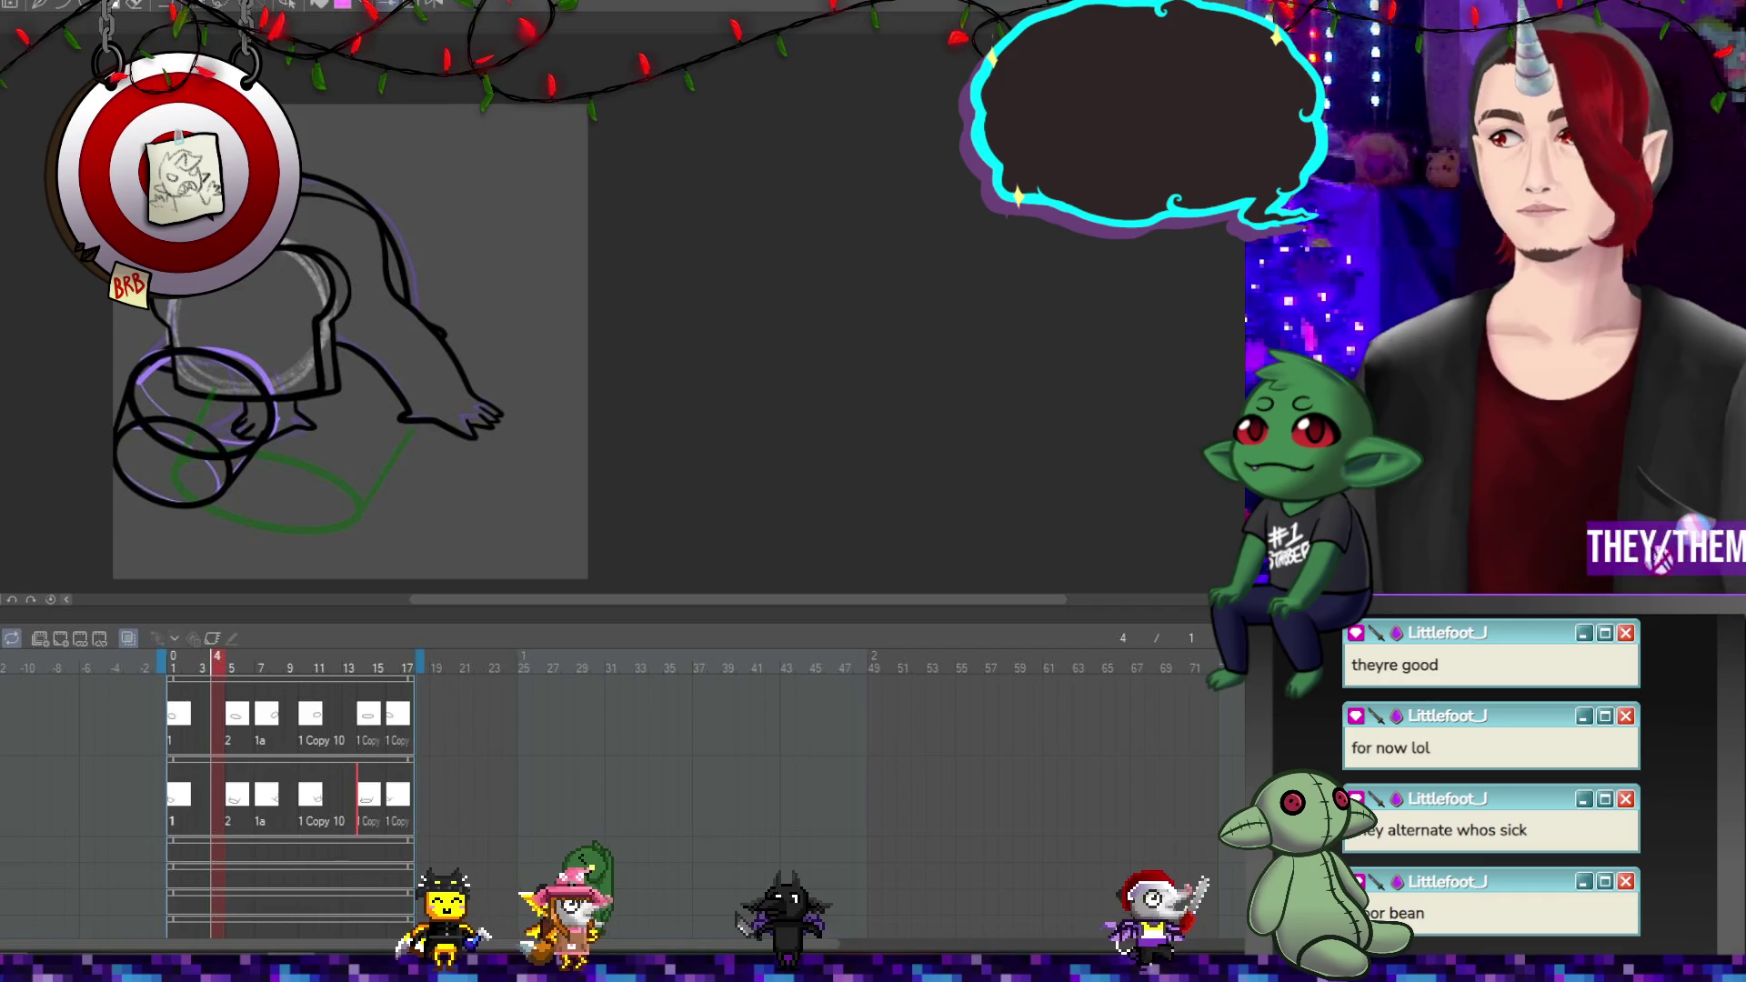
pyautogui.scroll(-1, 300, 344)
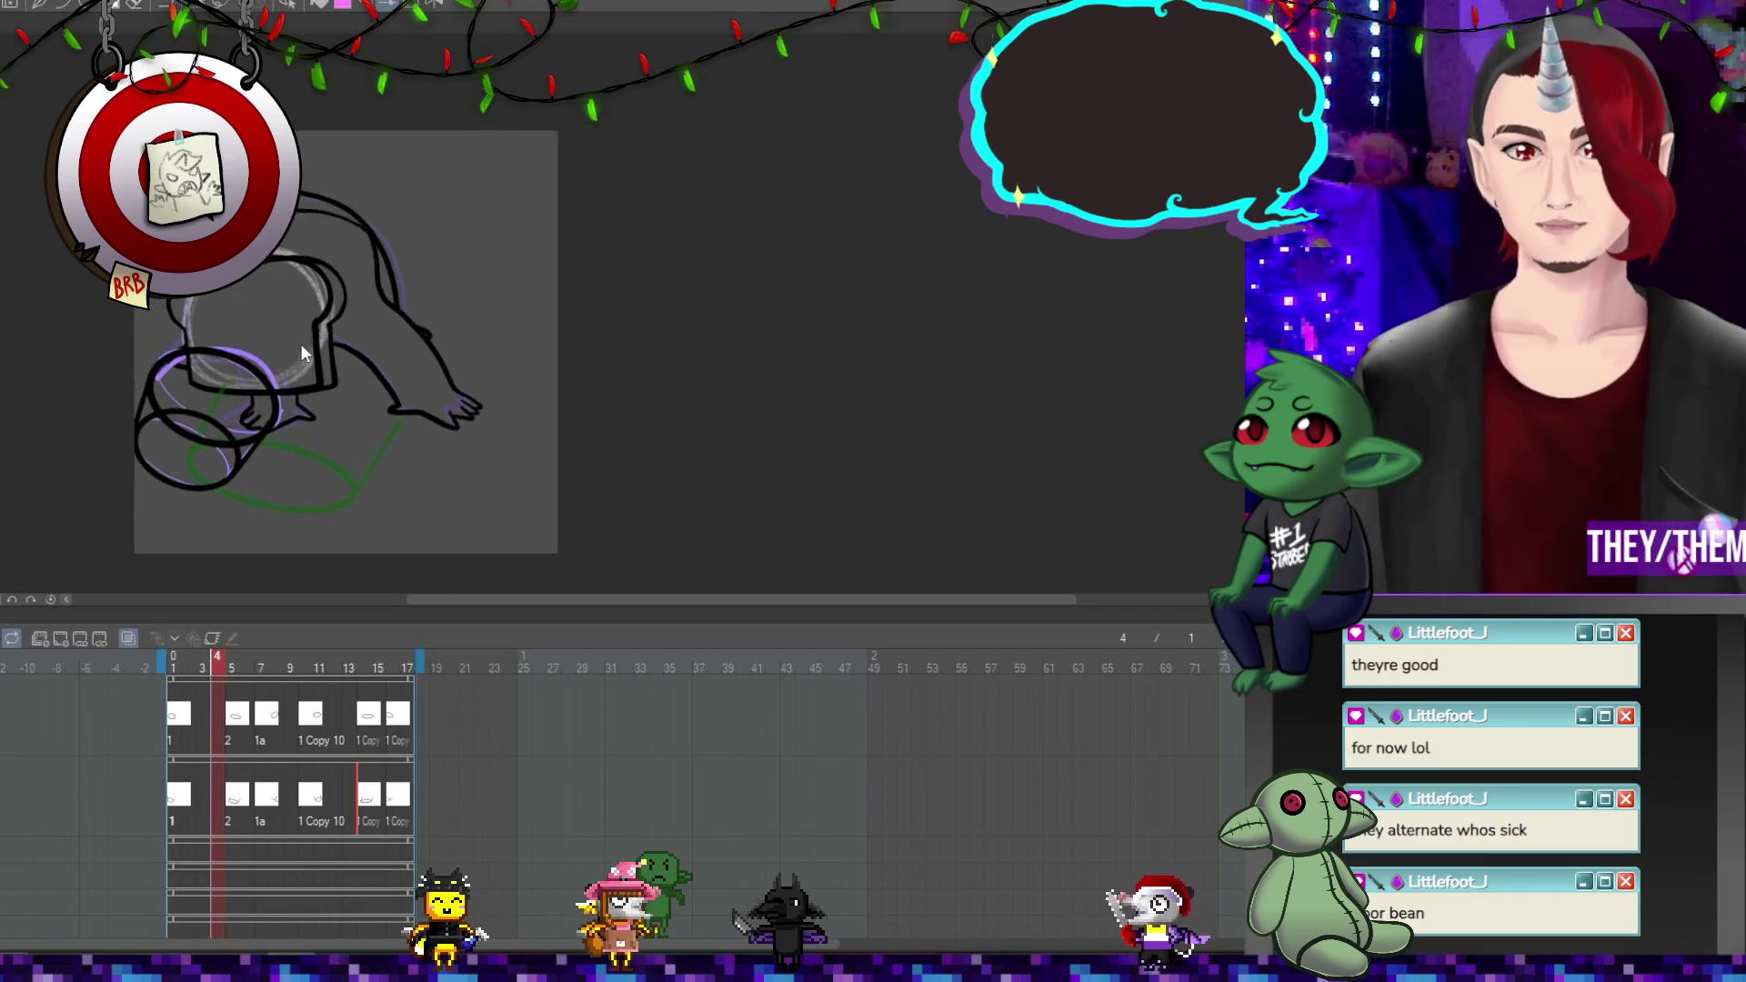
pyautogui.scroll(2, 170, 505)
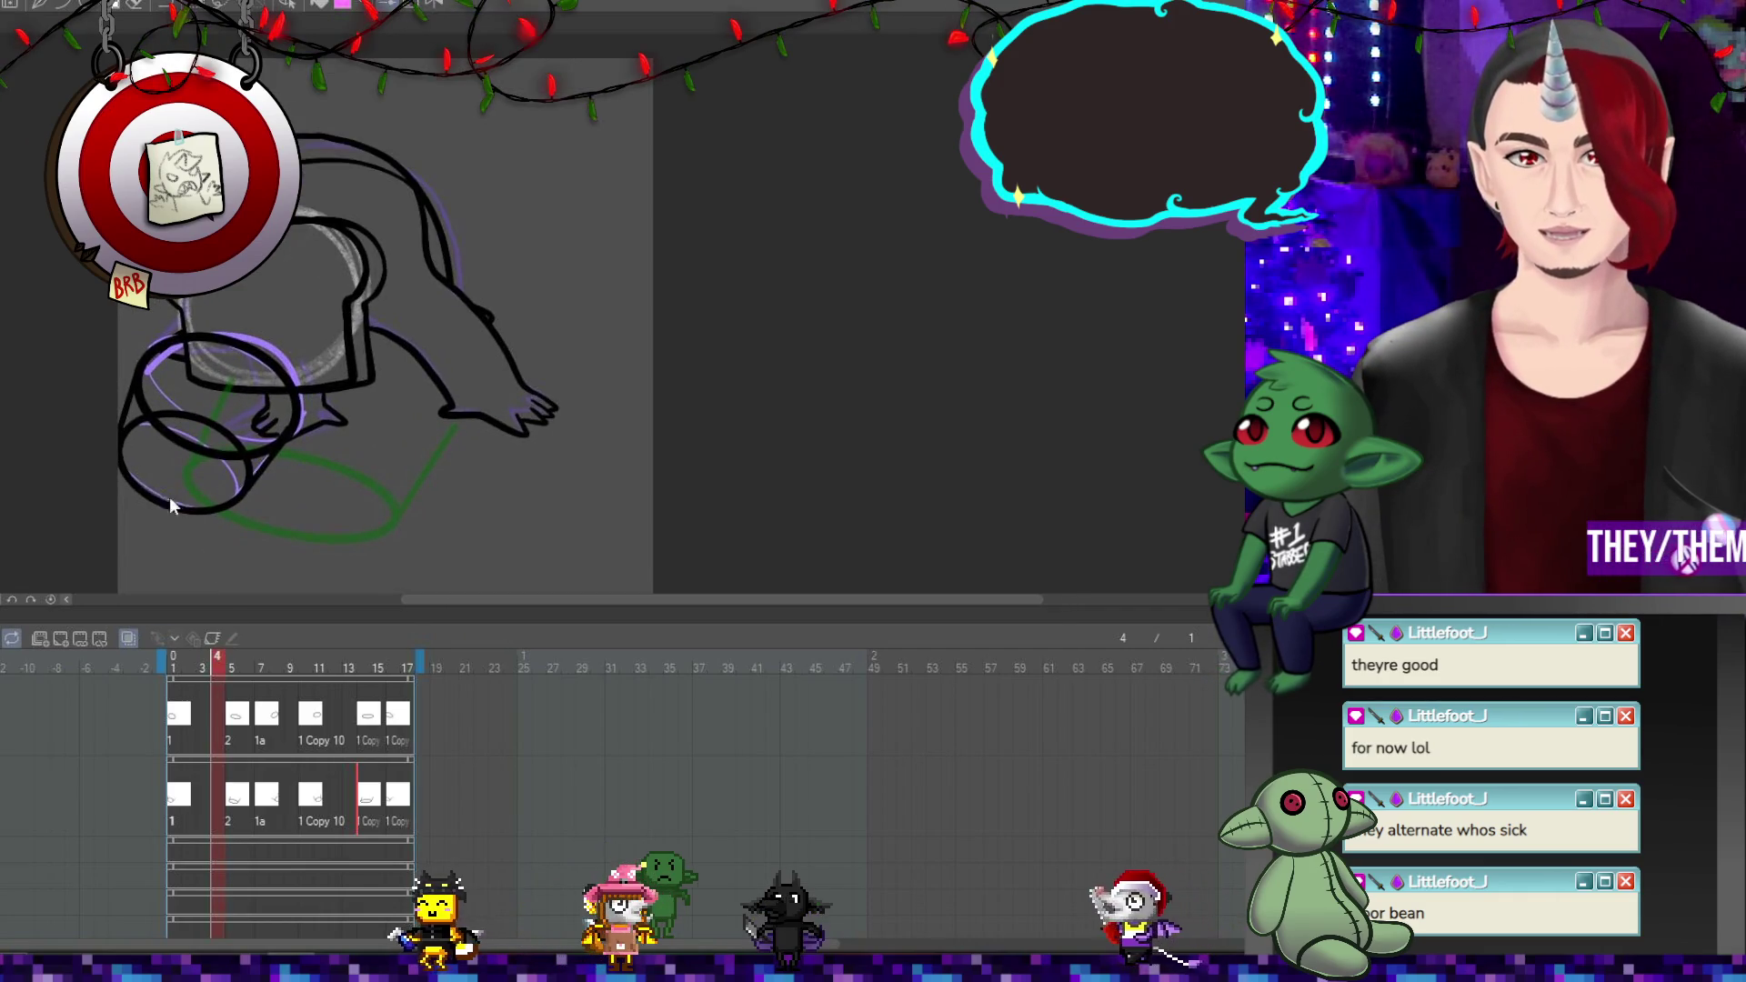
pyautogui.click(50, 599)
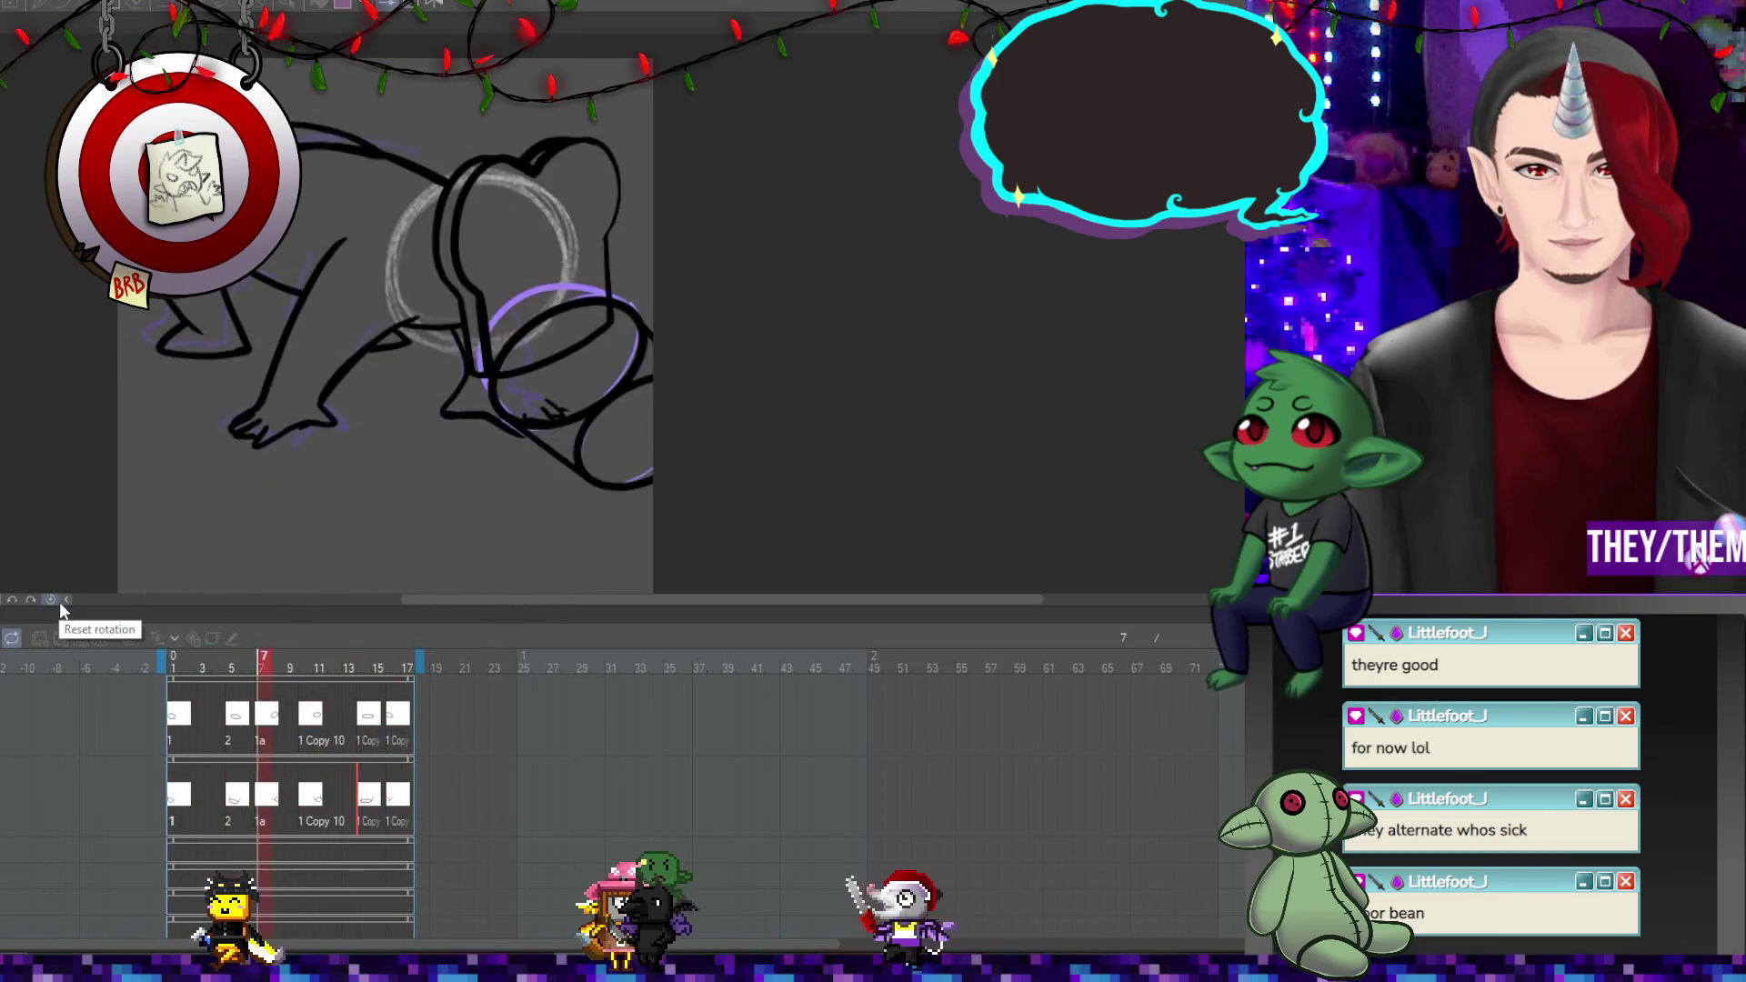
pyautogui.click(14, 648)
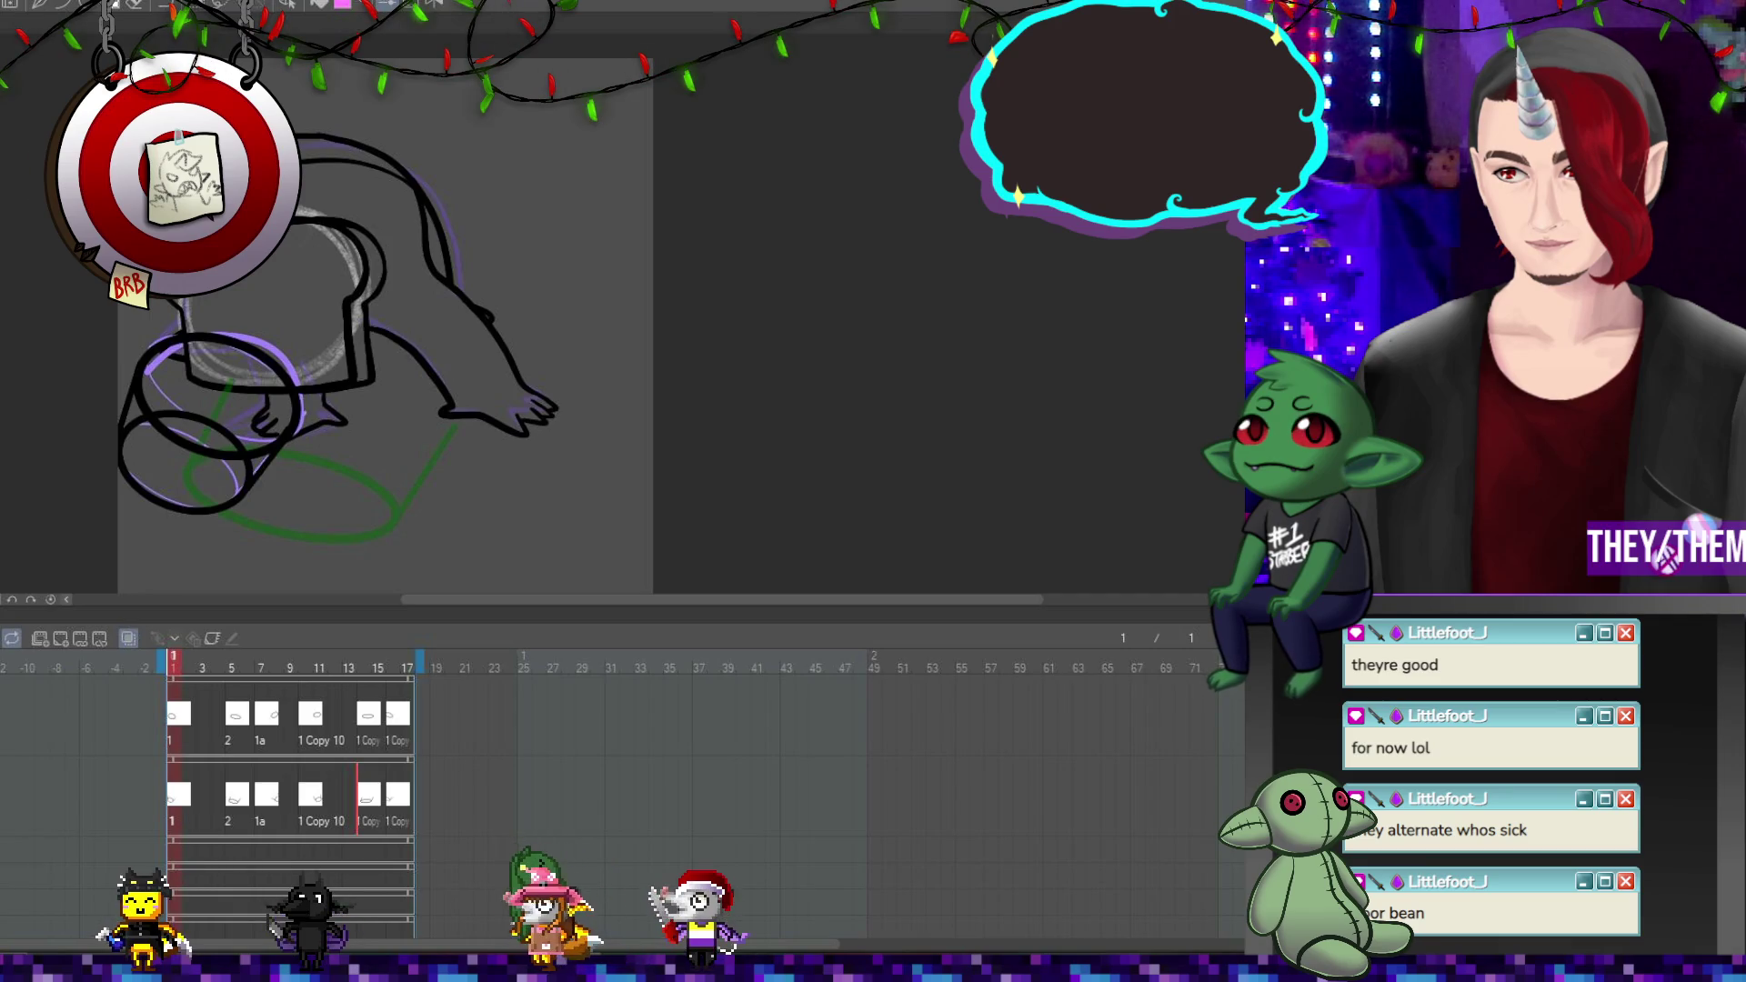
# Add a third animation track with a first cel on frame 1.
pyautogui.moveTo(227, 437)
pyautogui.mouseDown()
pyautogui.moveTo(396, 509)
pyautogui.moveTo(455, 428)
pyautogui.mouseUp()
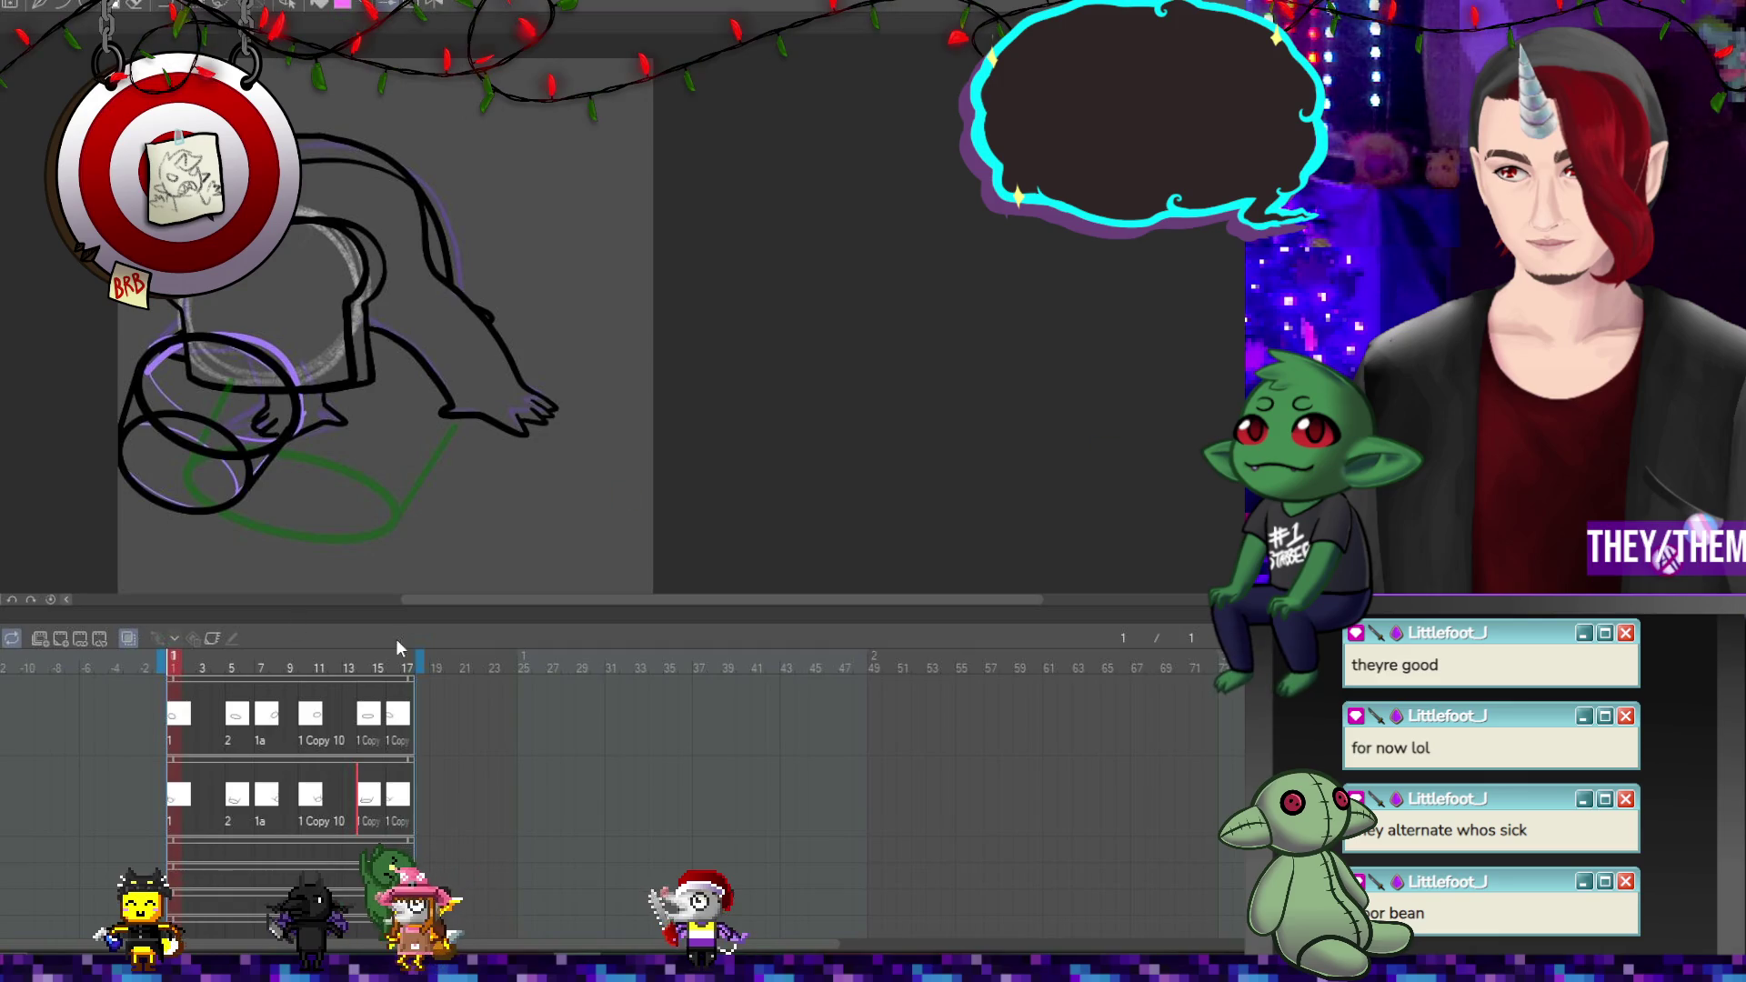
pyautogui.click(47, 636)
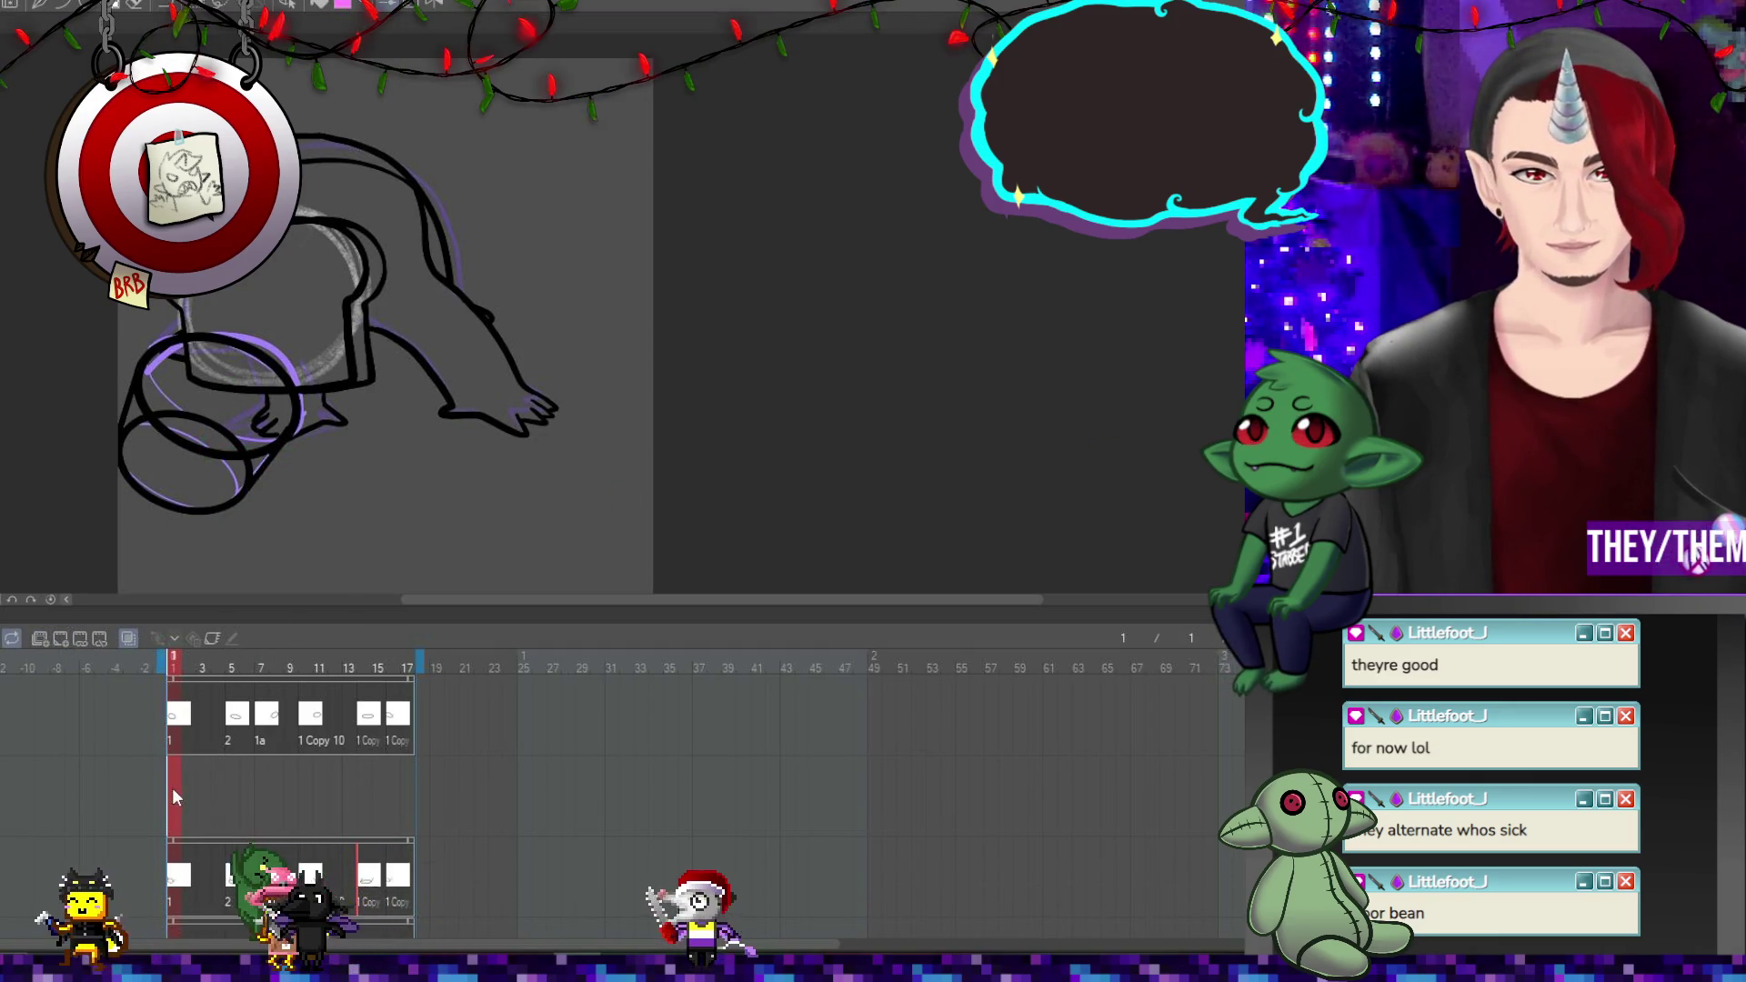
pyautogui.click(61, 636)
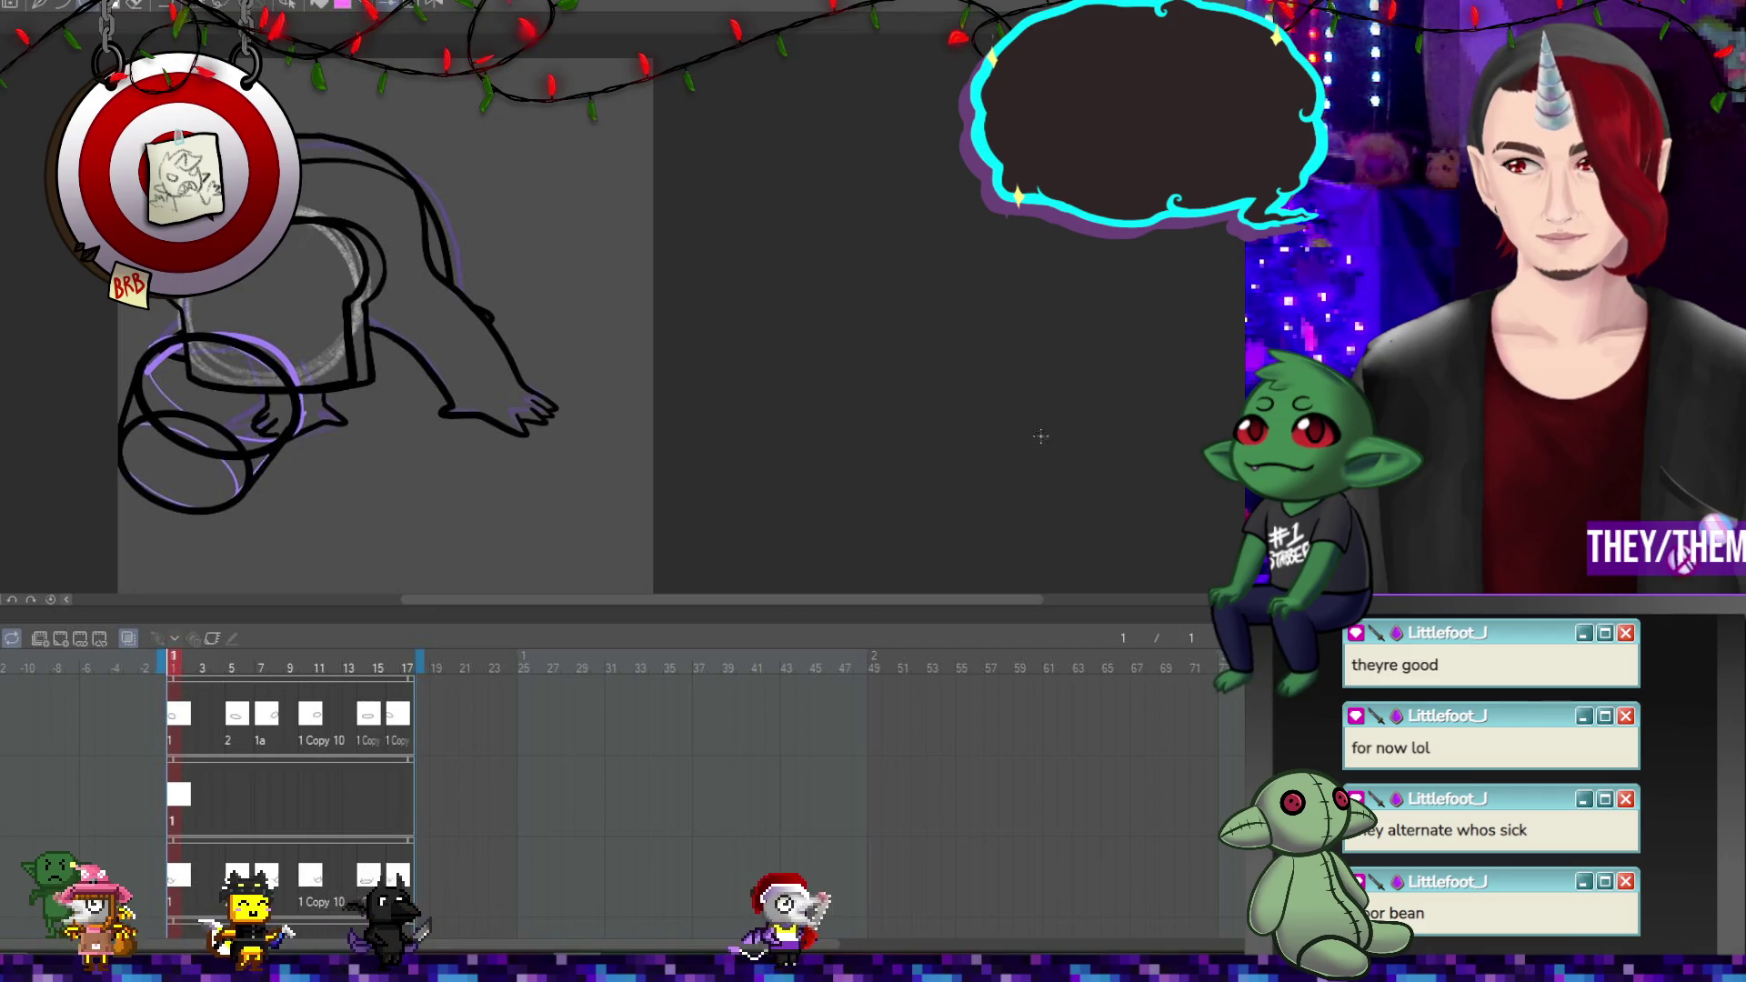
# Draw a green marker ellipse beneath the creature, undoing and restoring the curved stroke.
pyautogui.moveTo(273, 387); pyautogui.dragTo(321, 443)
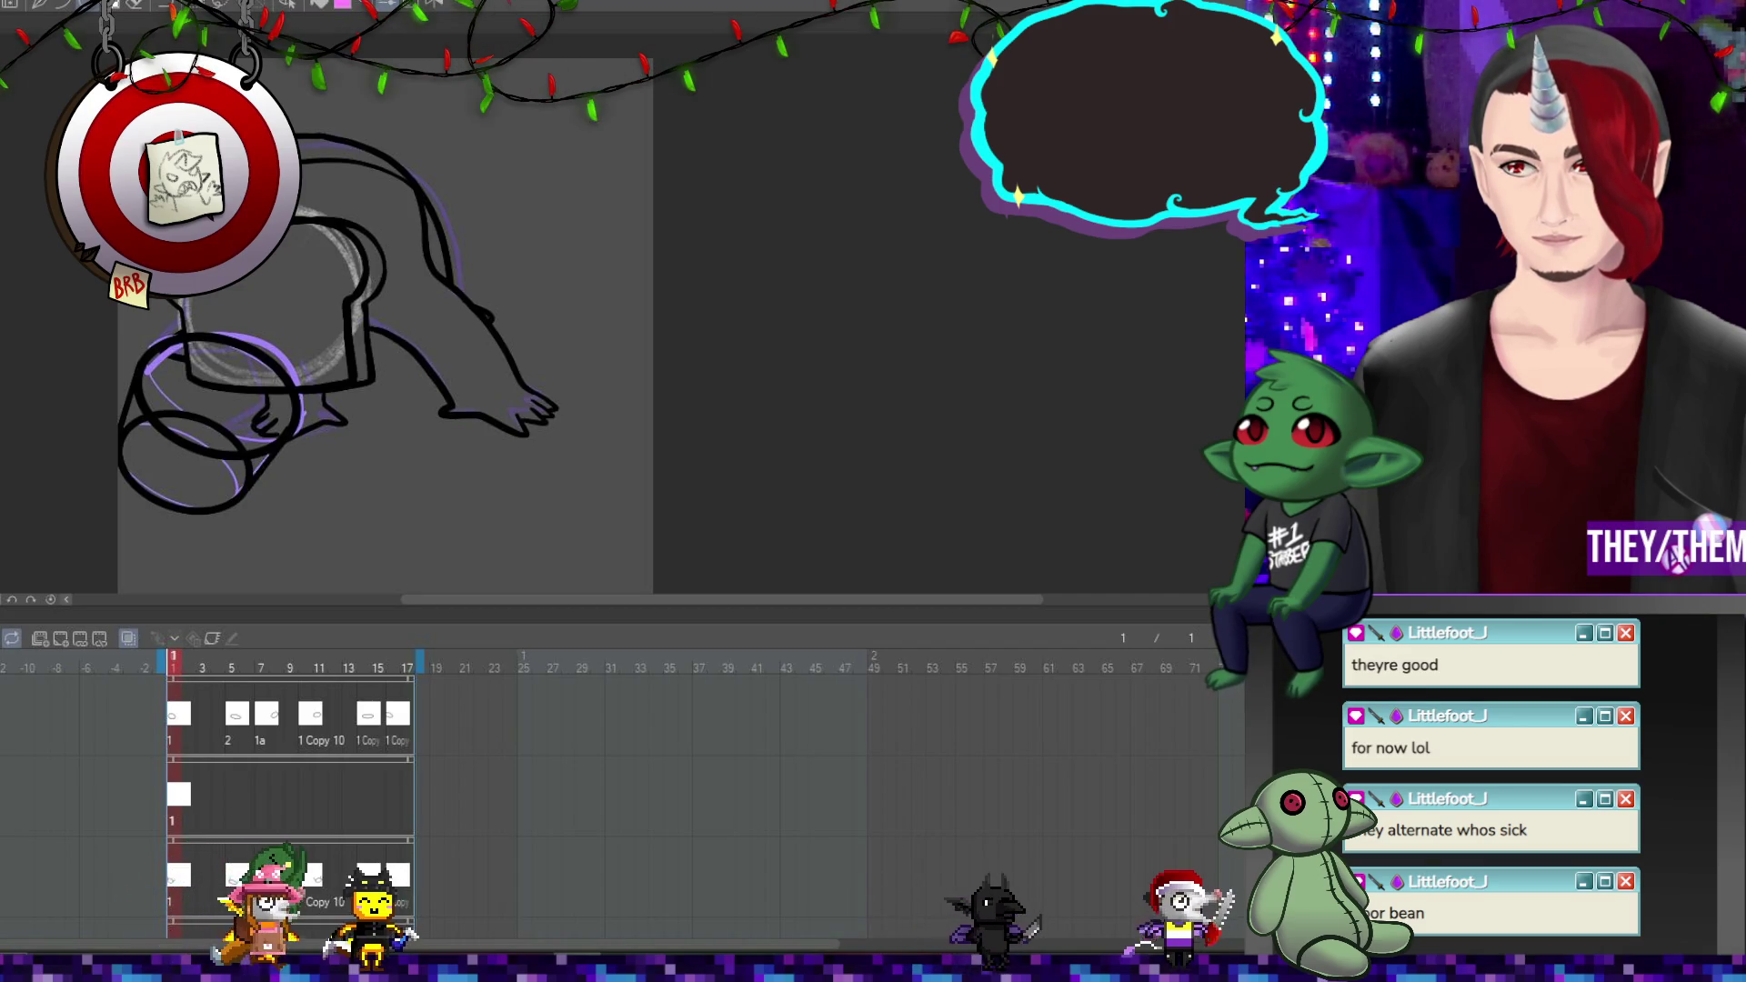
pyautogui.moveTo(373, 359); pyautogui.dragTo(443, 443)
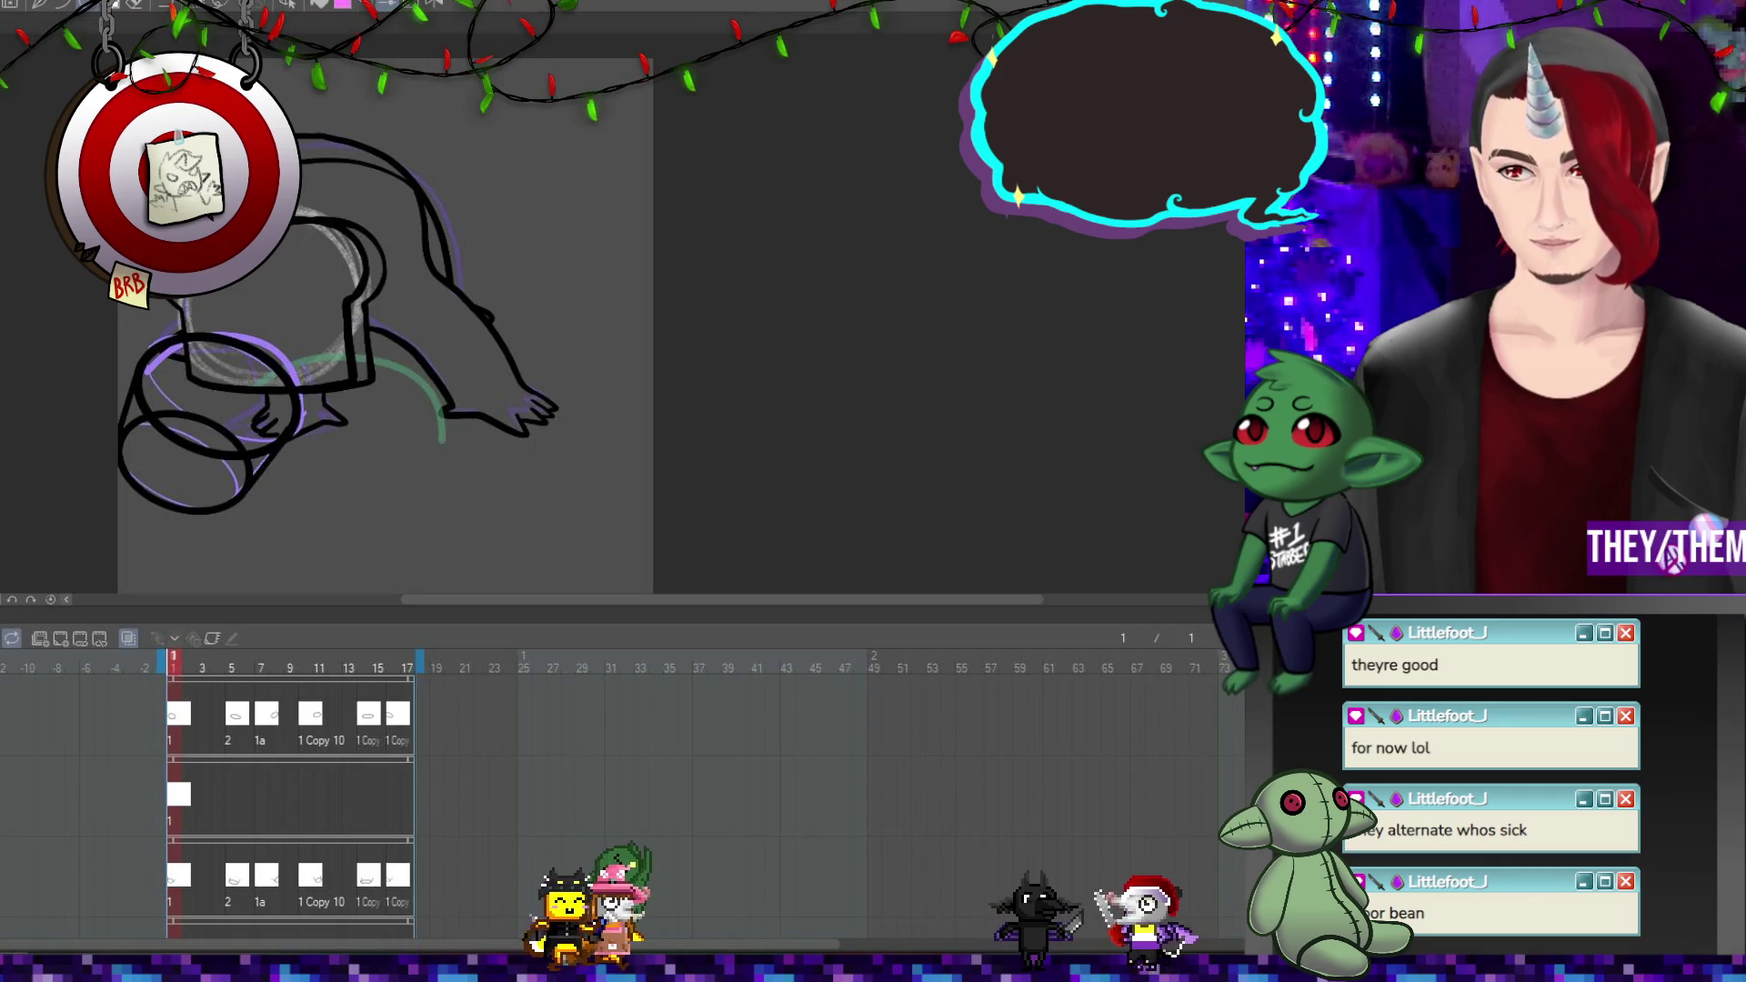
pyautogui.hotkey('ctrl', 'v')
pyautogui.hotkey('ctrl', 'z')
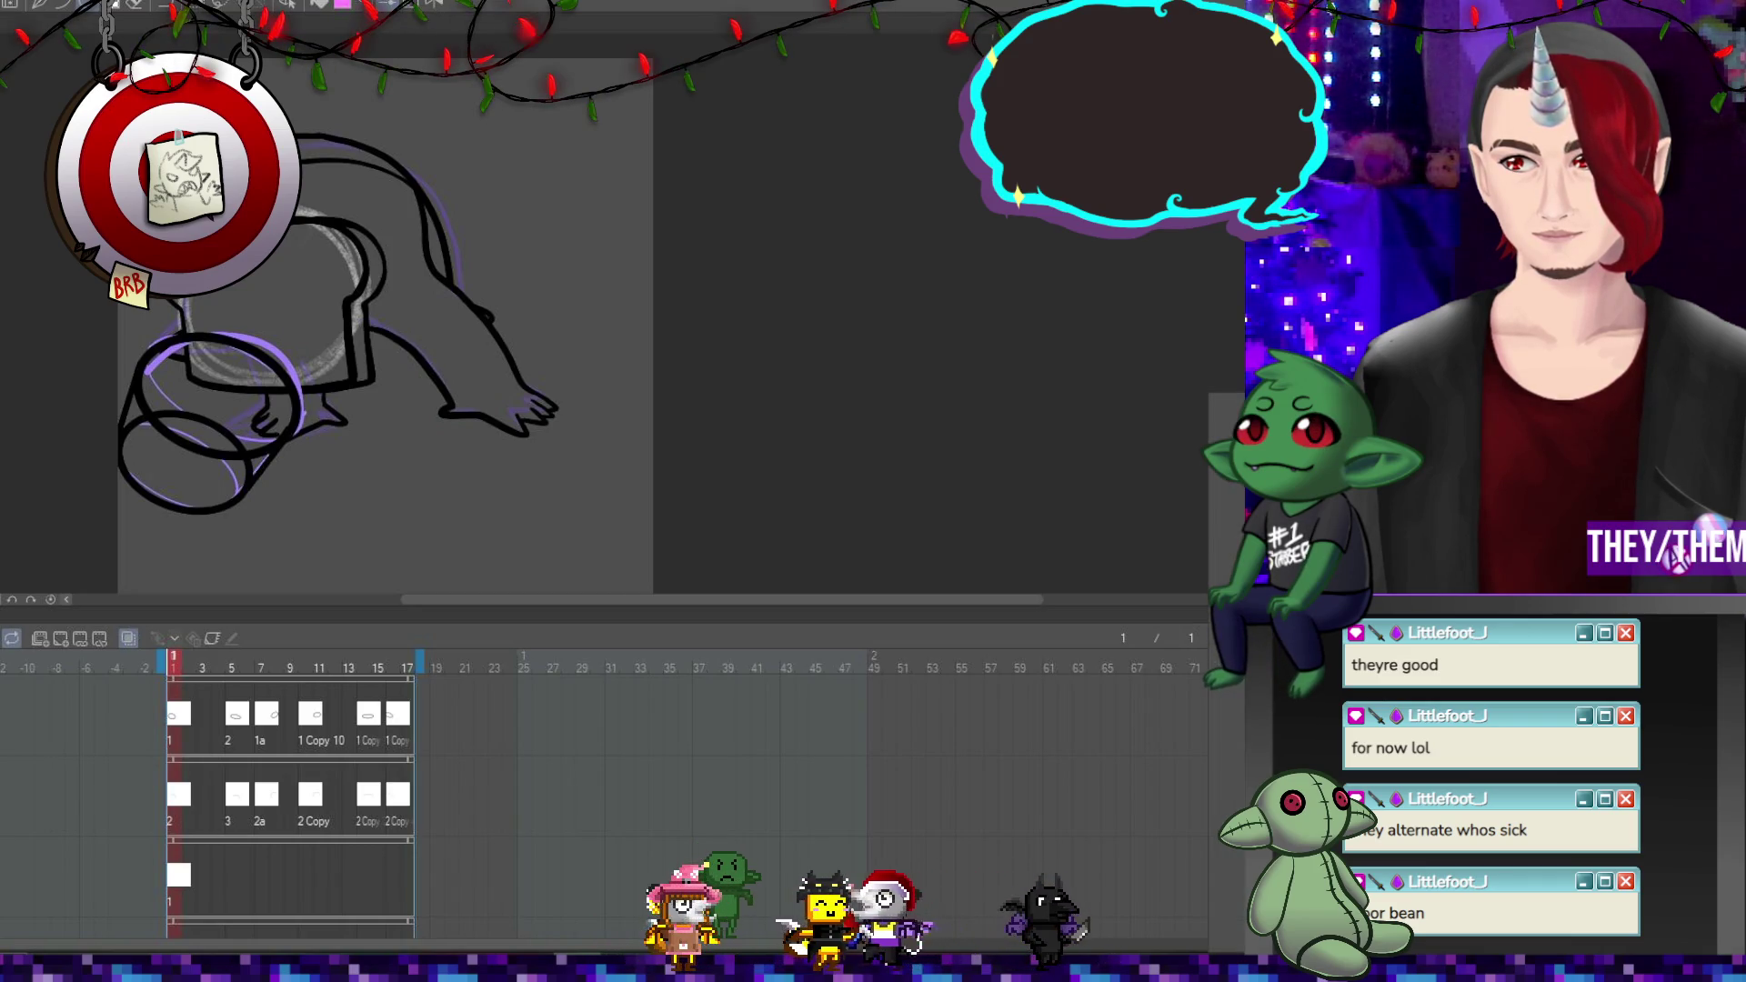
pyautogui.hotkey('ctrl', 'y')
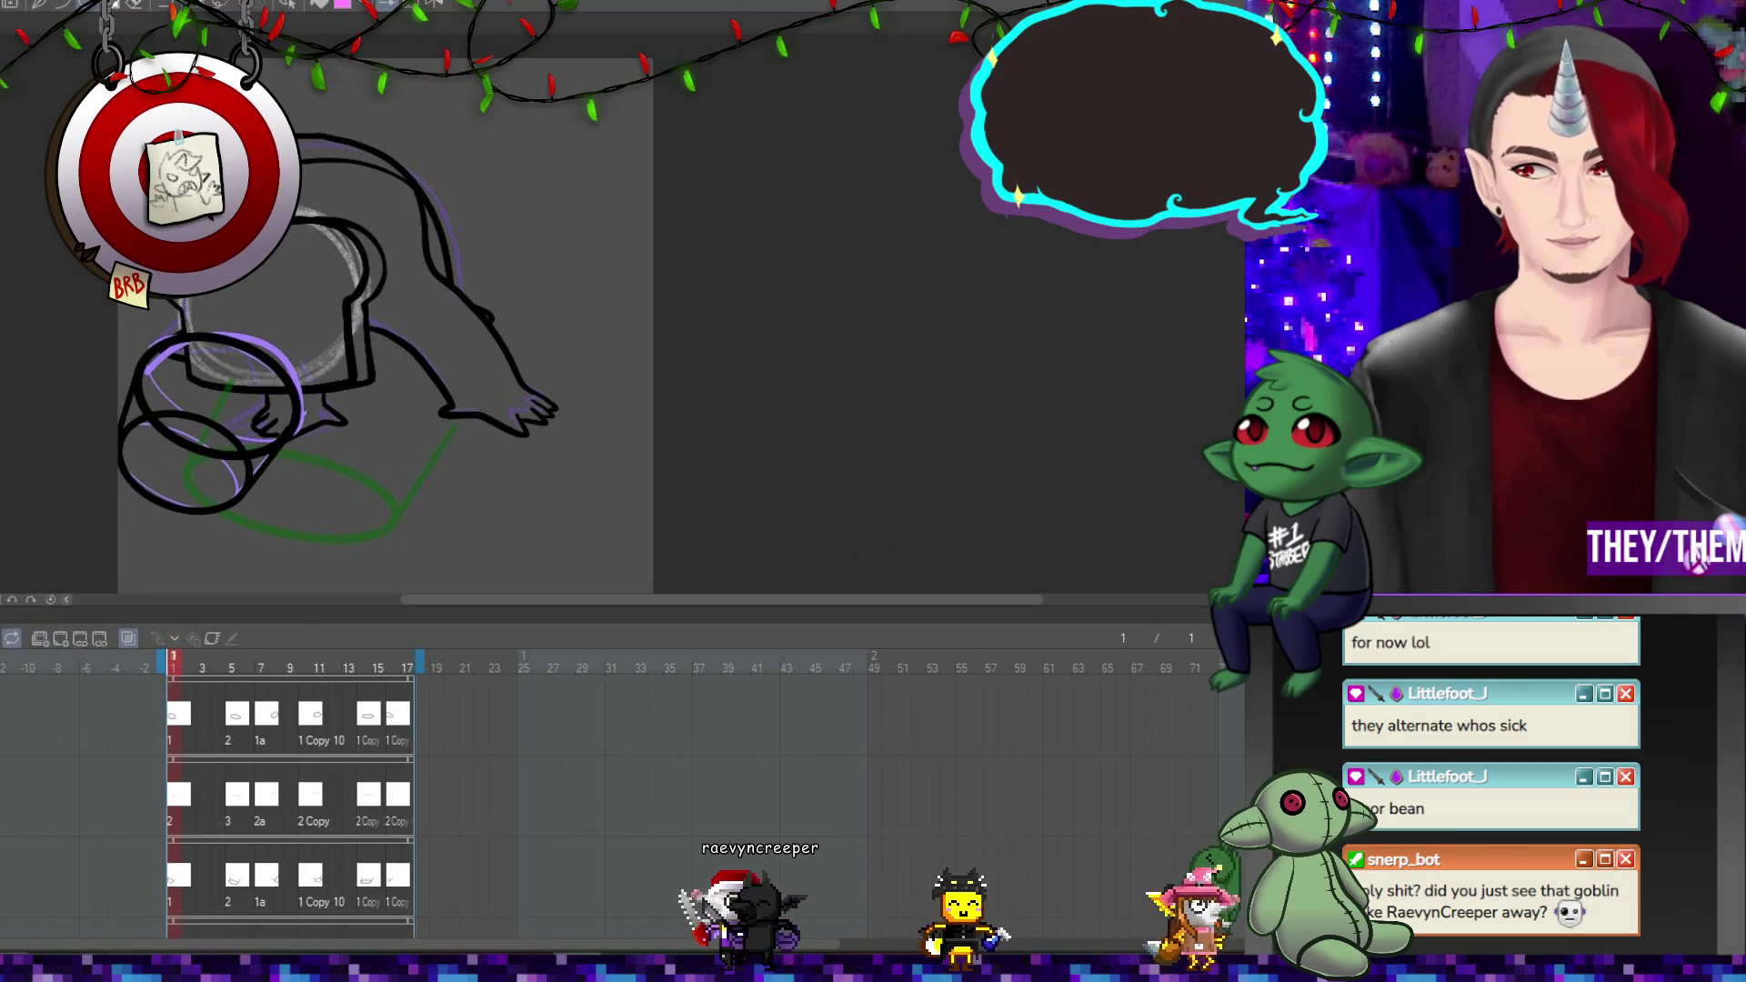
pyautogui.rightClick(1205, 395)
# Add a raster layer named Layer 3 with Color expression and Normal blending.
pyautogui.moveTo(1273, 432)
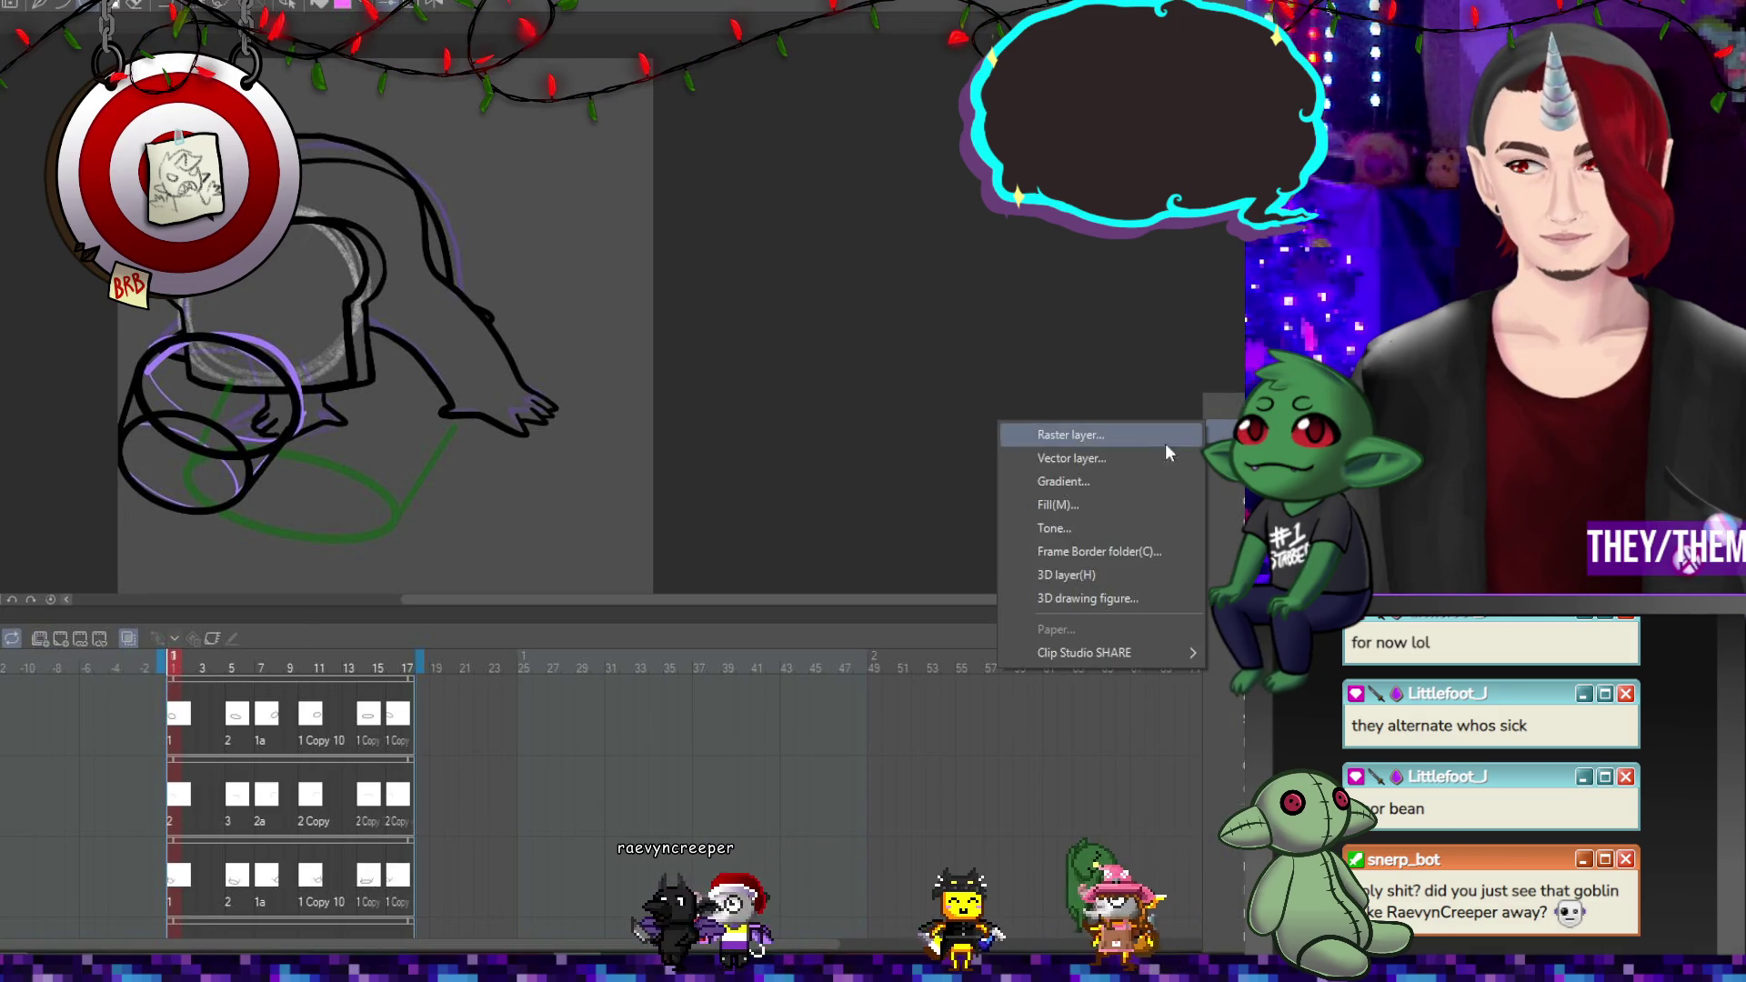
pyautogui.click(1117, 440)
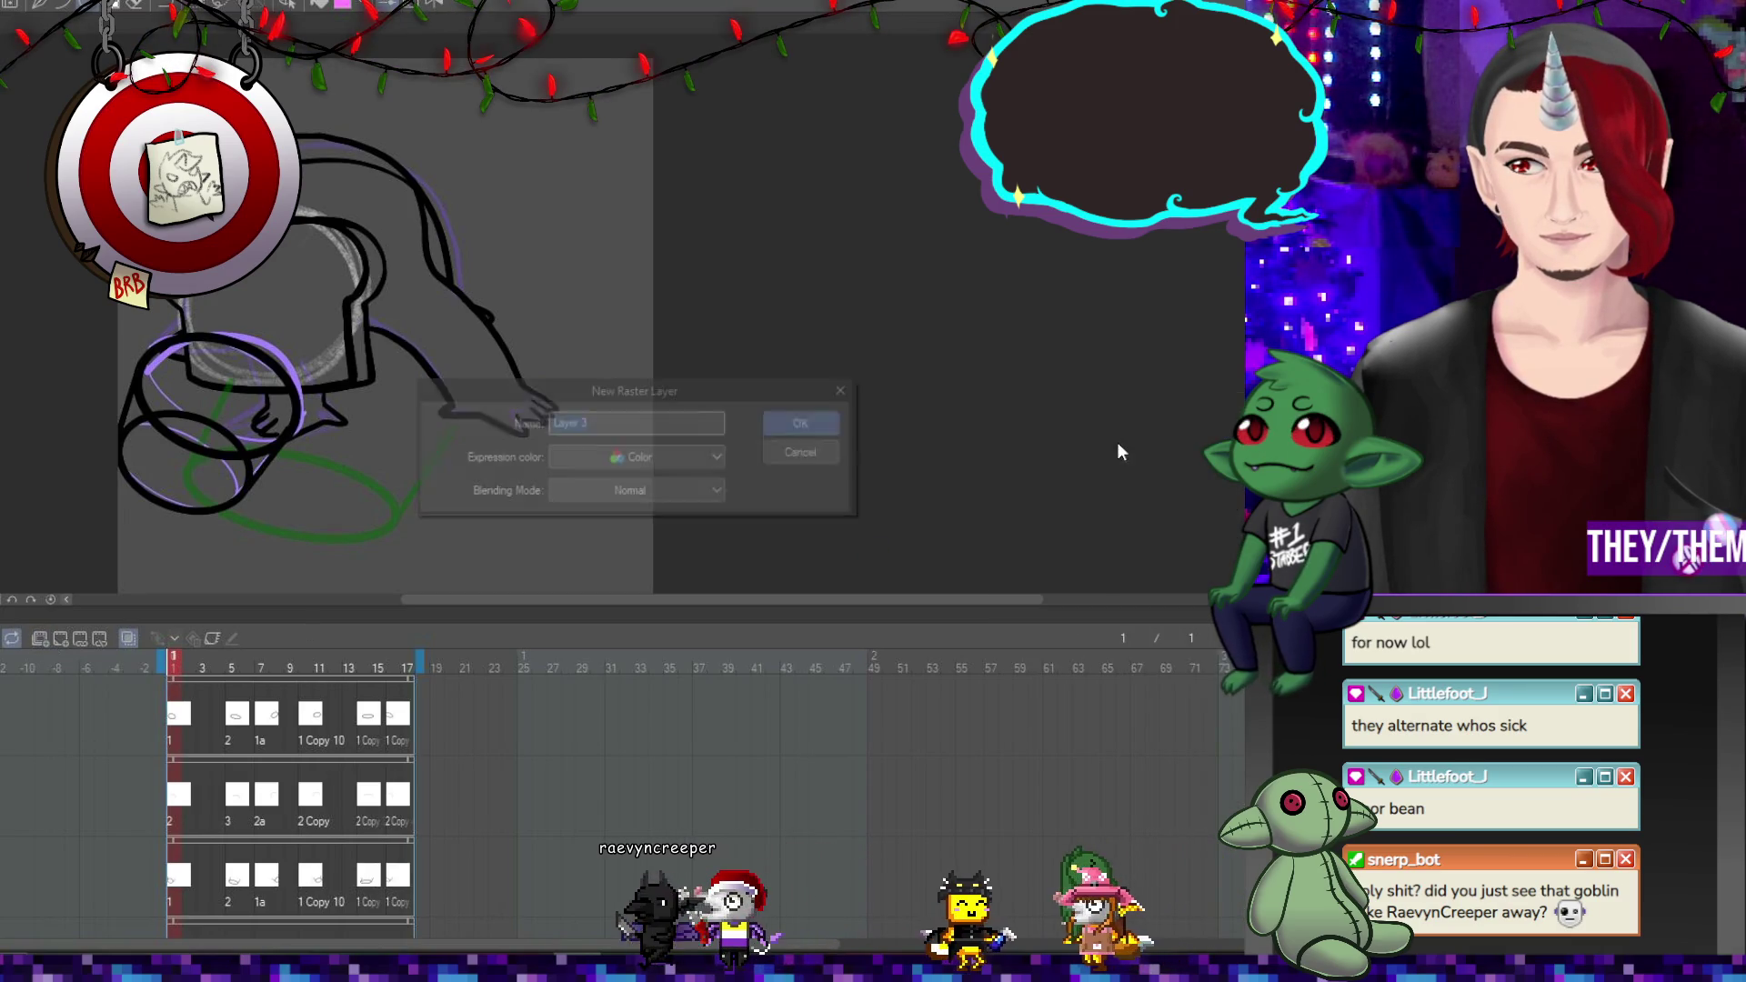
pyautogui.click(840, 425)
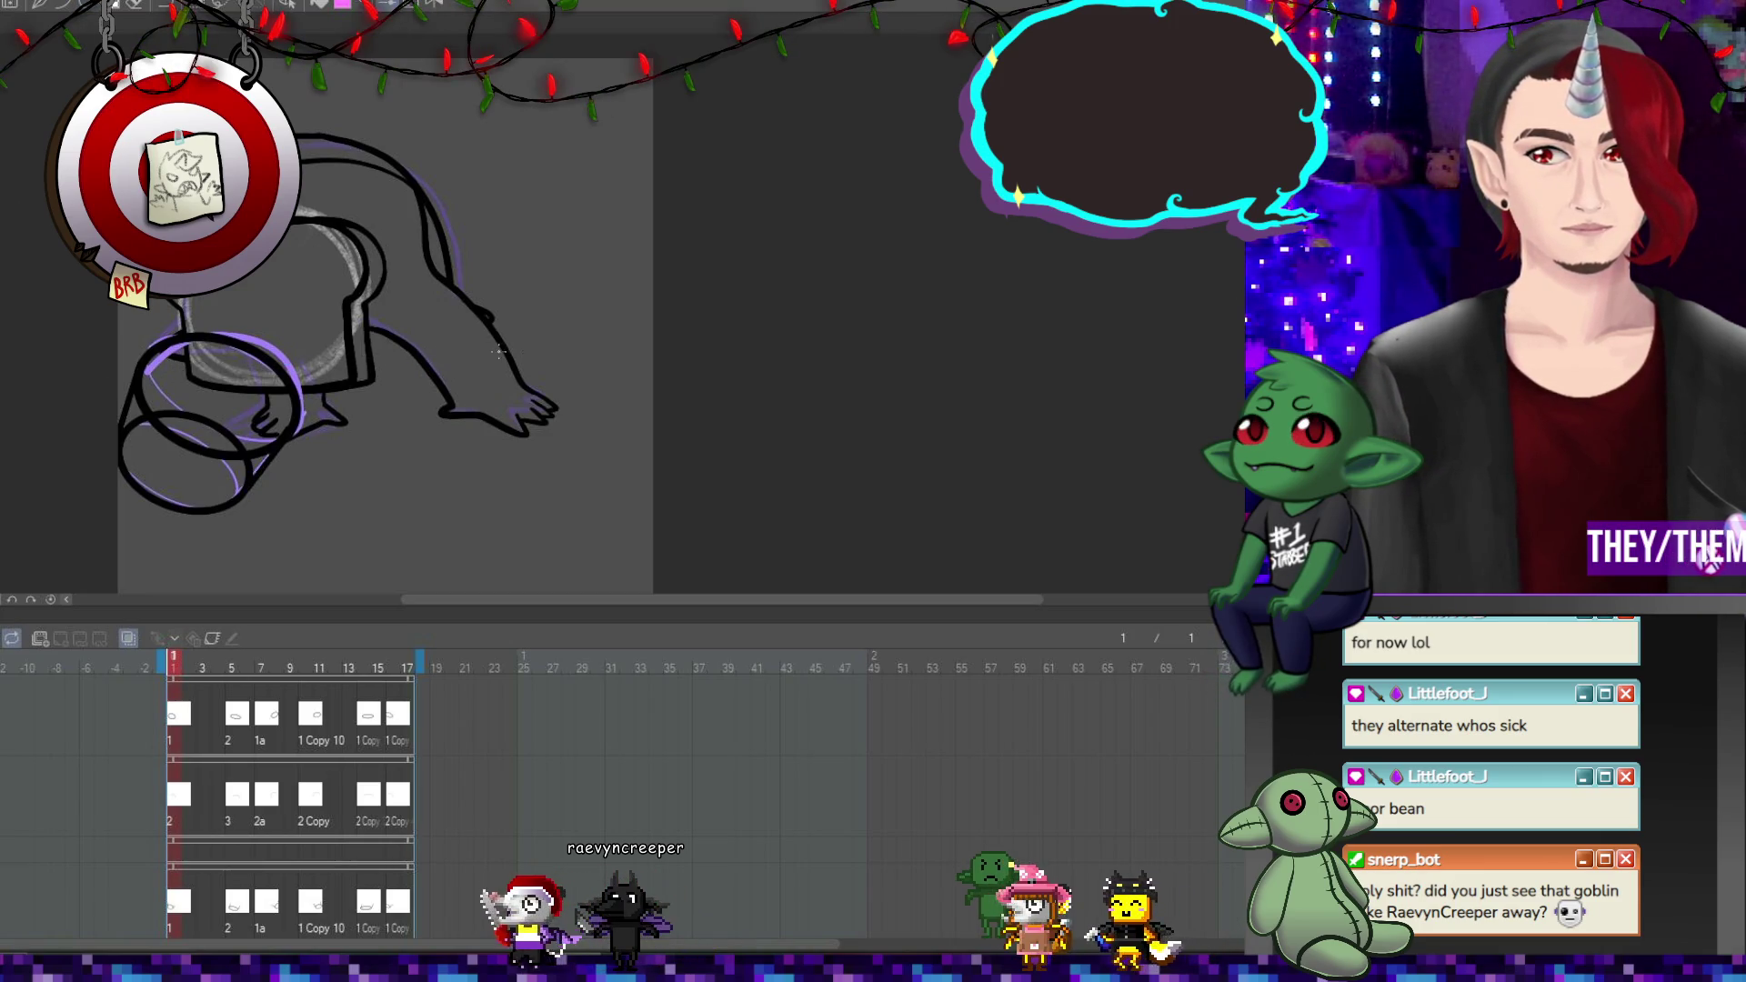
# Draw a thin stroke and add a new empty animation track.
pyautogui.moveTo(380, 368); pyautogui.dragTo(115, 416)
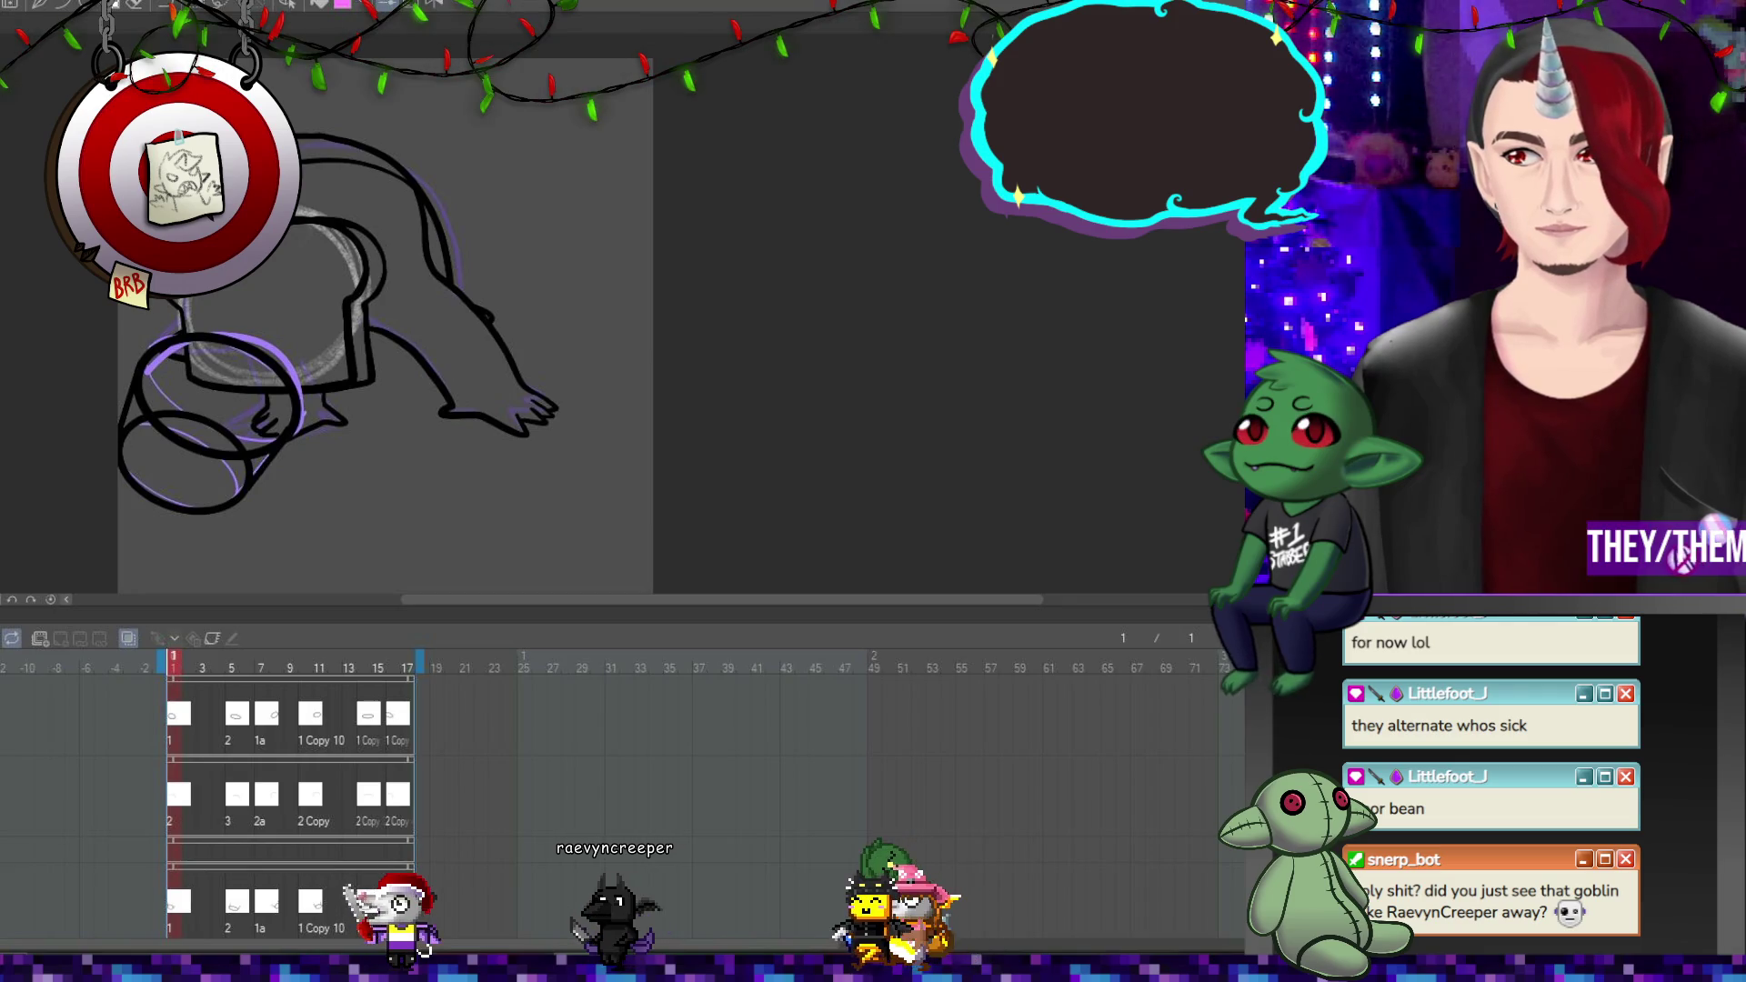
pyautogui.hotkey('ctrl', 'shift', 'n')
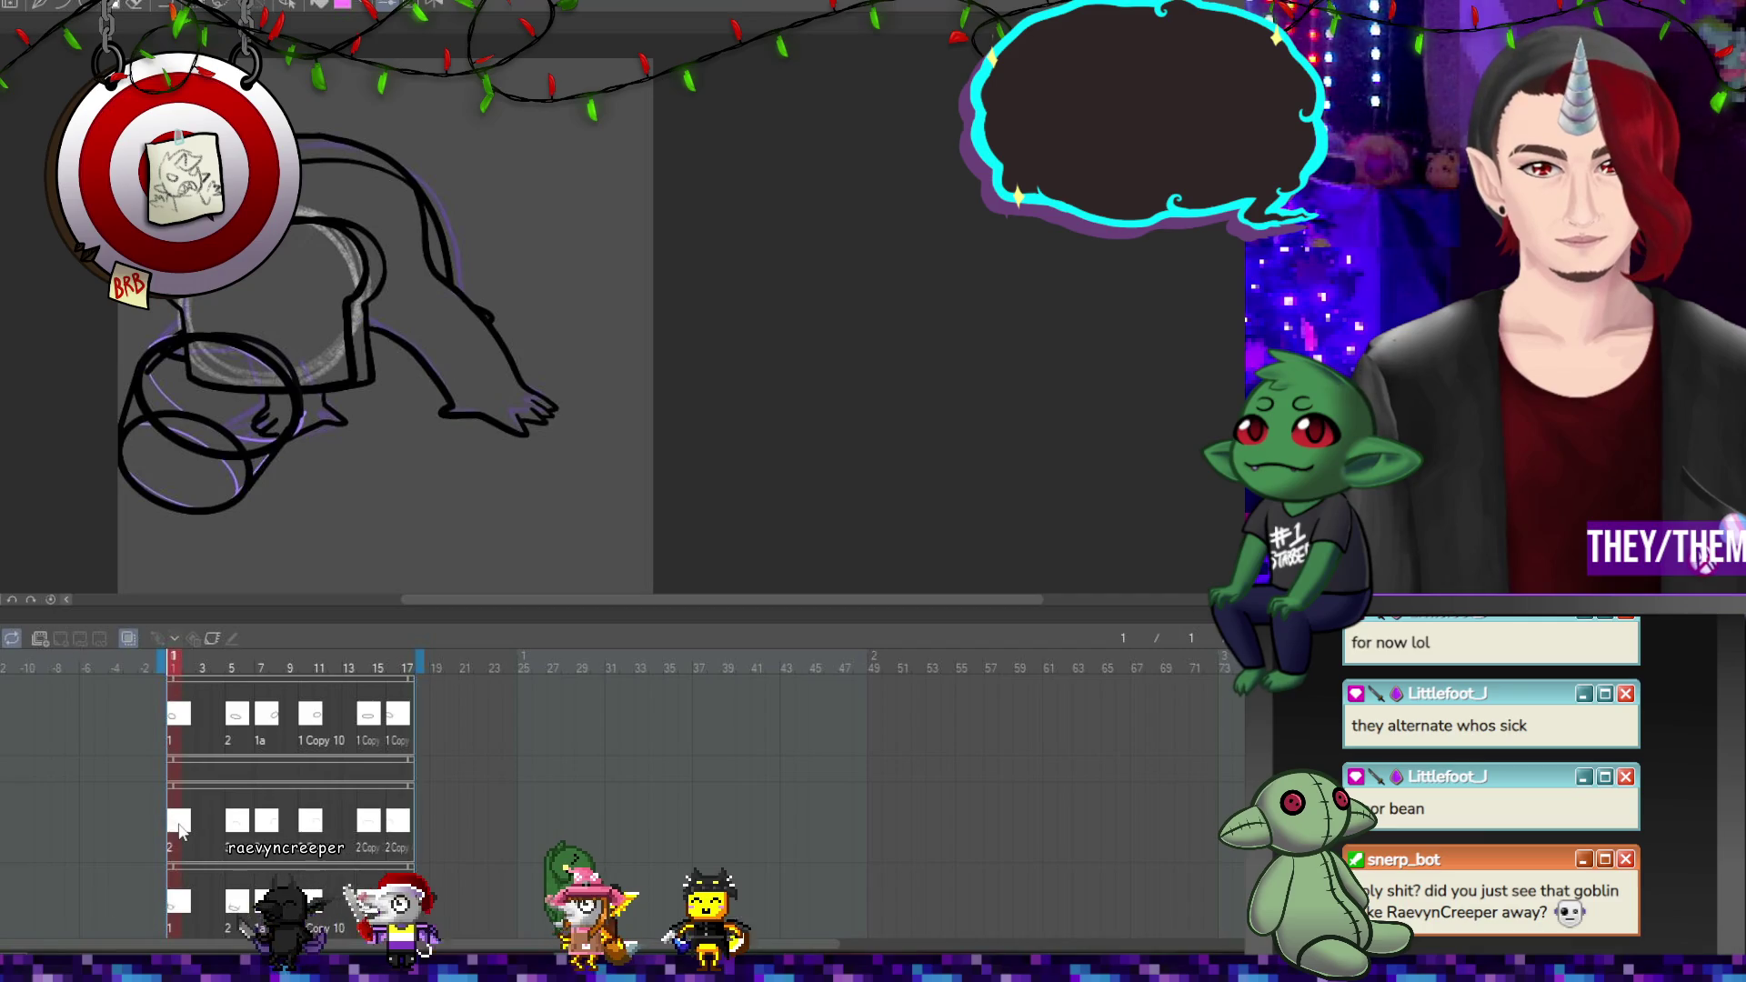
pyautogui.scroll(3, 185, 400)
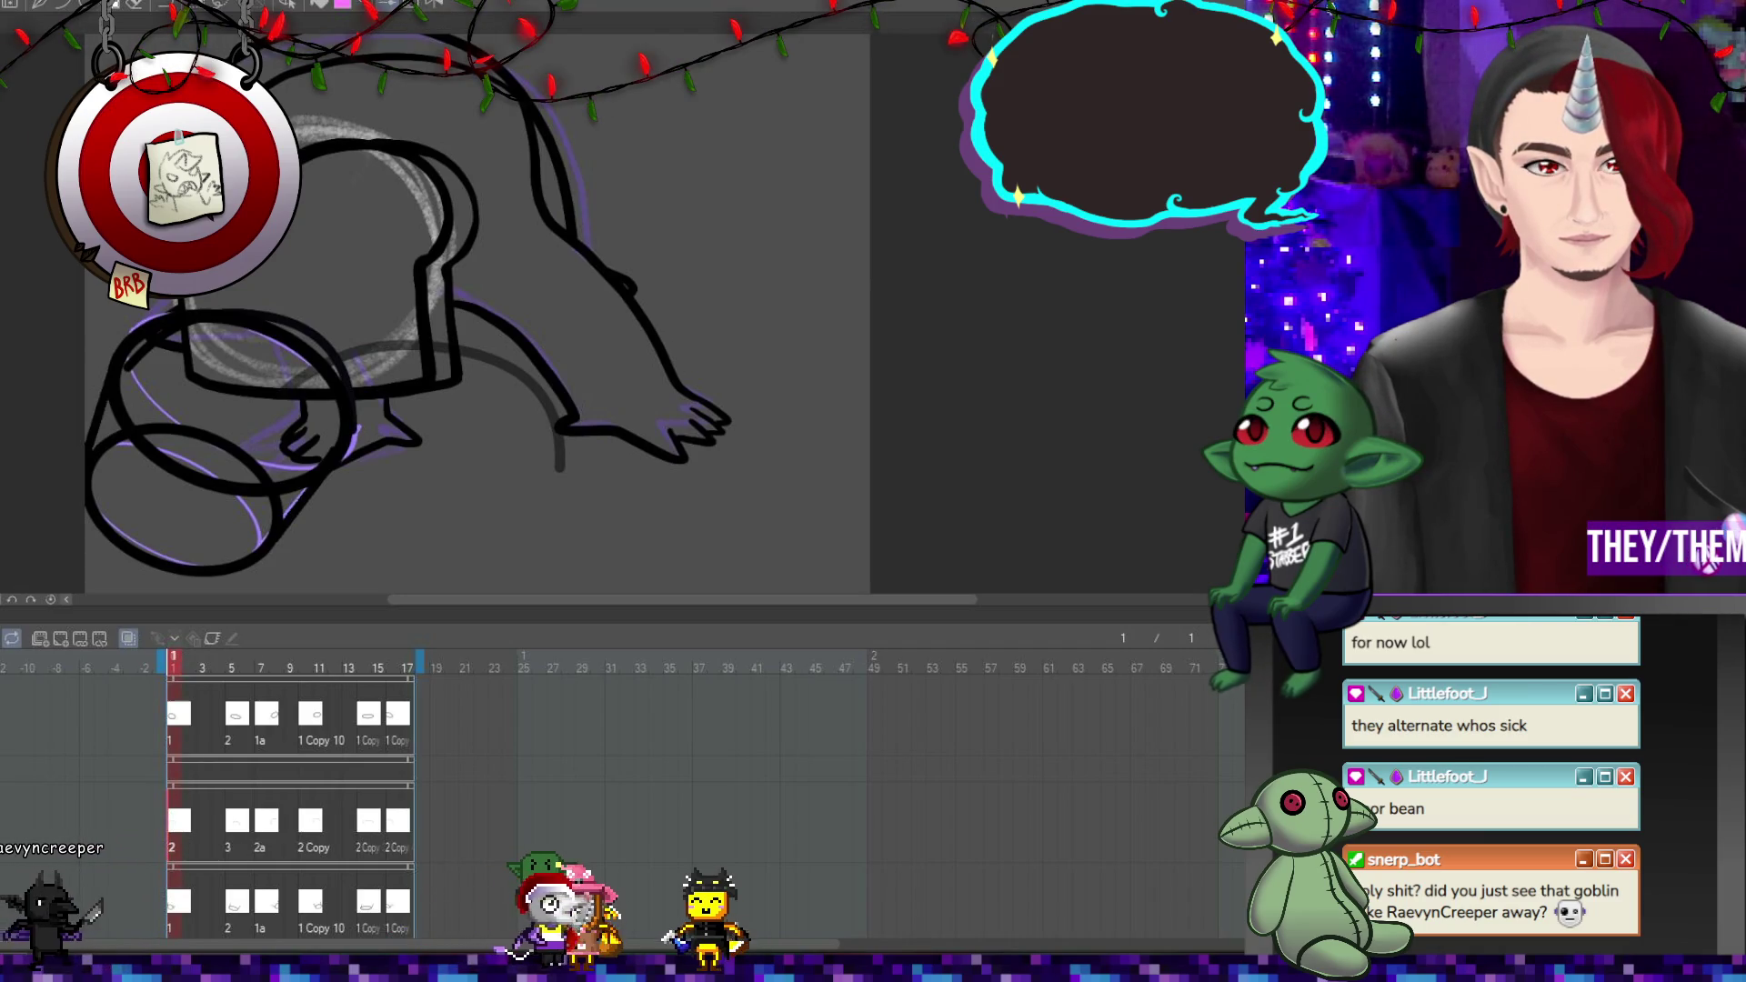
# Reshape the bucket rim's upper arc, delete the green ellipse, and create a cel on frame 1.
pyautogui.click(132, 371)
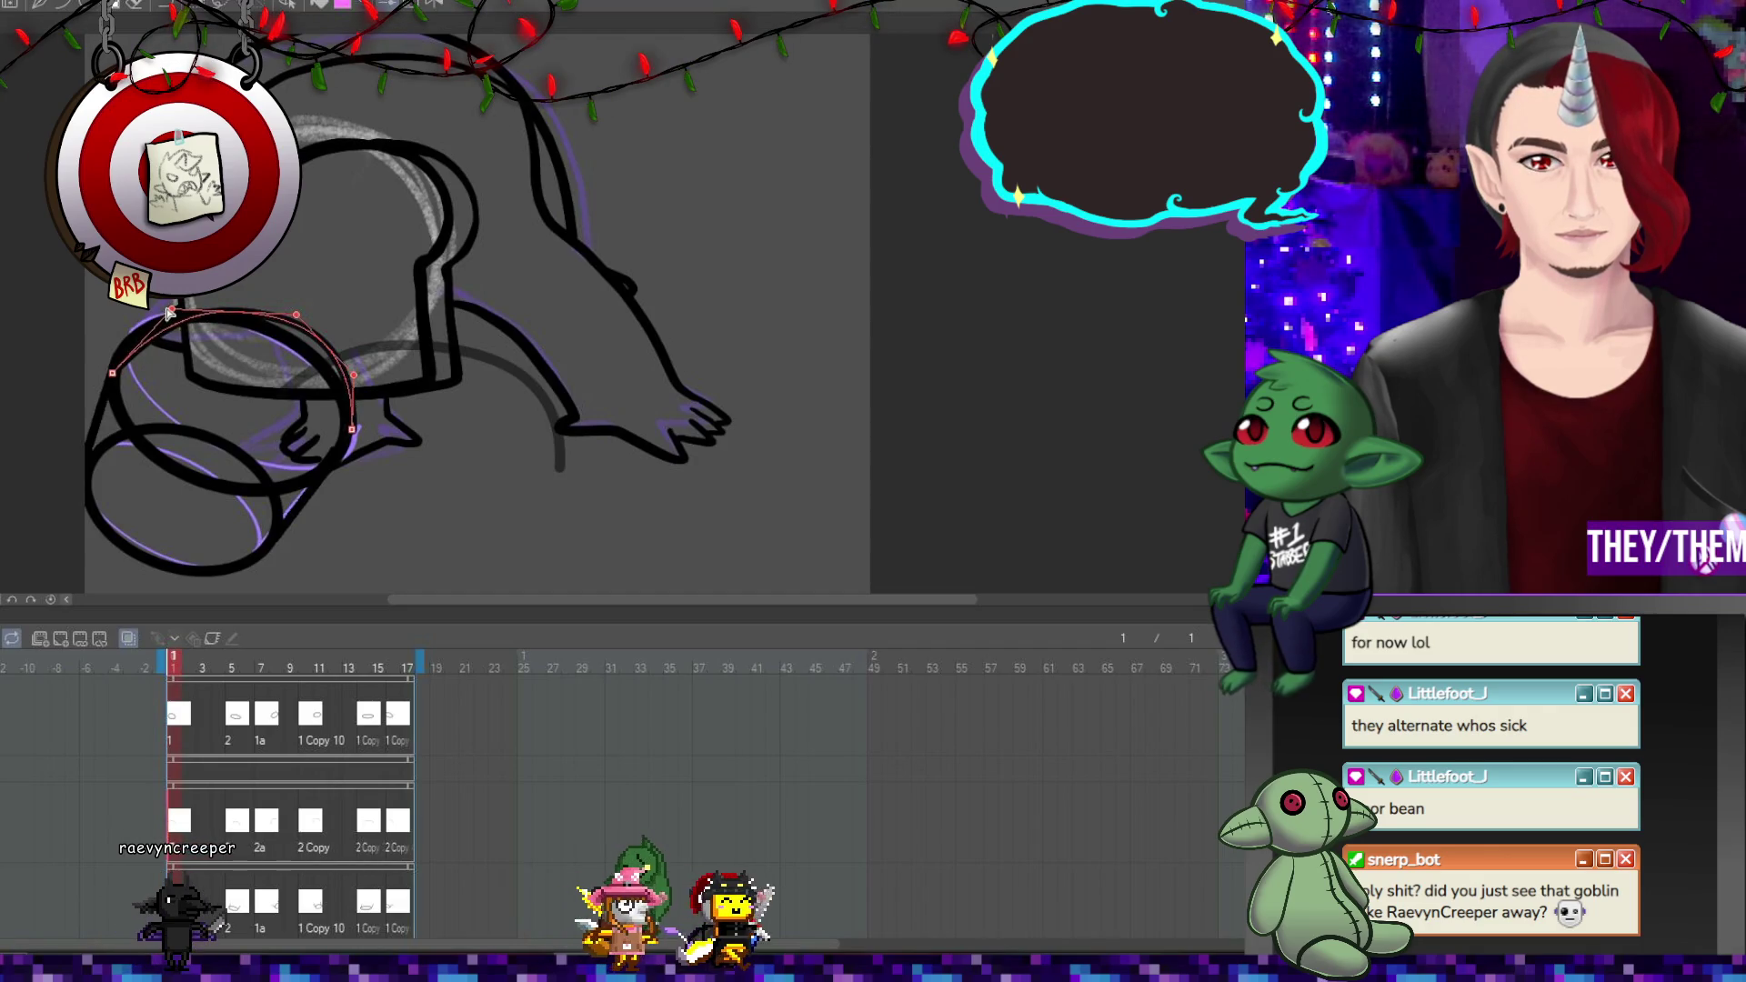
pyautogui.moveTo(296, 315); pyautogui.dragTo(311, 318)
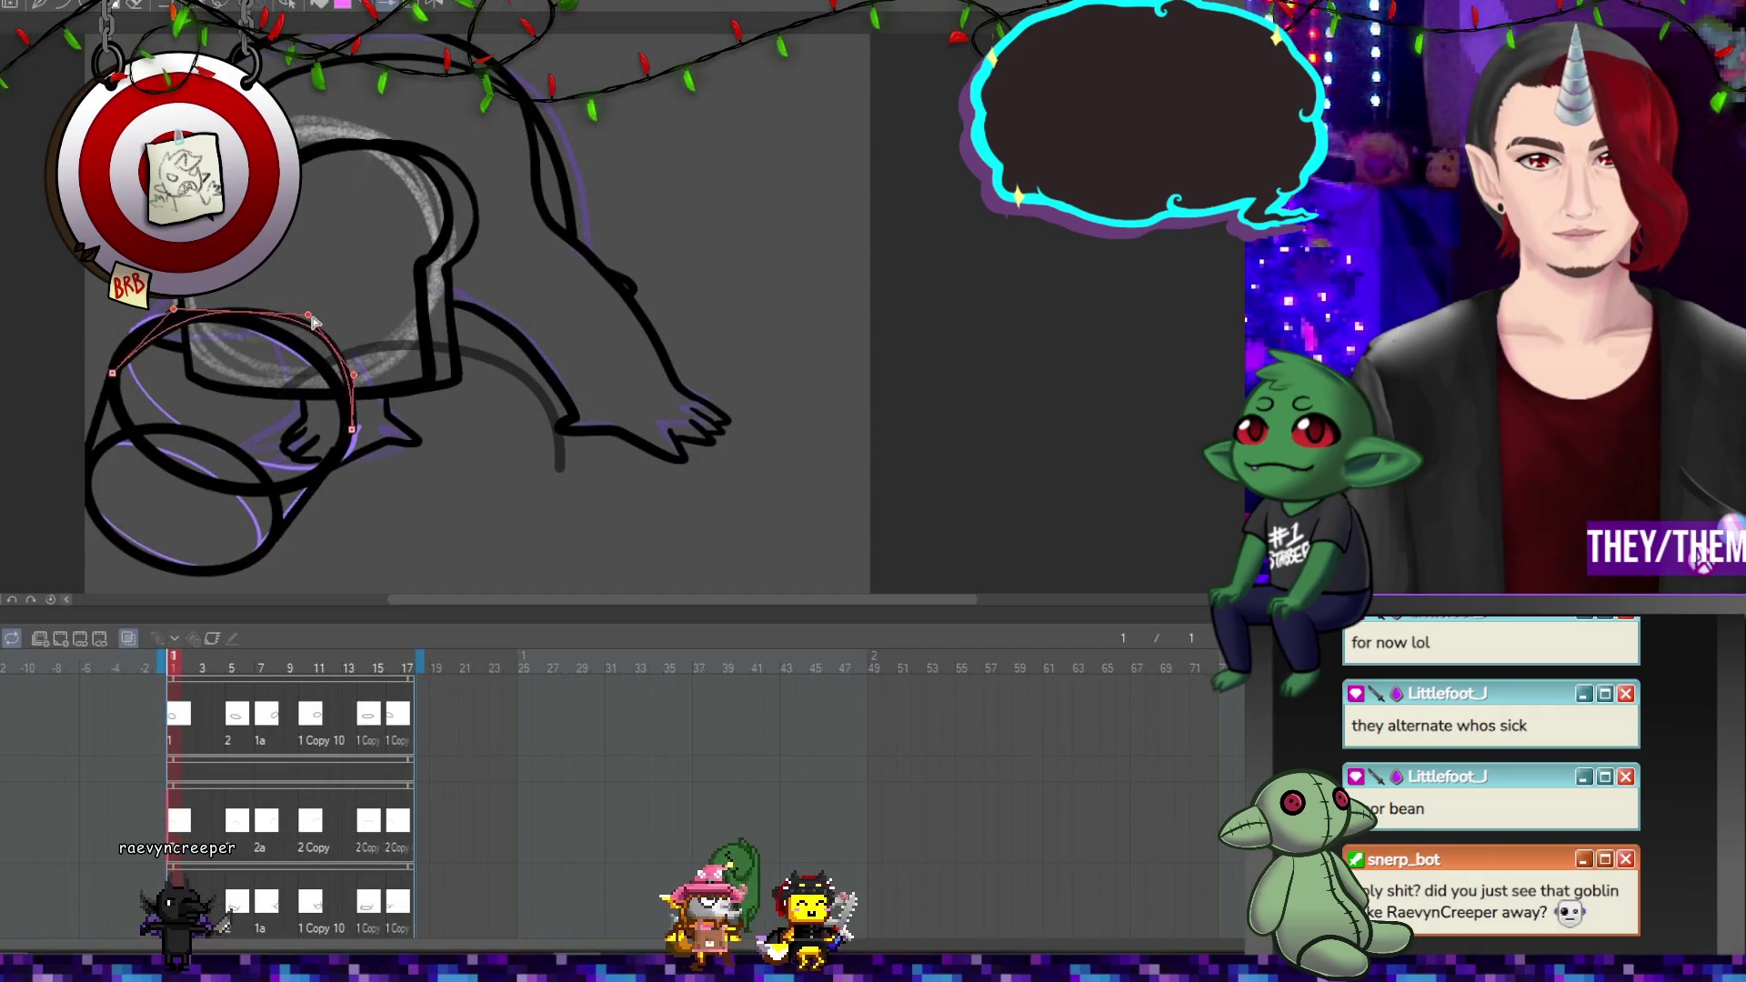
pyautogui.click(373, 334)
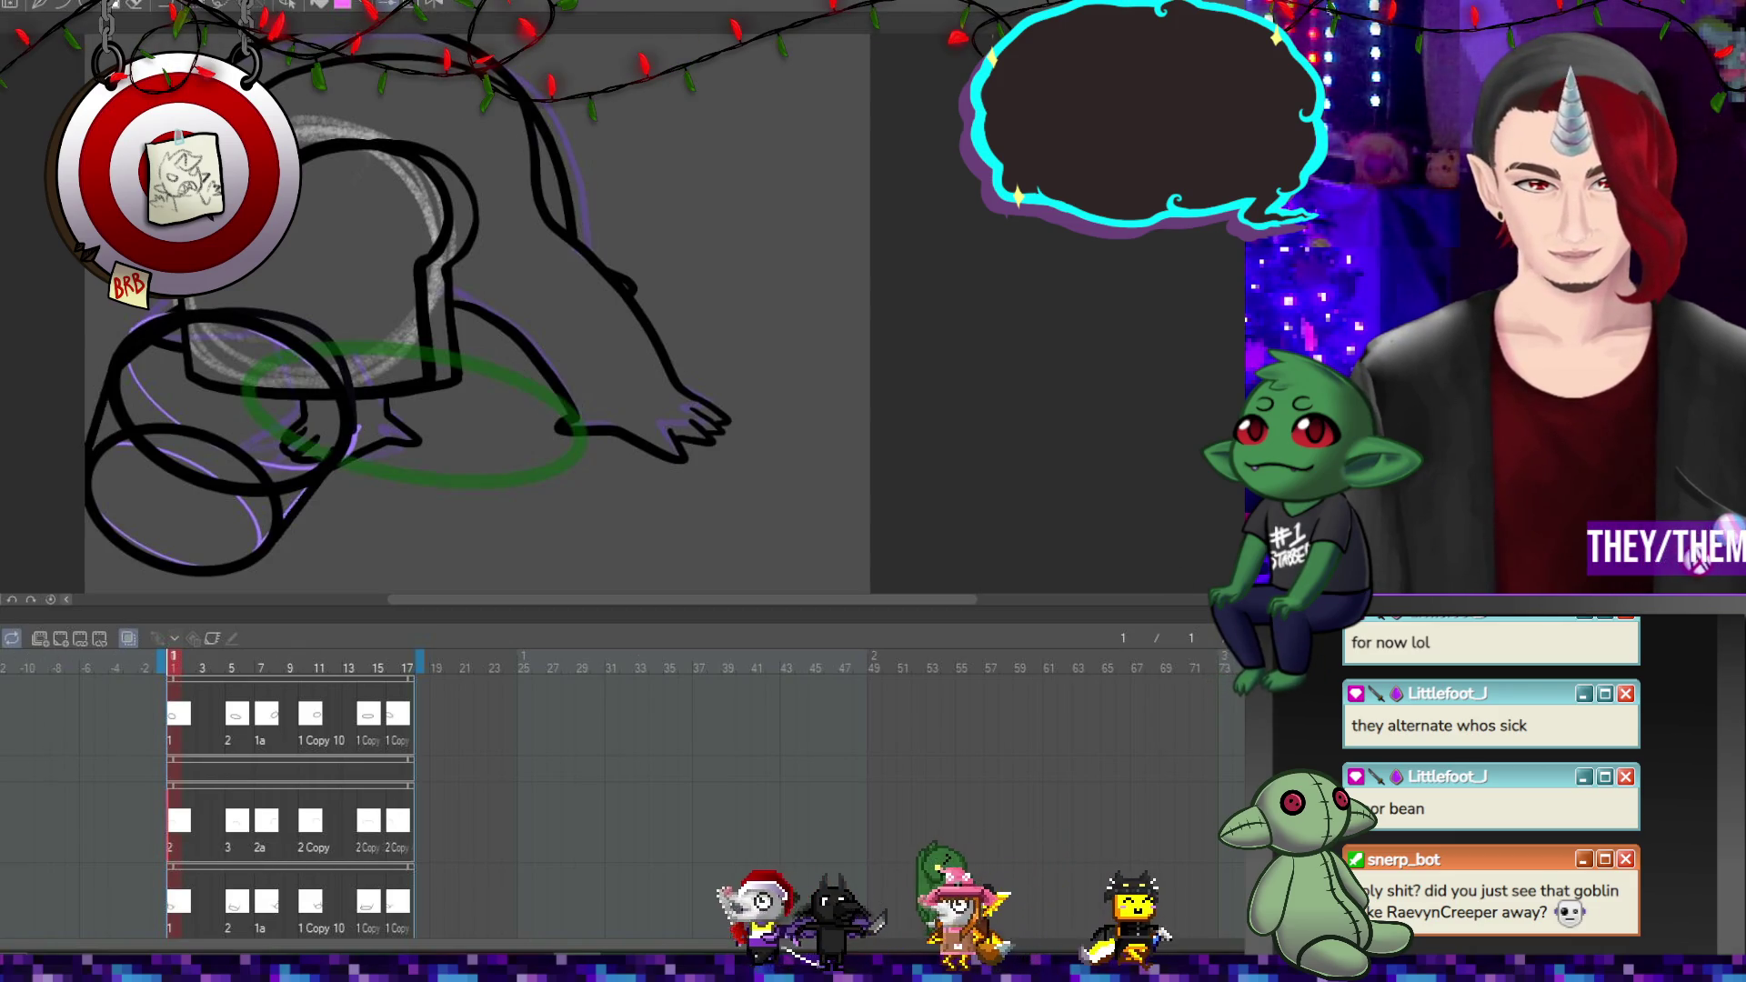
pyautogui.press('Delete')
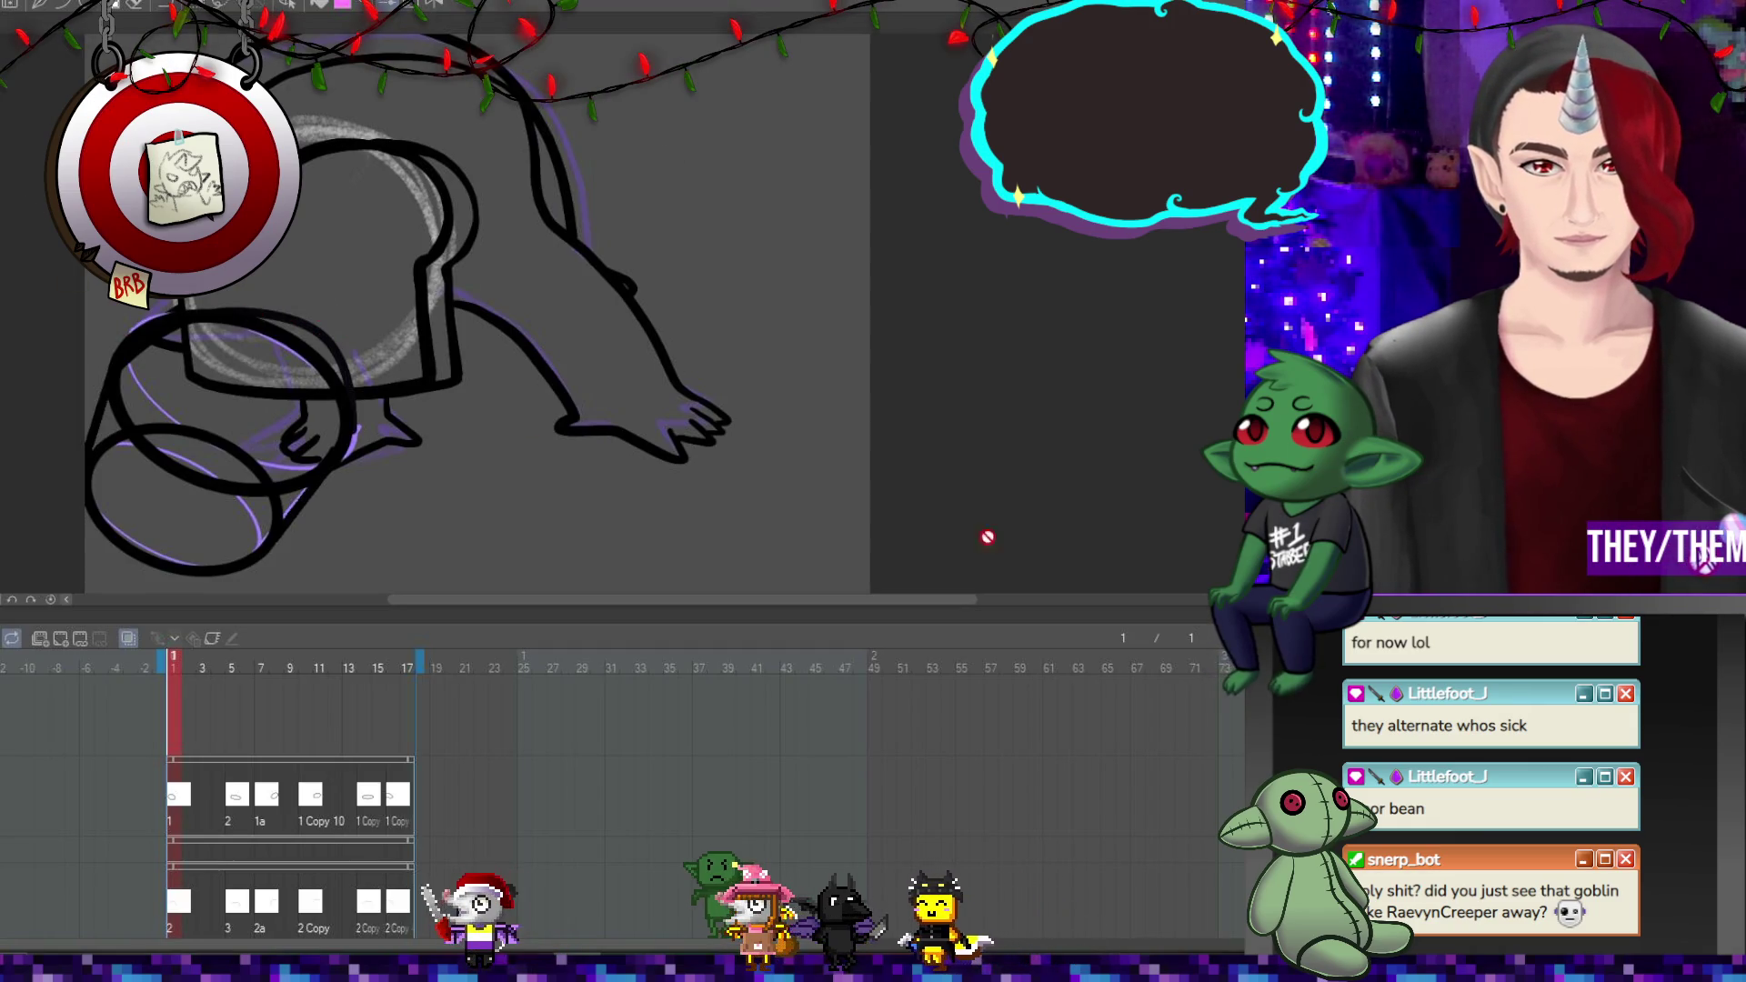
pyautogui.click(64, 636)
# Paint a blue marker dot on frame 1 and add a cel at frame 5.
pyautogui.moveTo(272, 317); pyautogui.dragTo(300, 317)
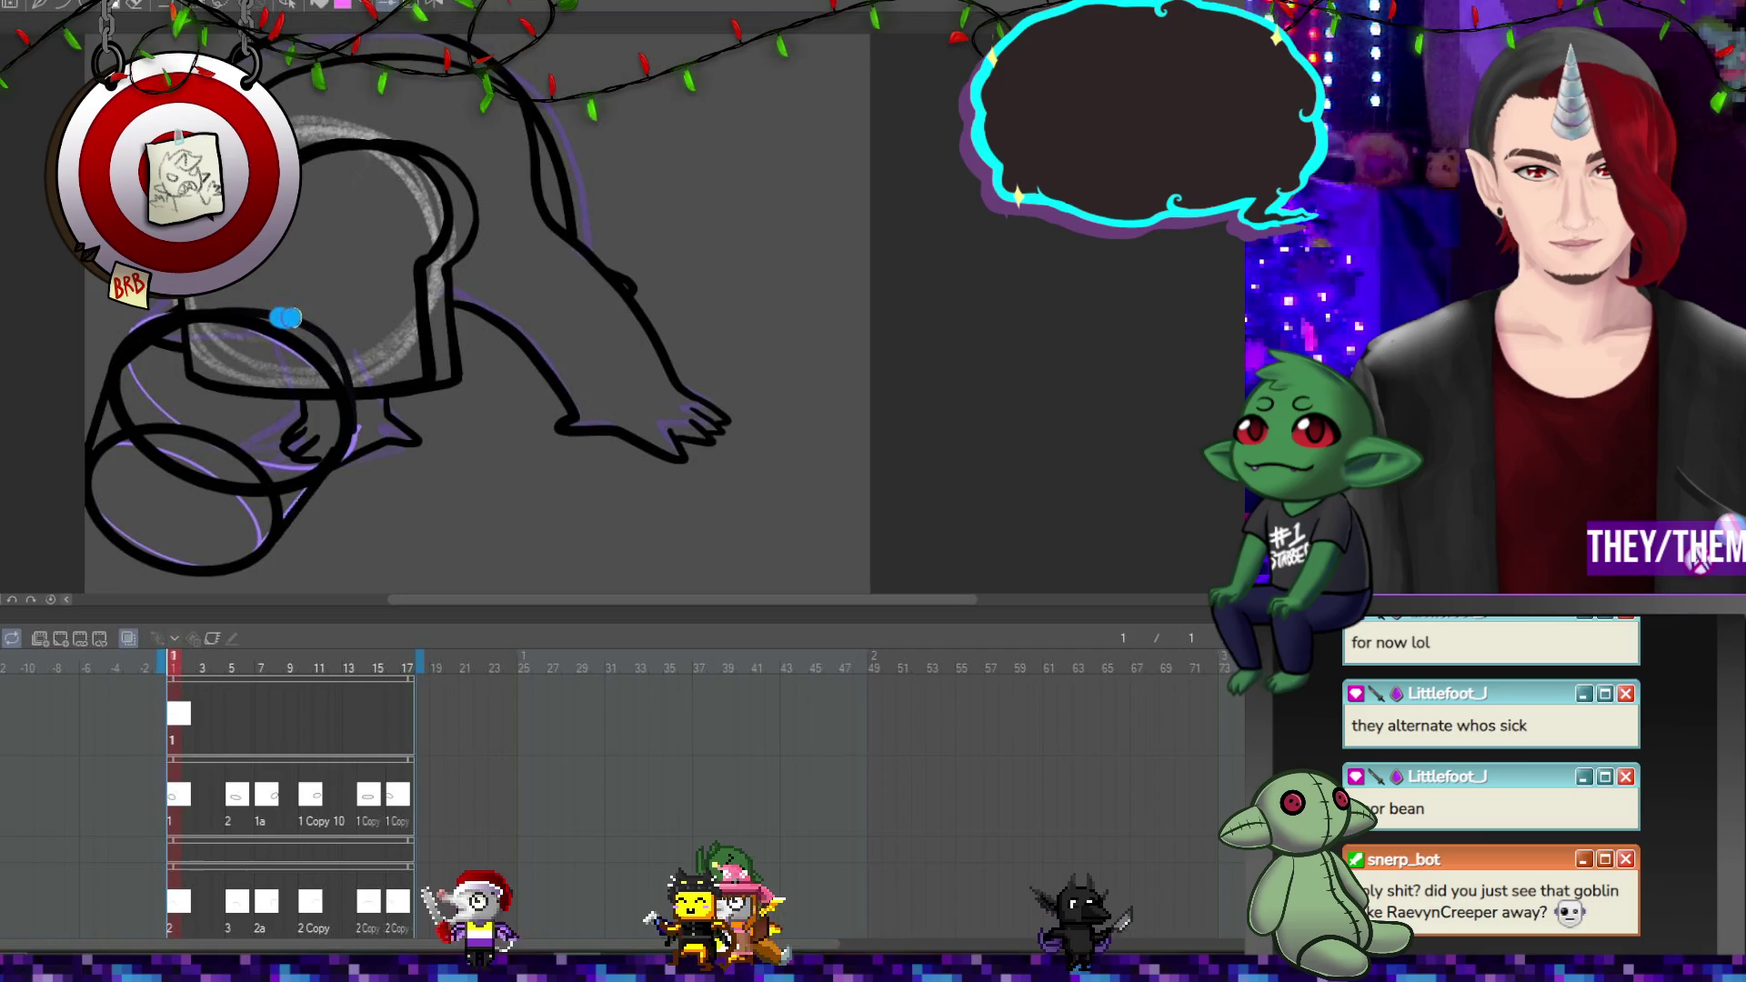
pyautogui.click(286, 317)
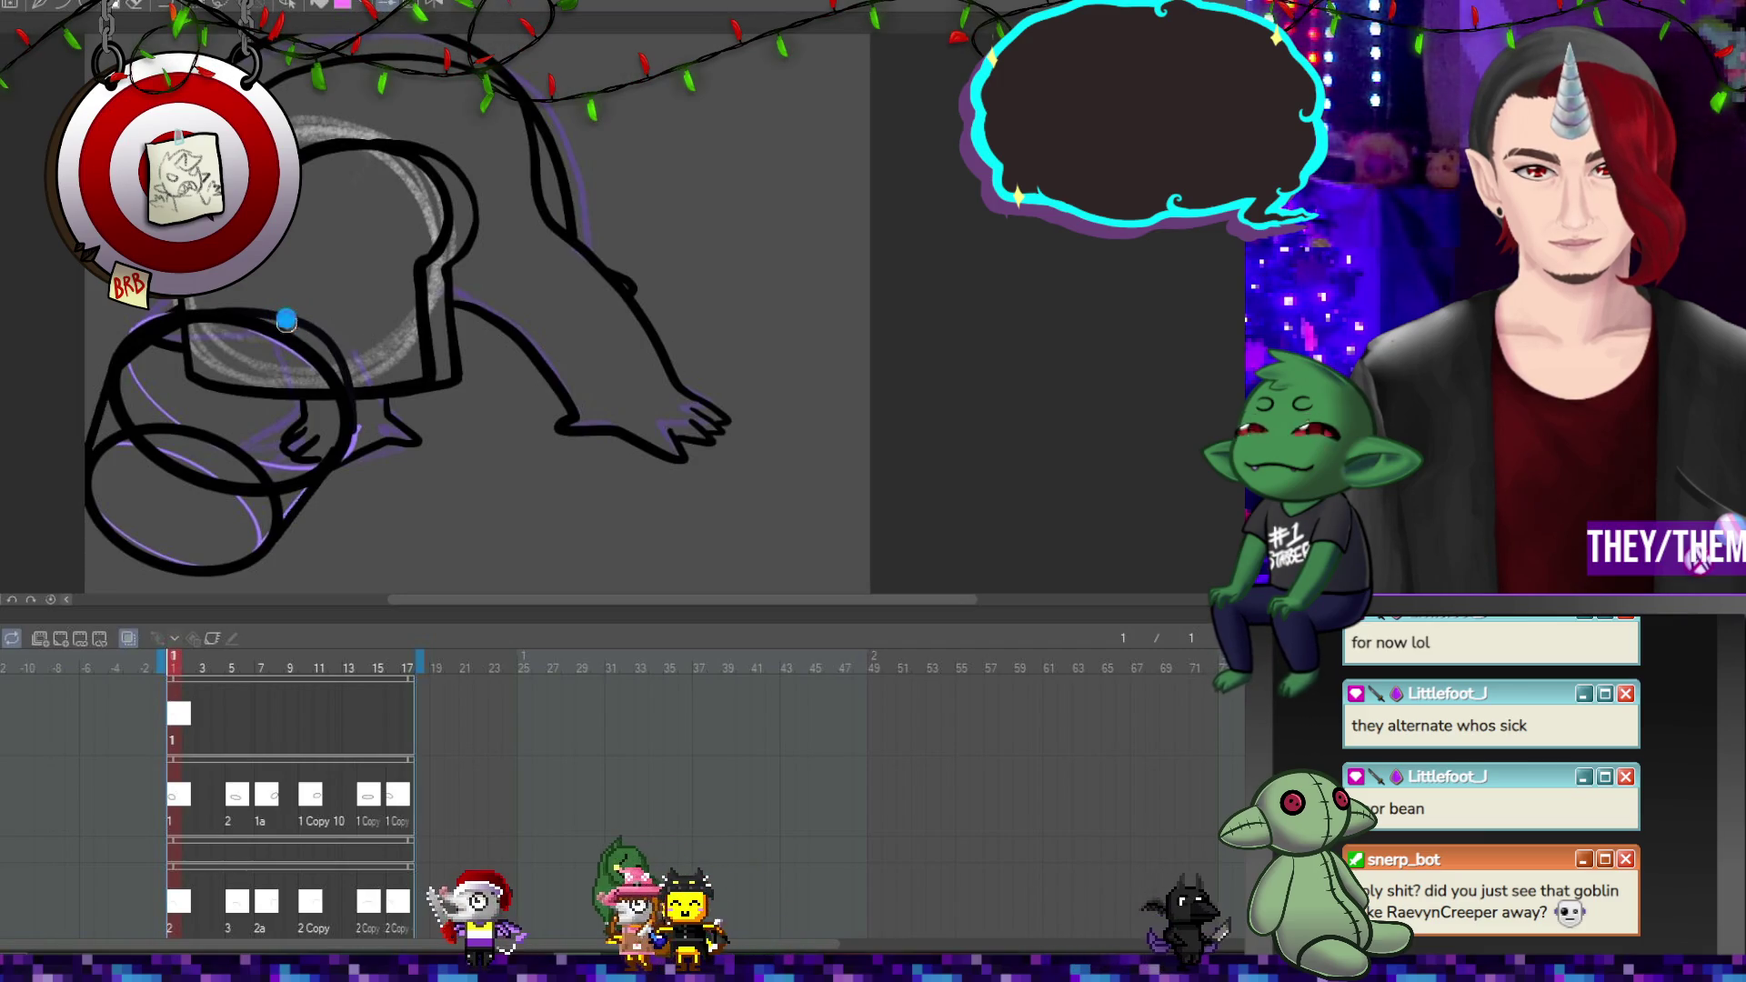
pyautogui.click(233, 718)
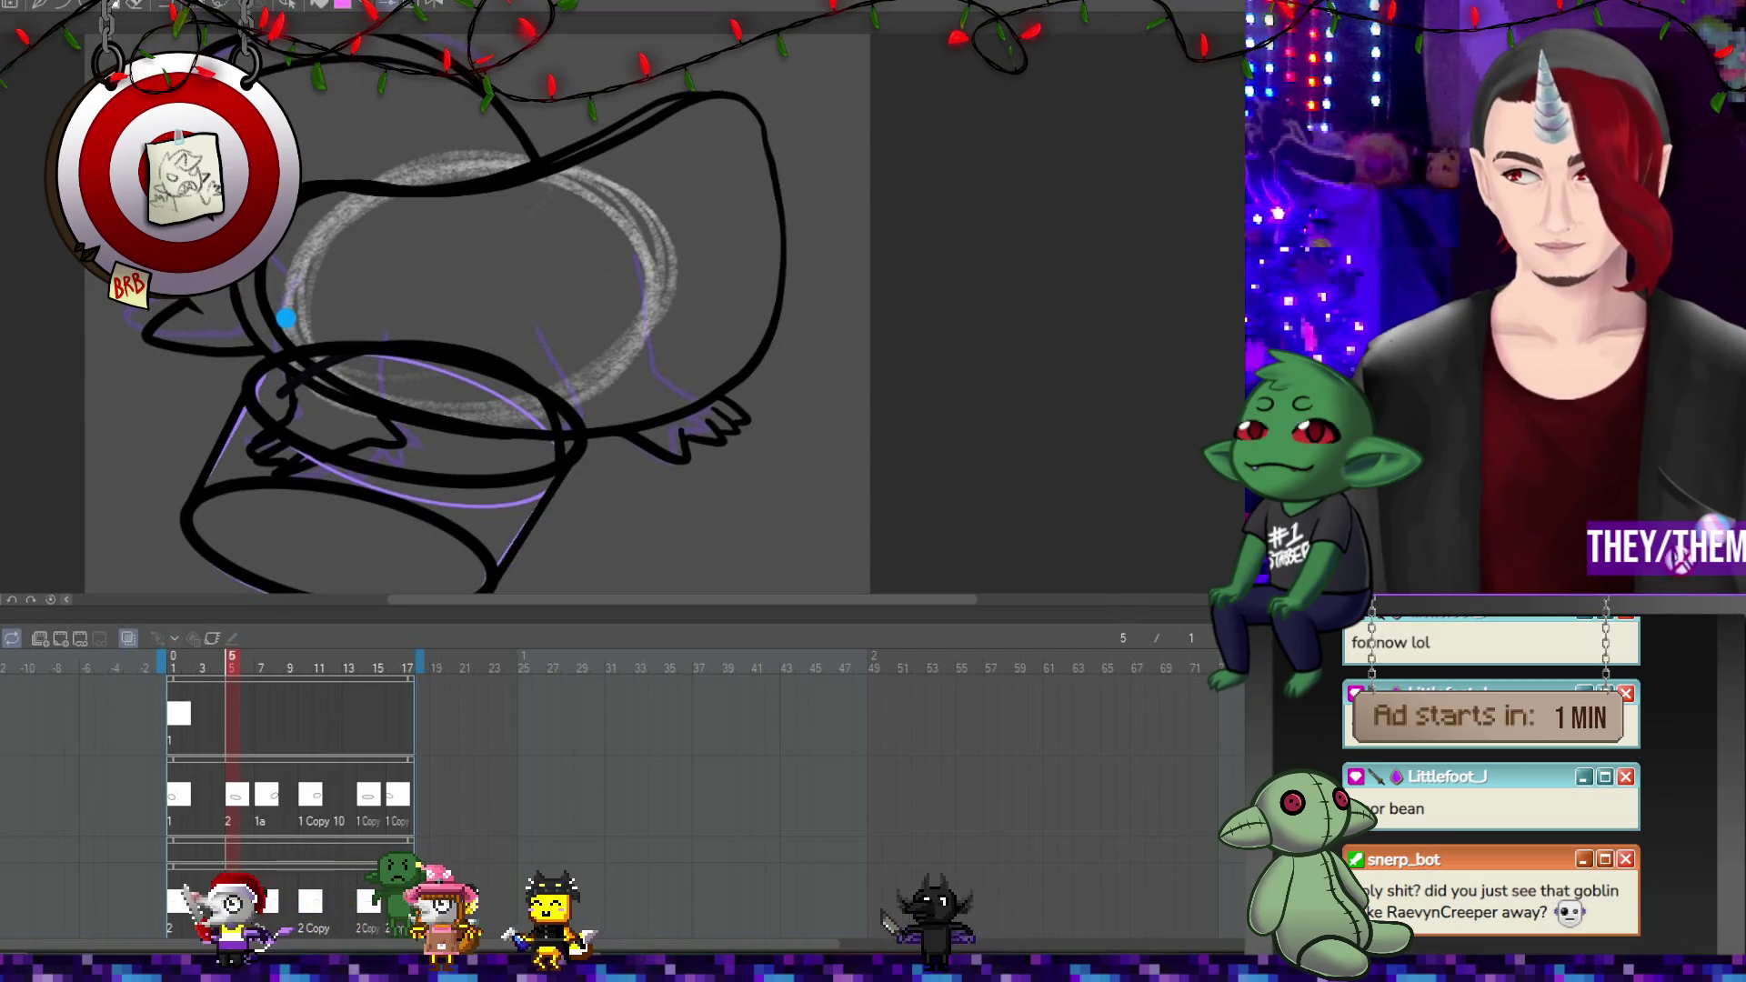
pyautogui.click(58, 639)
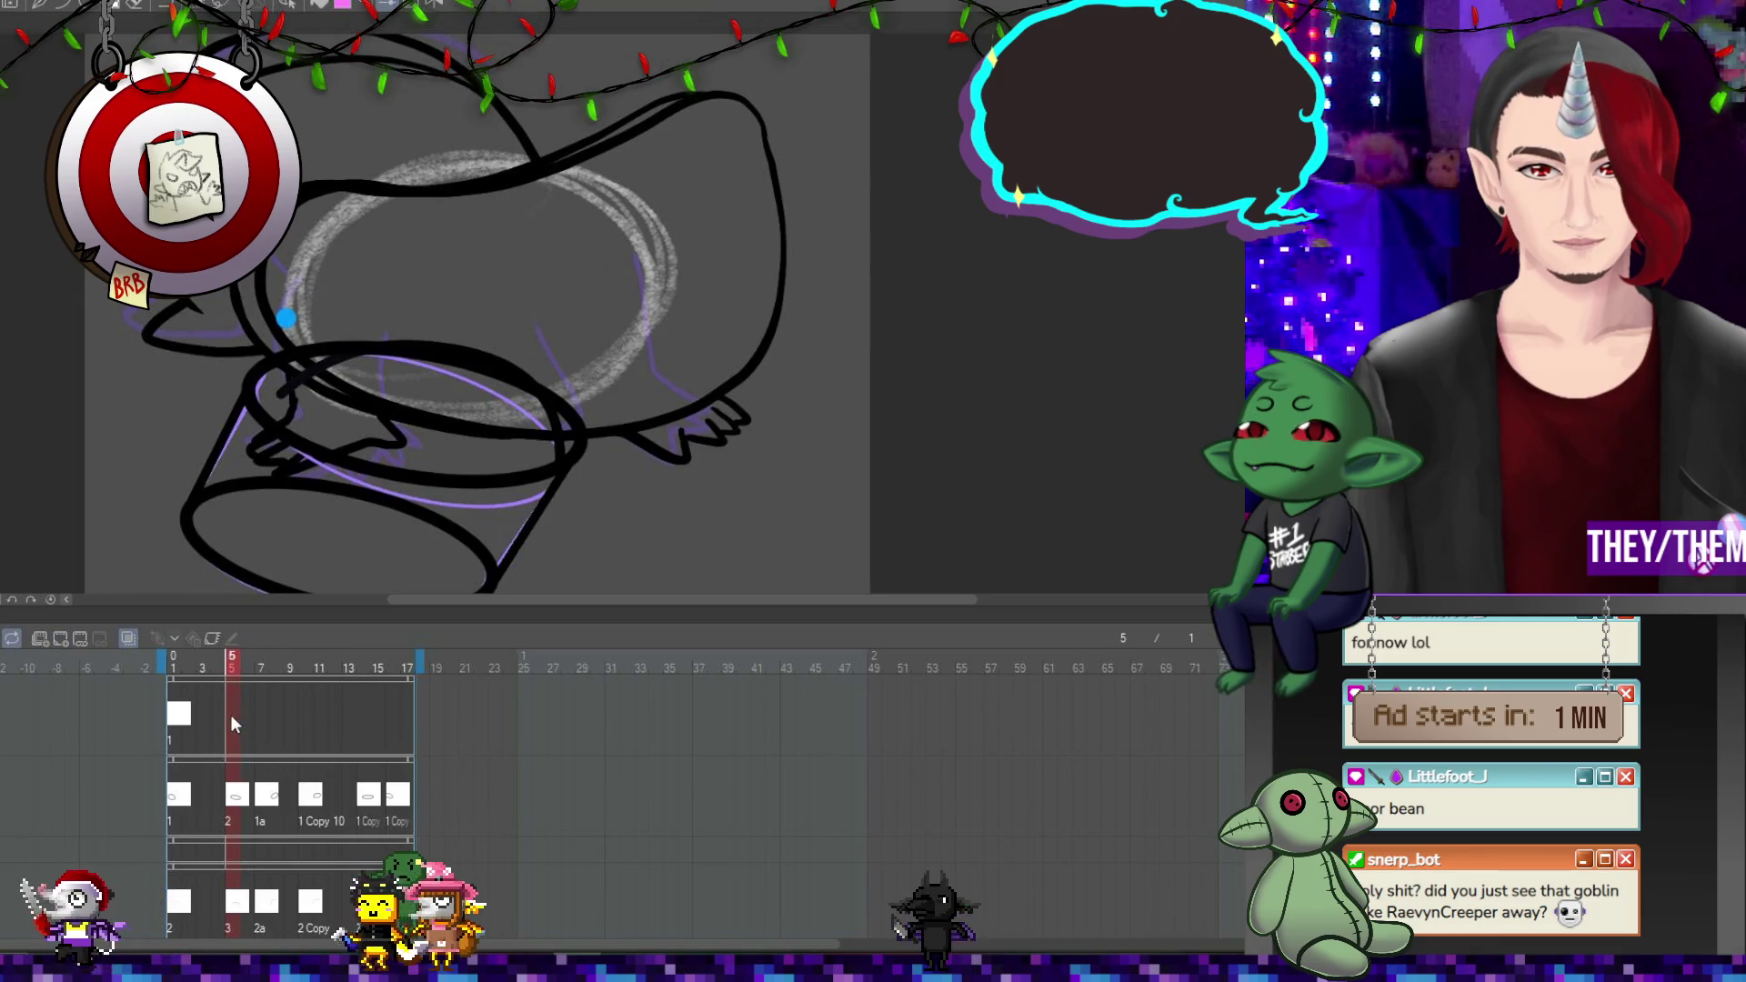
# Assign cels 2, 1a, 1 Copy 14 and 1 Copy 15 across frames 5 to 16 of the marker track.
pyautogui.rightClick(231, 715)
pyautogui.click(265, 340)
pyautogui.rightClick(264, 715)
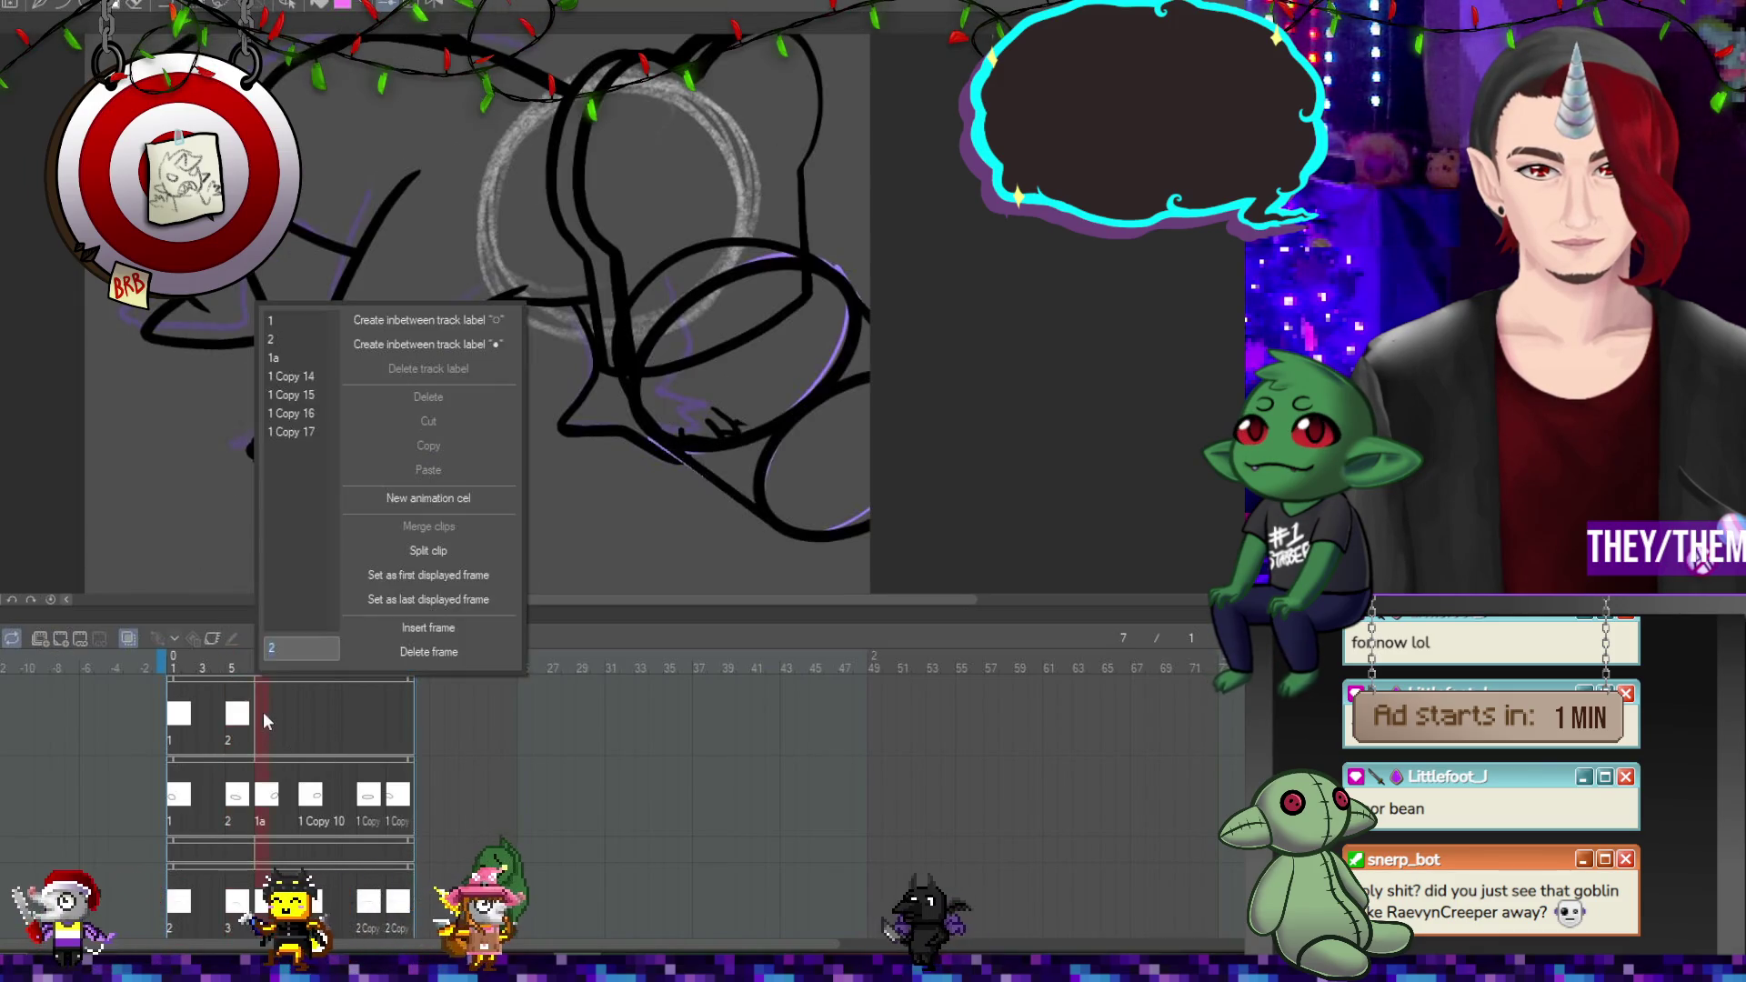
pyautogui.click(287, 355)
pyautogui.rightClick(307, 718)
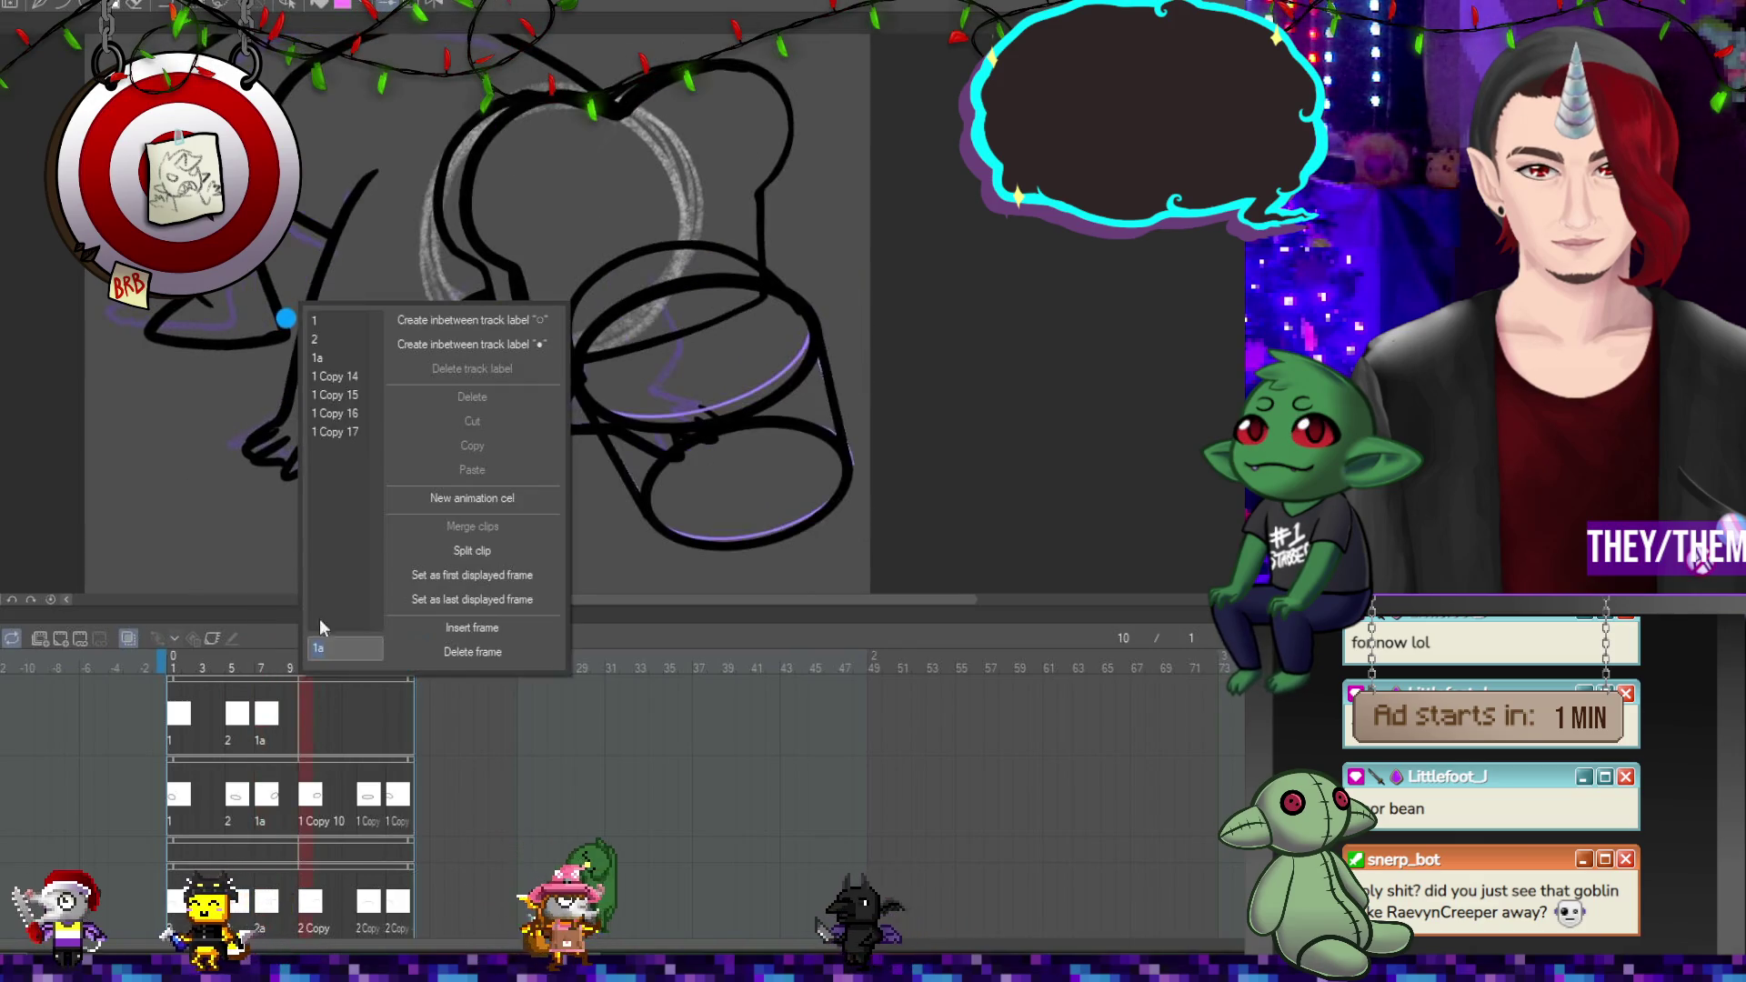
pyautogui.click(329, 376)
pyautogui.rightClick(358, 719)
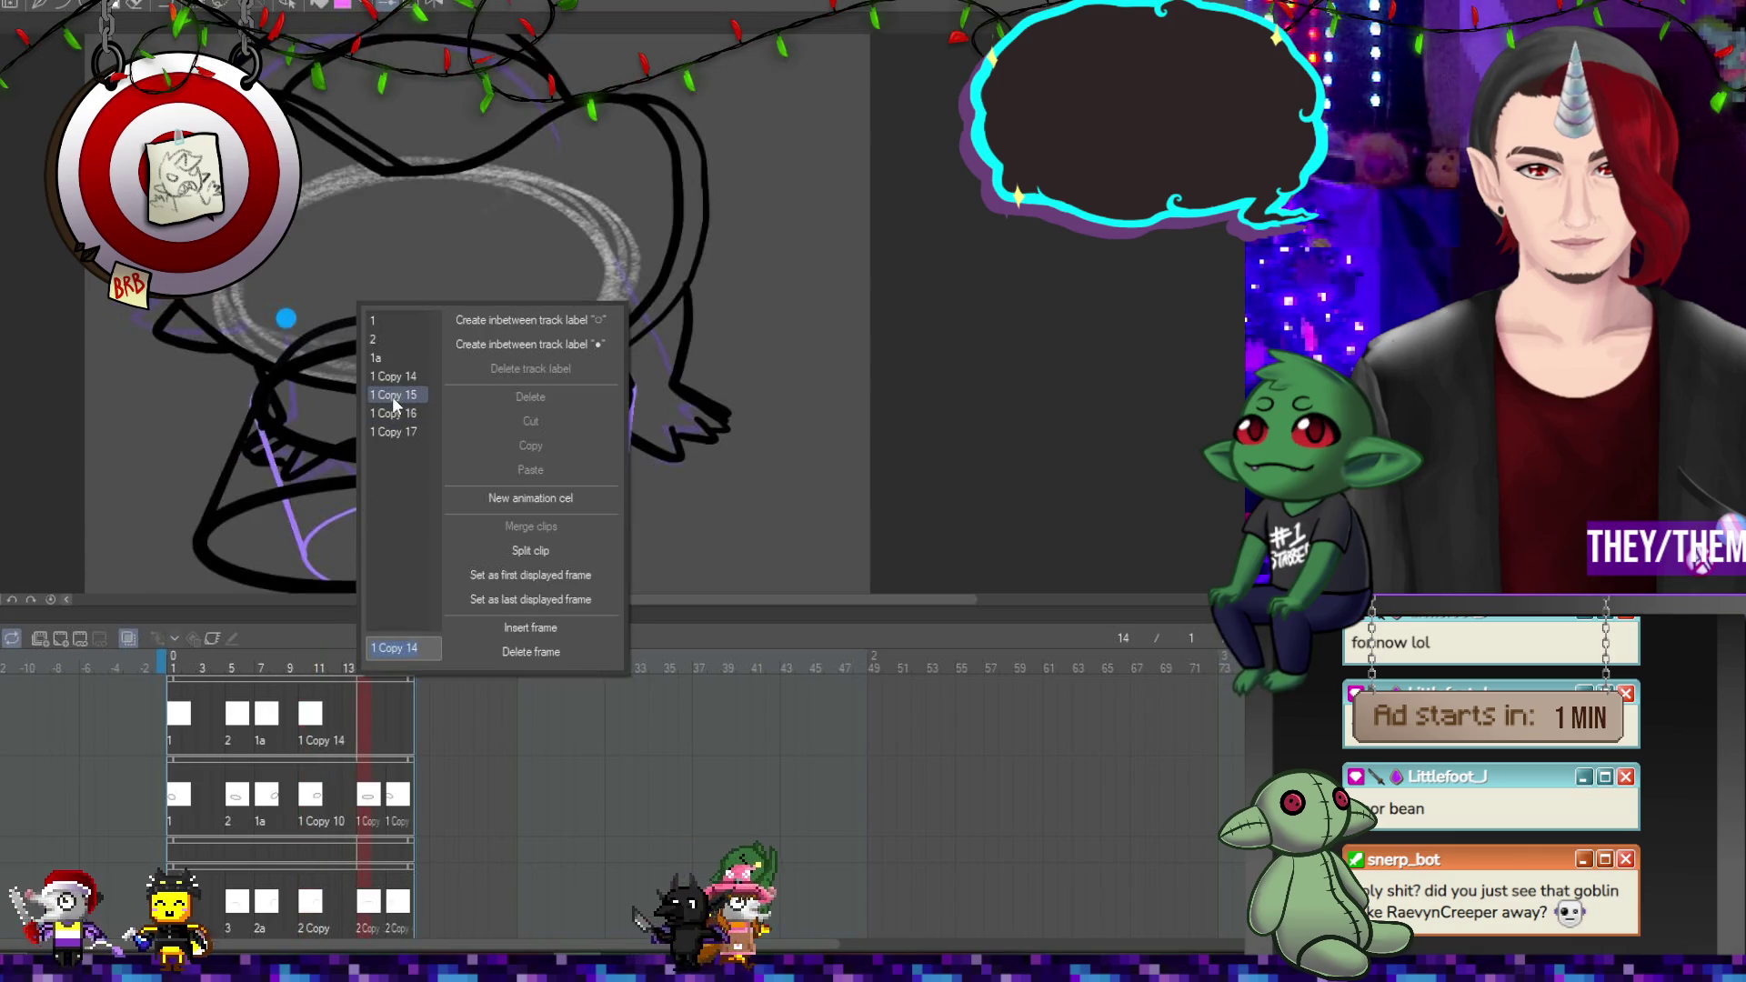
pyautogui.click(391, 397)
pyautogui.rightClick(395, 722)
pyautogui.click(410, 429)
pyautogui.click(235, 714)
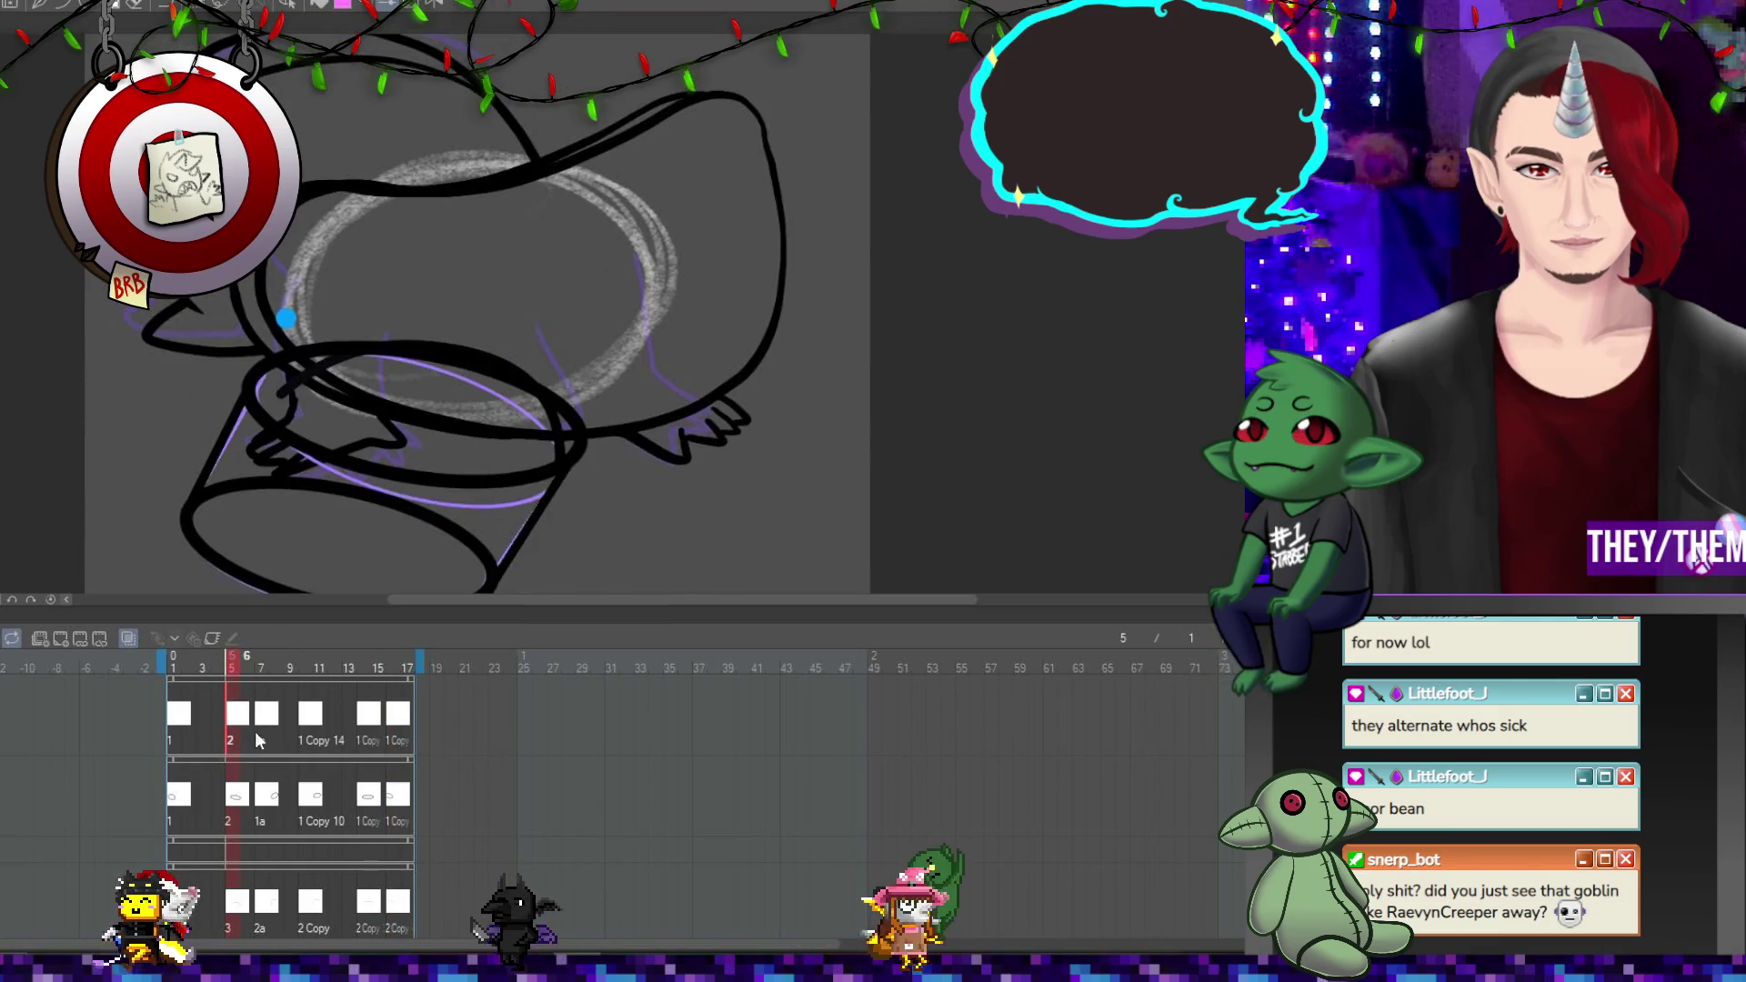
pyautogui.hotkey('ctrl', 't')
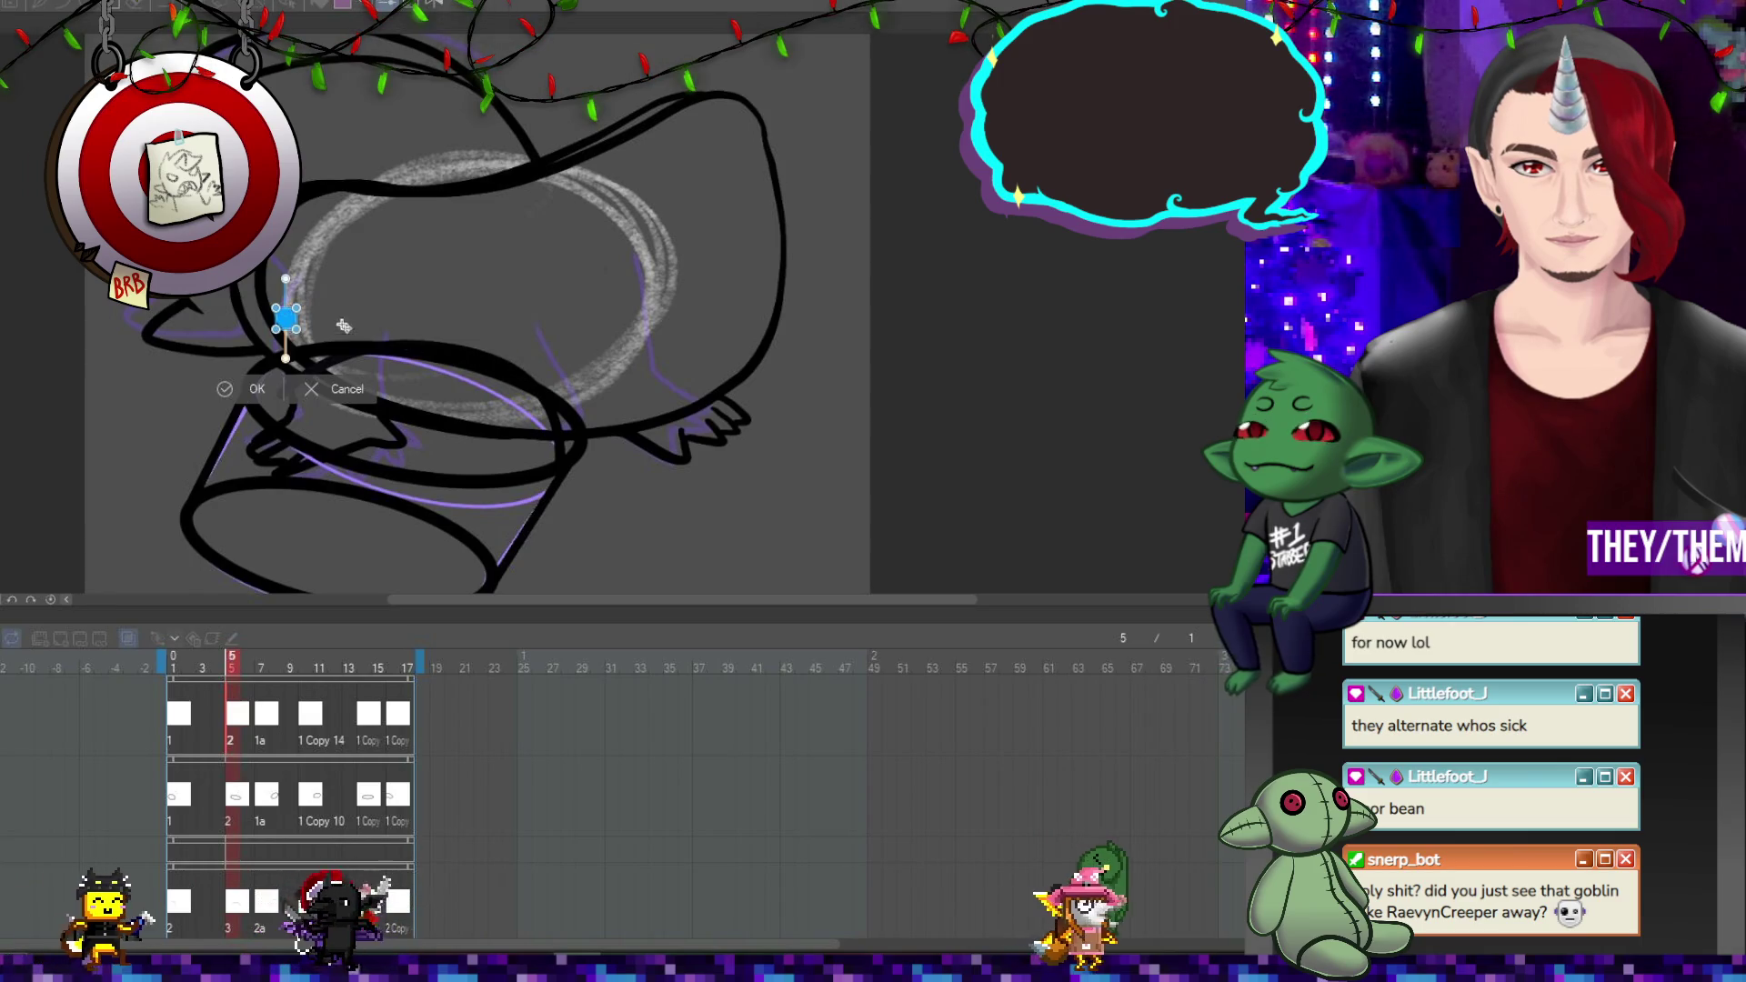
# Reposition the blue marker dot for frame 5 and commit it.
pyautogui.scroll(3, 284, 320)
pyautogui.moveTo(283, 305)
pyautogui.mouseDown()
pyautogui.moveTo(719, 368)
pyautogui.moveTo(705, 398)
pyautogui.moveTo(662, 392)
pyautogui.mouseUp()
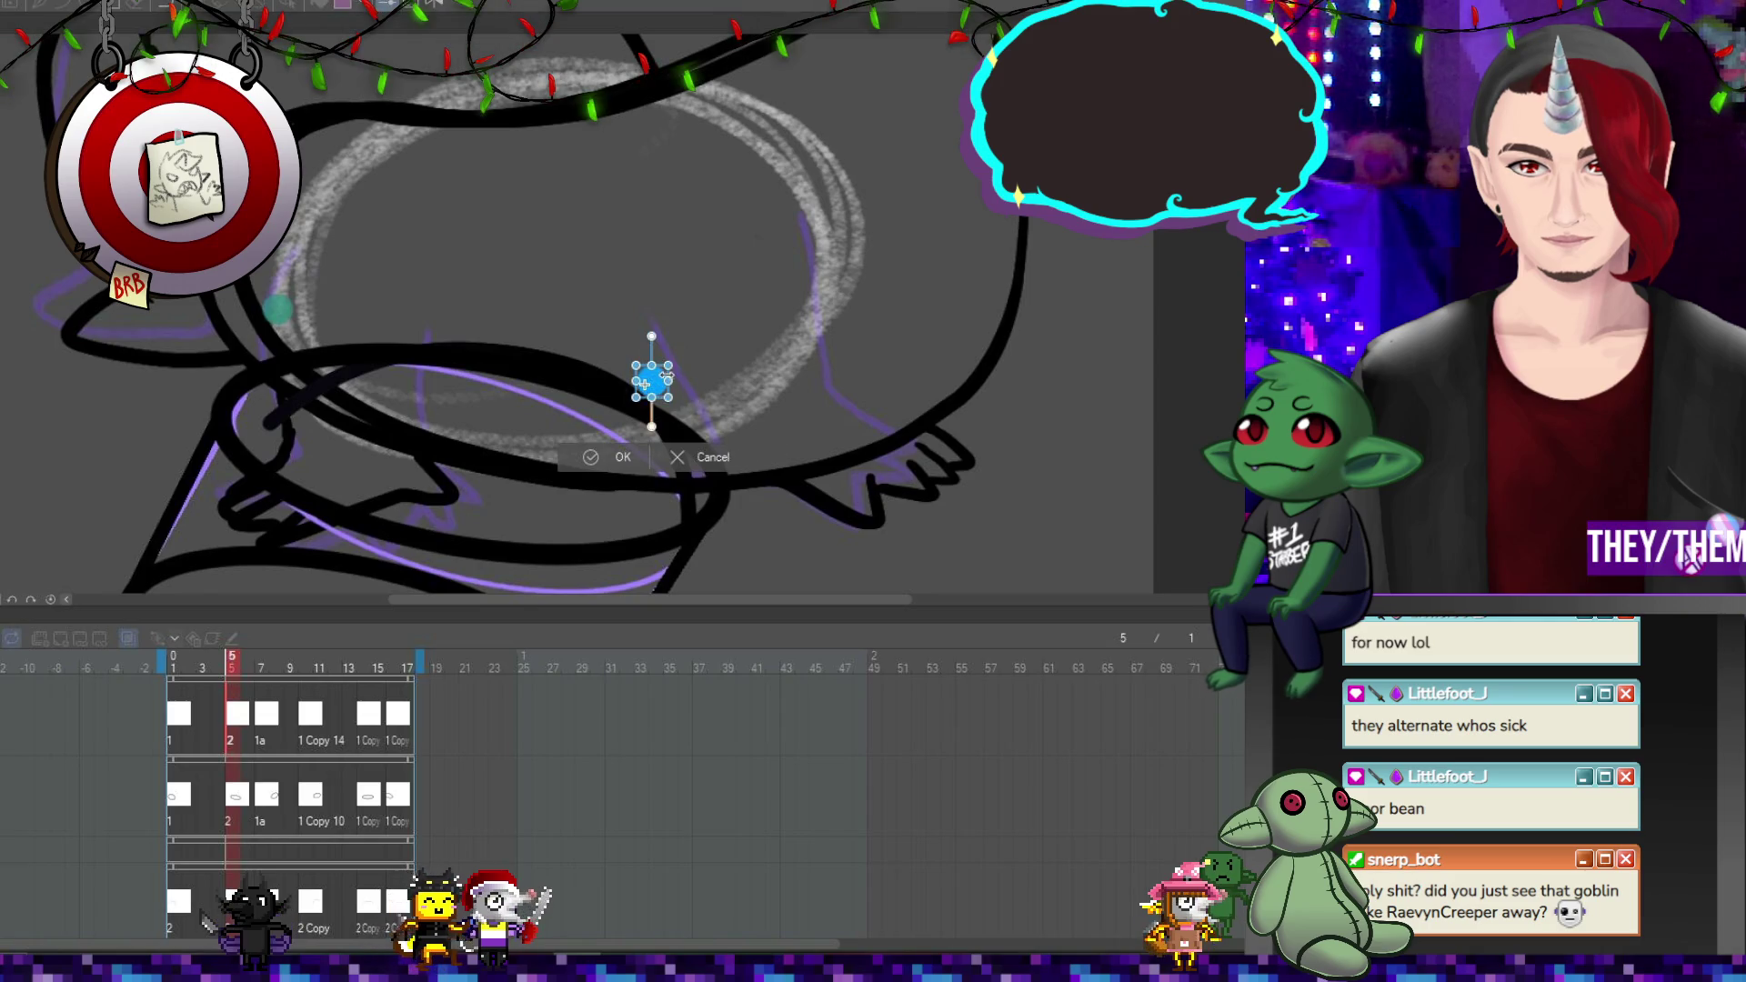
pyautogui.press('Return')
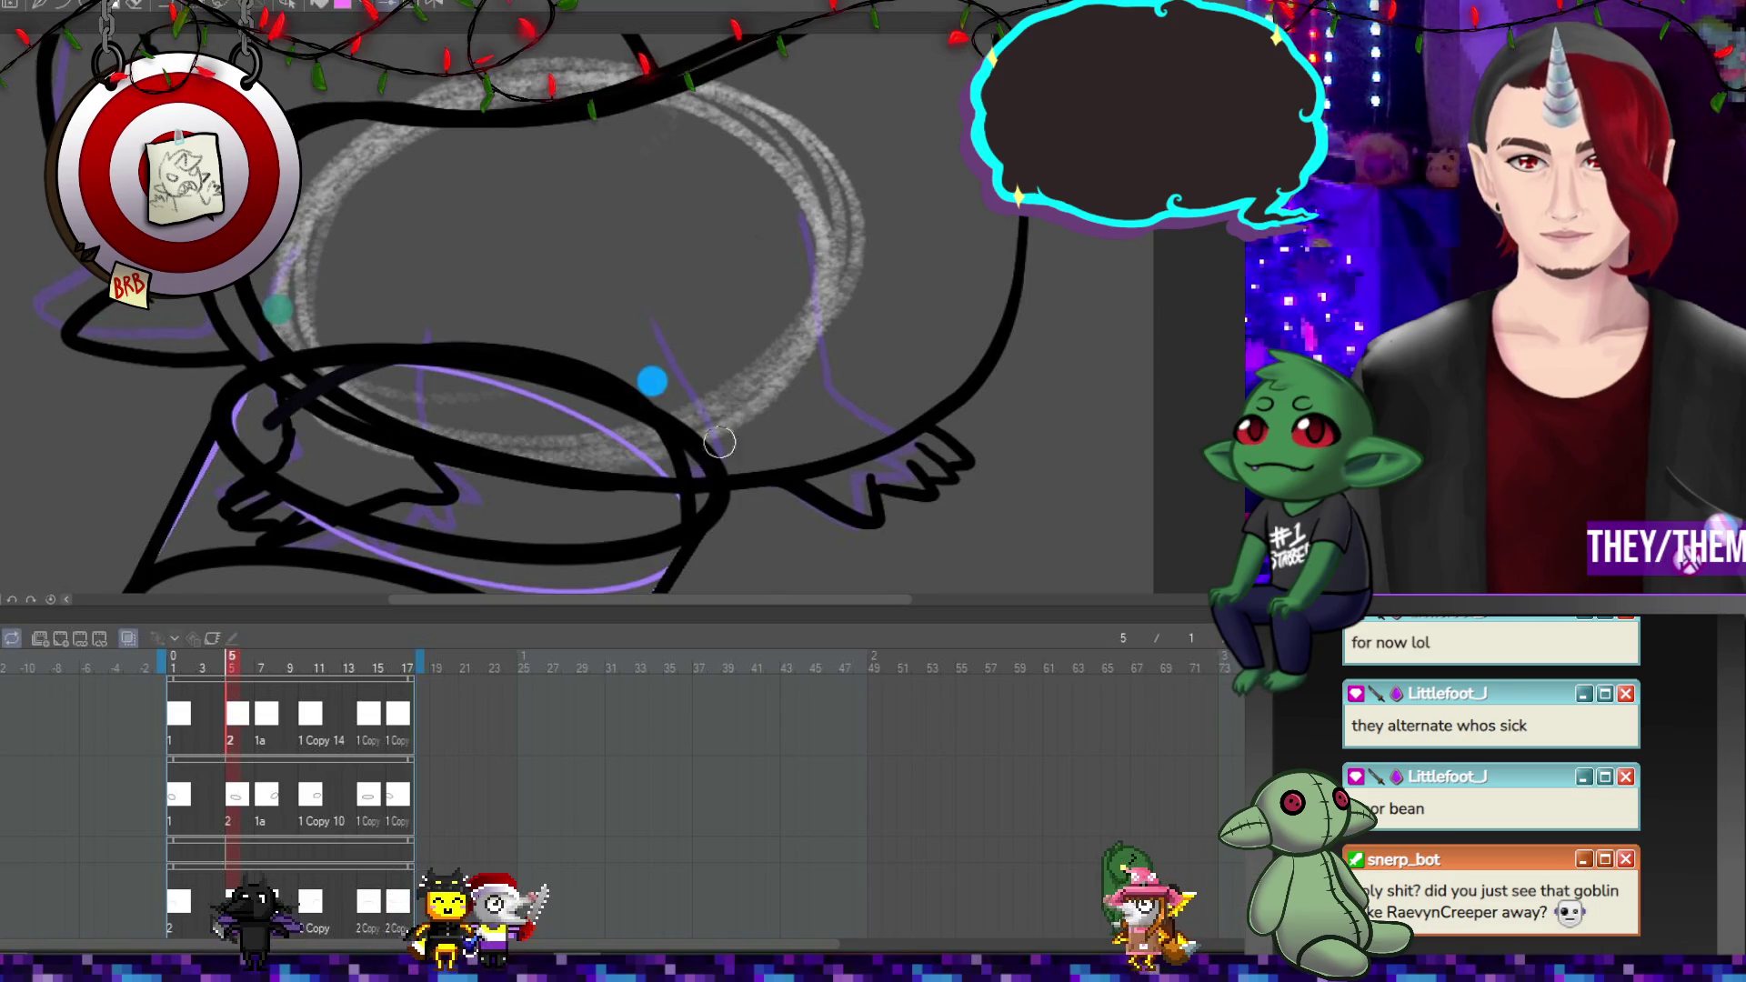
# Move the blue marker dot to the right on frame 7.
pyautogui.click(275, 719)
pyautogui.hotkey('ctrl', '0')
pyautogui.hotkey('ctrl', '+')
pyautogui.hotkey('ctrl', '+')
pyautogui.press('Left')
pyautogui.scroll(-1, 420, 465)
pyautogui.scroll(1, 420, 466)
pyautogui.hotkey('ctrl', 't')
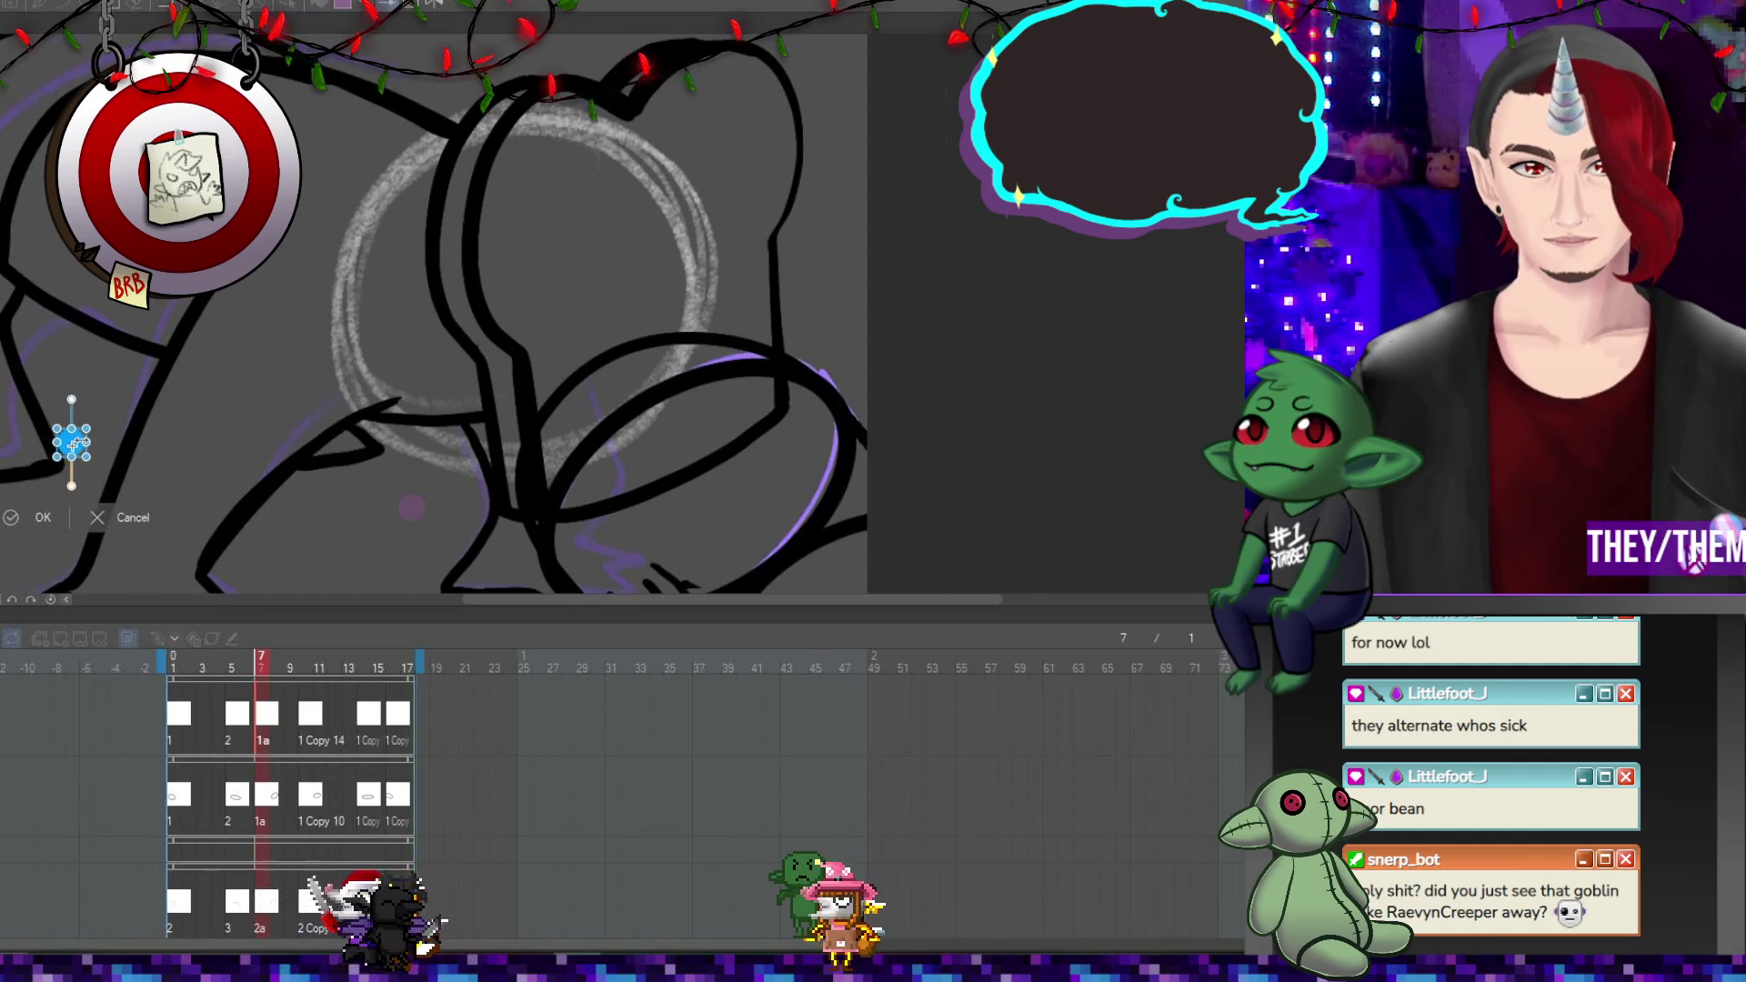
pyautogui.scroll(1, 75, 442)
pyautogui.moveTo(75, 442)
pyautogui.mouseDown()
pyautogui.moveTo(903, 298)
pyautogui.moveTo(814, 332)
pyautogui.mouseUp()
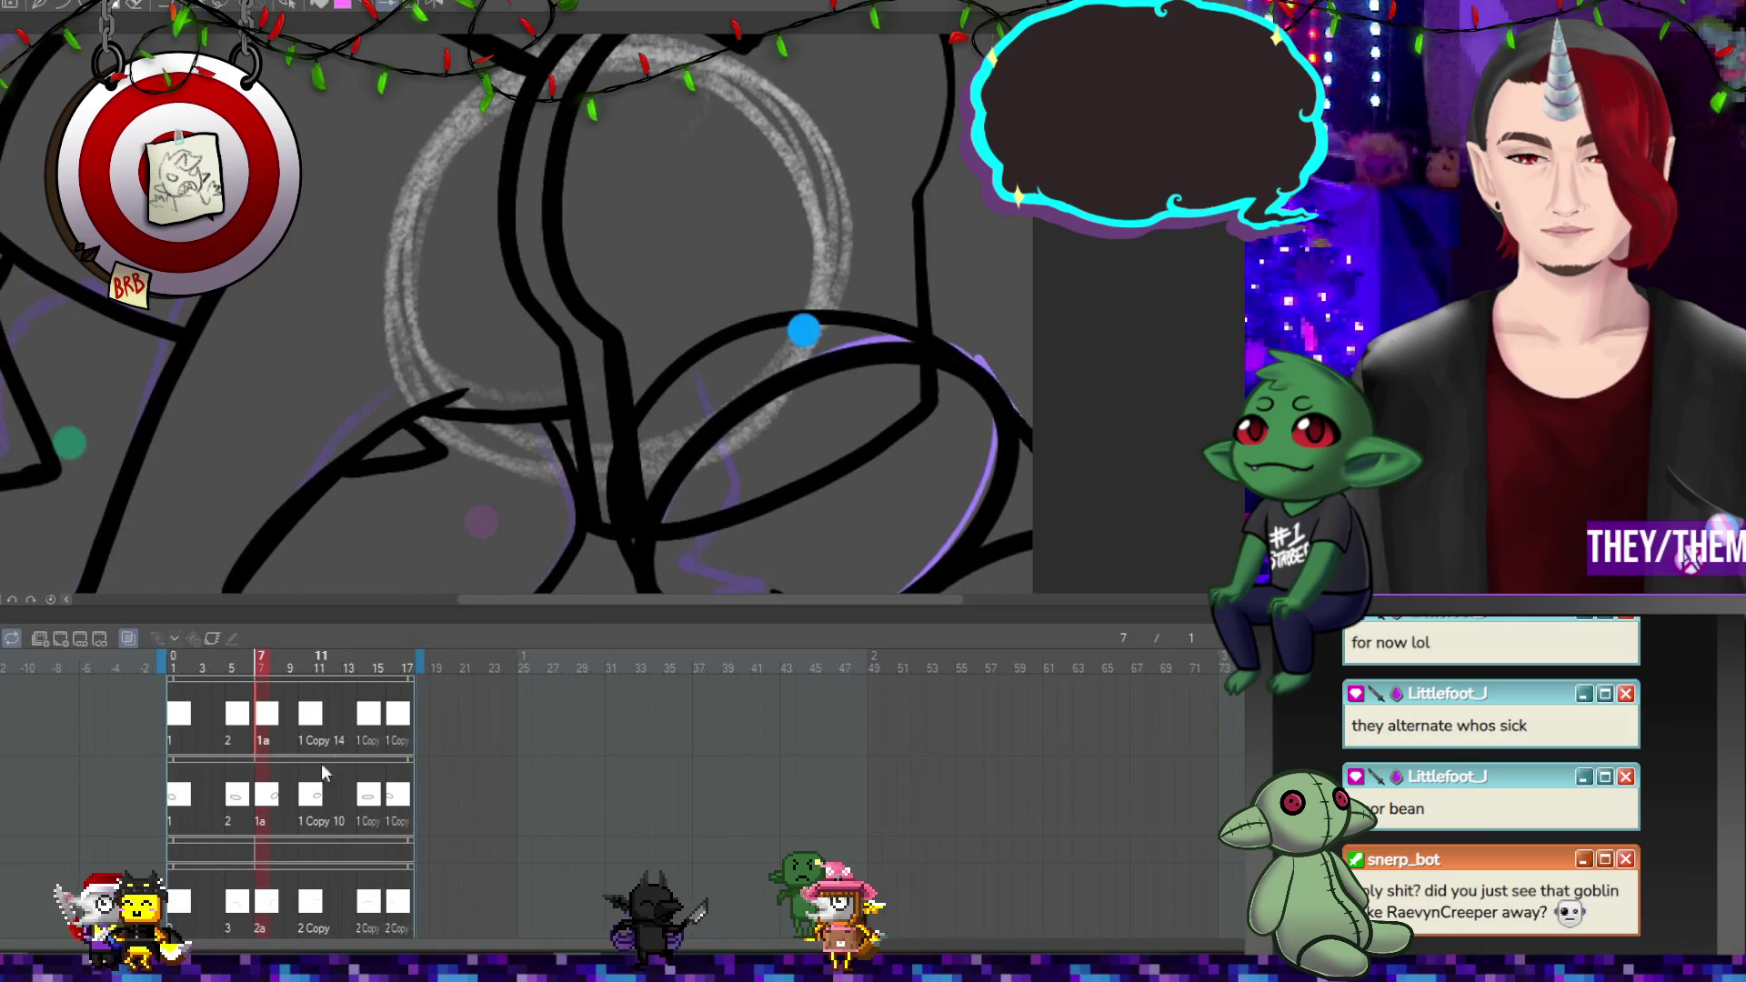
# Move the blue marker dot into place on frame 10 and commit it.
pyautogui.click(312, 800)
pyautogui.click(312, 714)
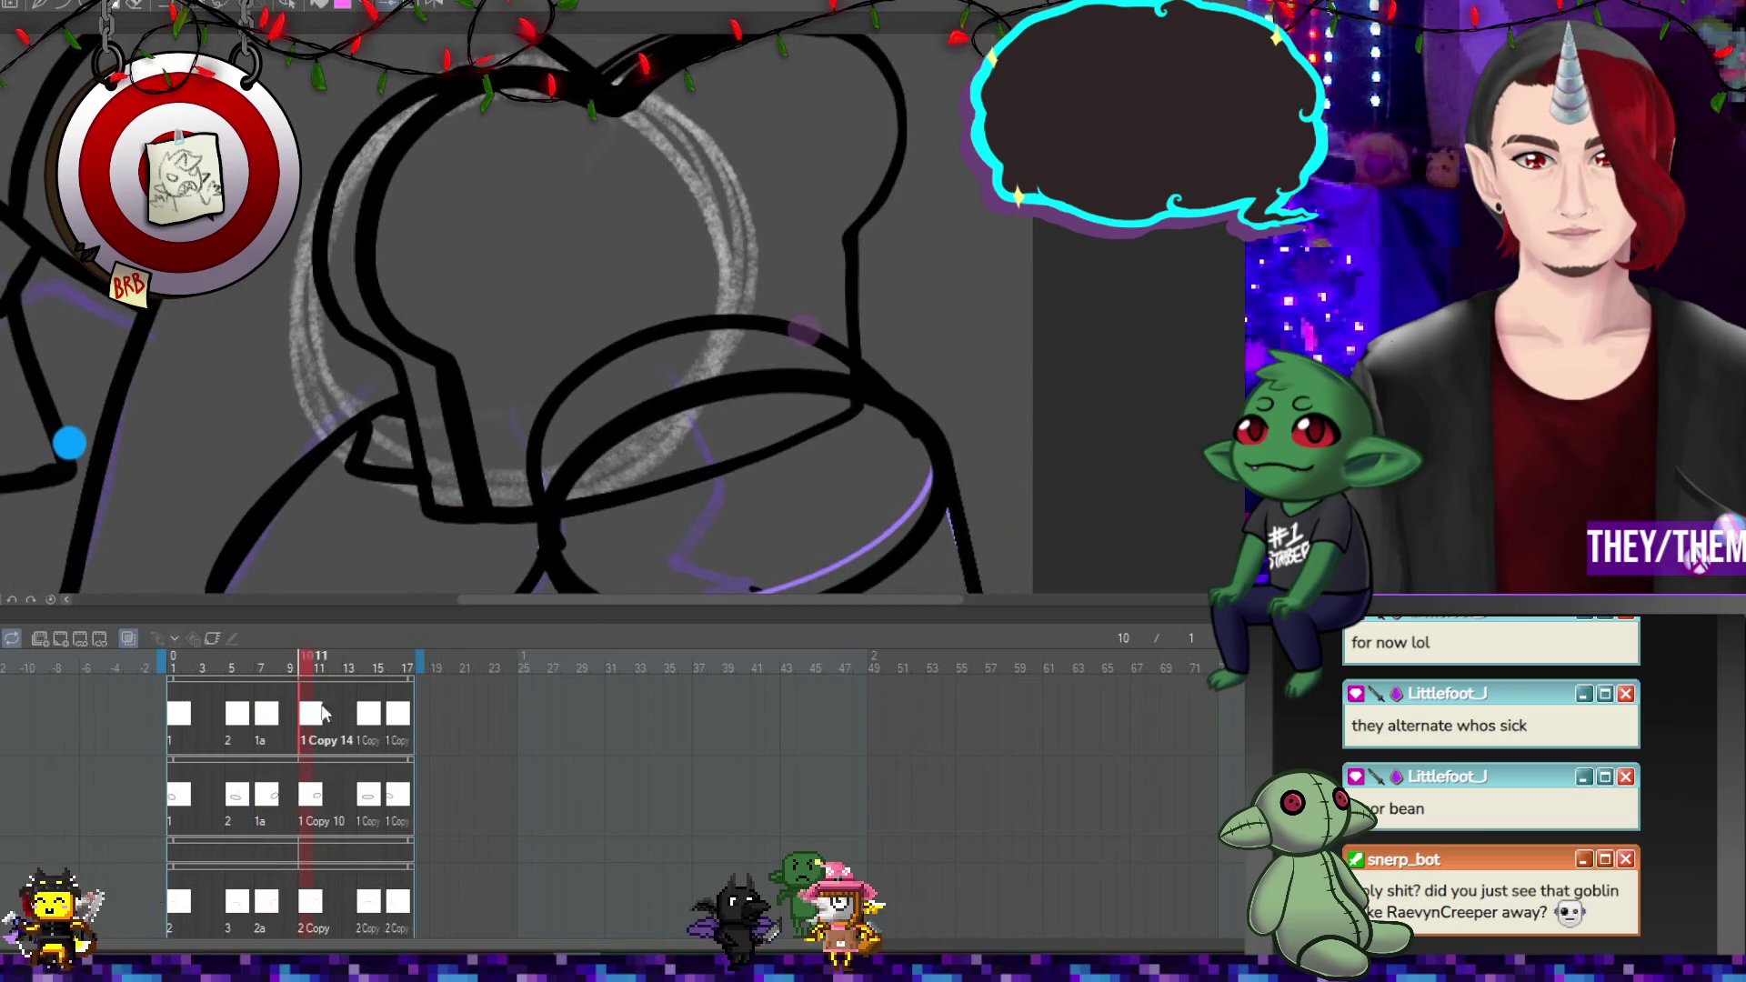
pyautogui.scroll(1, 82, 446)
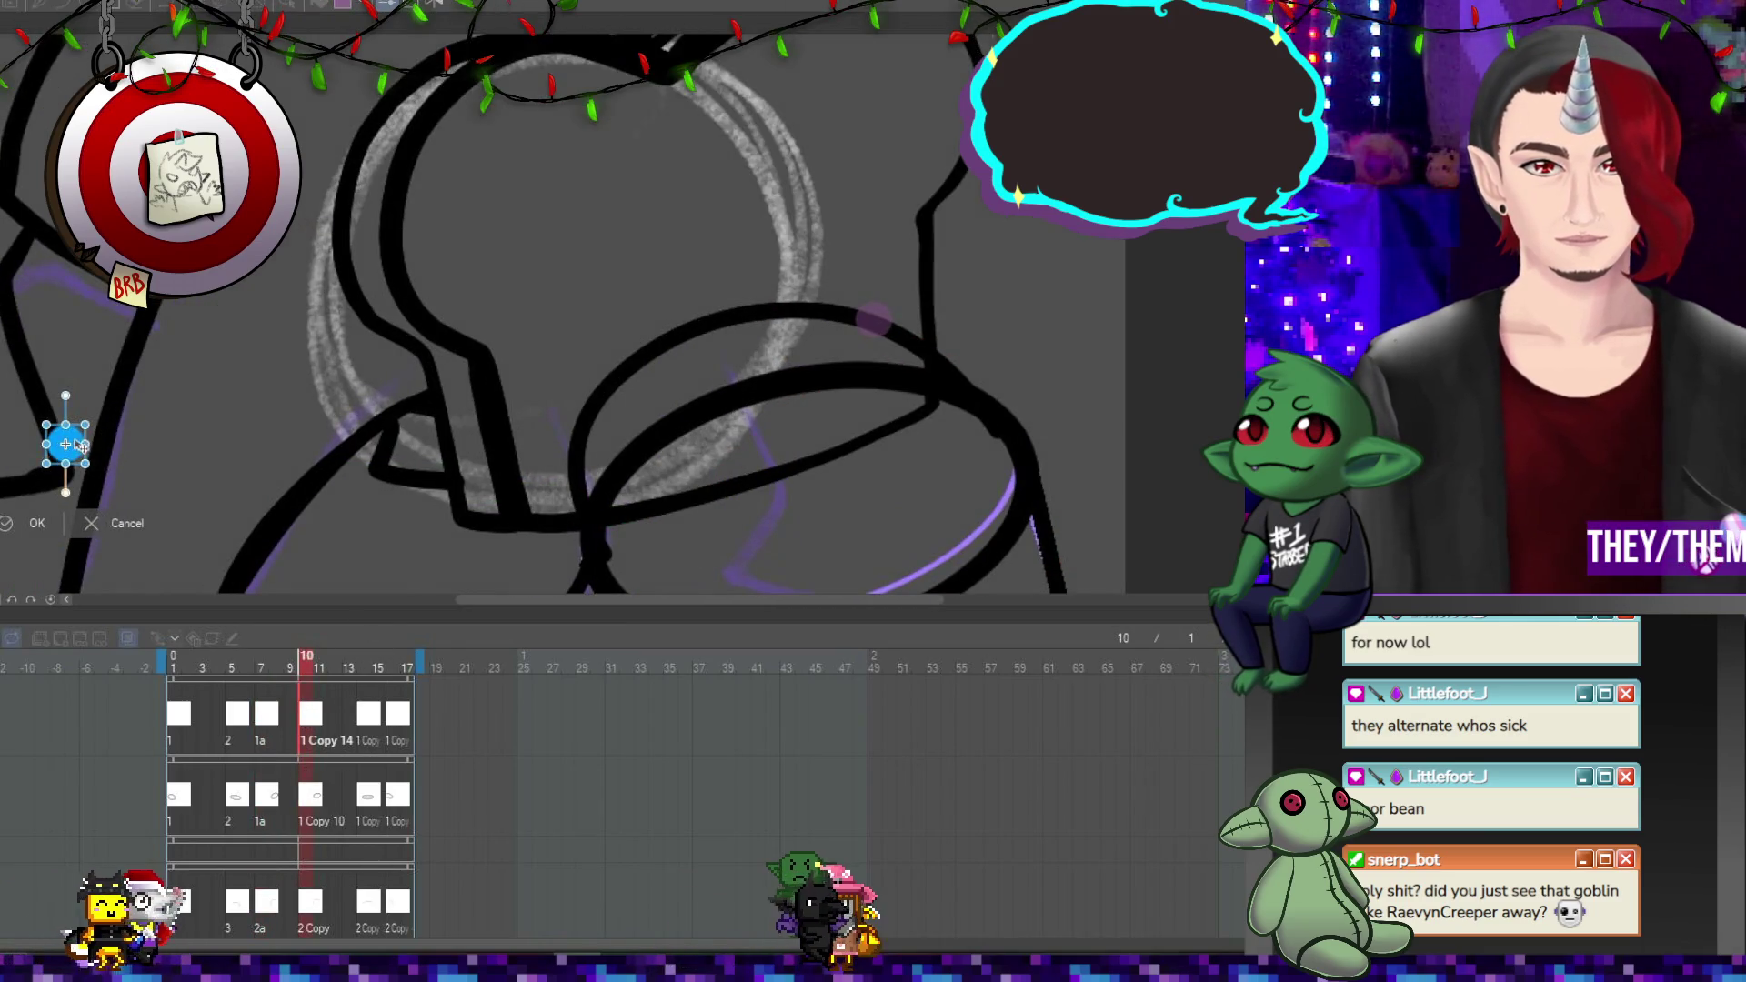
pyautogui.moveTo(67, 444)
pyautogui.mouseDown()
pyautogui.moveTo(733, 373)
pyautogui.moveTo(750, 345)
pyautogui.mouseUp()
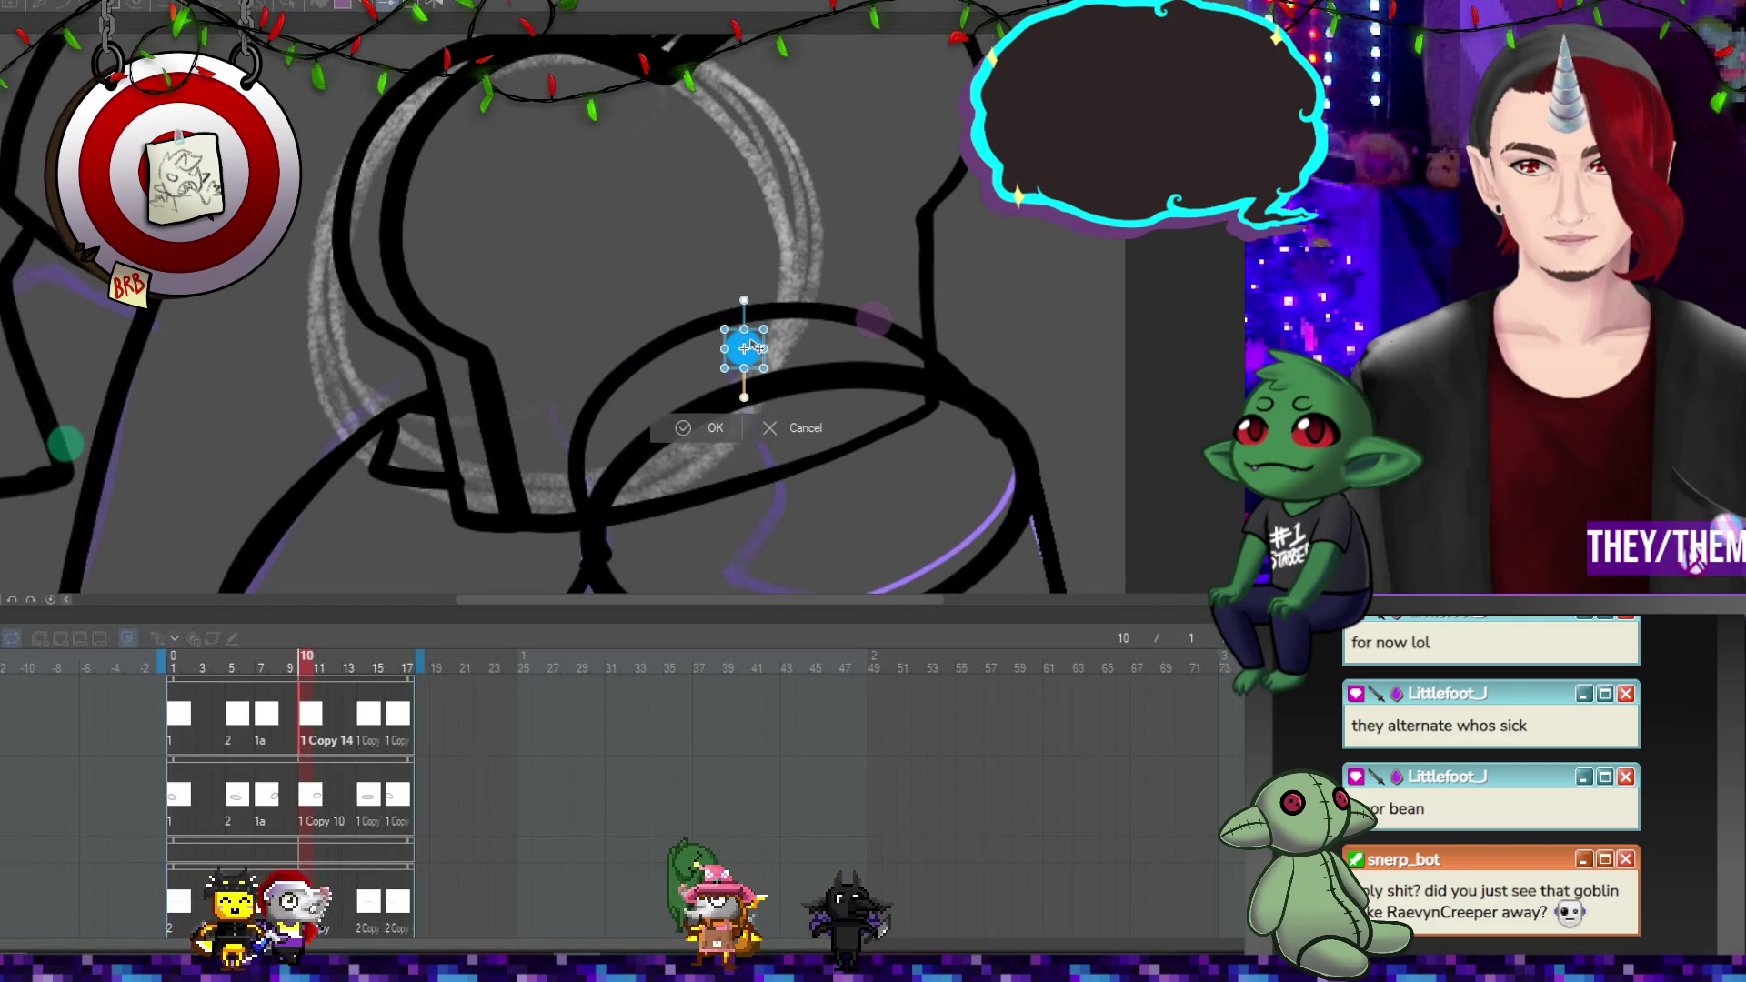
pyautogui.press('Return')
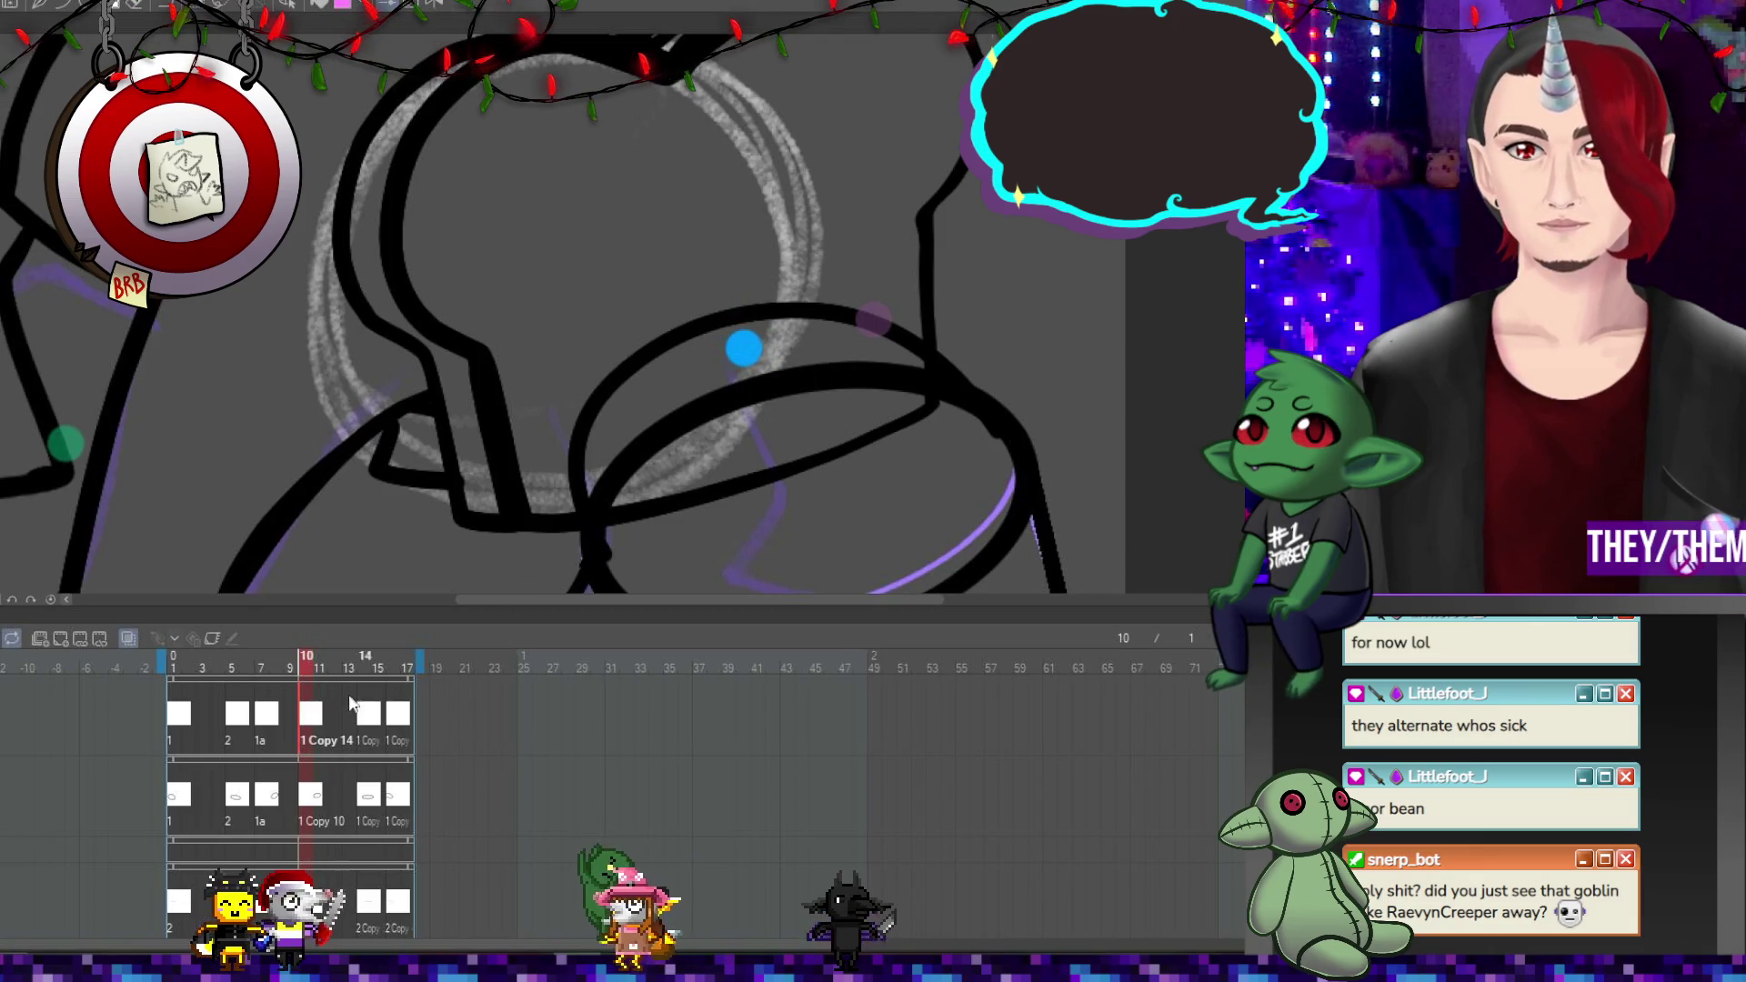
# After a quick playback check, shift the blue marker dot slightly left on frame 14.
pyautogui.click(267, 724)
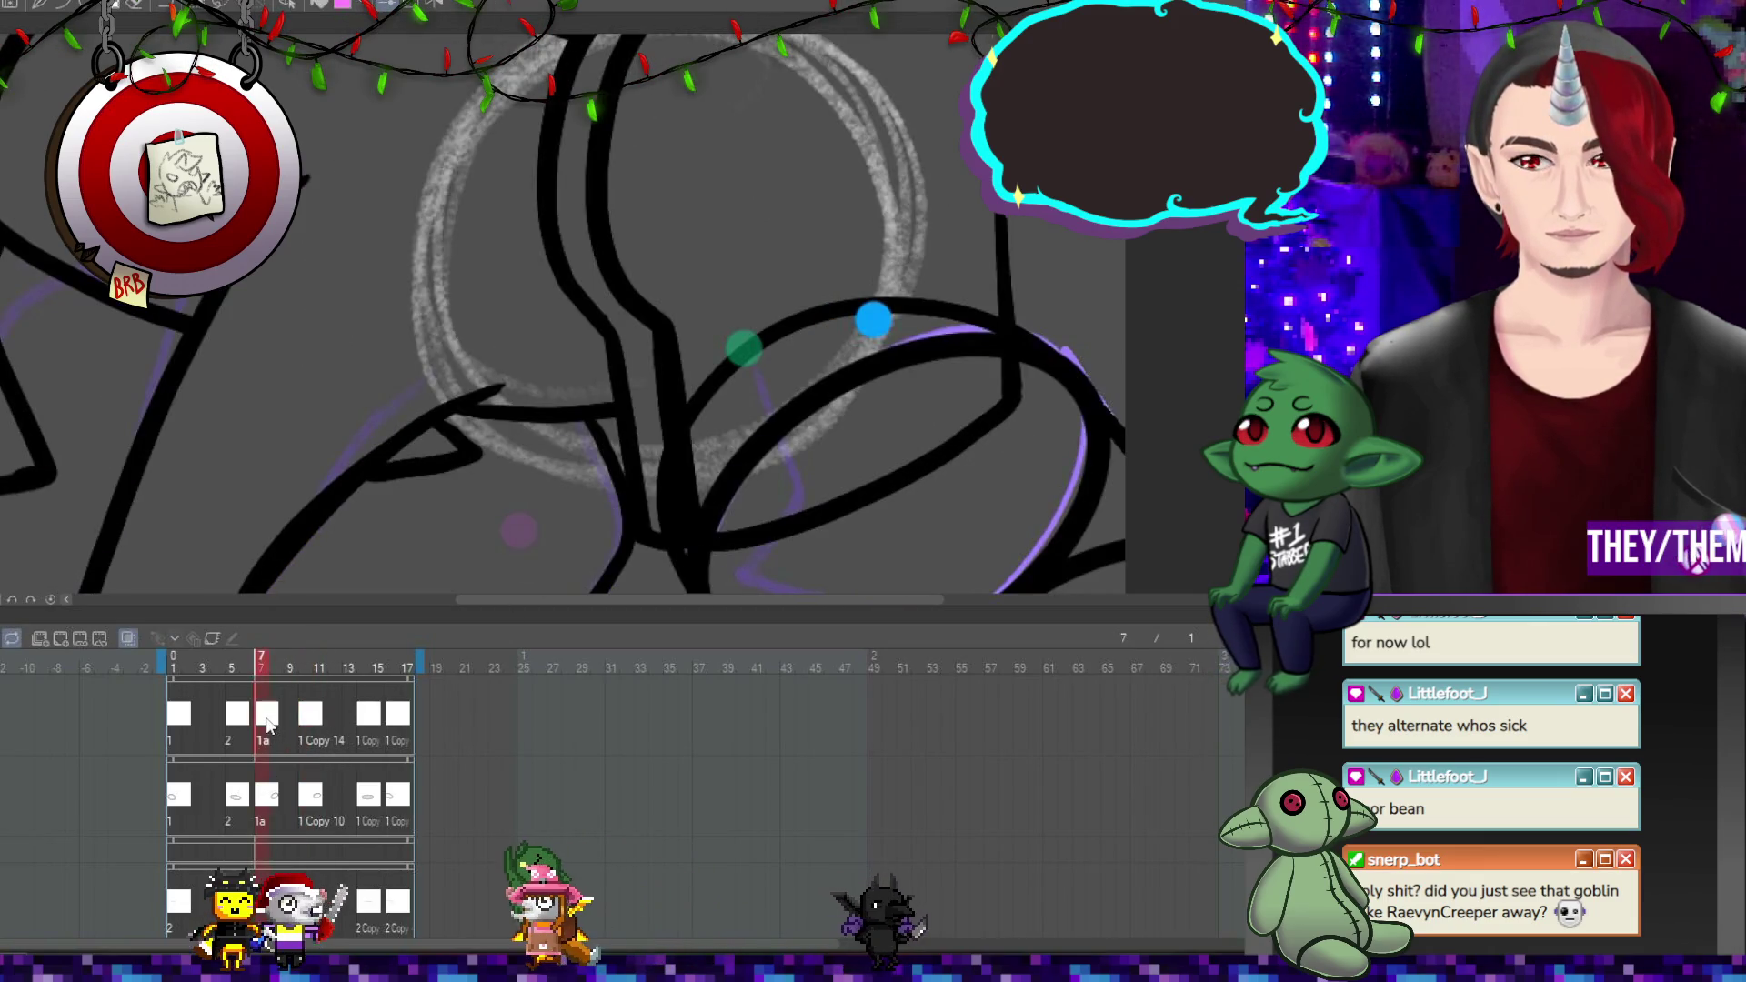
pyautogui.press('space')
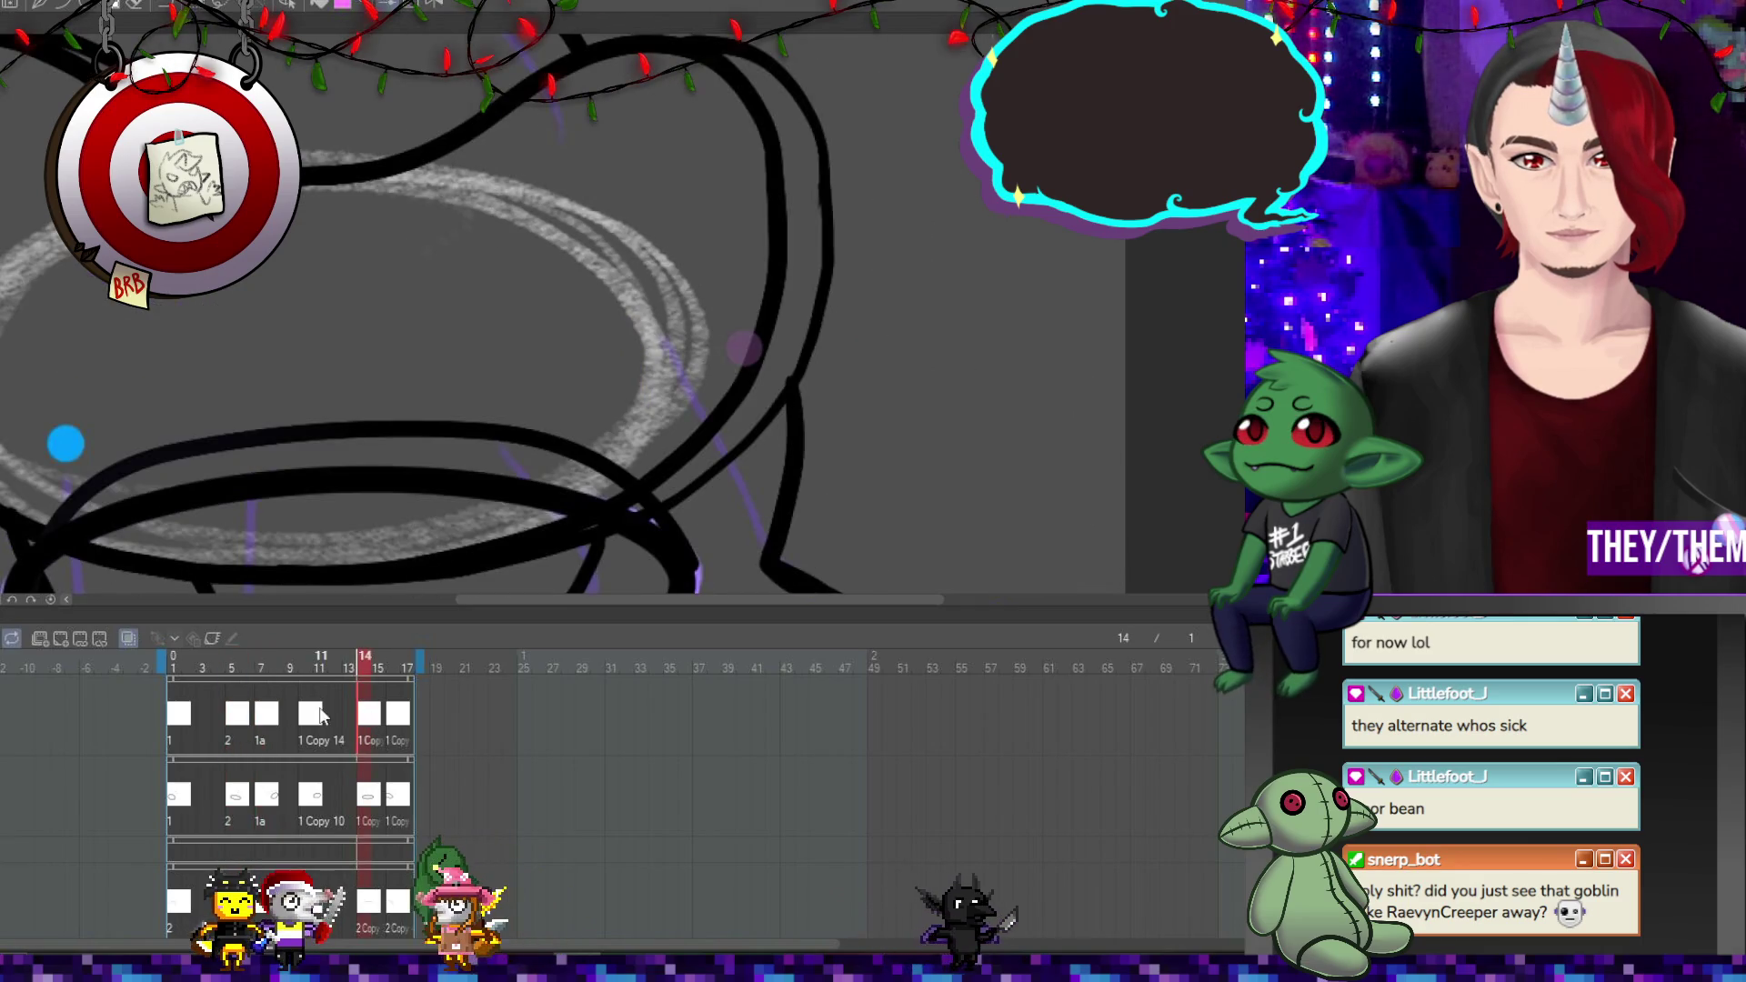
pyautogui.click(320, 716)
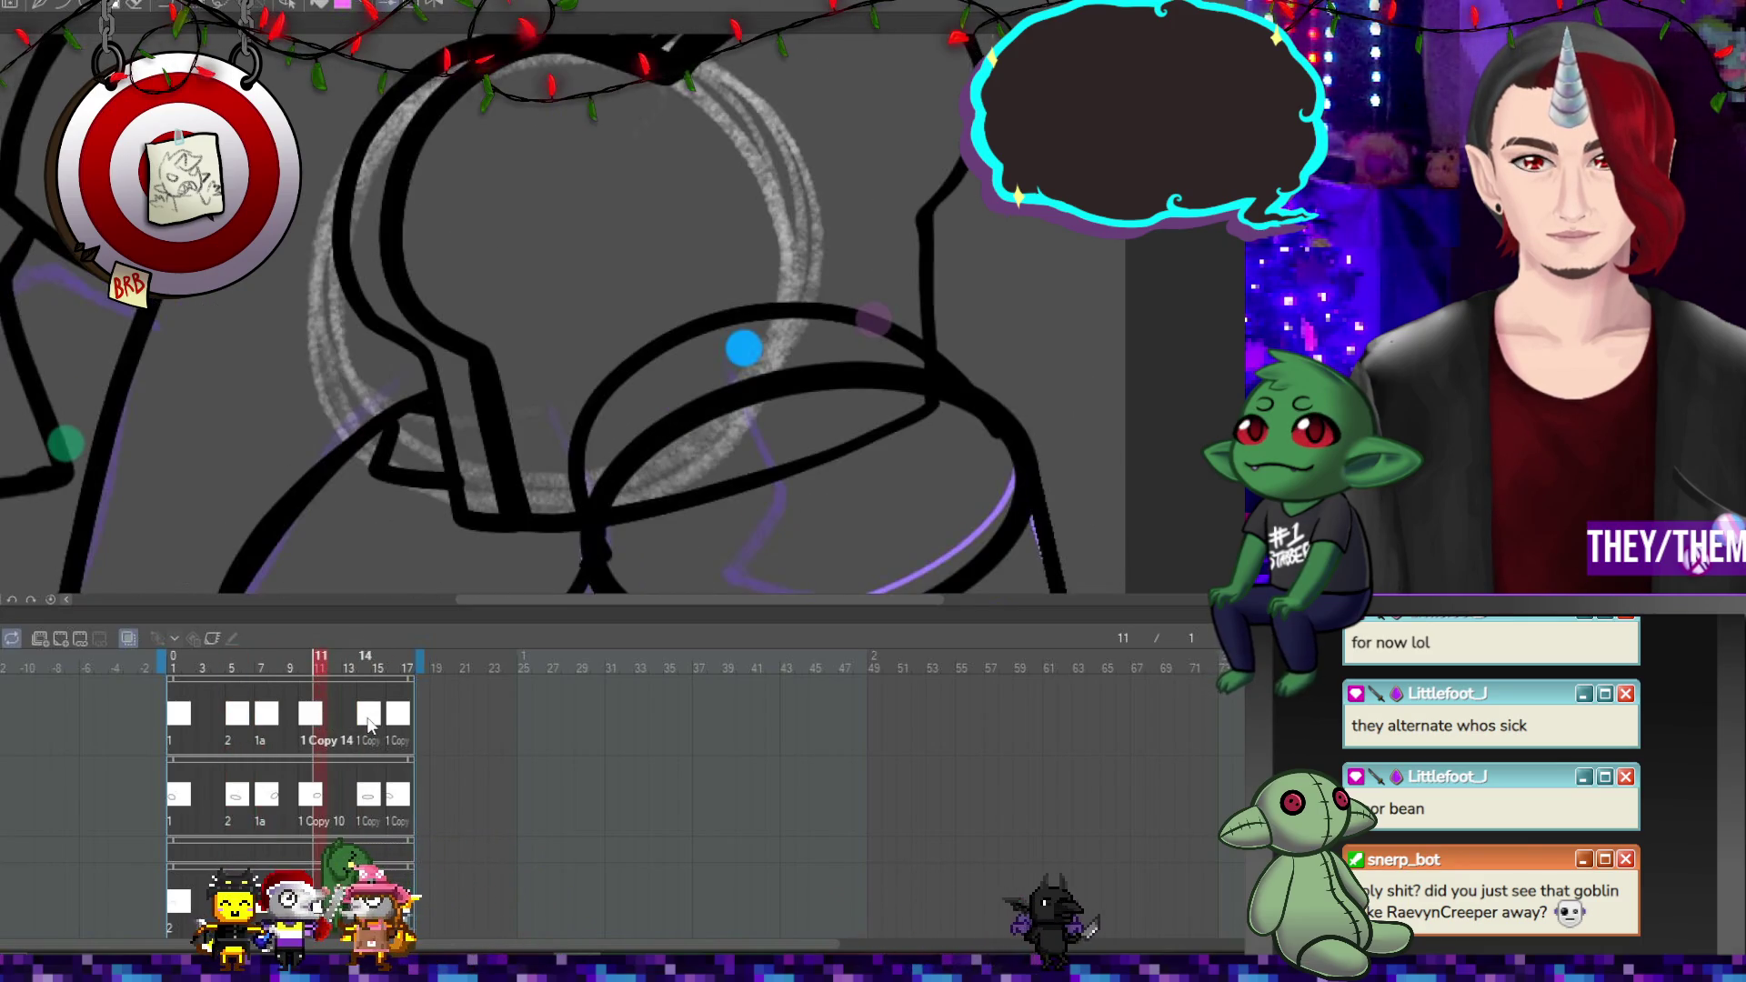
pyautogui.click(368, 716)
pyautogui.hotkey('ctrl', 't')
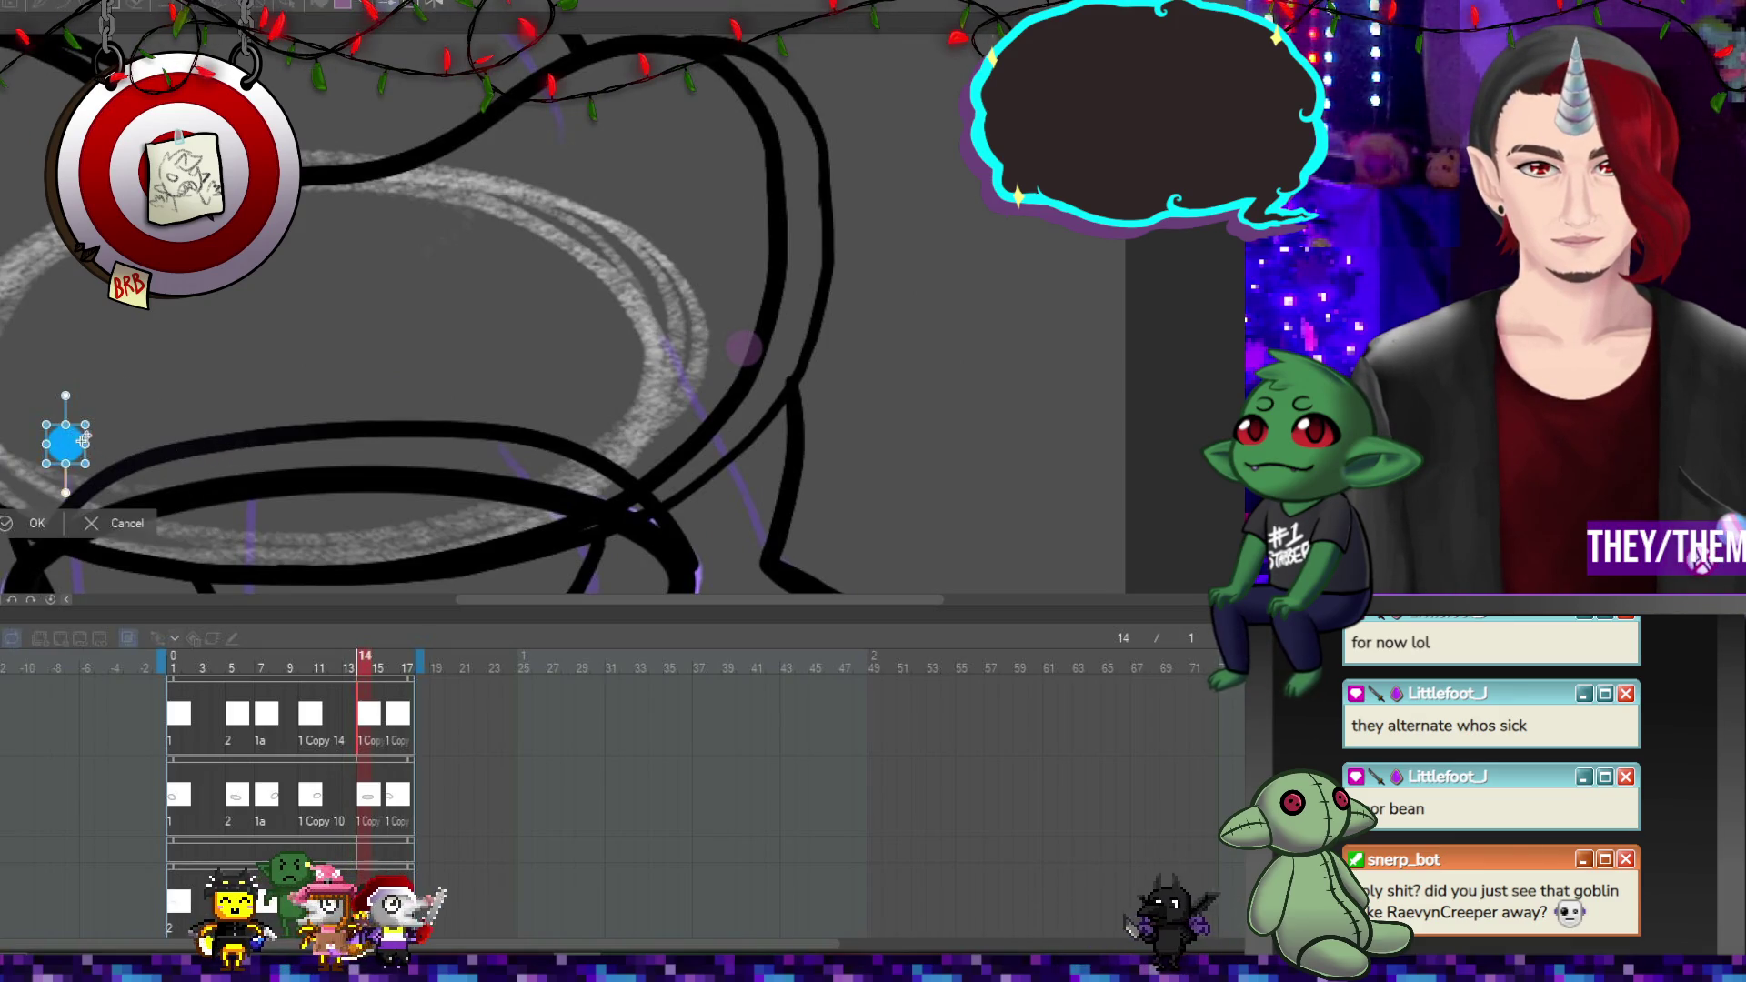
pyautogui.moveTo(58, 439); pyautogui.dragTo(299, 453)
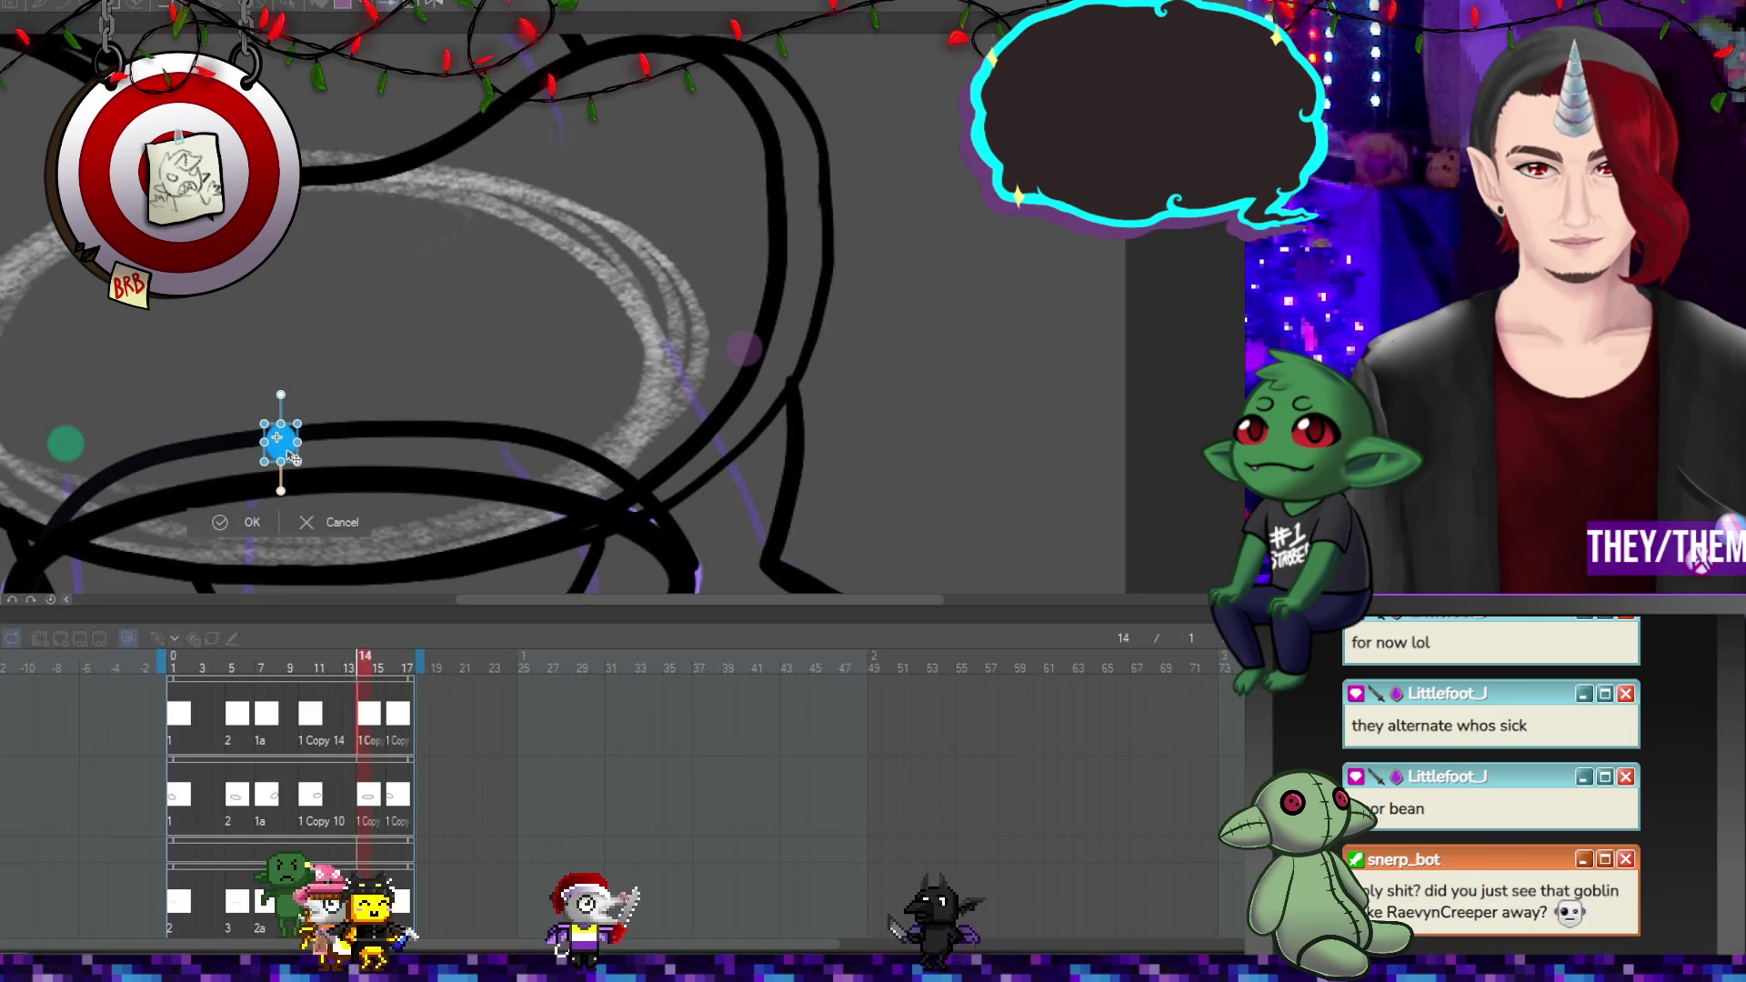
pyautogui.press('Return')
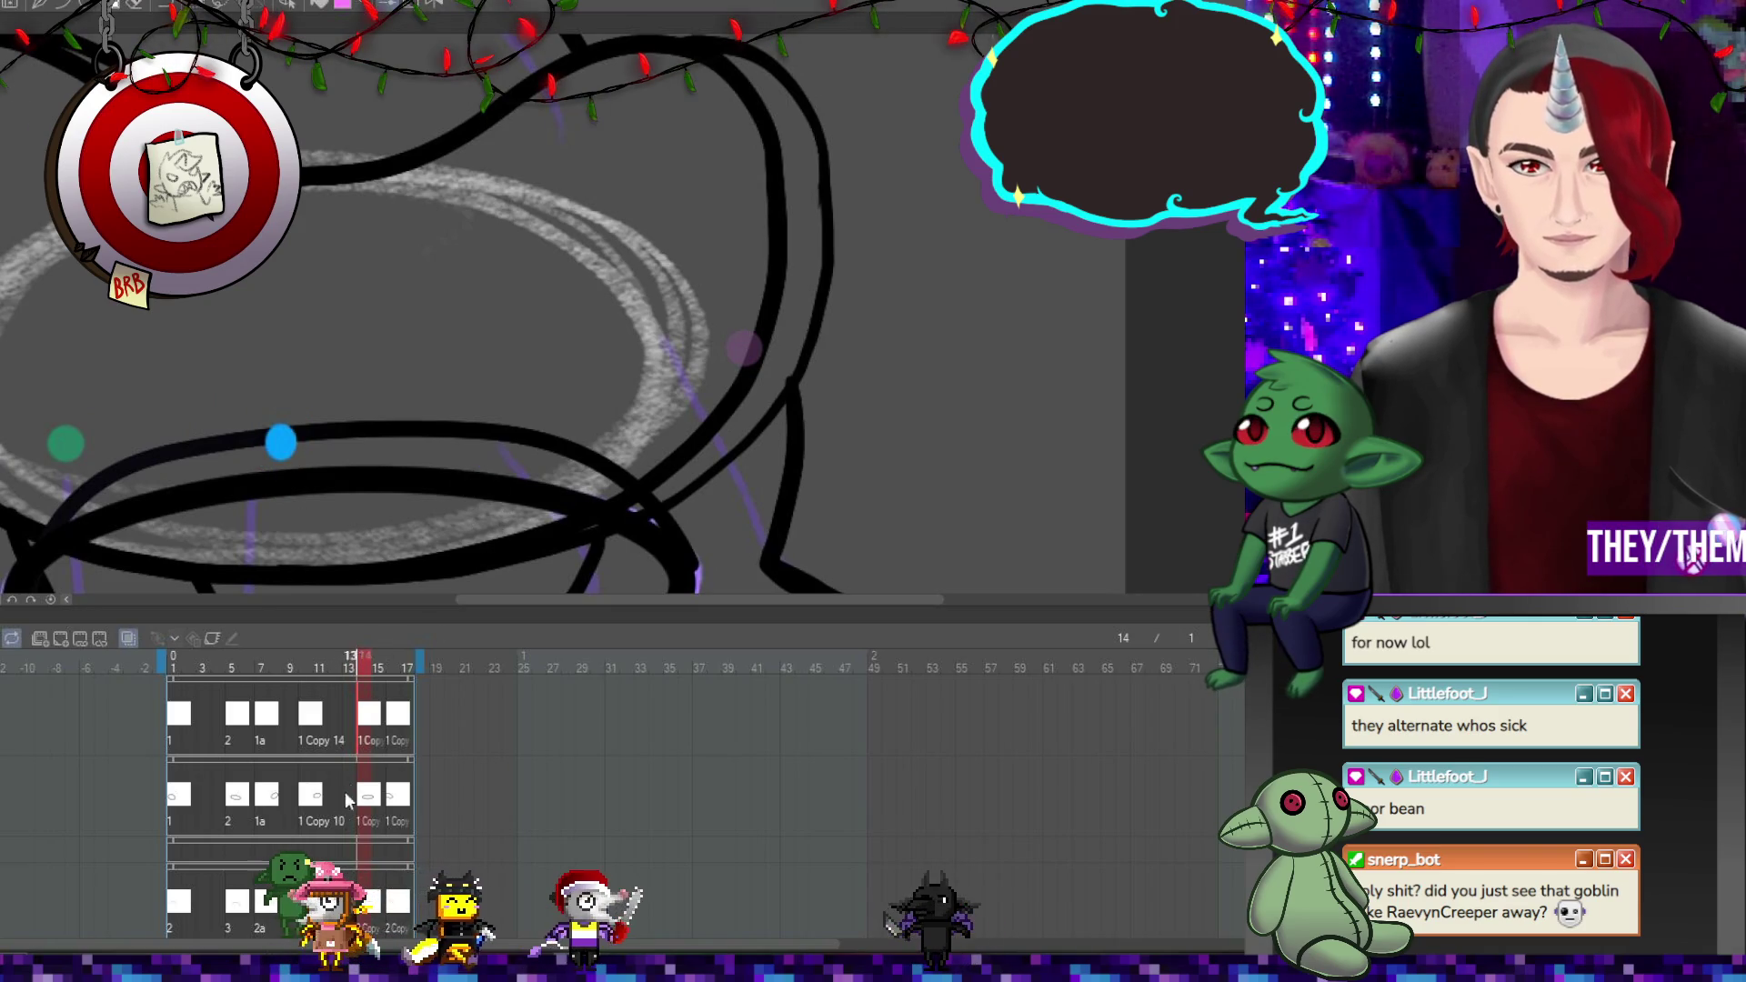
# Reposition the marker dot on frame 16 and reset the canvas view.
pyautogui.click(396, 757)
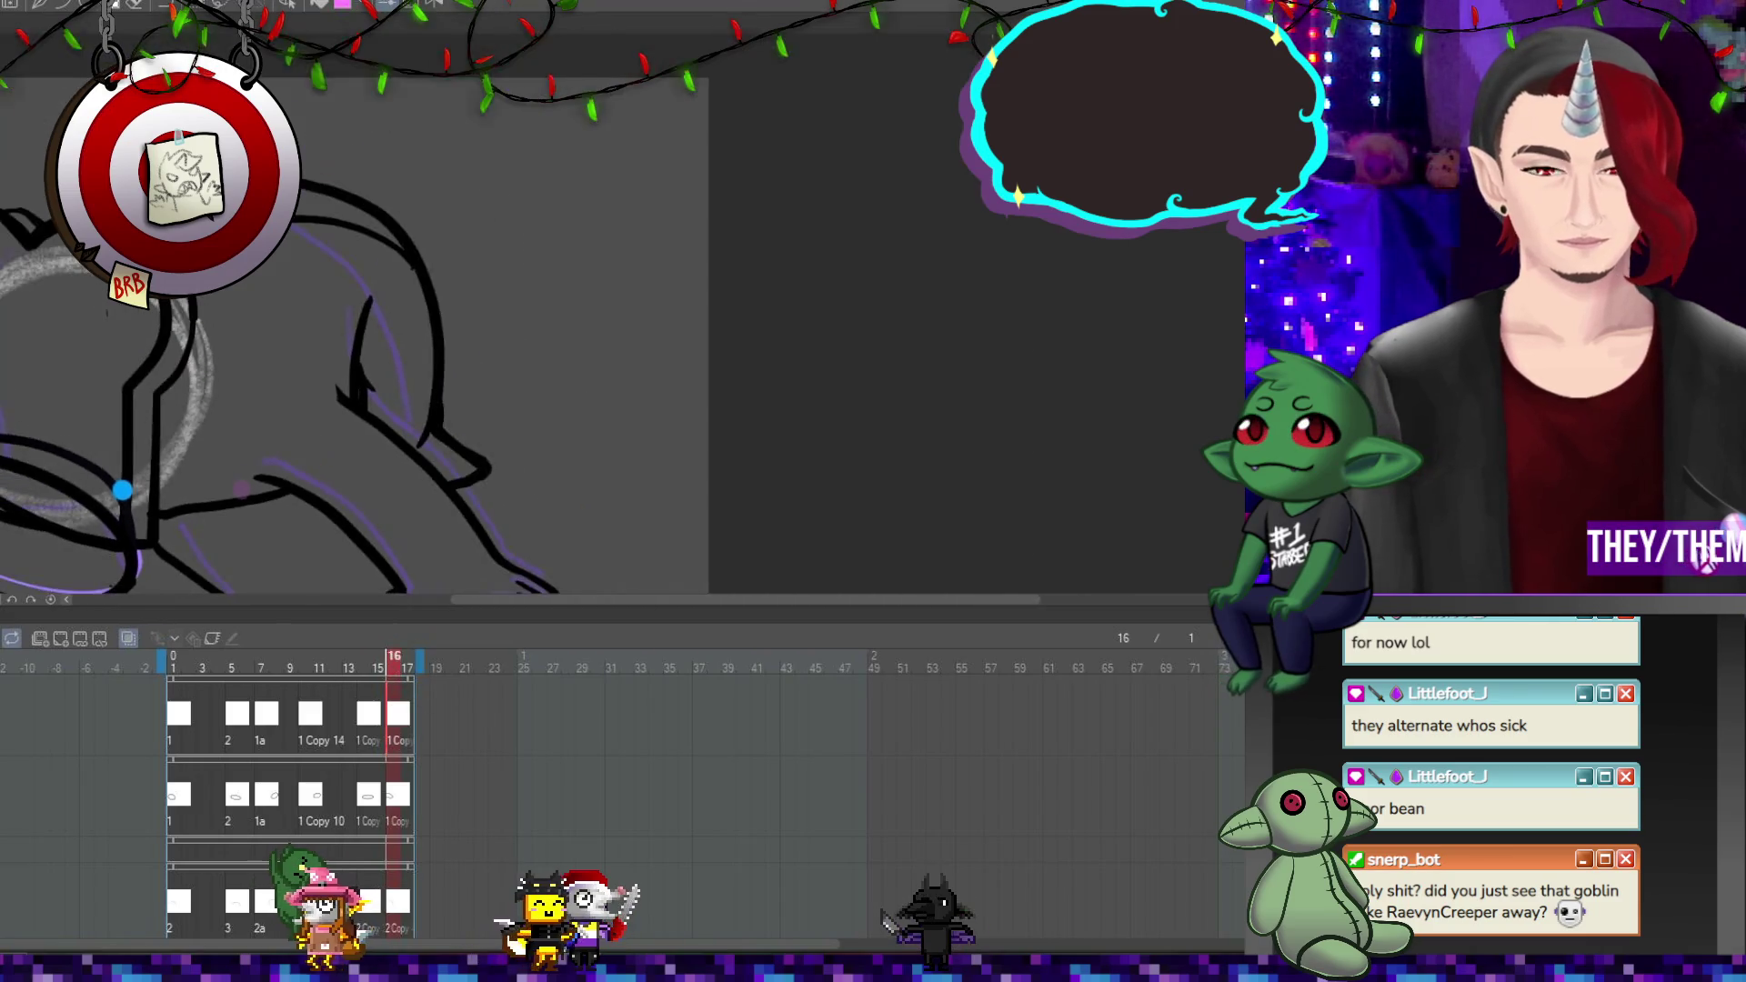
pyautogui.hotkey('ctrl', 't')
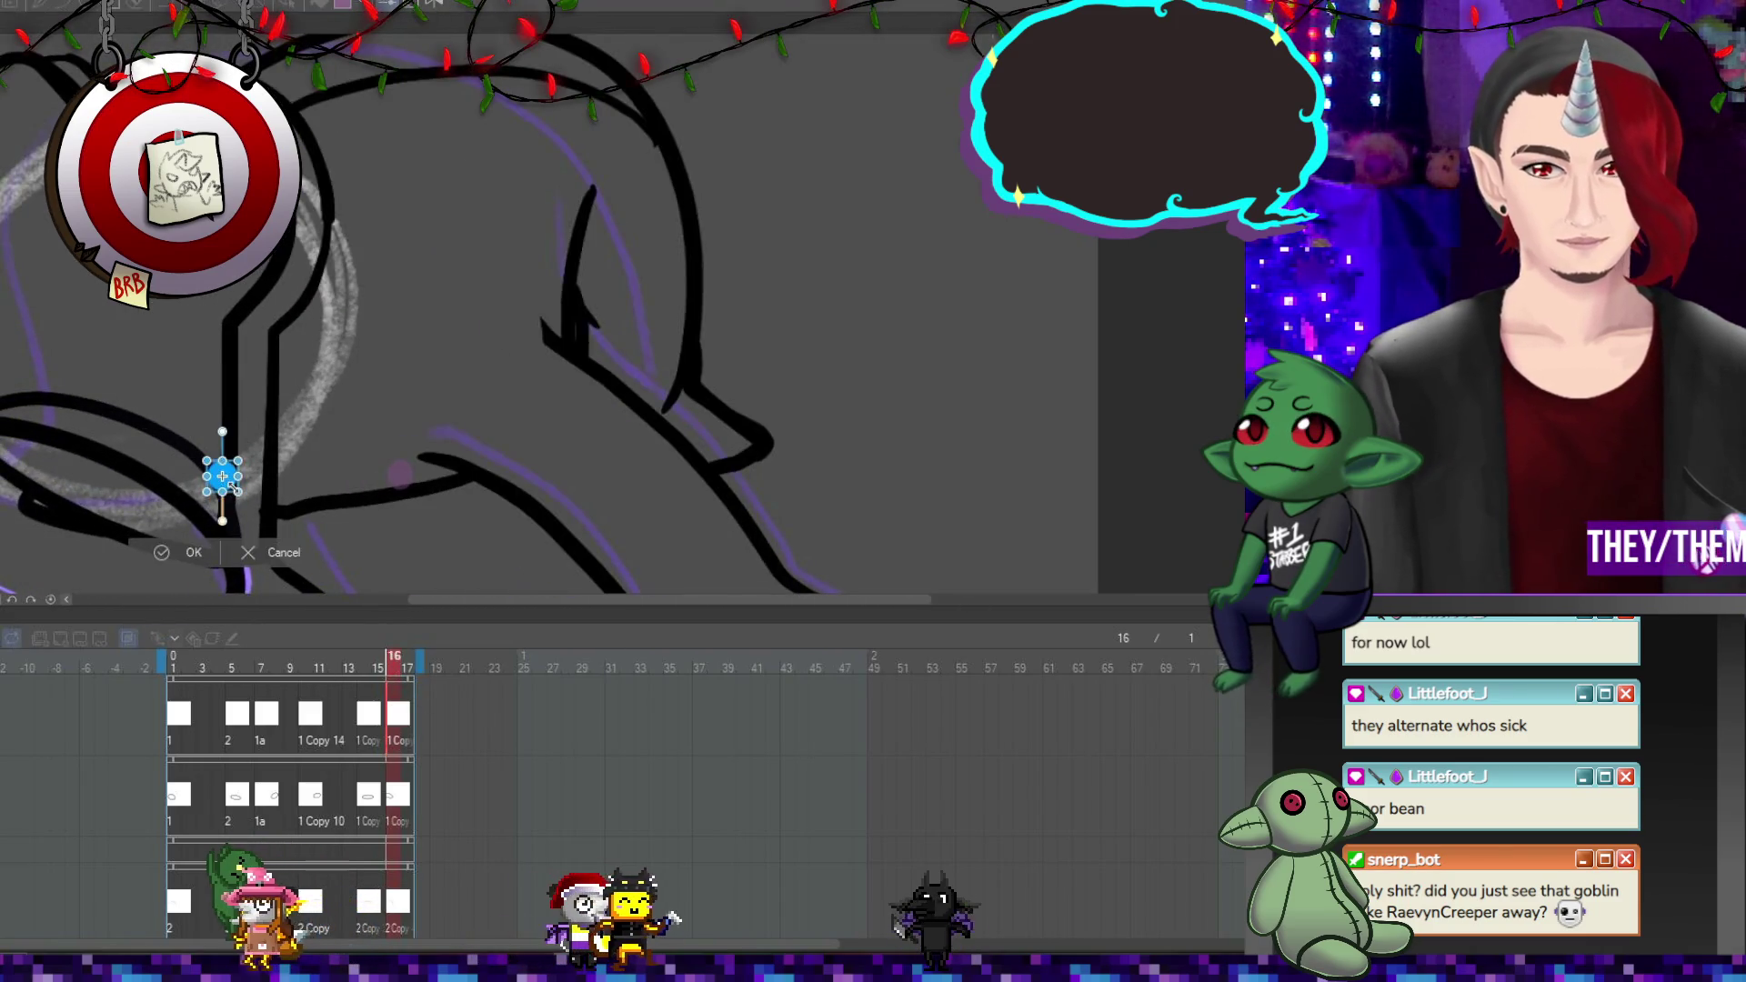
pyautogui.scroll(1, 222, 475)
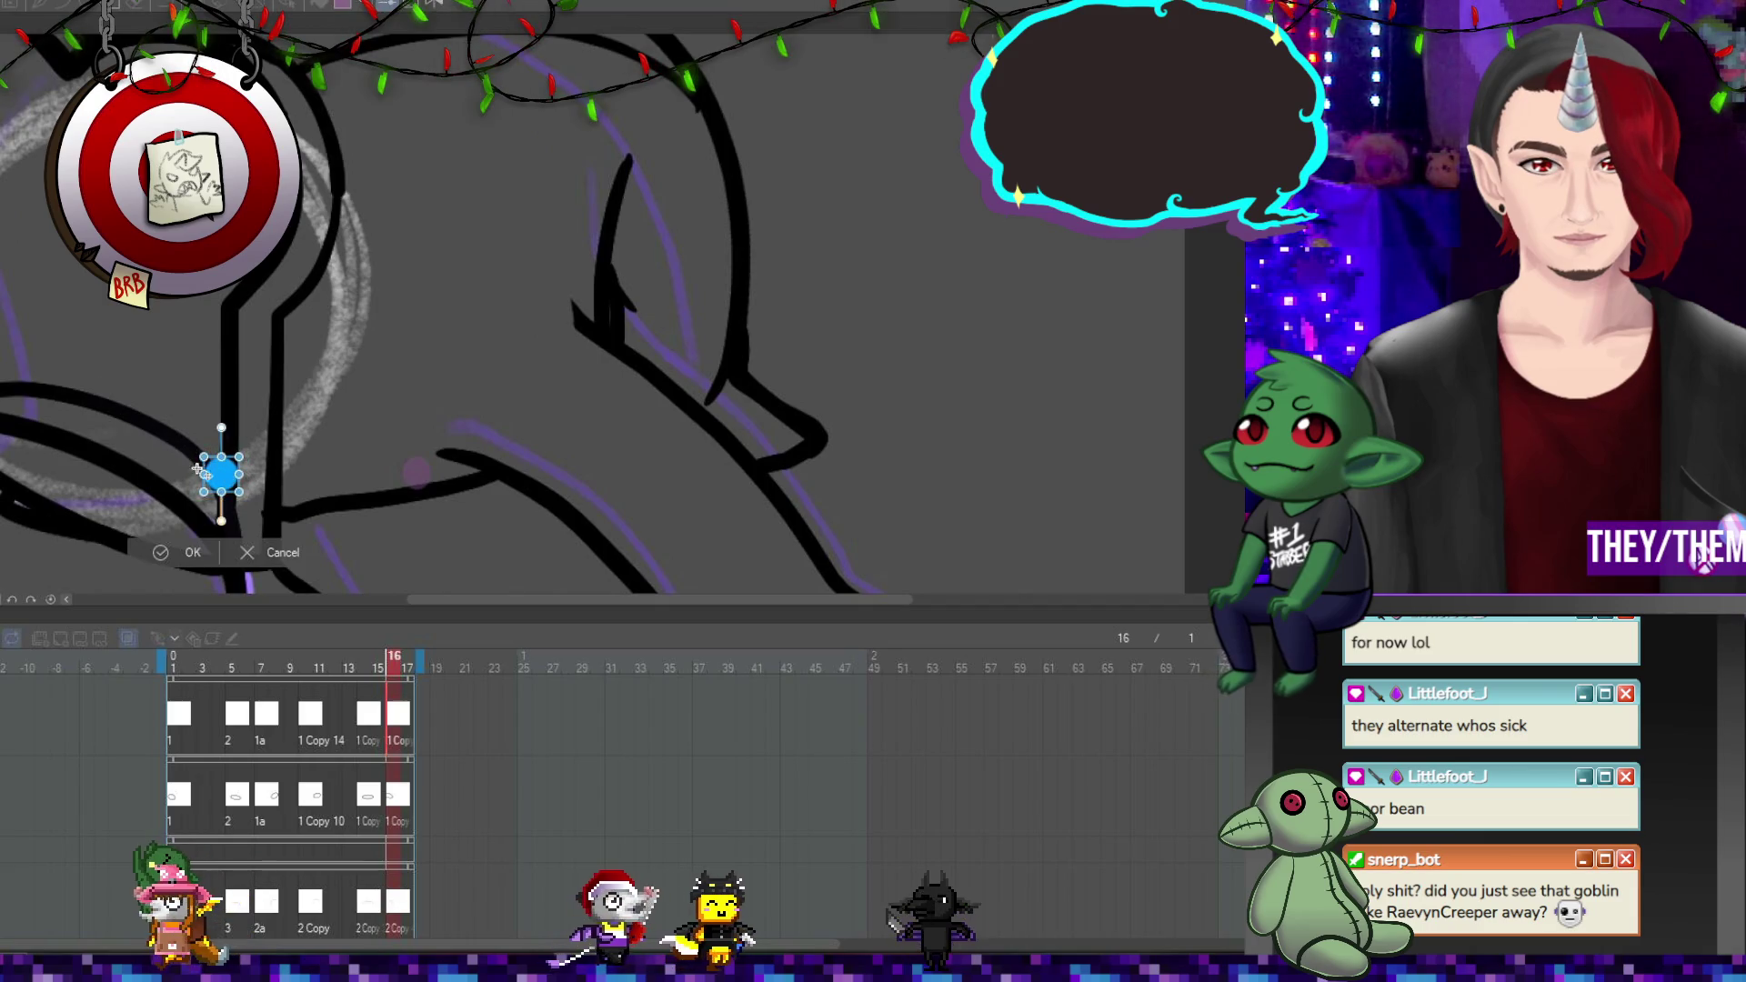
pyautogui.moveTo(221, 475); pyautogui.dragTo(20, 323)
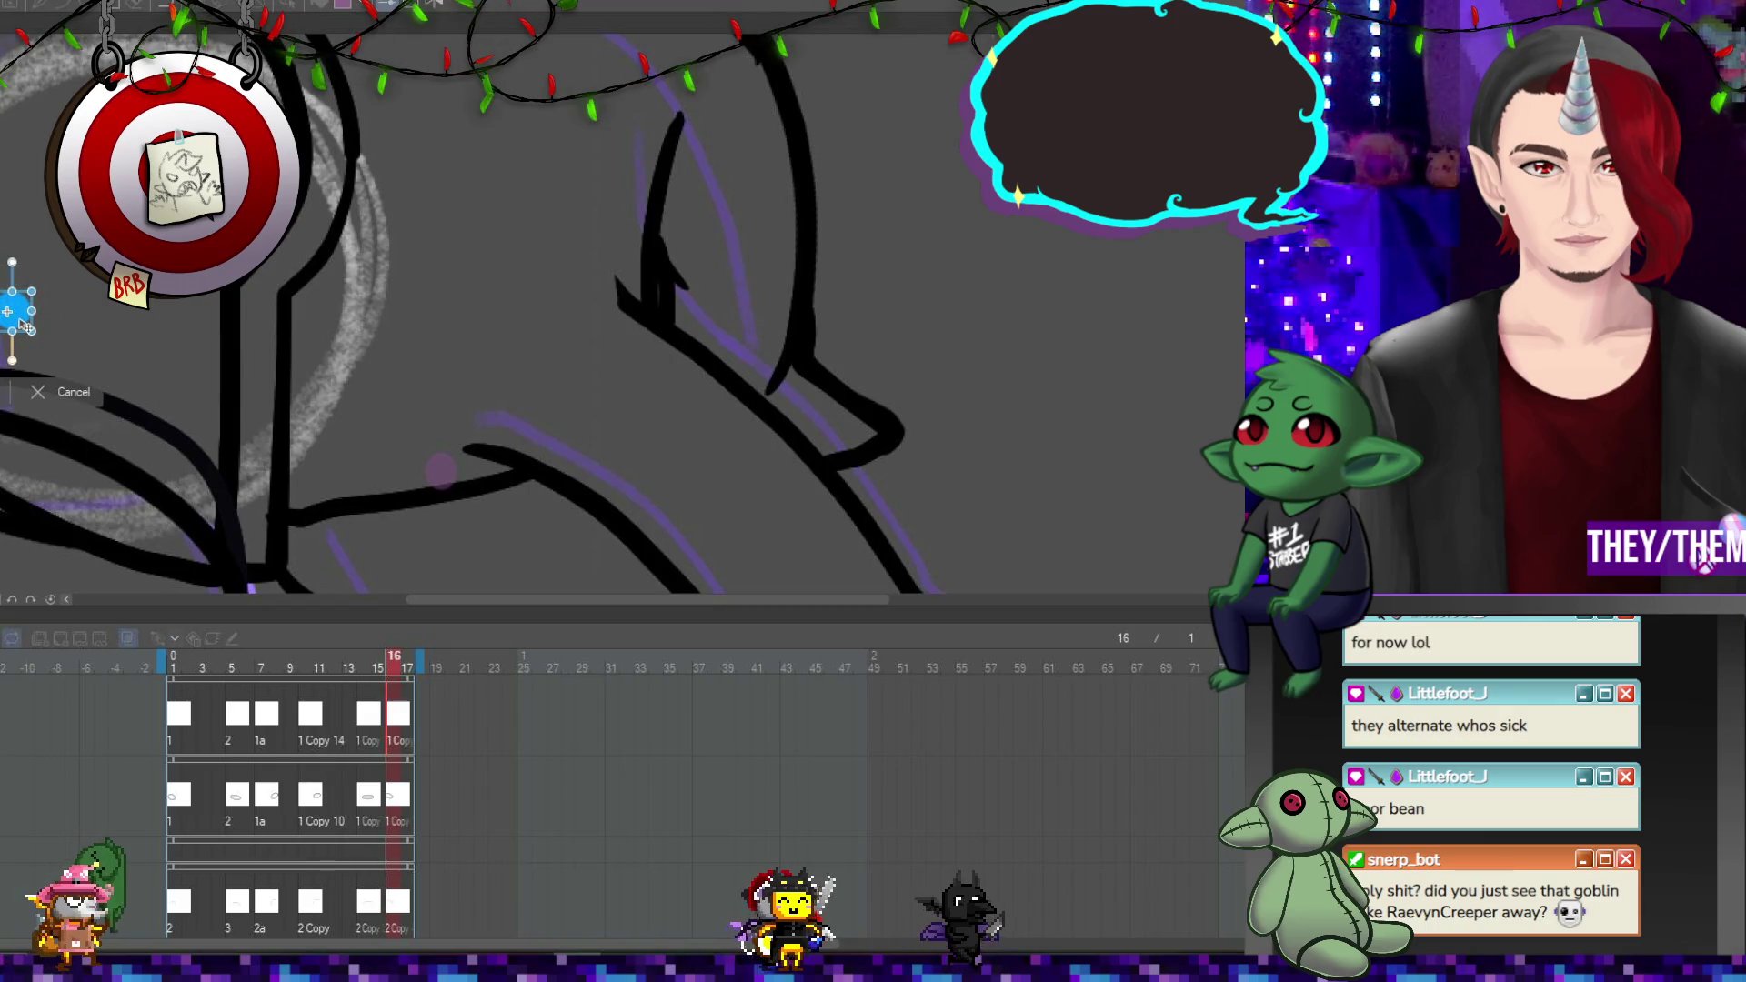
pyautogui.click(30, 601)
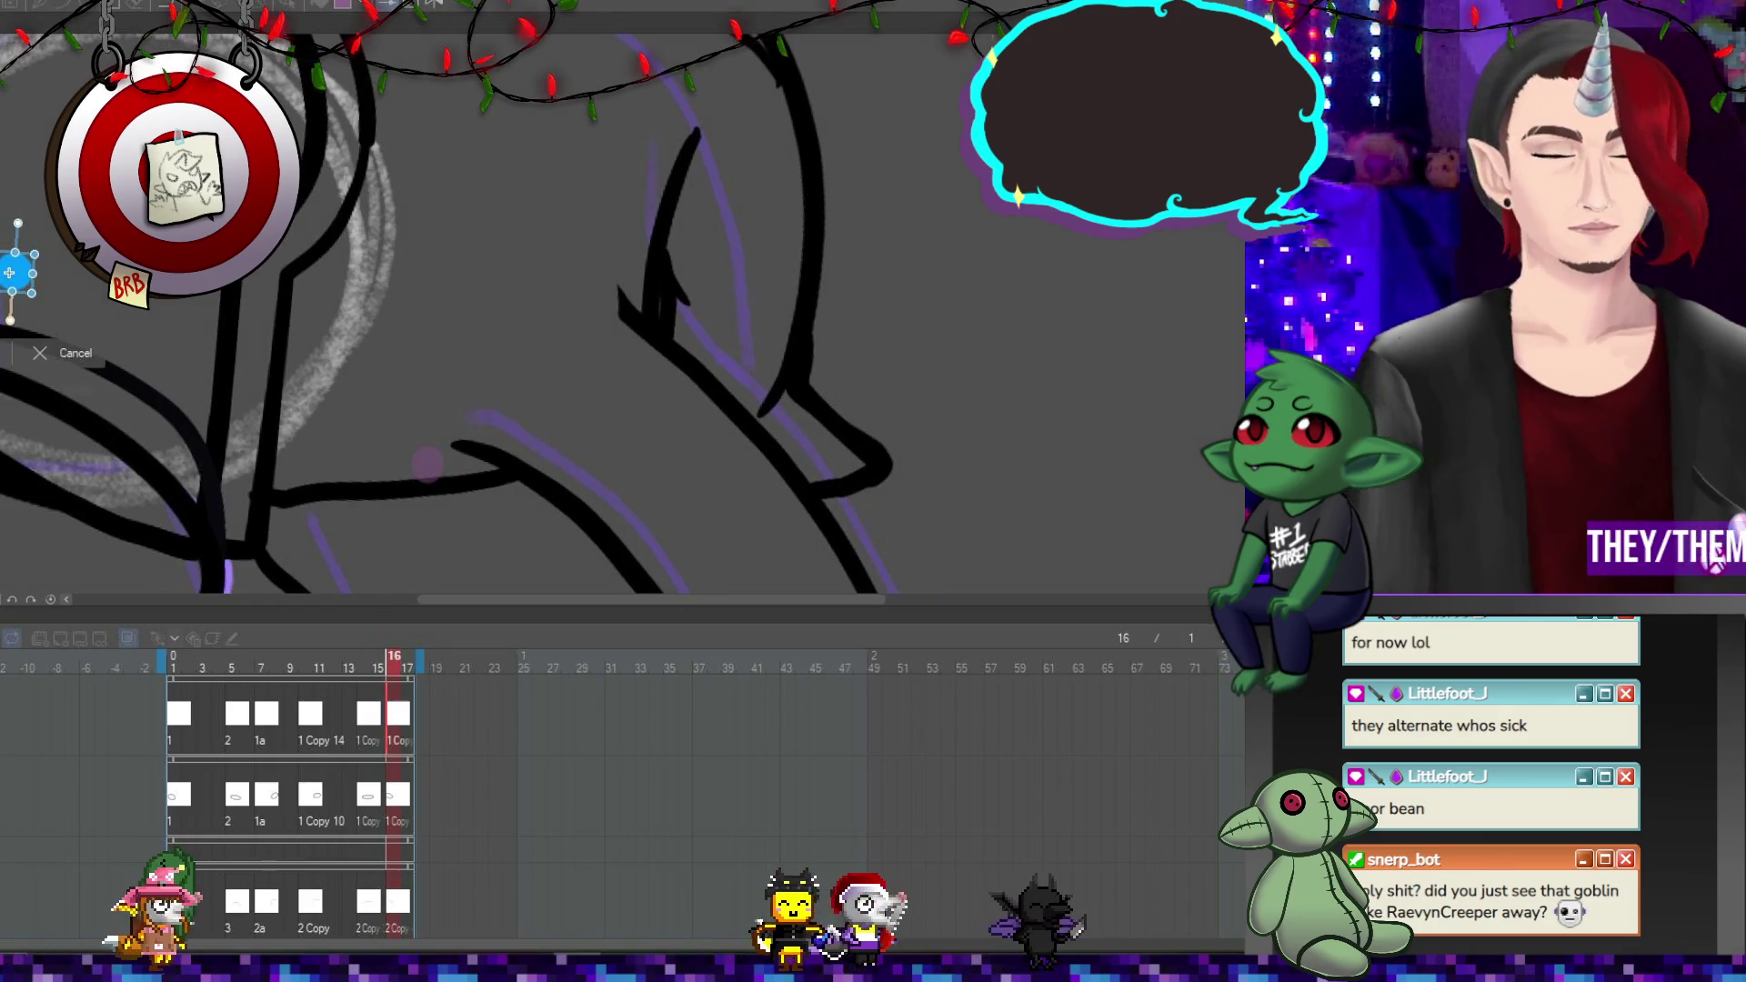
pyautogui.click(30, 601)
# Compare against frame 1 and play the animation to check the marker's motion.
pyautogui.scroll(-3, 220, 383)
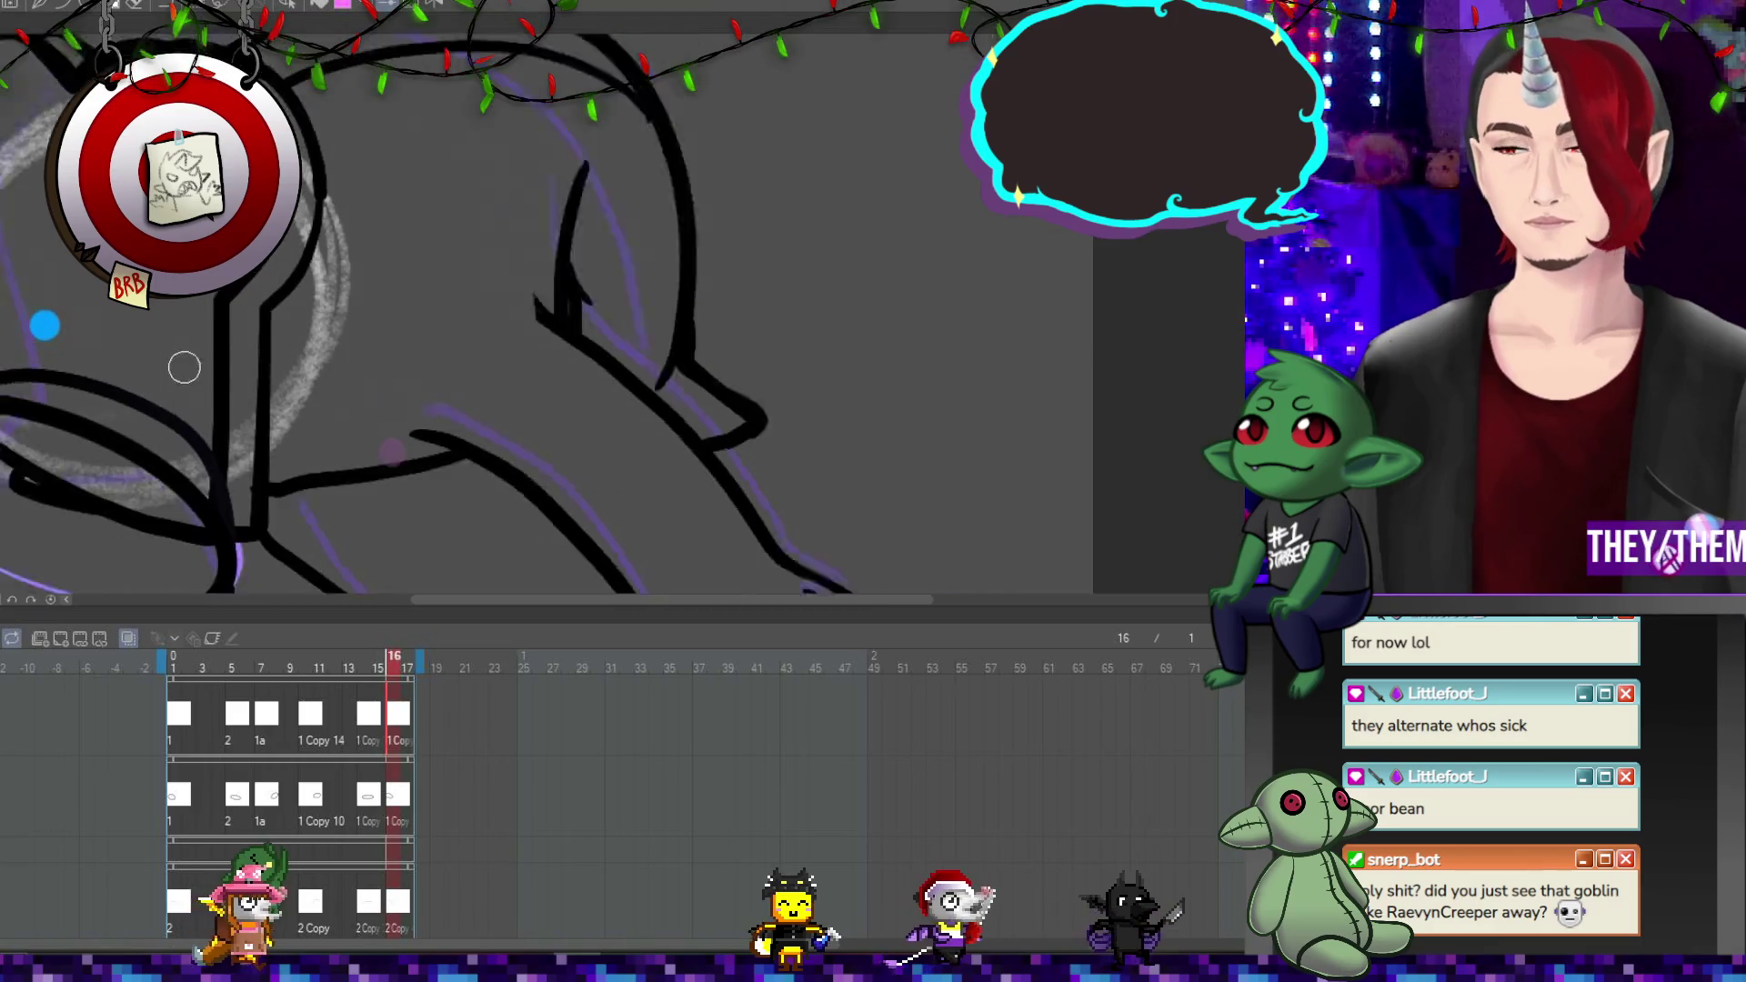
pyautogui.scroll(2, 220, 384)
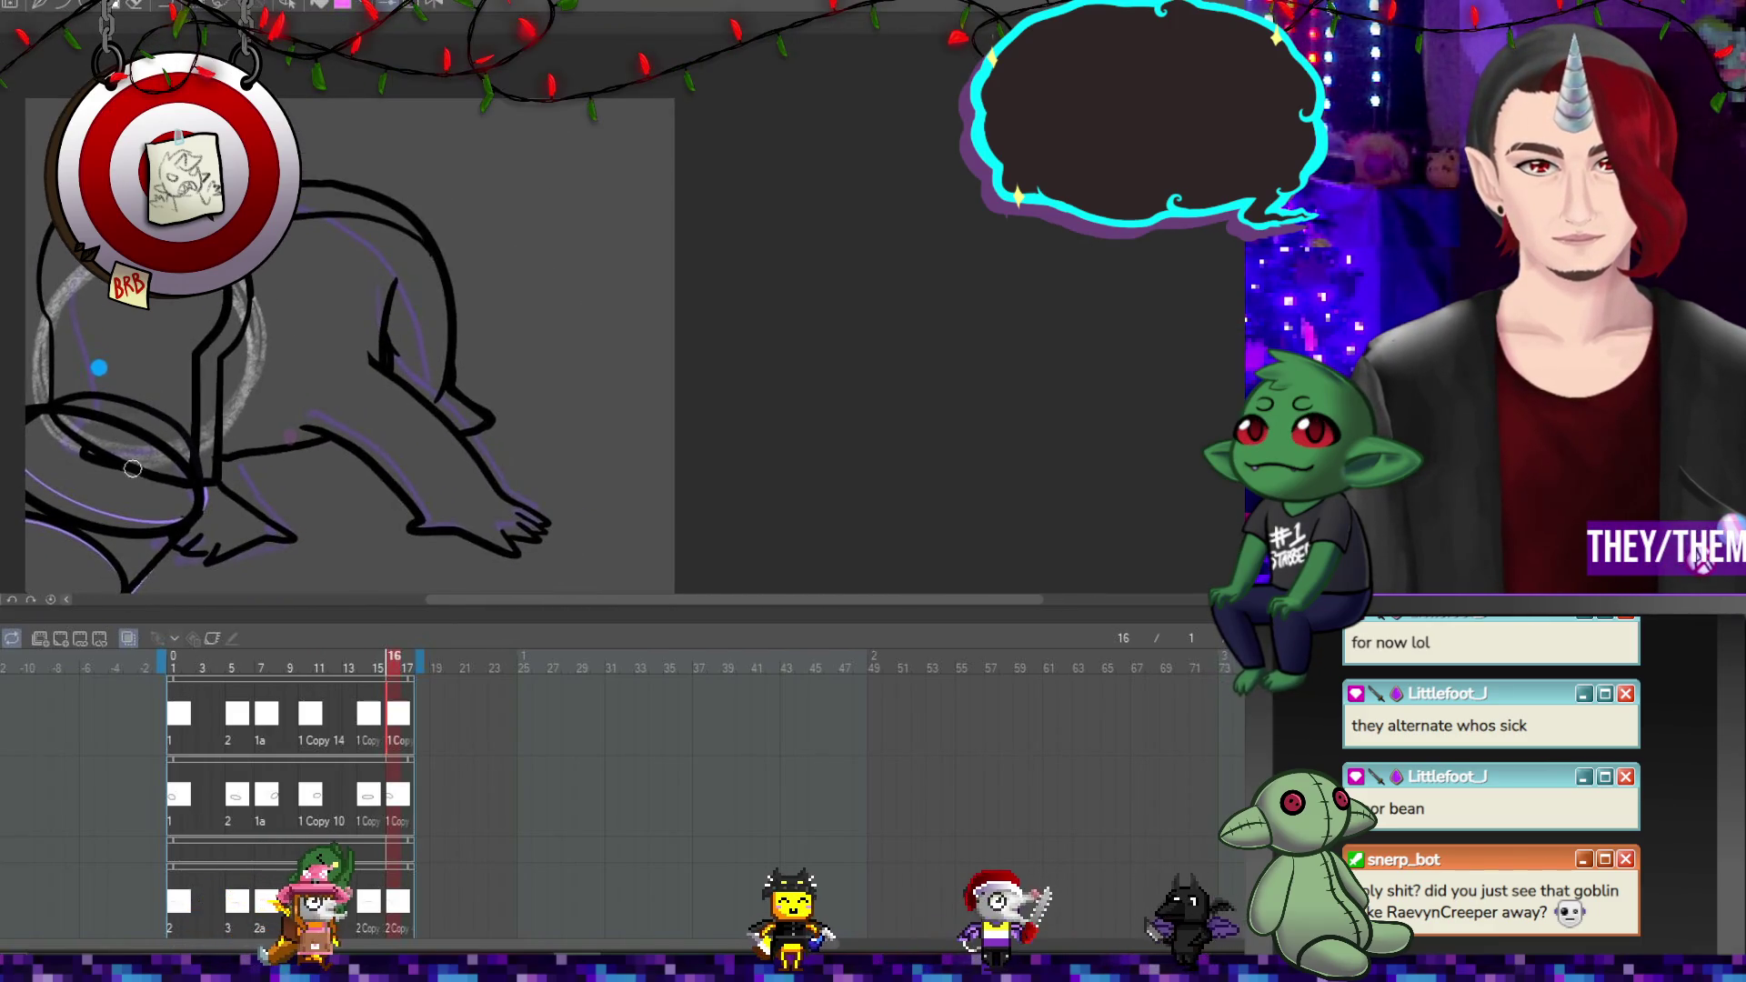
pyautogui.scroll(1, 132, 431)
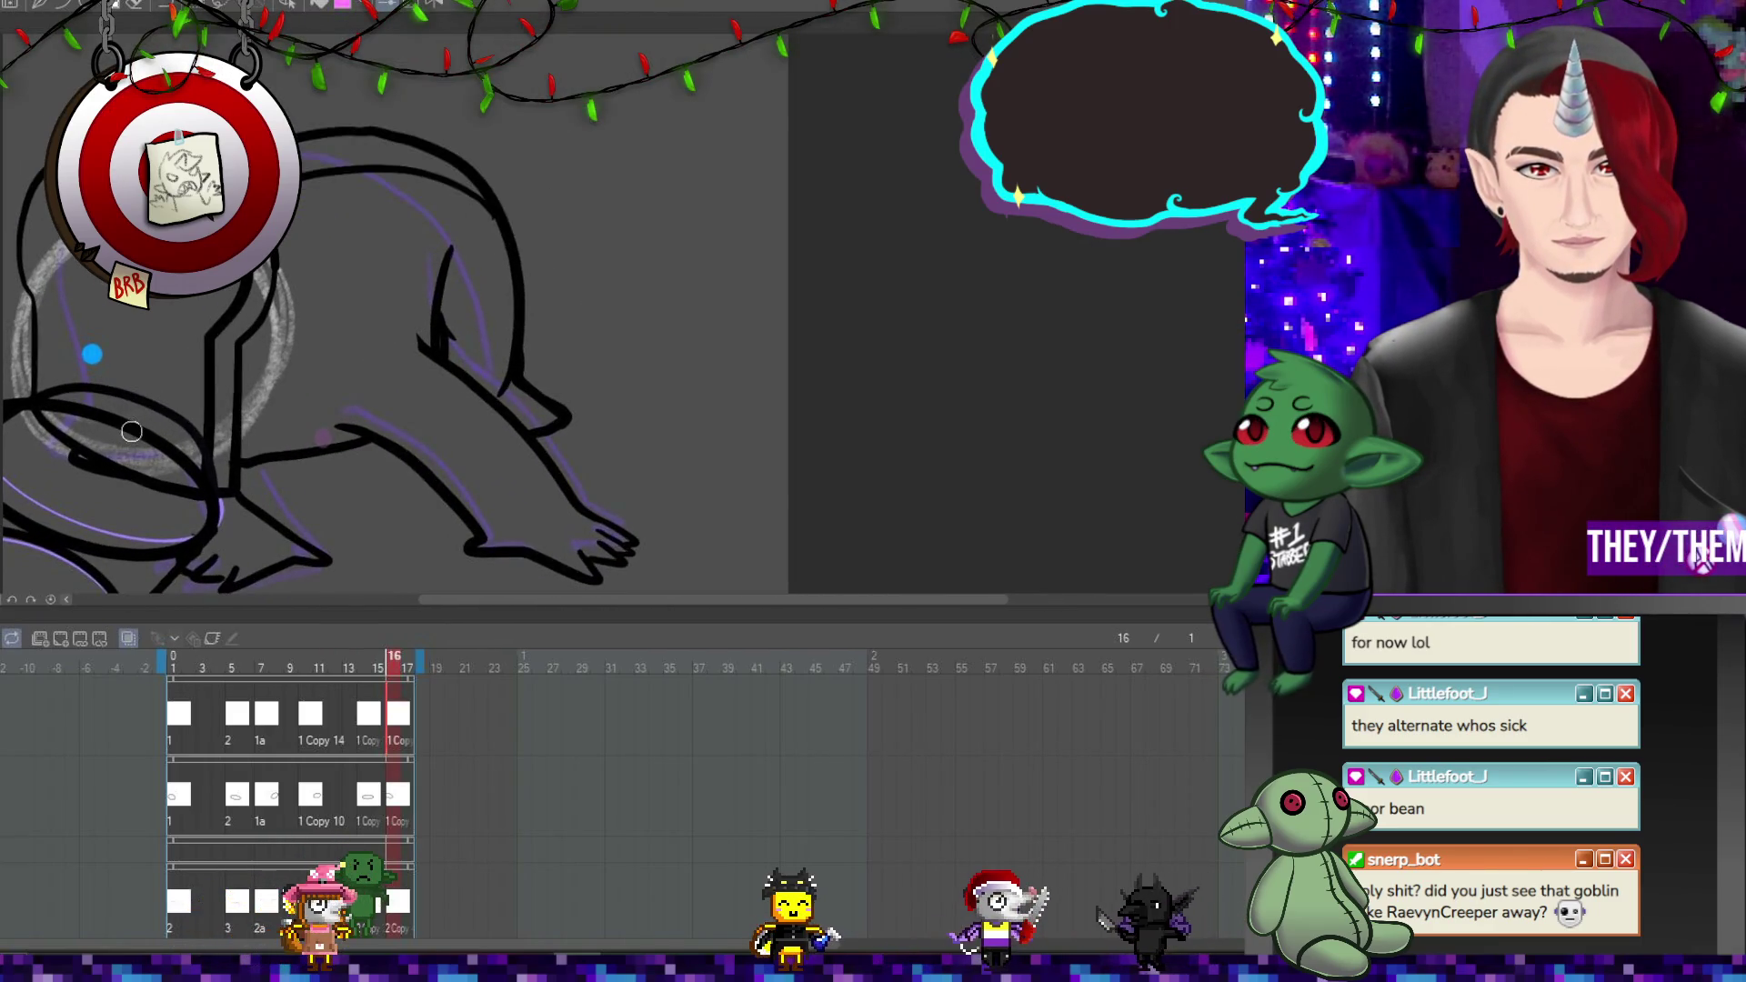
pyautogui.click(179, 717)
pyautogui.click(394, 733)
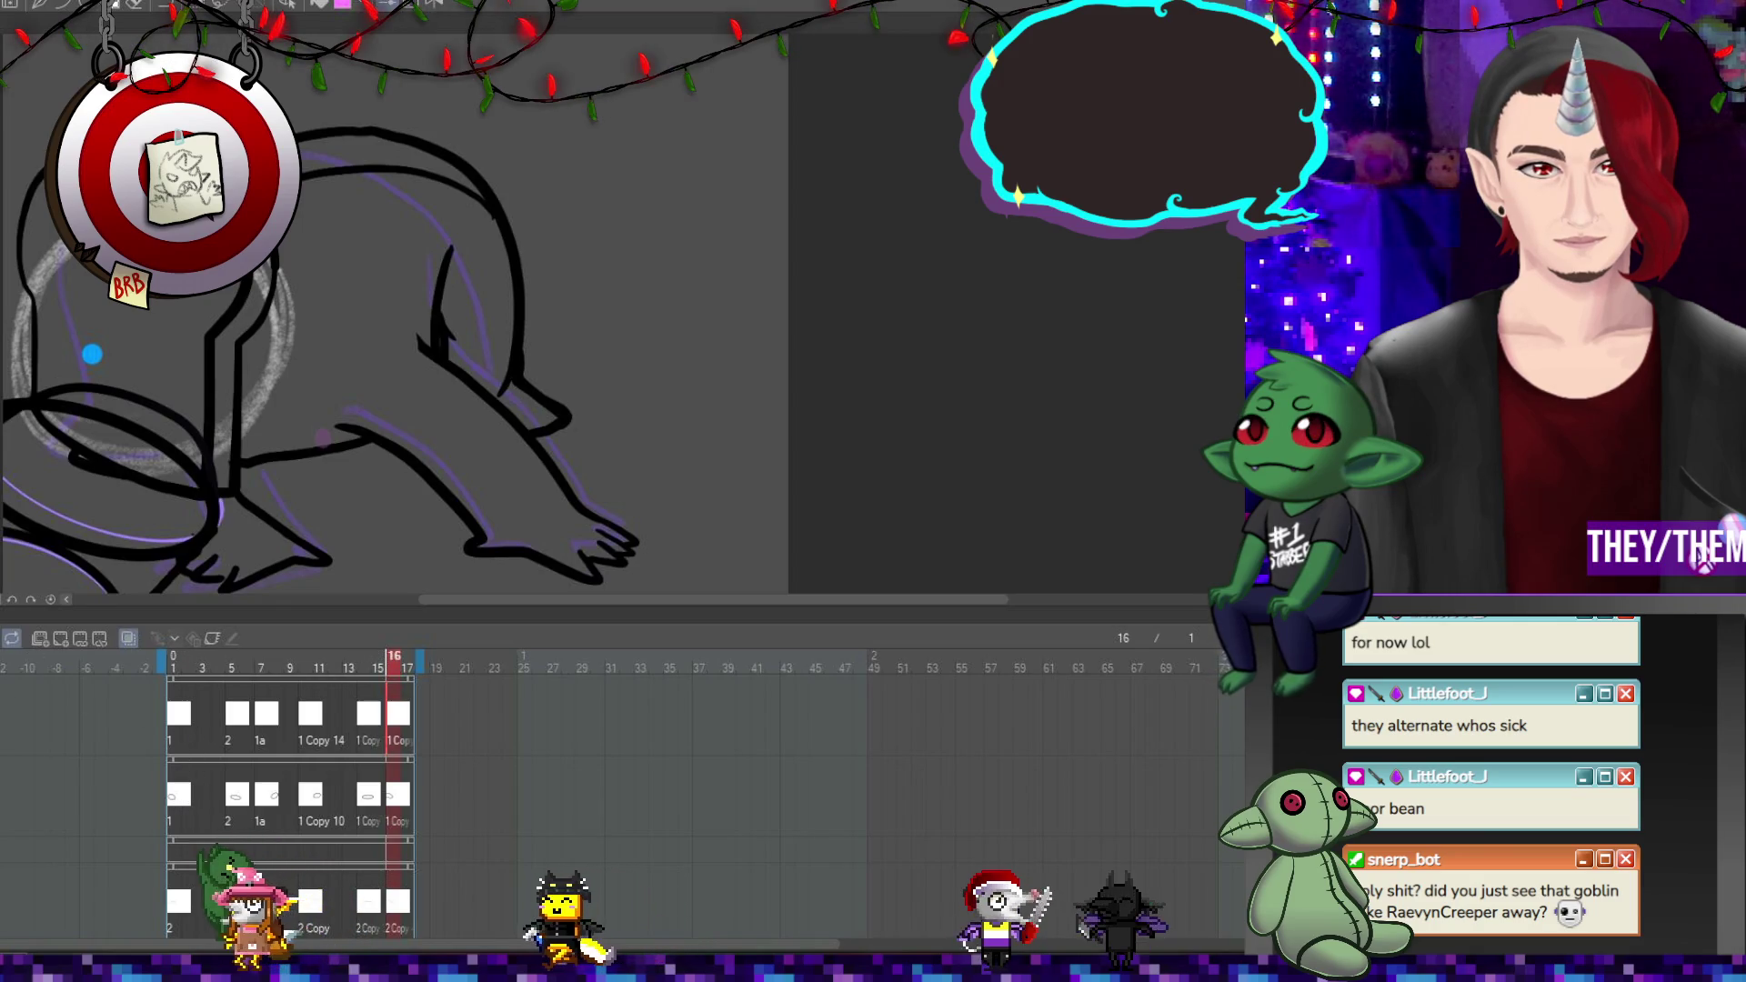
pyautogui.press('Return')
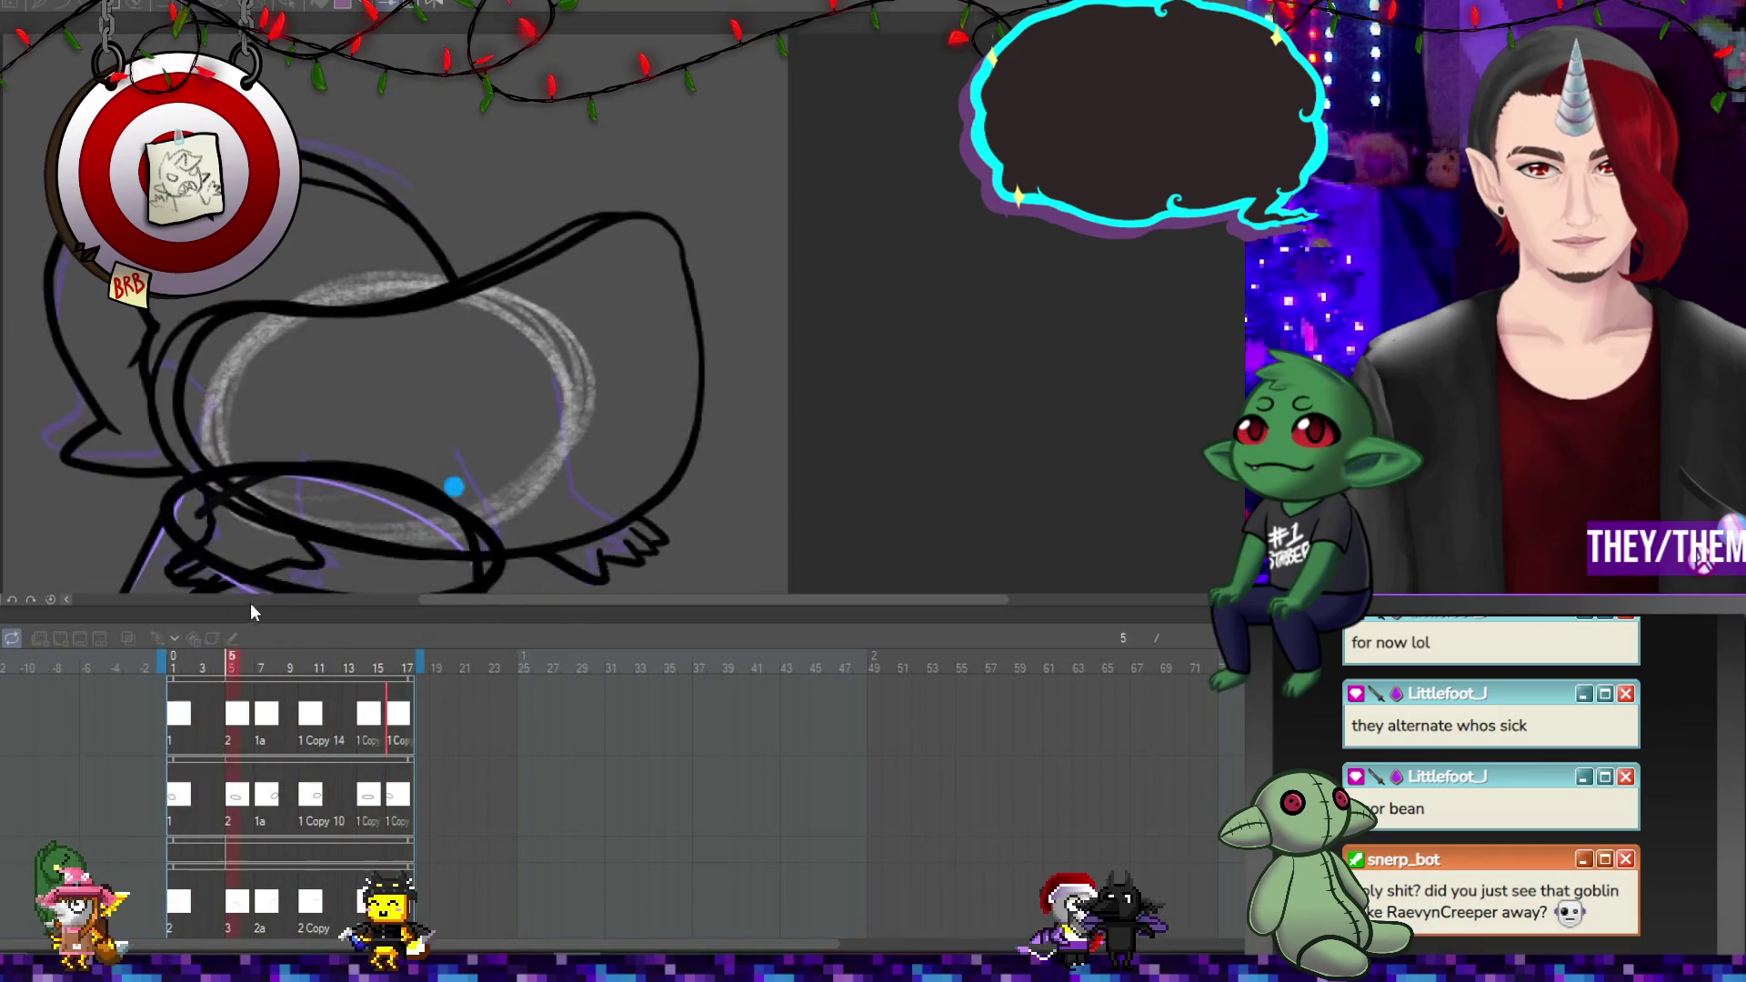
pyautogui.scroll(-2, 417, 410)
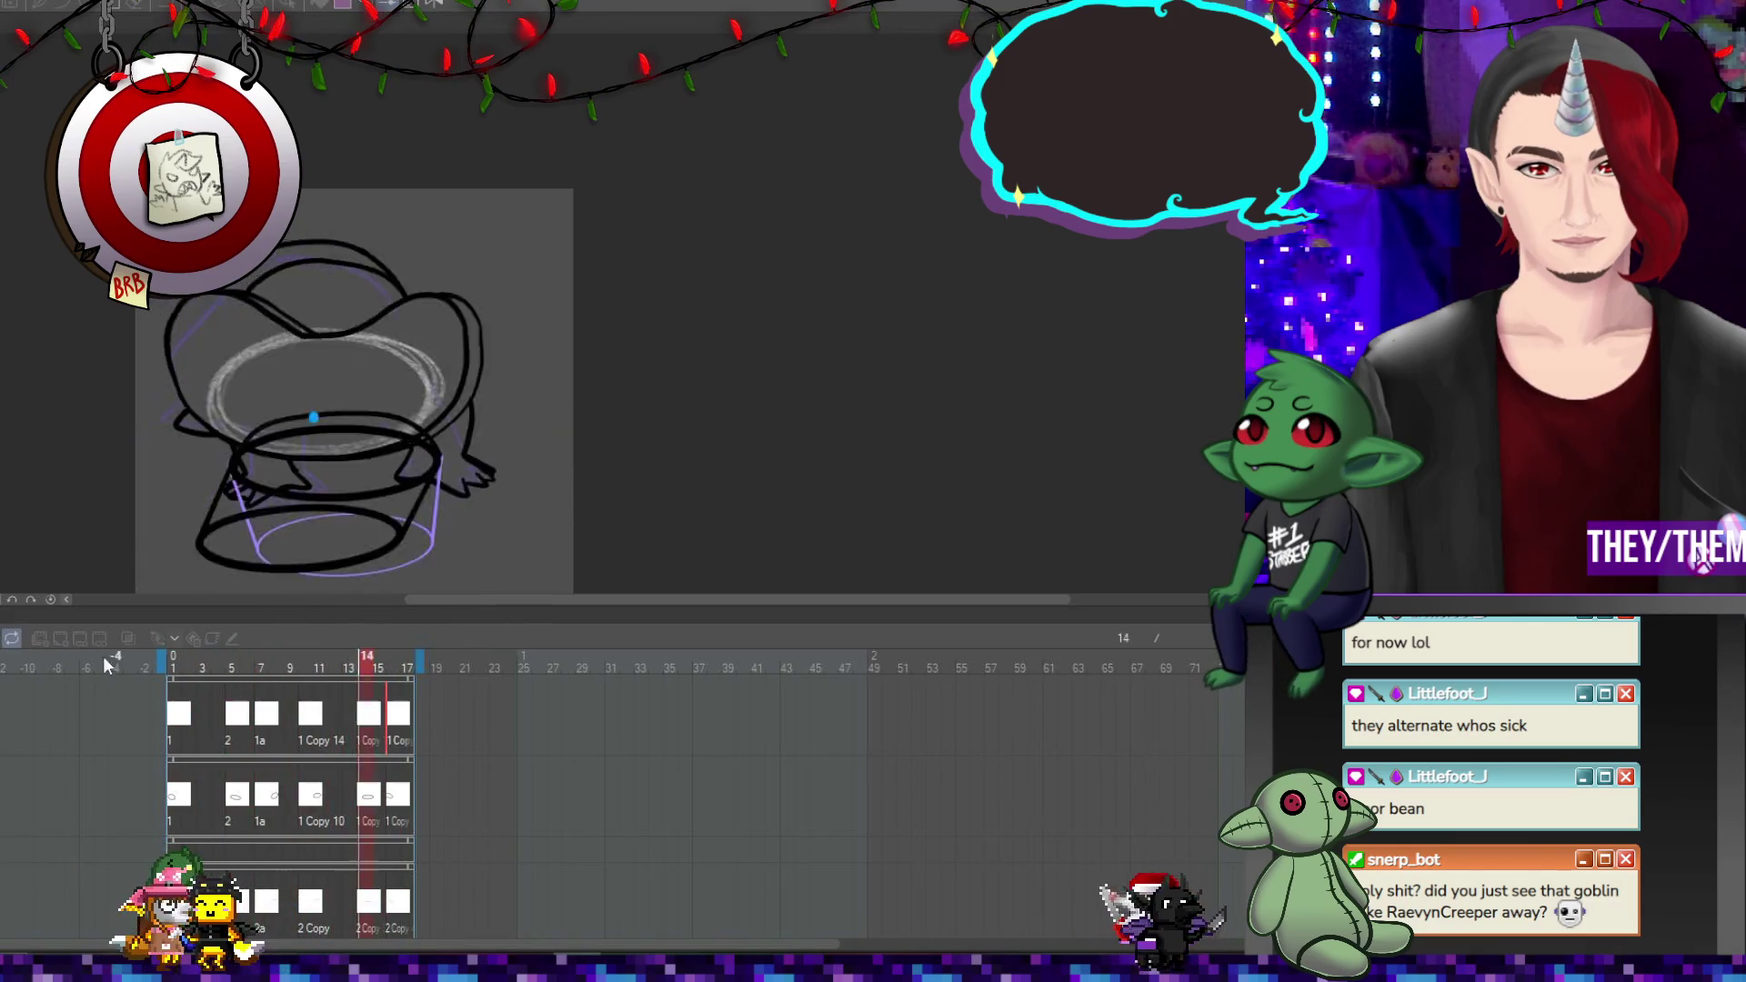
pyautogui.click(181, 717)
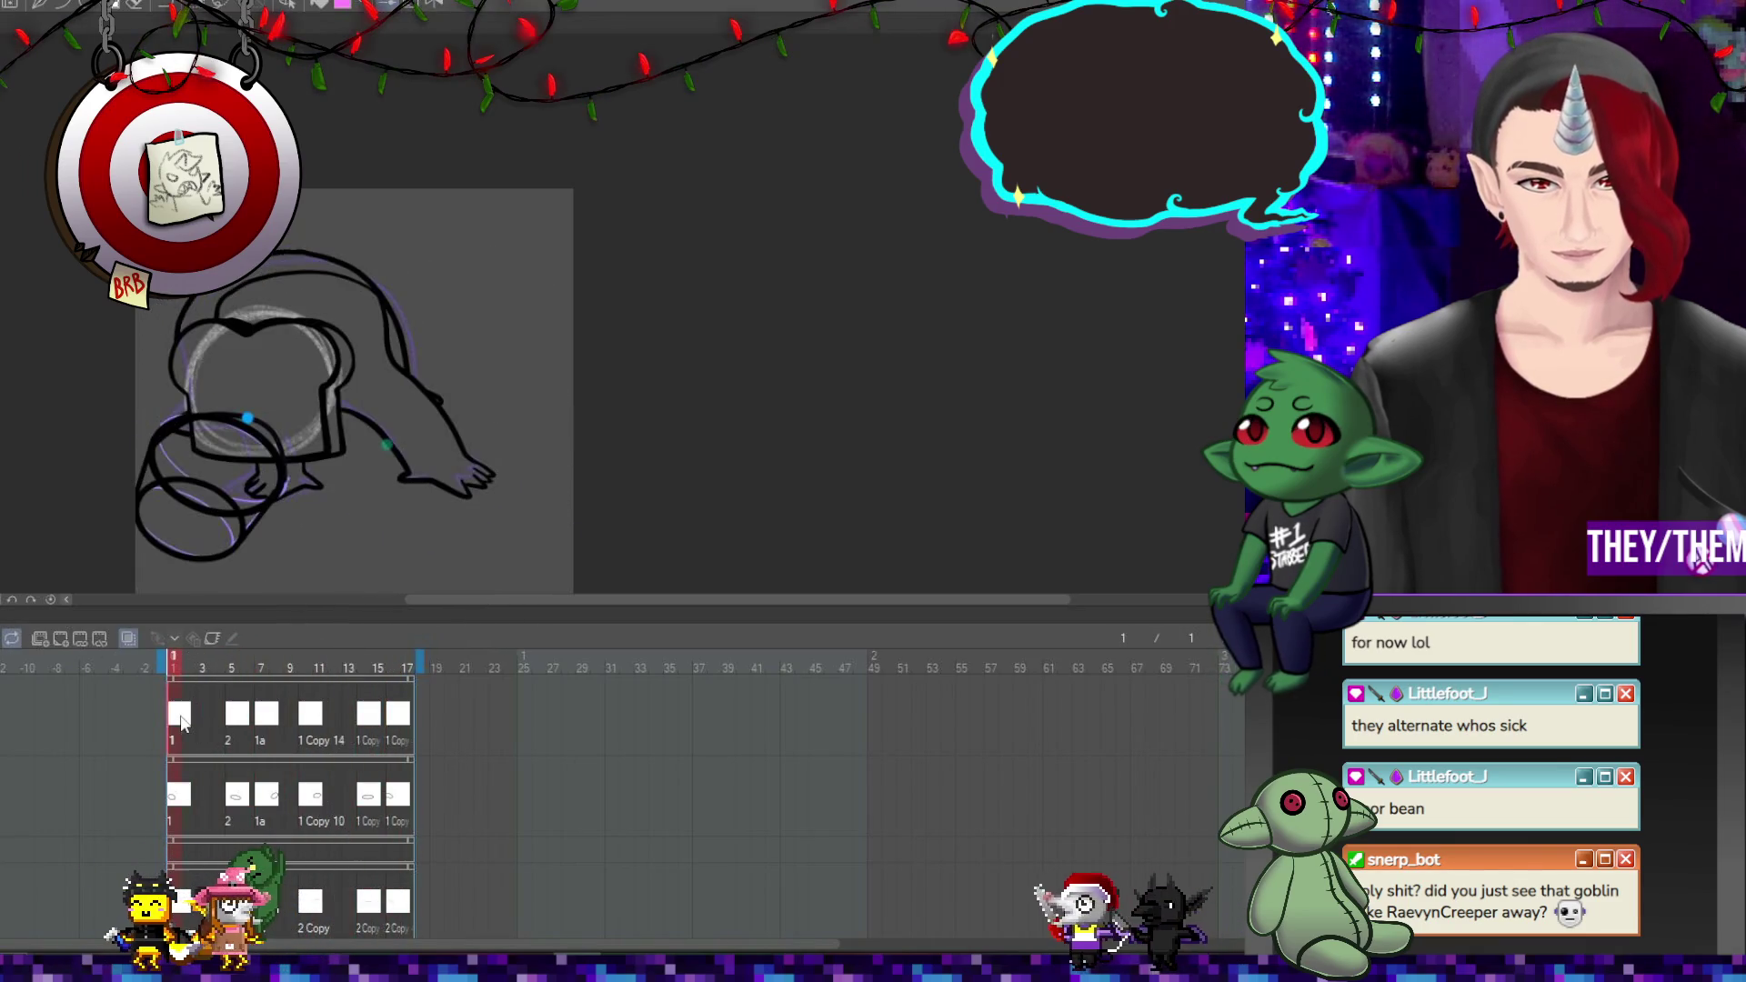
# Nudge the blue marker dot slightly up on frame 7.
pyautogui.click(235, 723)
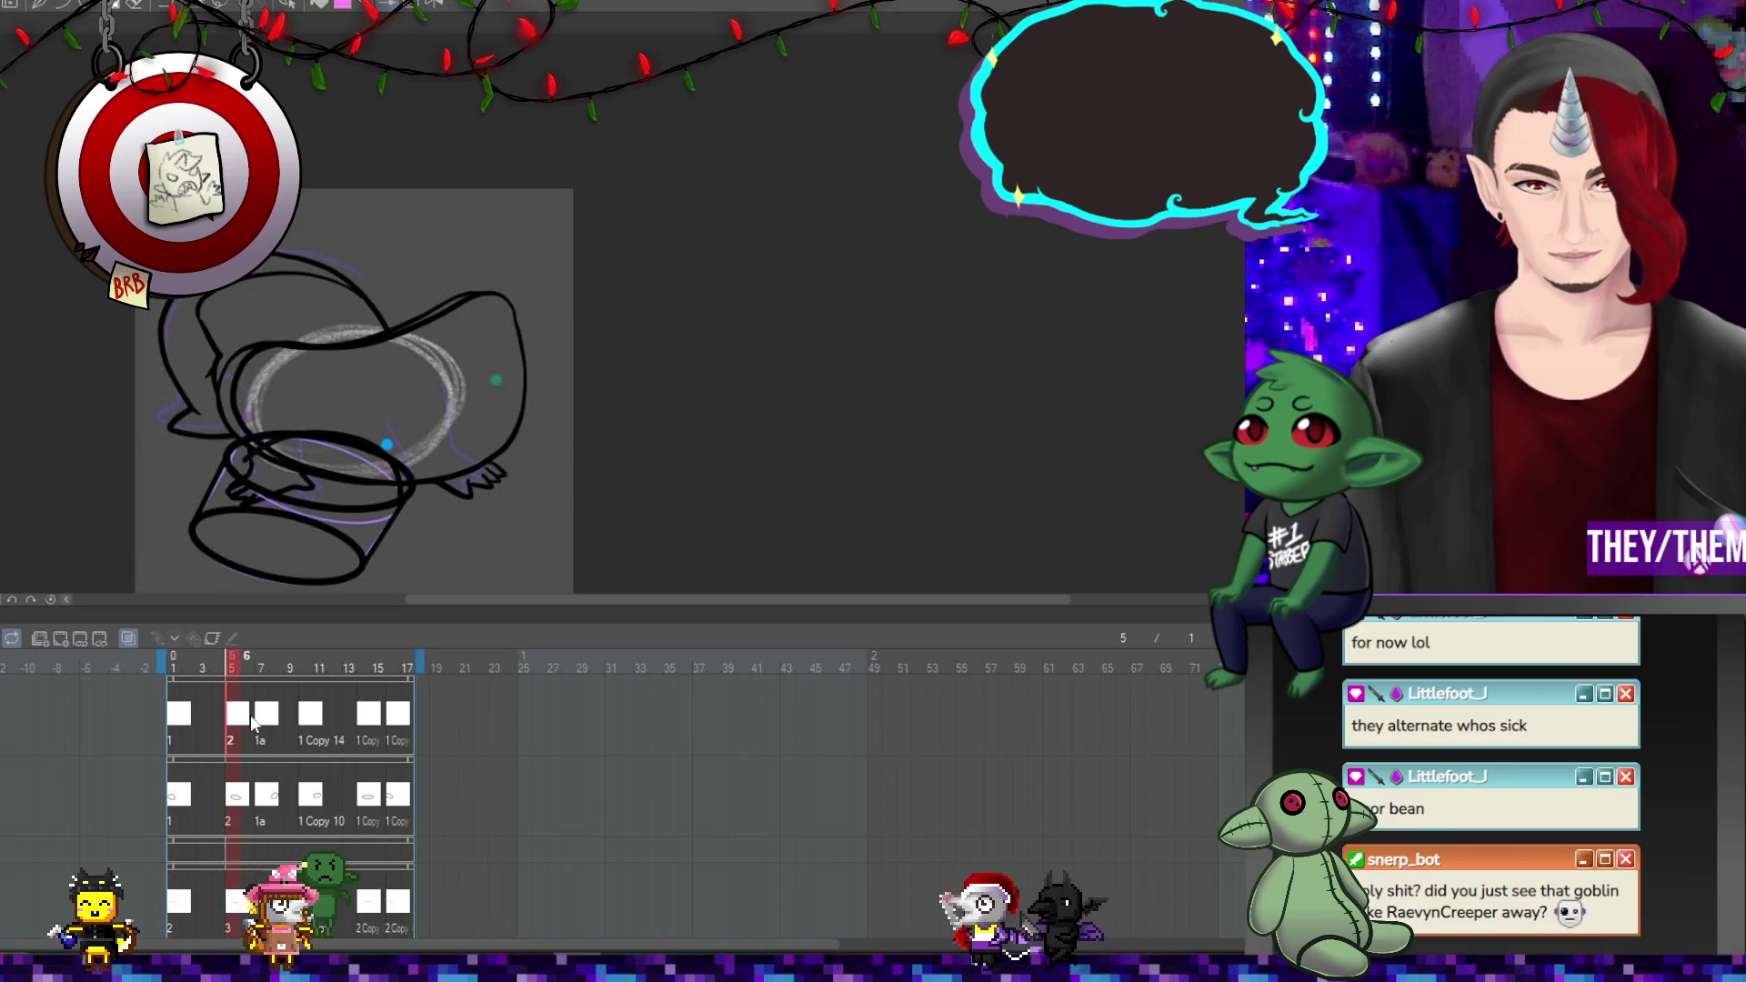
pyautogui.click(268, 723)
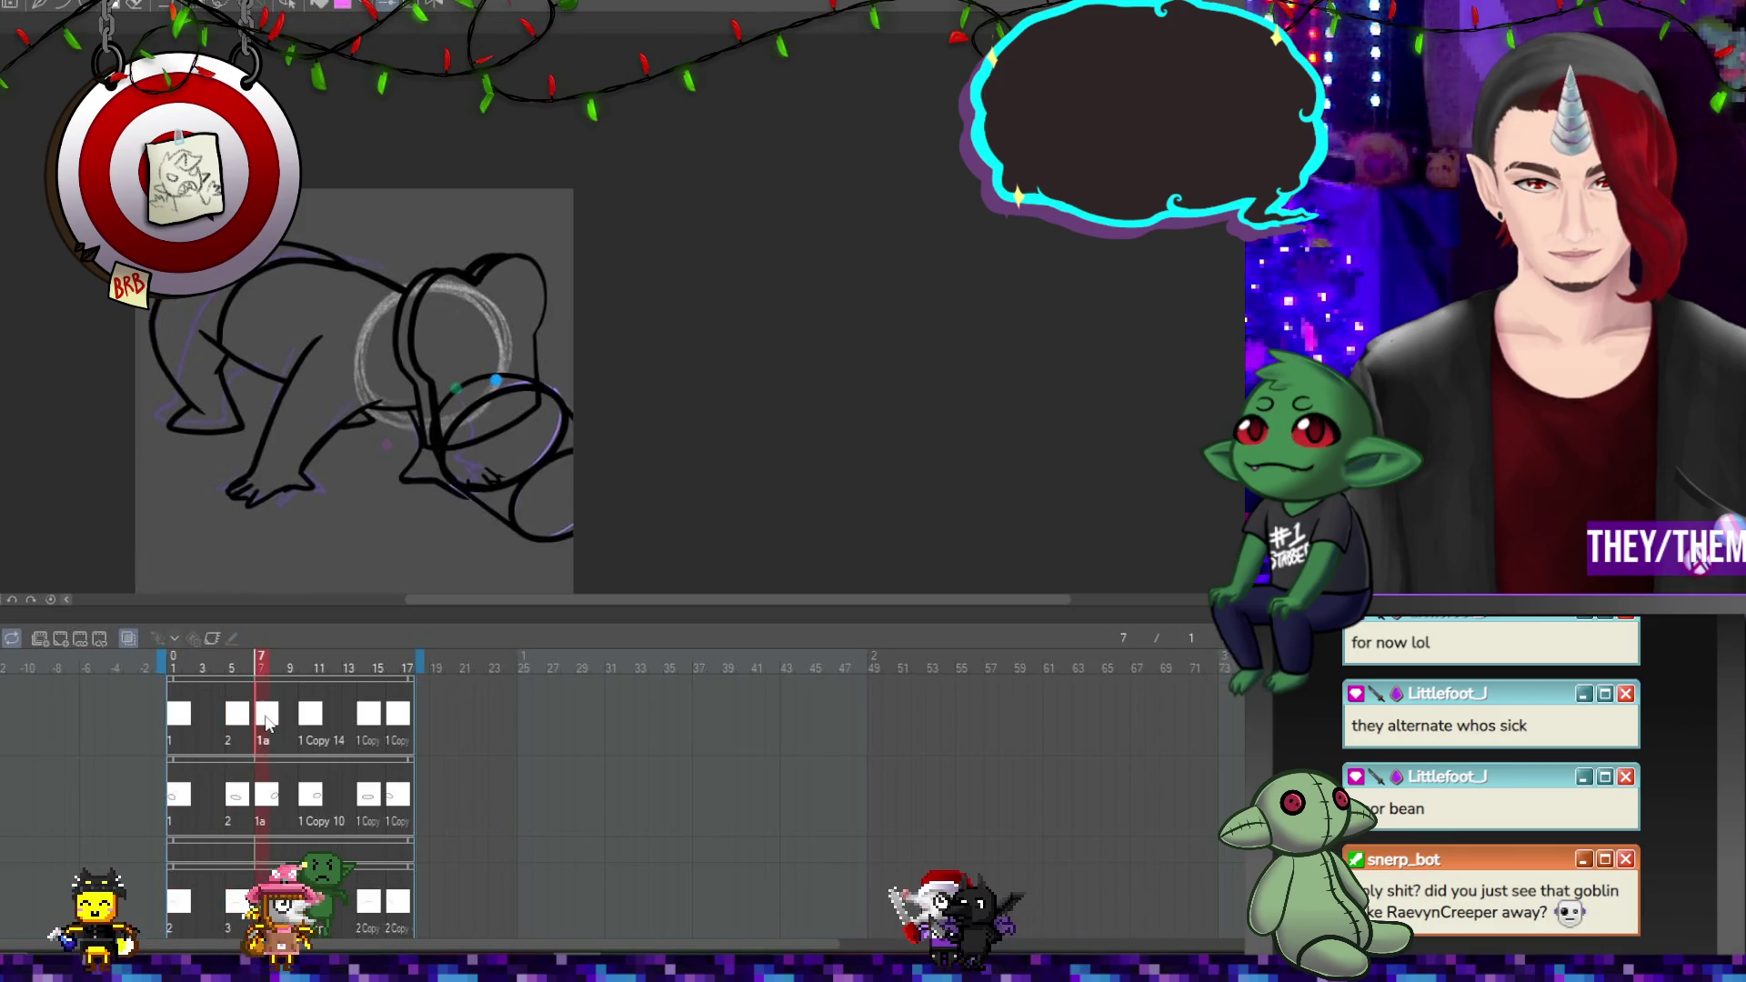
pyautogui.scroll(2, 546, 391)
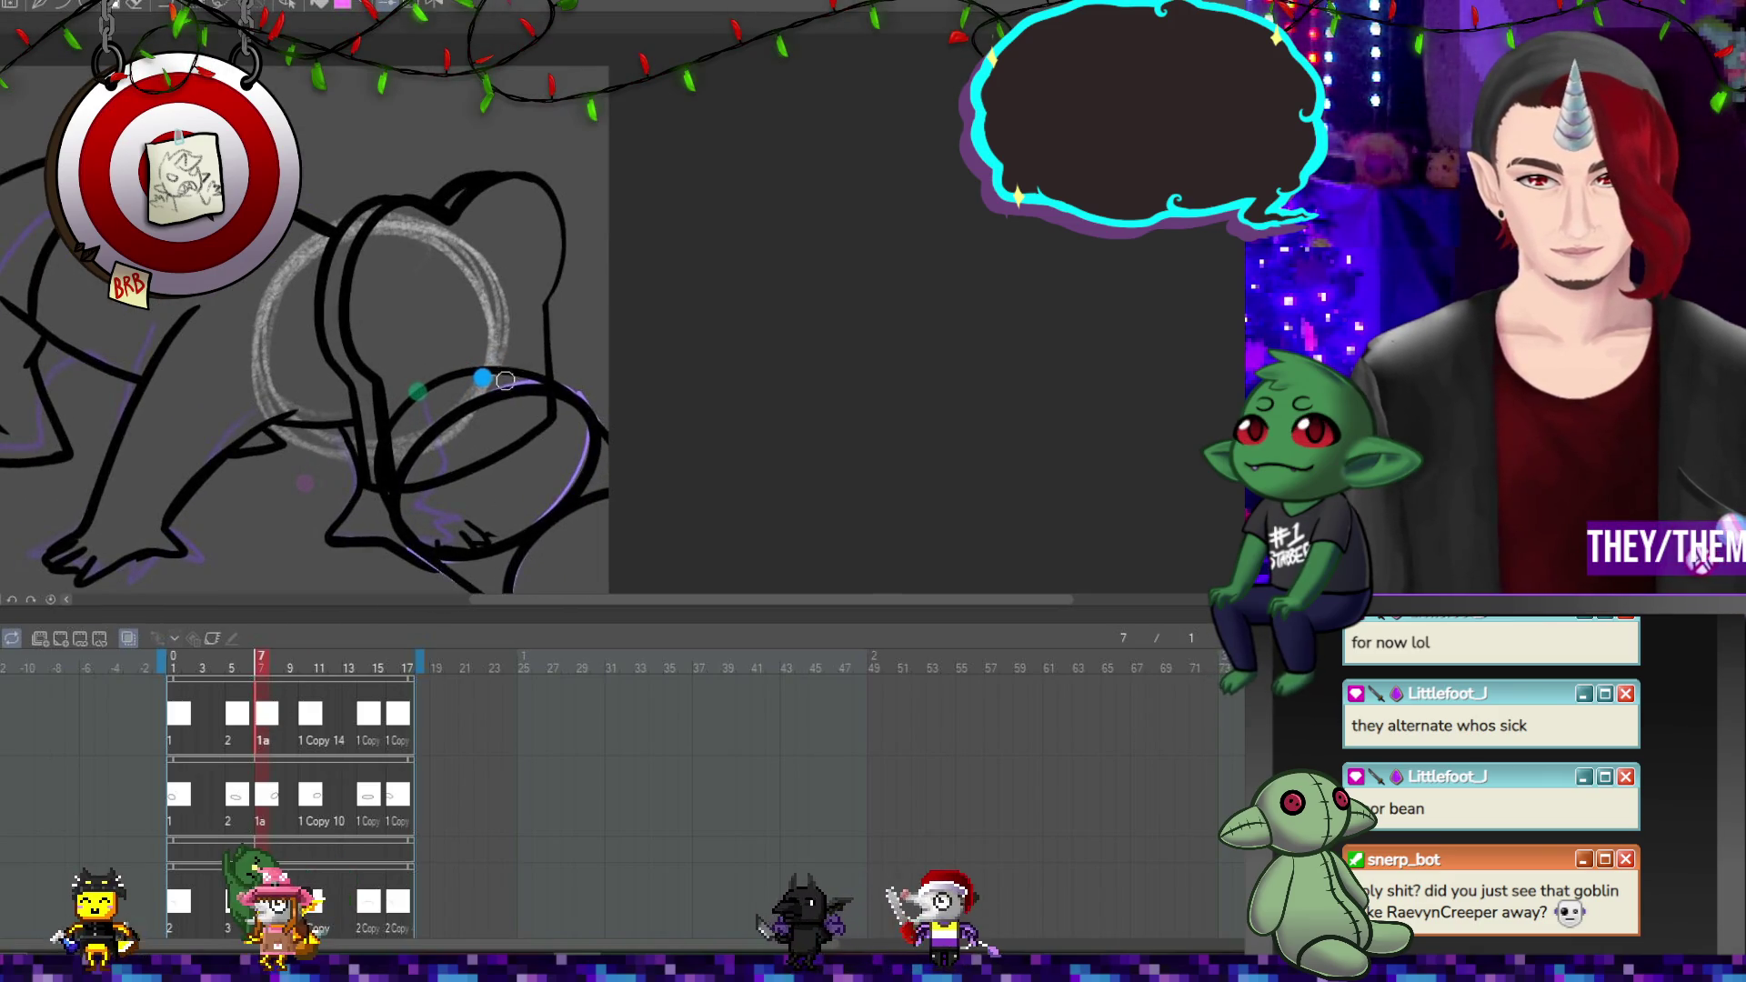
pyautogui.scroll(2, 482, 378)
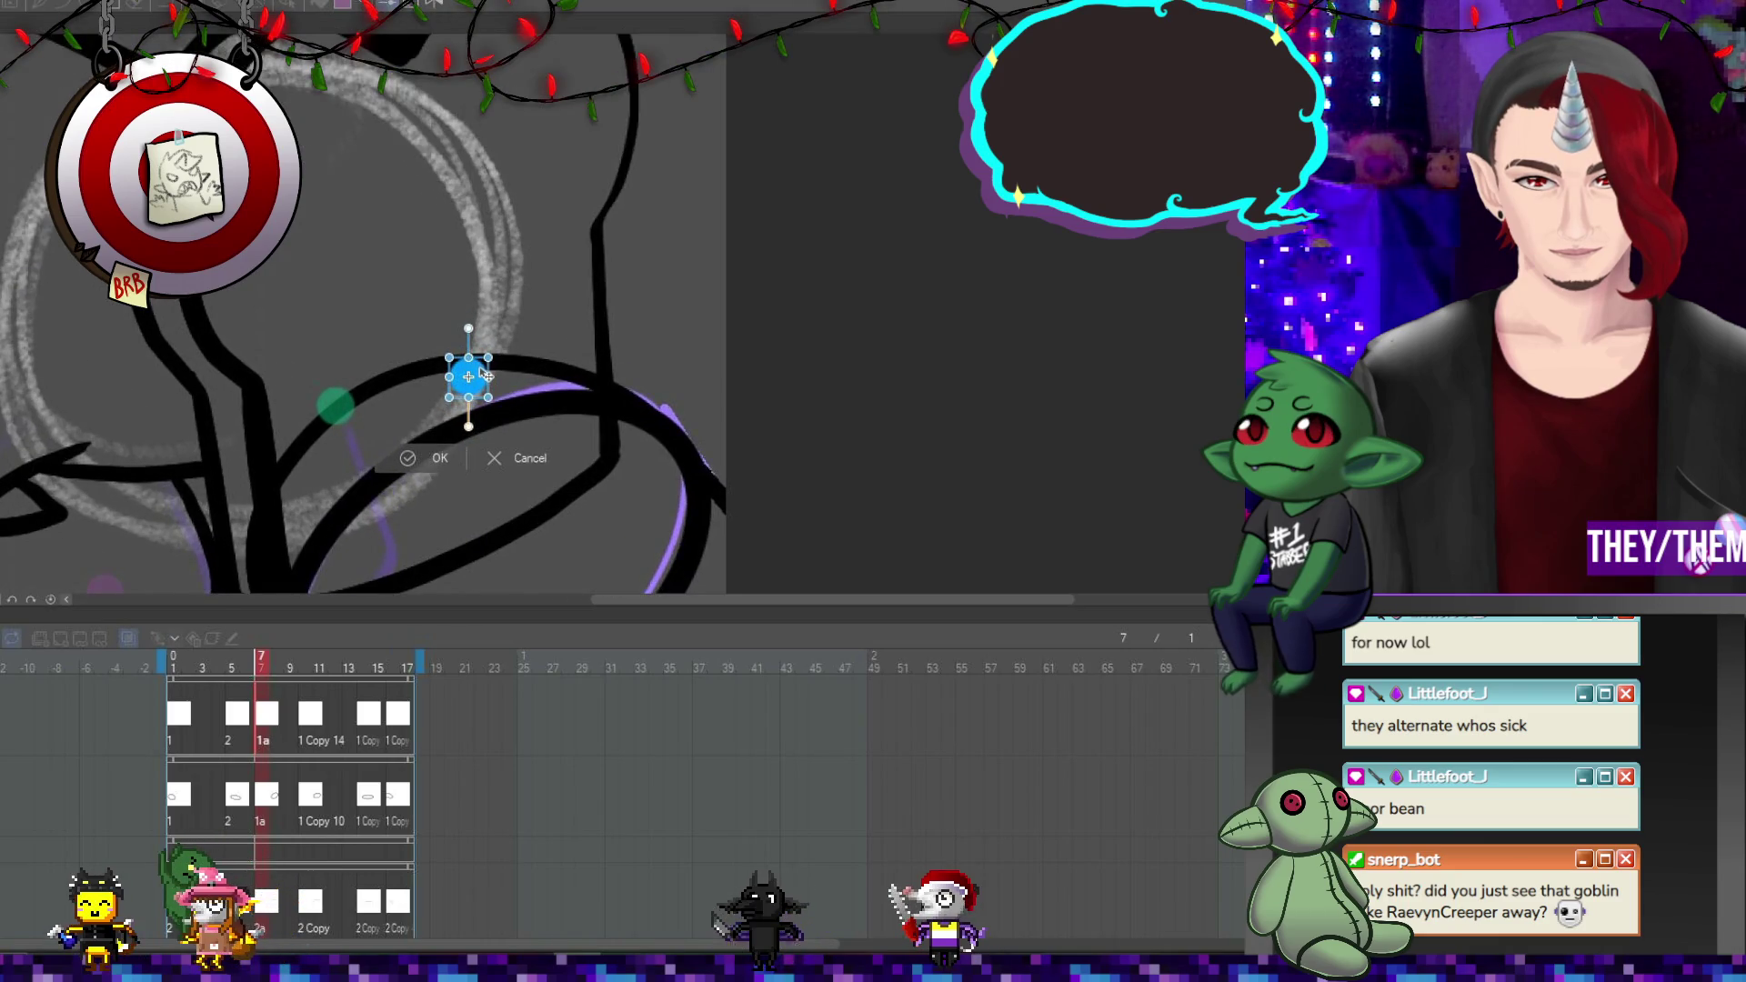
pyautogui.moveTo(482, 373); pyautogui.dragTo(479, 353)
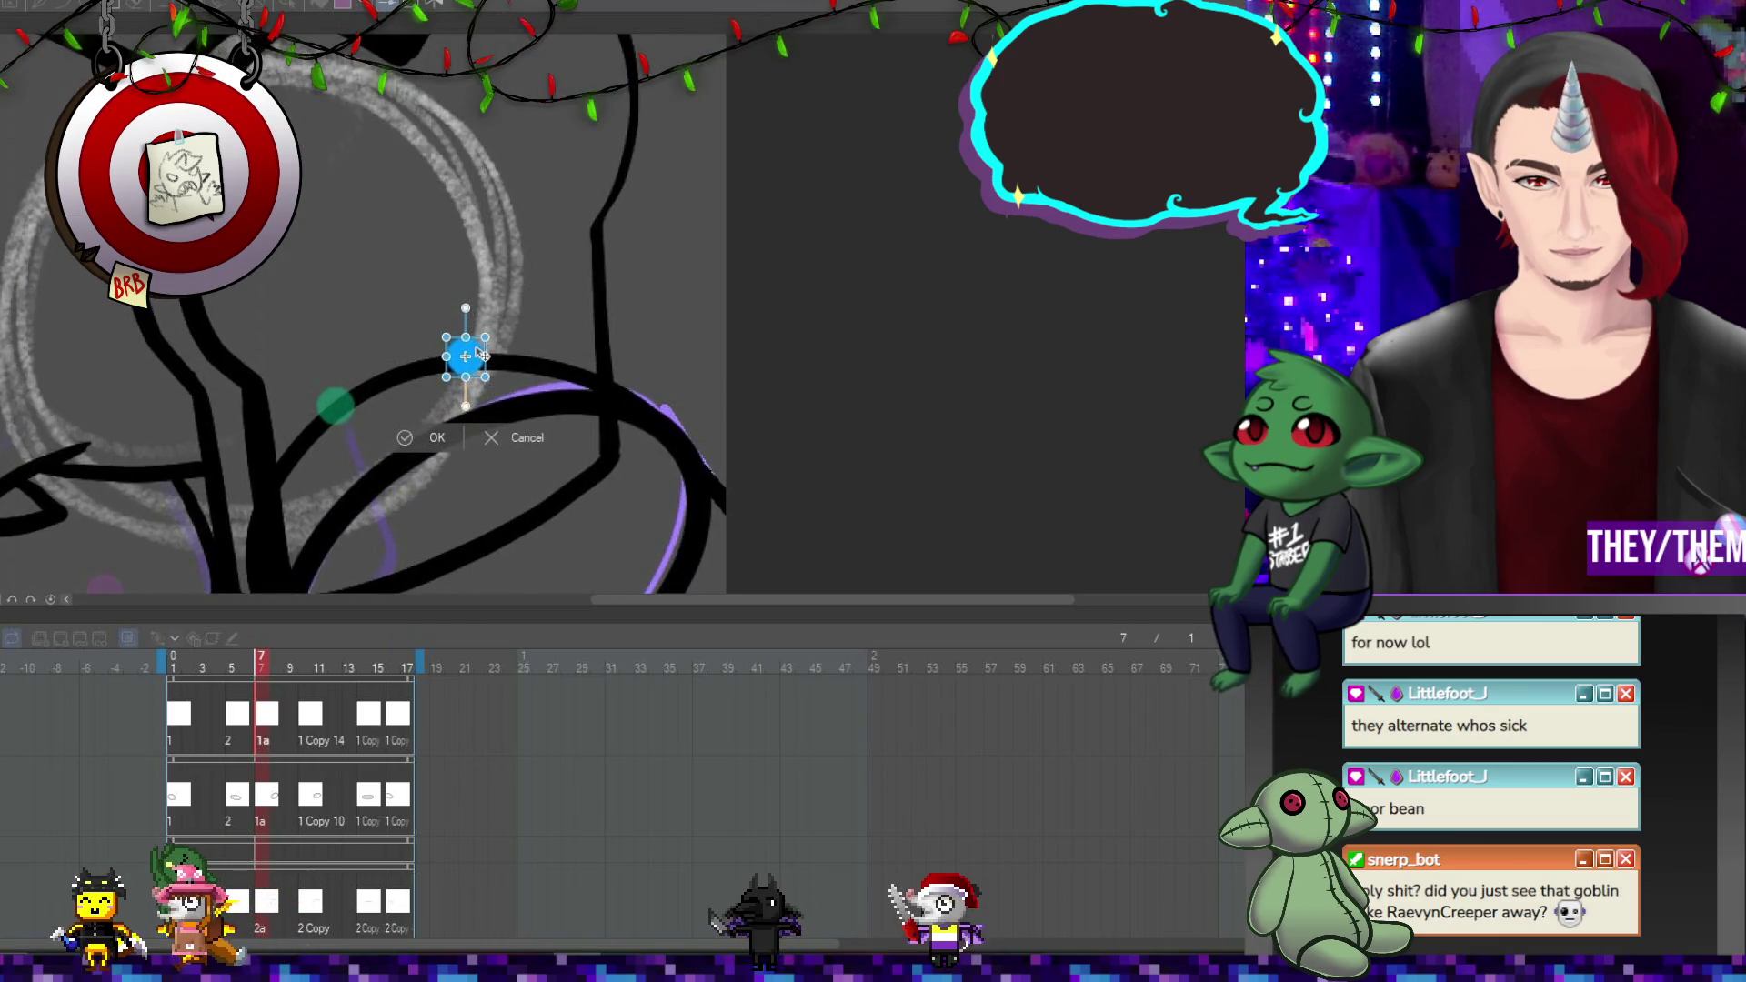
pyautogui.click(314, 701)
# Step through frames 10, 14 and 16, then play the loop from frame 1.
pyautogui.click(310, 721)
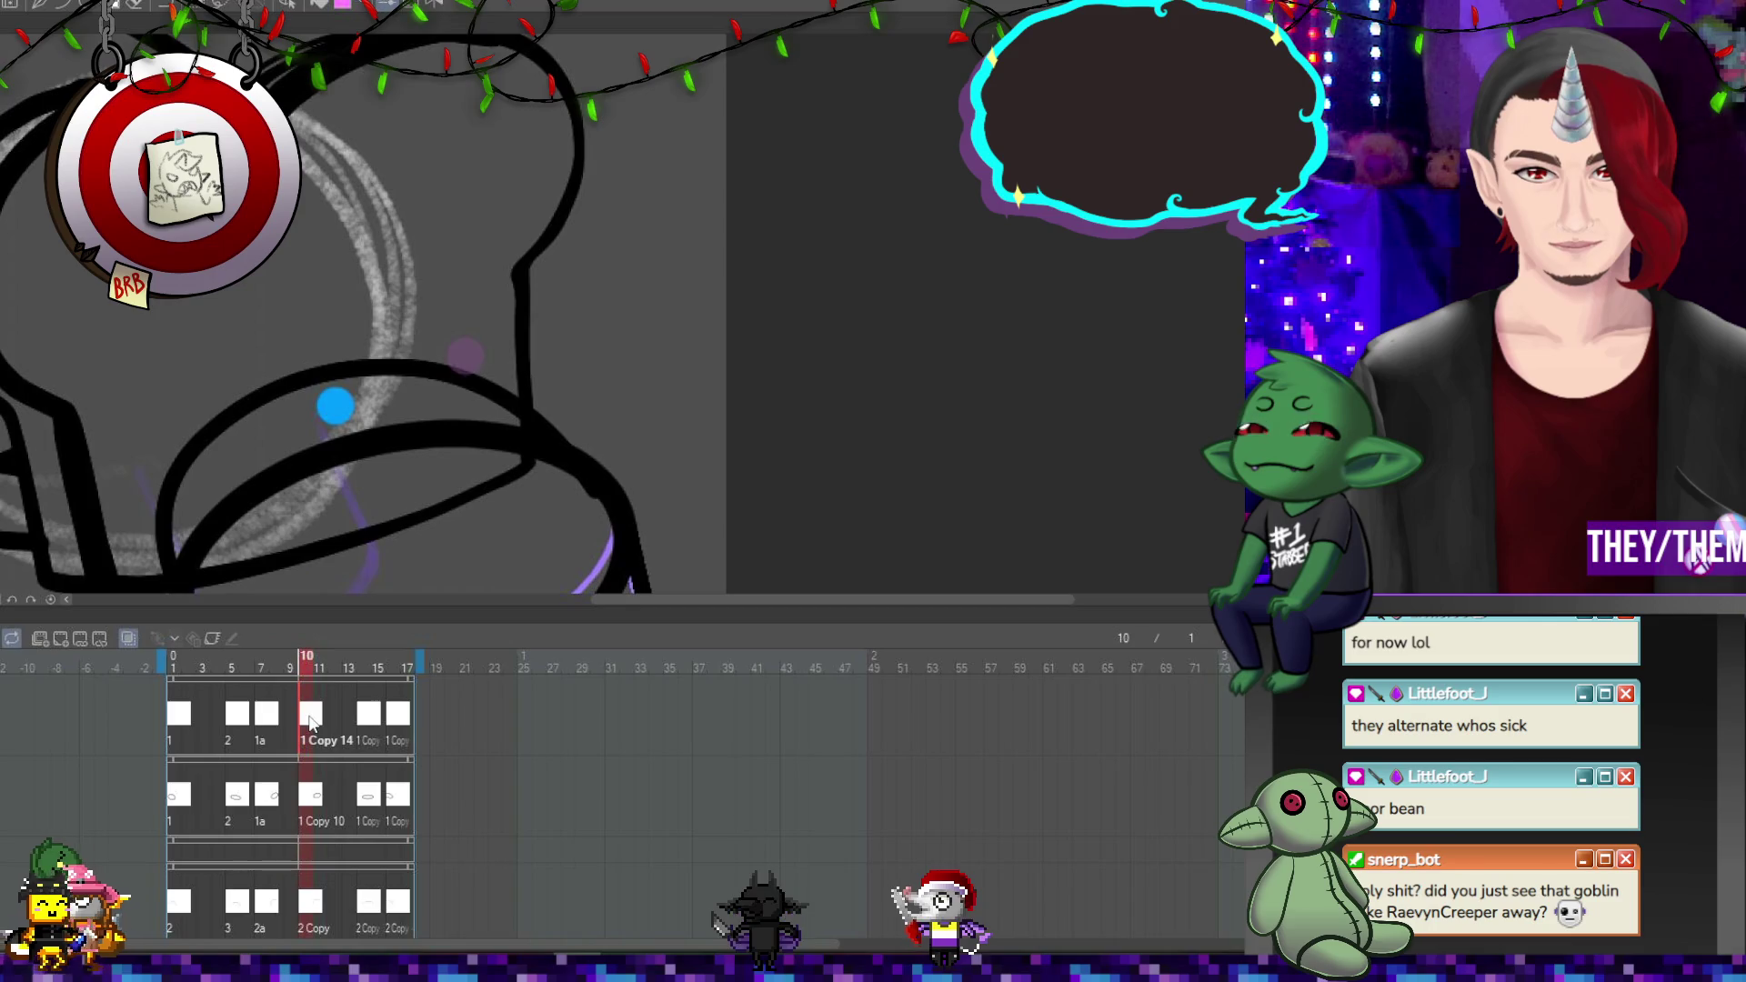
pyautogui.click(367, 723)
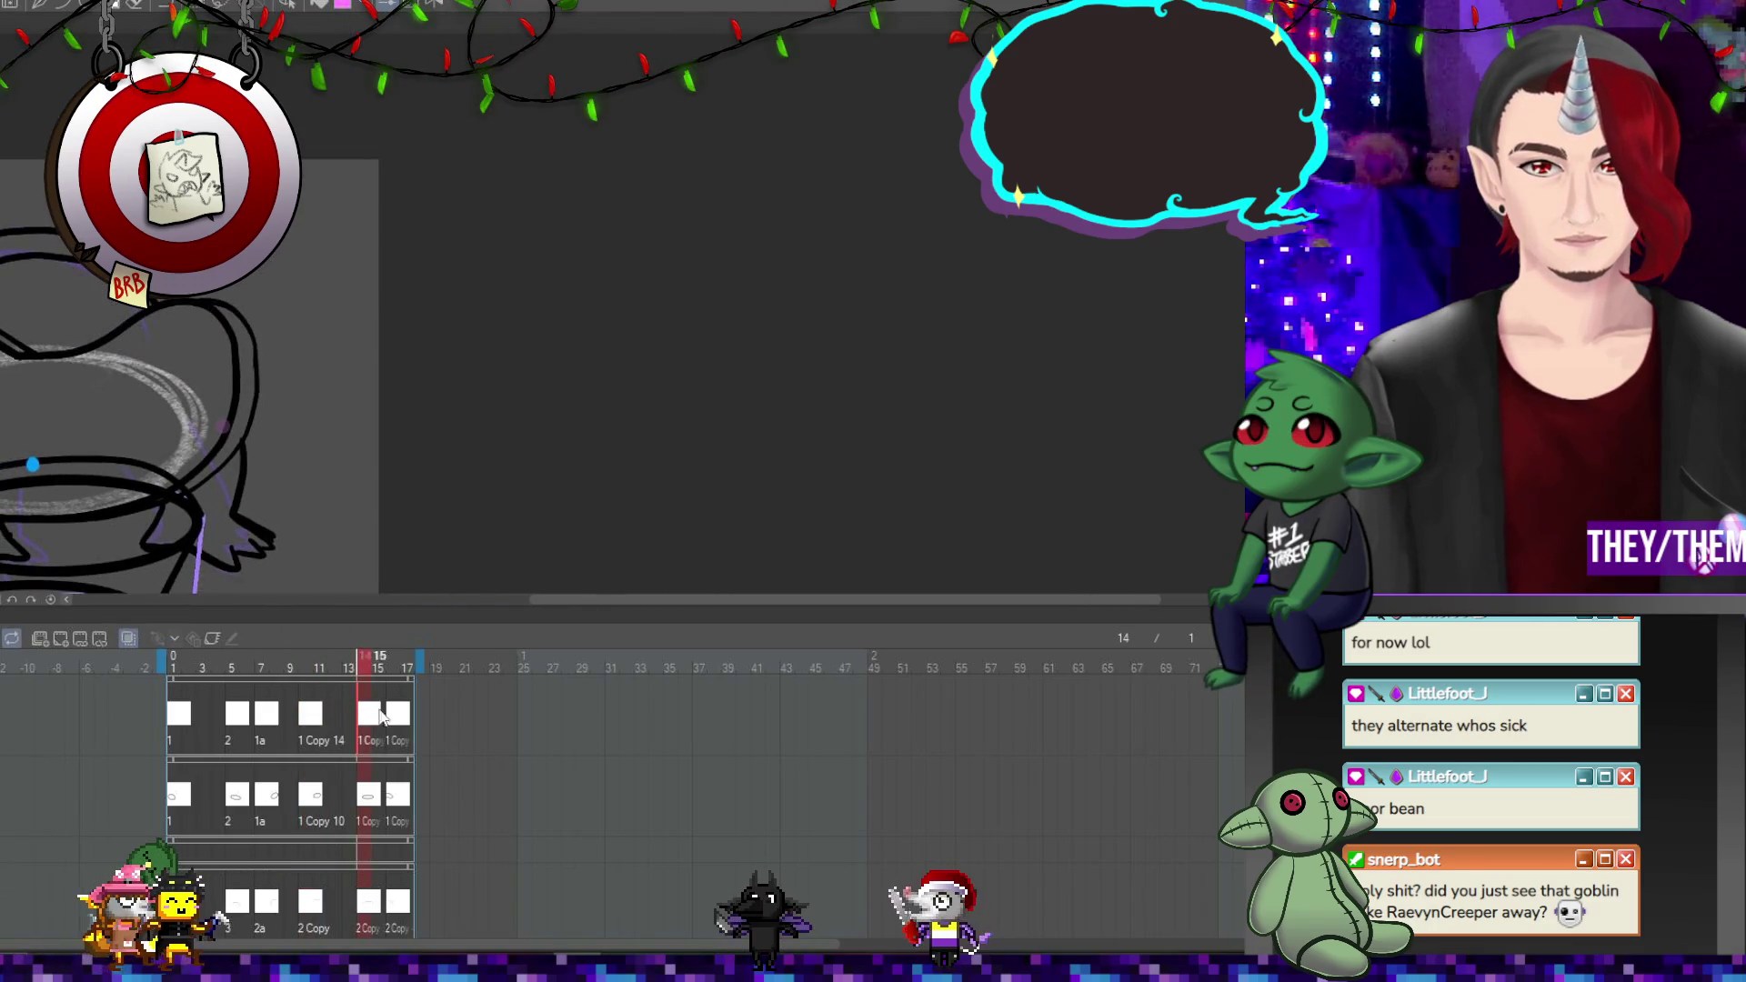
pyautogui.click(394, 717)
pyautogui.click(181, 721)
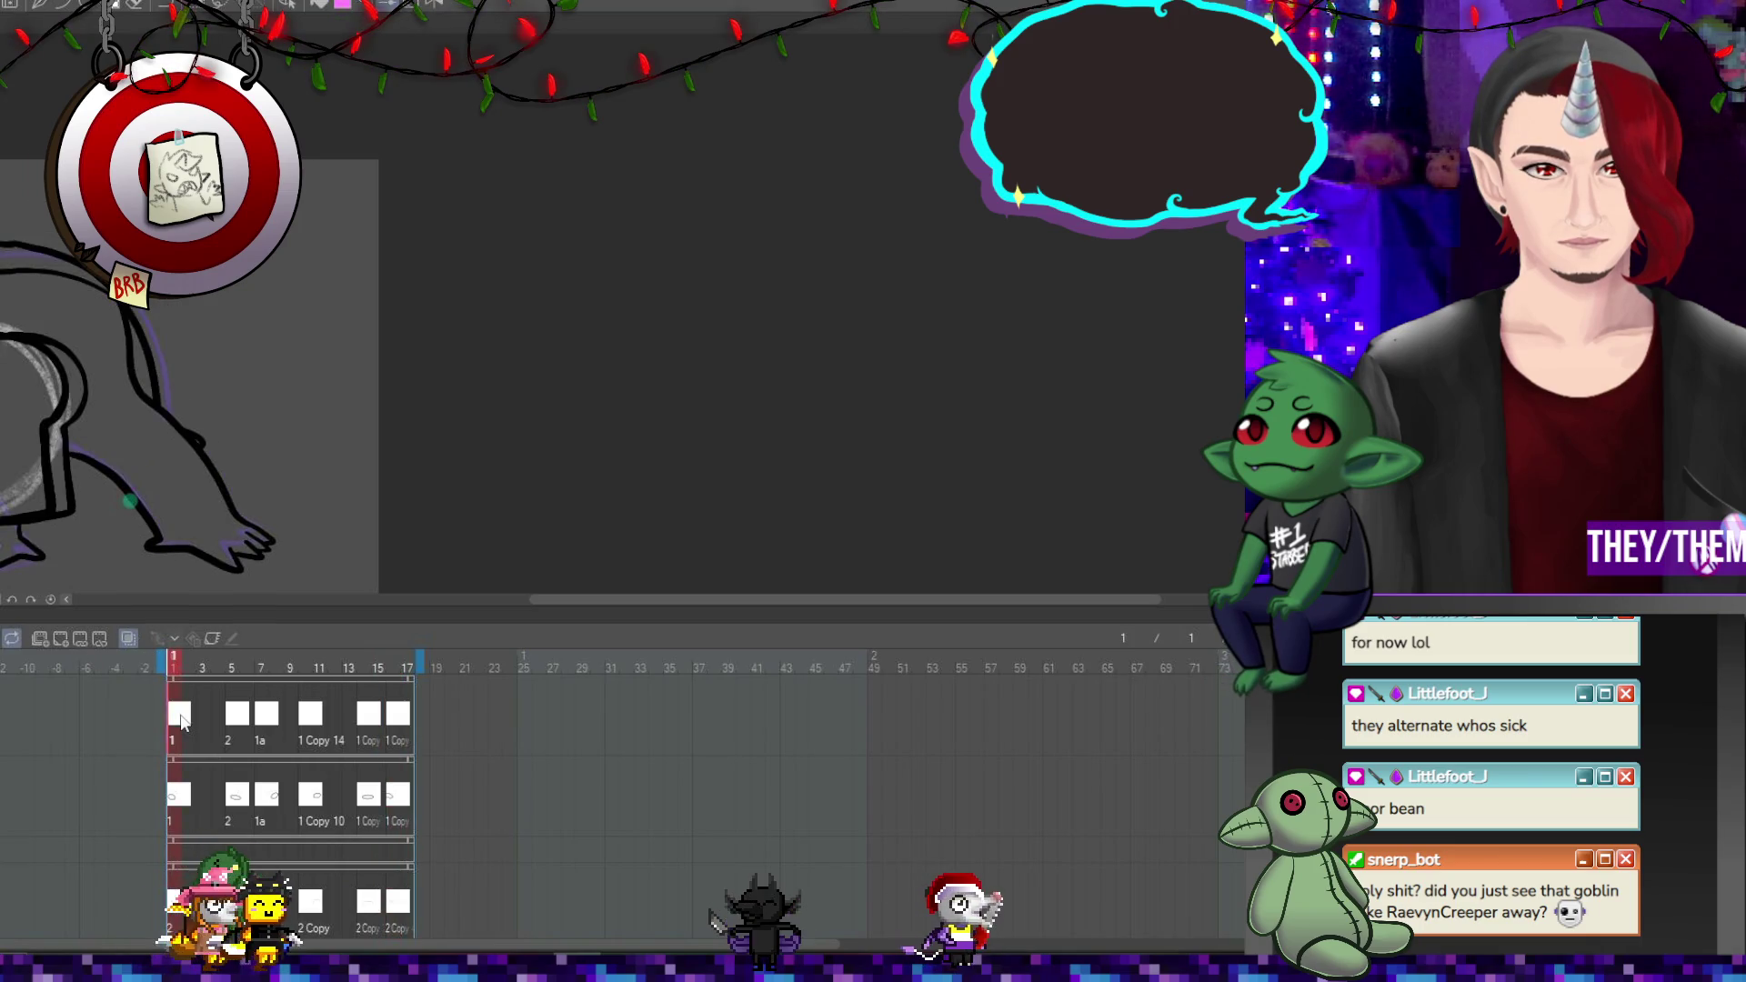
pyautogui.press('space')
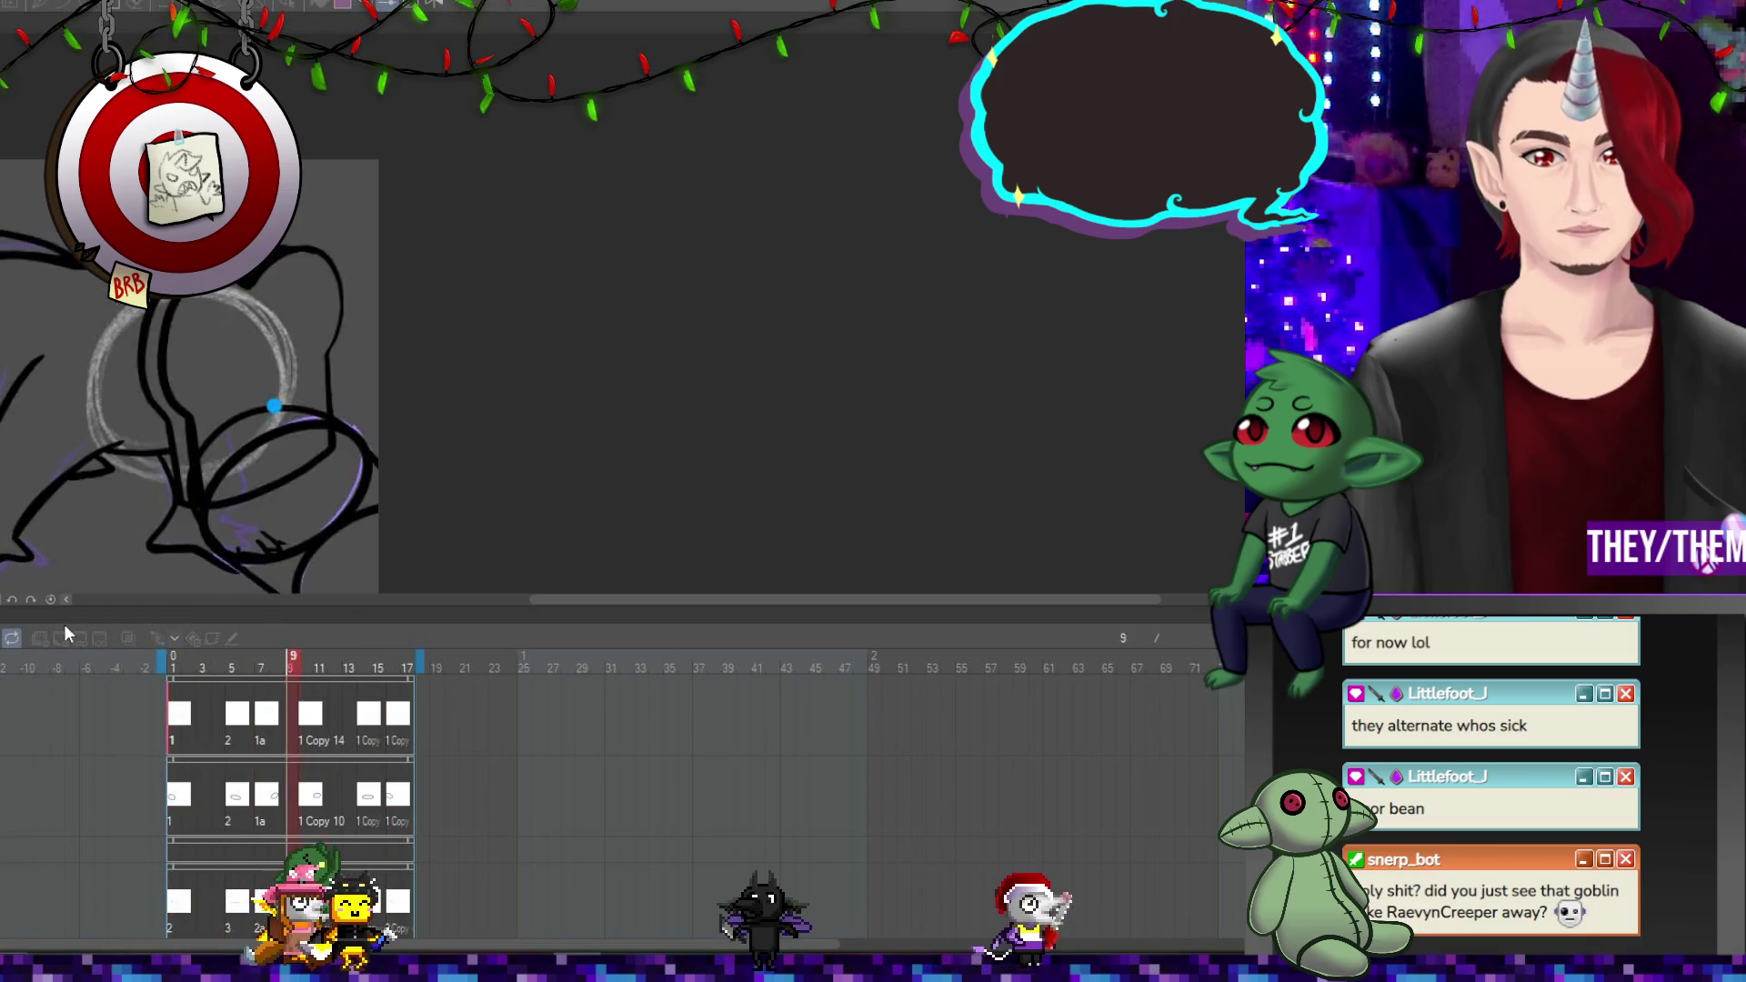
pyautogui.press('space')
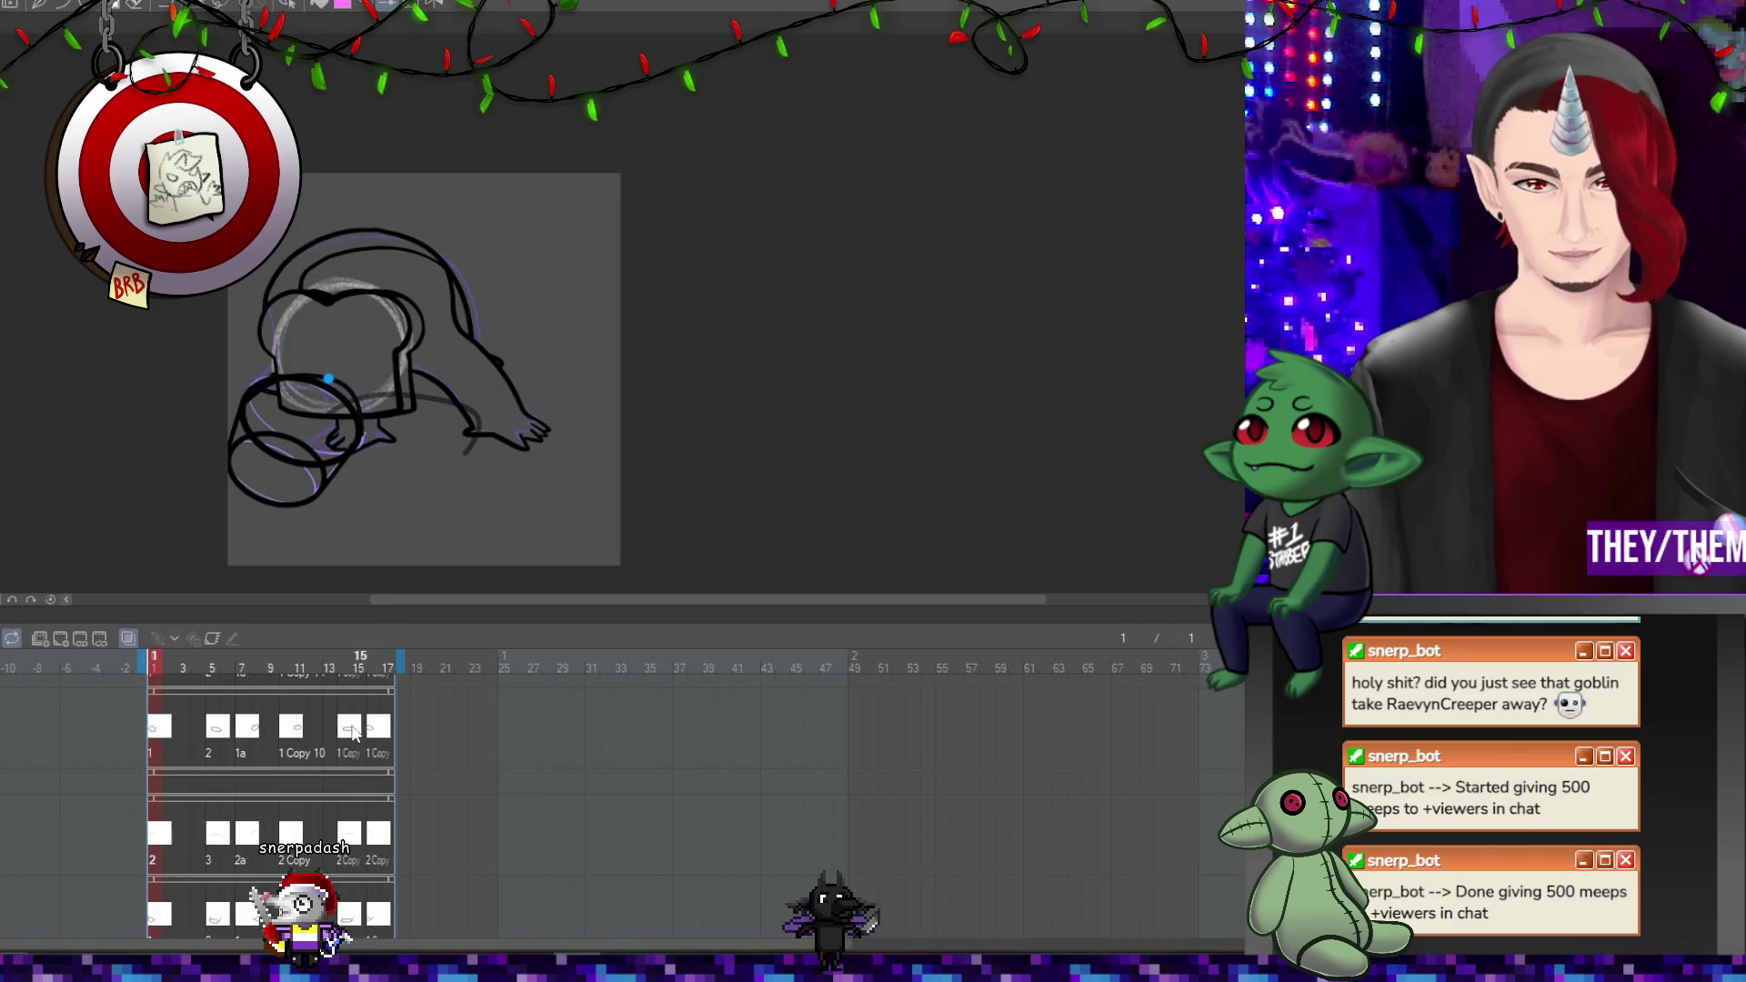
# On the second animation track, review frames 5, 7, 10 and 2.
pyautogui.click(214, 734)
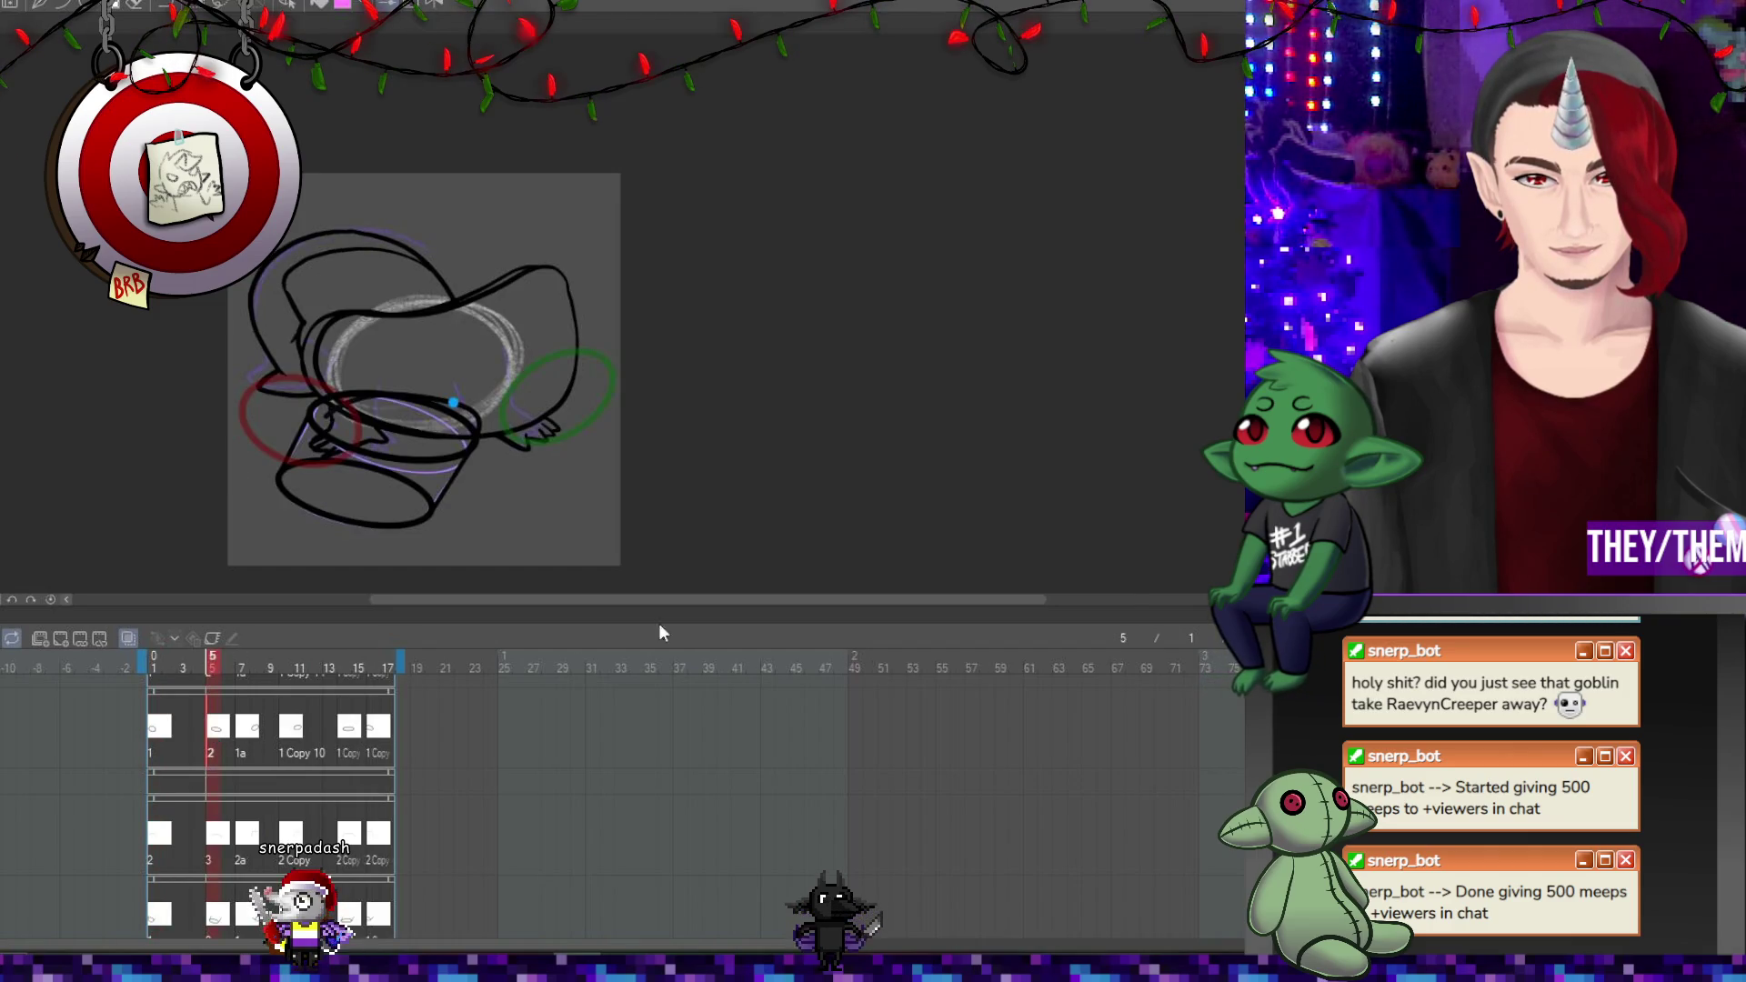
pyautogui.scroll(3, 374, 413)
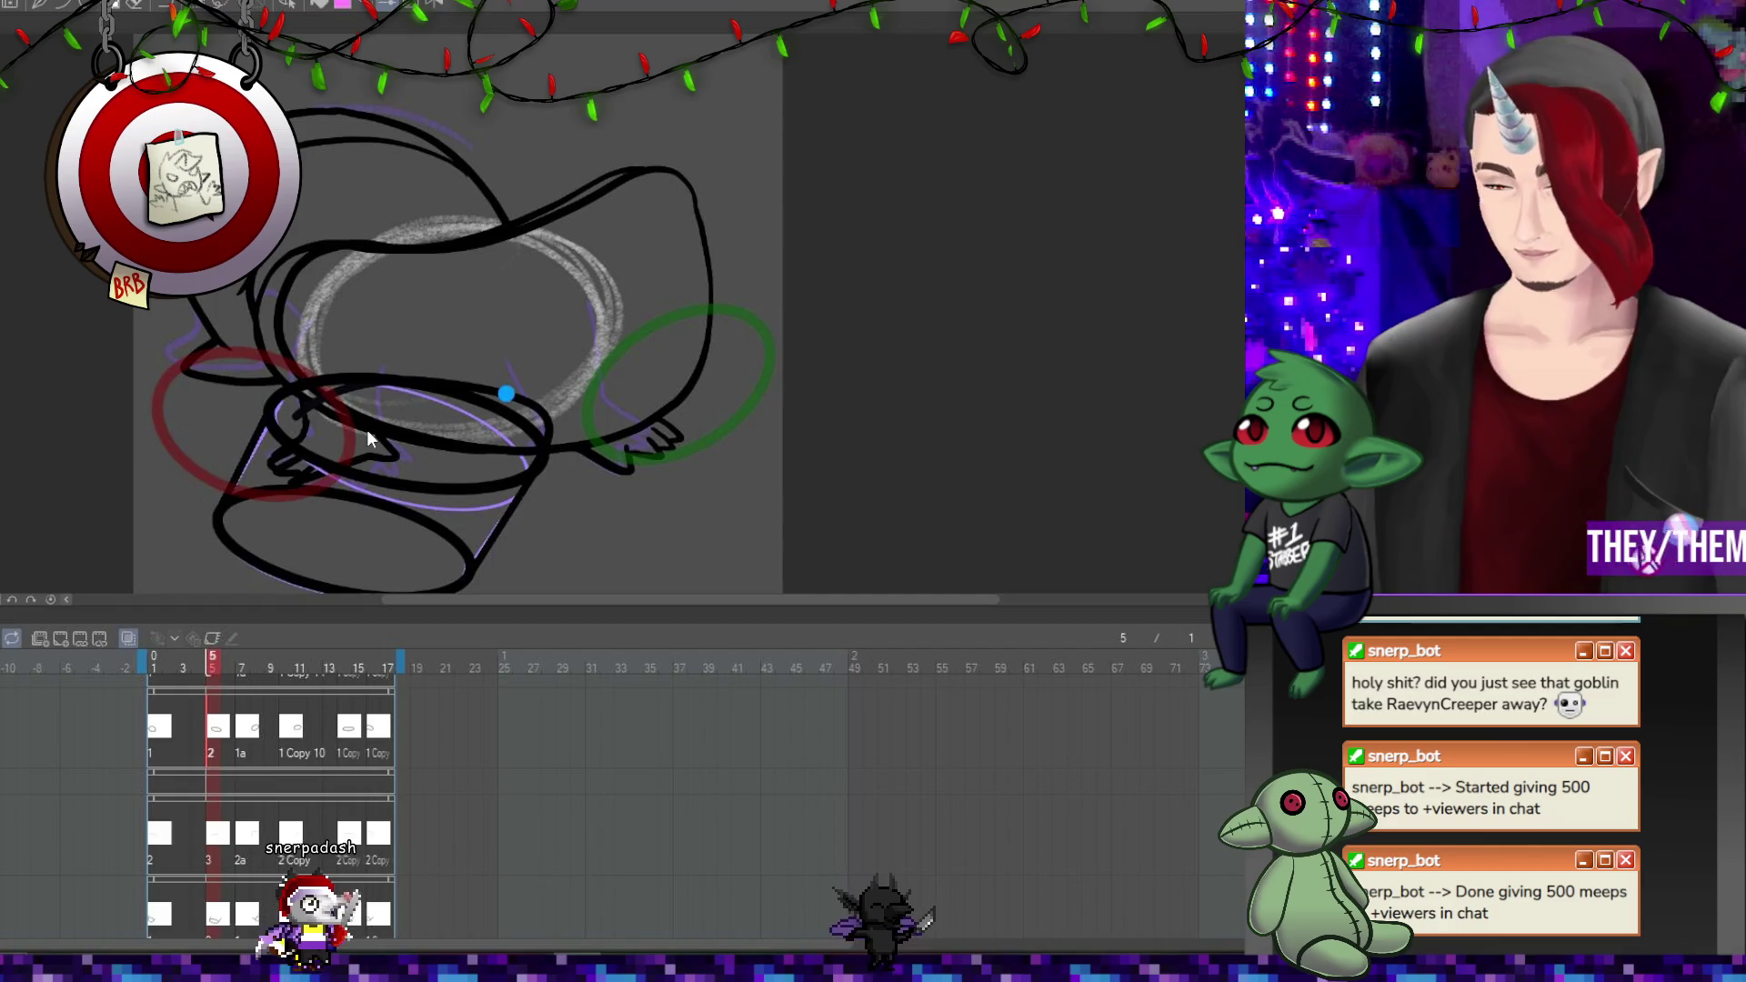
pyautogui.hotkey('alt', '[')
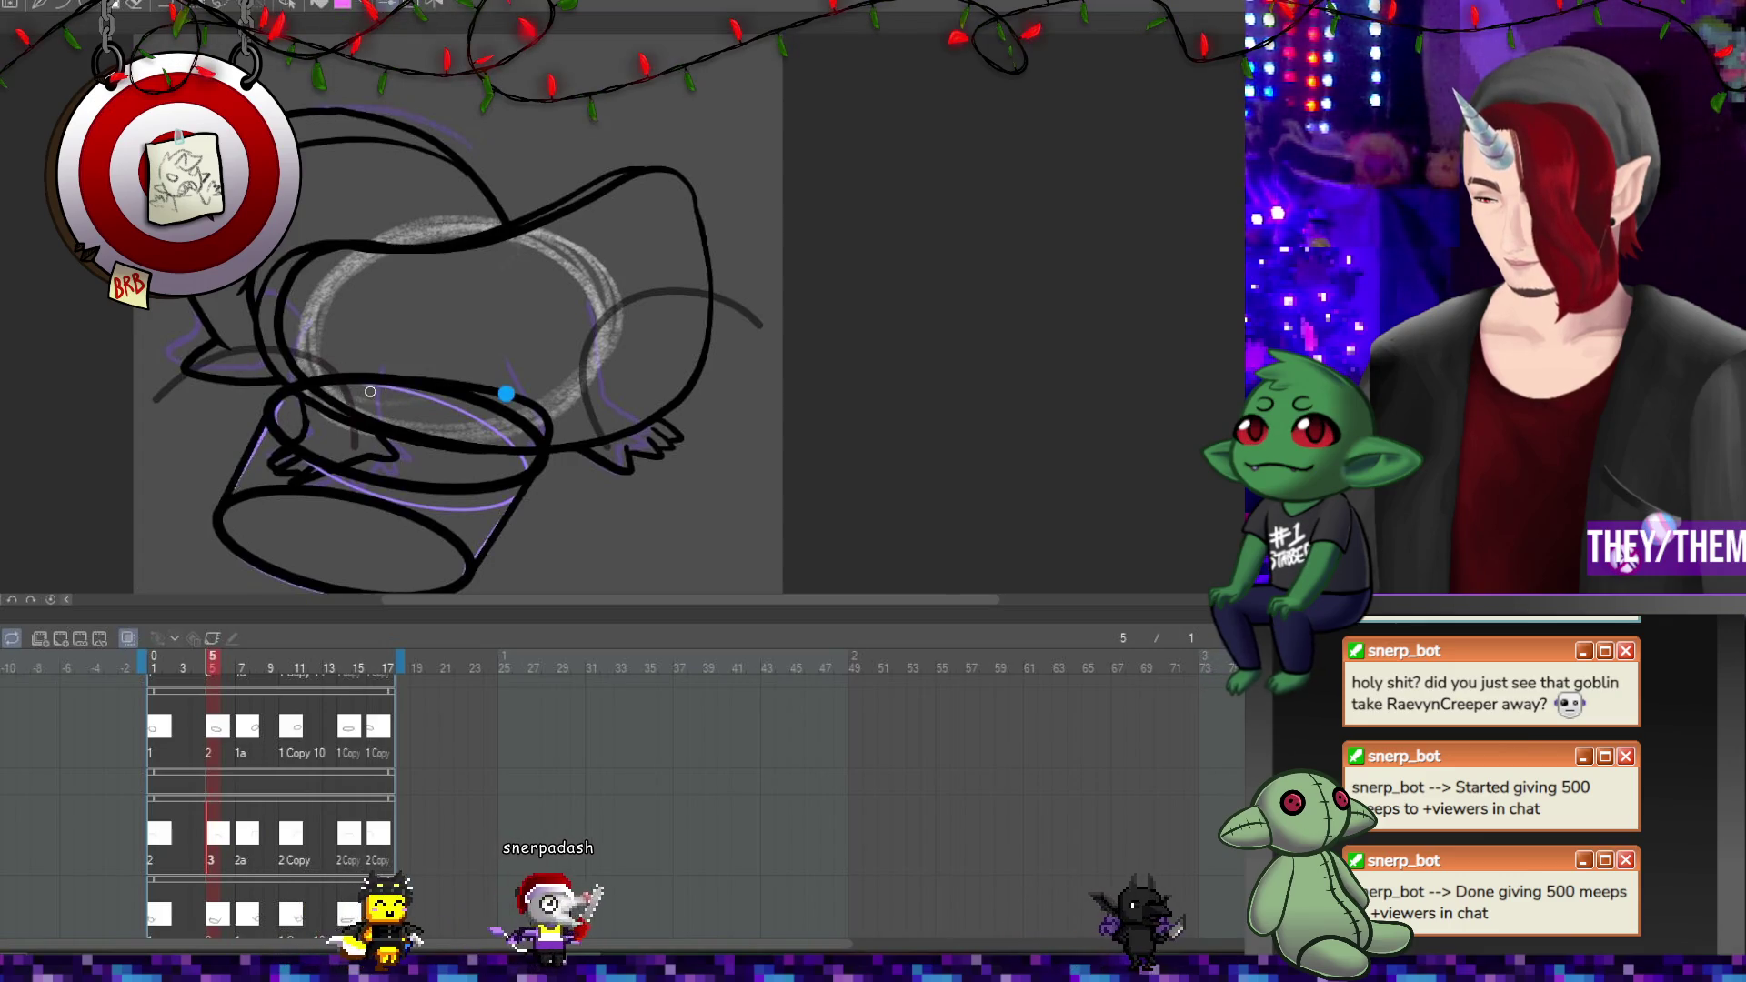
pyautogui.click(251, 840)
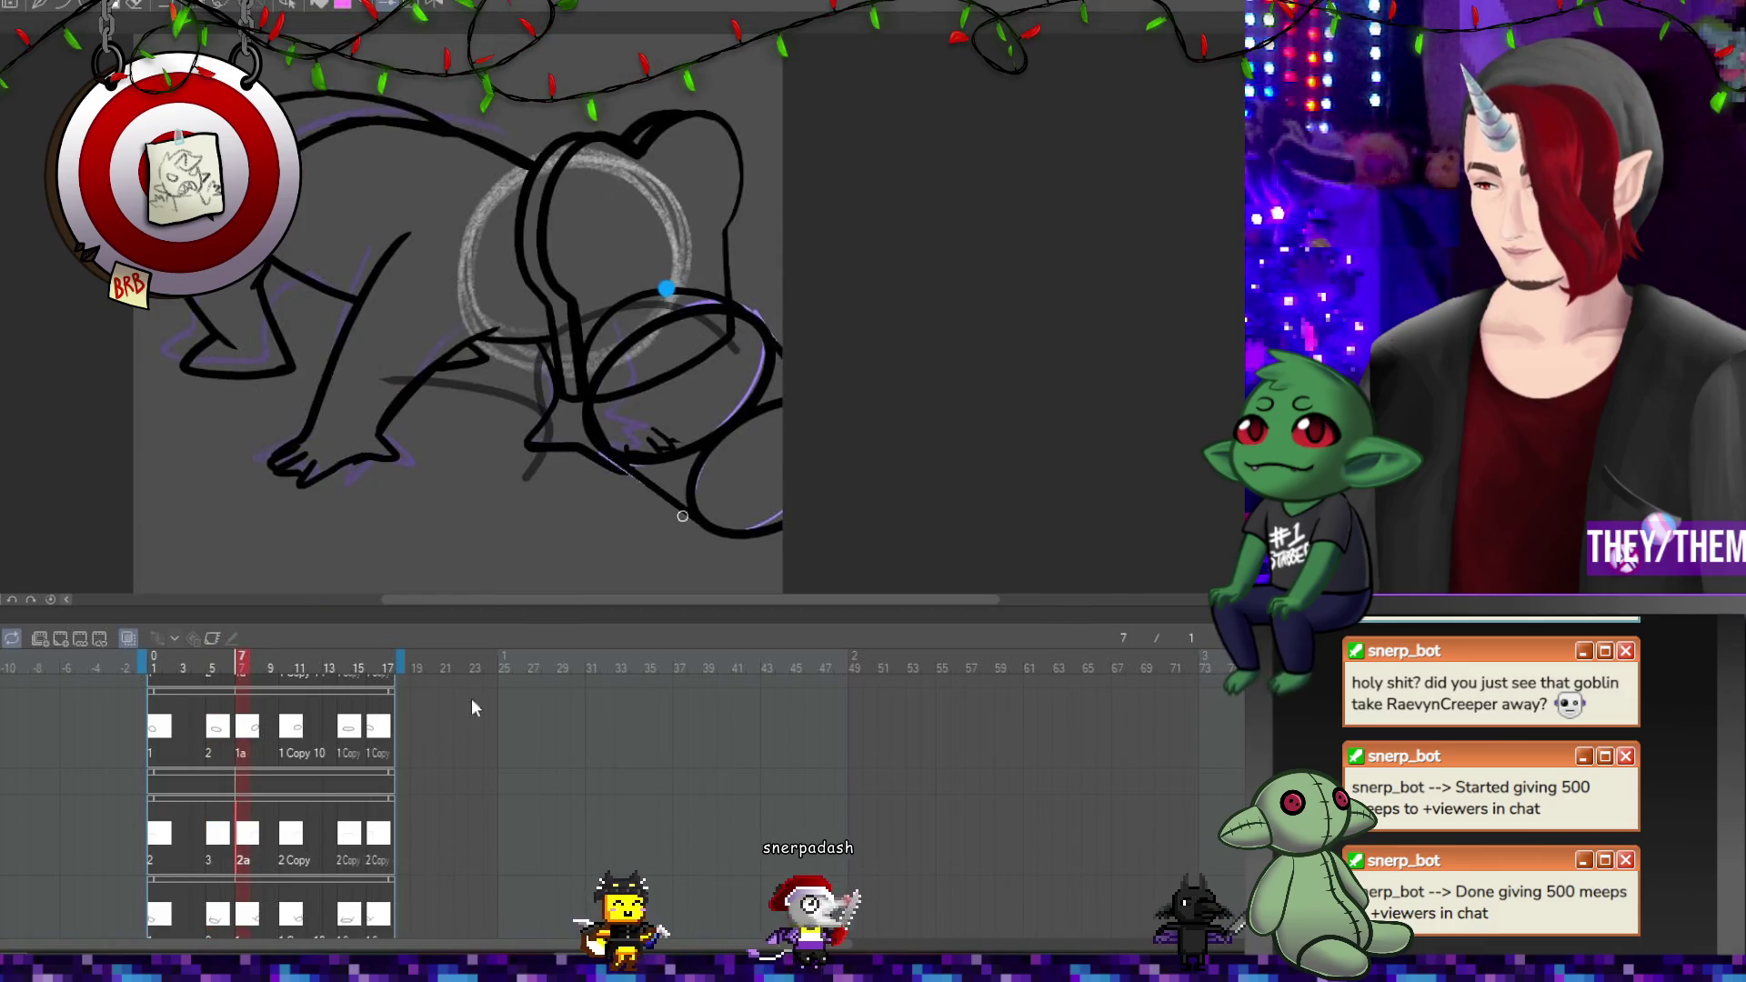
pyautogui.click(291, 833)
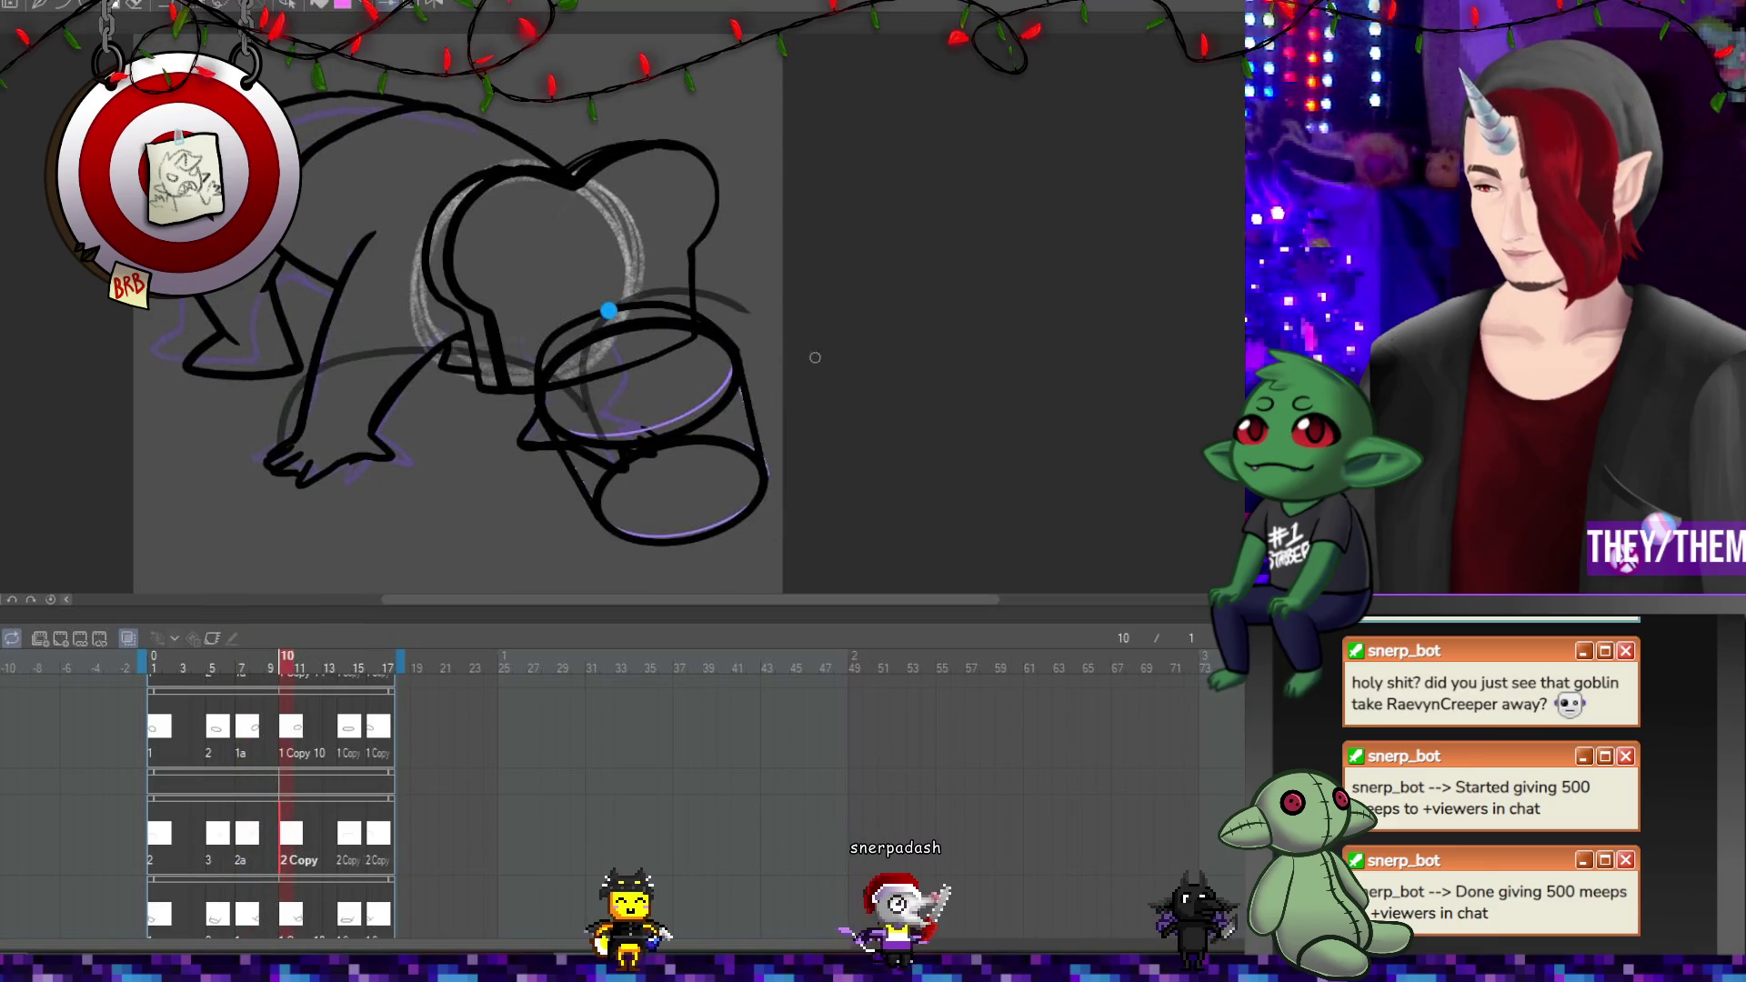
pyautogui.click(169, 833)
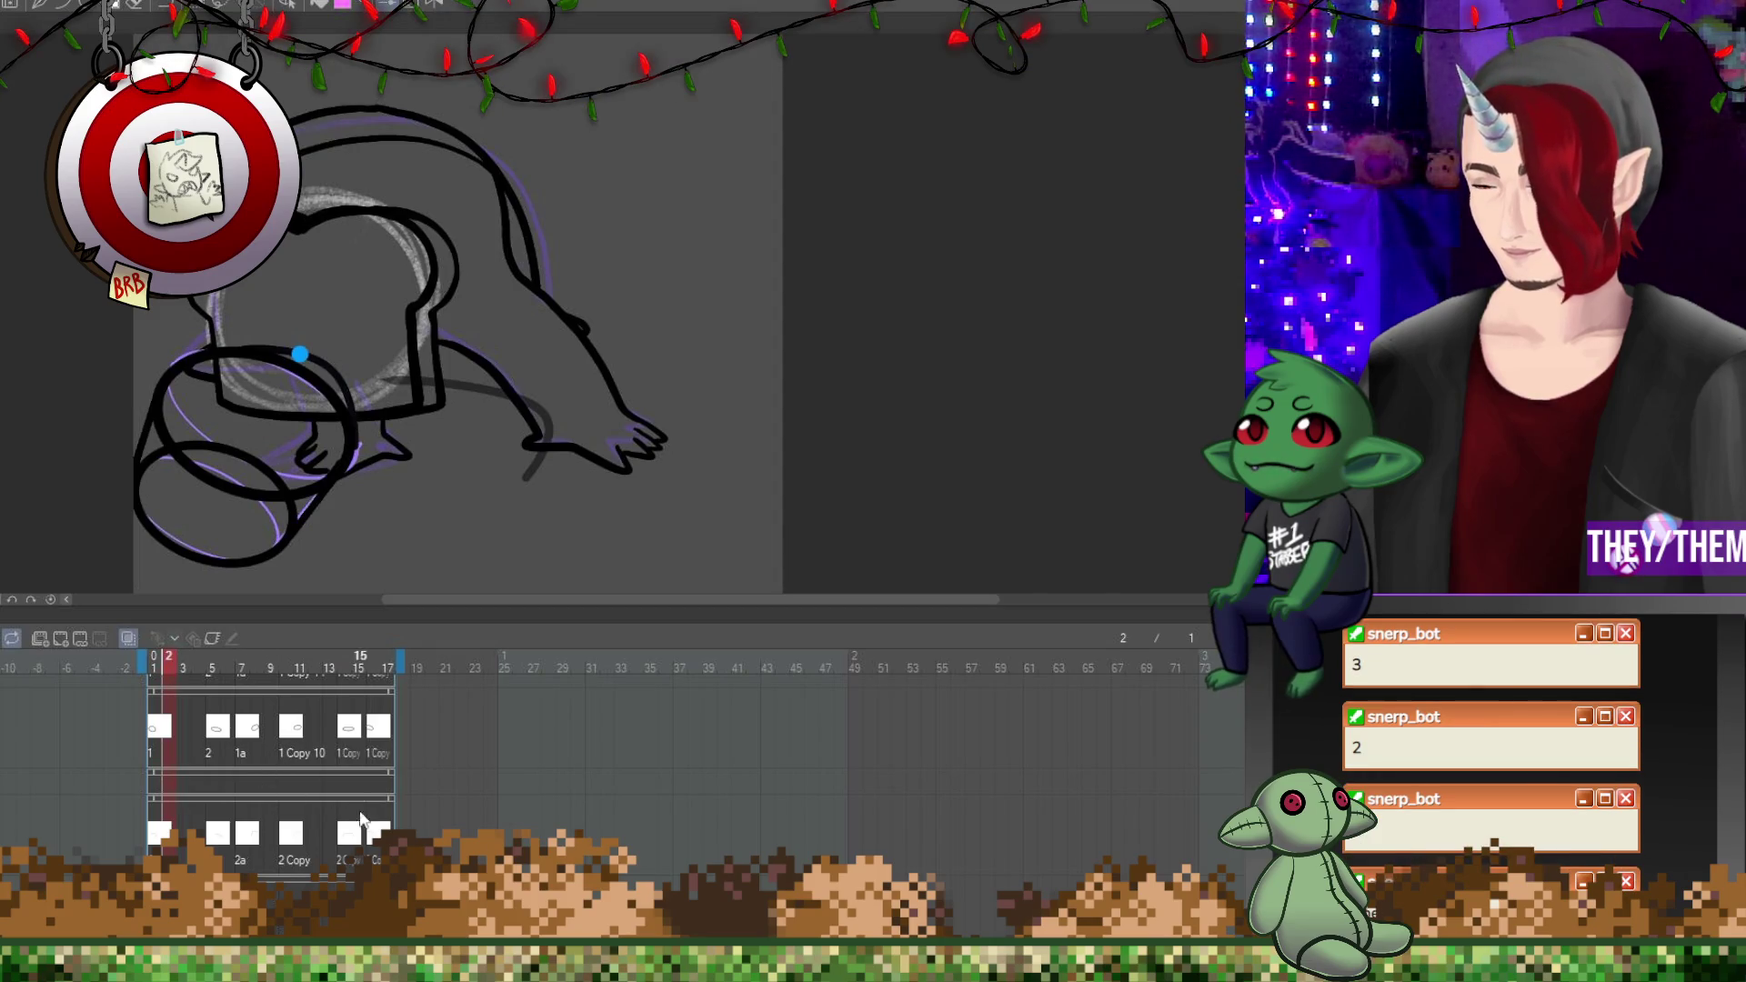
# Review frames 14, 16, 7 and 6, then return to frame 1.
pyautogui.click(353, 838)
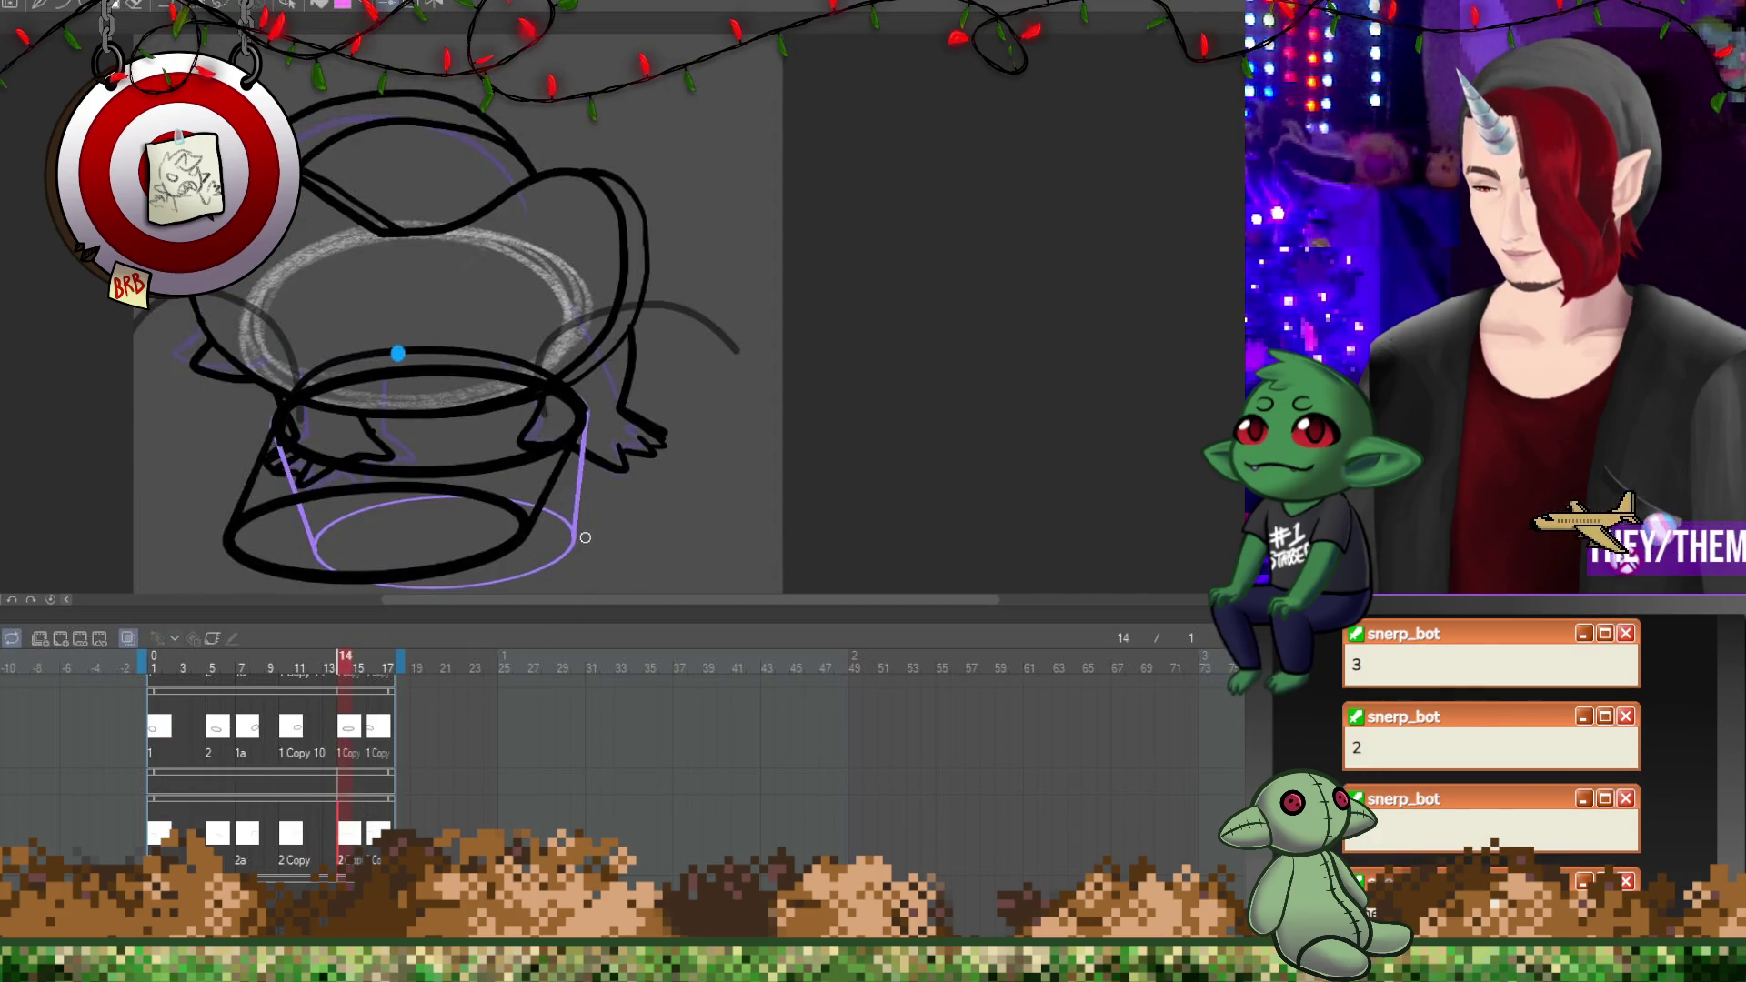
pyautogui.press('Right')
pyautogui.press('Right')
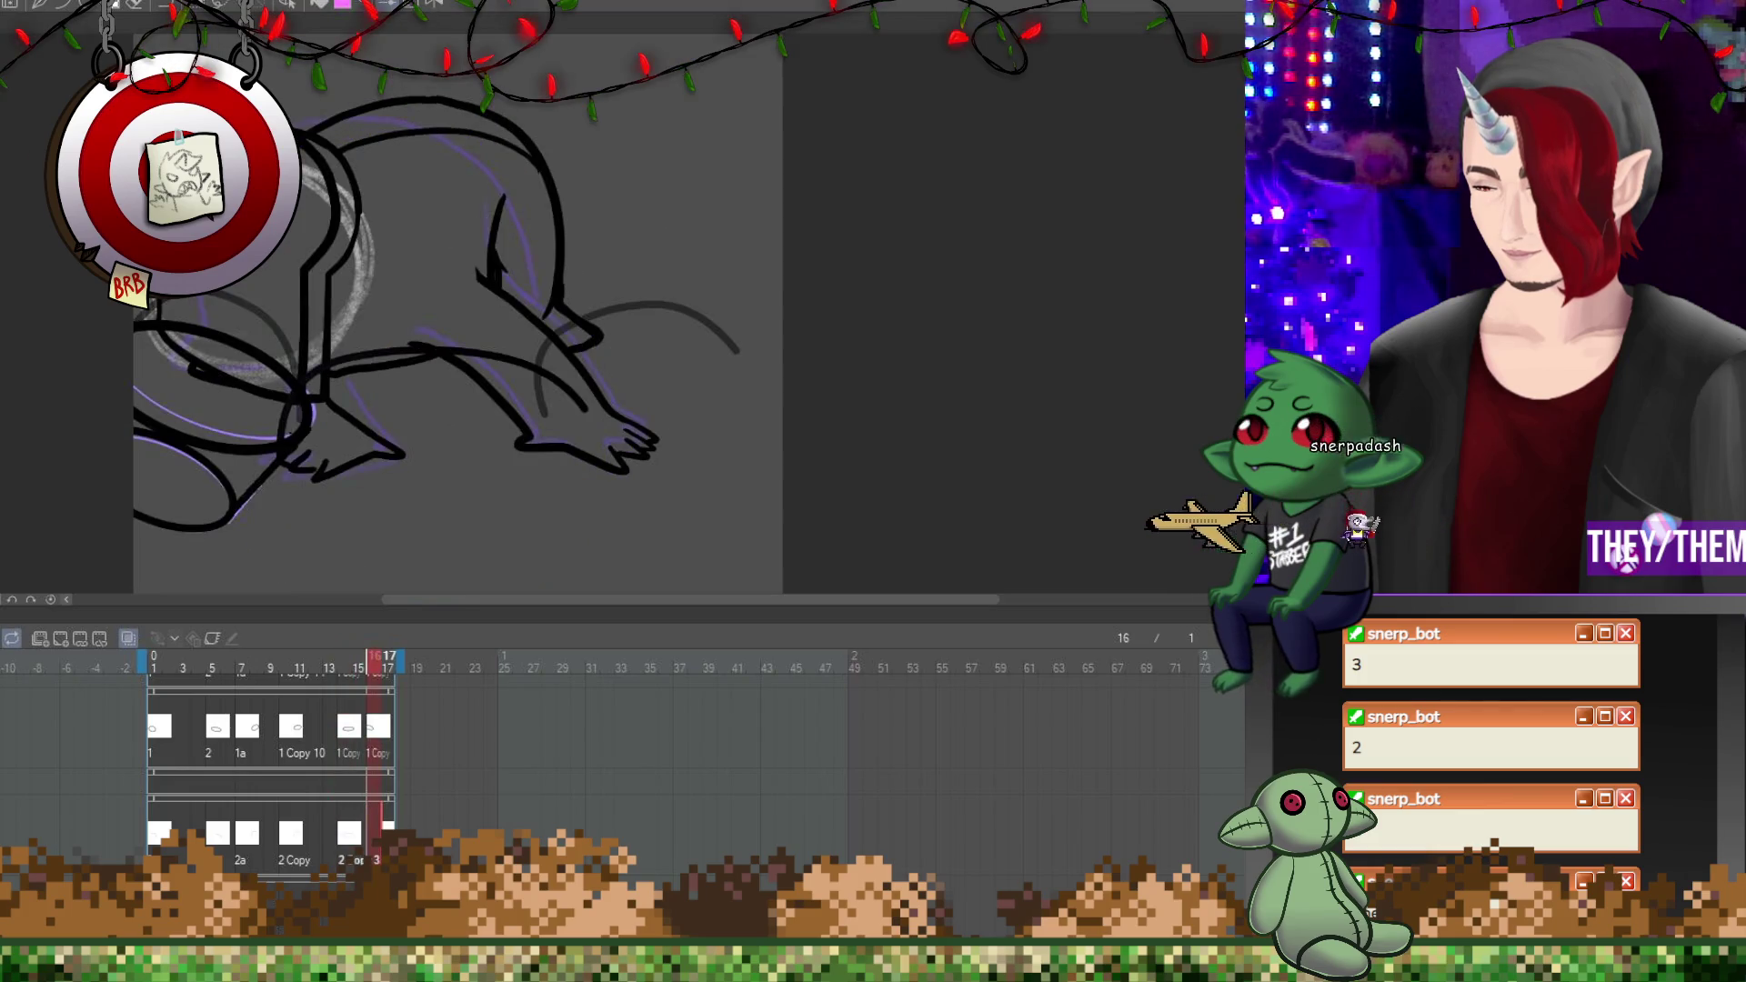
pyautogui.press('Left')
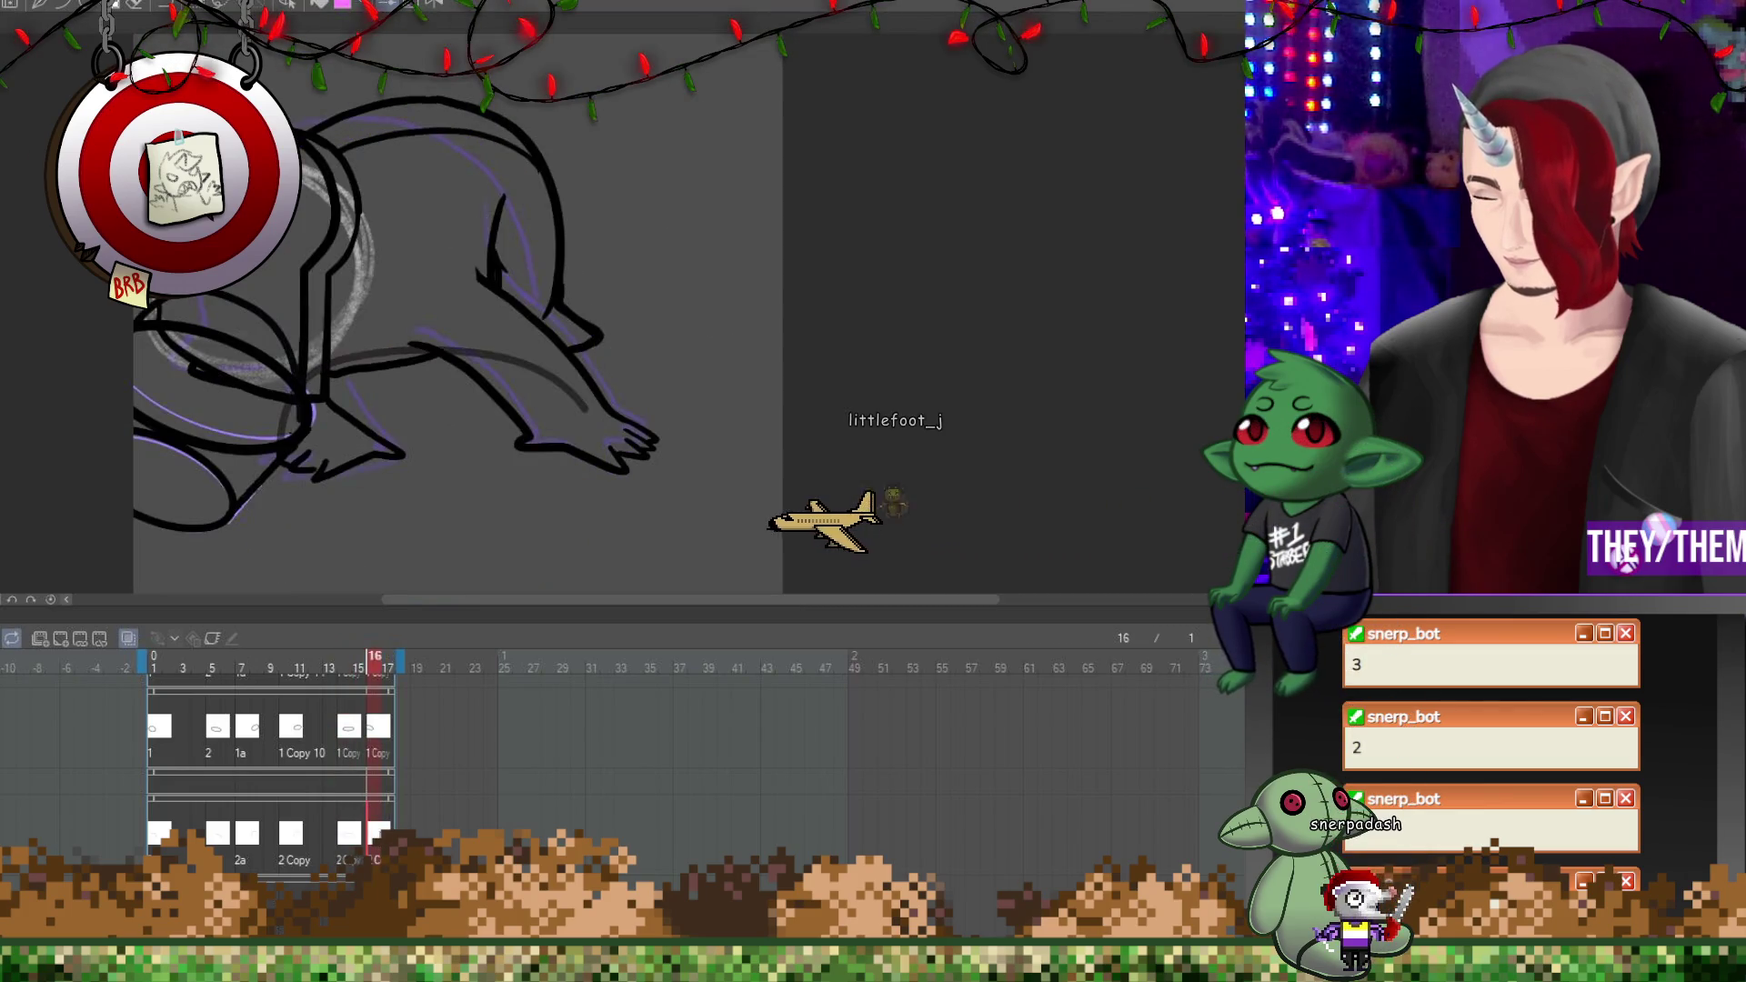
pyautogui.click(344, 838)
pyautogui.click(246, 846)
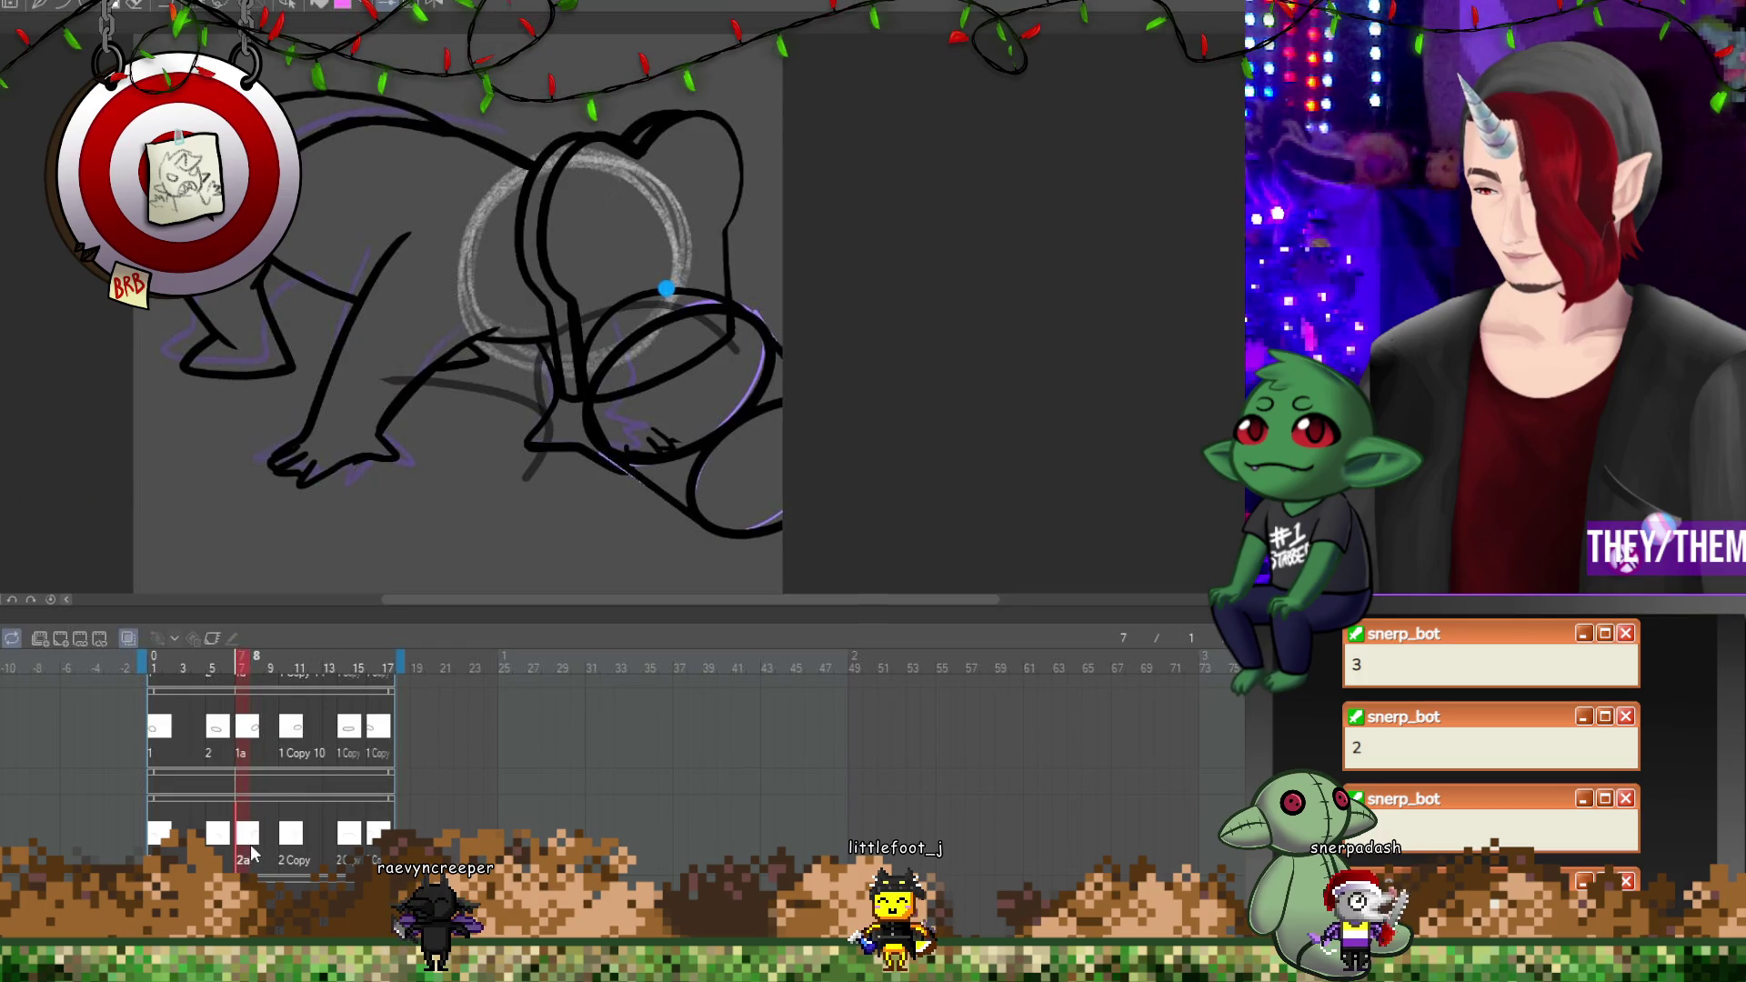
pyautogui.click(224, 837)
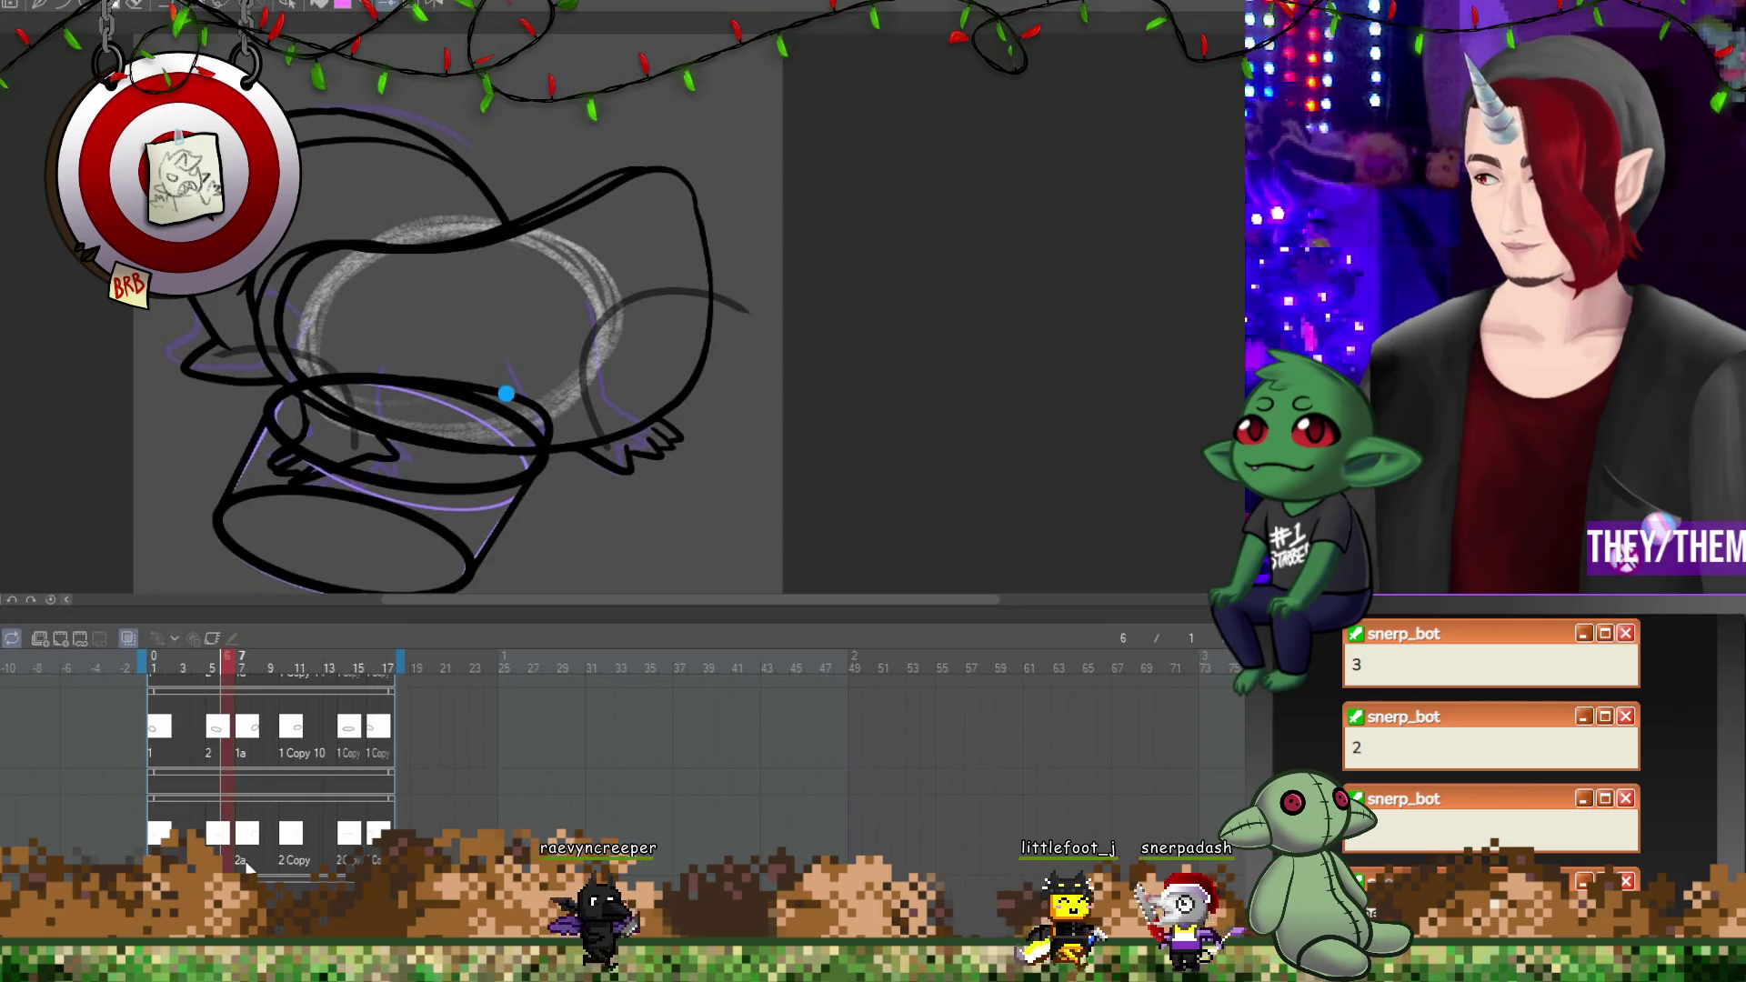
pyautogui.click(161, 734)
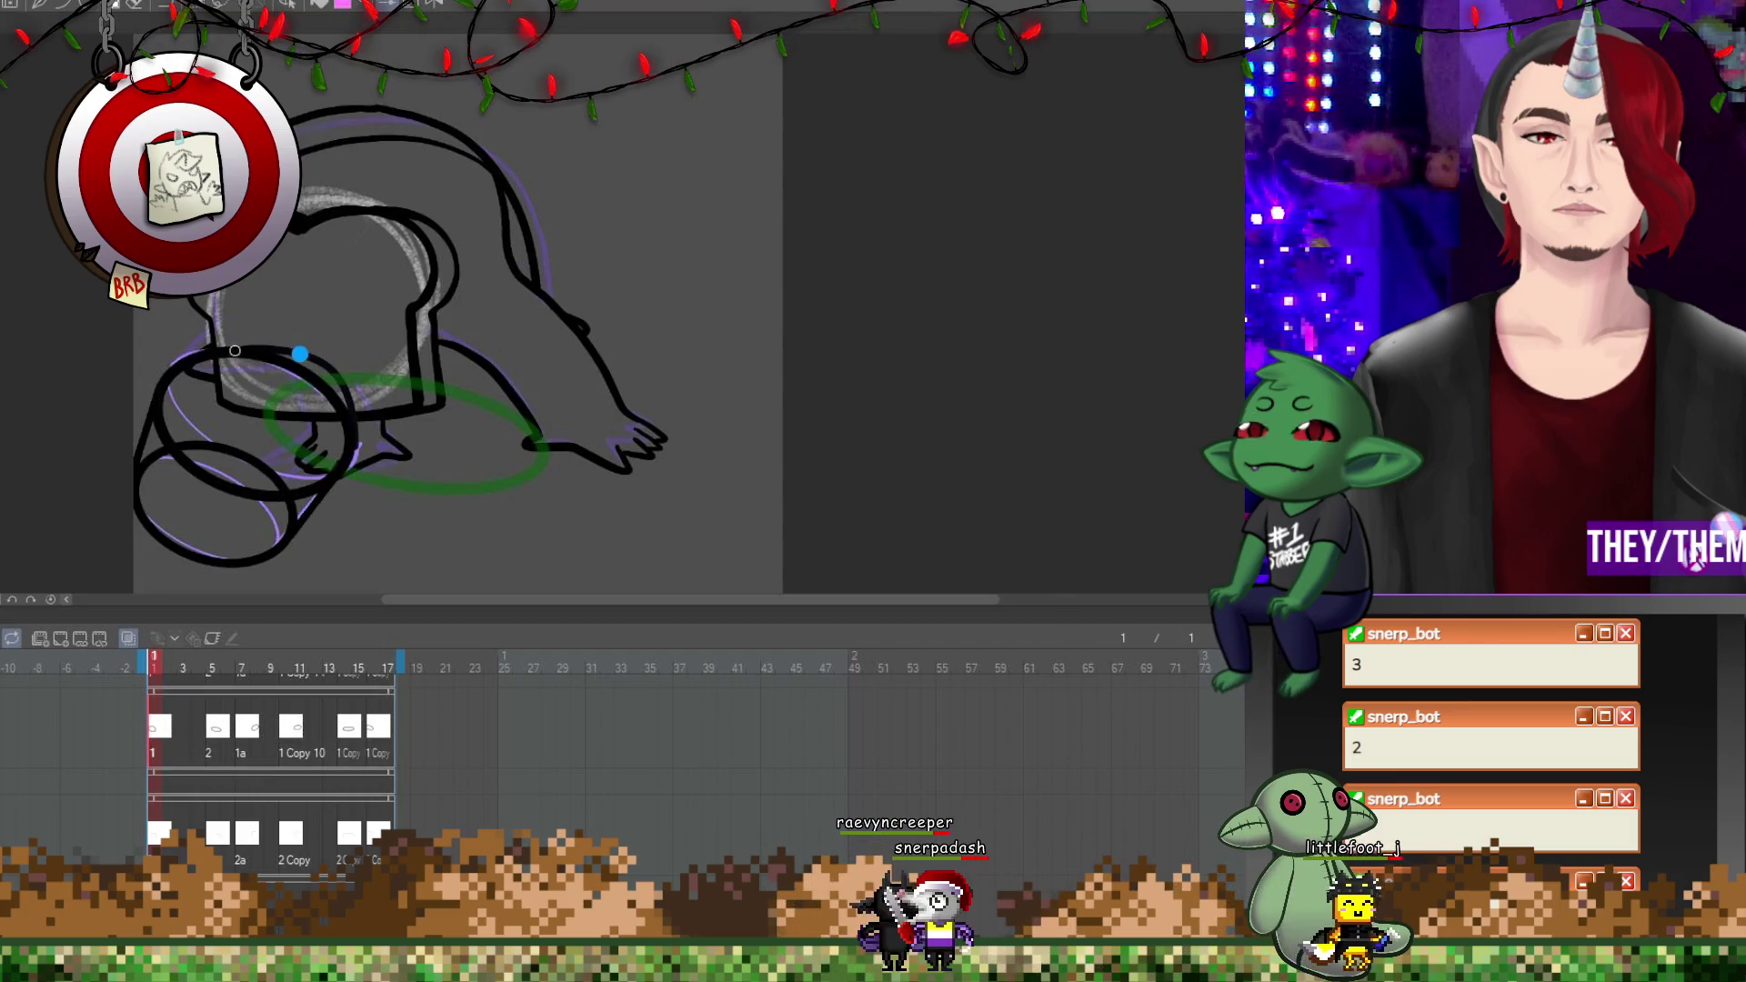
# Erase part of the ellipse's left edge on frame 1; on frame 8, draw a stroke up from the foot.
pyautogui.moveTo(177, 424); pyautogui.dragTo(177, 381)
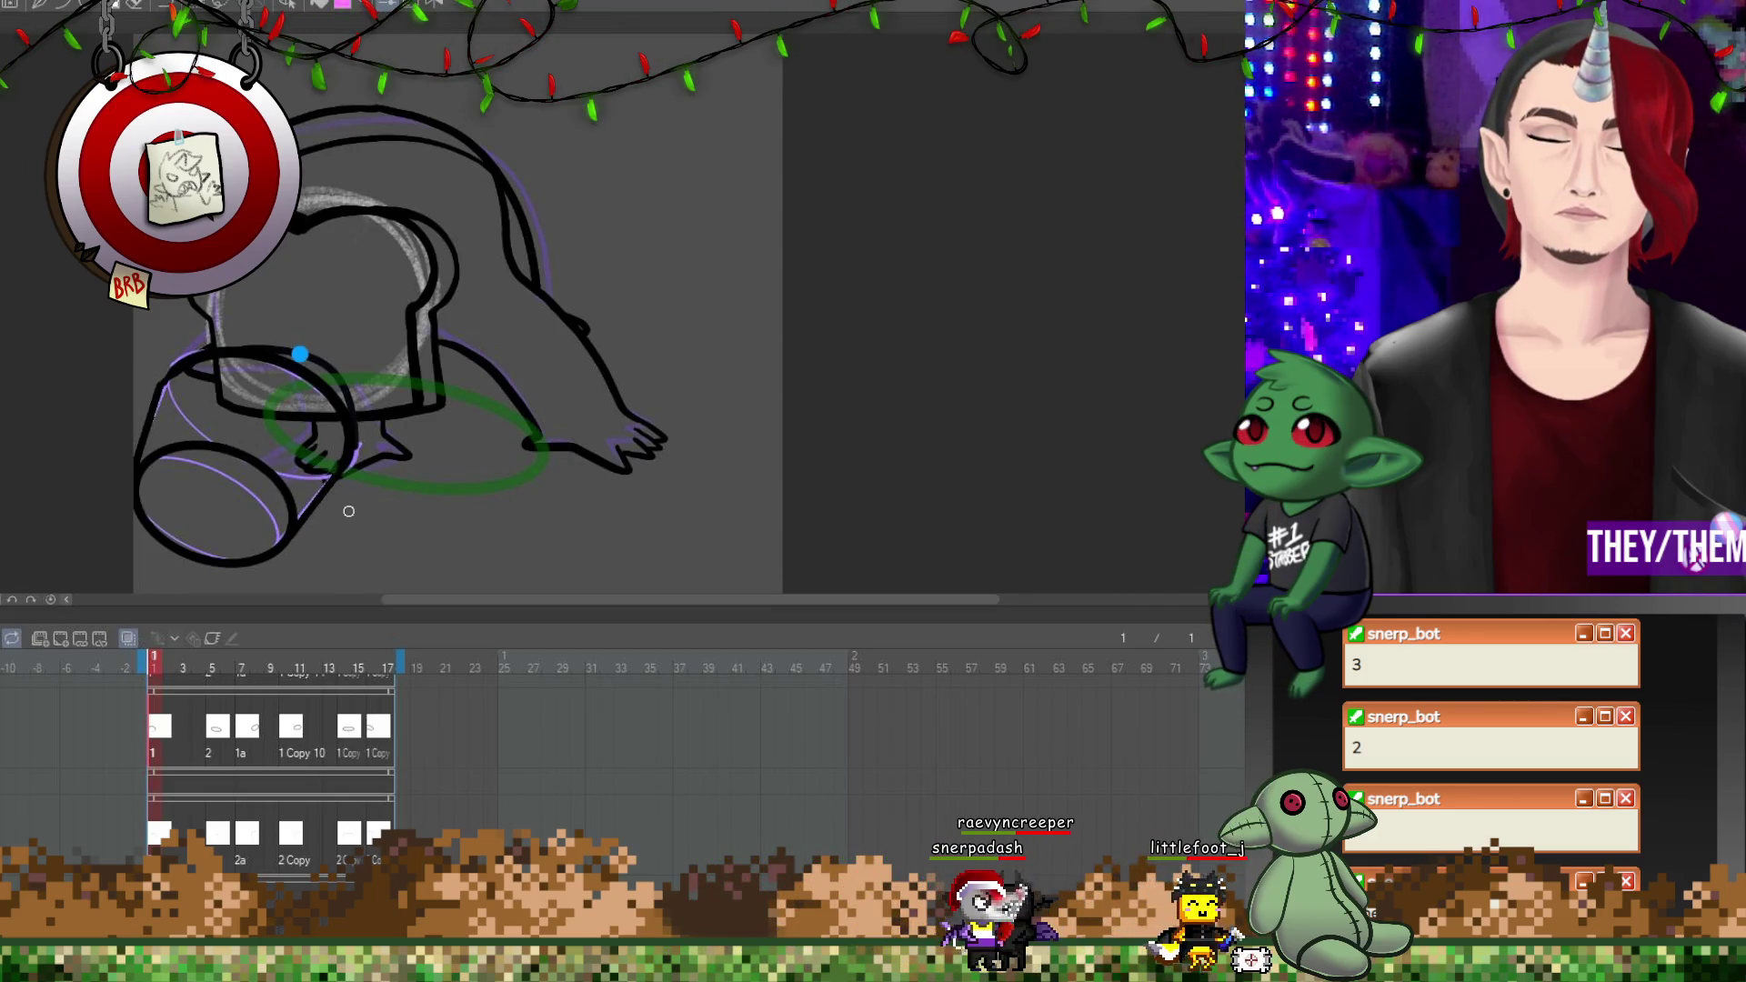
pyautogui.click(216, 746)
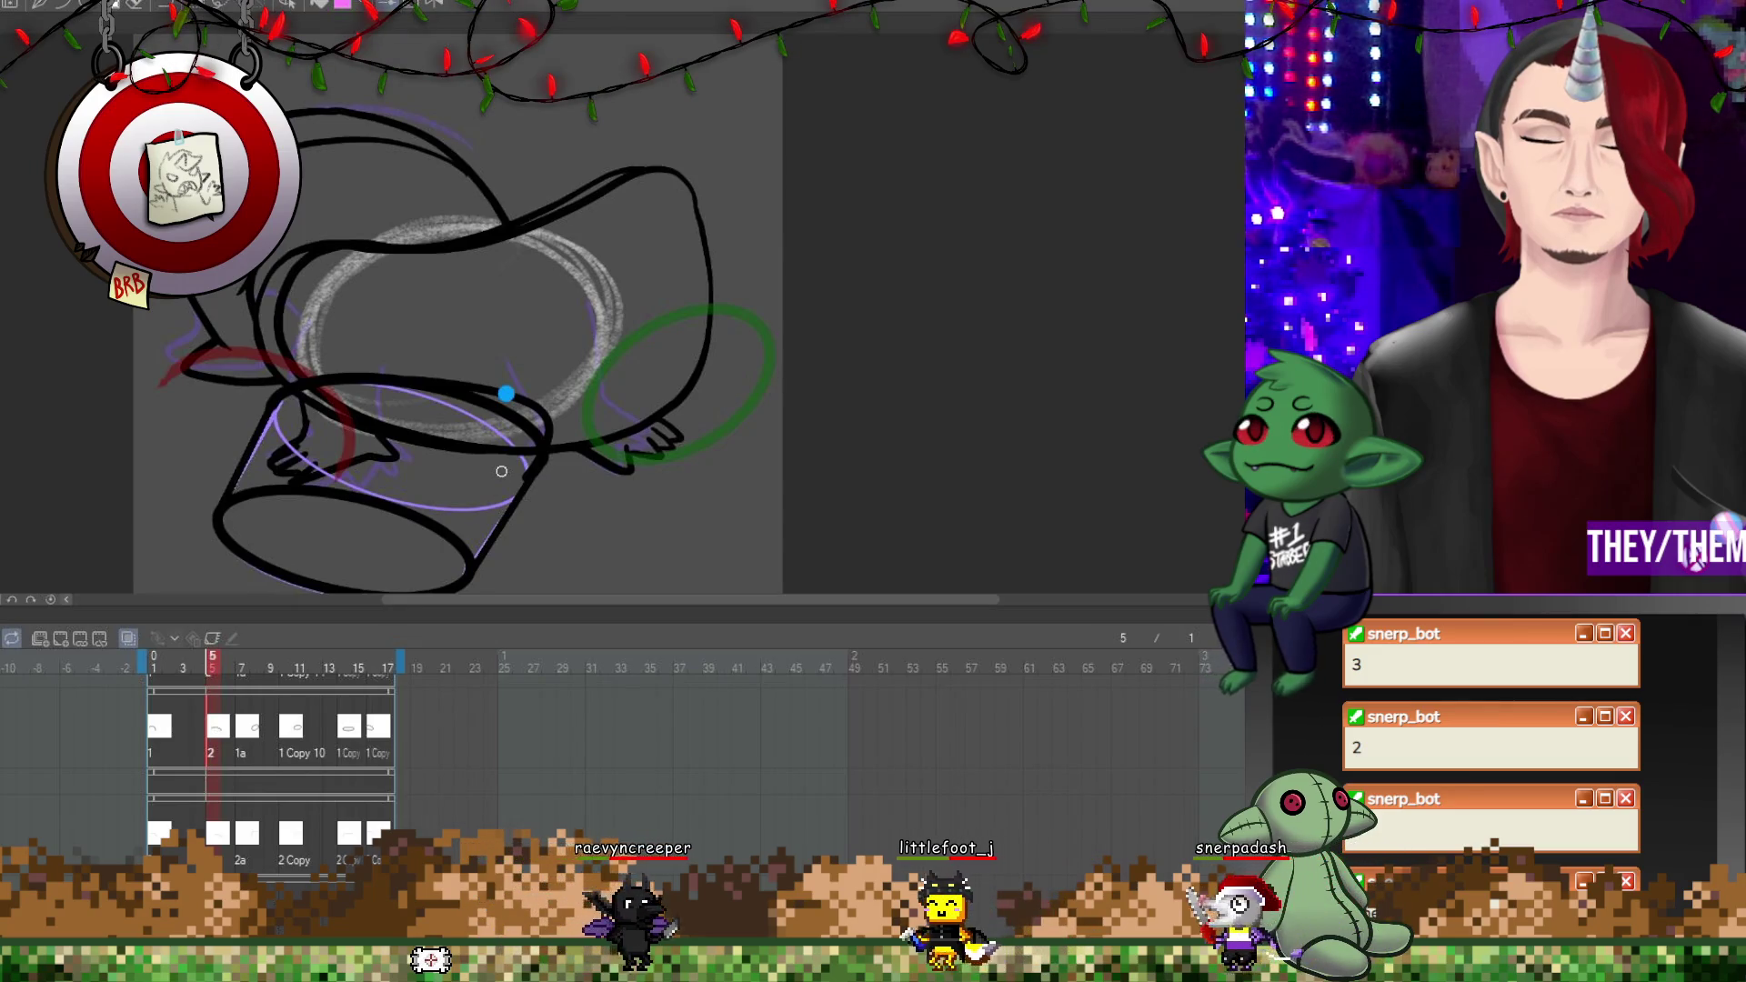
pyautogui.click(258, 747)
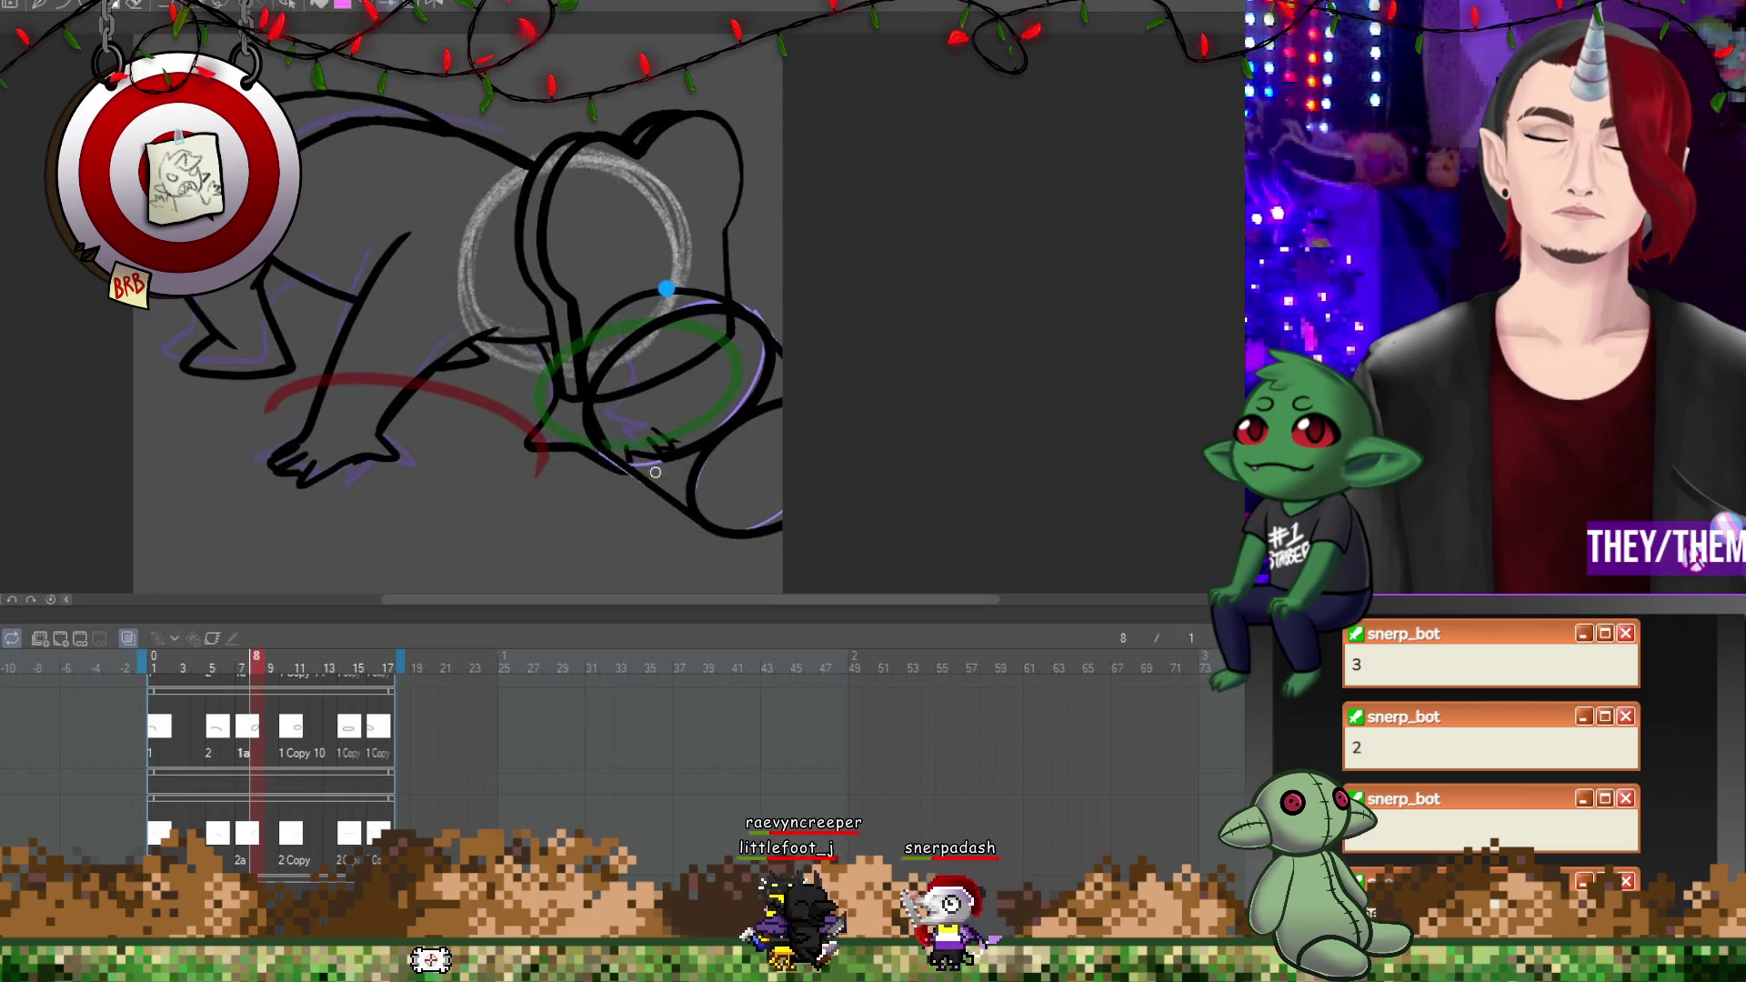
pyautogui.moveTo(662, 443); pyautogui.dragTo(779, 365)
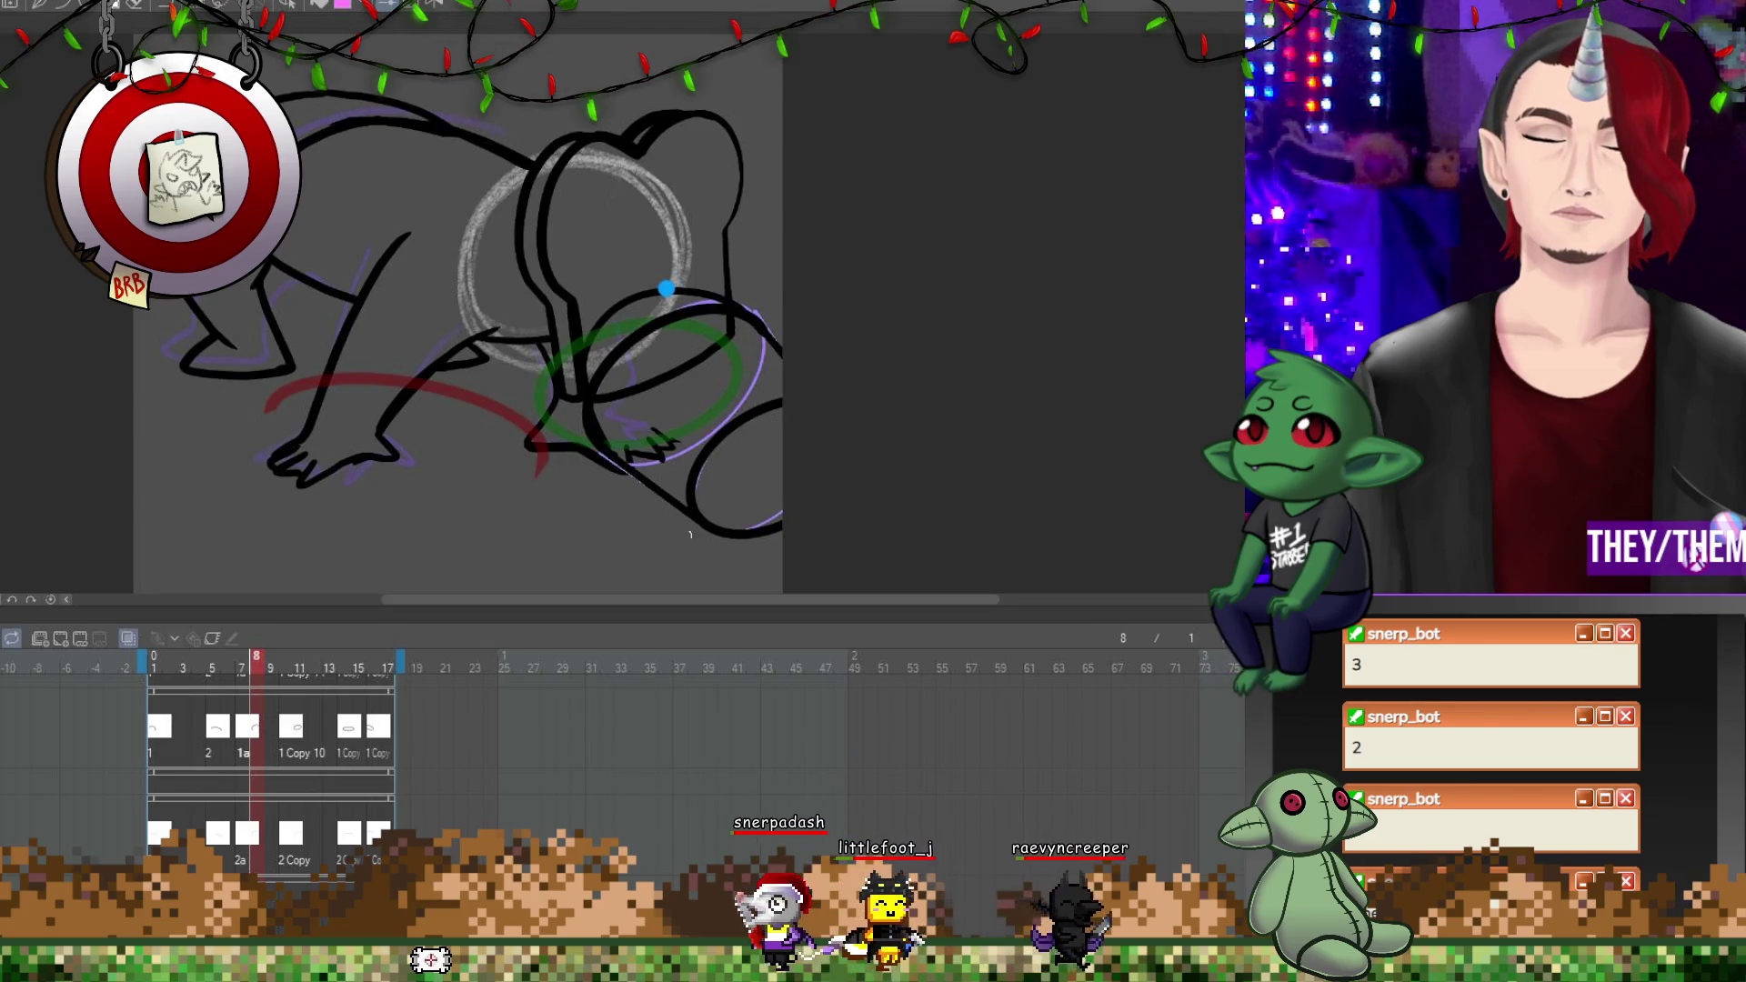
# Turn on onion skin, review frames 10, 14, 16 and 2, then zoom out.
pyautogui.press('Right')
pyautogui.press('Right')
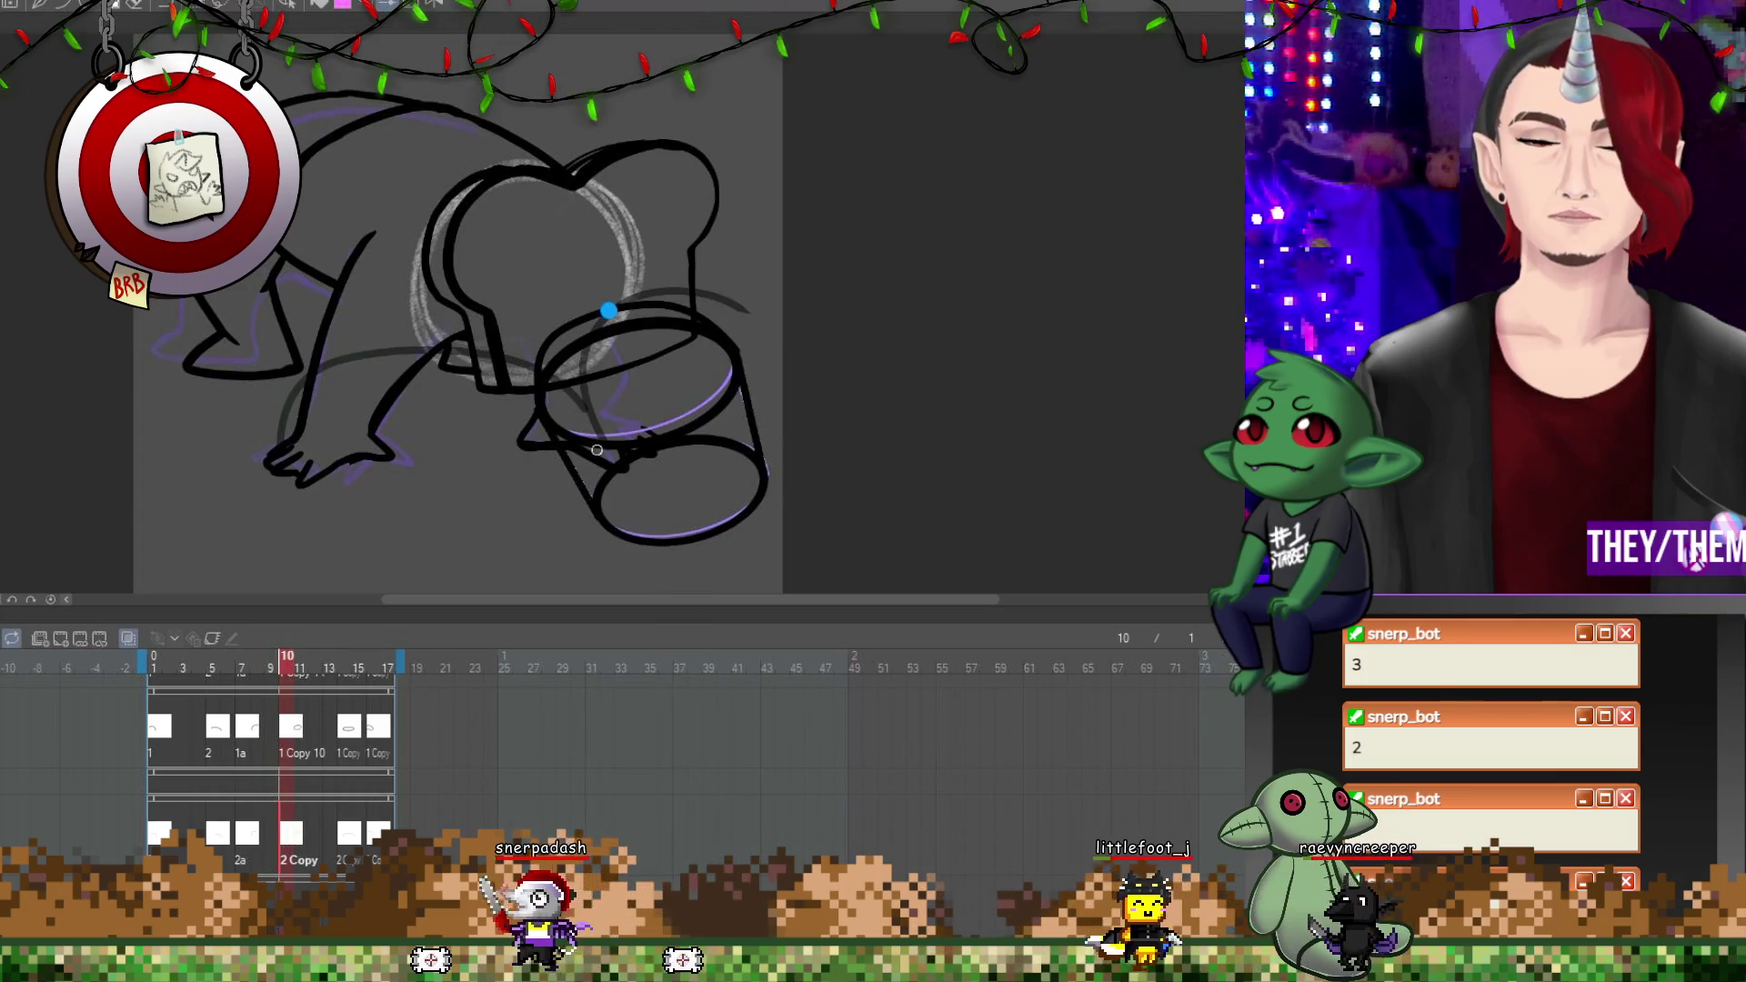
pyautogui.press('o')
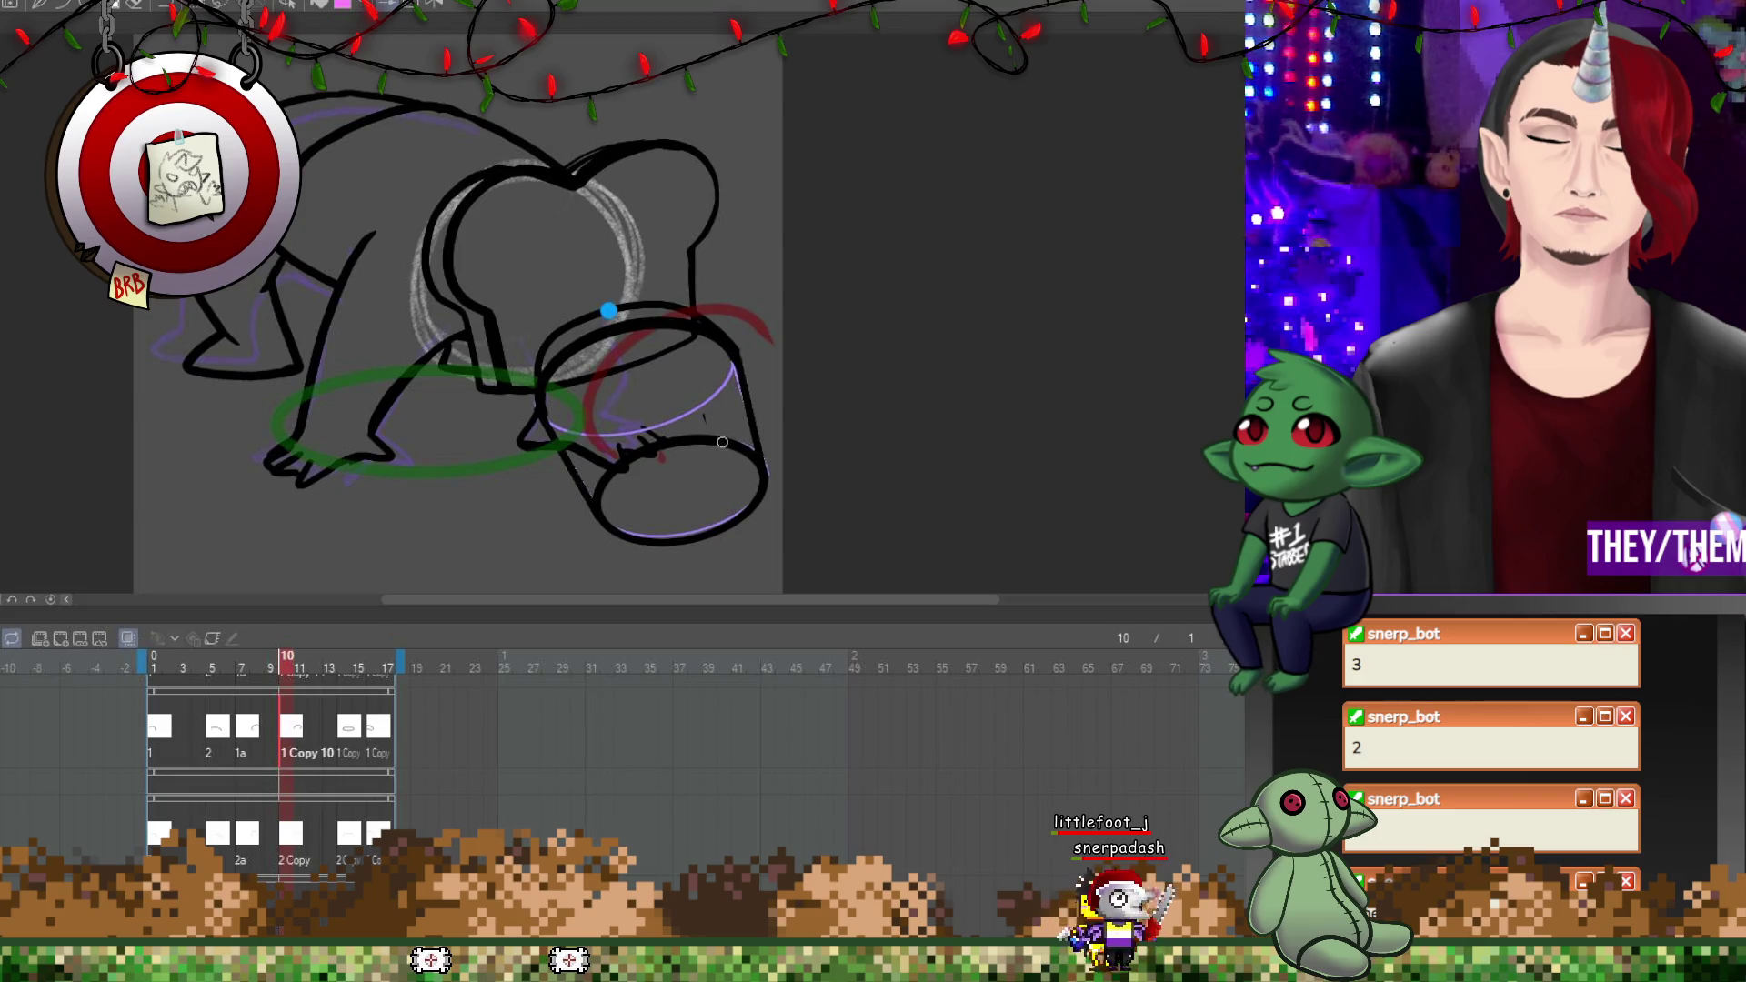
pyautogui.click(353, 736)
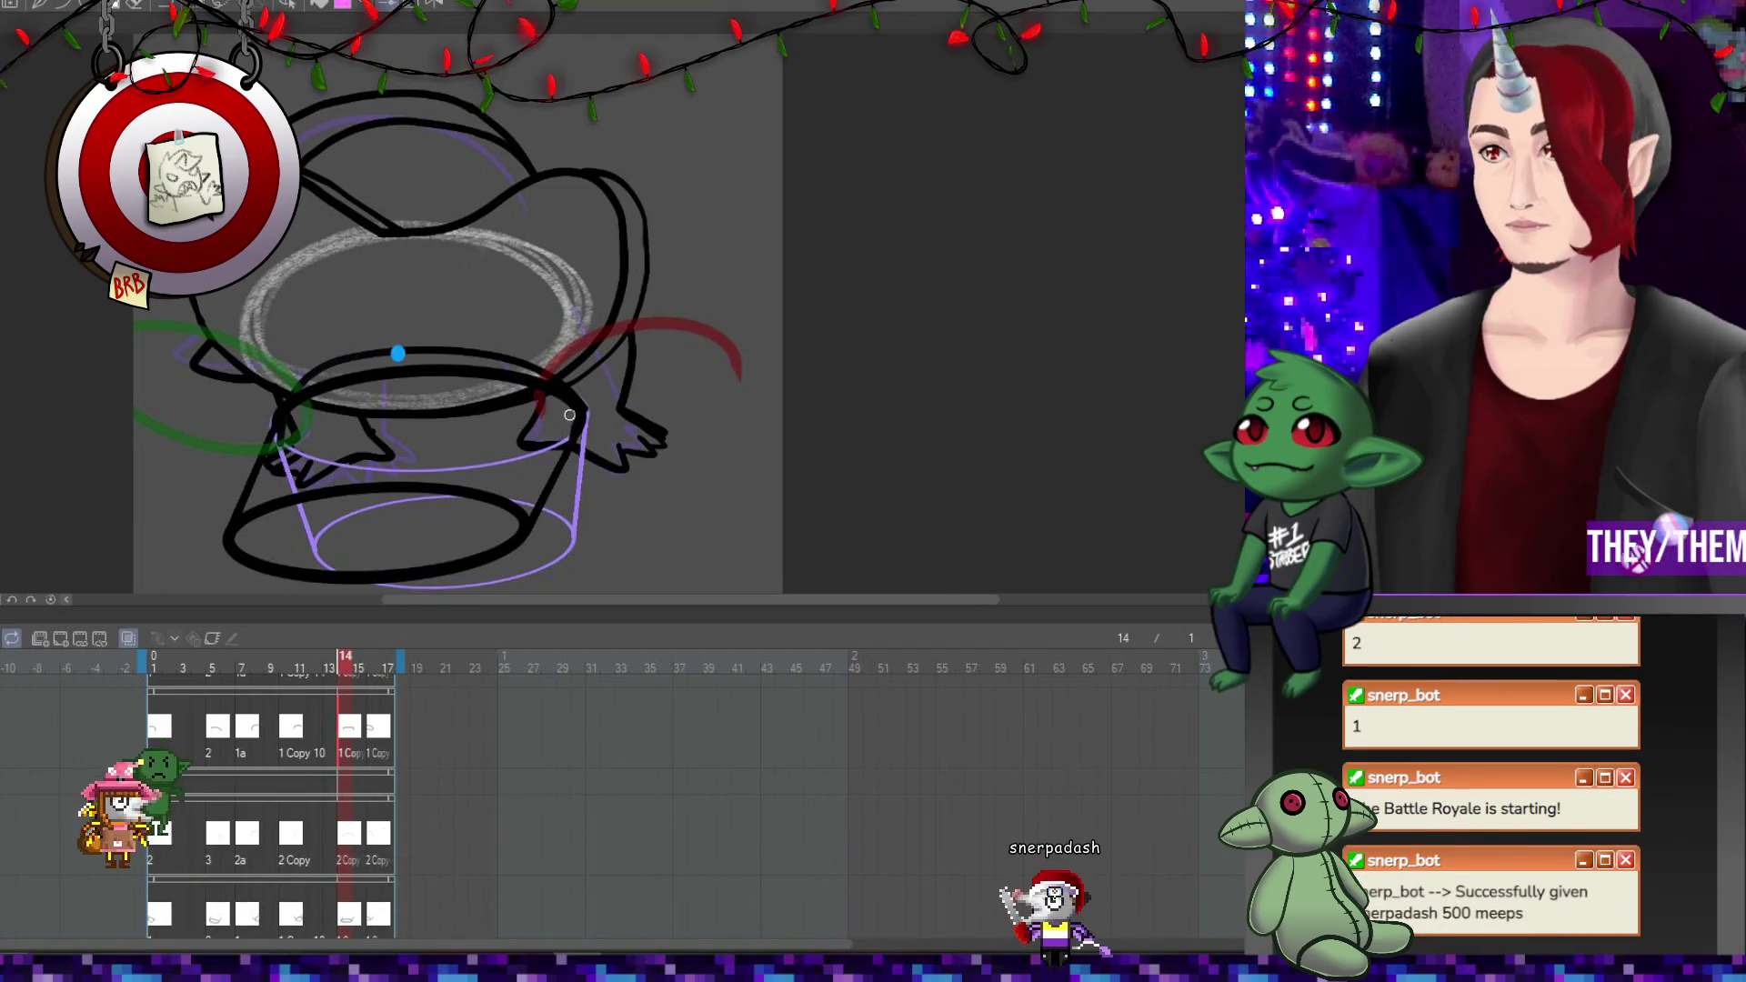
pyautogui.click(380, 726)
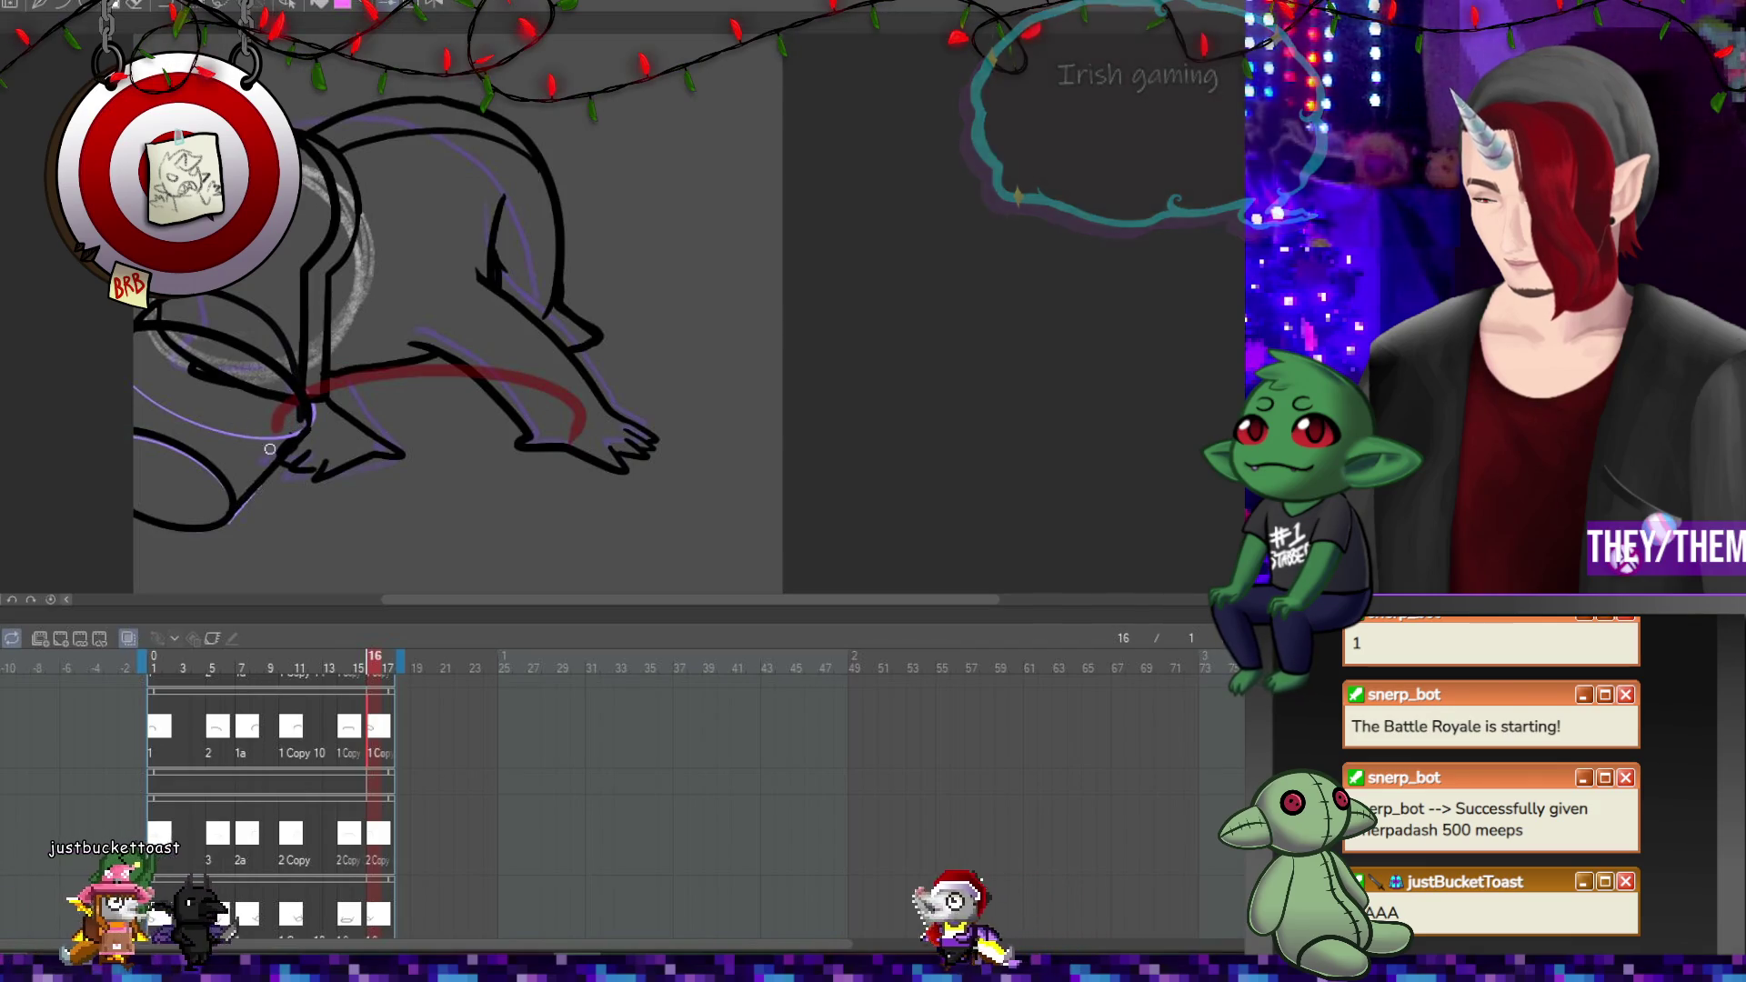
pyautogui.click(175, 729)
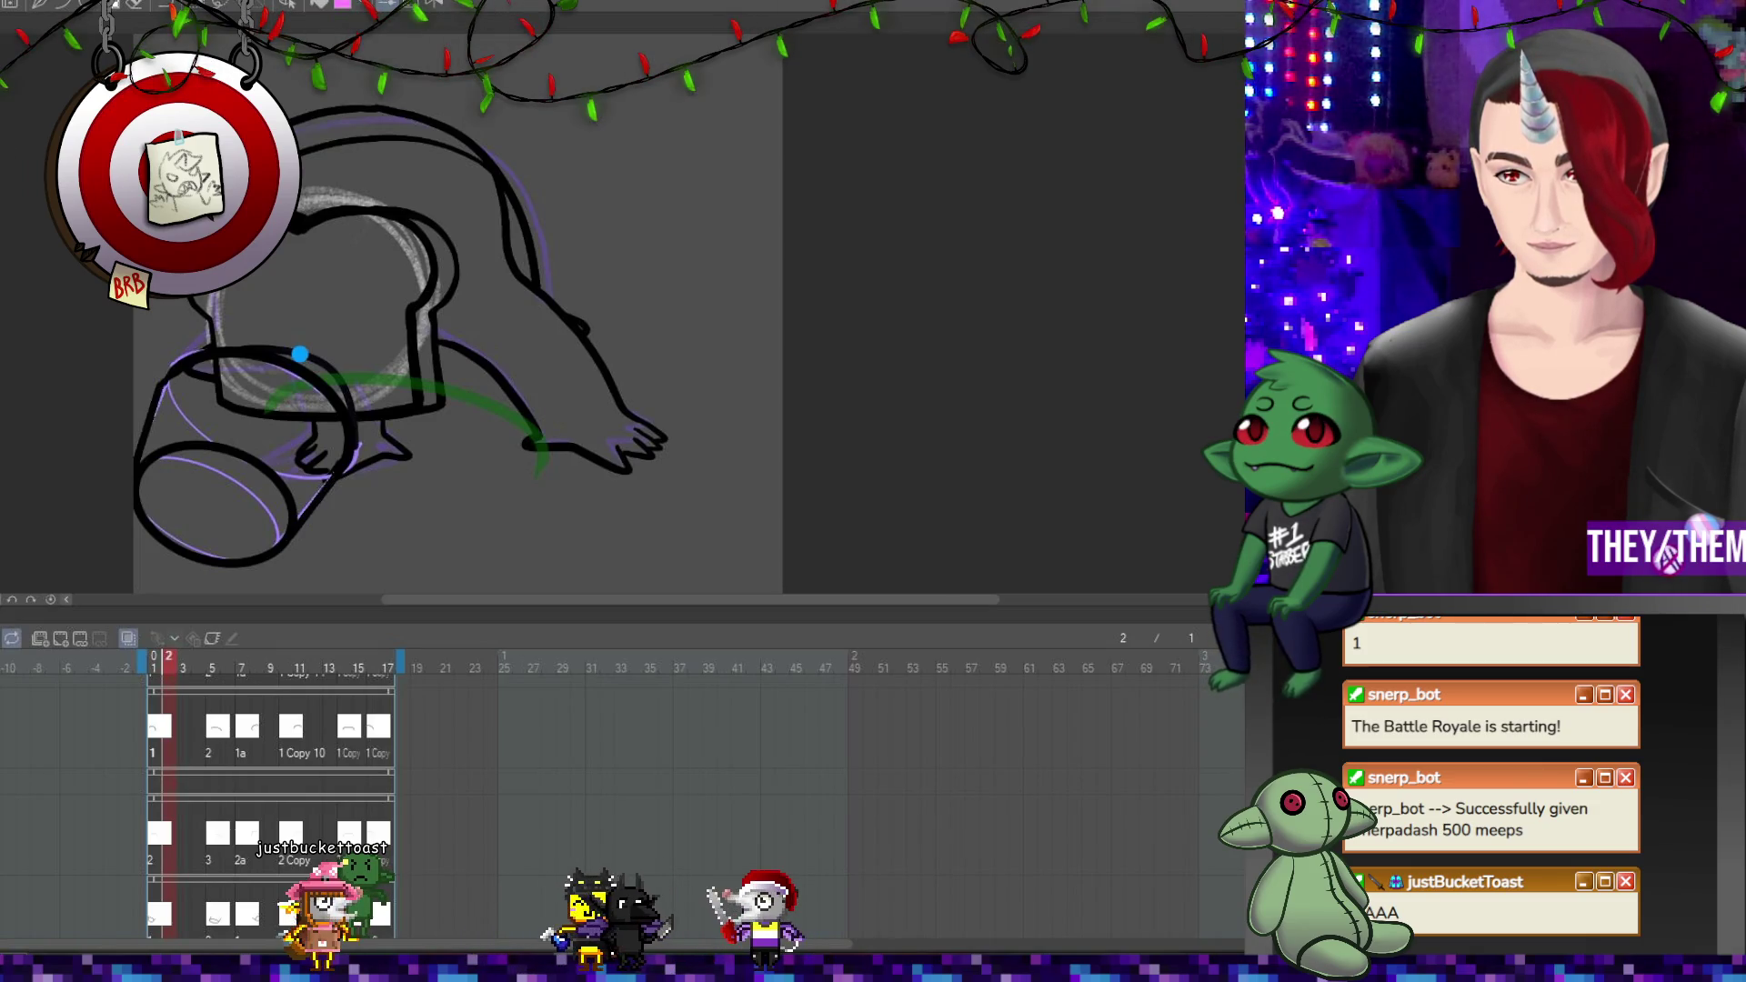
pyautogui.scroll(-3, 349, 405)
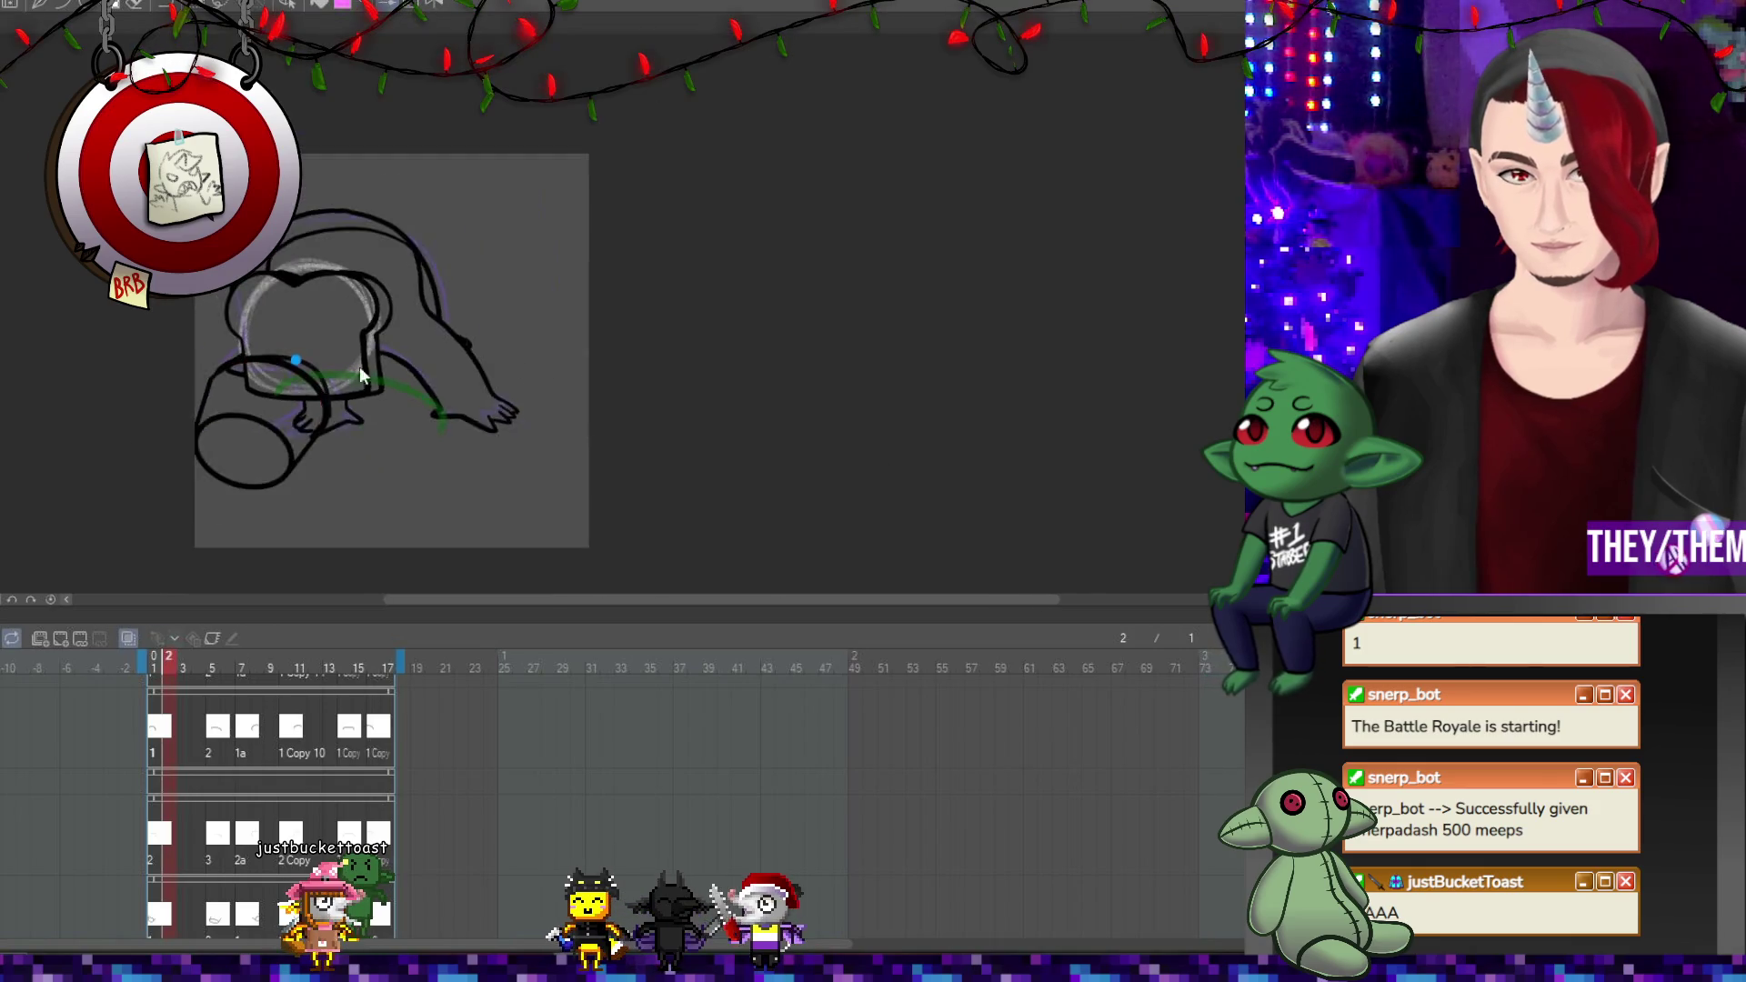
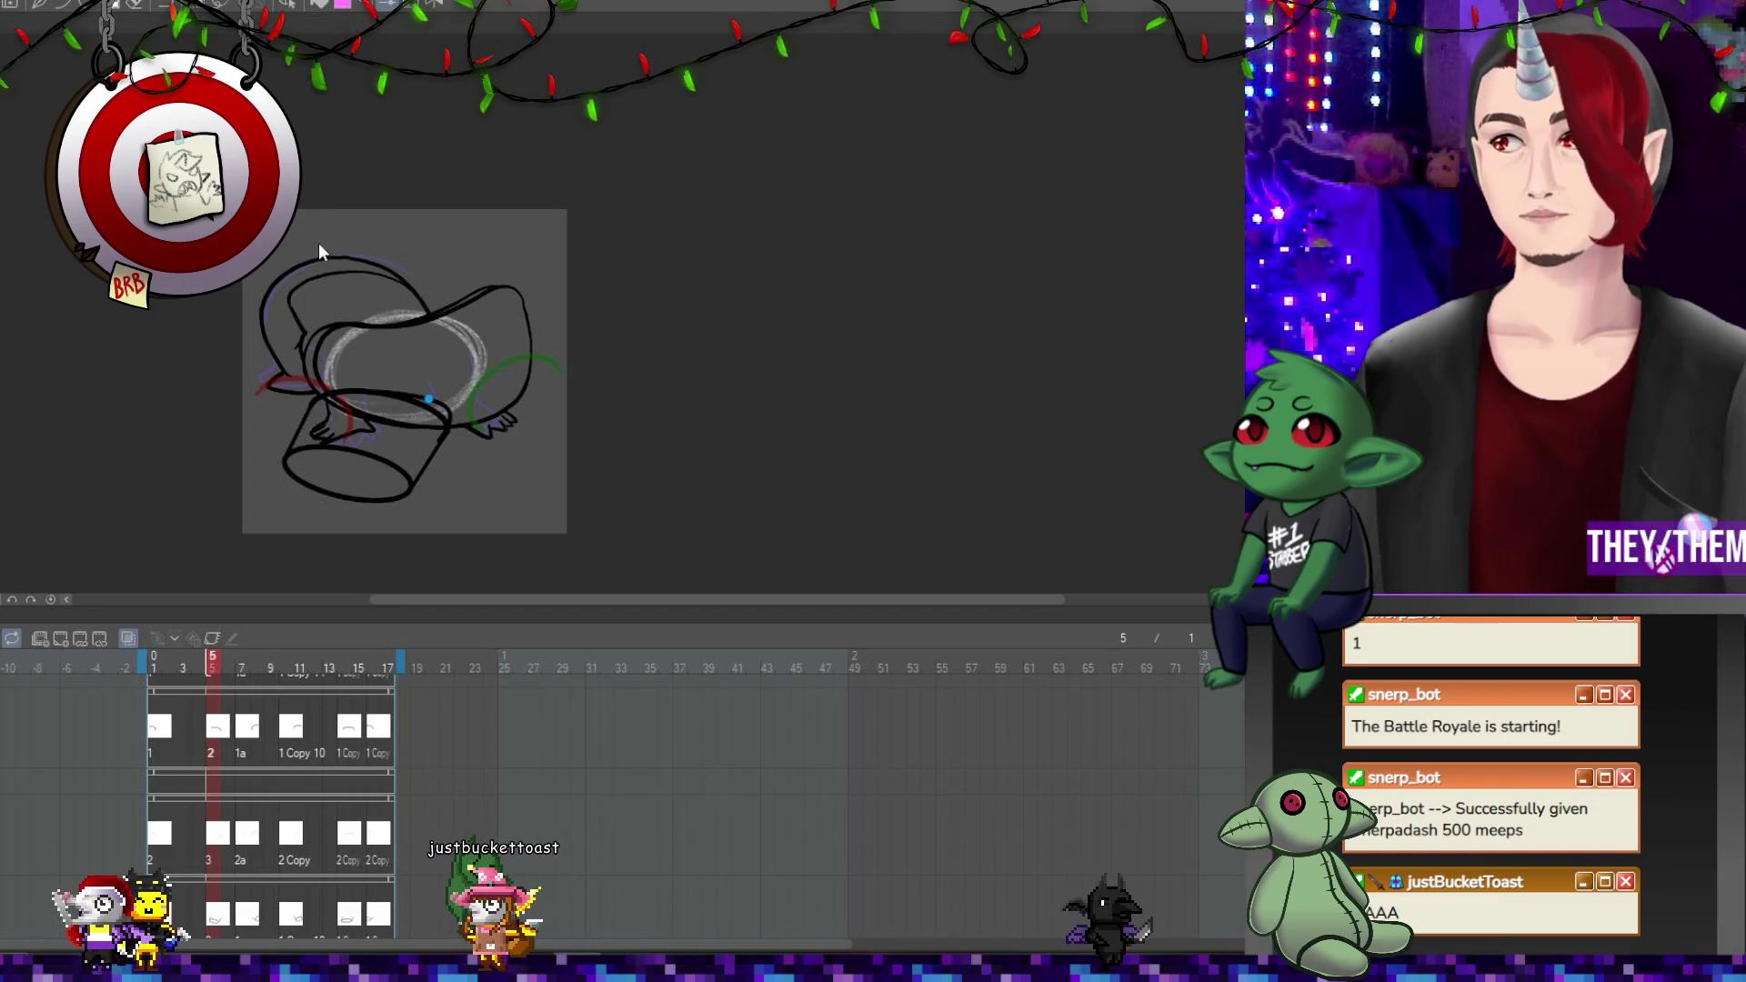
# Loop the animation preview, then stop playback on frame 6 to view its leg drawing.
pyautogui.press('space')
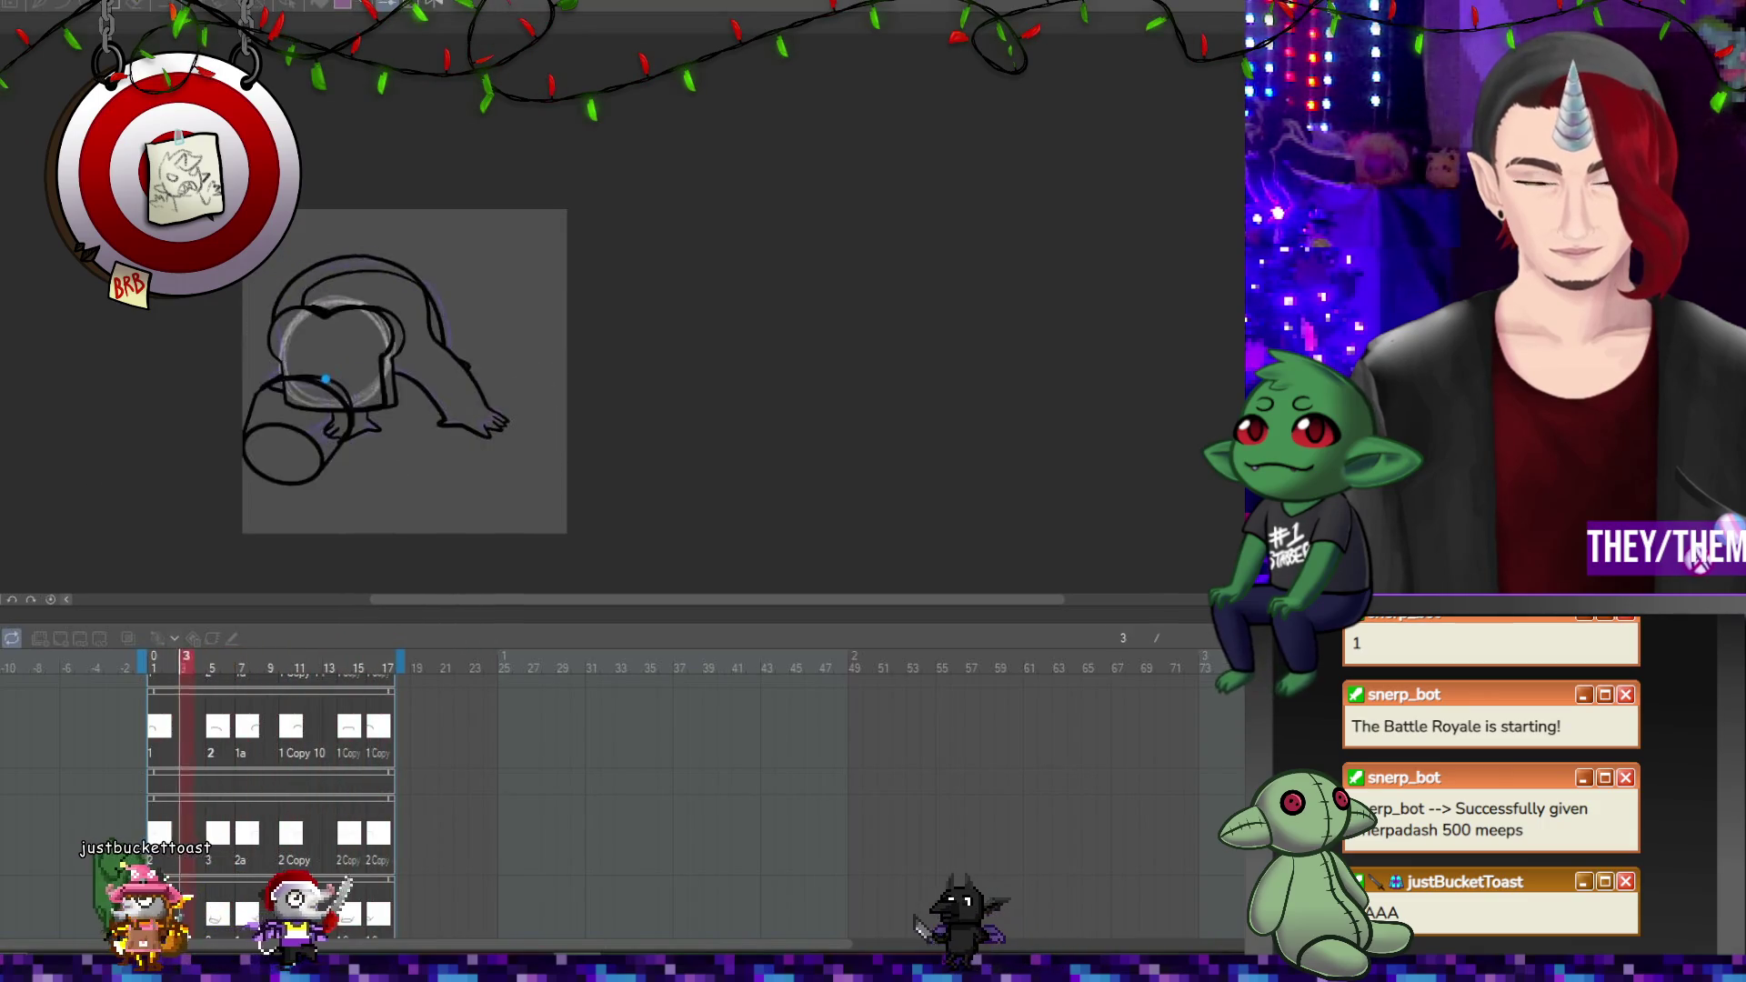
pyautogui.press('space')
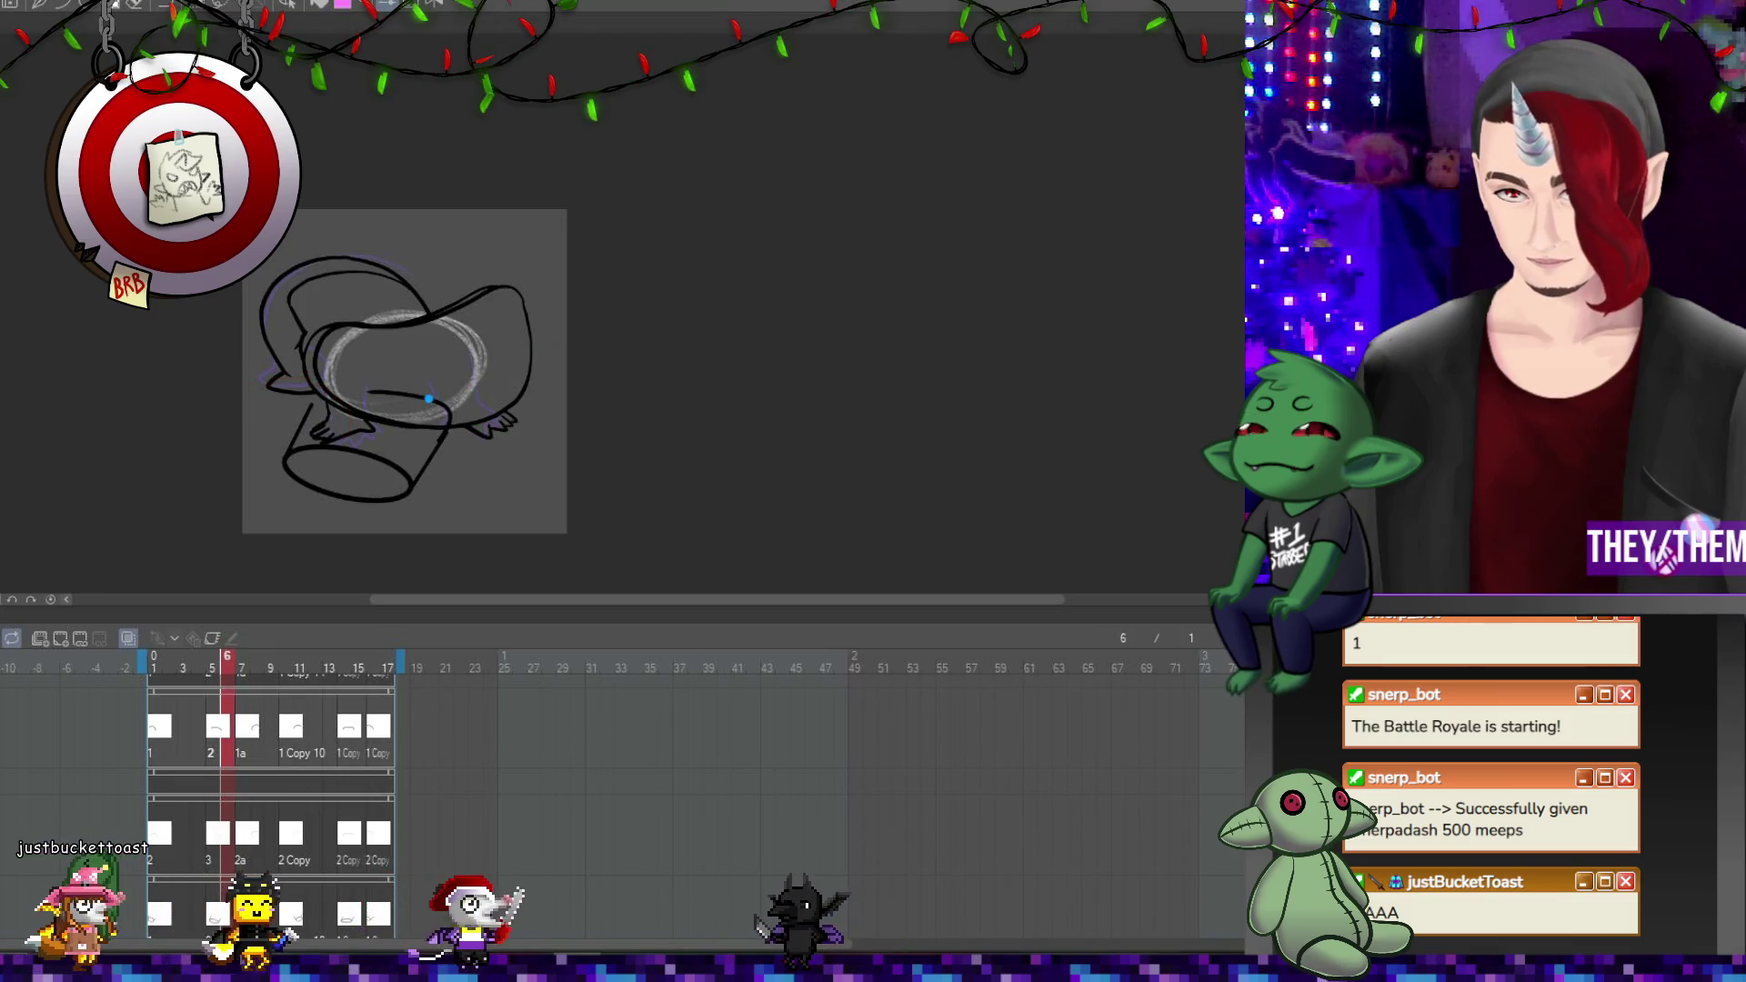
# Return to frame 1 and zoom in on its bold body-and-leg line art.
pyautogui.scroll(2, 561, 443)
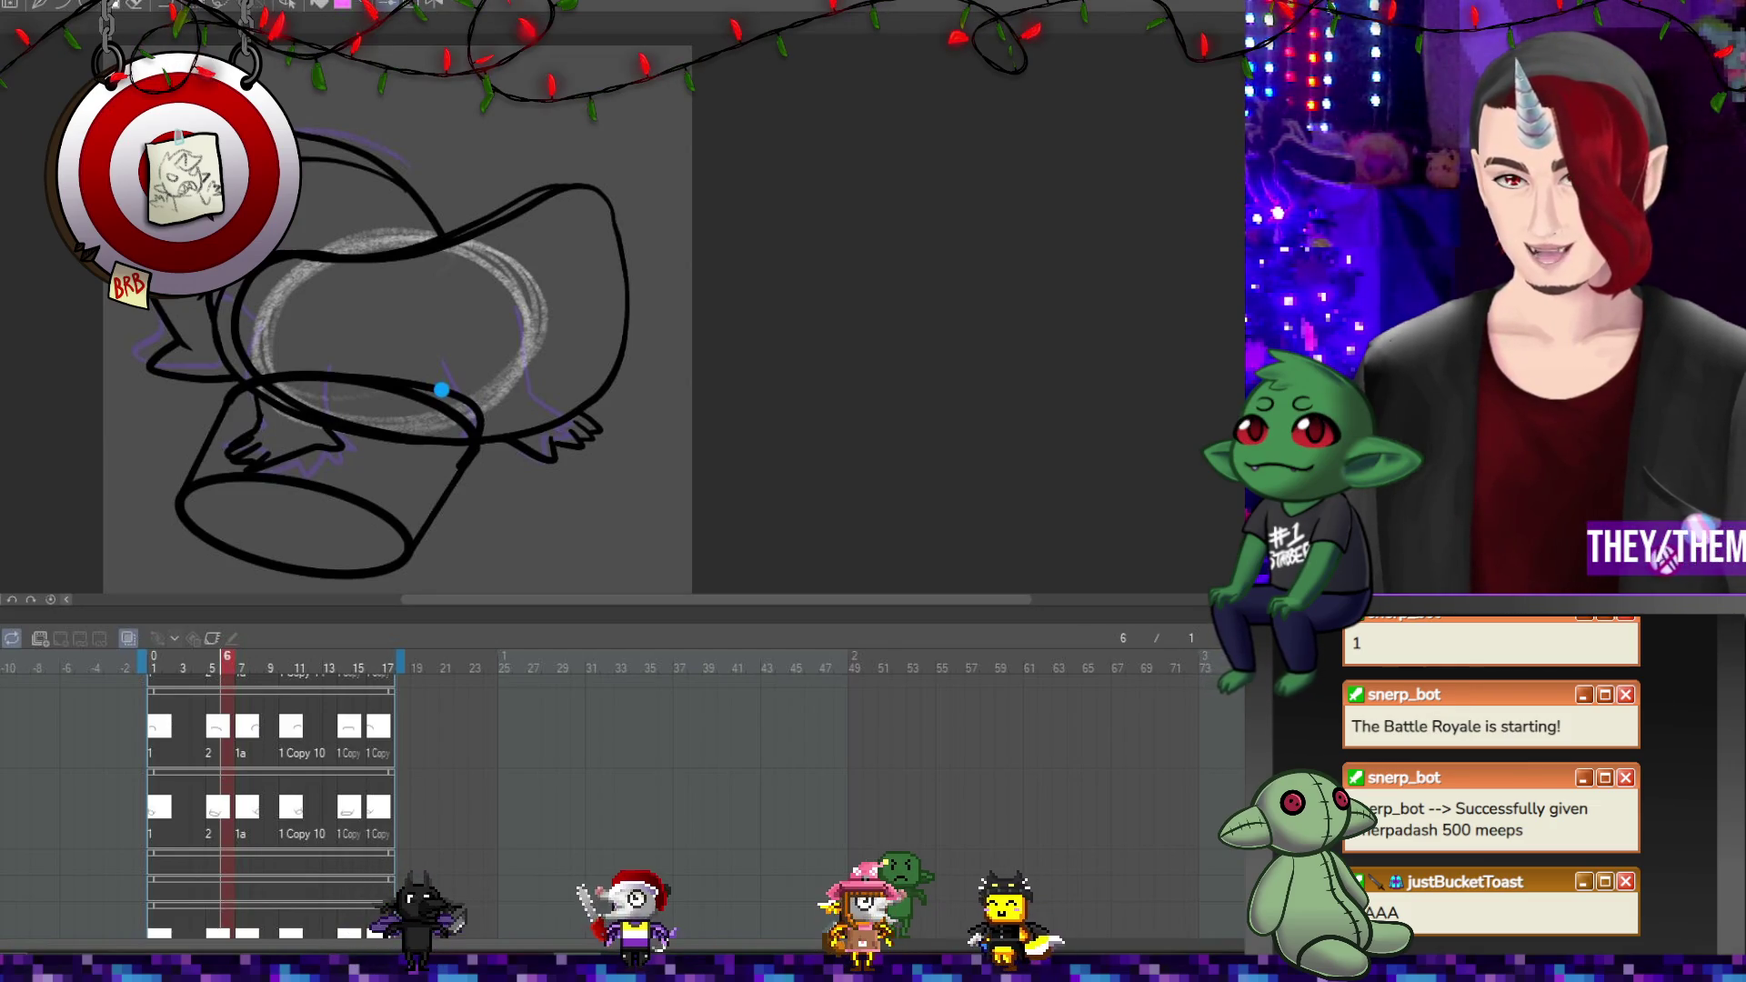
pyautogui.scroll(-1, 546, 327)
pyautogui.scroll(1, 333, 331)
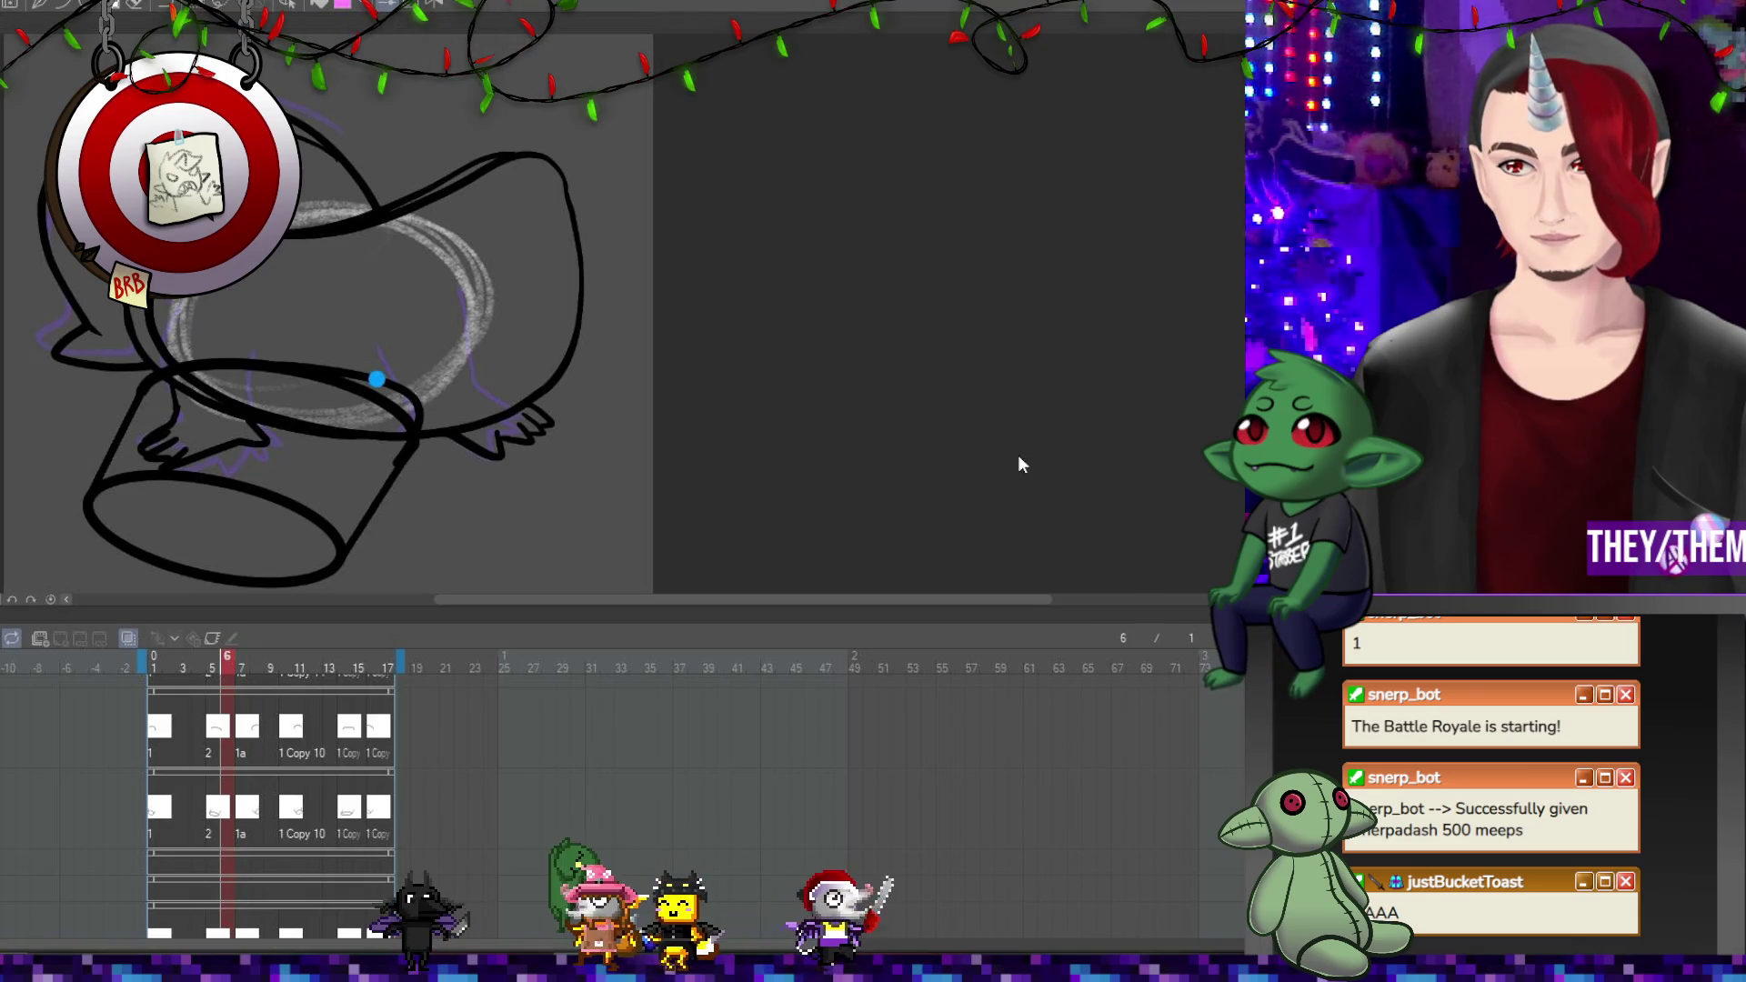
pyautogui.click(157, 868)
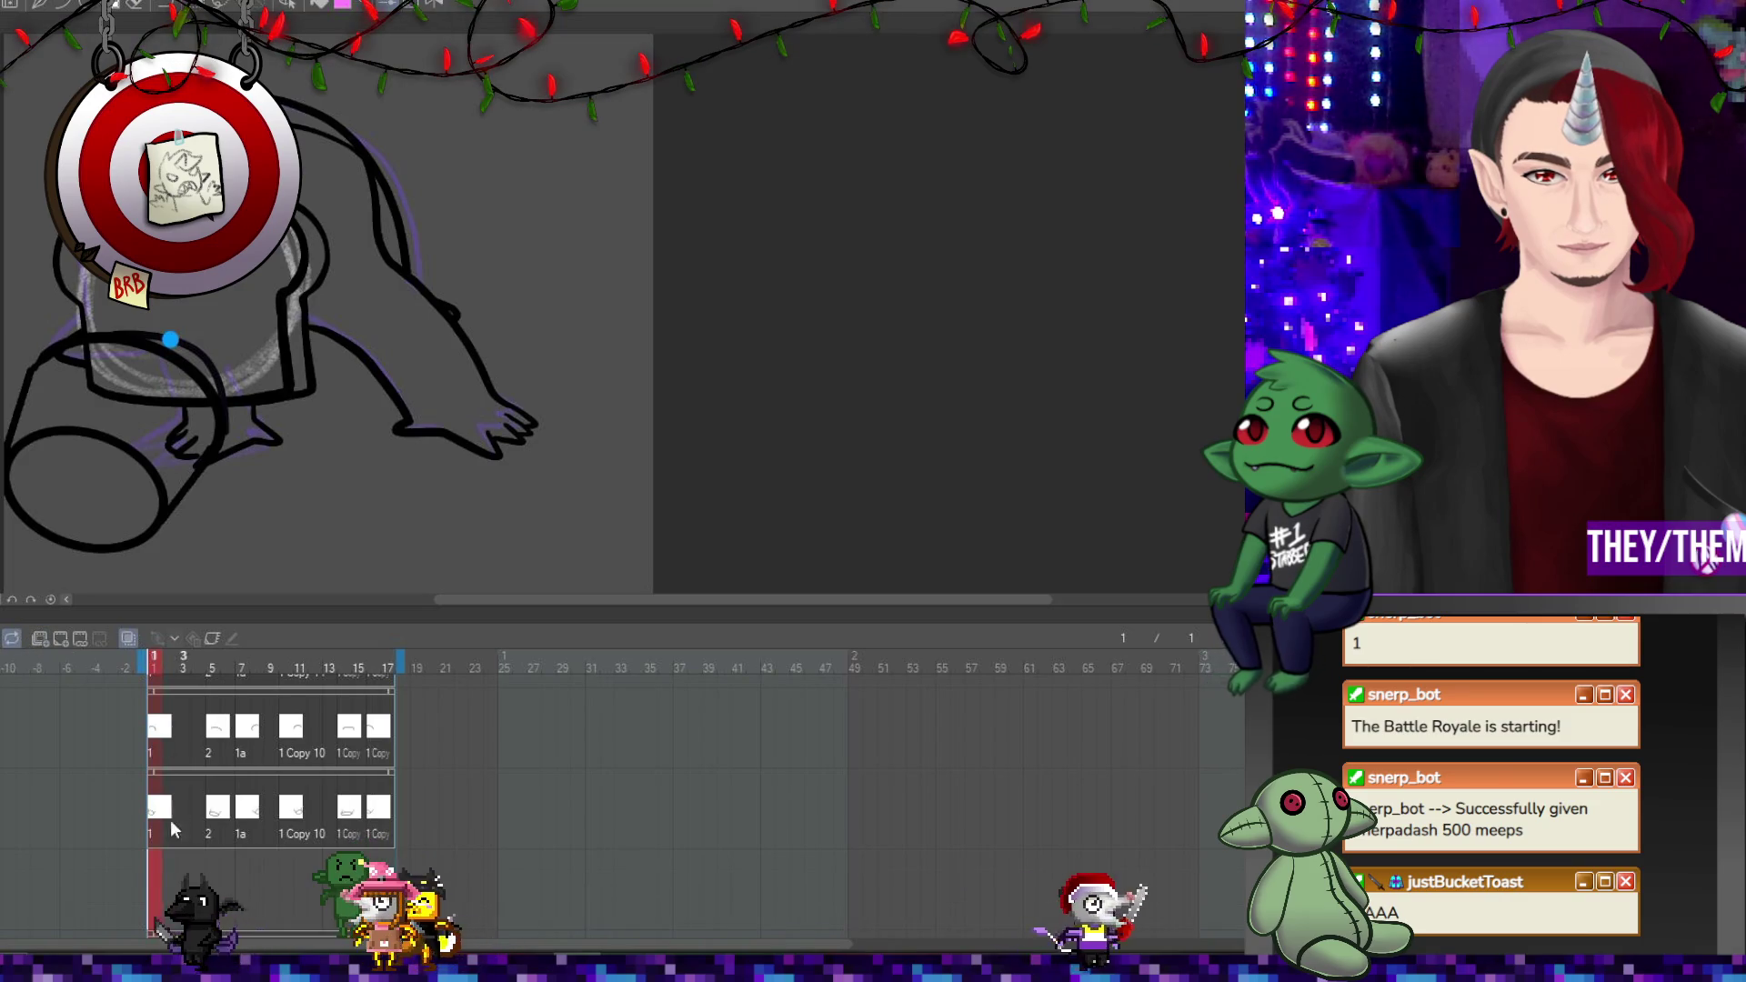
pyautogui.scroll(4, 133, 330)
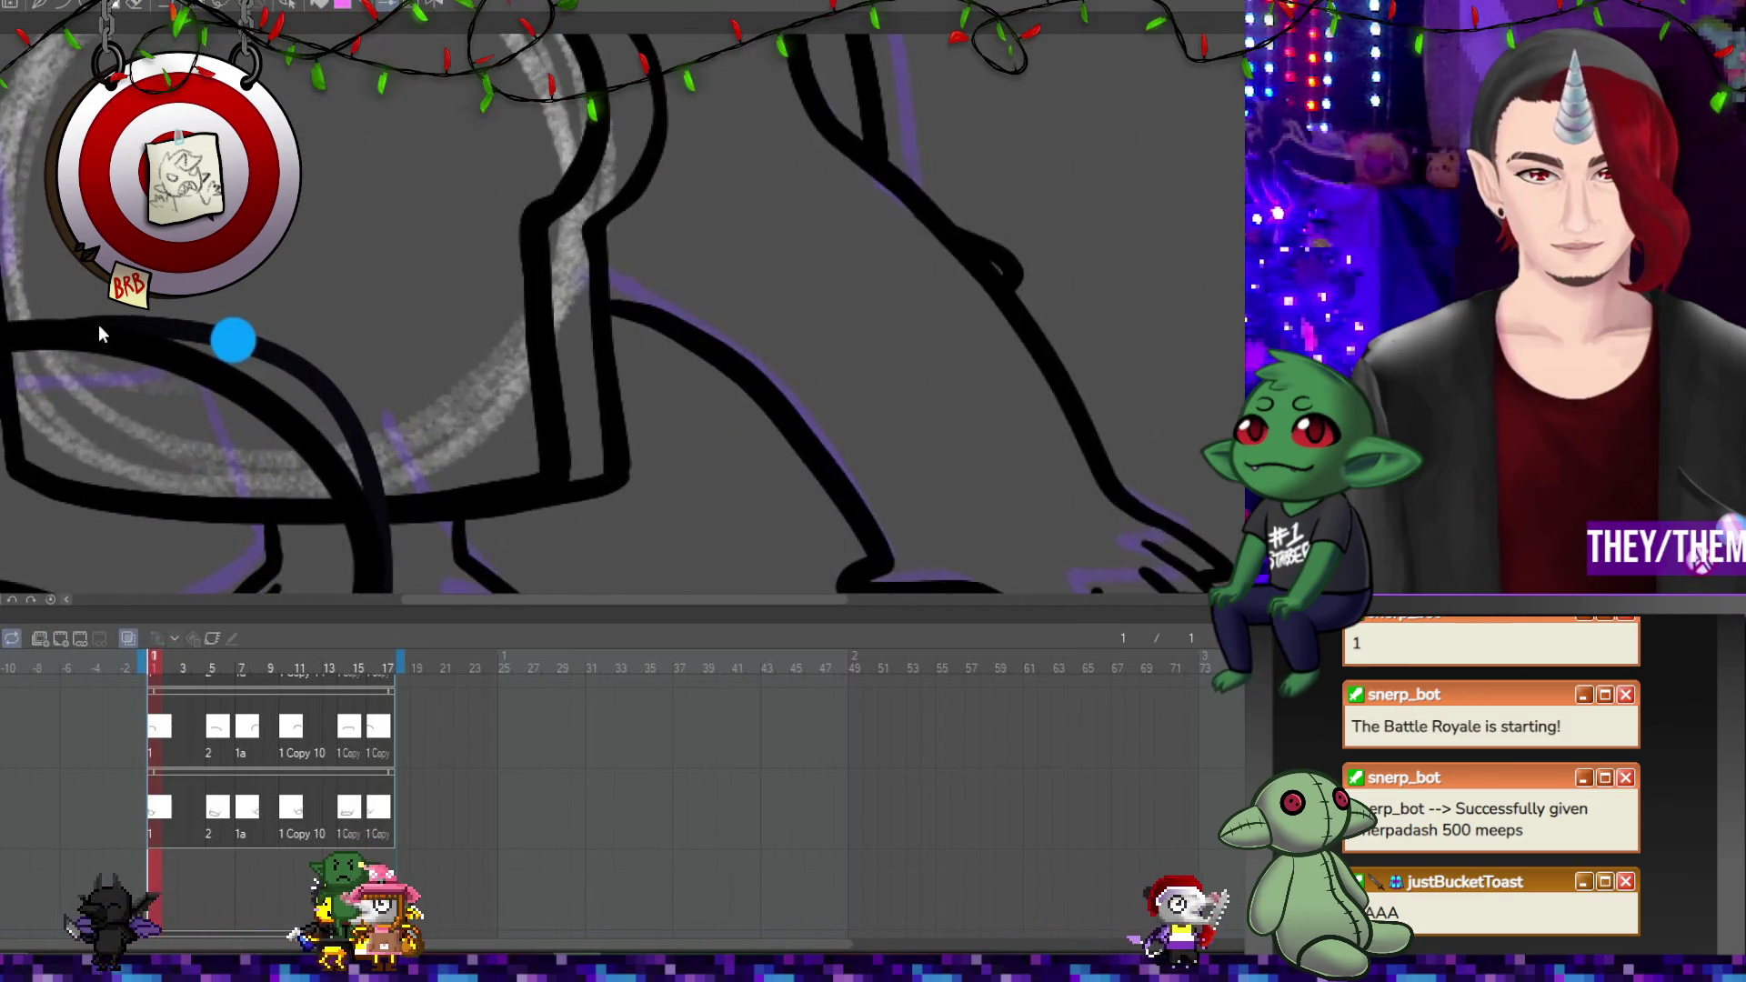